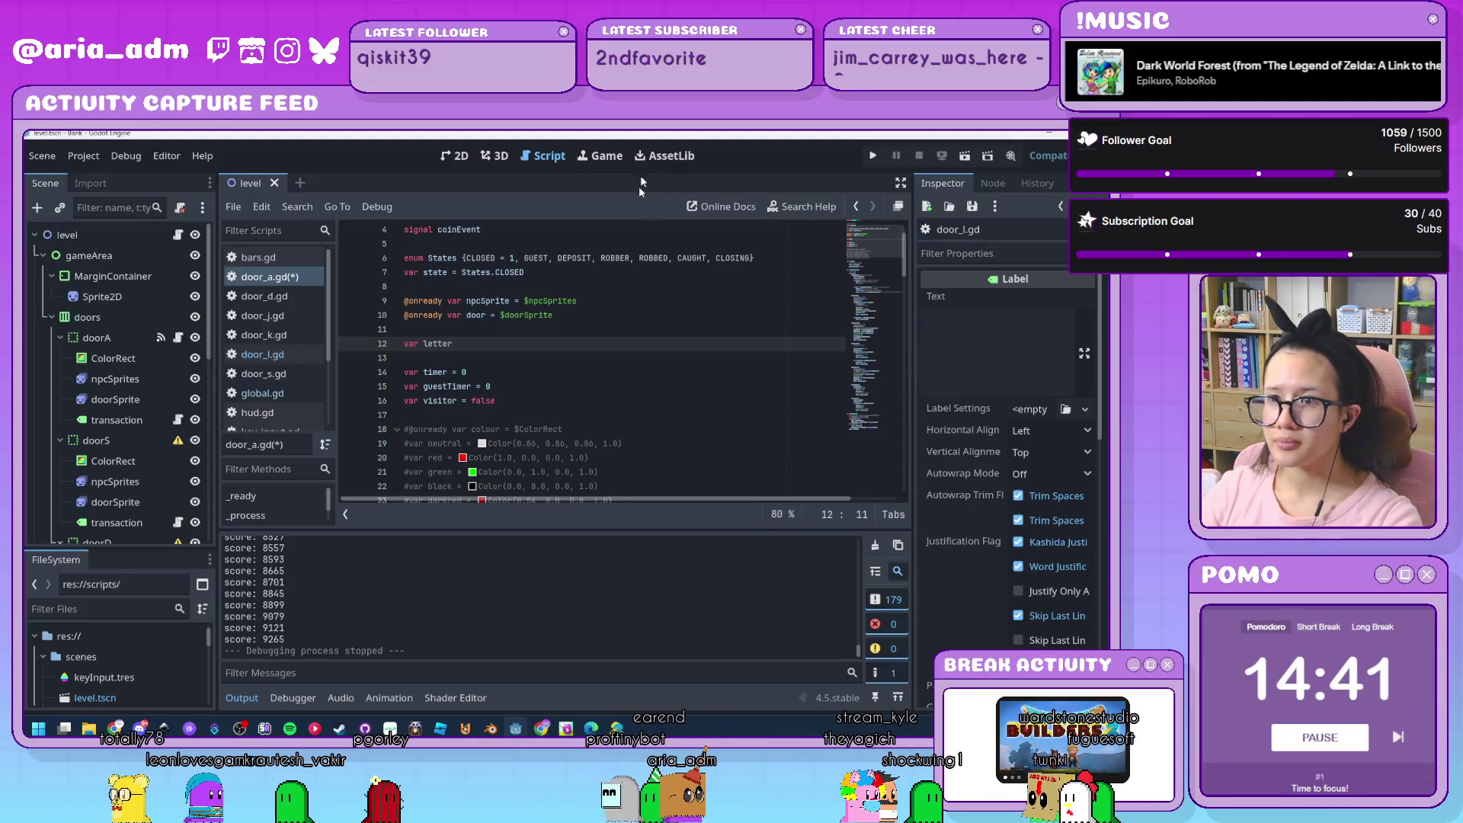
Step: Save door_a.gd and leave the Bank project for the Project Manager's project list
{"action": "scroll", "coordinate": [655, 343], "scroll_direction": "up", "scroll_amount": 1}
{"action": "key", "text": "ctrl+s"}
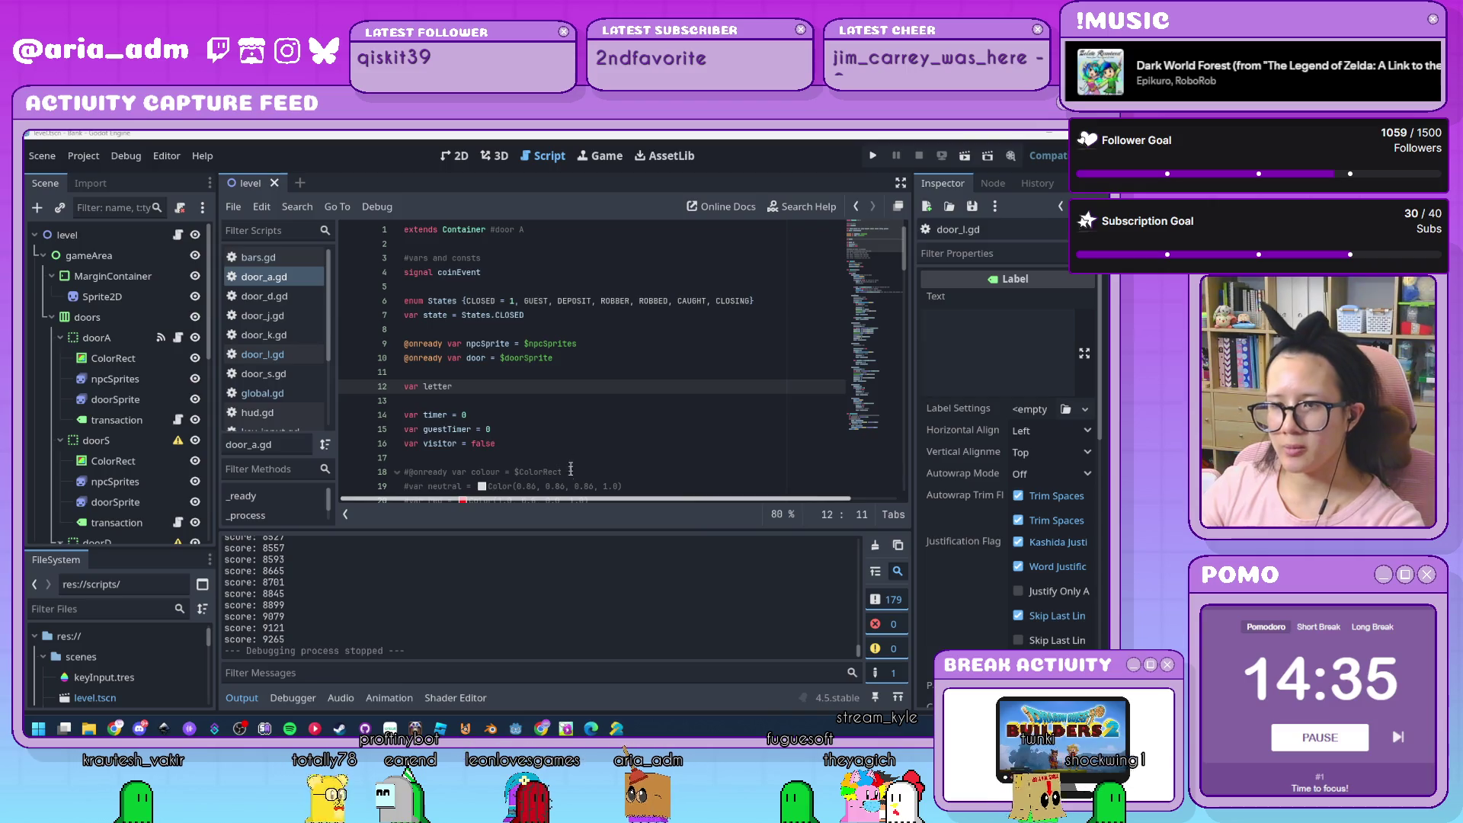
{"action": "key", "text": "F5"}
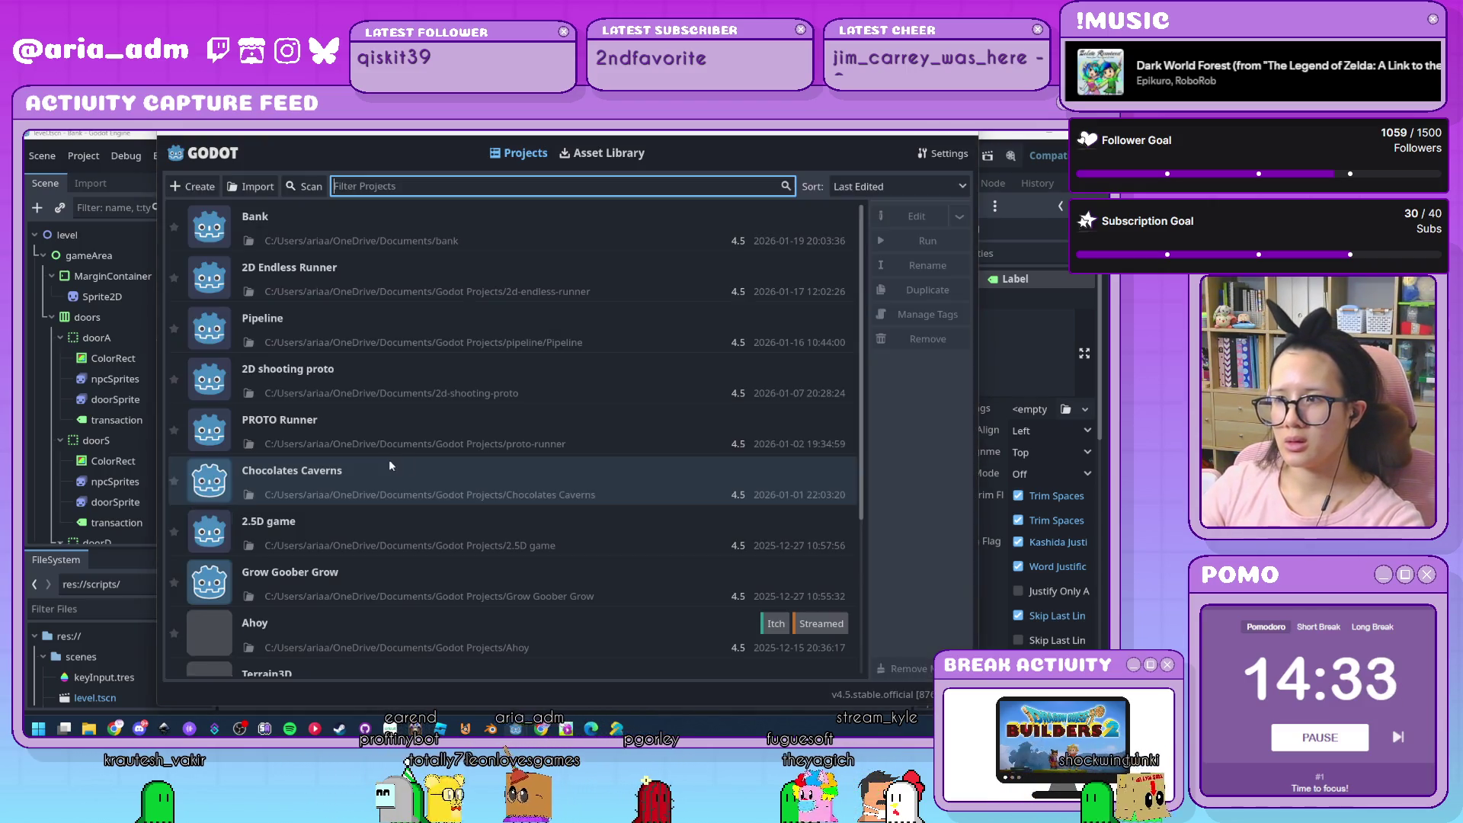
Step: Open the Pipeline project from the Project Manager list
{"action": "double_click", "coordinate": [383, 323]}
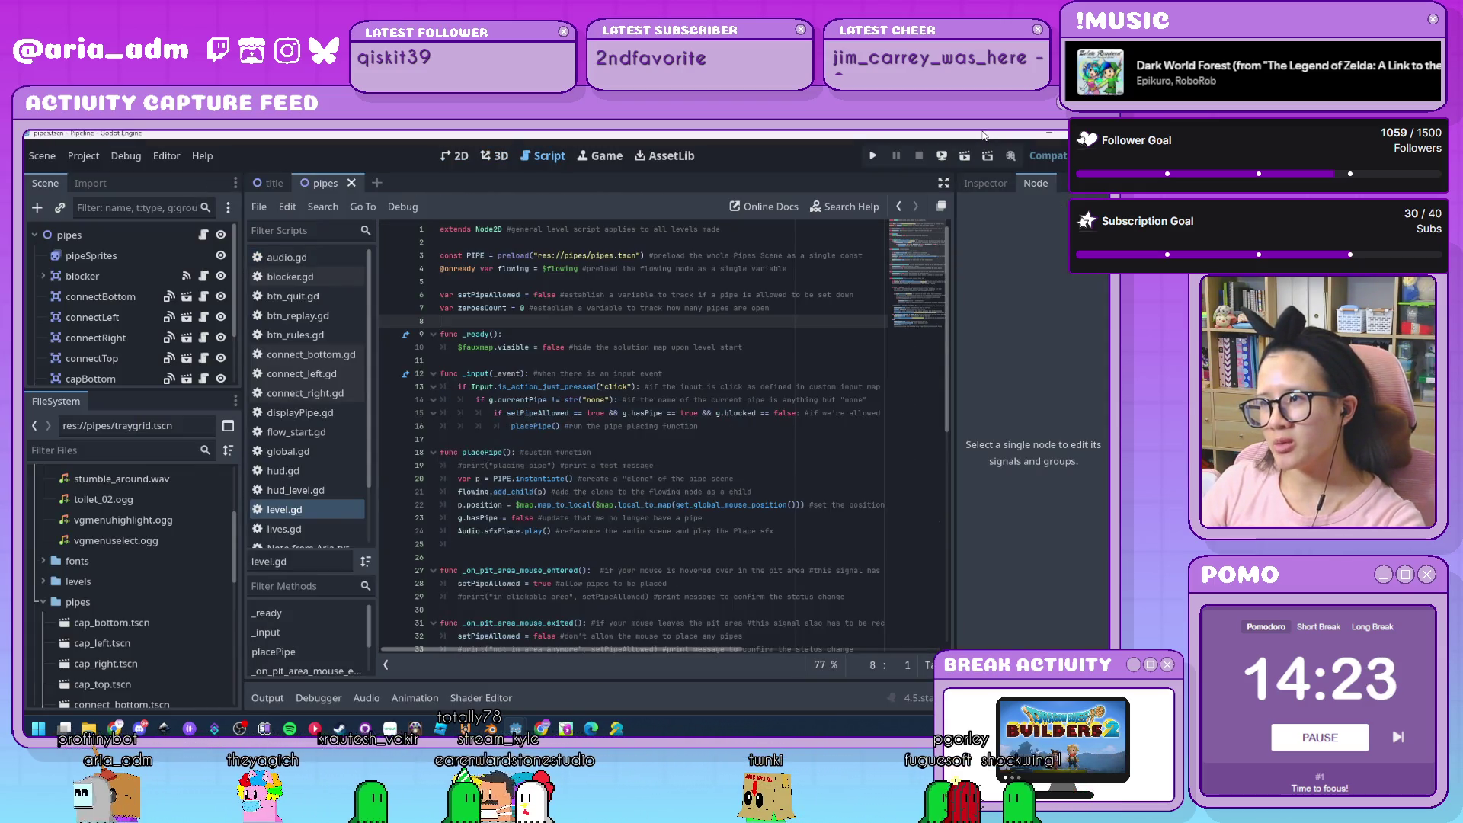
Step: Scroll through level.gd, checking the zero-count print and open-end check lines
{"action": "scroll", "coordinate": [761, 426], "scroll_direction": "down", "scroll_amount": 7}
{"action": "scroll", "coordinate": [761, 425], "scroll_direction": "down", "scroll_amount": 4}
{"action": "left_click", "coordinate": [761, 424]}
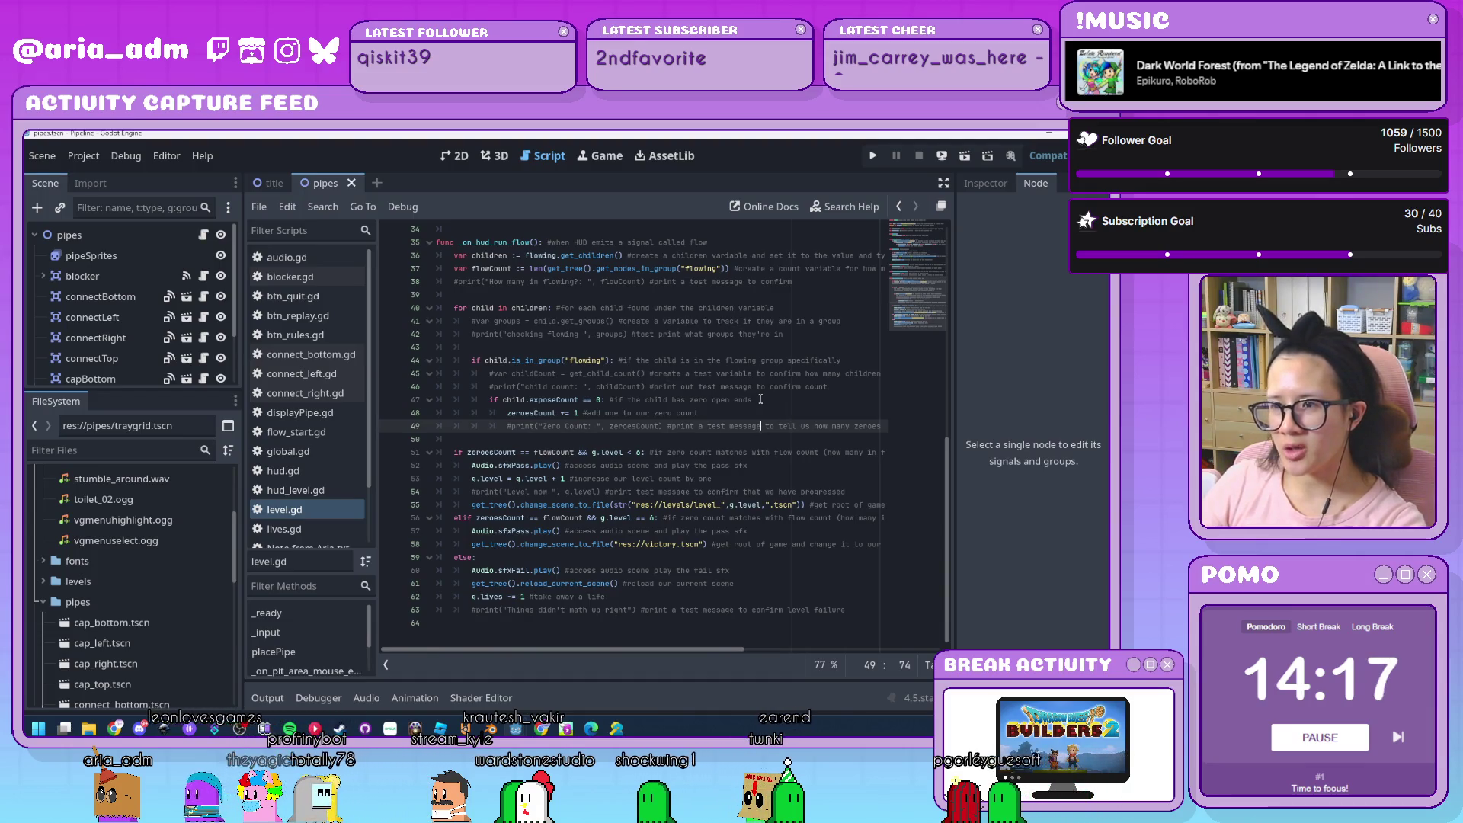
{"action": "left_click", "coordinate": [761, 399]}
{"action": "scroll", "coordinate": [761, 399], "scroll_direction": "up", "scroll_amount": 11}
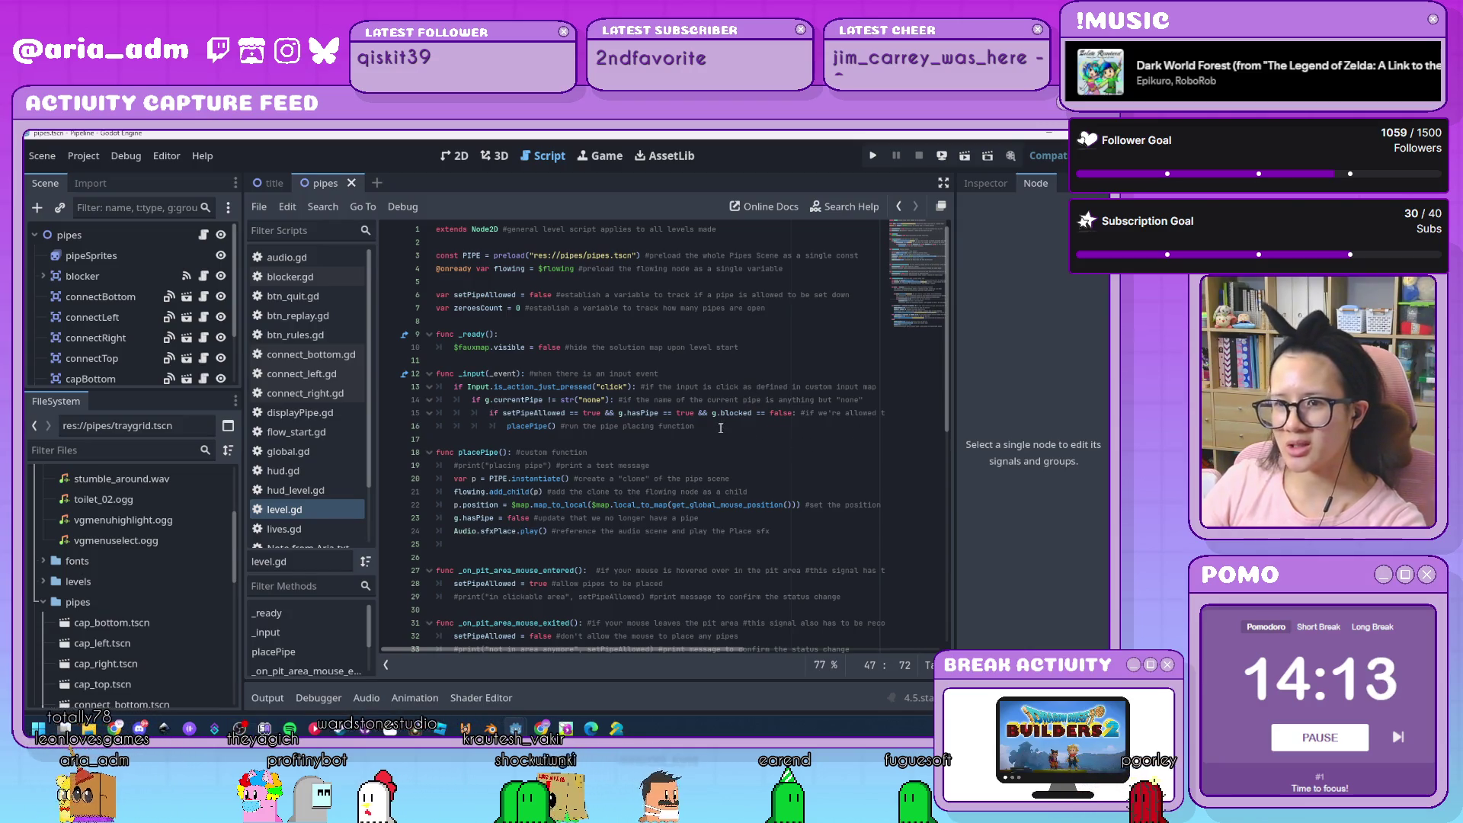
{"action": "scroll", "coordinate": [326, 427], "scroll_direction": "down", "scroll_amount": 3}
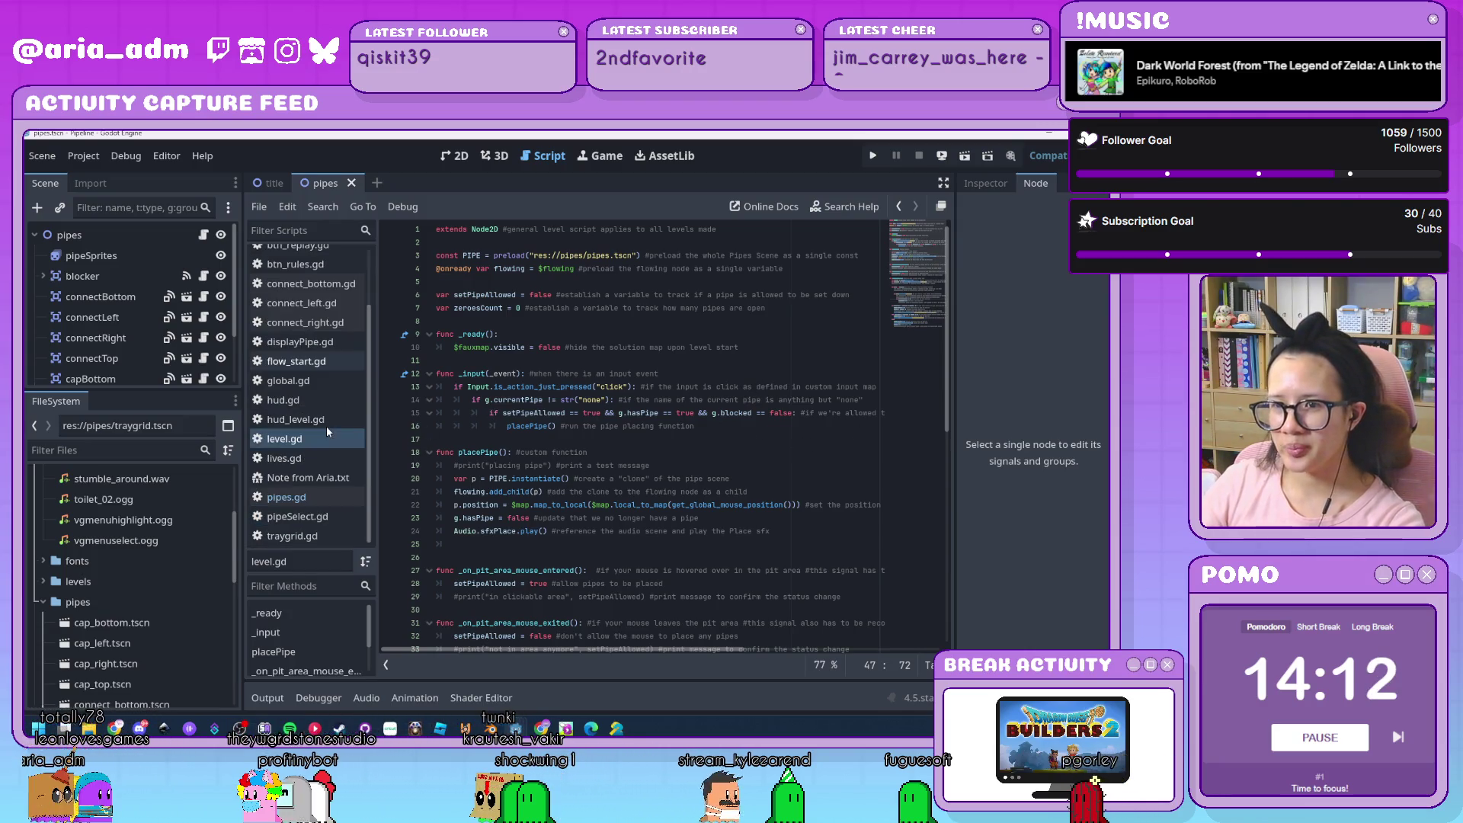
Step: Review global.gd and hud.gd, recheck level.gd, then bring up displayPipe.gd
{"action": "left_click", "coordinate": [331, 383]}
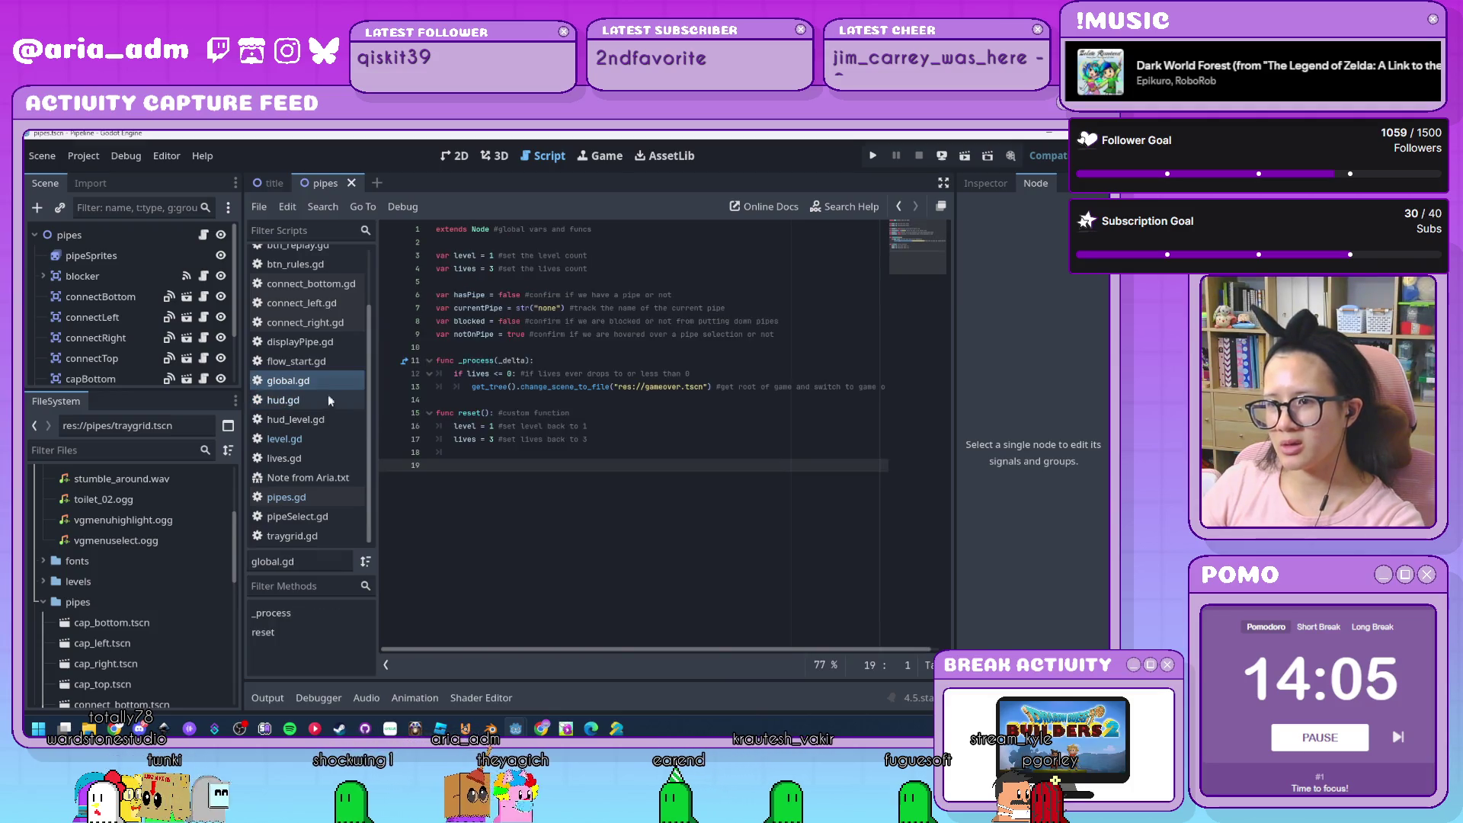
{"action": "left_click", "coordinate": [331, 401]}
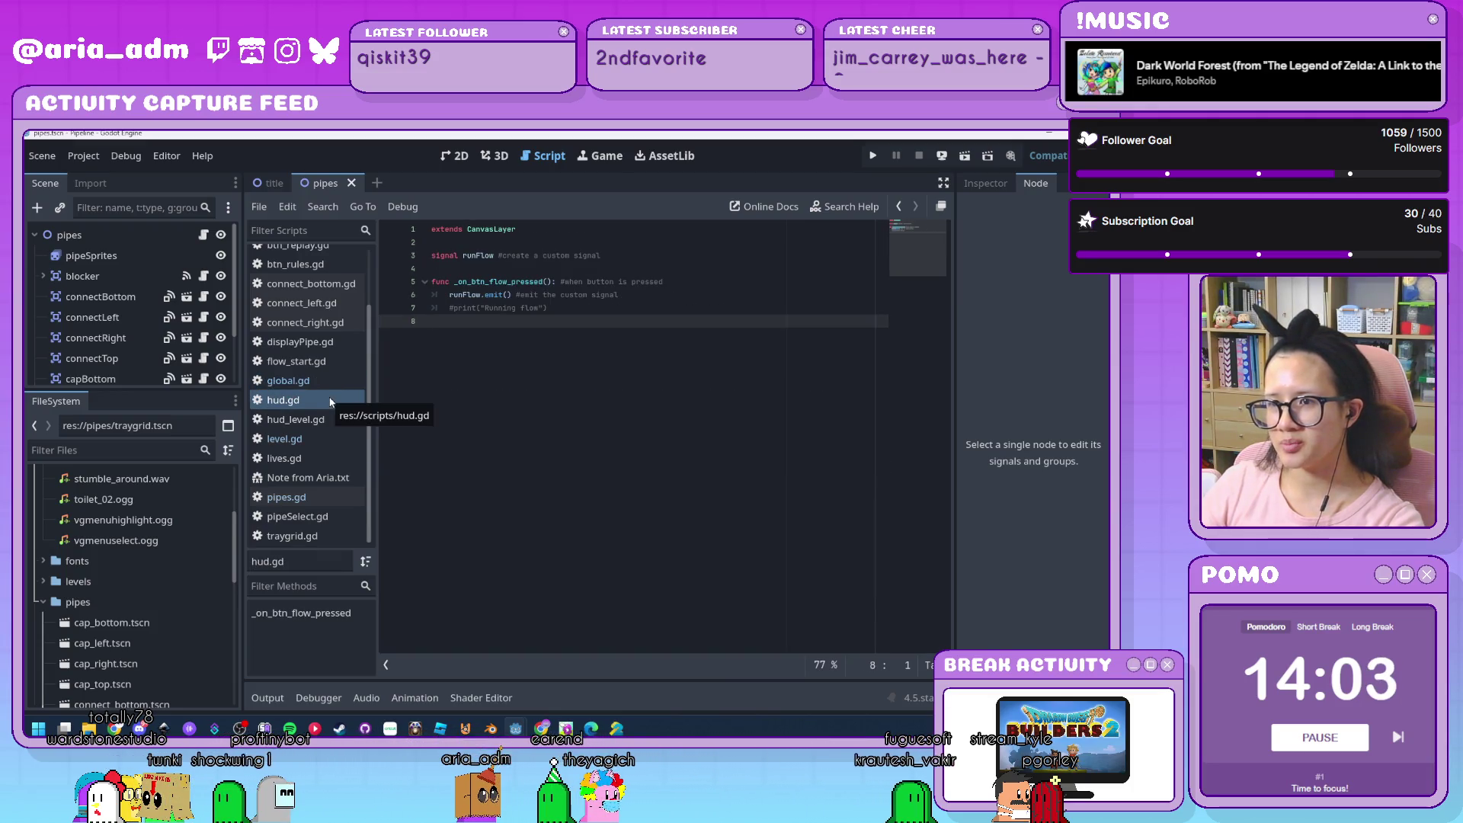
{"action": "left_click", "coordinate": [329, 441]}
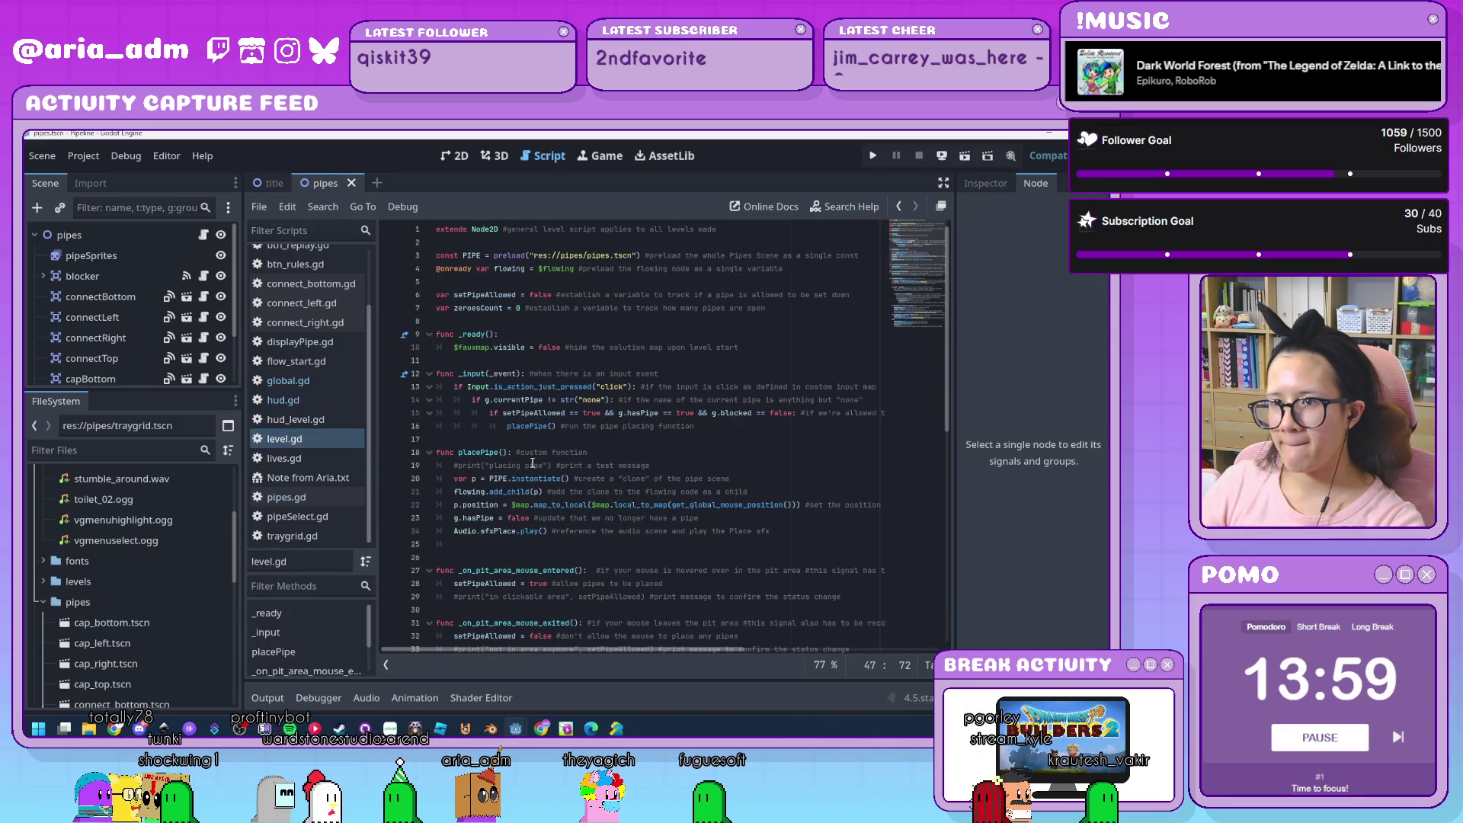
{"action": "scroll", "coordinate": [532, 462], "scroll_direction": "down", "scroll_amount": 2}
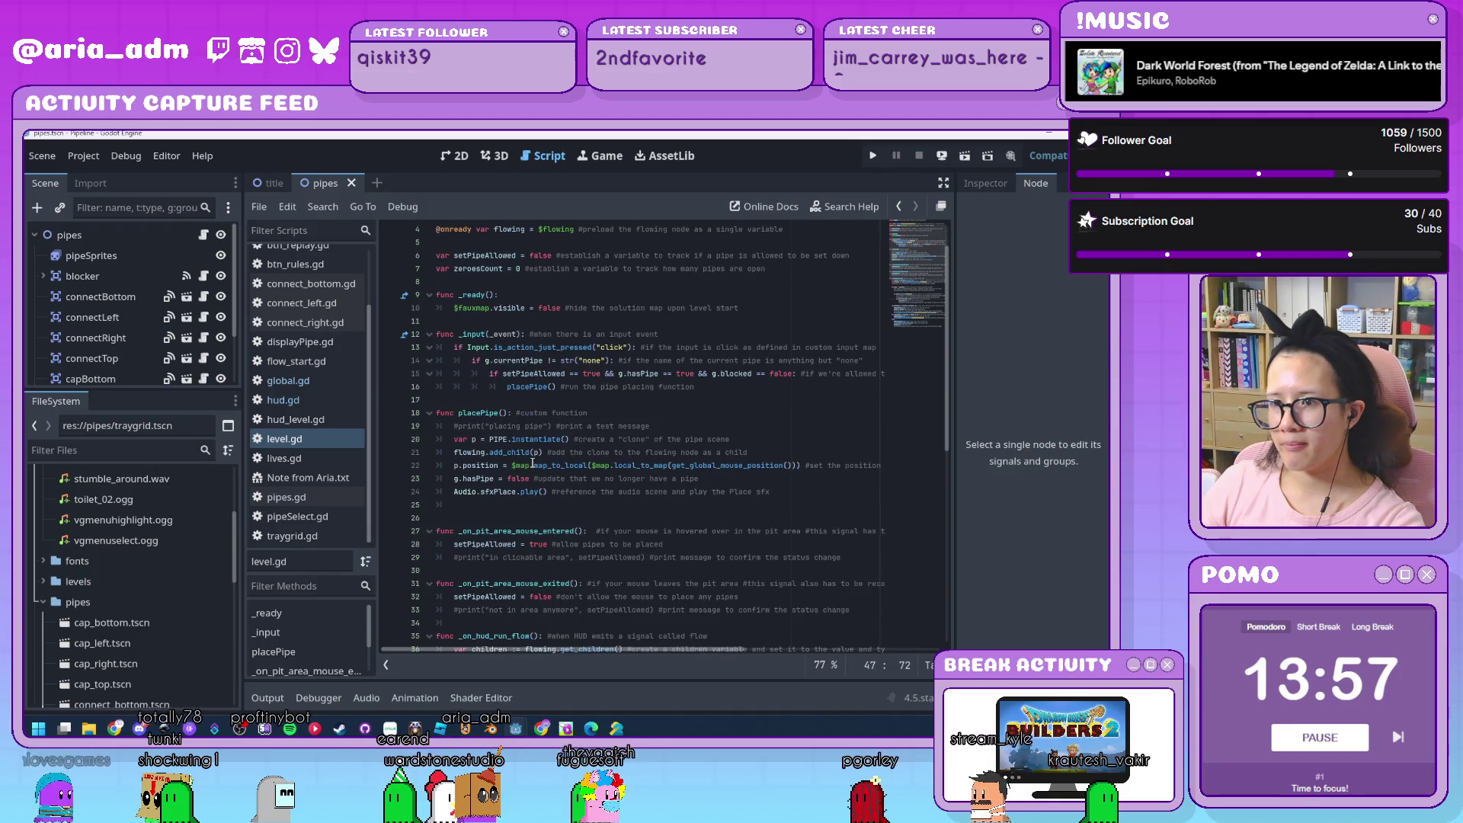
{"action": "scroll", "coordinate": [532, 463], "scroll_direction": "down", "scroll_amount": 9}
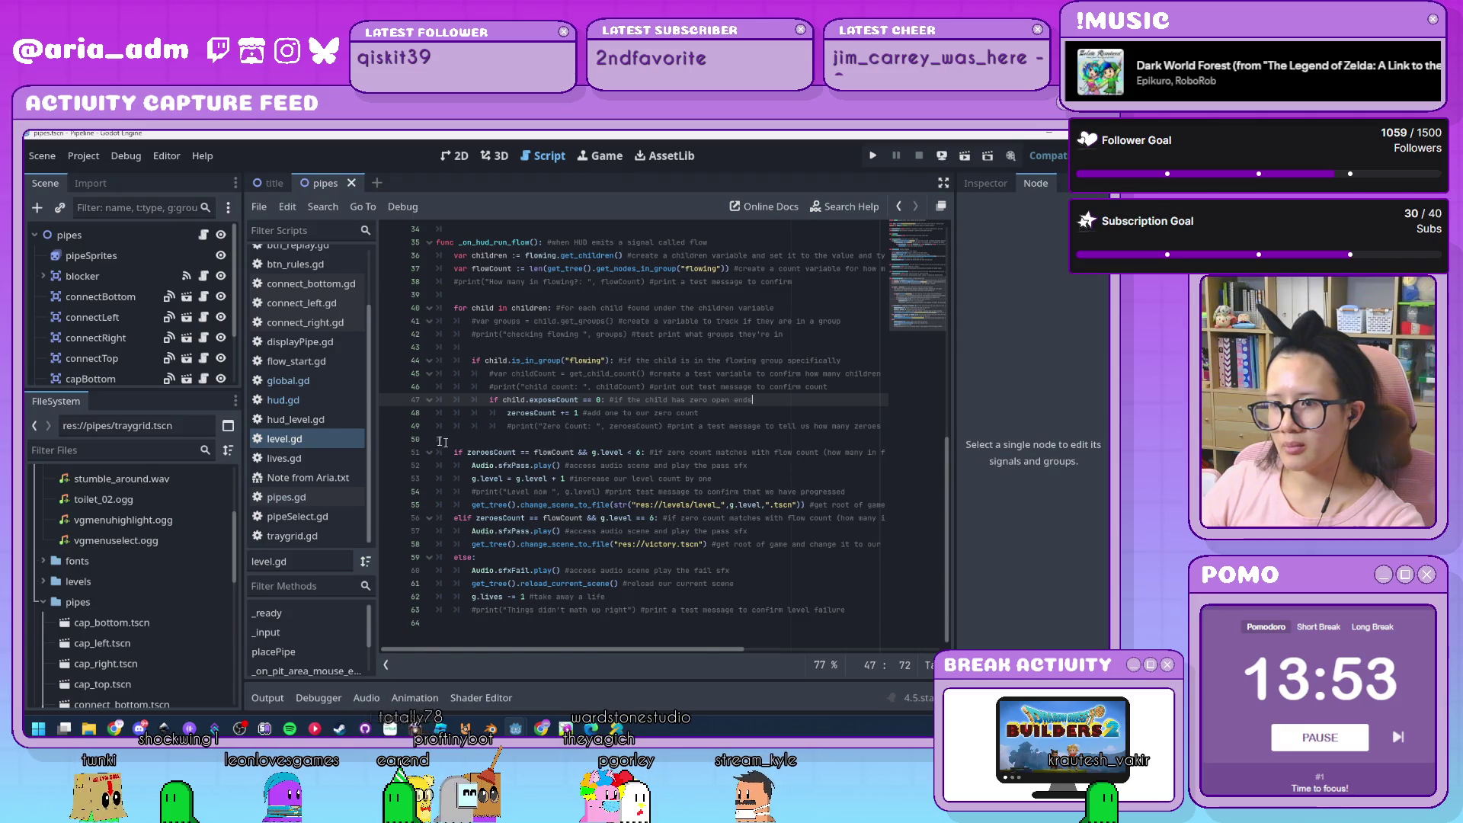
{"action": "scroll", "coordinate": [305, 393], "scroll_direction": "up", "scroll_amount": 2}
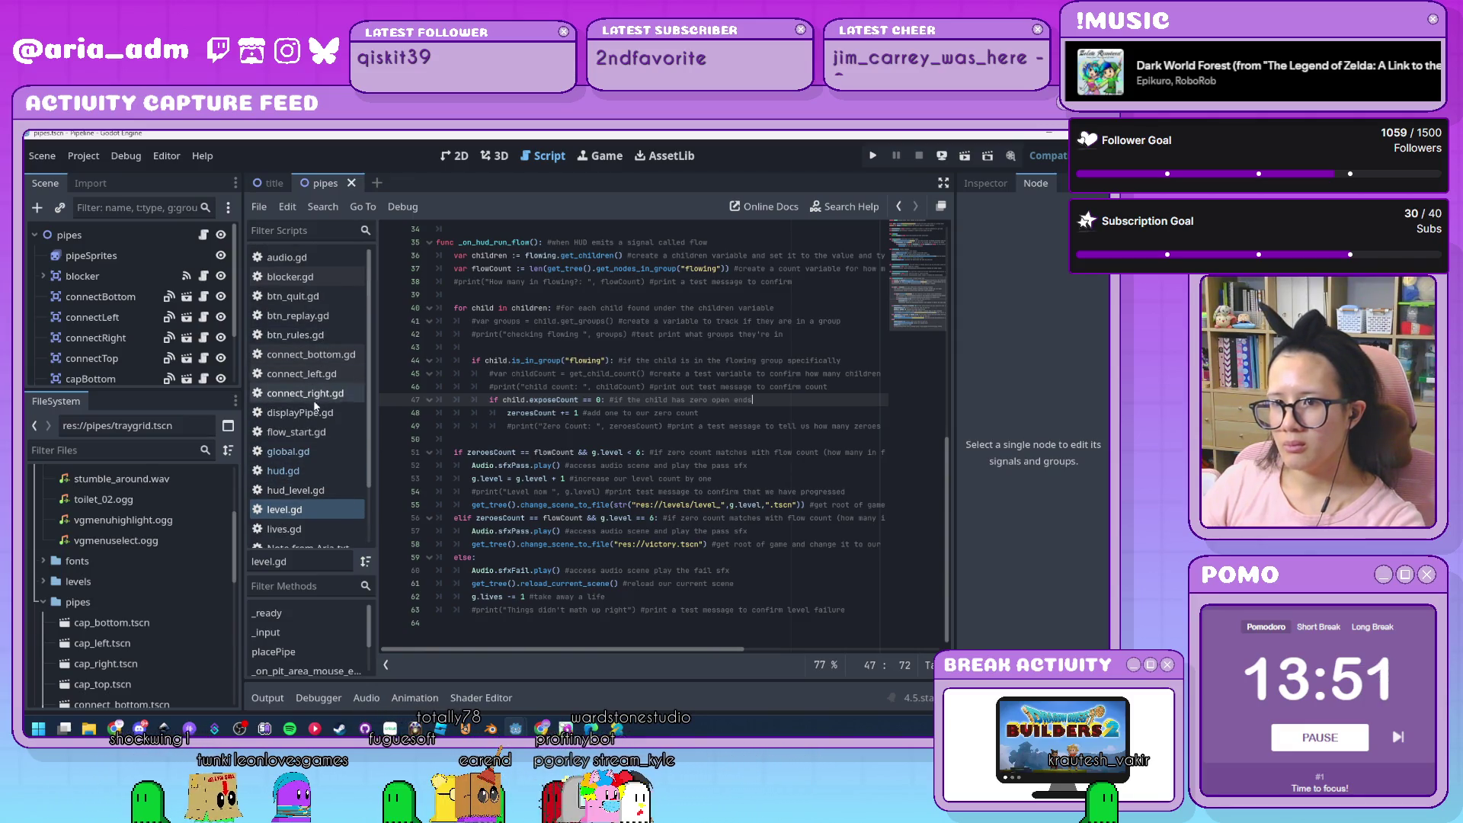
{"action": "left_click", "coordinate": [320, 414]}
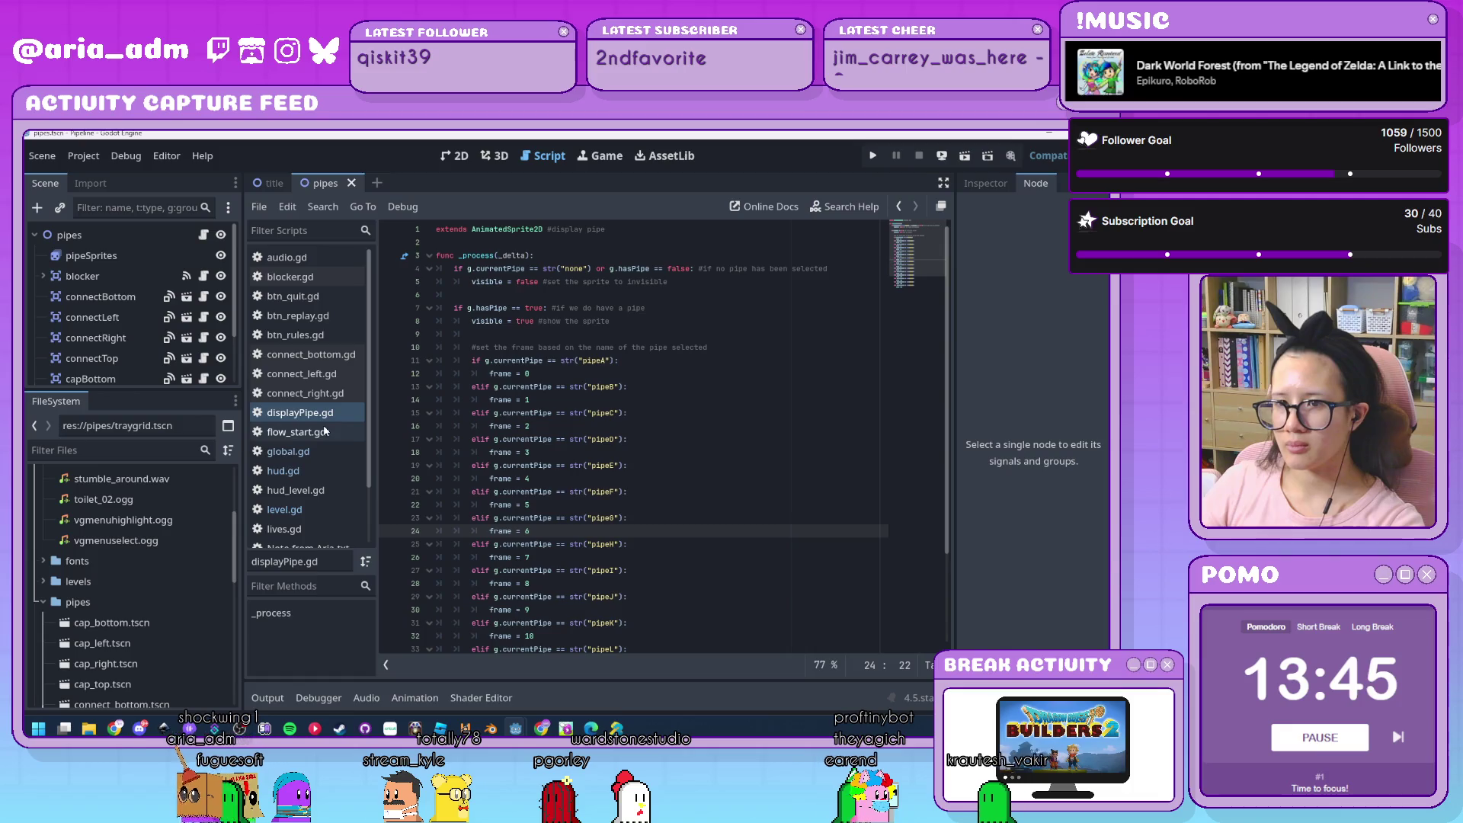
Step: Review connect_left.gd and scroll through the later pipe cases in pipes.gd
{"action": "left_click", "coordinate": [323, 376]}
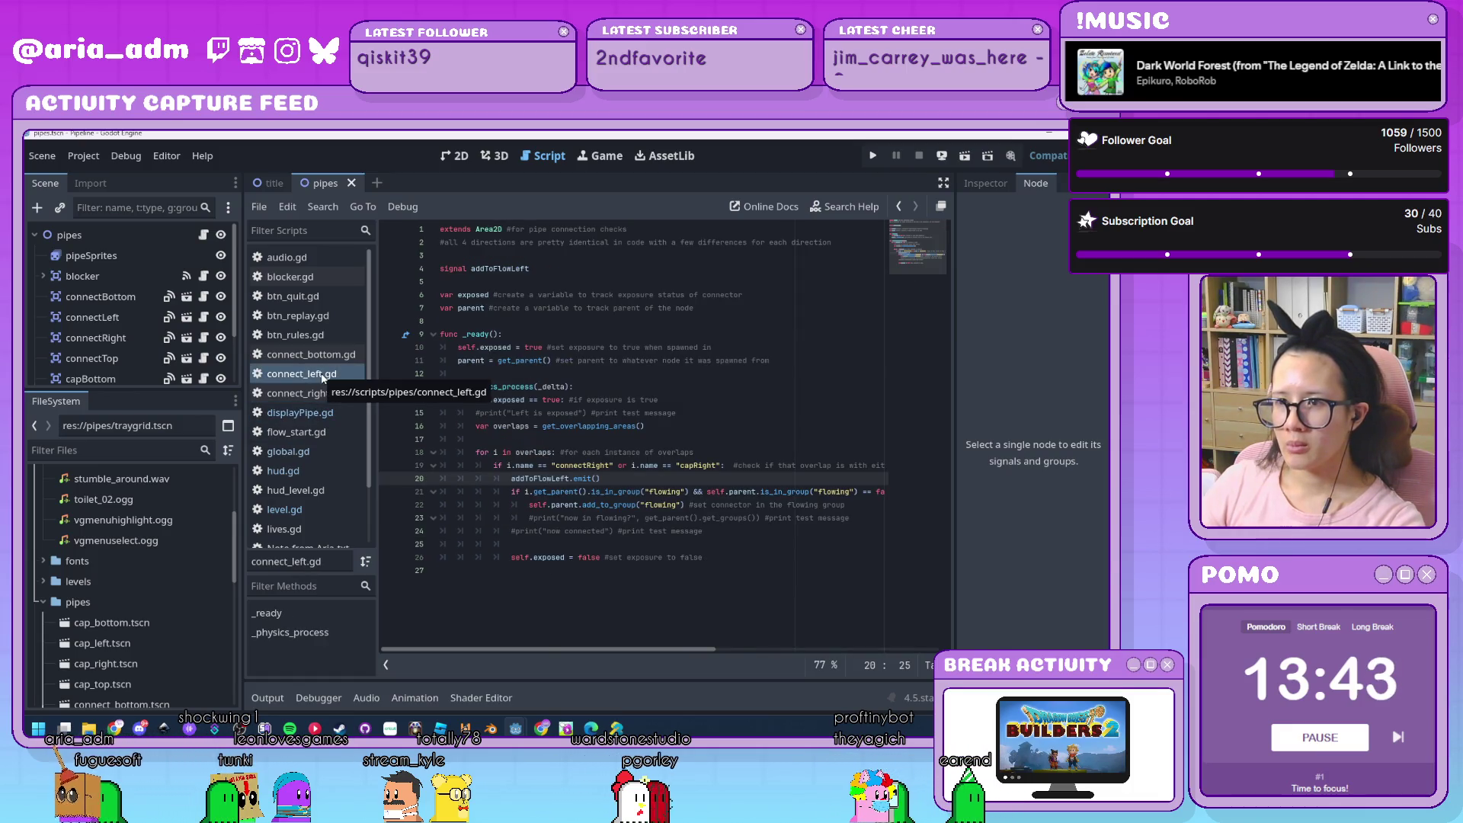
{"action": "scroll", "coordinate": [321, 389], "scroll_direction": "down", "scroll_amount": 3}
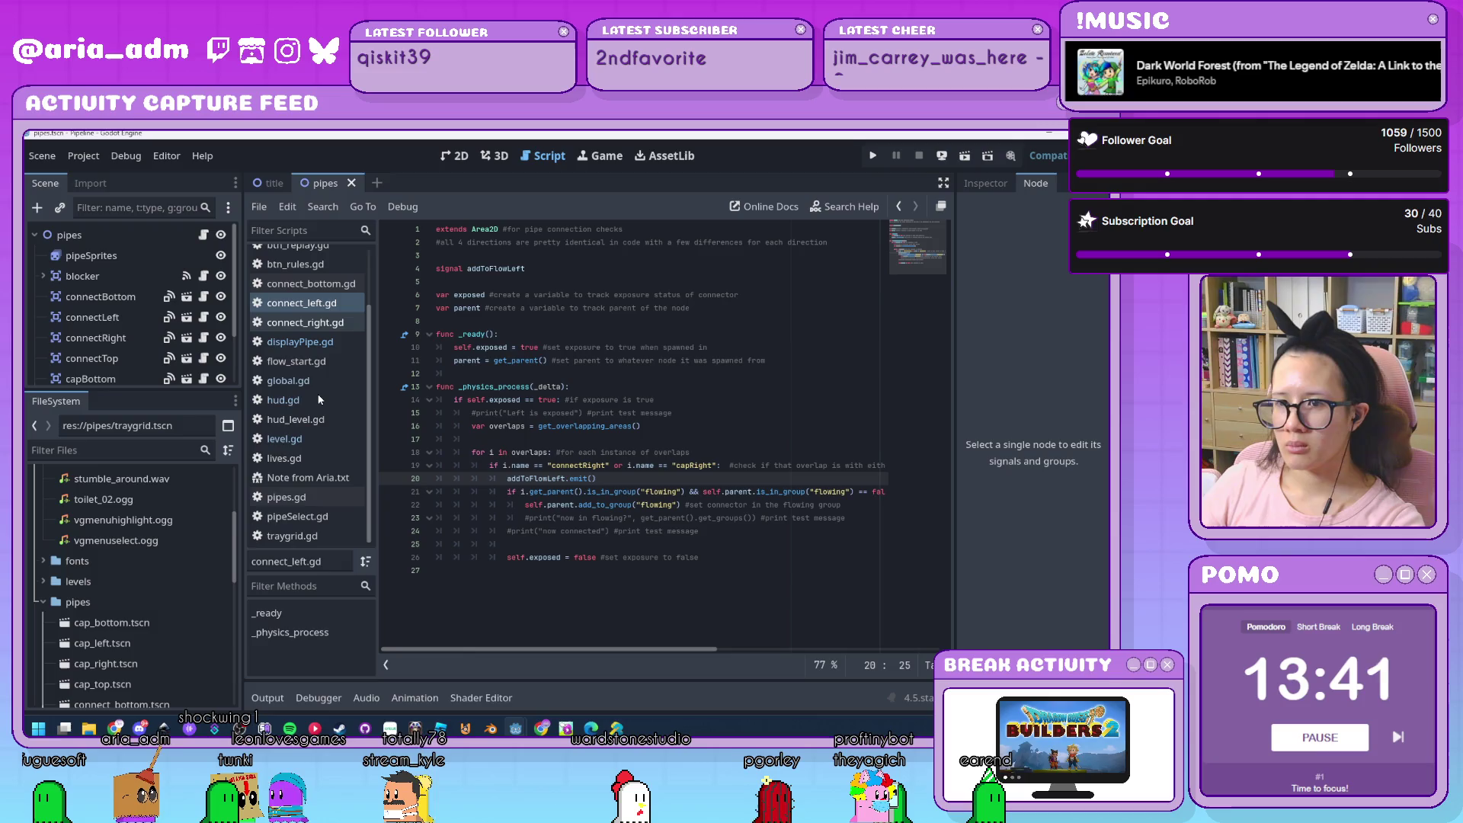
{"action": "left_click", "coordinate": [313, 501]}
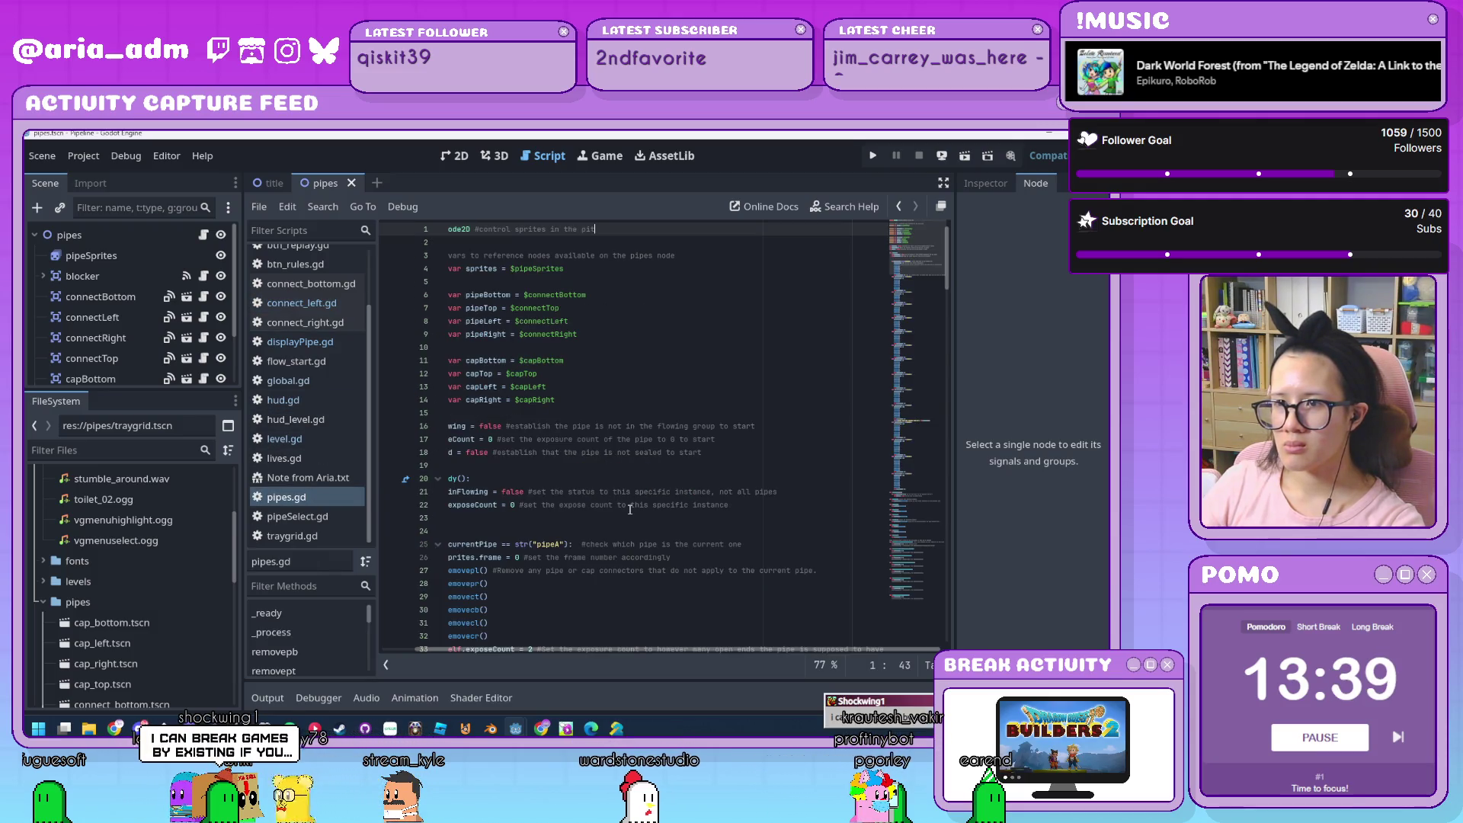
{"action": "scroll", "coordinate": [629, 509], "scroll_direction": "down", "scroll_amount": 1}
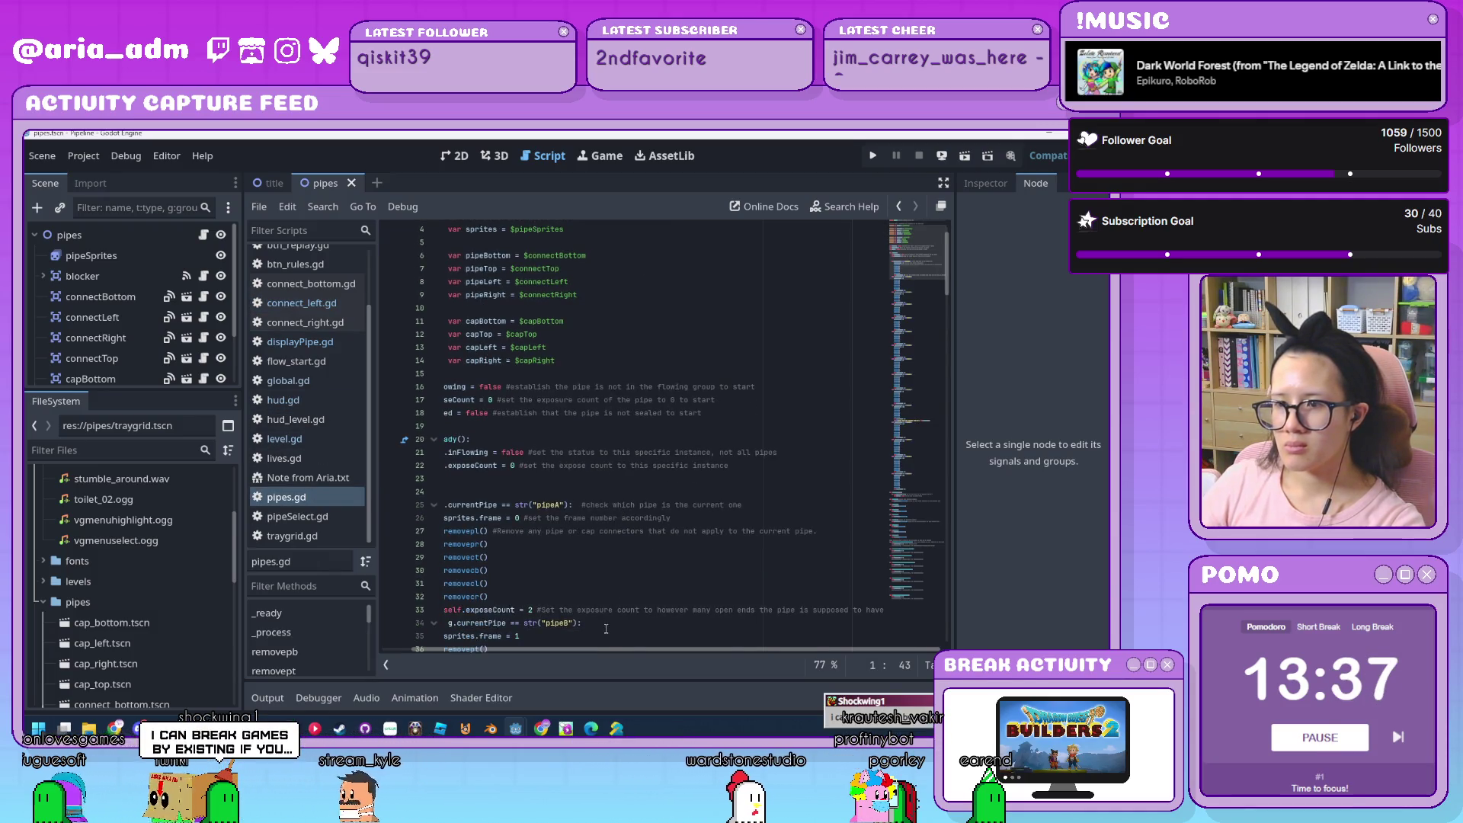
{"action": "left_click_drag", "start_coordinate": [609, 654], "coordinate": [497, 657]}
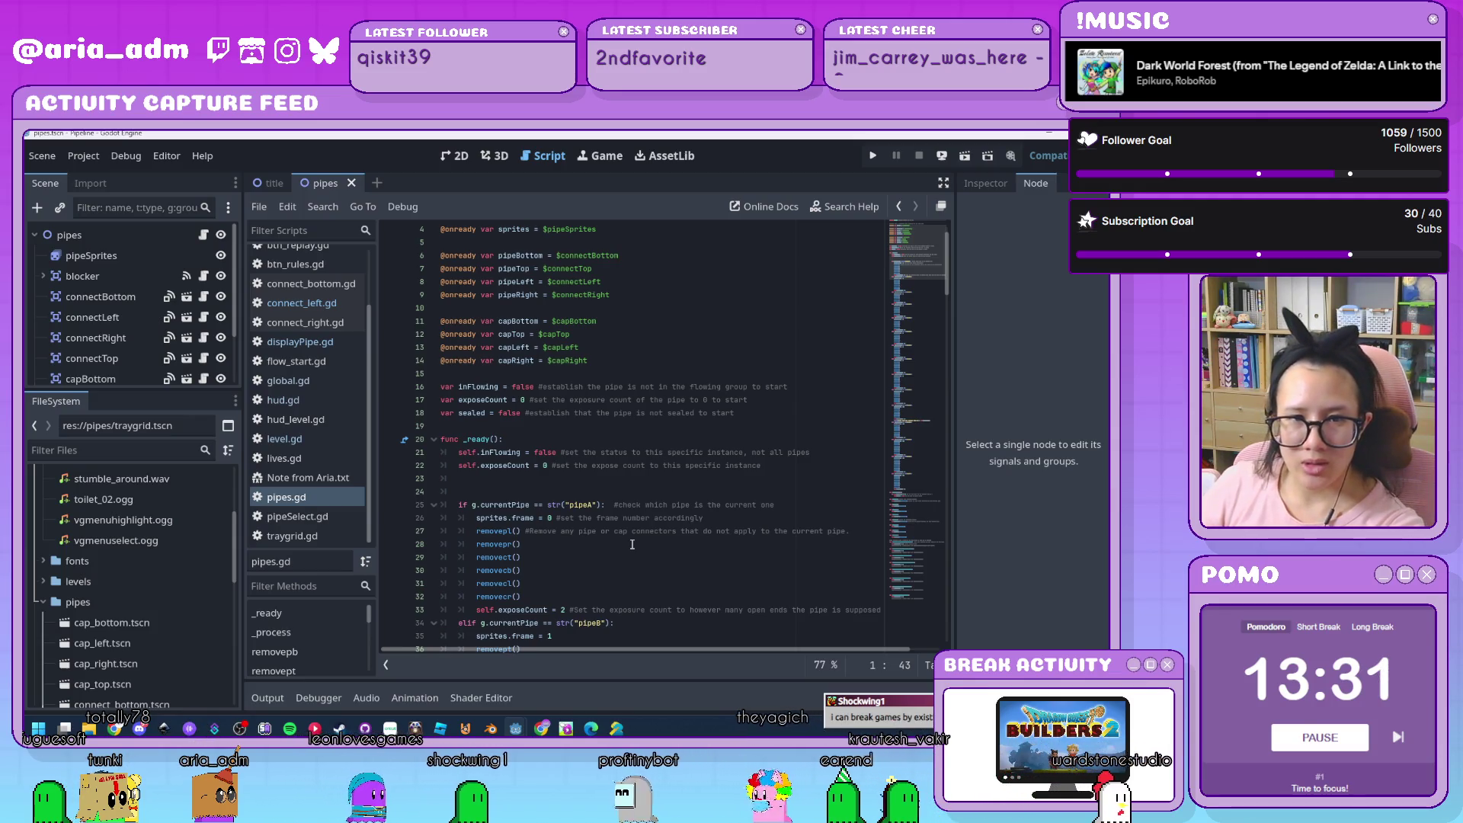
{"action": "scroll", "coordinate": [631, 544], "scroll_direction": "down", "scroll_amount": 4}
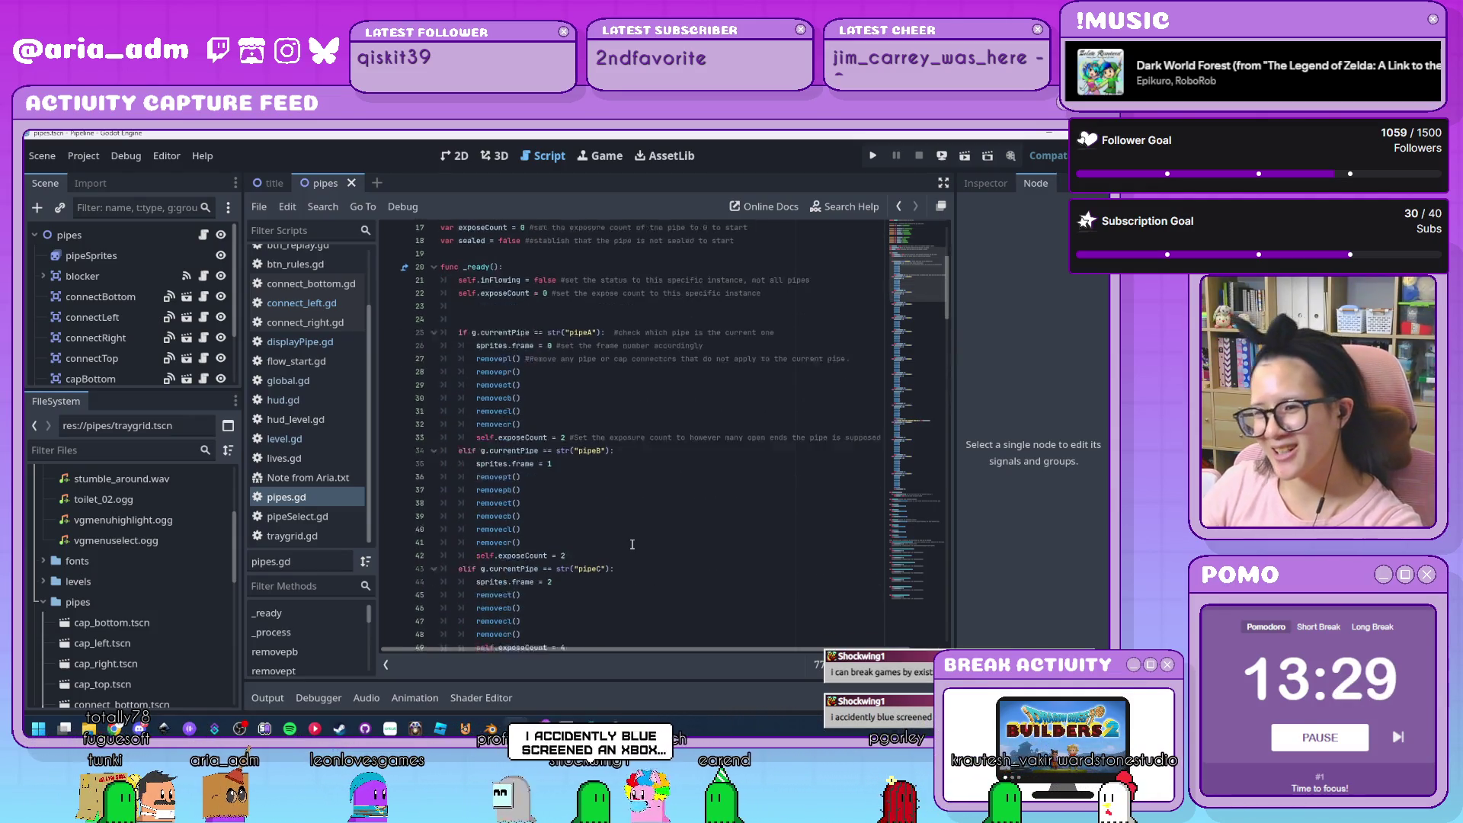
{"action": "scroll", "coordinate": [632, 544], "scroll_direction": "down", "scroll_amount": 20}
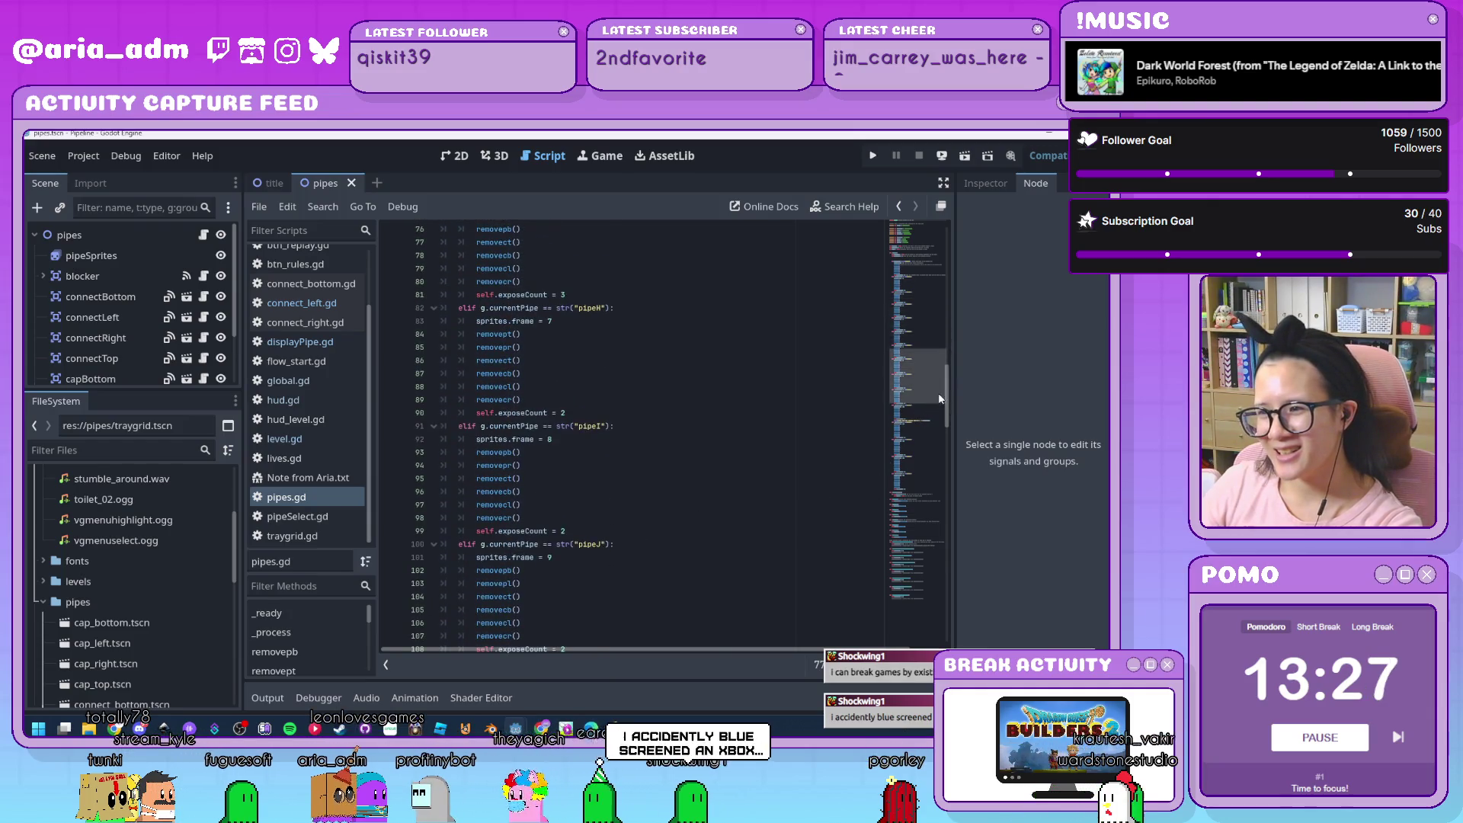
{"action": "mouse_move", "coordinate": [940, 400]}
{"action": "left_mouse_down"}
{"action": "mouse_move", "coordinate": [943, 571]}
{"action": "mouse_move", "coordinate": [972, 412]}
{"action": "mouse_move", "coordinate": [876, 302]}
{"action": "left_mouse_up"}
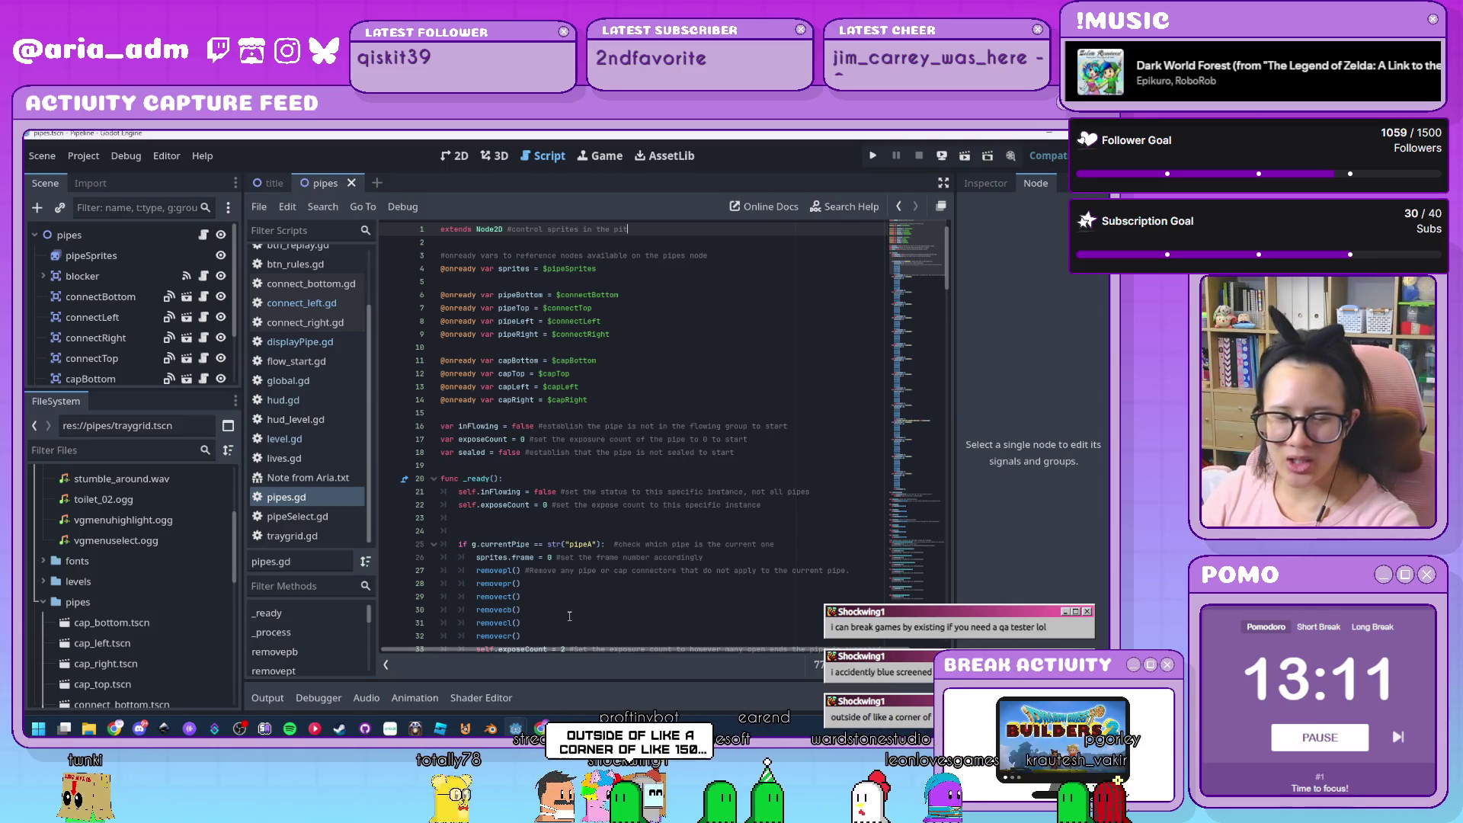
Step: In pipeSelect.gd, select the erase(5,2) clone-name call on line 11
{"action": "left_click", "coordinate": [320, 516]}
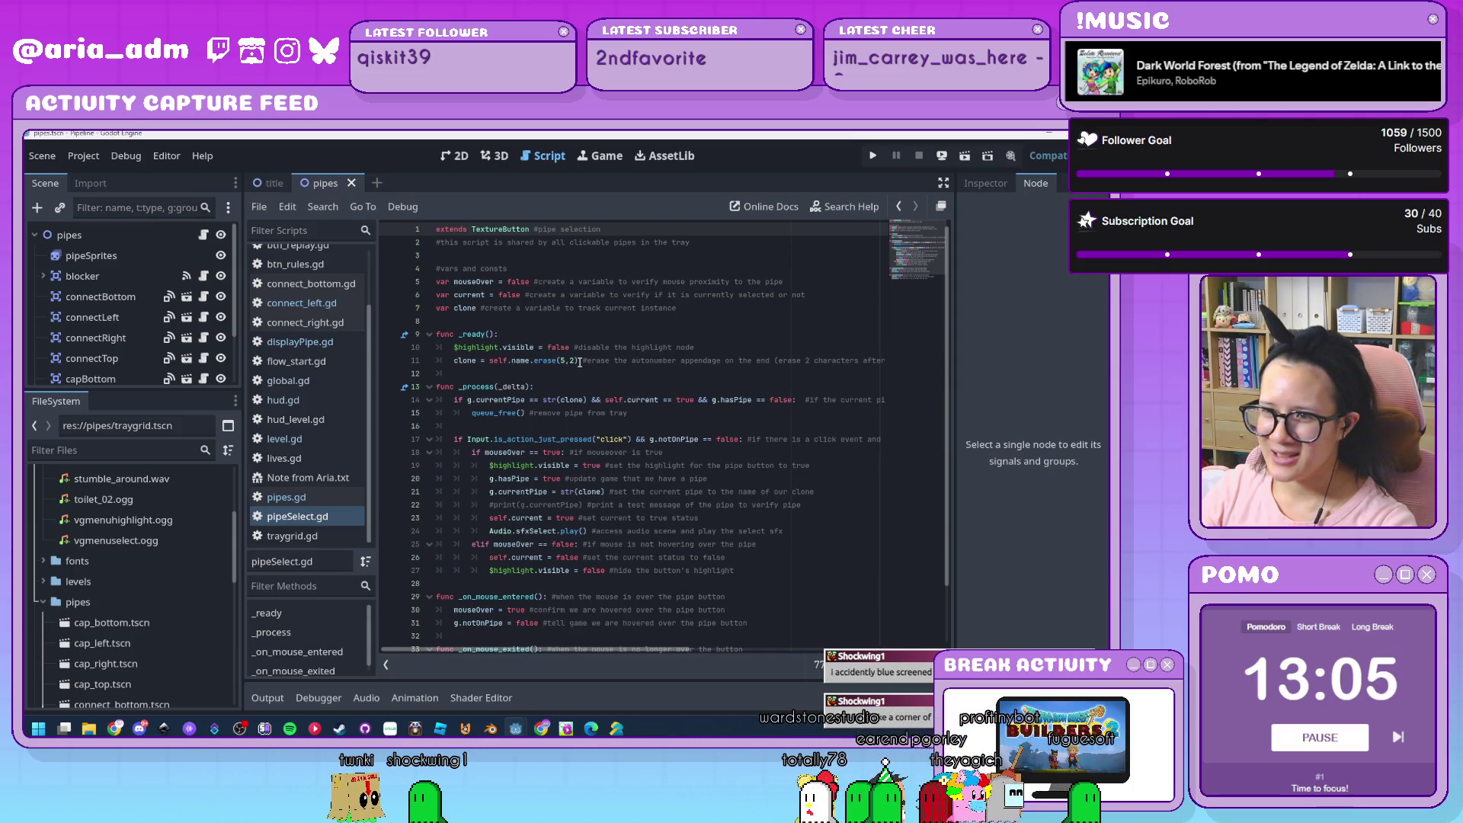
{"action": "left_click_drag", "start_coordinate": [580, 363], "coordinate": [517, 365]}
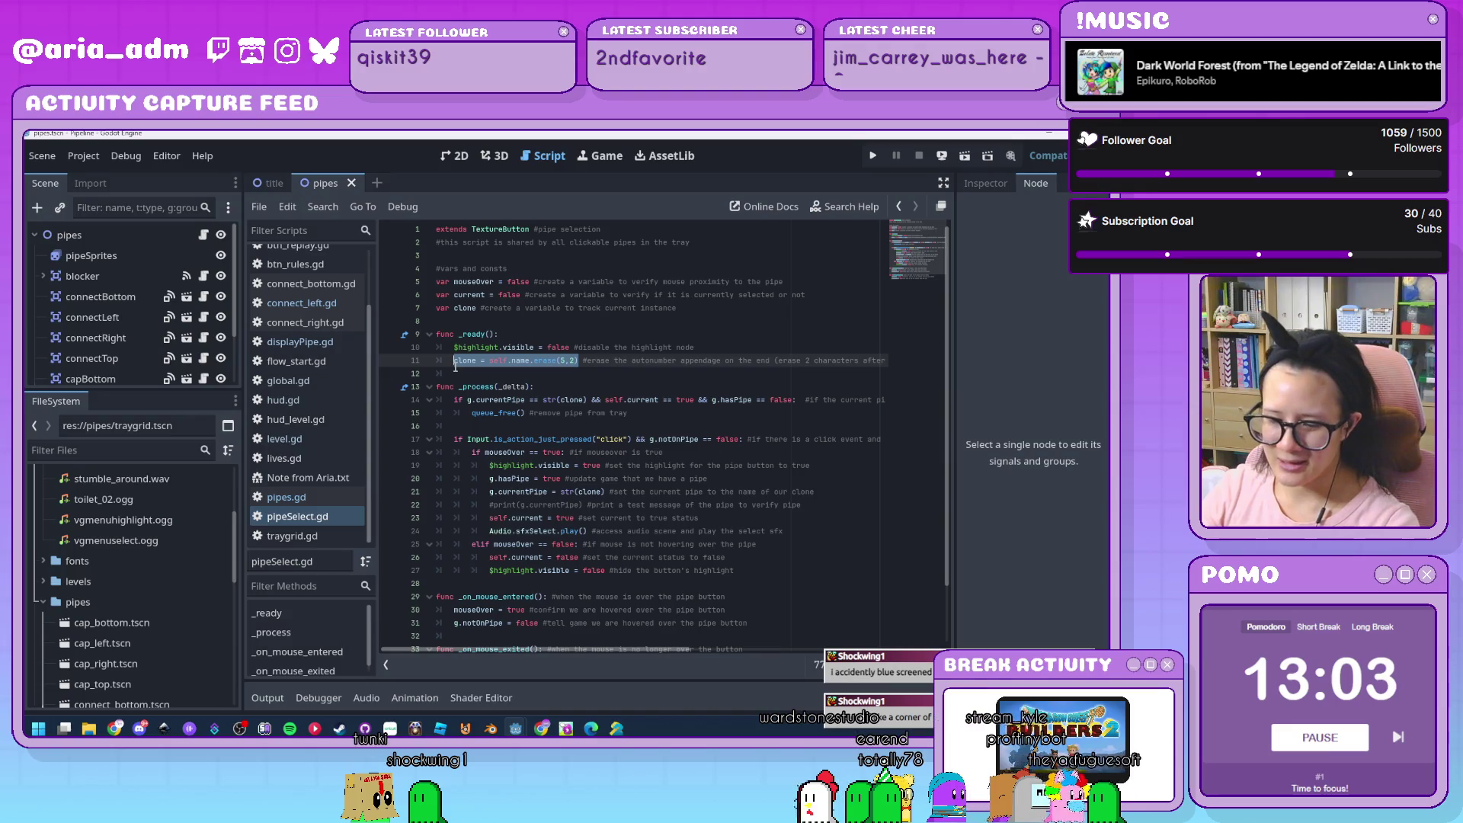
{"action": "mouse_move", "coordinate": [579, 399]}
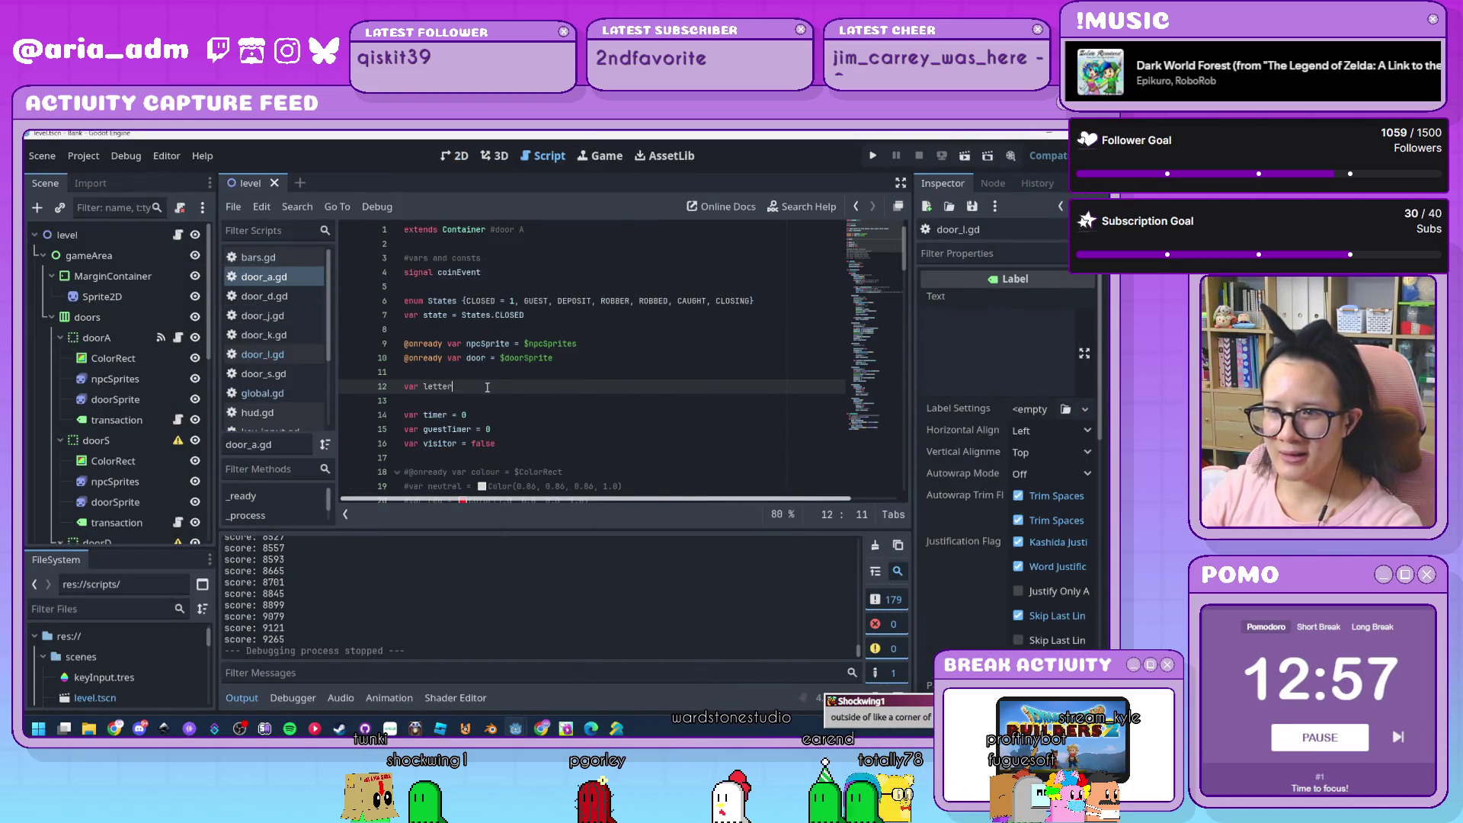
Step: Insert letter = self.name.erase(4,1) as the first line of door_a.gd's _ready()
{"action": "scroll", "coordinate": [487, 387], "scroll_direction": "down", "scroll_amount": 6}
{"action": "left_click", "coordinate": [570, 364]}
{"action": "scroll", "coordinate": [583, 373], "scroll_direction": "up", "scroll_amount": 2}
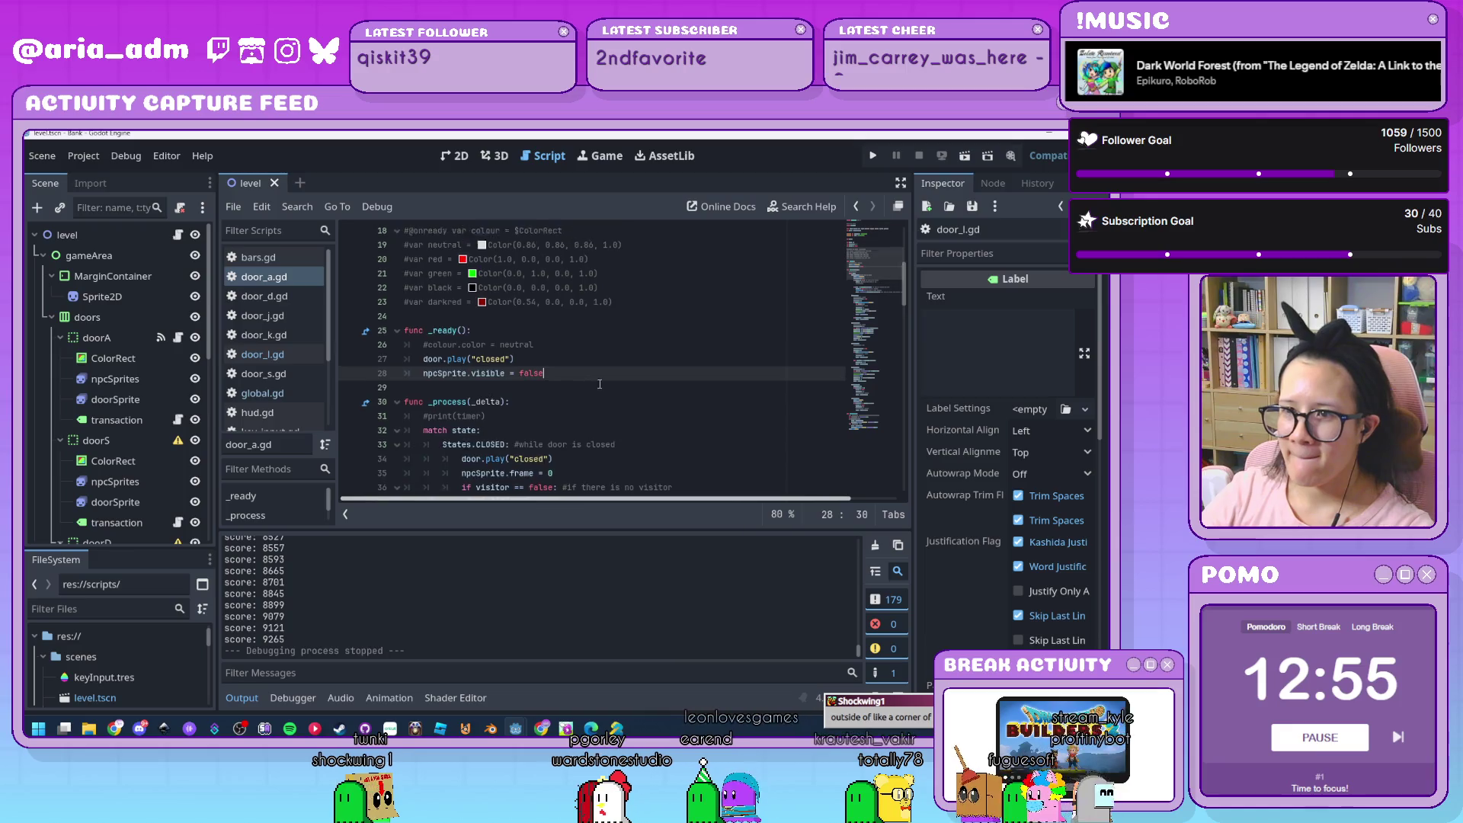
{"action": "key", "text": "Return"}
{"action": "key", "text": "Return"}
{"action": "key", "text": "Return"}
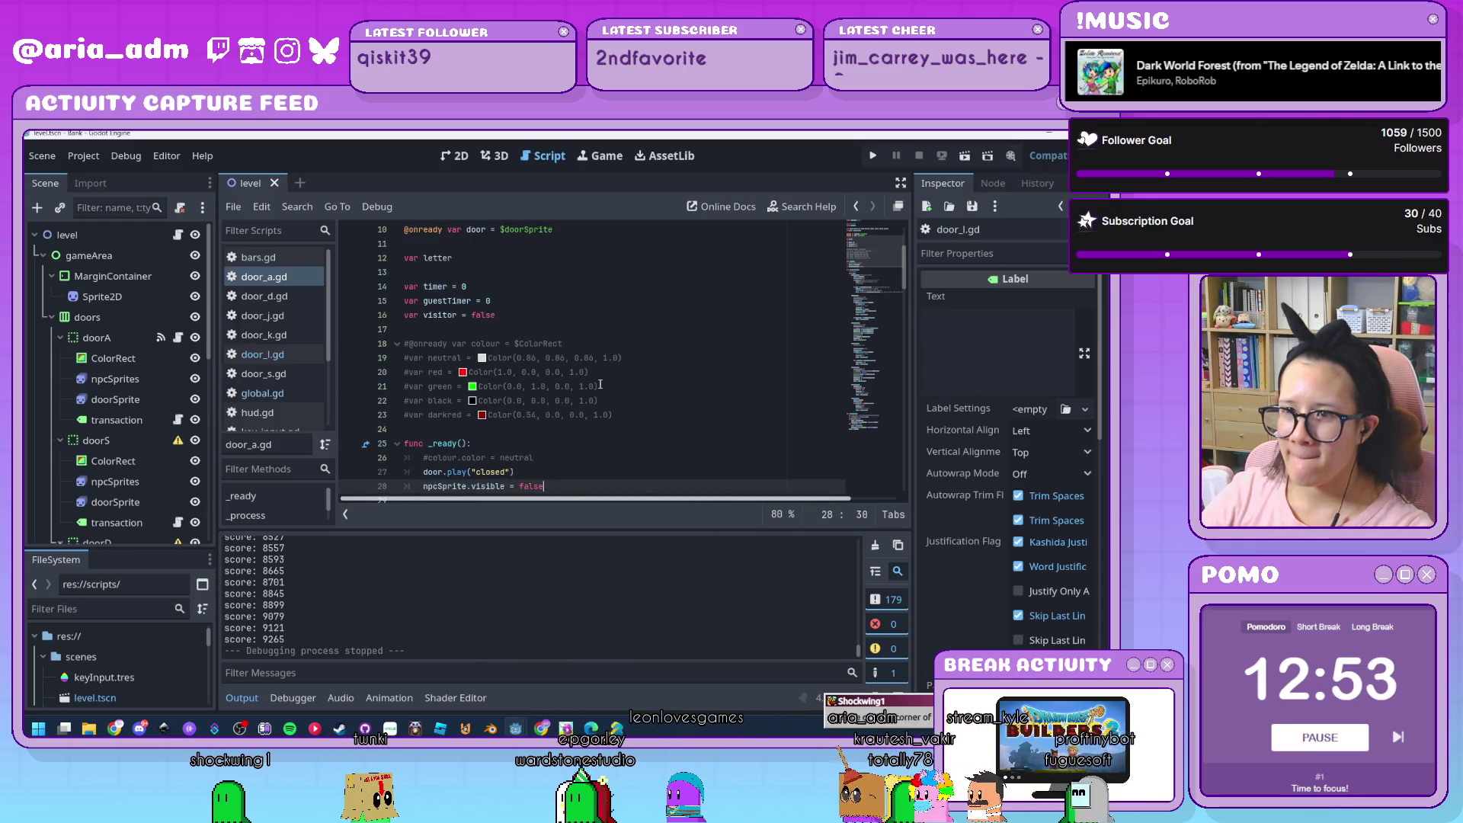
{"action": "key", "text": "ctrl+z"}
{"action": "key", "text": "Return"}
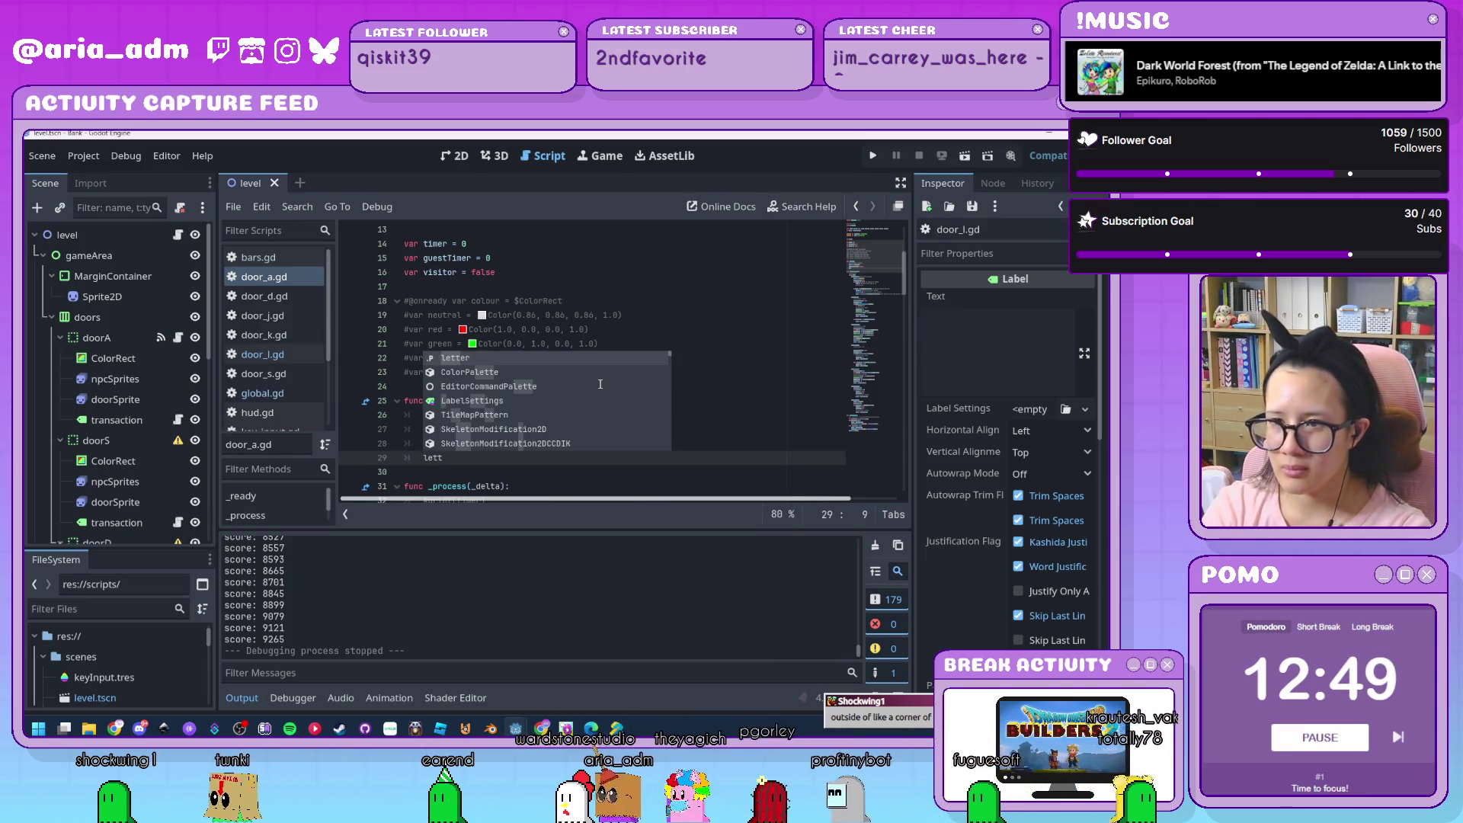
{"action": "key", "text": "BackSpace"}
{"action": "key", "text": "BackSpace"}
{"action": "key", "text": "BackSpace"}
{"action": "key", "text": "Up"}
{"action": "key", "text": "Up"}
{"action": "key", "text": "Up"}
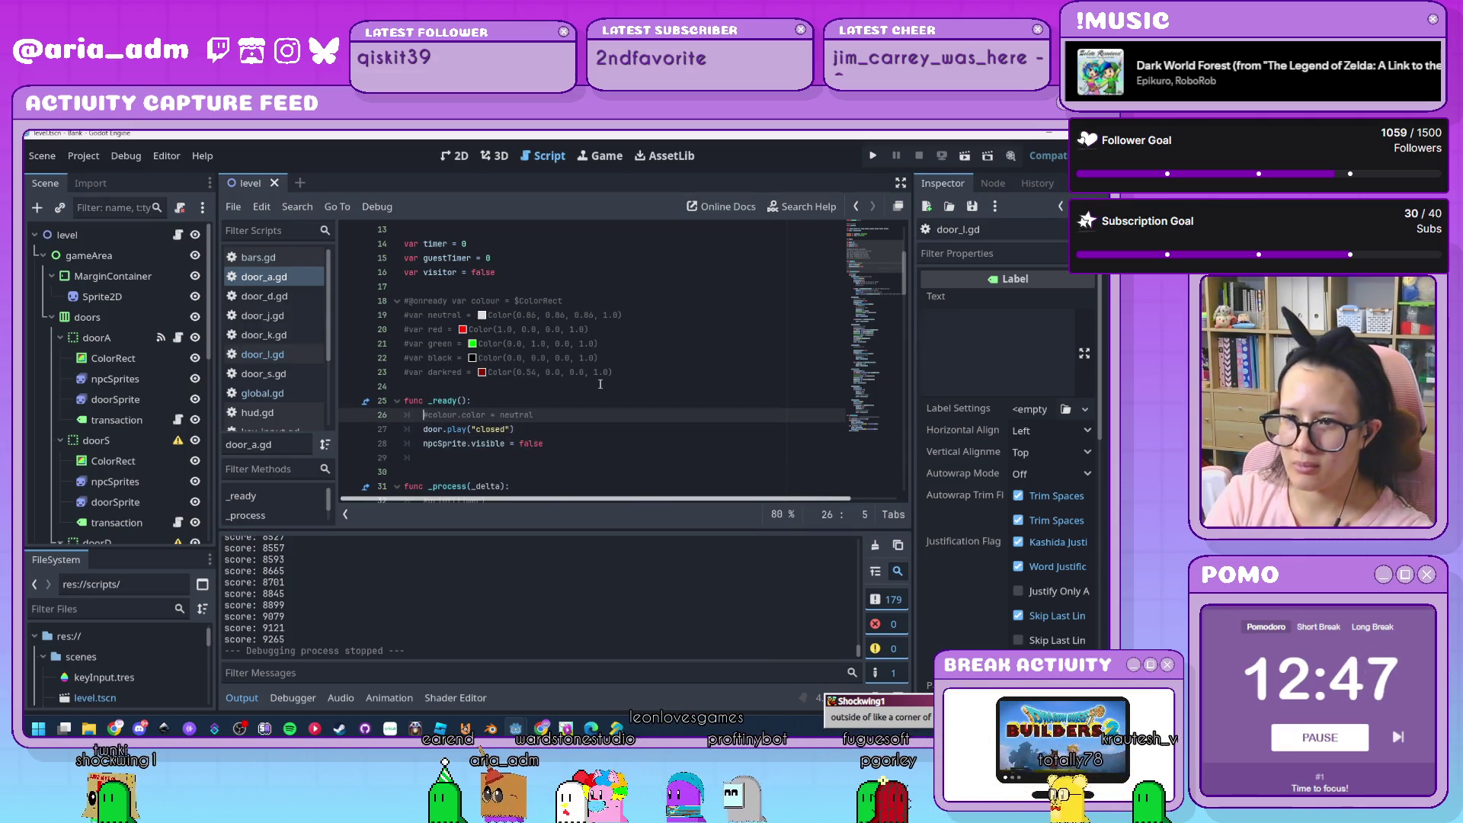
{"action": "key", "text": "ctrl+shift+Return"}
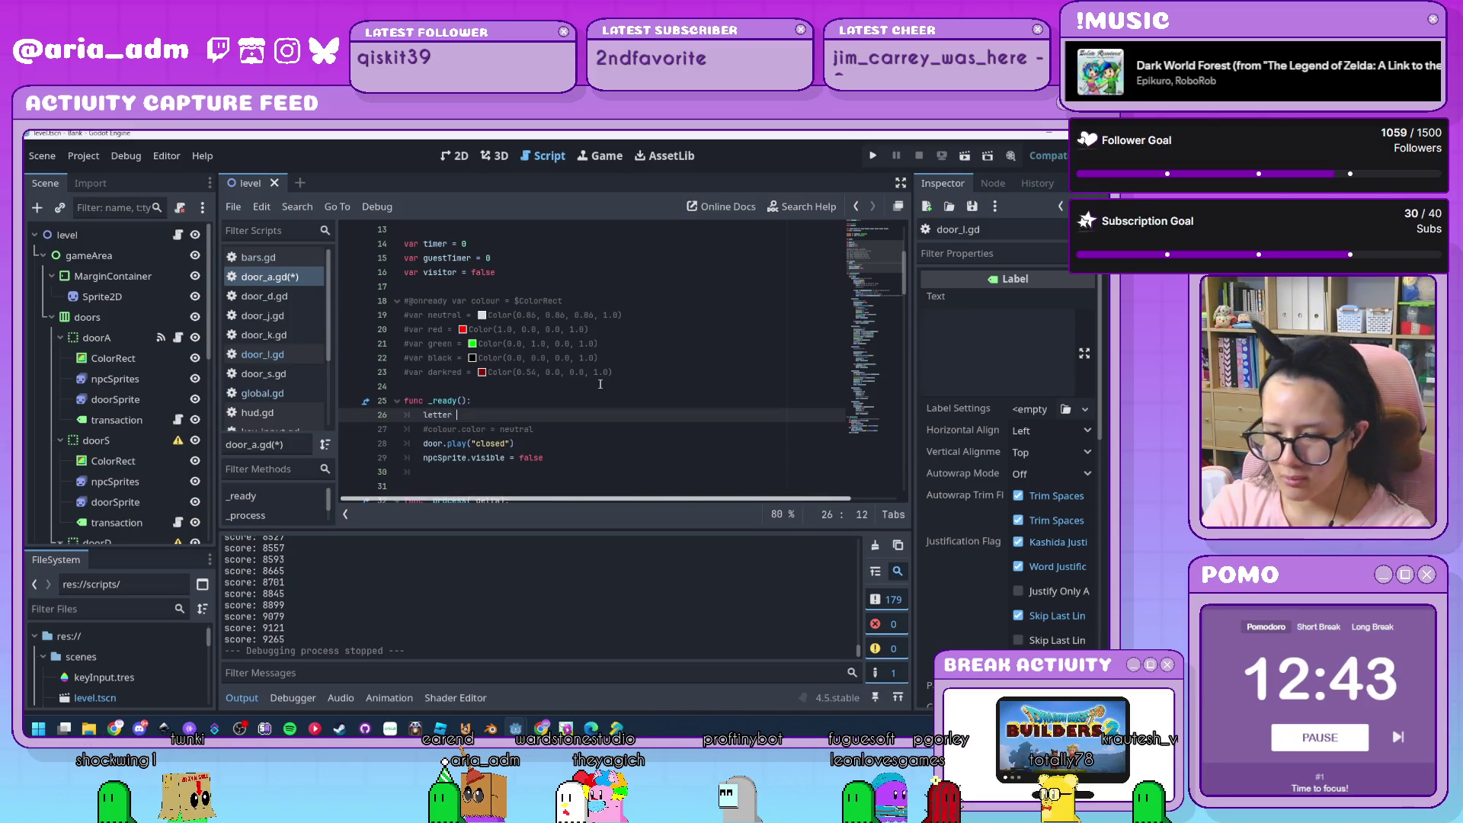
{"action": "type", "text": "name.erase"}
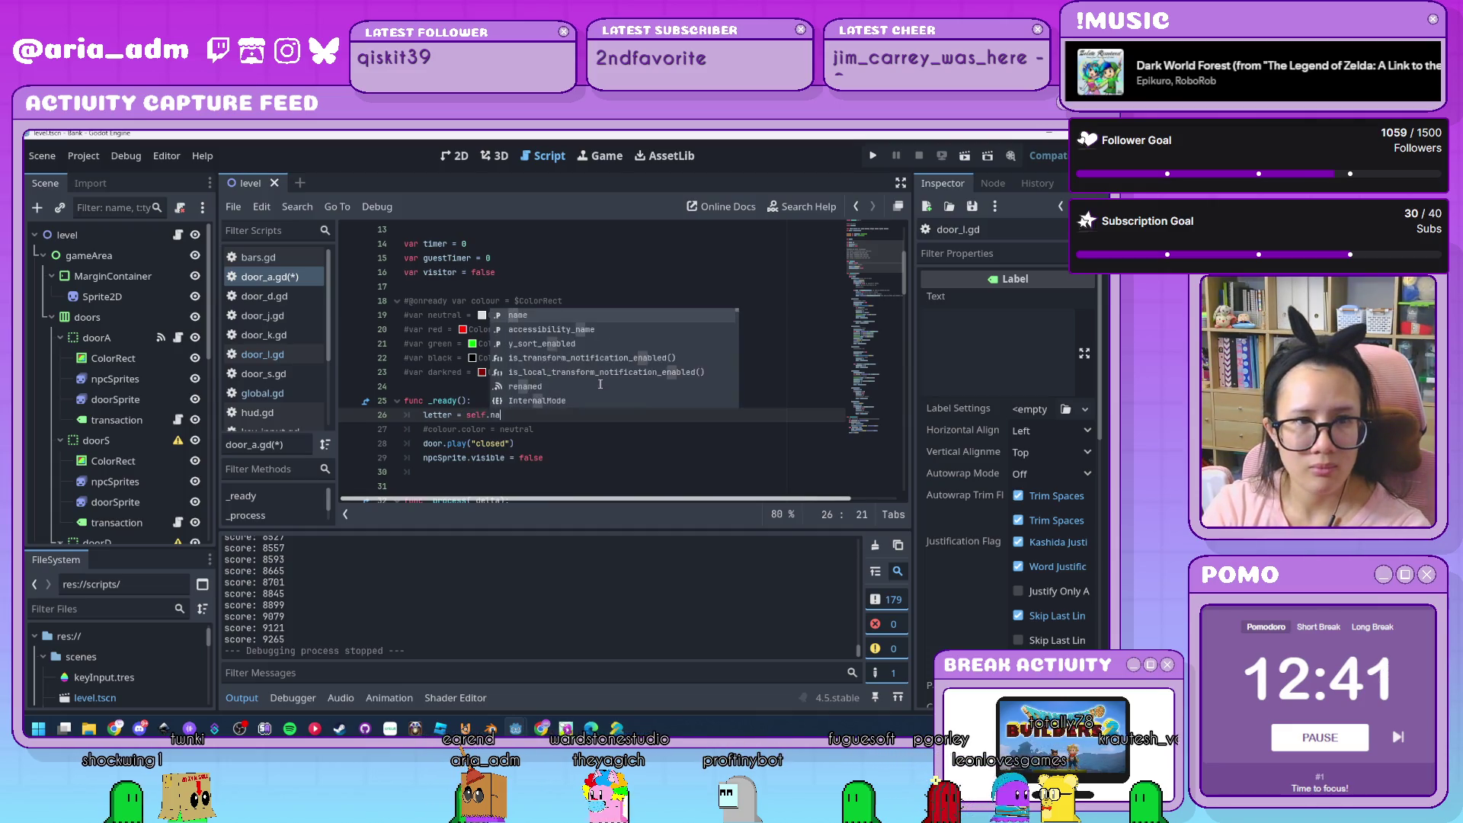
{"action": "type", "text": "()"}
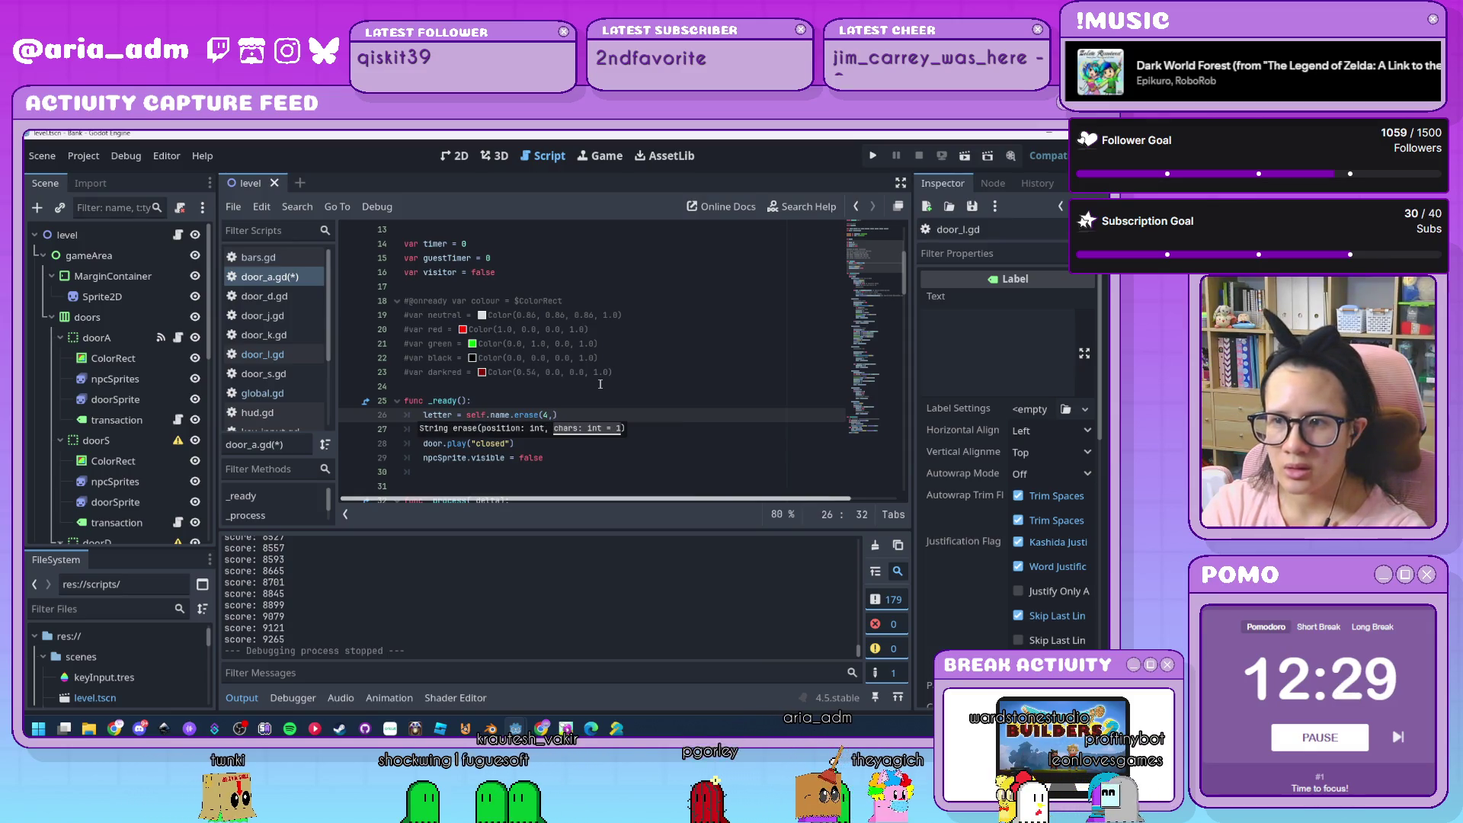
{"action": "left_click", "coordinate": [594, 400]}
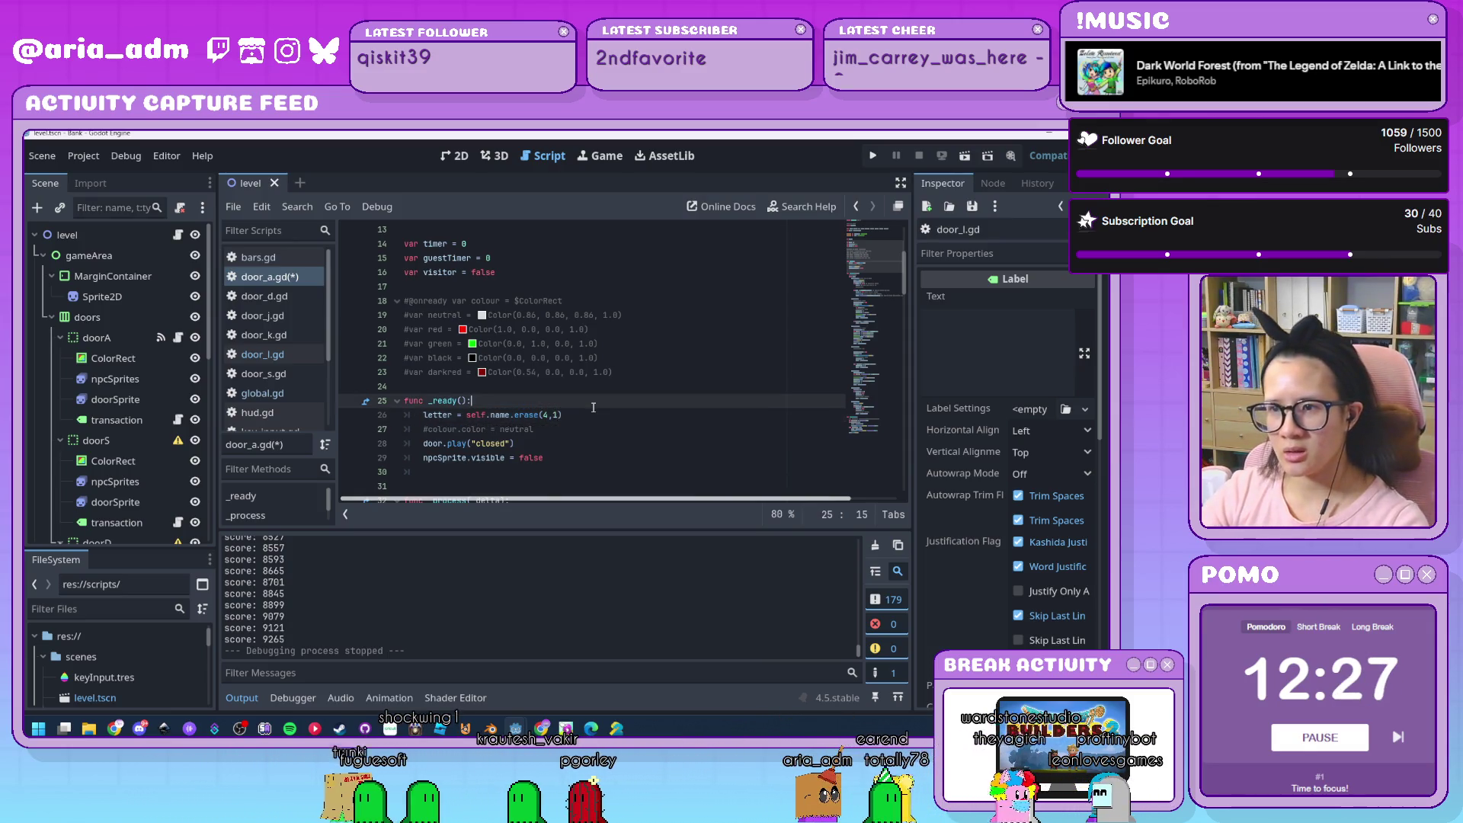
Step: Replace keyA on line 51 with str("key", letter) and copy the expression
{"action": "scroll", "coordinate": [572, 414], "scroll_direction": "down", "scroll_amount": 4}
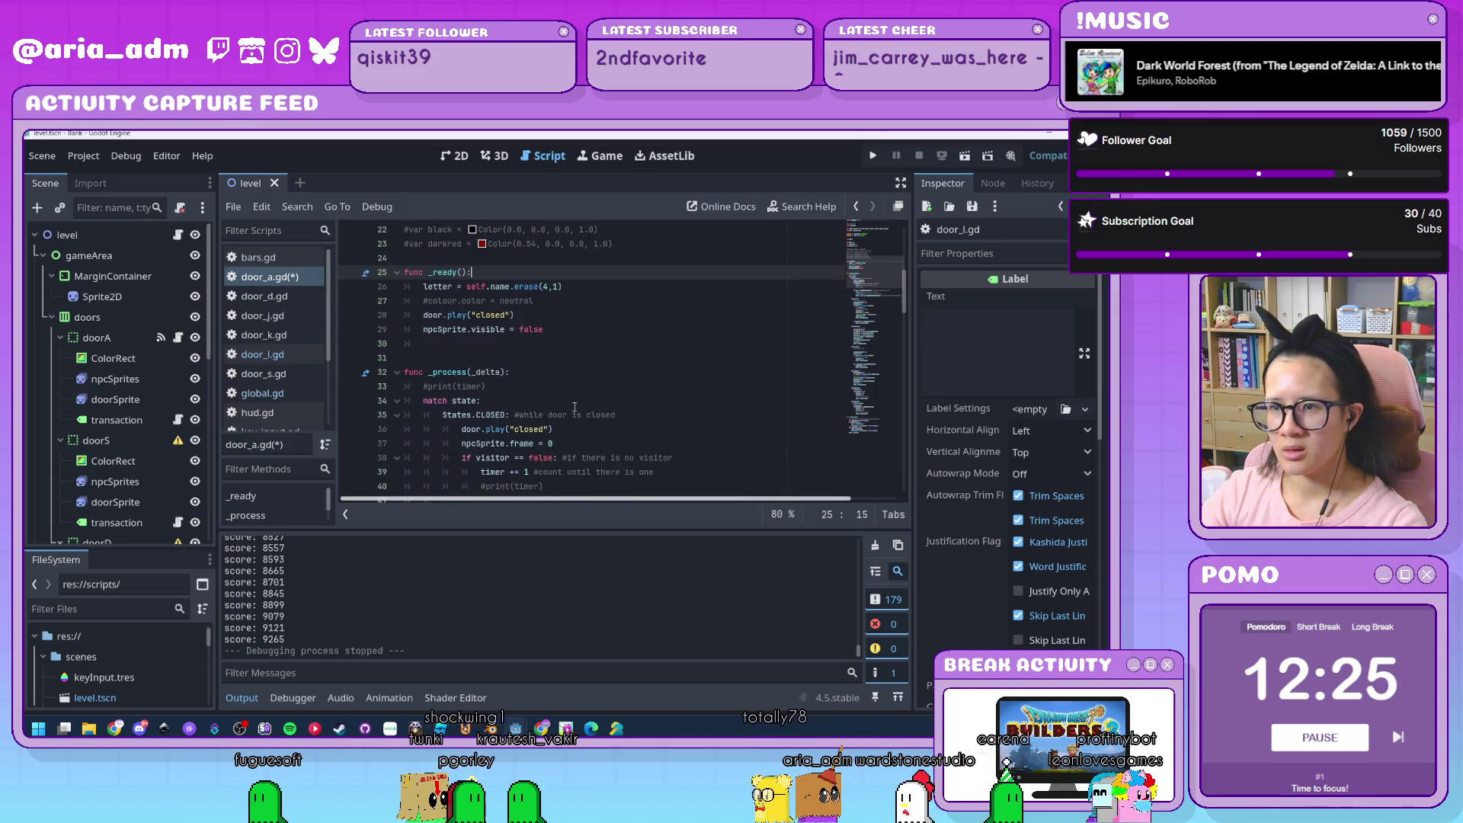
{"action": "scroll", "coordinate": [575, 406], "scroll_direction": "down", "scroll_amount": 5}
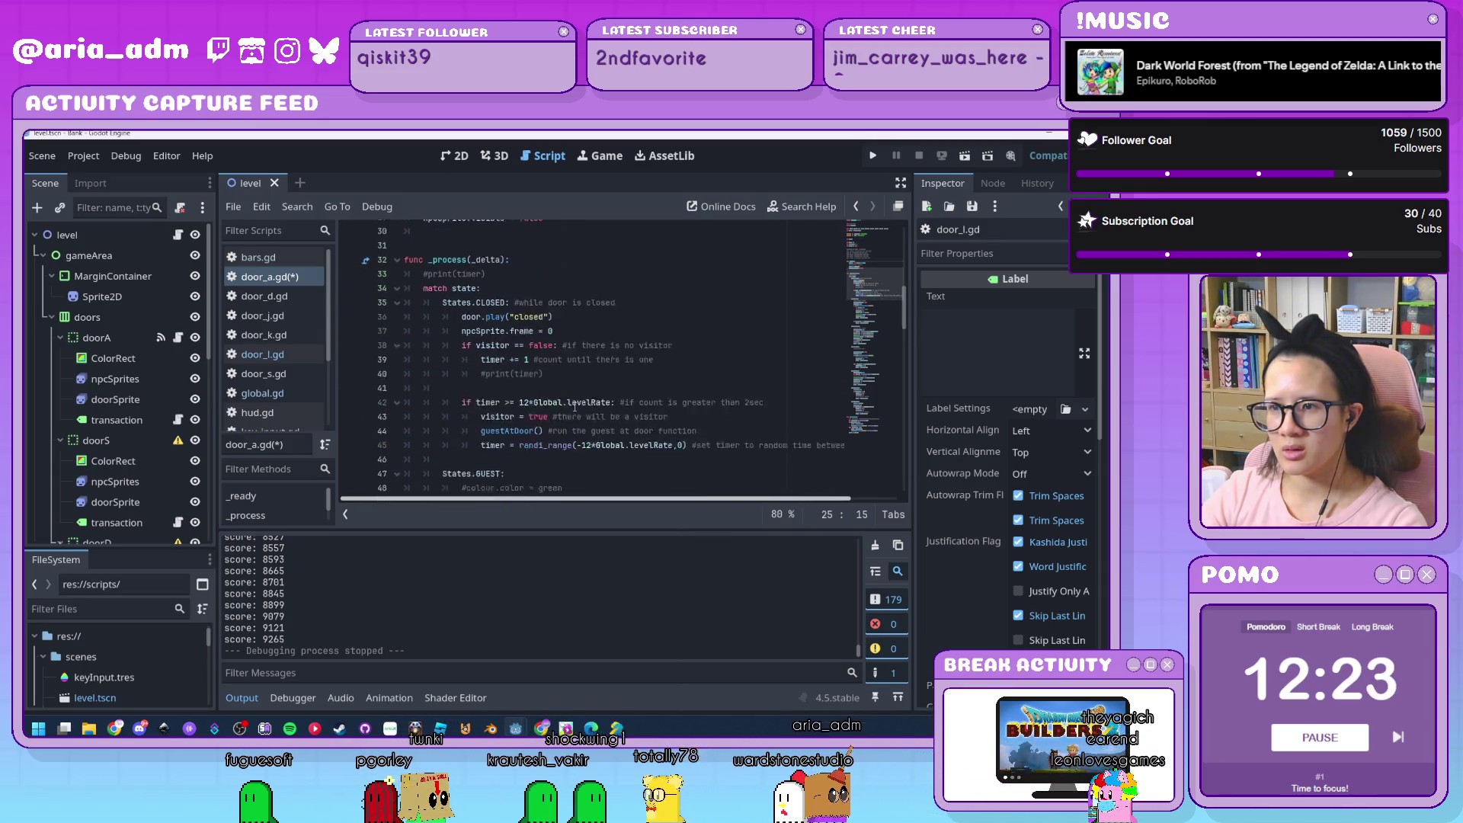
{"action": "scroll", "coordinate": [575, 407], "scroll_direction": "up", "scroll_amount": 5}
{"action": "scroll", "coordinate": [575, 407], "scroll_direction": "down", "scroll_amount": 2}
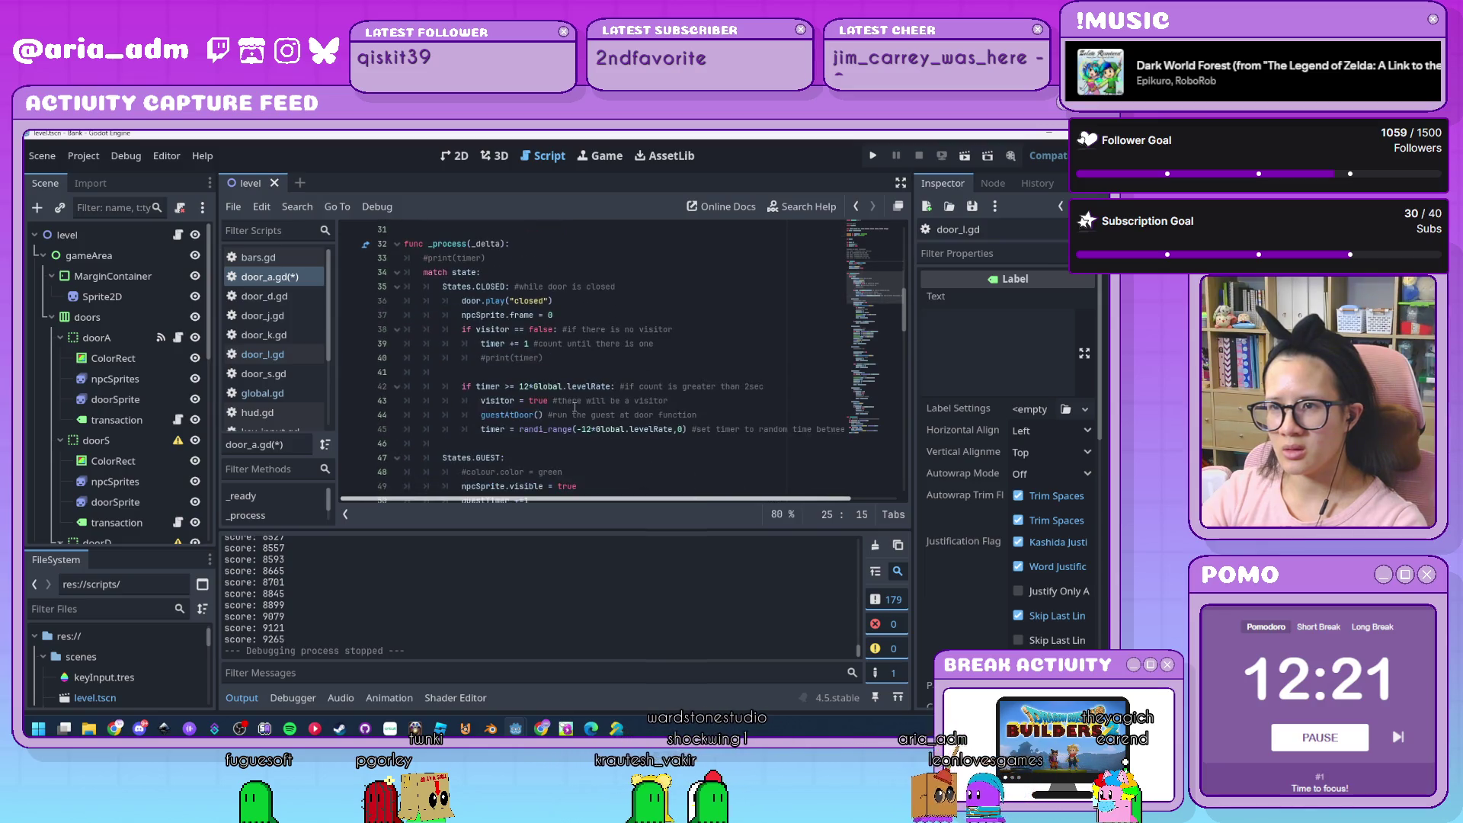
{"action": "scroll", "coordinate": [557, 332], "scroll_direction": "down", "scroll_amount": 3}
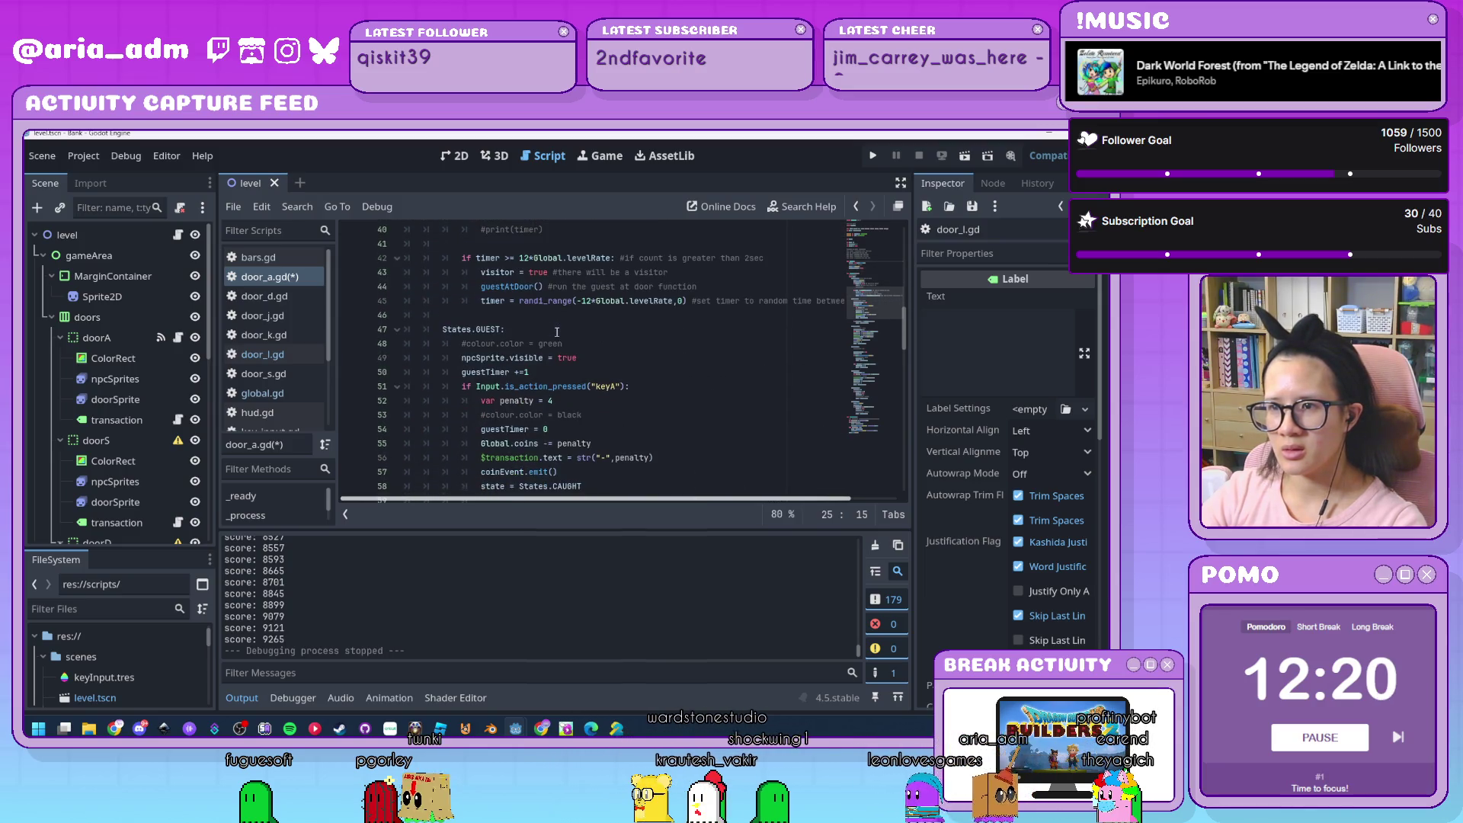
{"action": "left_click", "coordinate": [609, 386]}
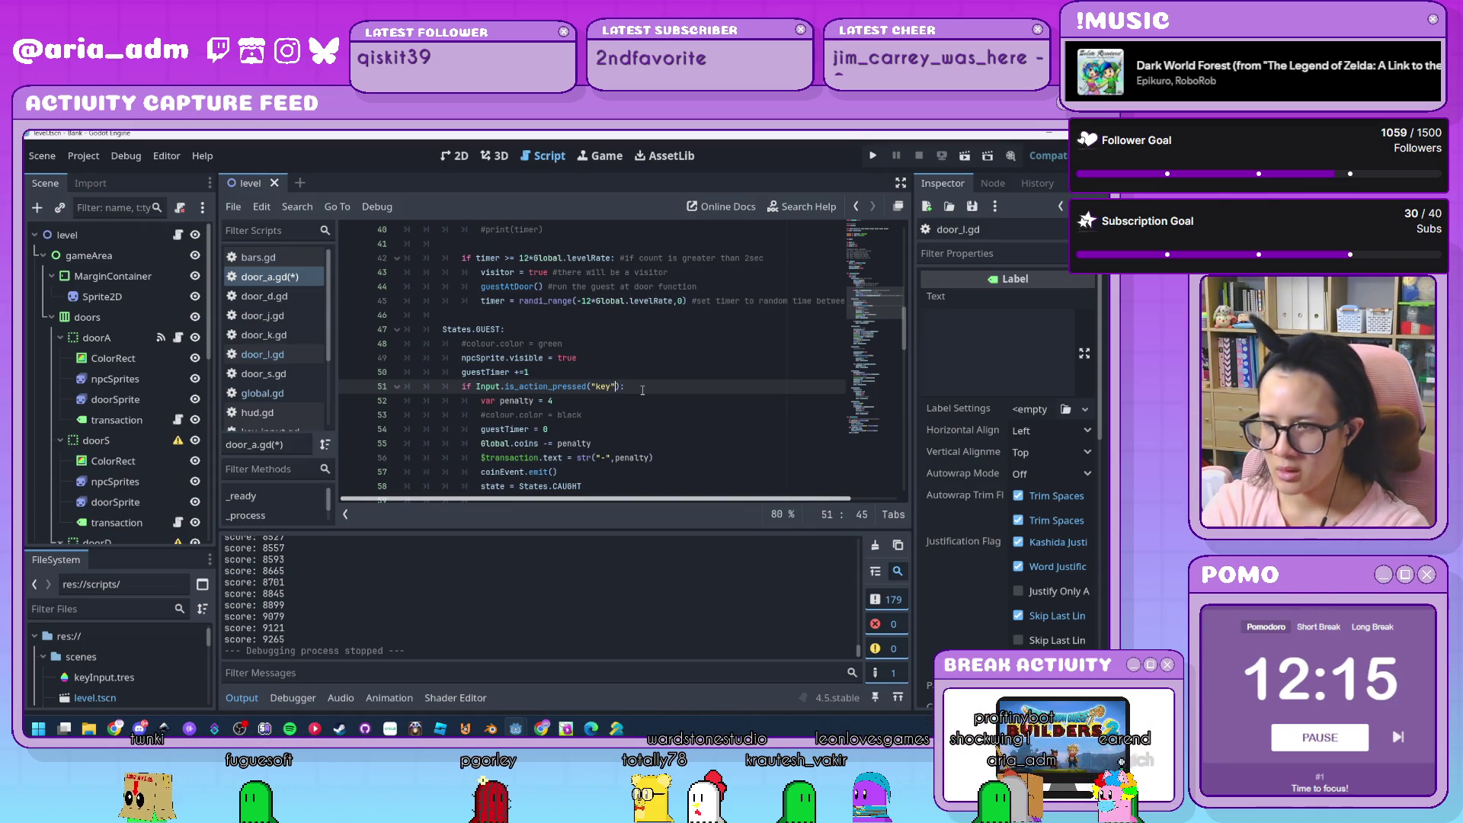
{"action": "type", "text": "."}
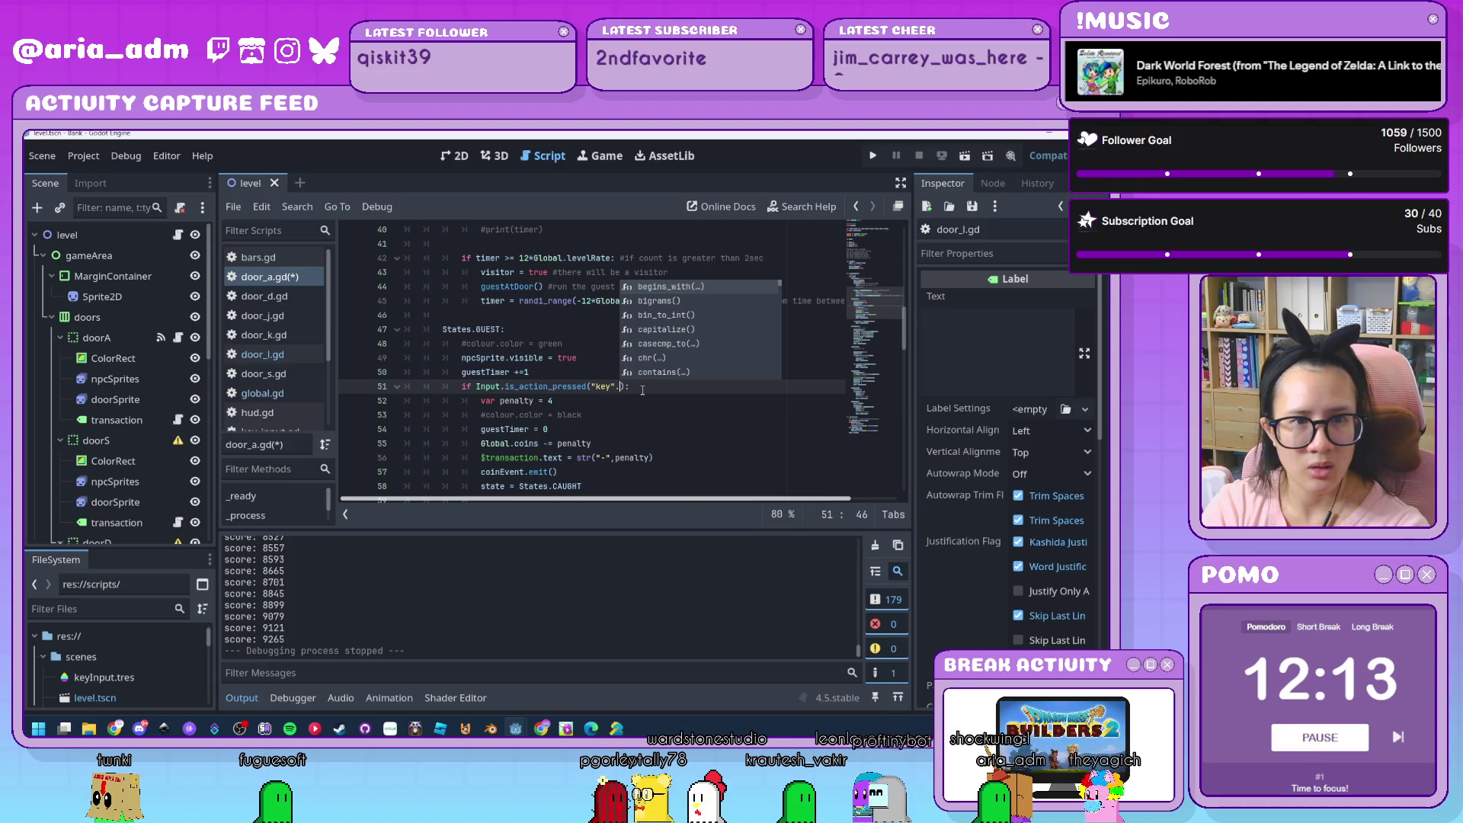
{"action": "key", "text": "BackSpace"}
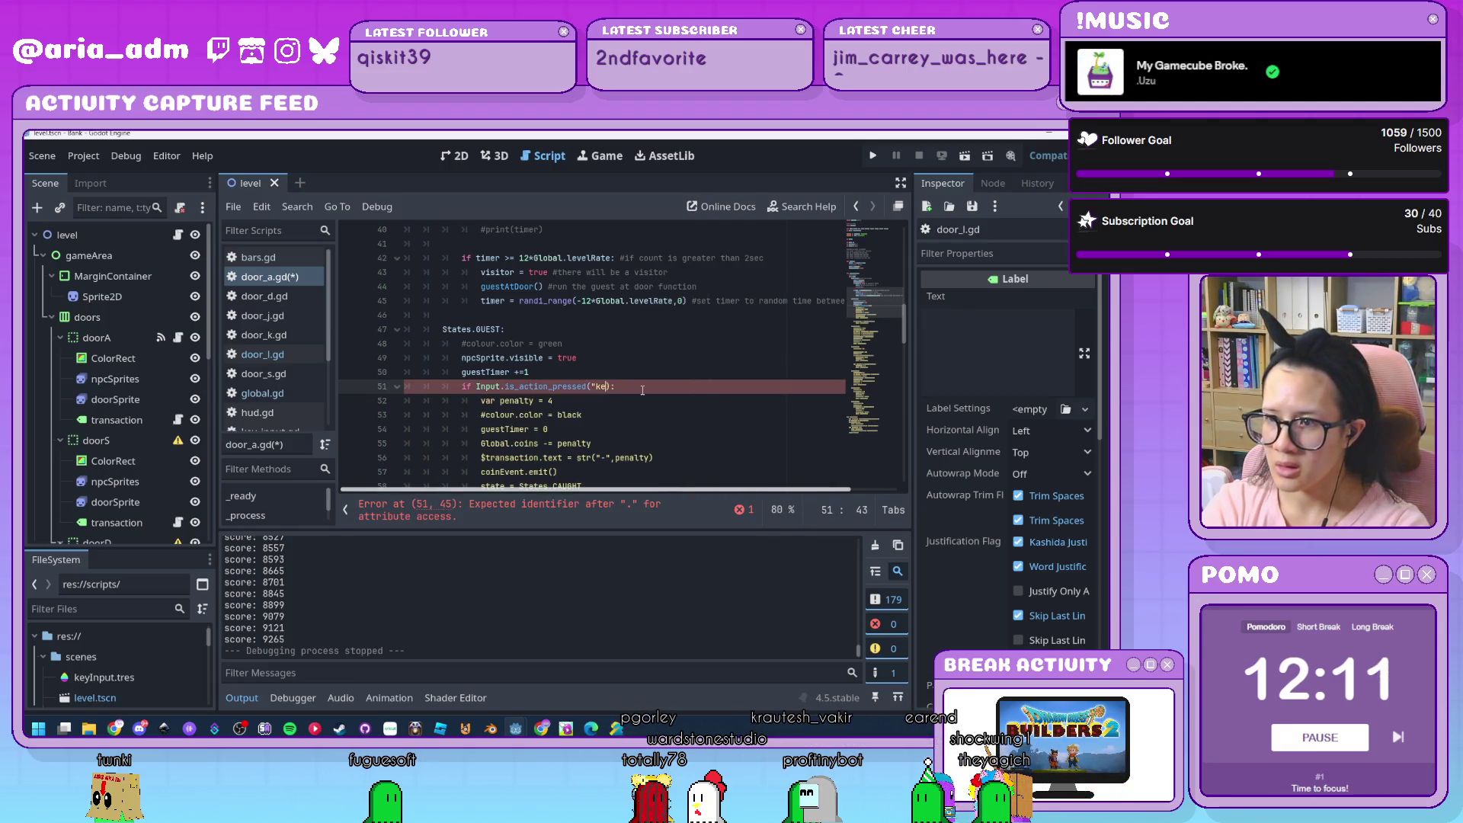
{"action": "type", "text": "r("}
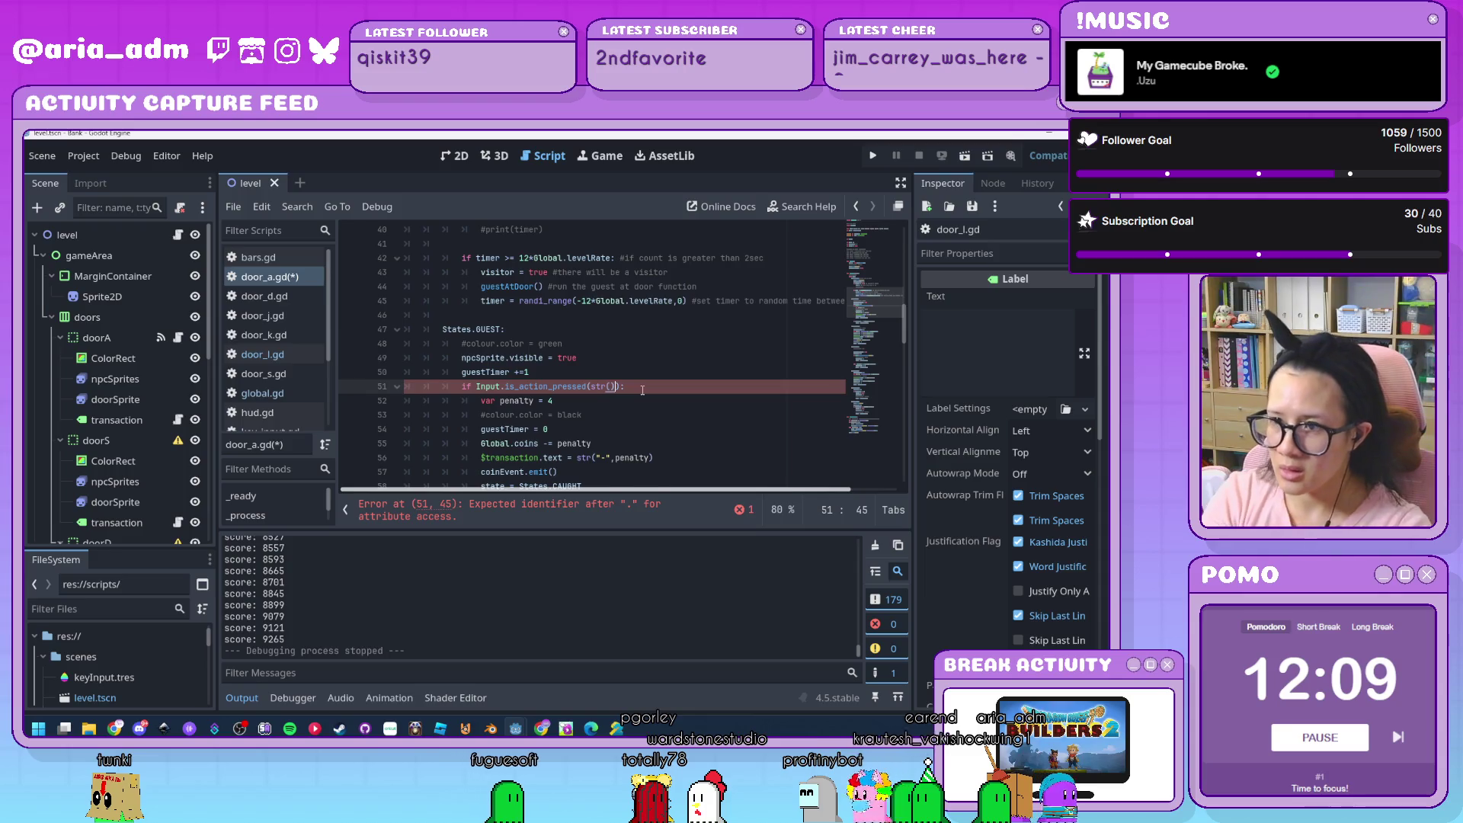
{"action": "type", "text": "\"key\""}
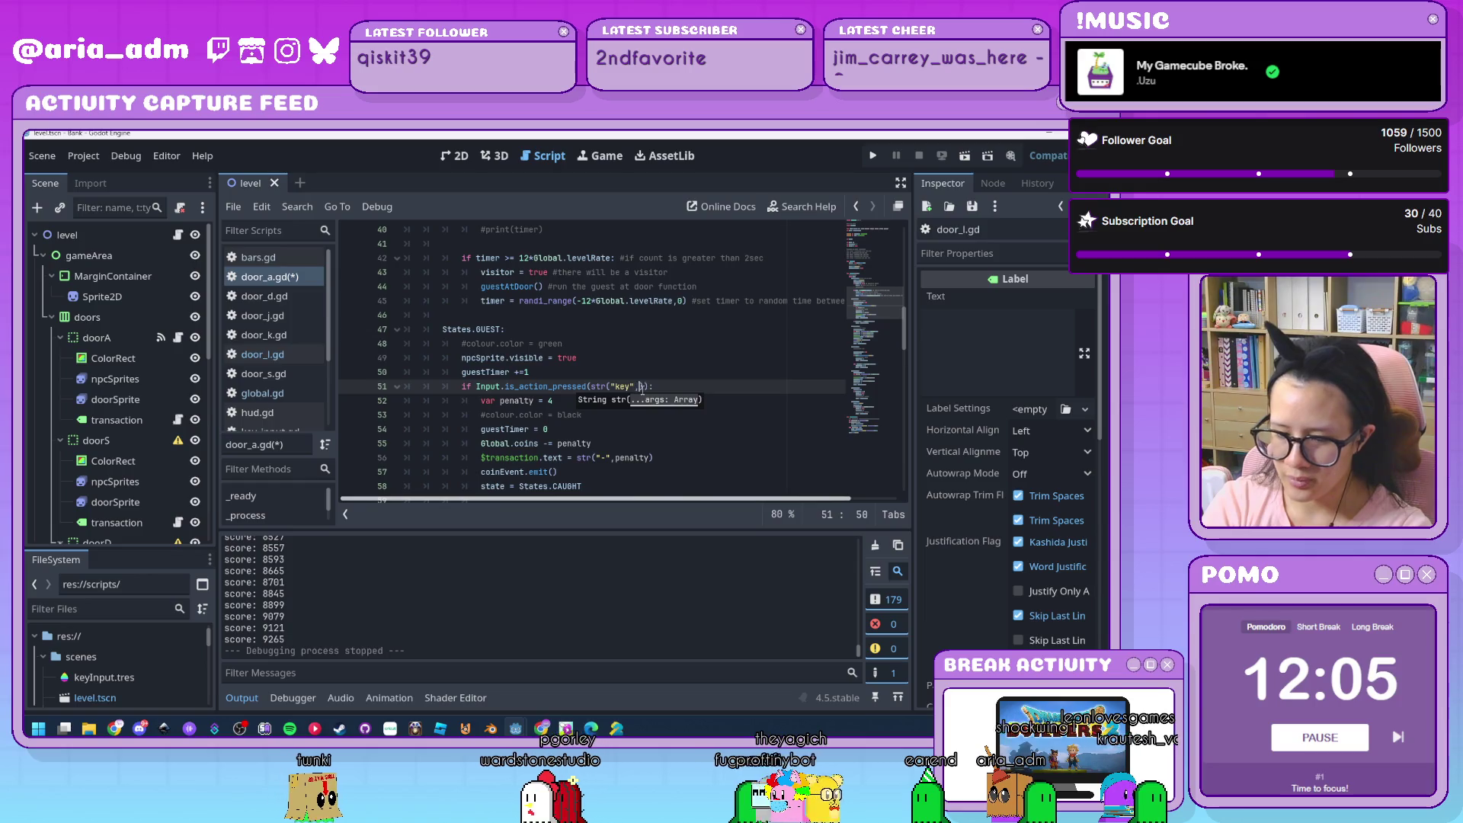
{"action": "type", "text": ", letter"}
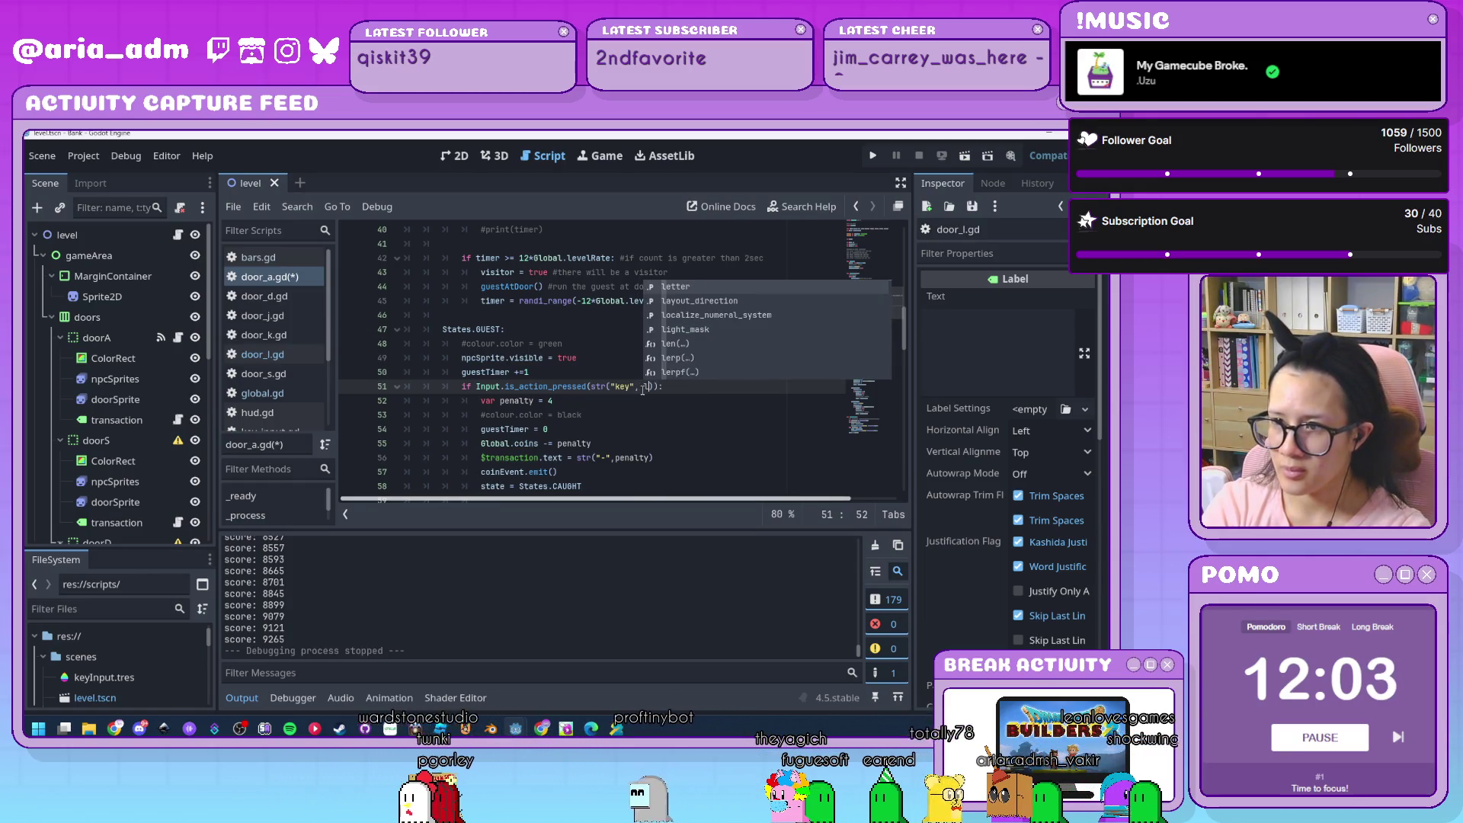
{"action": "key", "text": "Escape"}
{"action": "key", "text": "Down"}
{"action": "key", "text": "Down"}
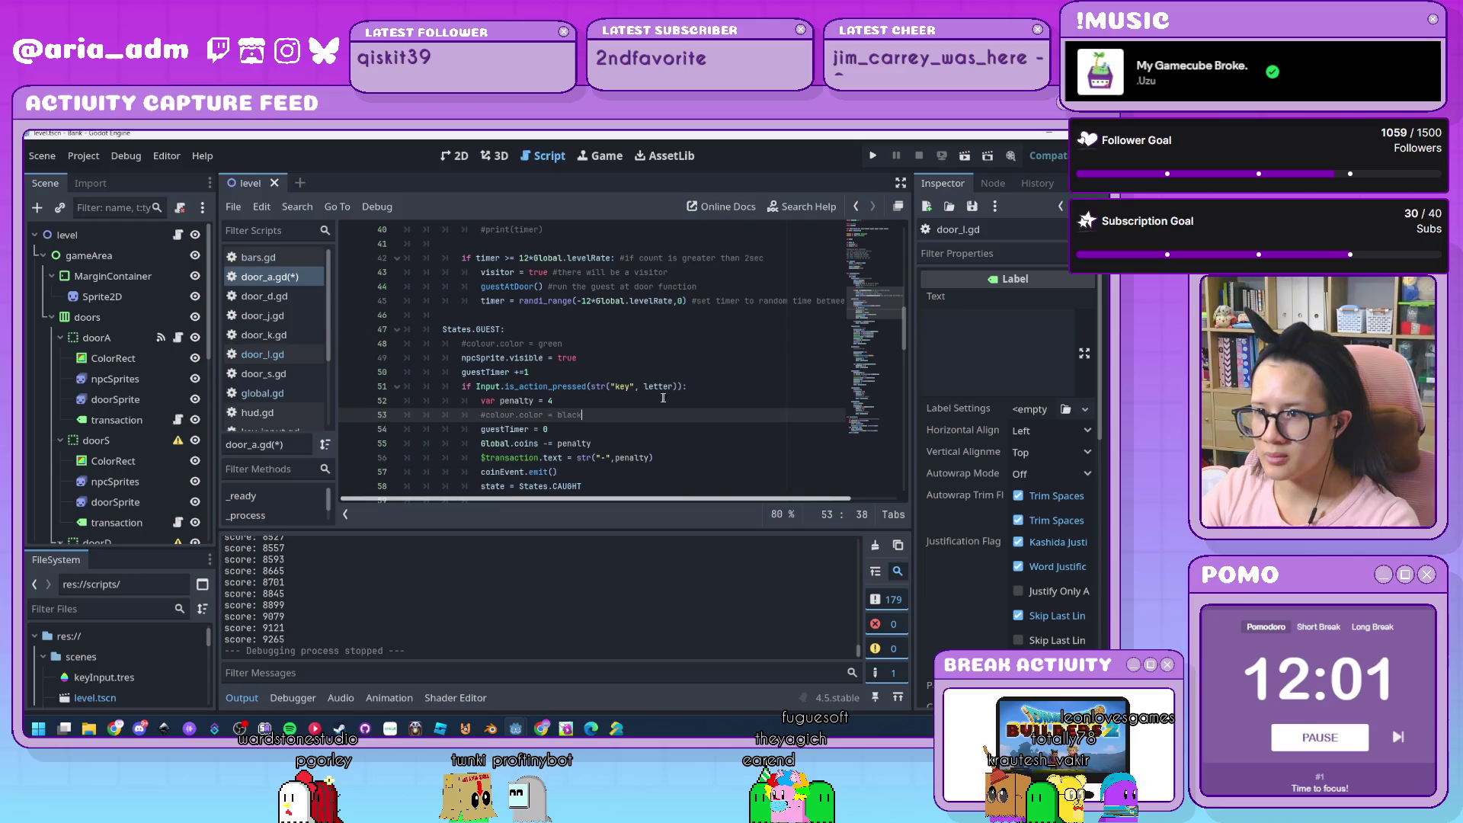
{"action": "left_click_drag", "start_coordinate": [677, 387], "coordinate": [600, 387]}
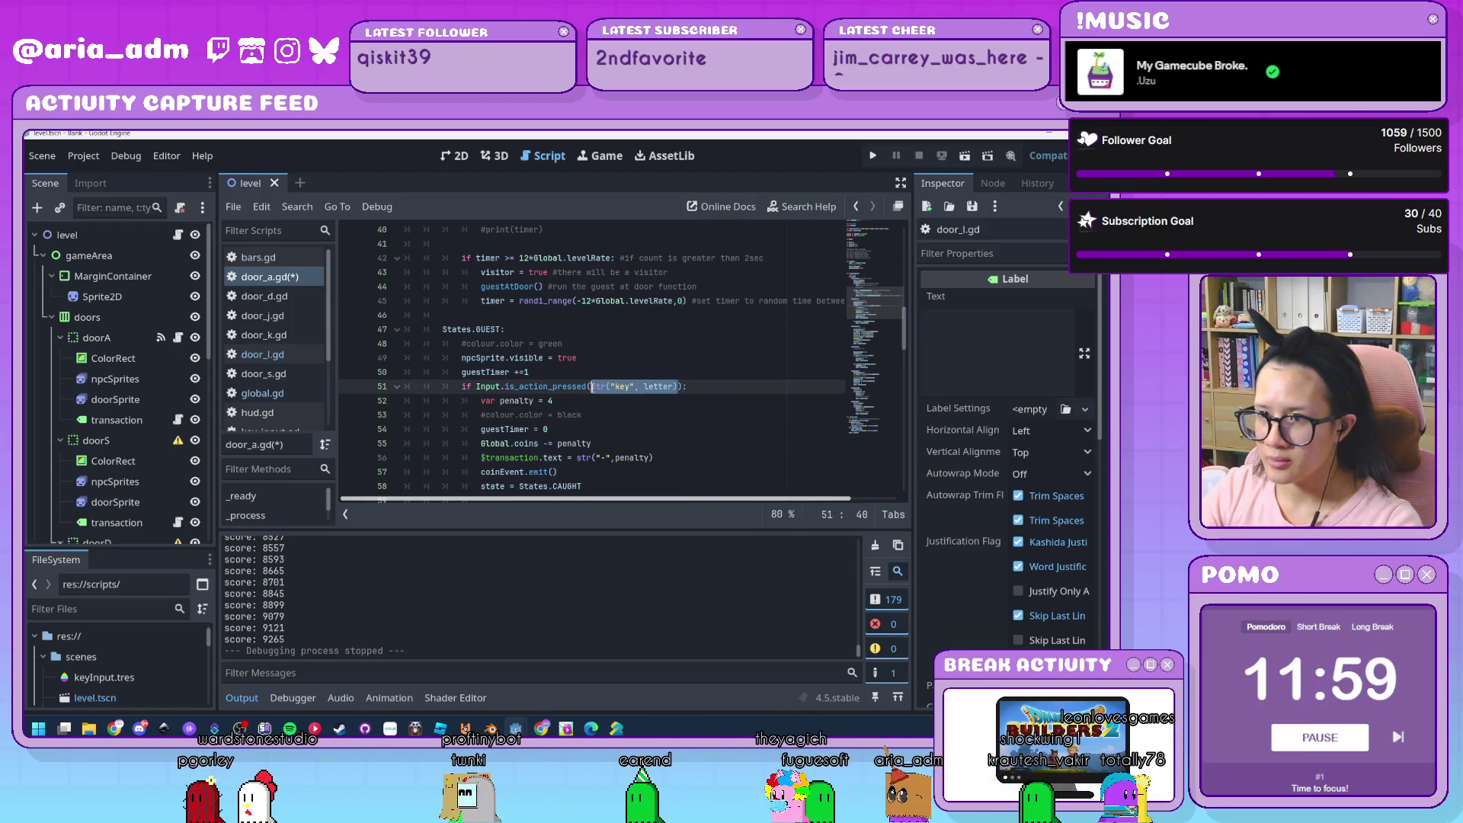
Step: Paste str("key", letter) over keyA on line 80
{"action": "scroll", "coordinate": [602, 386], "scroll_direction": "down", "scroll_amount": 10}
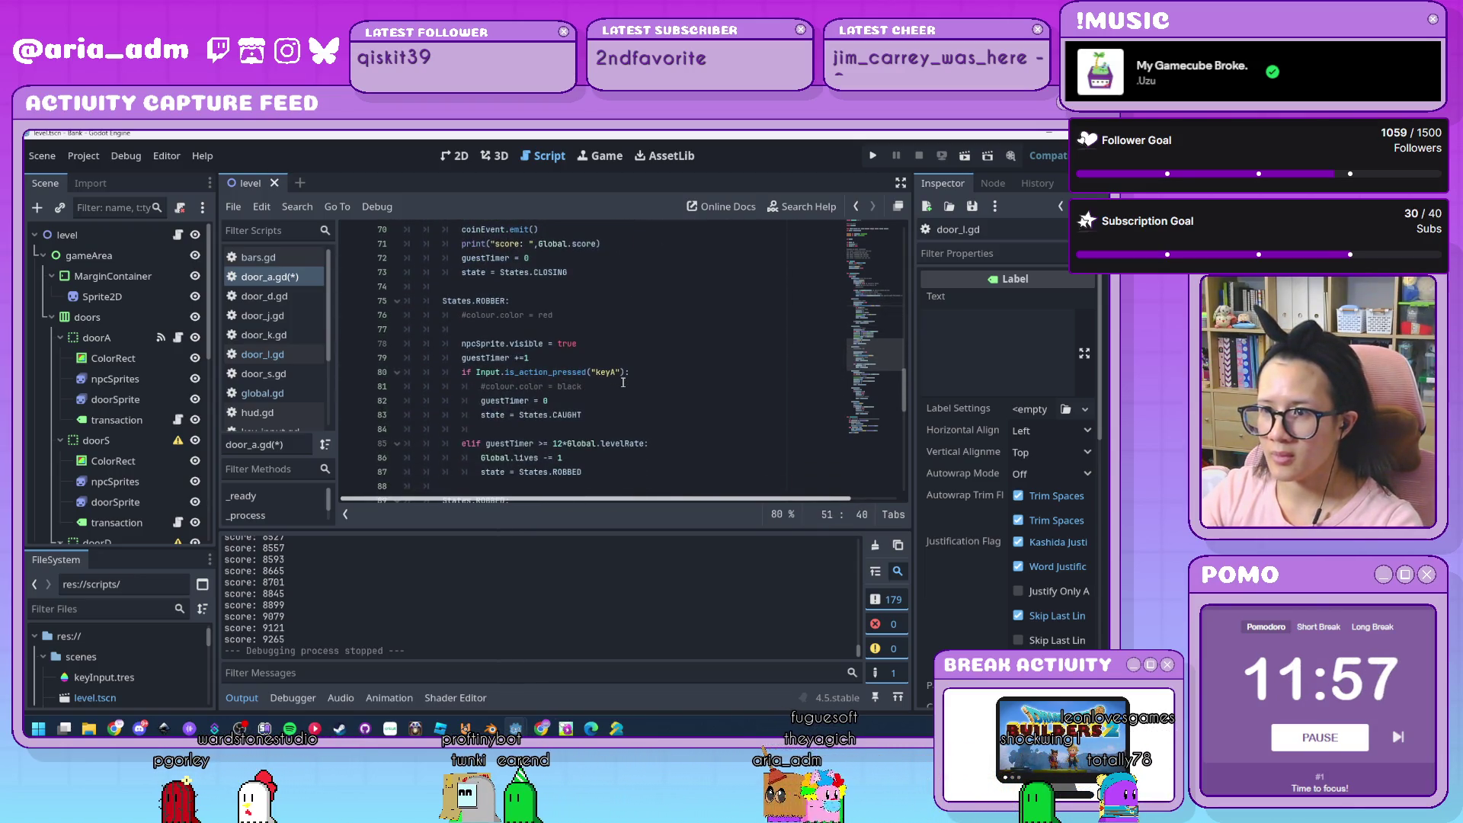
{"action": "left_click_drag", "start_coordinate": [622, 372], "coordinate": [595, 372]}
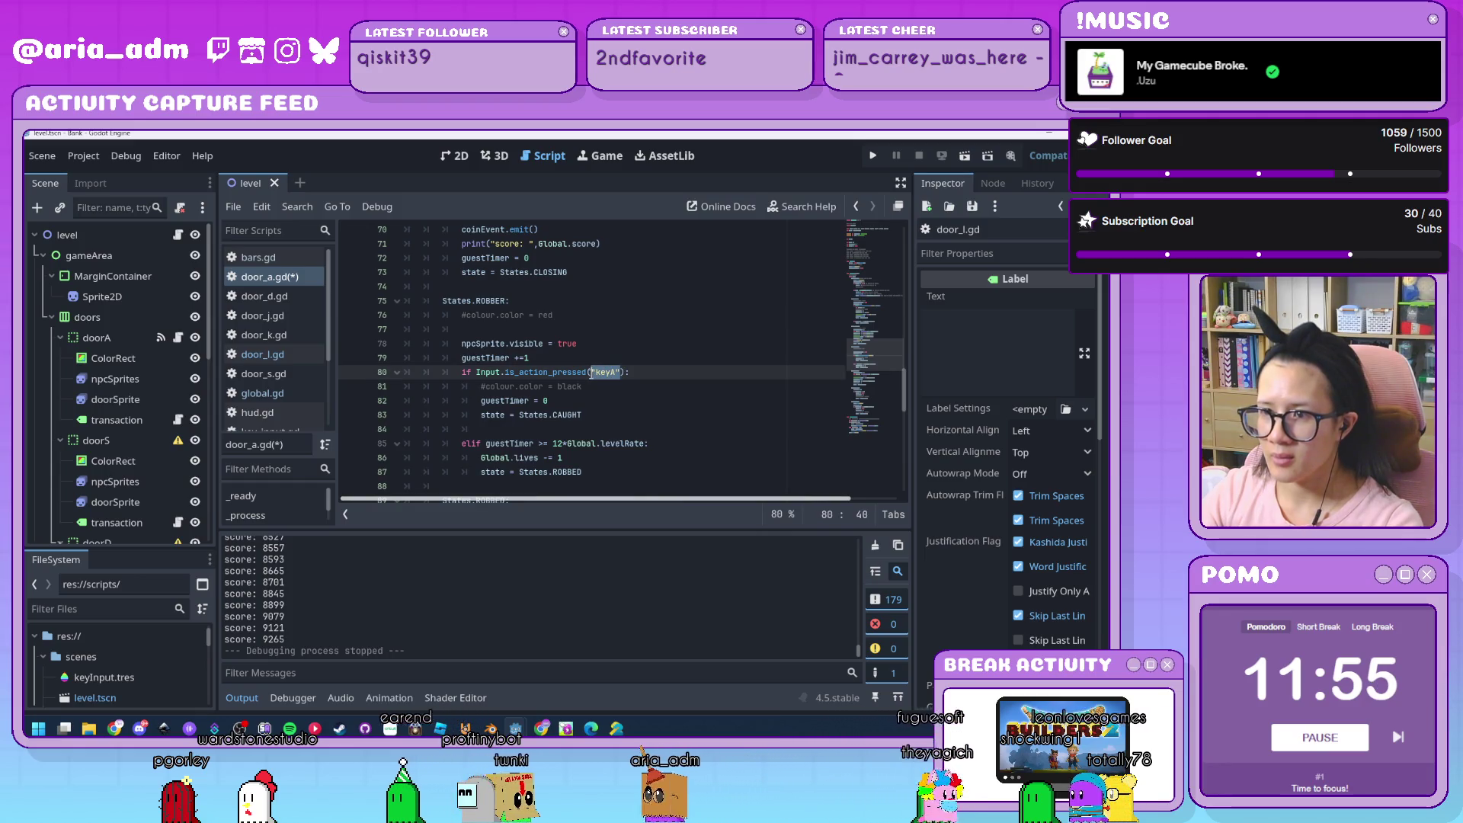
{"action": "key", "text": "ctrl+v"}
{"action": "scroll", "coordinate": [700, 427], "scroll_direction": "down", "scroll_amount": 13}
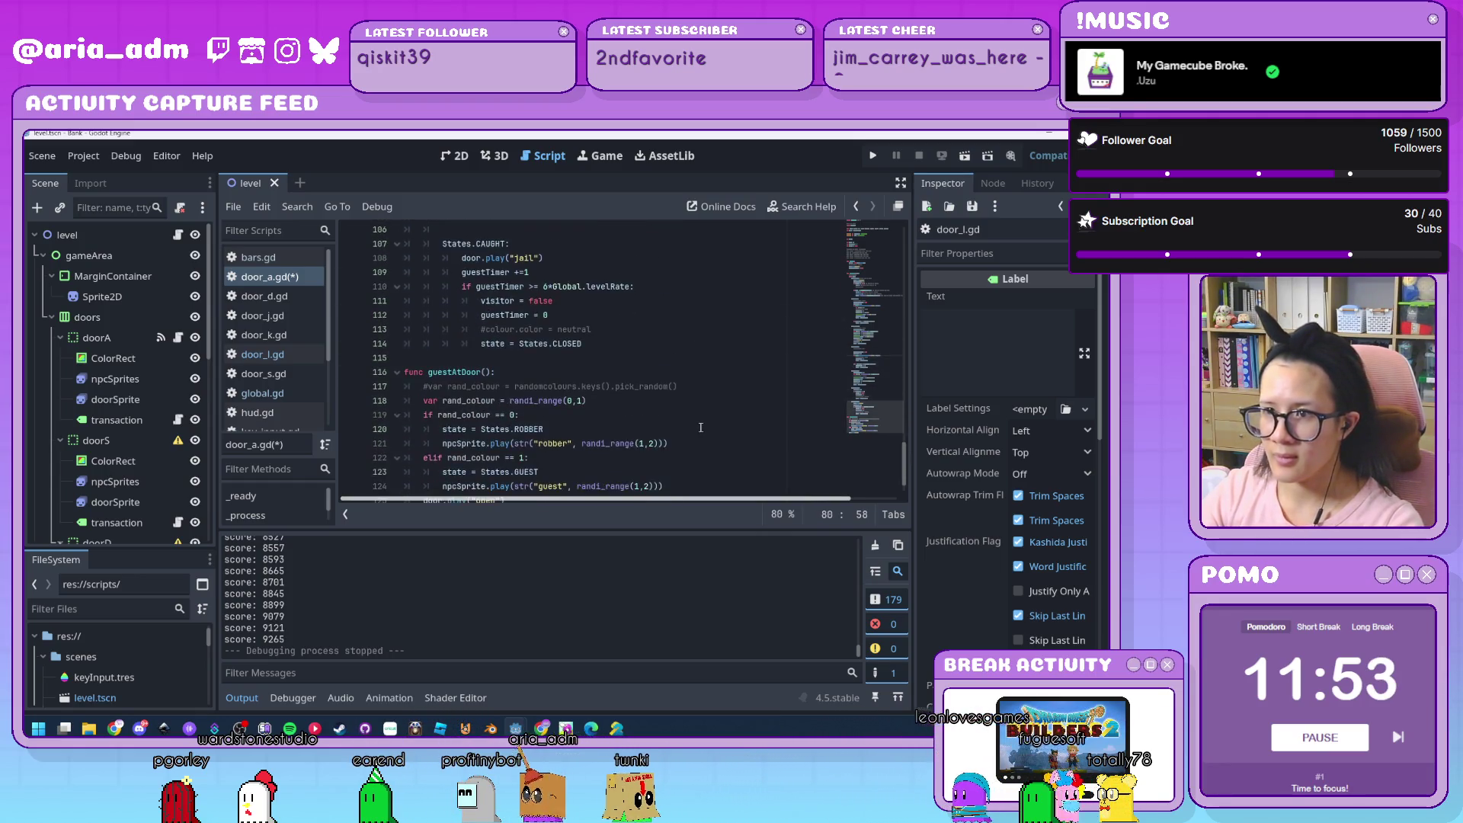
{"action": "left_click", "coordinate": [700, 427]}
Step: Save door_a.gd, test-run the game, stop it and show the debugger errors
{"action": "key", "text": "ctrl+s"}
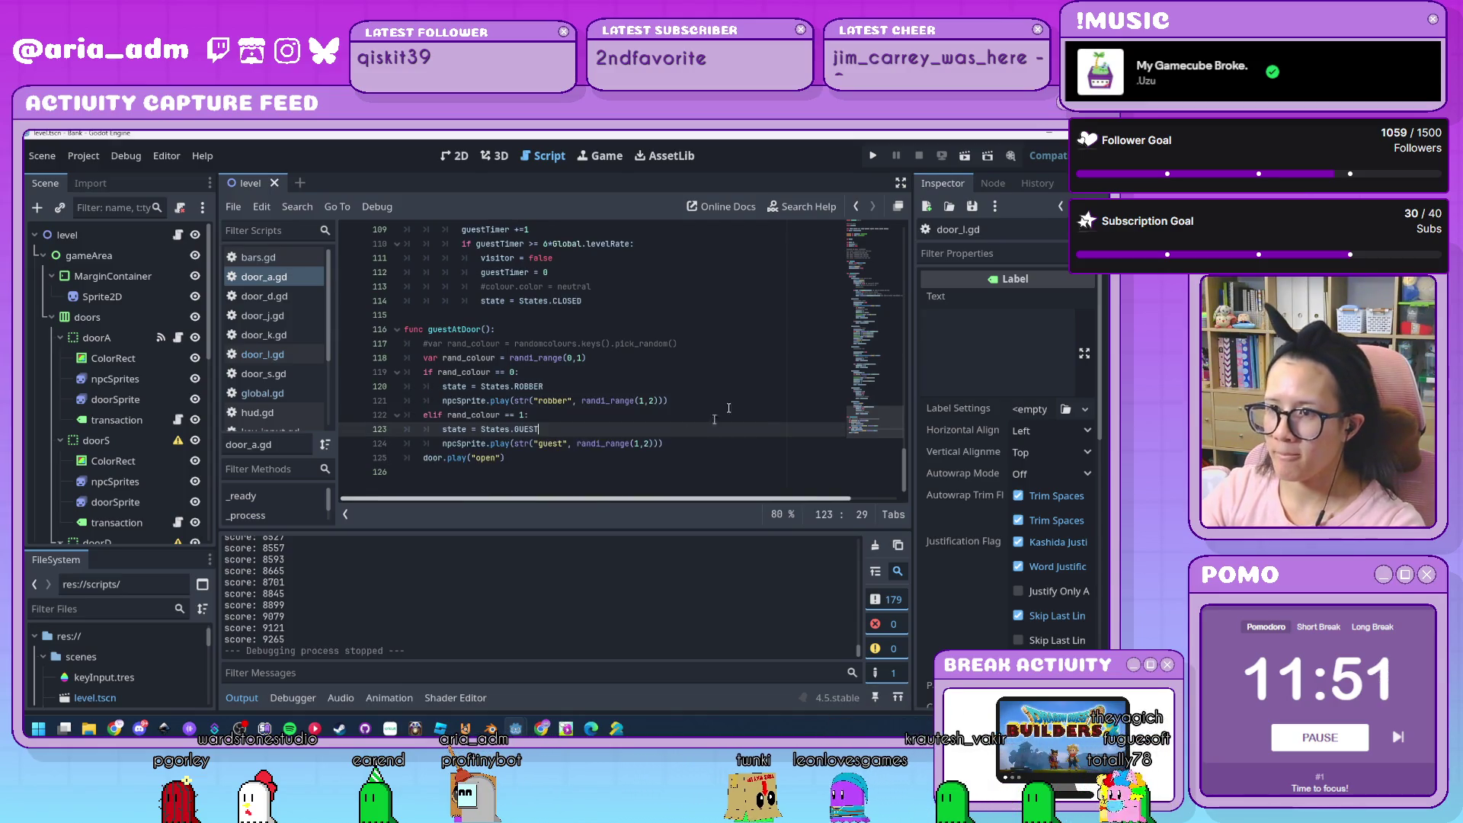
{"action": "left_click", "coordinate": [873, 155]}
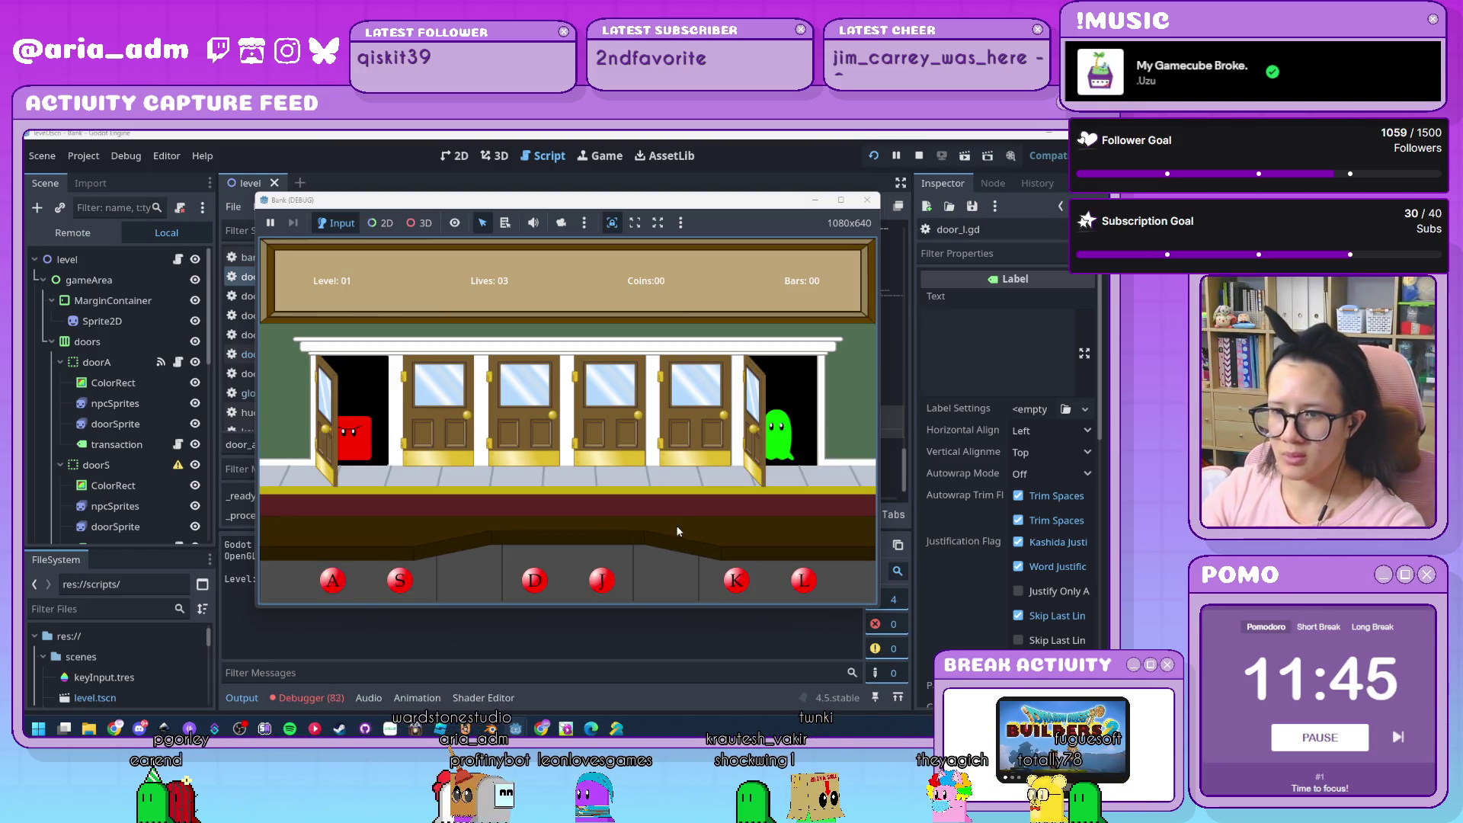
{"action": "key", "text": "F8"}
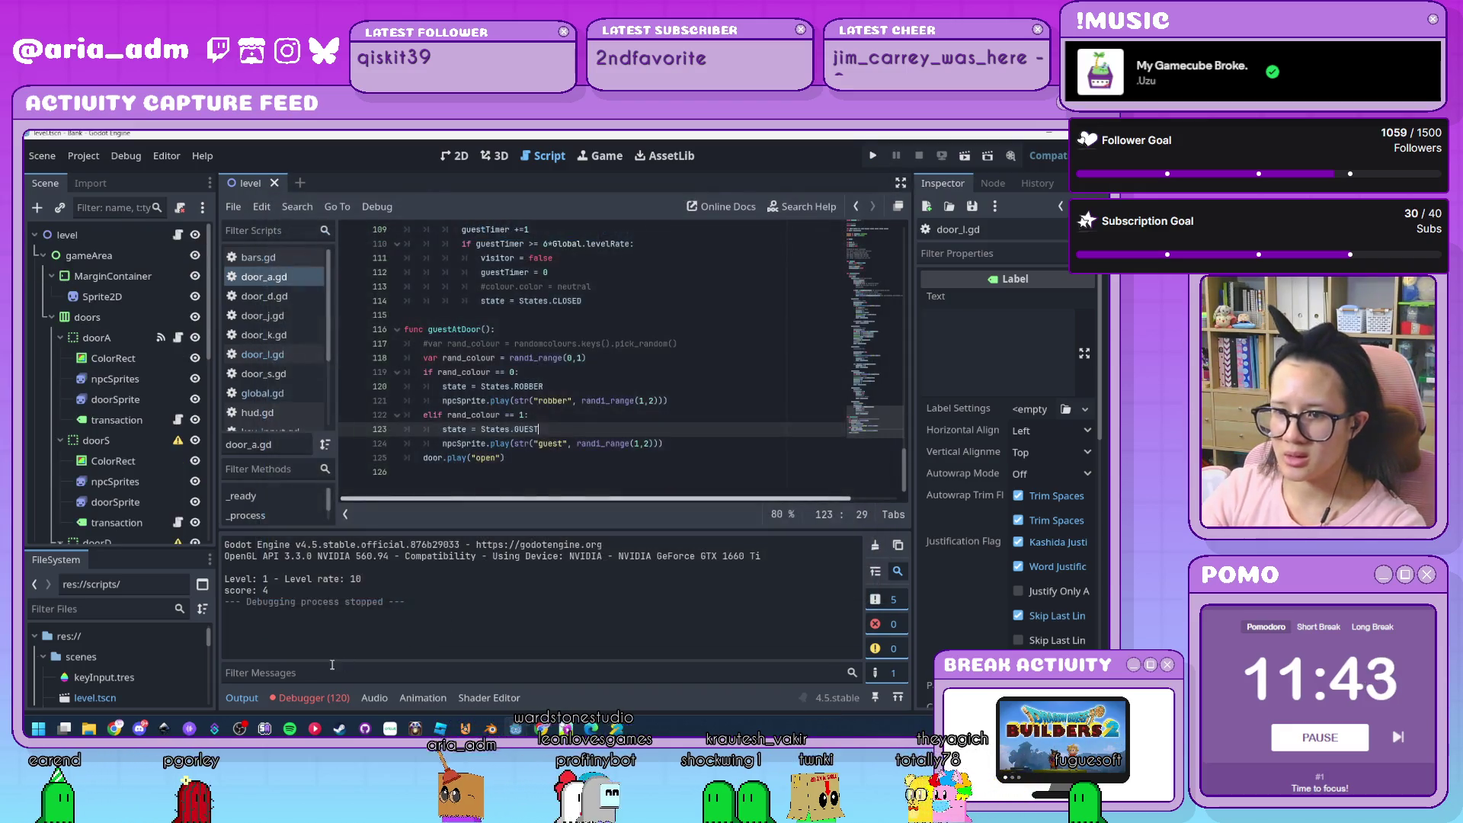
{"action": "left_click", "coordinate": [314, 697]}
Step: Expand the first 'keydoor doesn't exist' error and inspect door_a.gd around line 80
{"action": "left_click", "coordinate": [577, 572]}
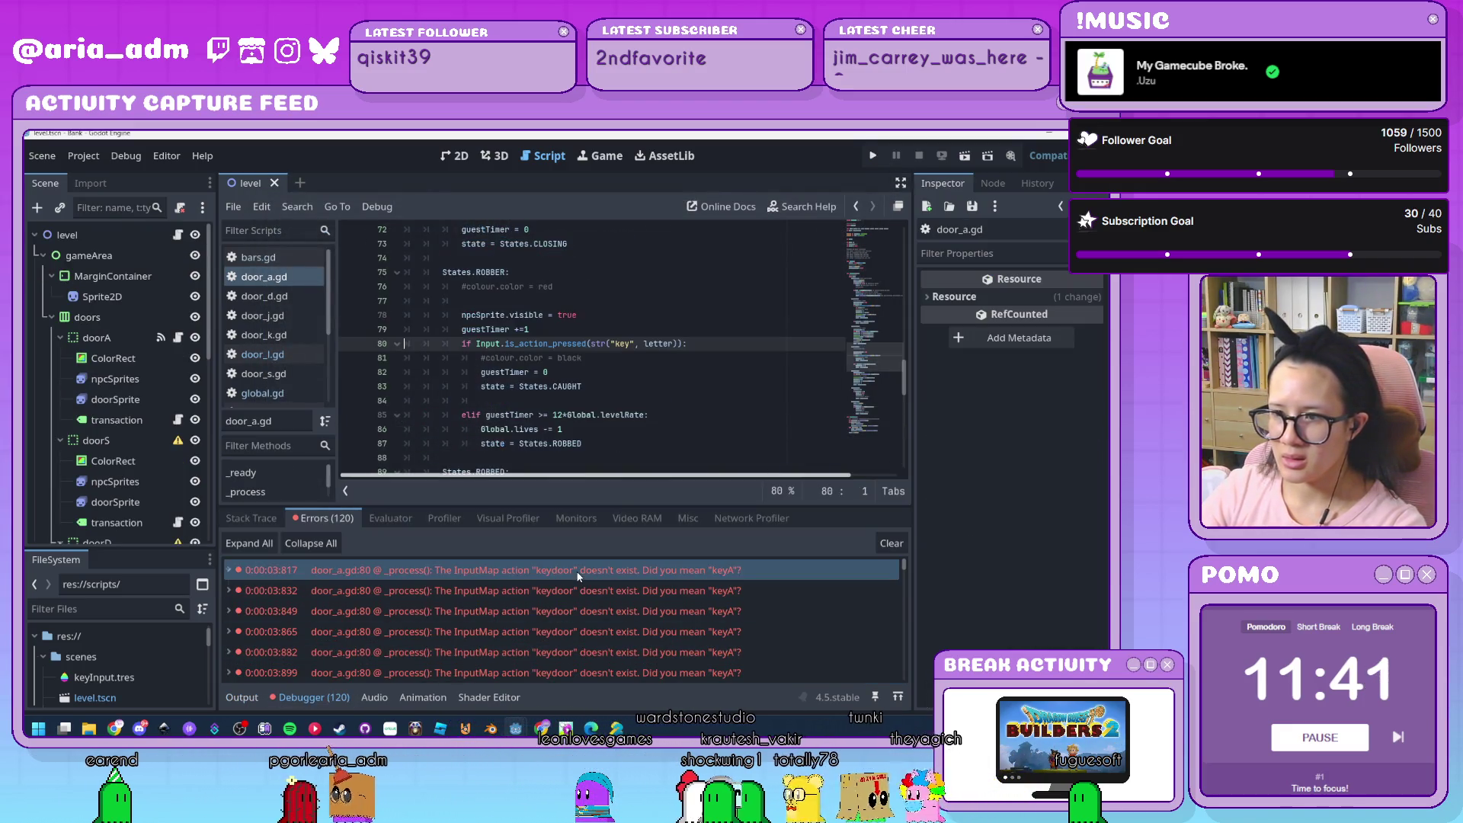
{"action": "double_click", "coordinate": [578, 571]}
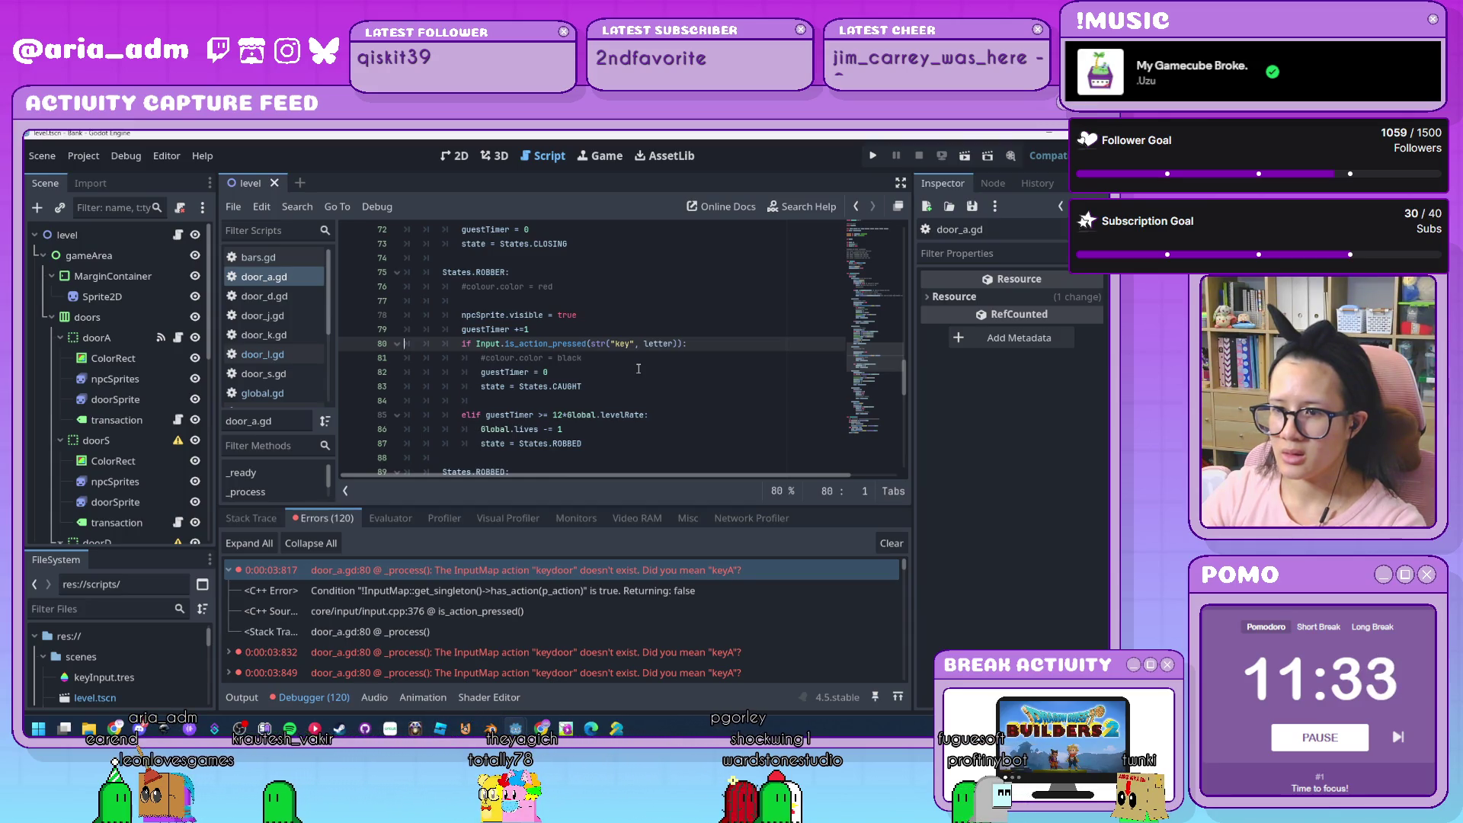
{"action": "left_click", "coordinate": [638, 371]}
{"action": "scroll", "coordinate": [659, 387], "scroll_direction": "up", "scroll_amount": 20}
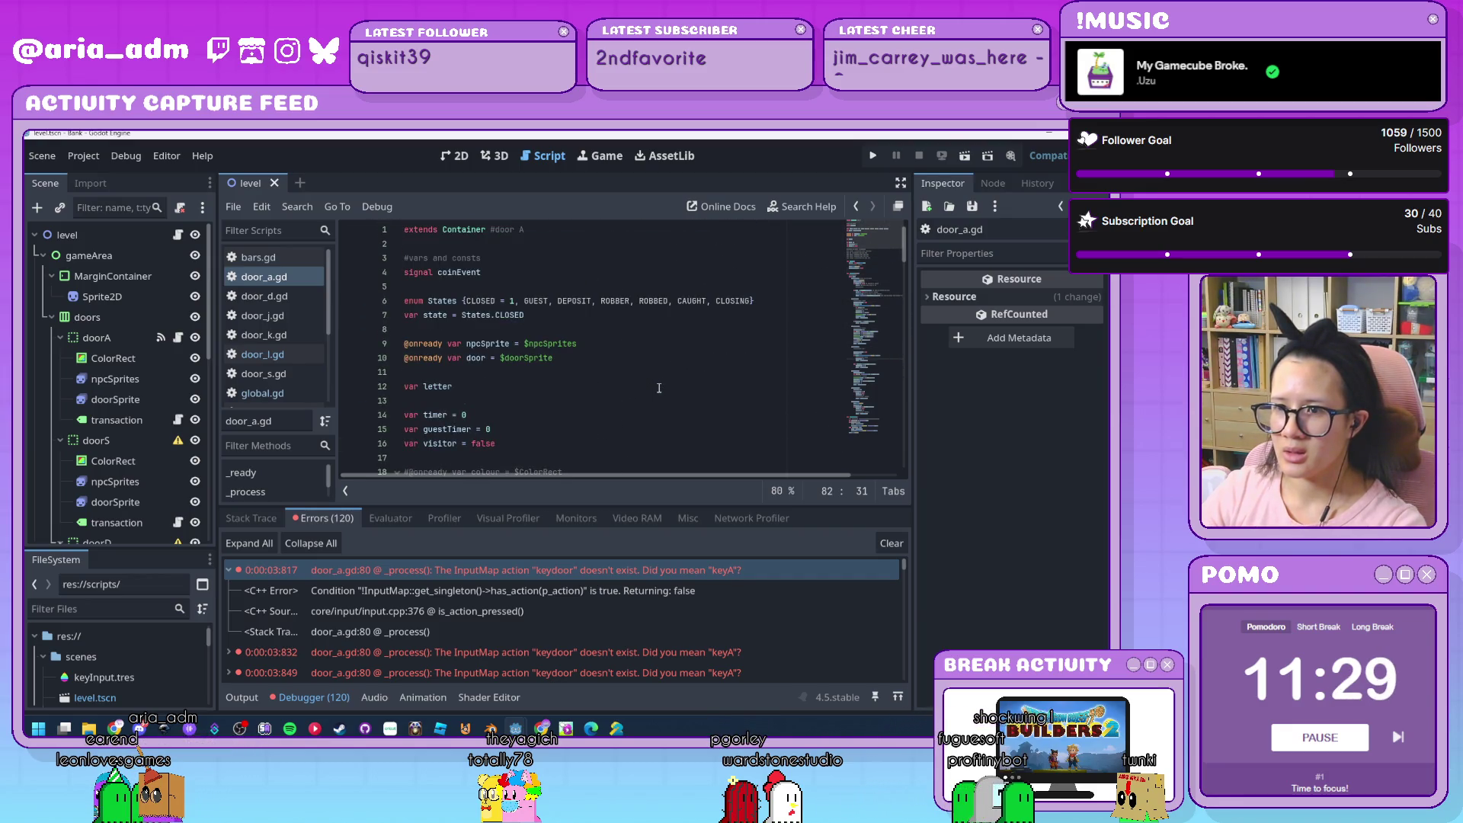
{"action": "scroll", "coordinate": [659, 387], "scroll_direction": "down", "scroll_amount": 7}
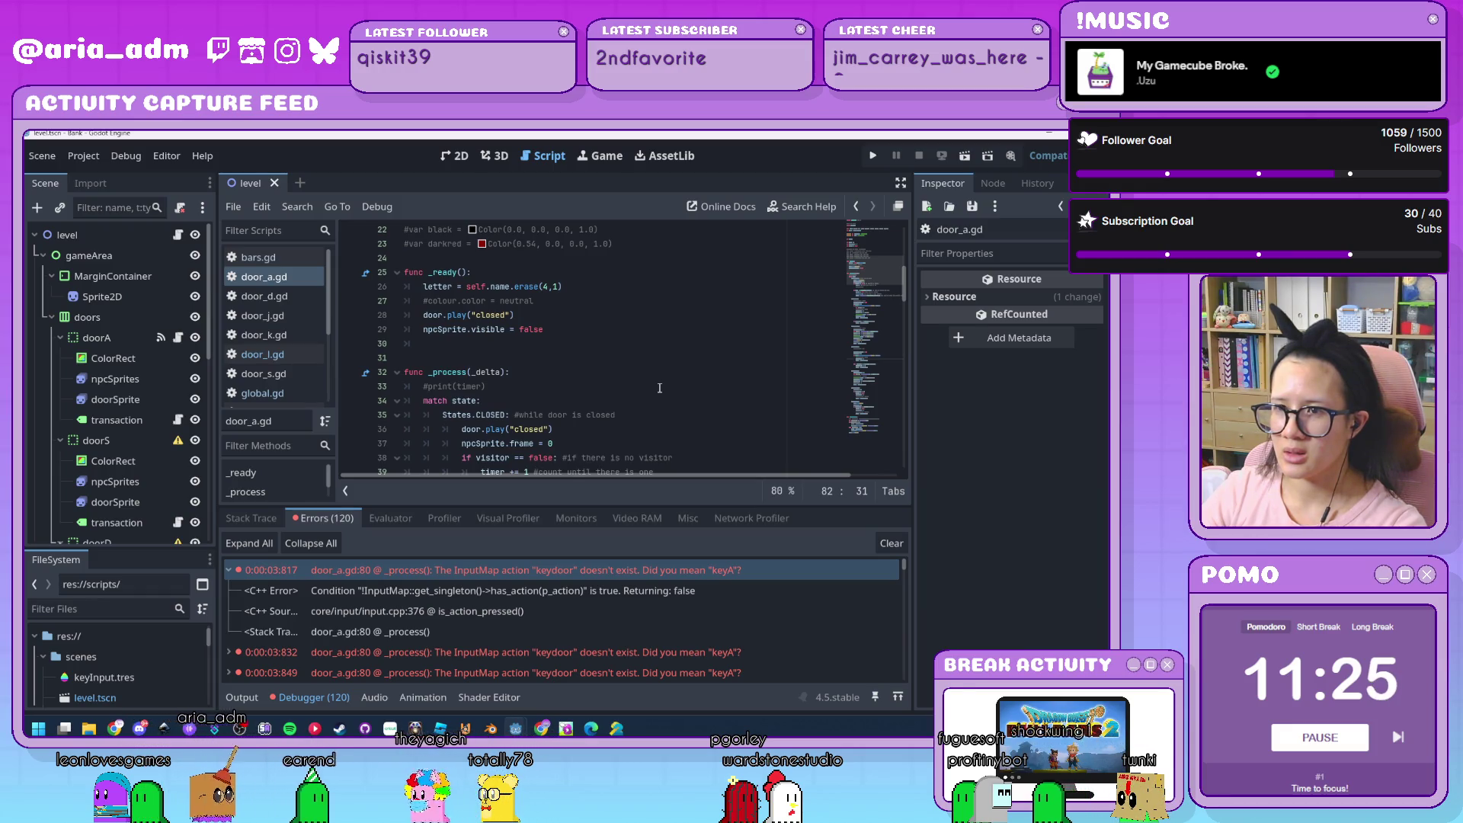
{"action": "scroll", "coordinate": [659, 387], "scroll_direction": "down", "scroll_amount": 4}
{"action": "scroll", "coordinate": [660, 388], "scroll_direction": "up", "scroll_amount": 6}
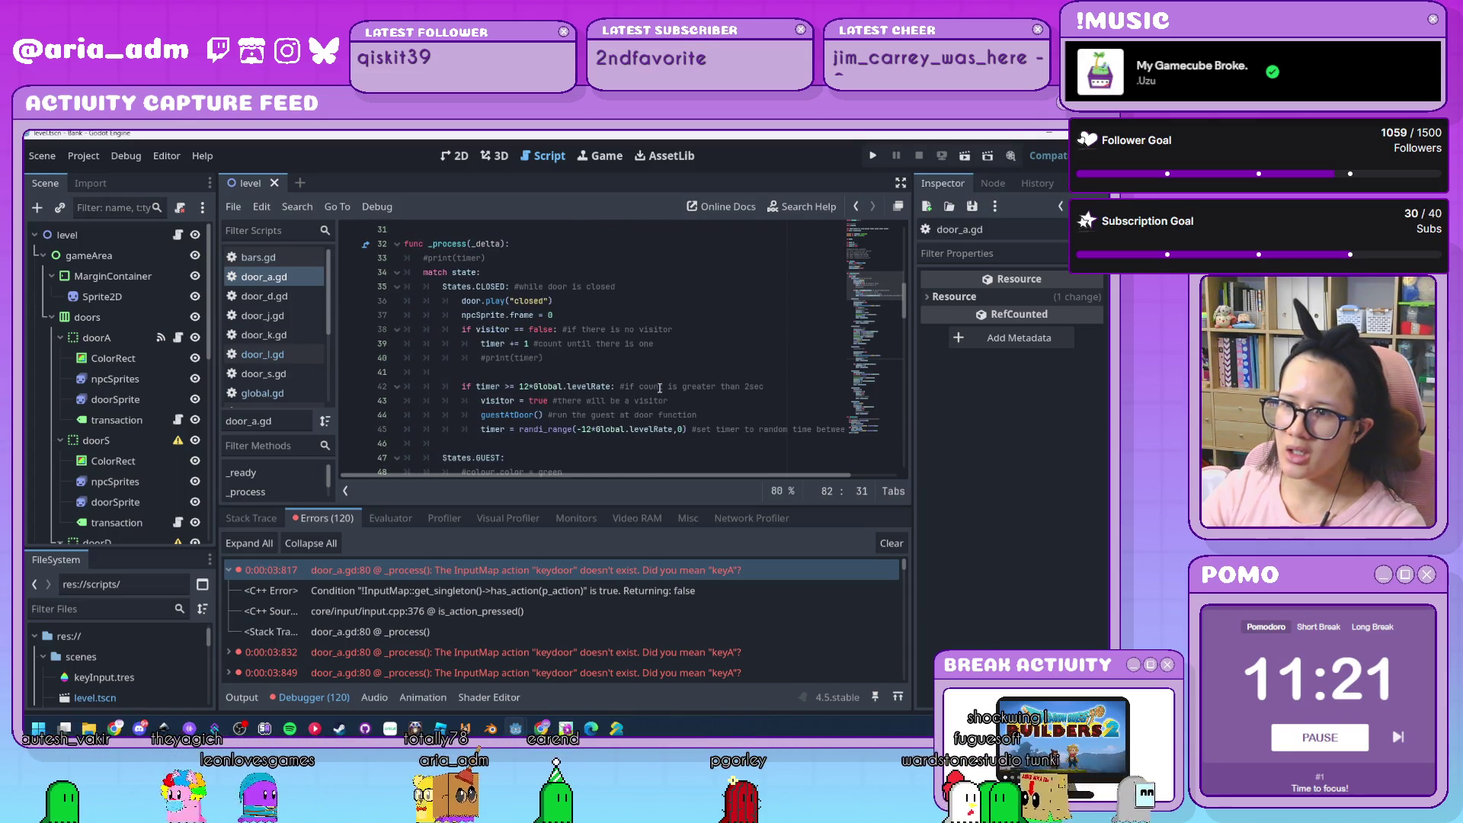
{"action": "scroll", "coordinate": [660, 388], "scroll_direction": "down", "scroll_amount": 1}
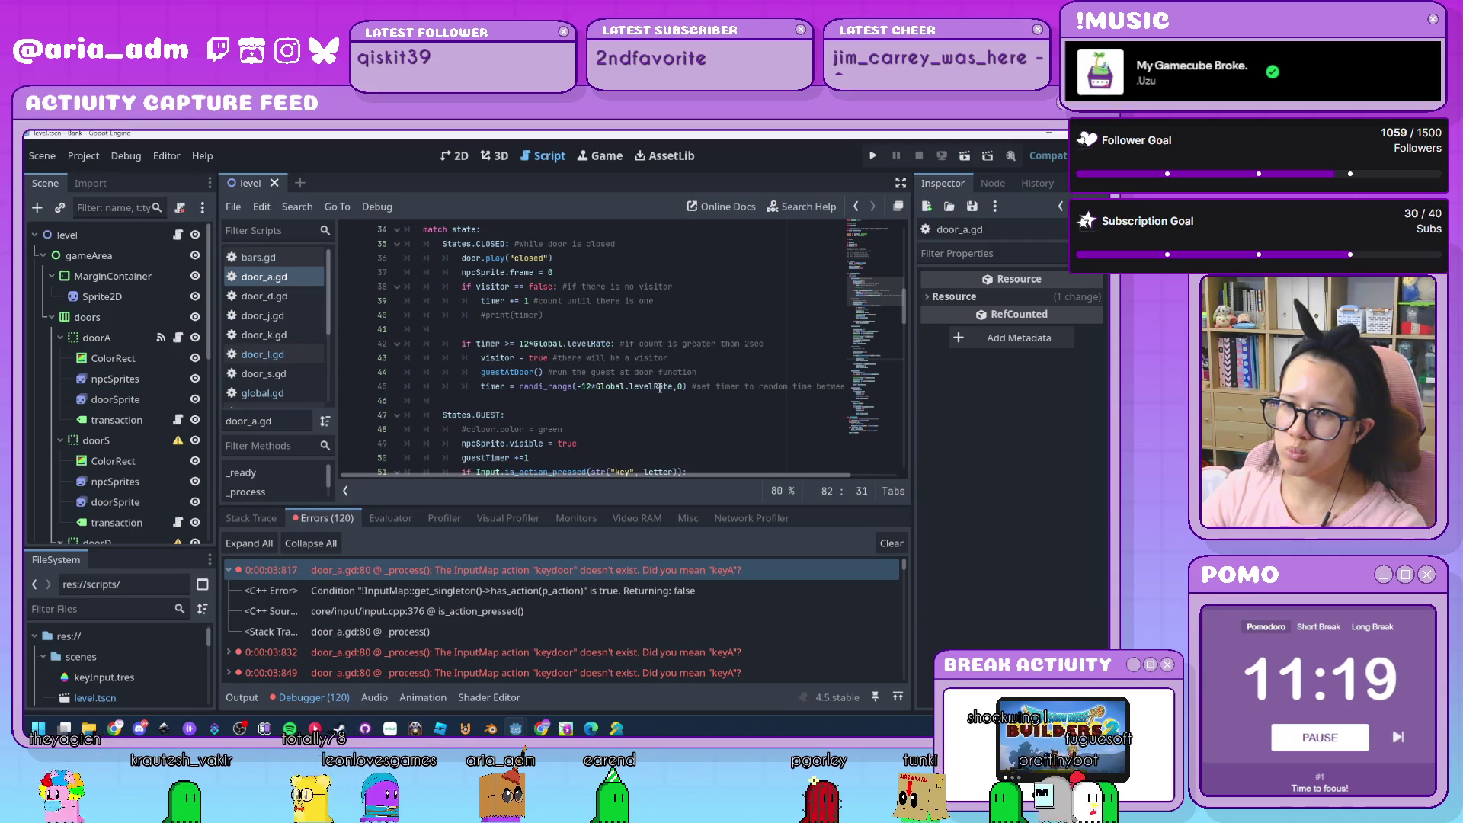
{"action": "scroll", "coordinate": [659, 388], "scroll_direction": "down", "scroll_amount": 5}
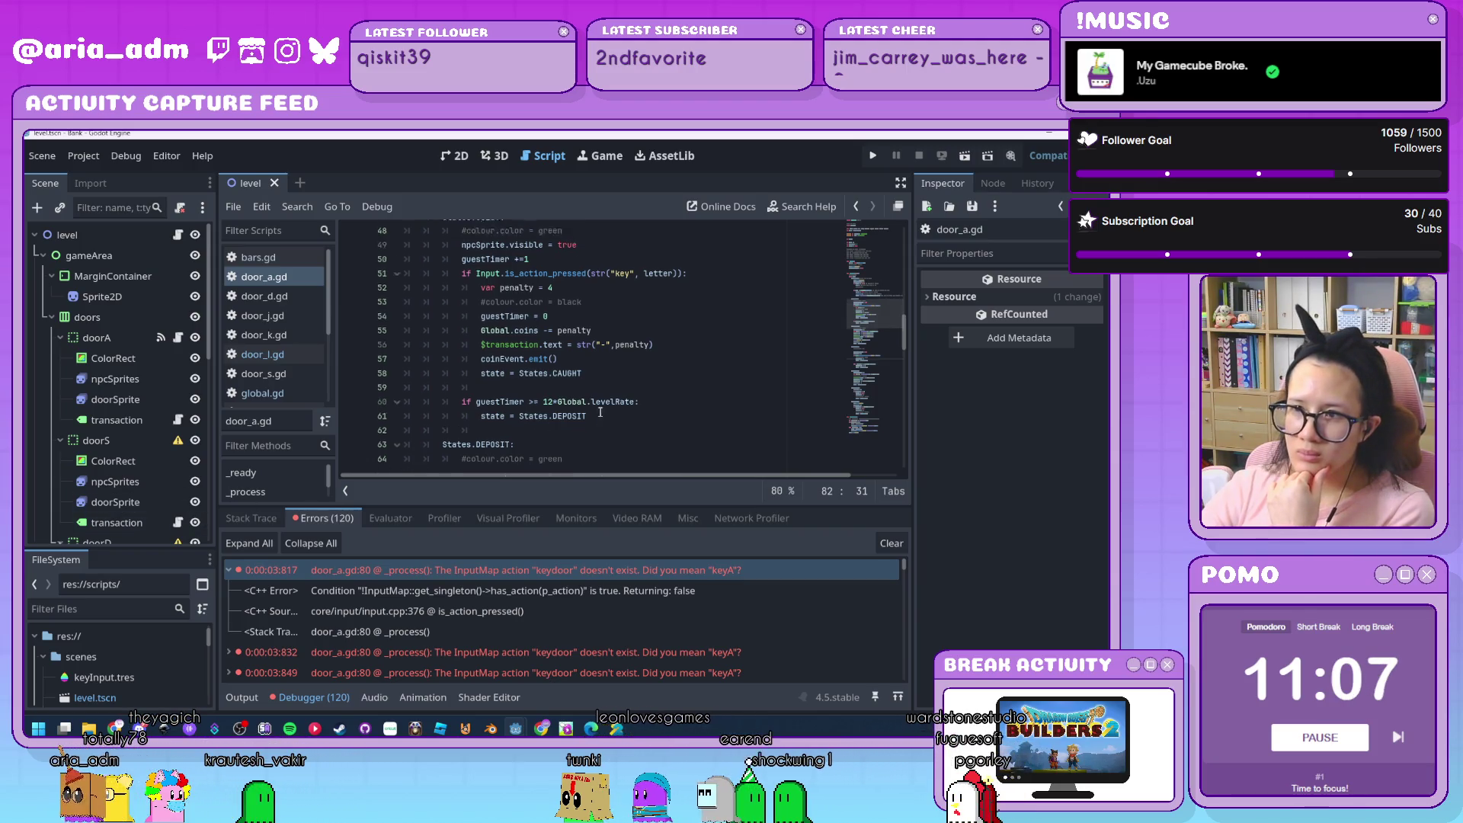
{"action": "scroll", "coordinate": [600, 412], "scroll_direction": "up", "scroll_amount": 8}
{"action": "scroll", "coordinate": [601, 412], "scroll_direction": "up", "scroll_amount": 8}
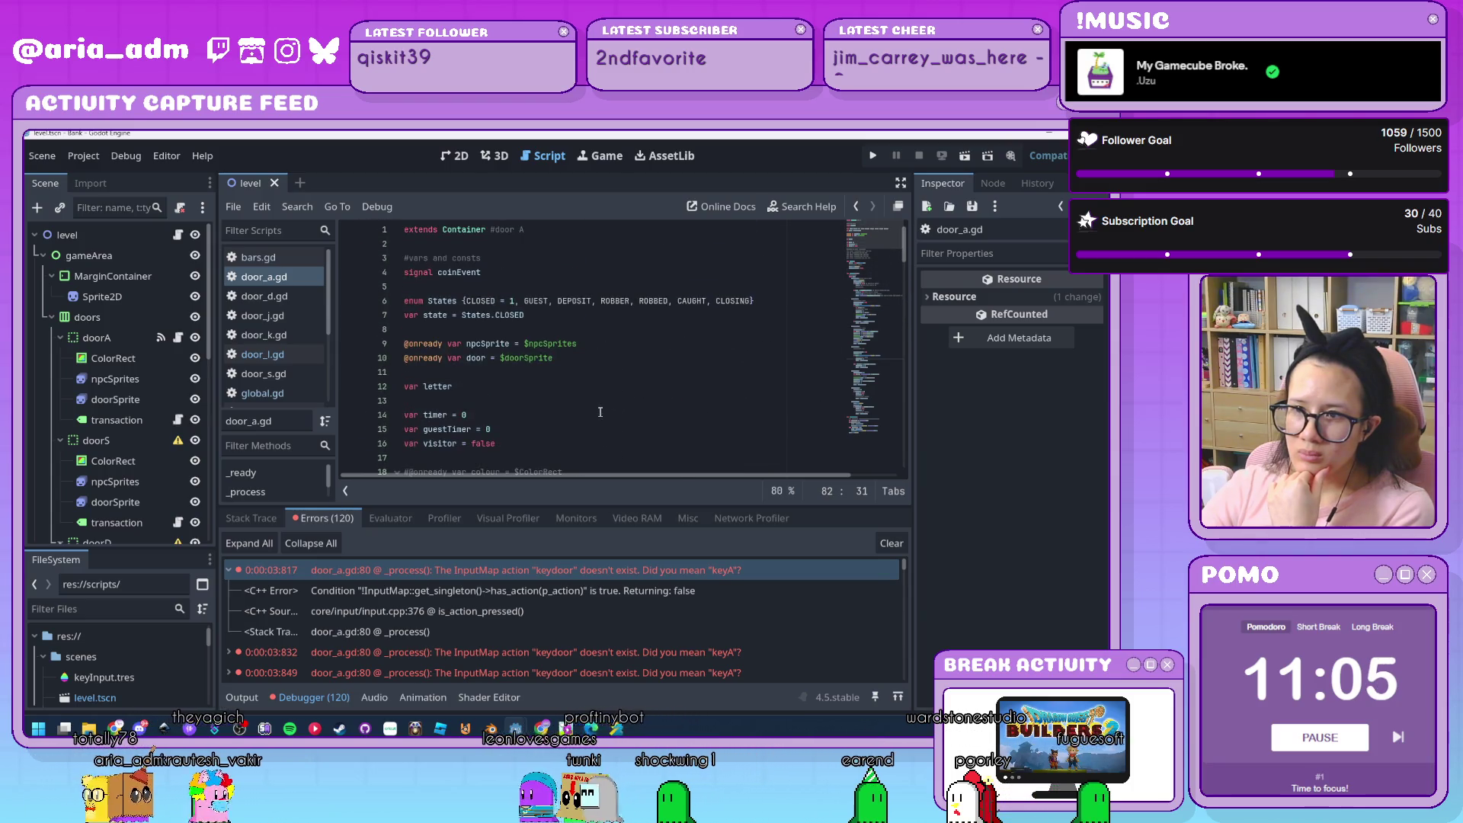
{"action": "scroll", "coordinate": [600, 413], "scroll_direction": "down", "scroll_amount": 6}
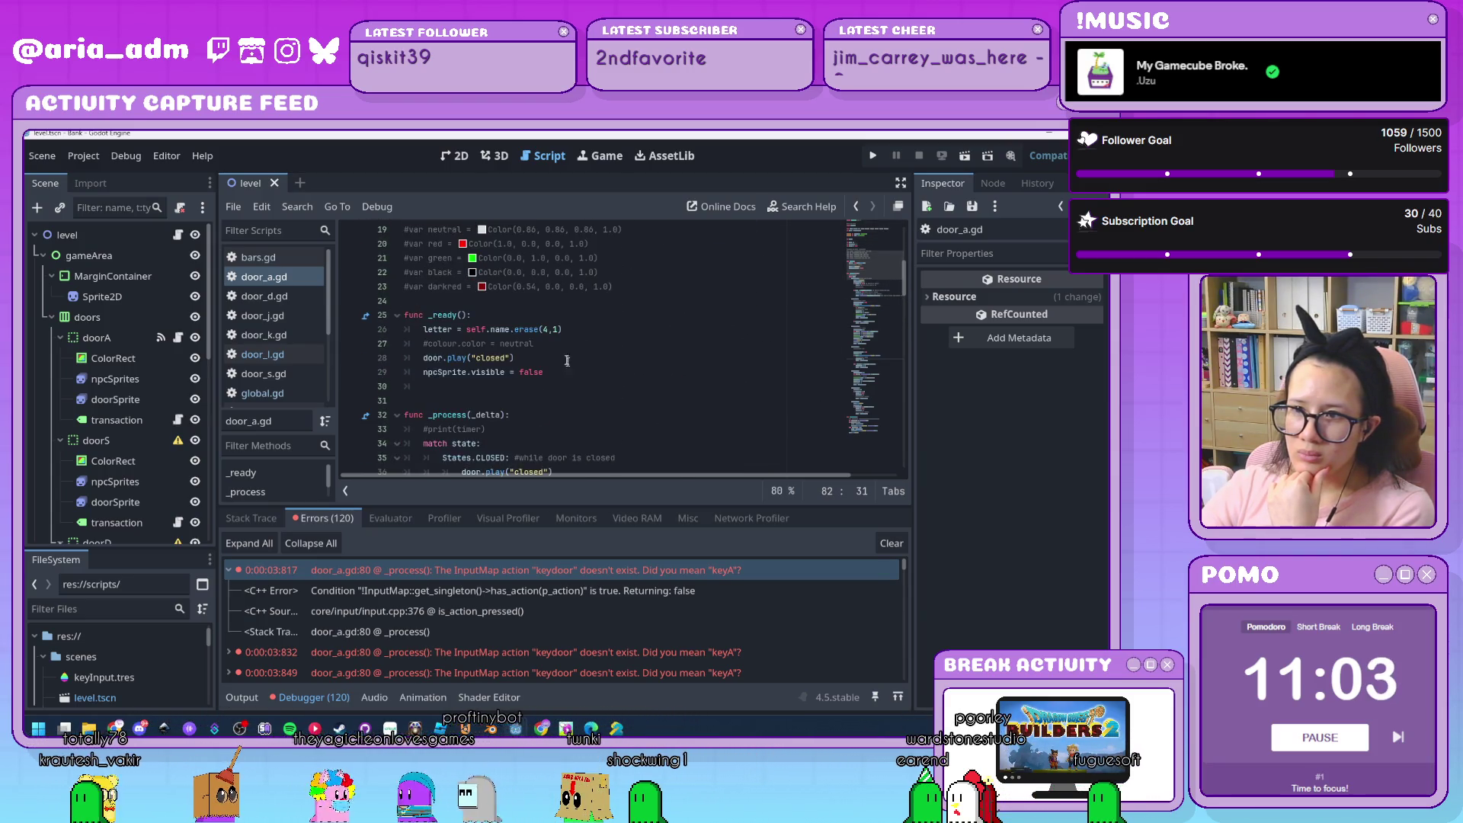
Step: Run the Bank game, press A to serve a guest and earn coins, then stop it
{"action": "left_click", "coordinate": [558, 329]}
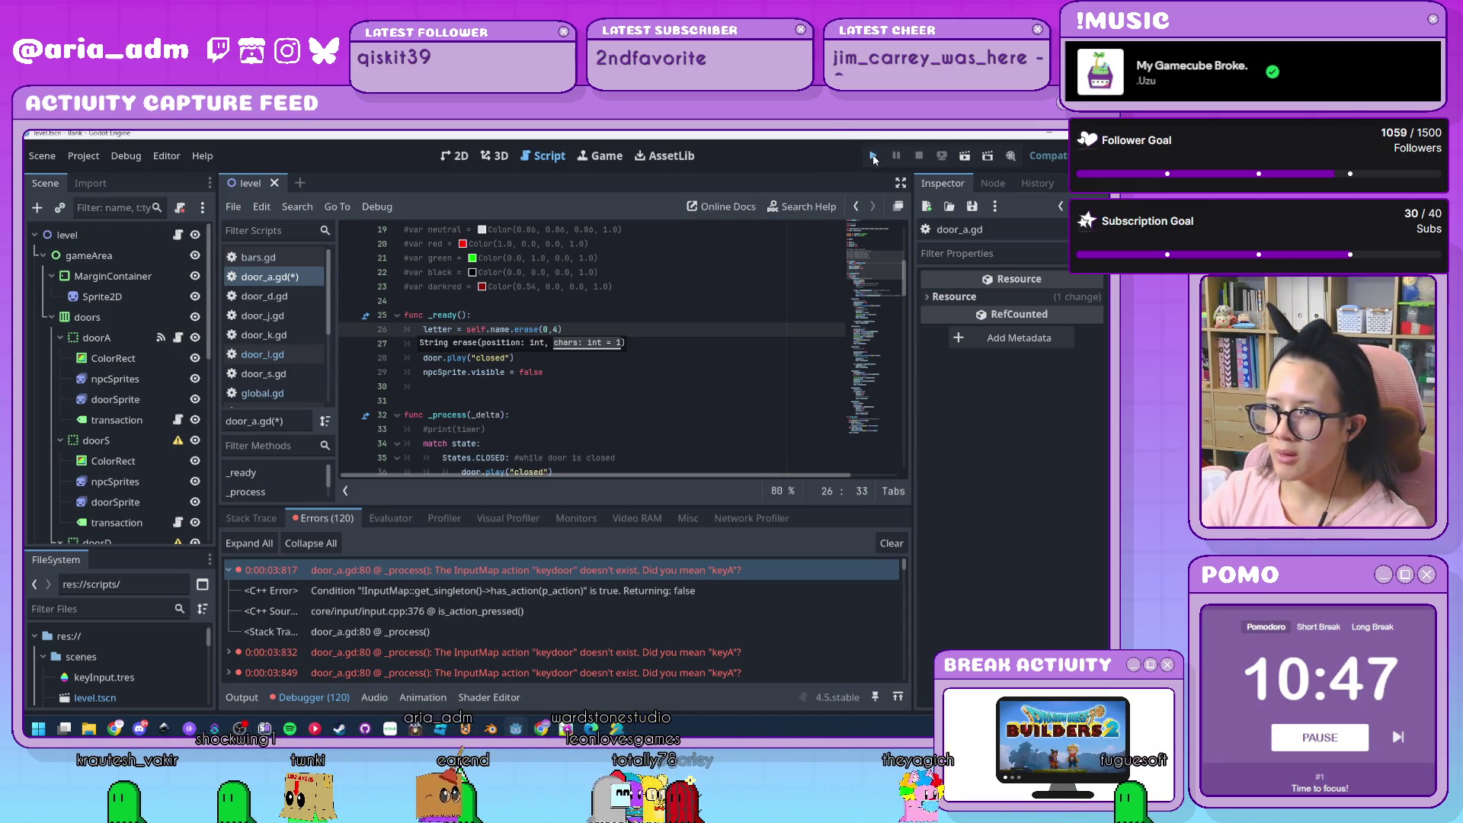
{"action": "key", "text": "F5"}
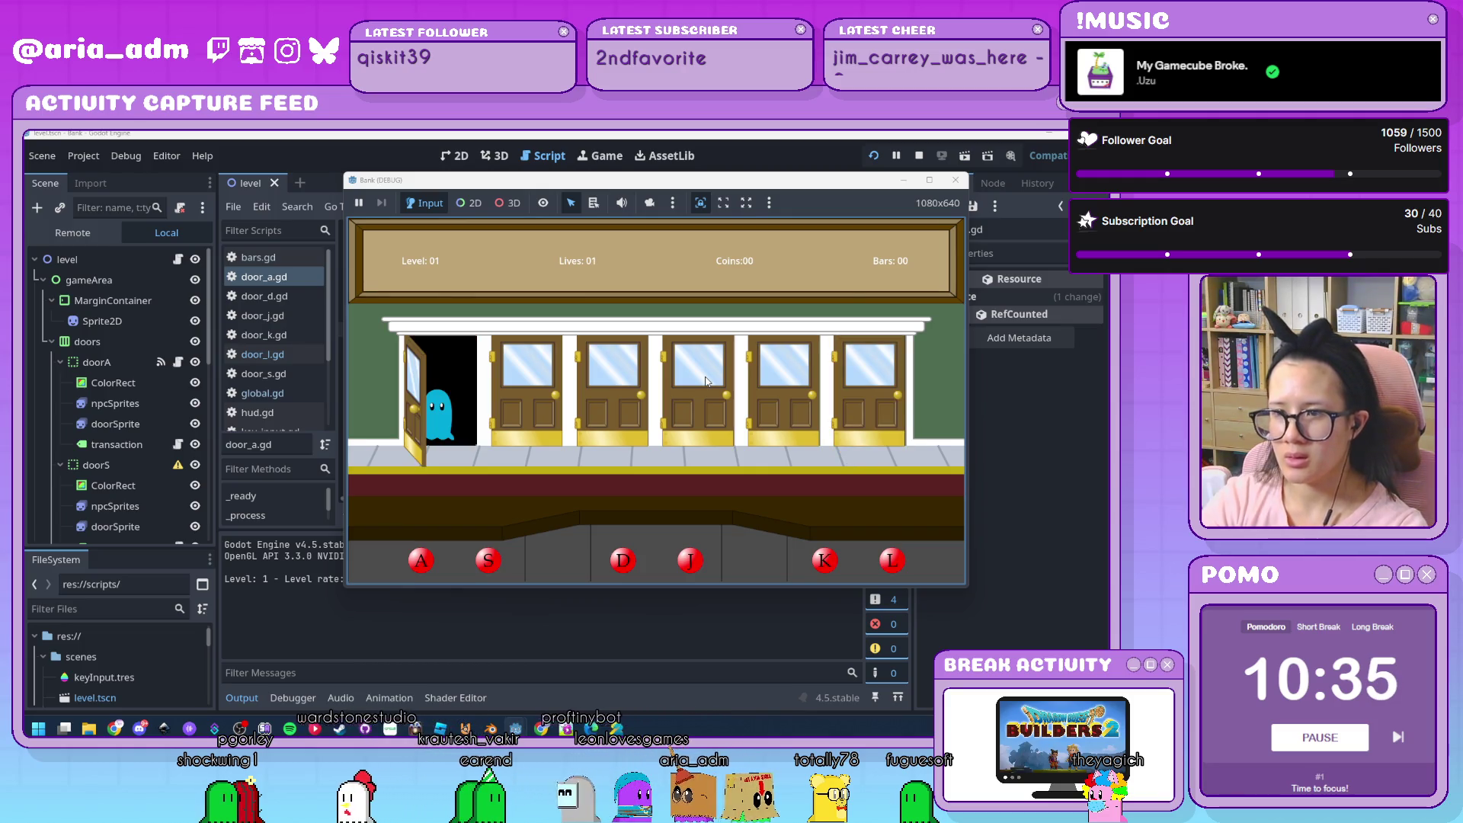
{"action": "key", "text": "a"}
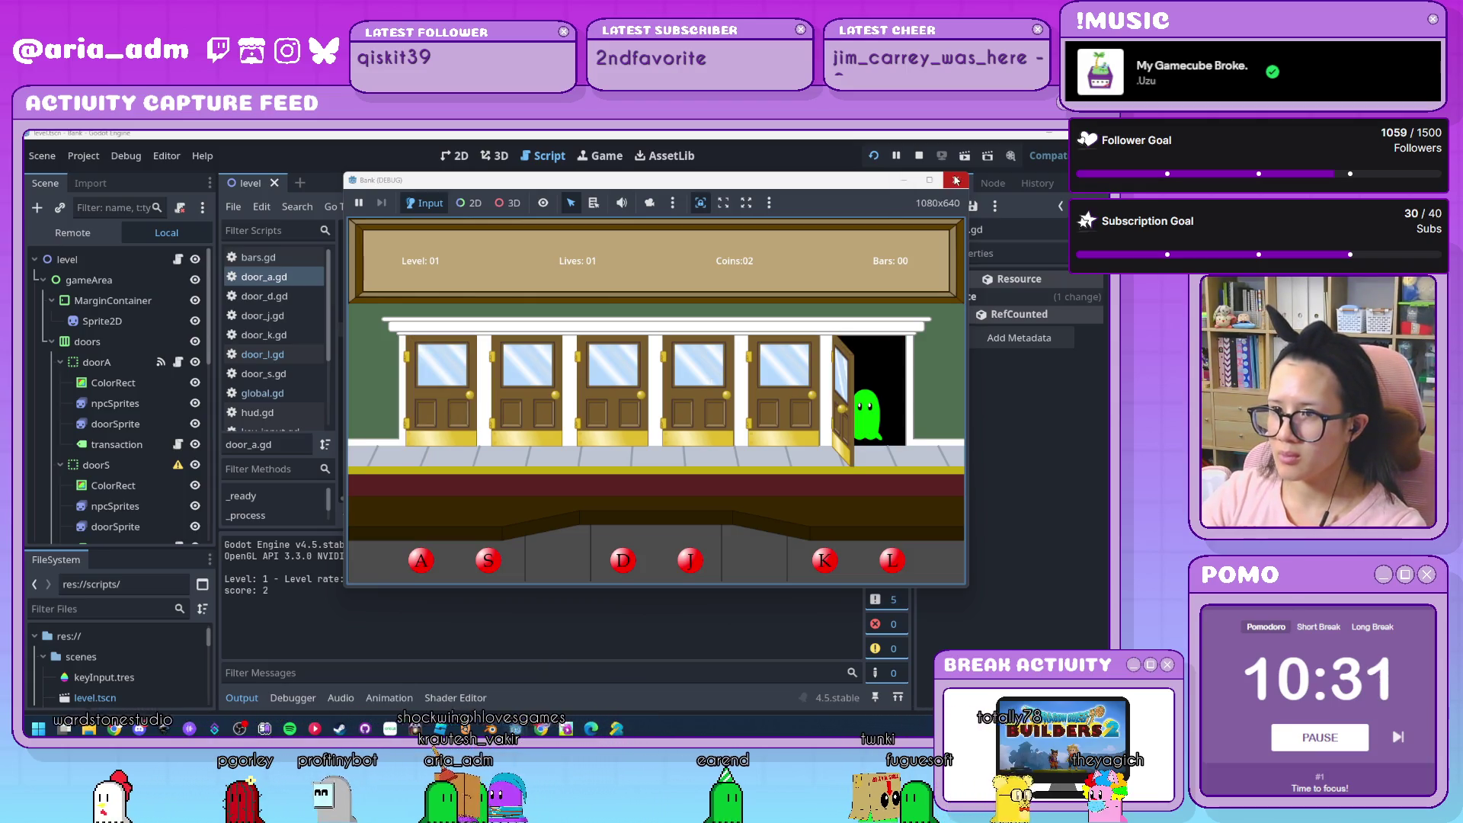
{"action": "left_click", "coordinate": [956, 180]}
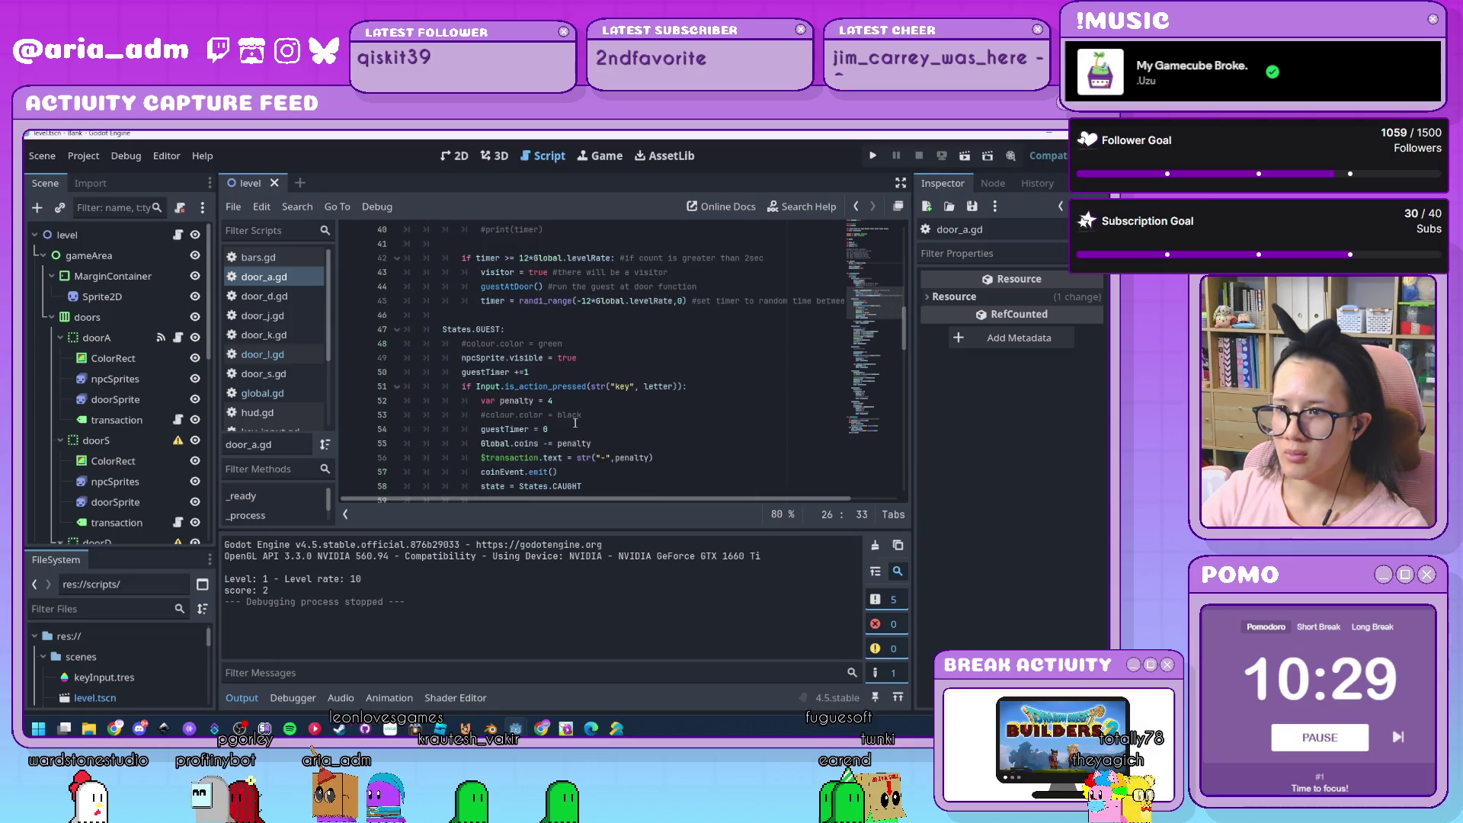
Step: Add print("pressing A") under line 51 and test-run the game to confirm the log
{"action": "left_click", "coordinate": [716, 386]}
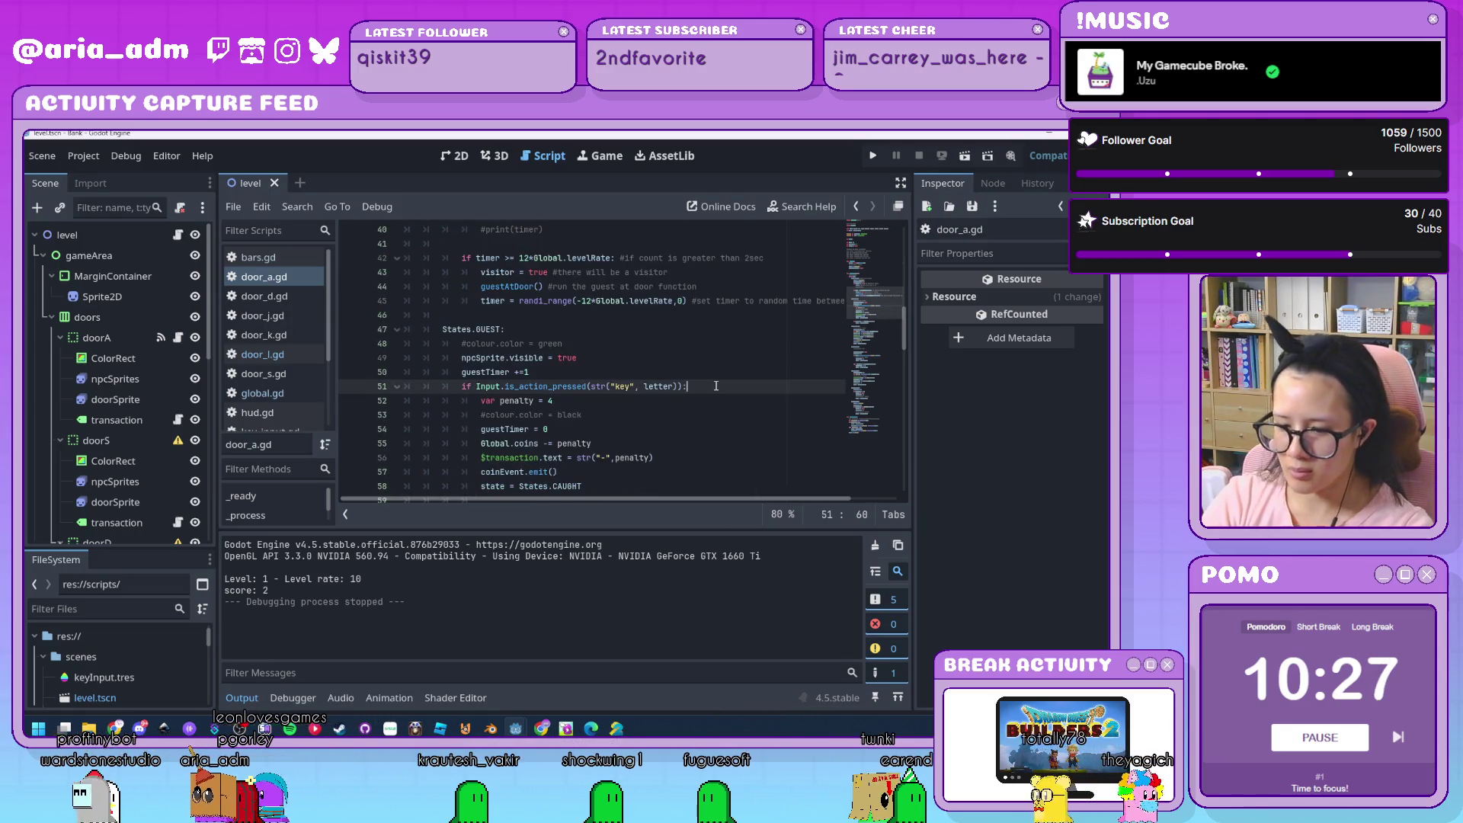
{"action": "key", "text": "Return"}
{"action": "type", "text": "print()"}
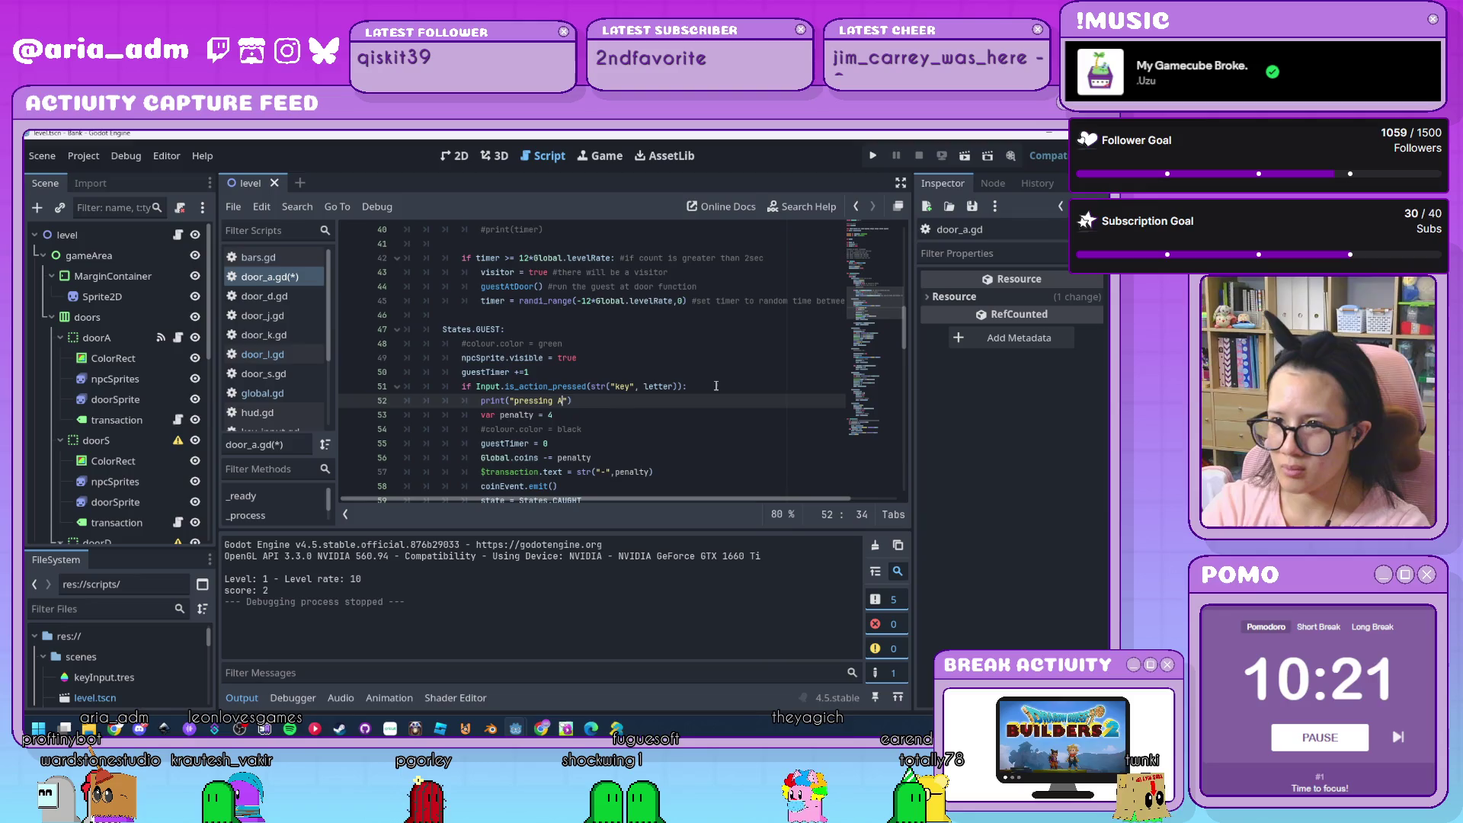
{"action": "left_click", "coordinate": [716, 385]}
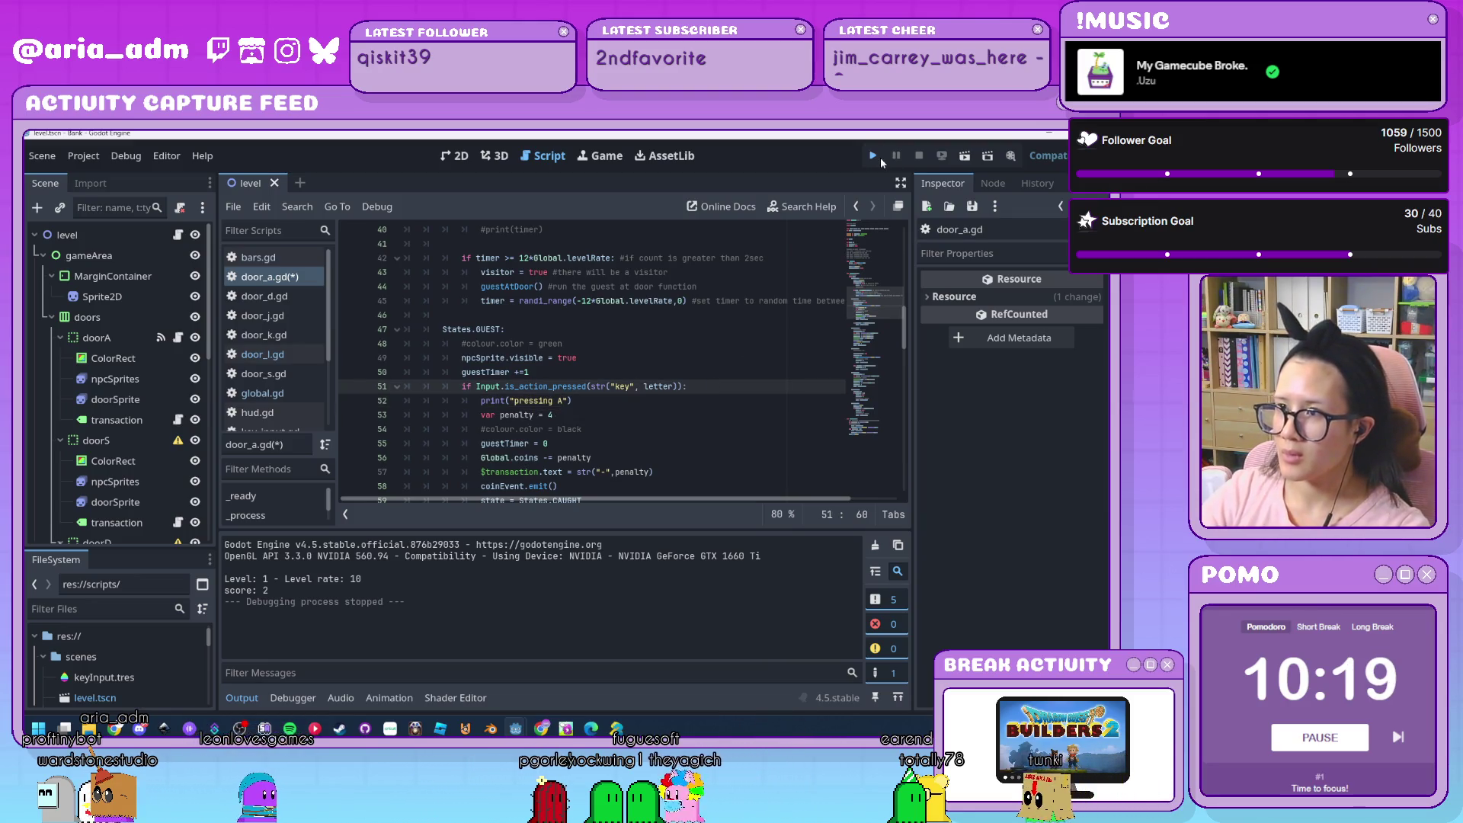
{"action": "left_click", "coordinate": [876, 156]}
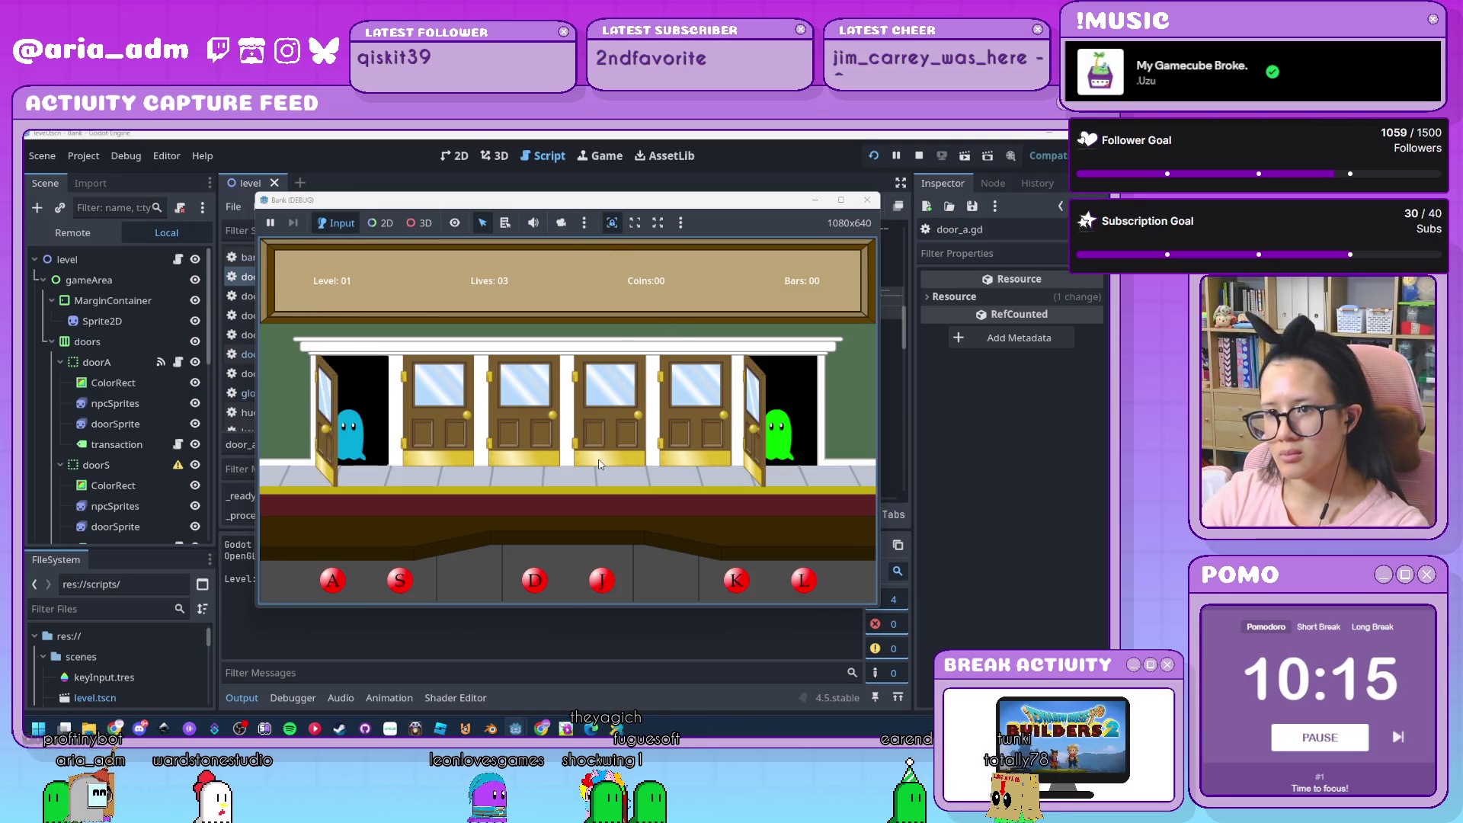
{"action": "key", "text": "F8"}
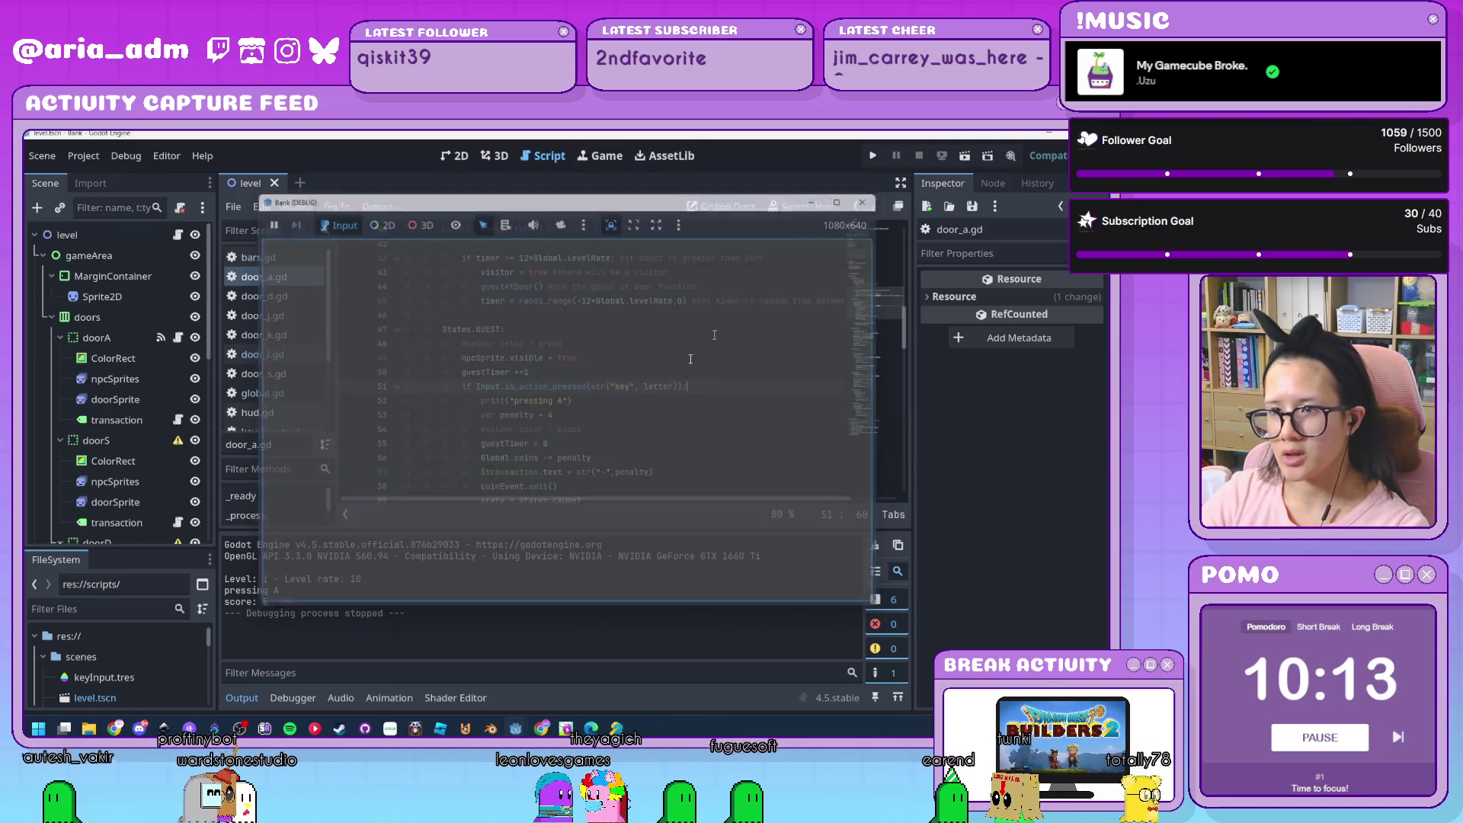
Step: Delete the temporary print("pressing A") line
{"action": "left_click_drag", "start_coordinate": [582, 401], "coordinate": [349, 404]}
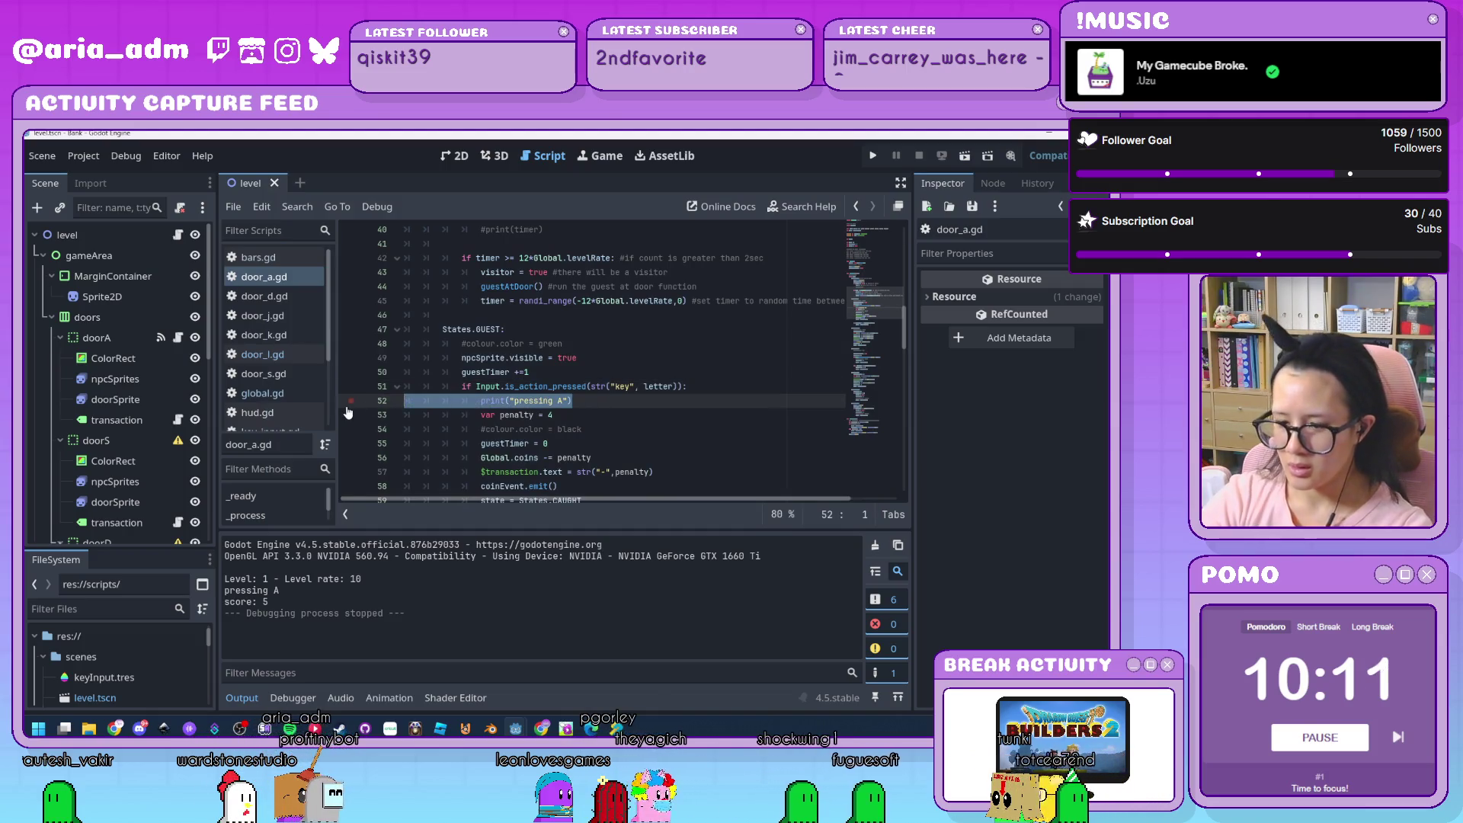
{"action": "key", "text": "BackSpace"}
{"action": "scroll", "coordinate": [693, 403], "scroll_direction": "up", "scroll_amount": 10}
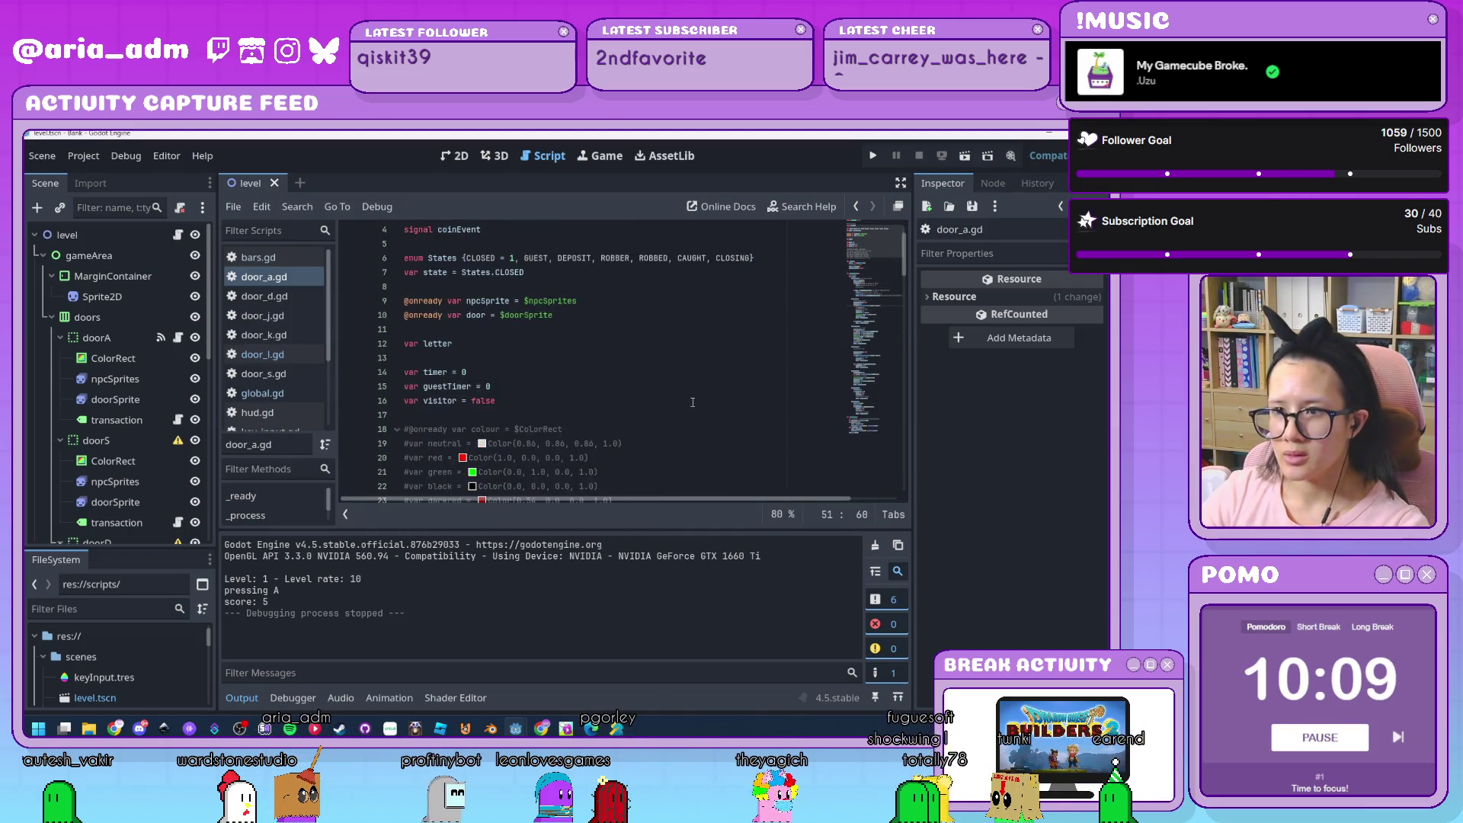
Step: Add the comment '#from point 0, erase 4 characters' to line 26 and save
{"action": "scroll", "coordinate": [692, 402], "scroll_direction": "down", "scroll_amount": 3}
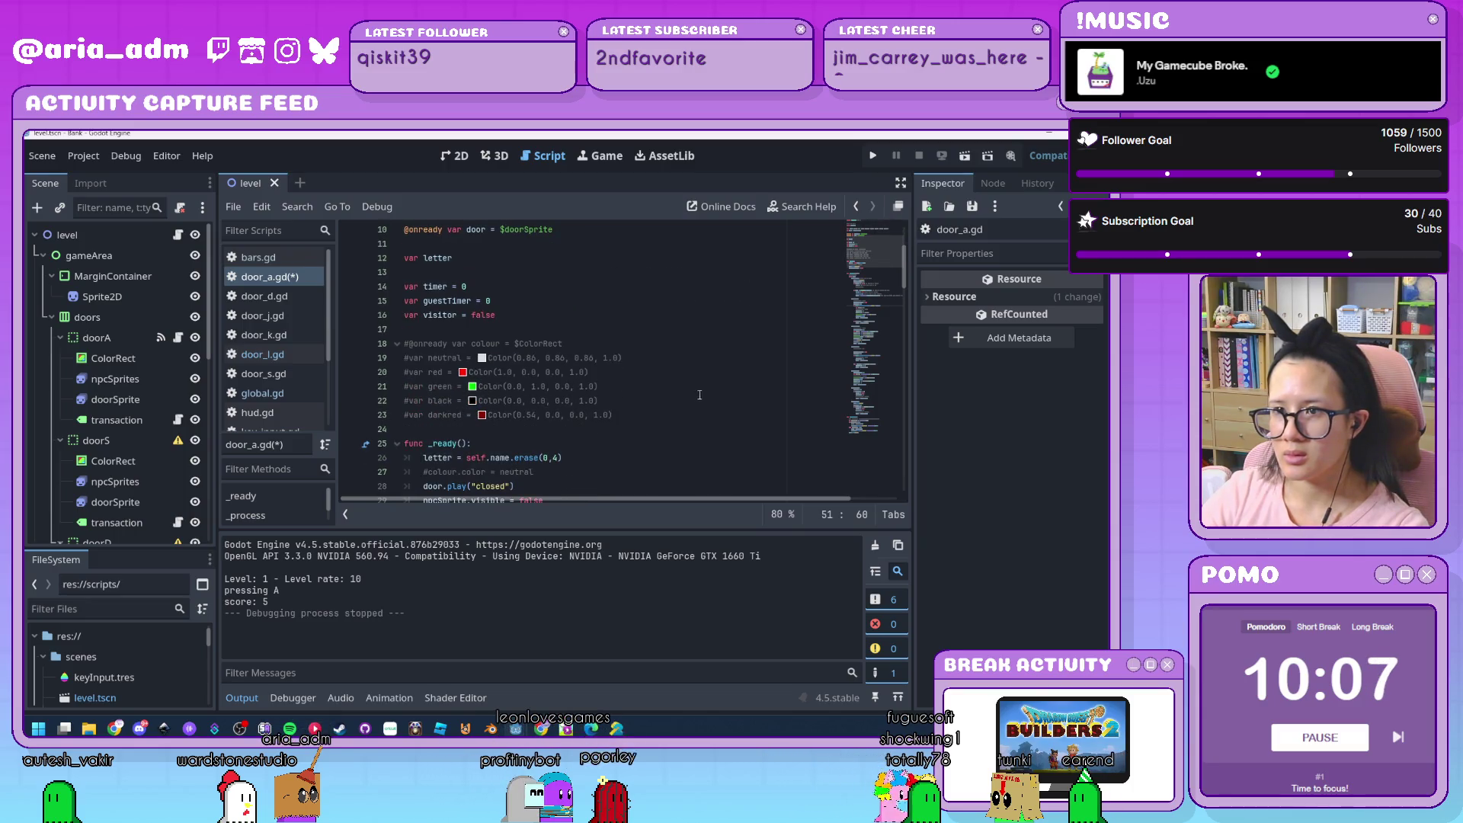
{"action": "key", "text": "Up"}
{"action": "key", "text": "Up"}
{"action": "scroll", "coordinate": [579, 371], "scroll_direction": "down", "scroll_amount": 3}
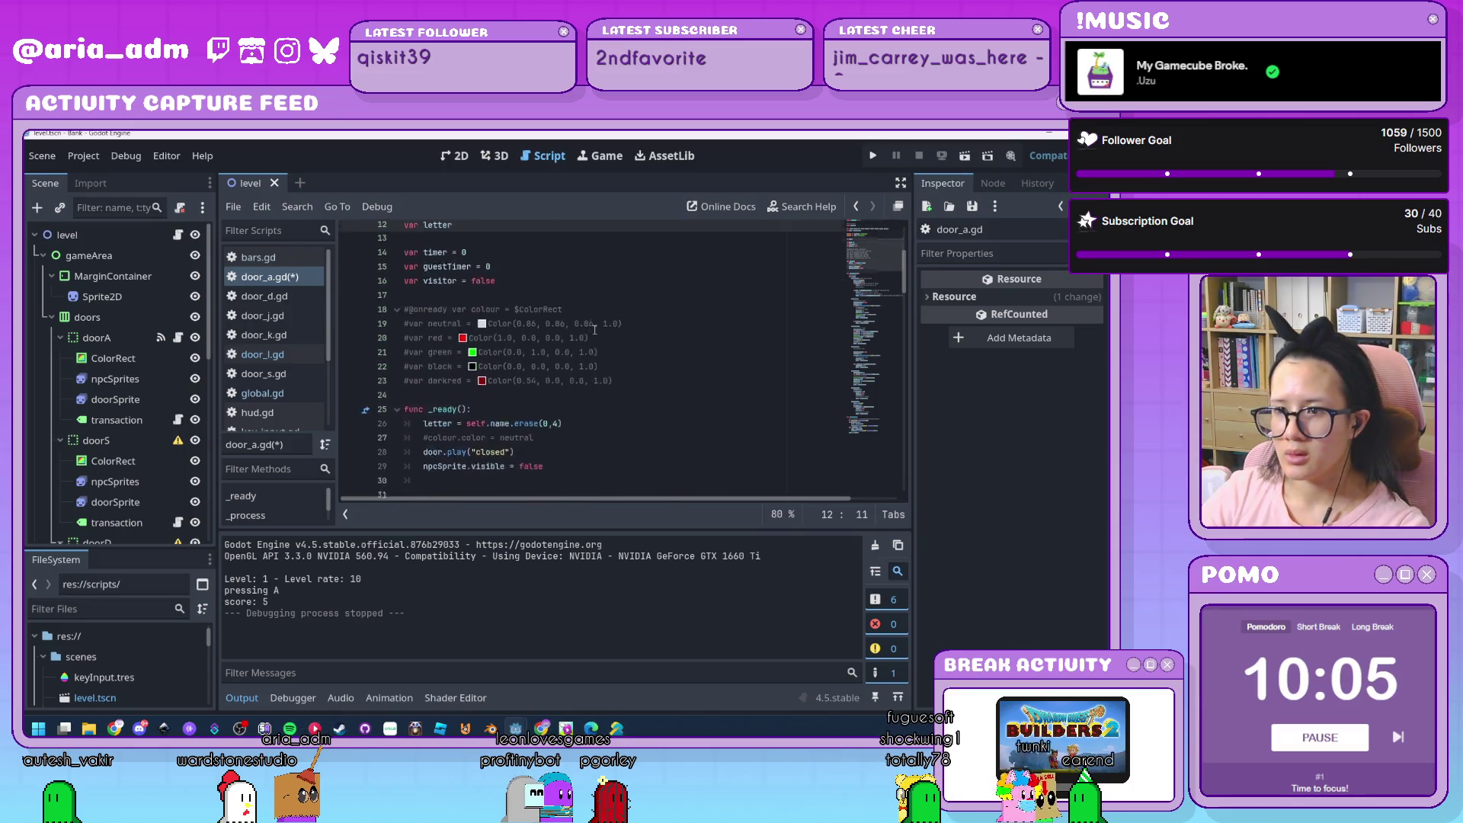
{"action": "left_click", "coordinate": [608, 334]}
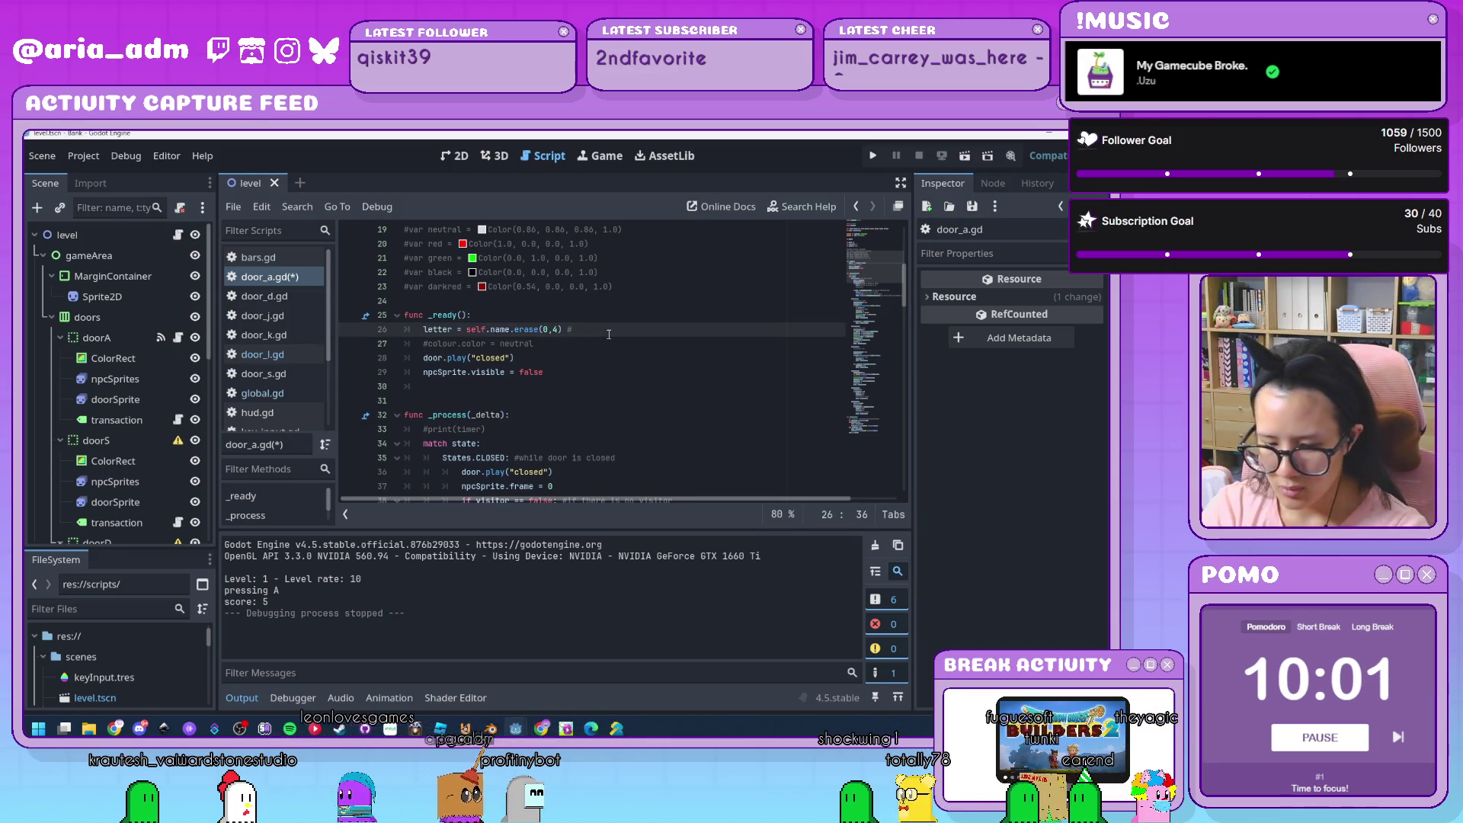
{"action": "type", "text": "#from "}
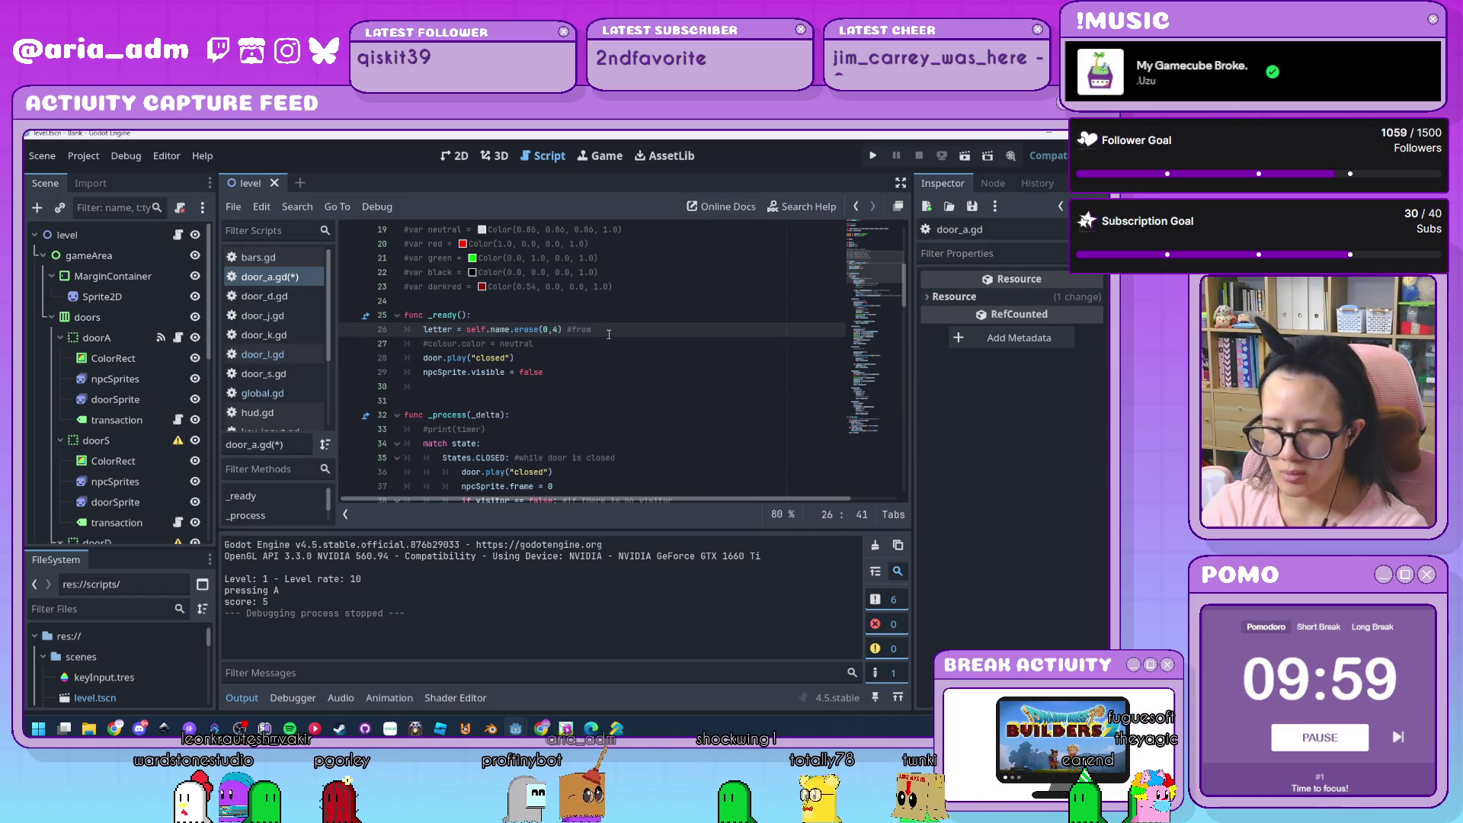
{"action": "type", "text": "point 0"}
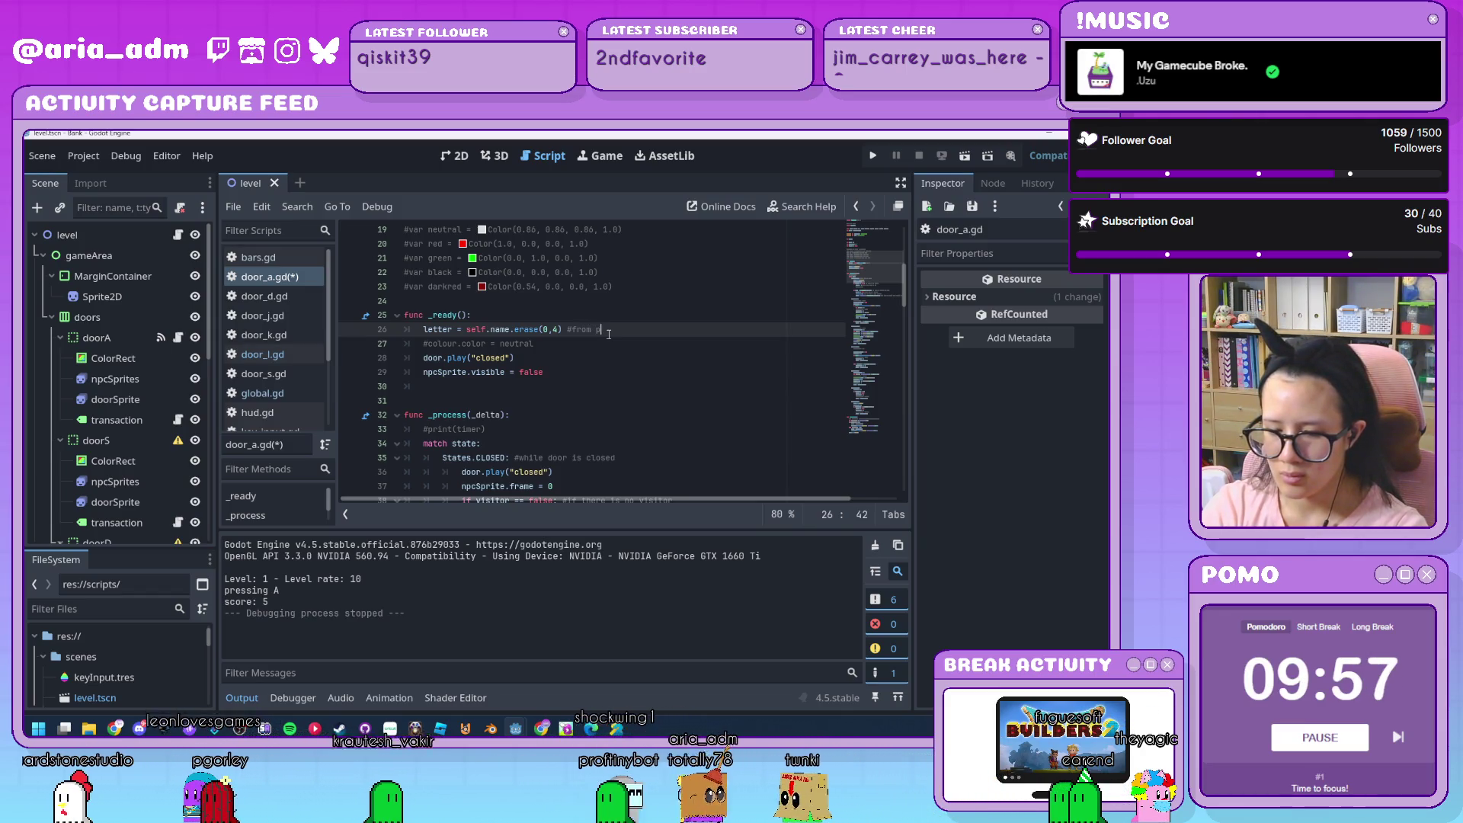
{"action": "type", "text": ", erase 4 characters"}
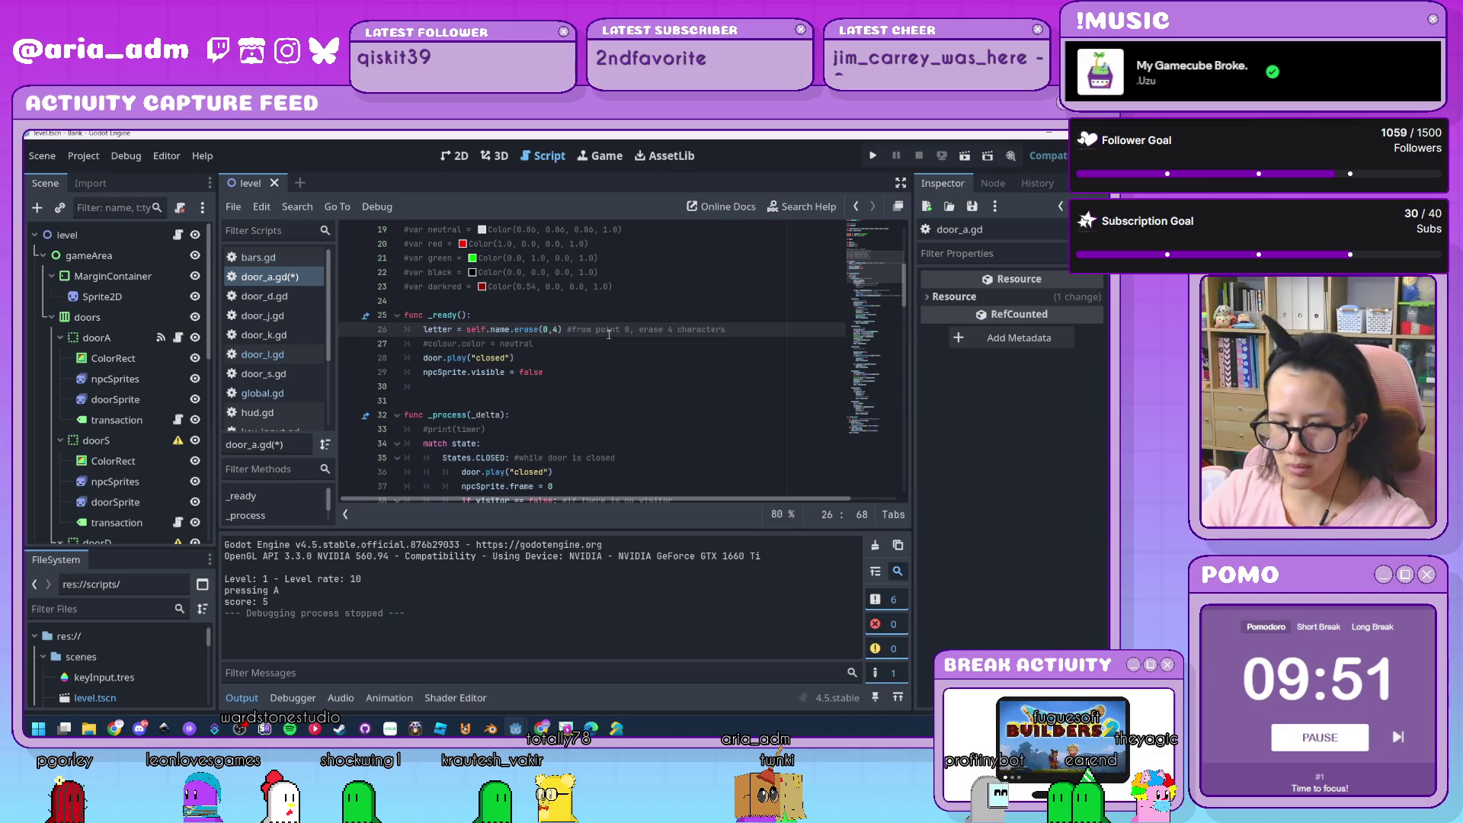
{"action": "key", "text": "ctrl+s"}
Step: Scroll through the saved door_a.gd and select the whole script
{"action": "left_click", "coordinate": [671, 357]}
{"action": "scroll", "coordinate": [695, 366], "scroll_direction": "down", "scroll_amount": 4}
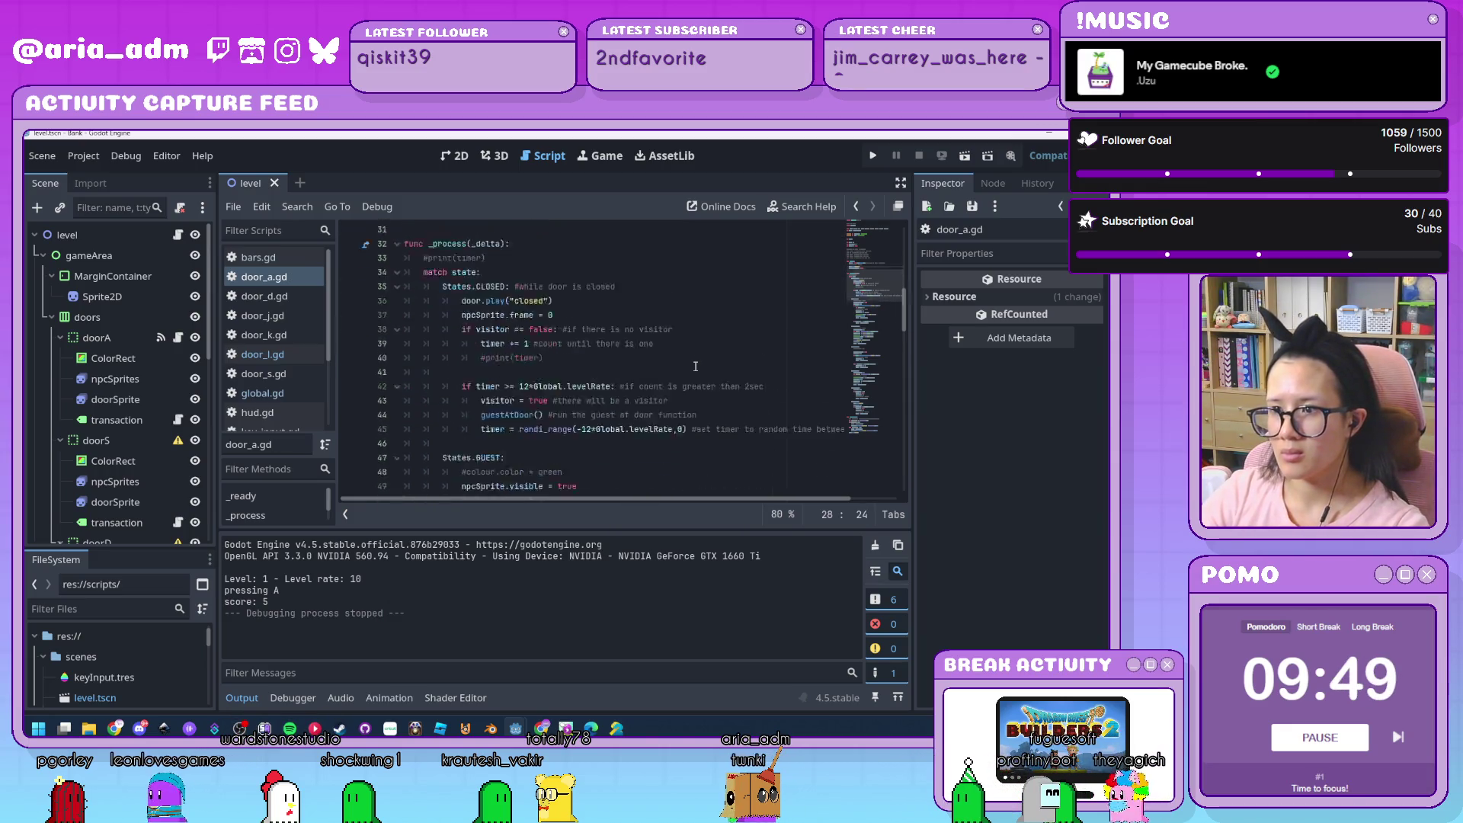
{"action": "scroll", "coordinate": [695, 365], "scroll_direction": "up", "scroll_amount": 5}
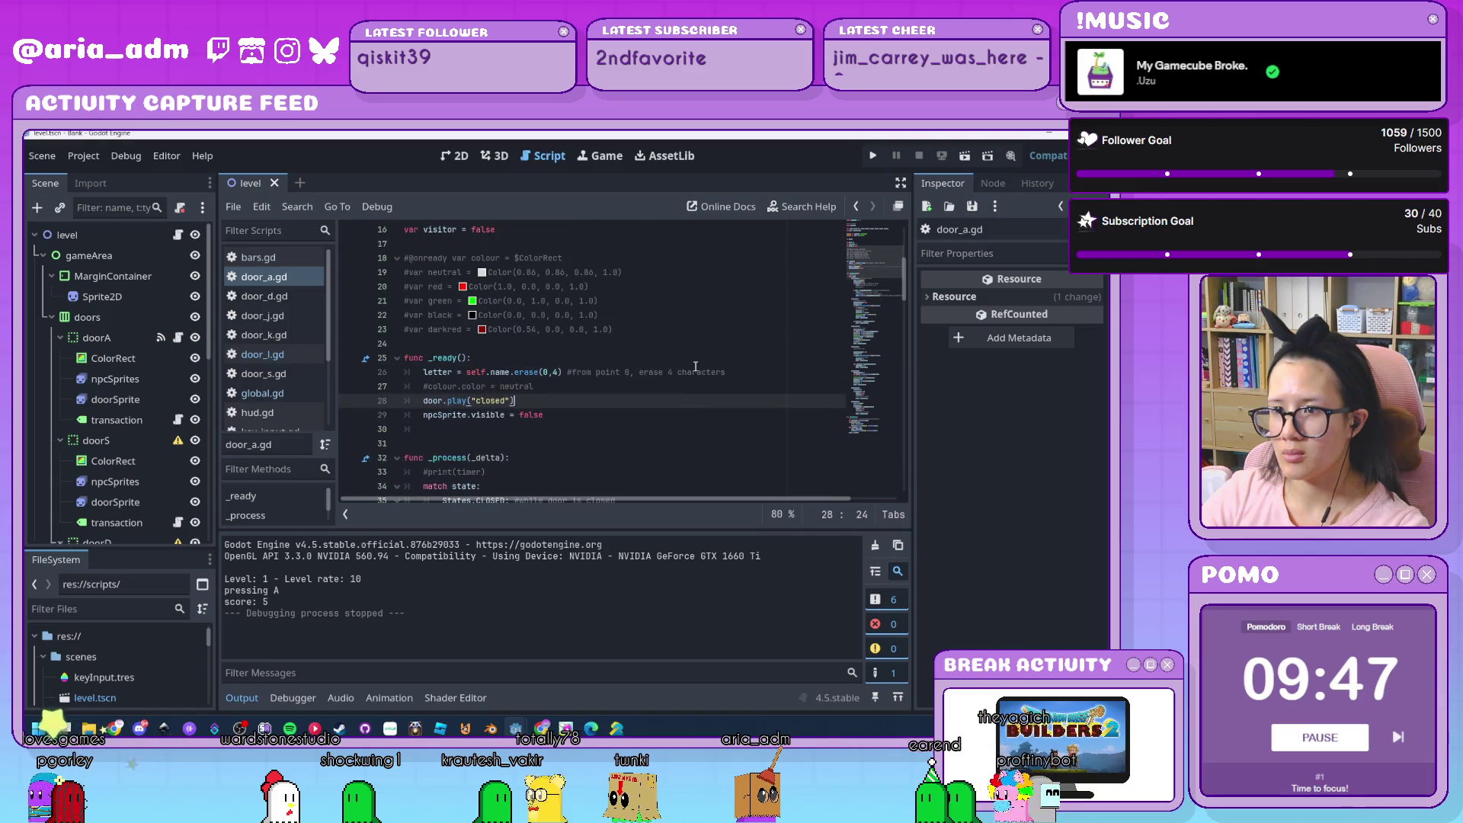
{"action": "scroll", "coordinate": [696, 365], "scroll_direction": "down", "scroll_amount": 4}
{"action": "scroll", "coordinate": [695, 366], "scroll_direction": "down", "scroll_amount": 9}
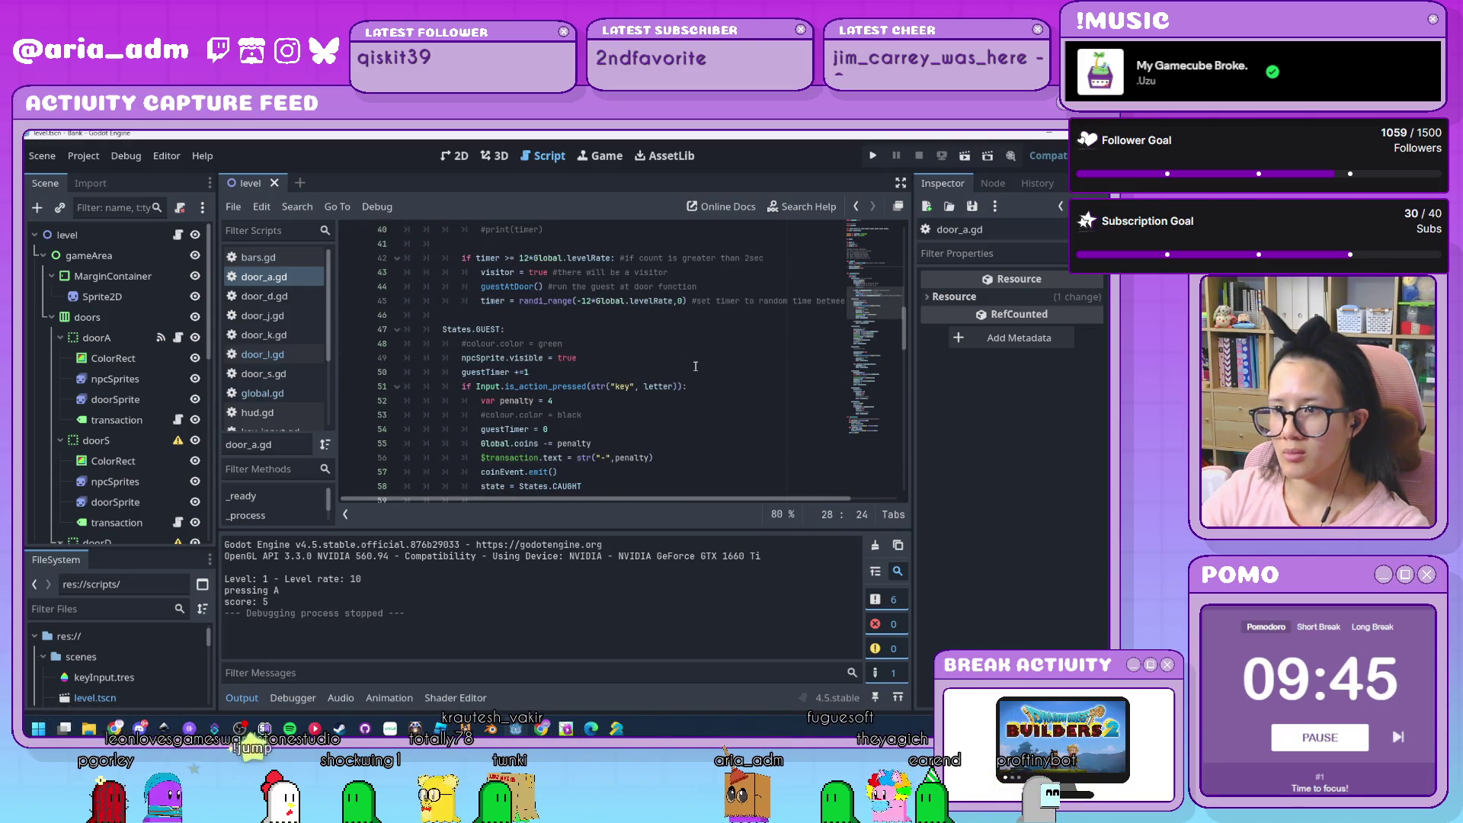
{"action": "scroll", "coordinate": [696, 365], "scroll_direction": "up", "scroll_amount": 18}
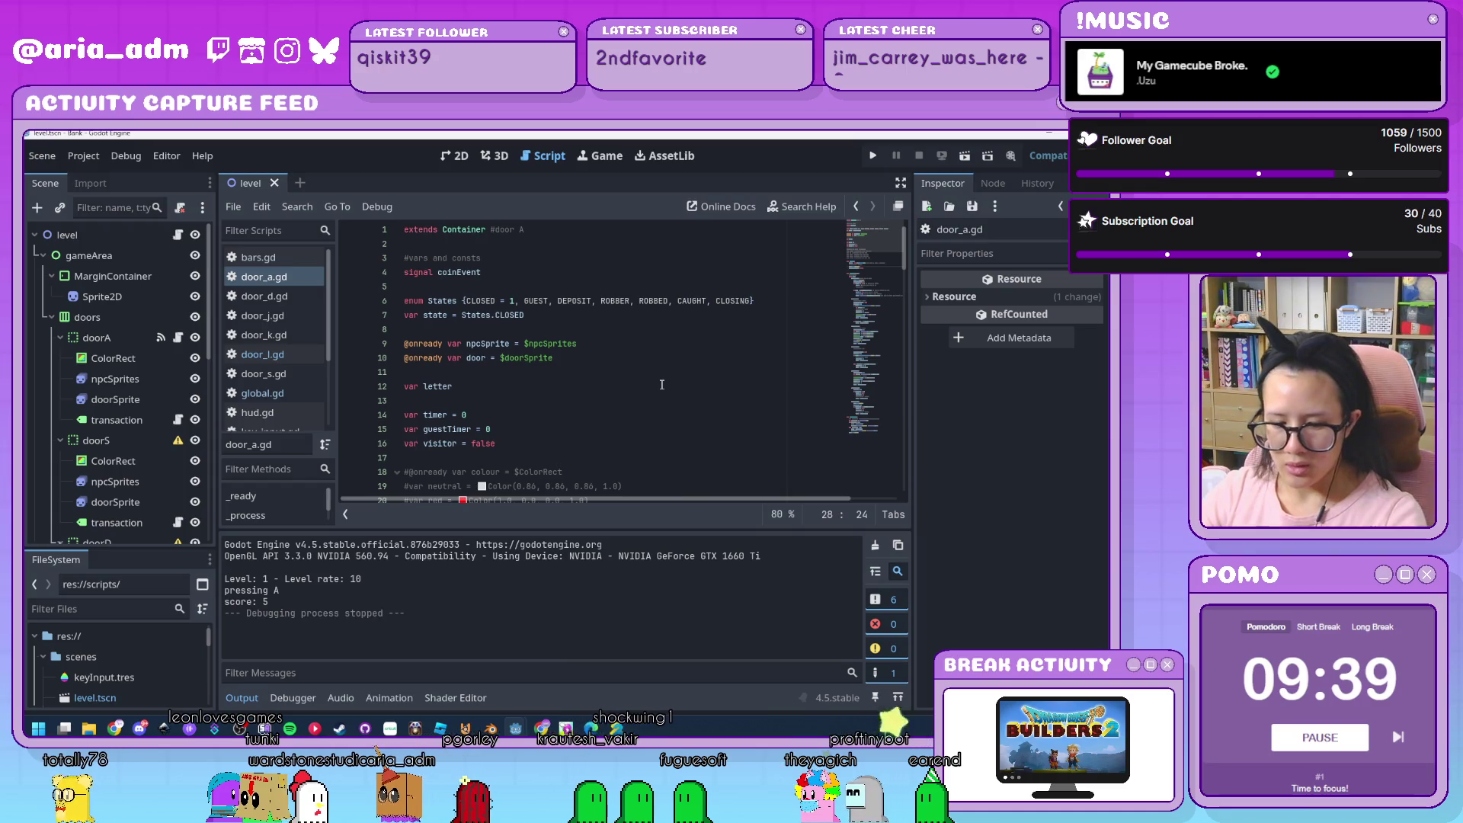
{"action": "key", "text": "ctrl+a"}
Step: Use the script editor's Save As to save door_a.gd as door_shared.gd in res://scripts
{"action": "left_click", "coordinate": [517, 229]}
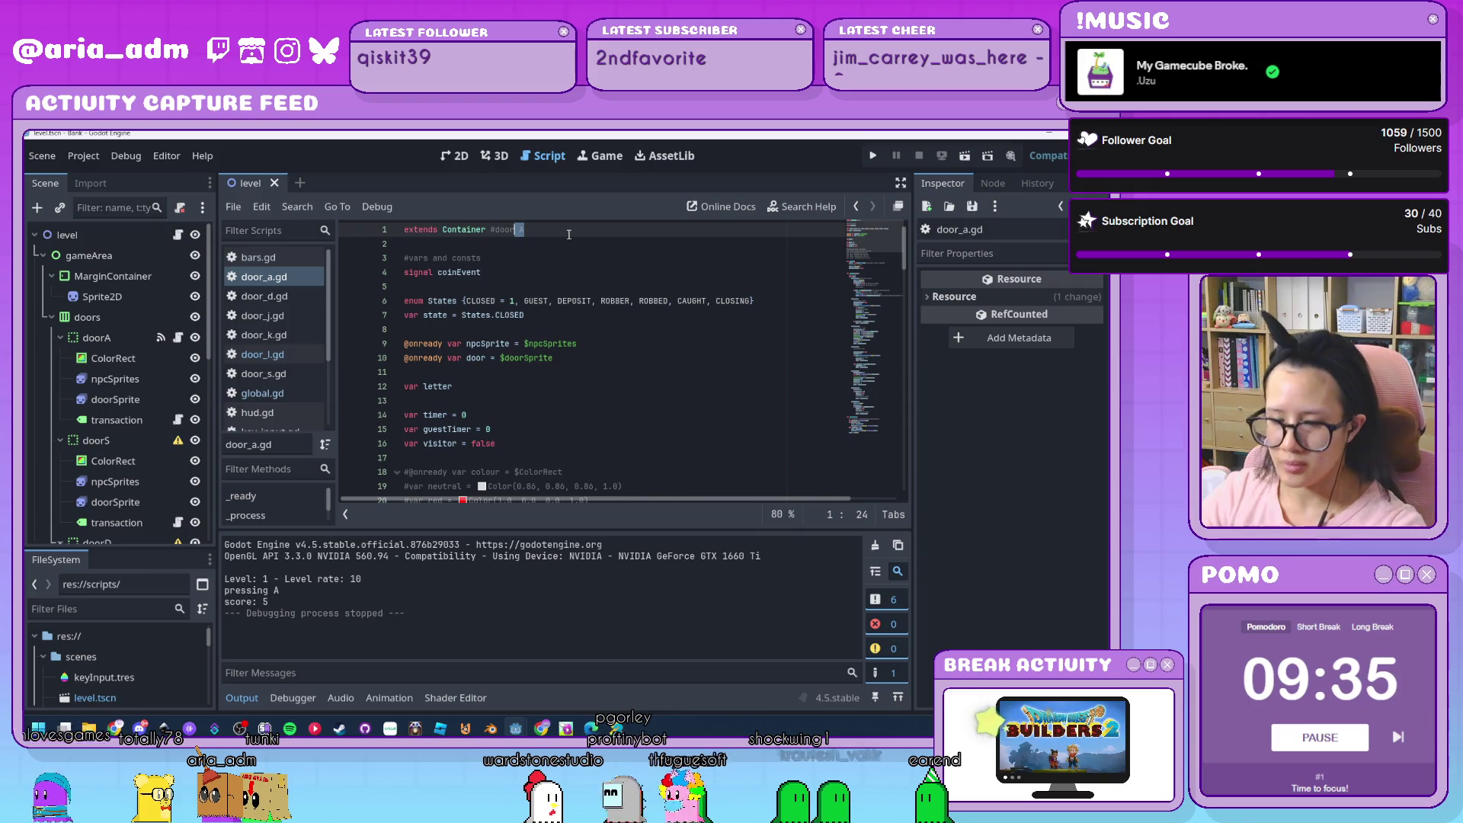
{"action": "left_click", "coordinate": [617, 357]}
{"action": "left_click", "coordinate": [630, 398]}
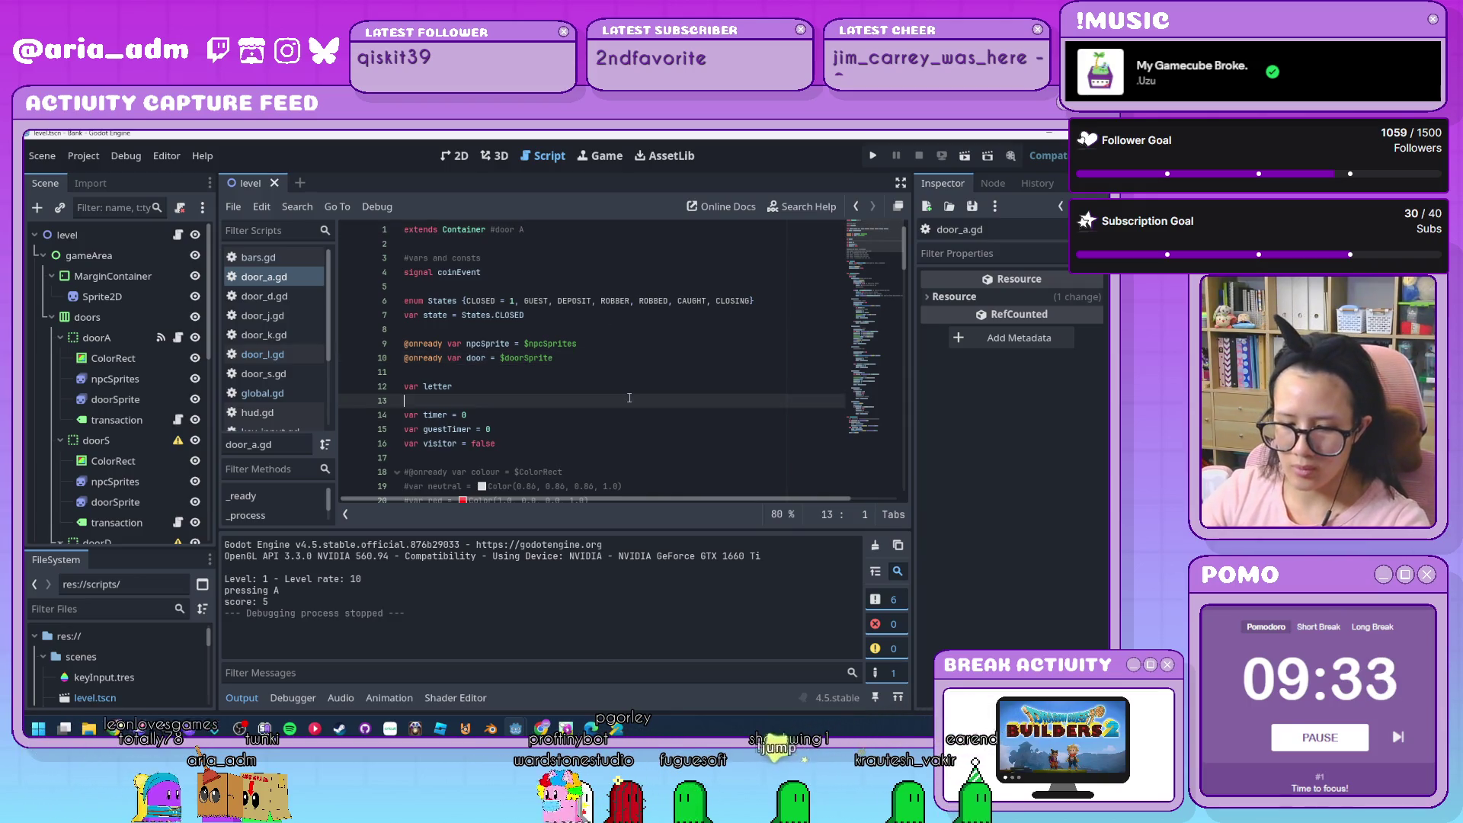
{"action": "key", "text": "ctrl+shift+s"}
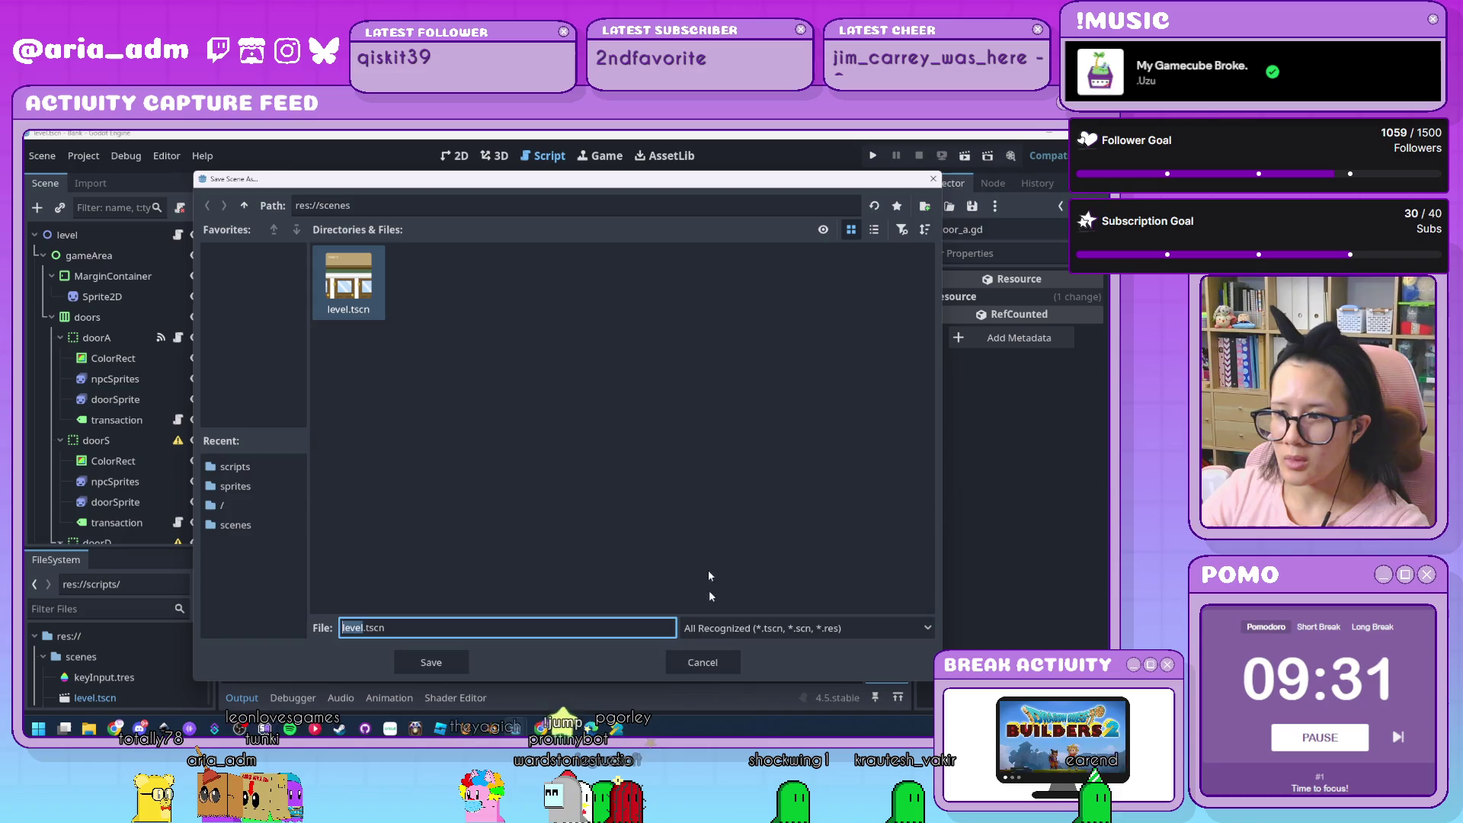
{"action": "left_click", "coordinate": [704, 666]}
{"action": "left_click", "coordinate": [232, 207]}
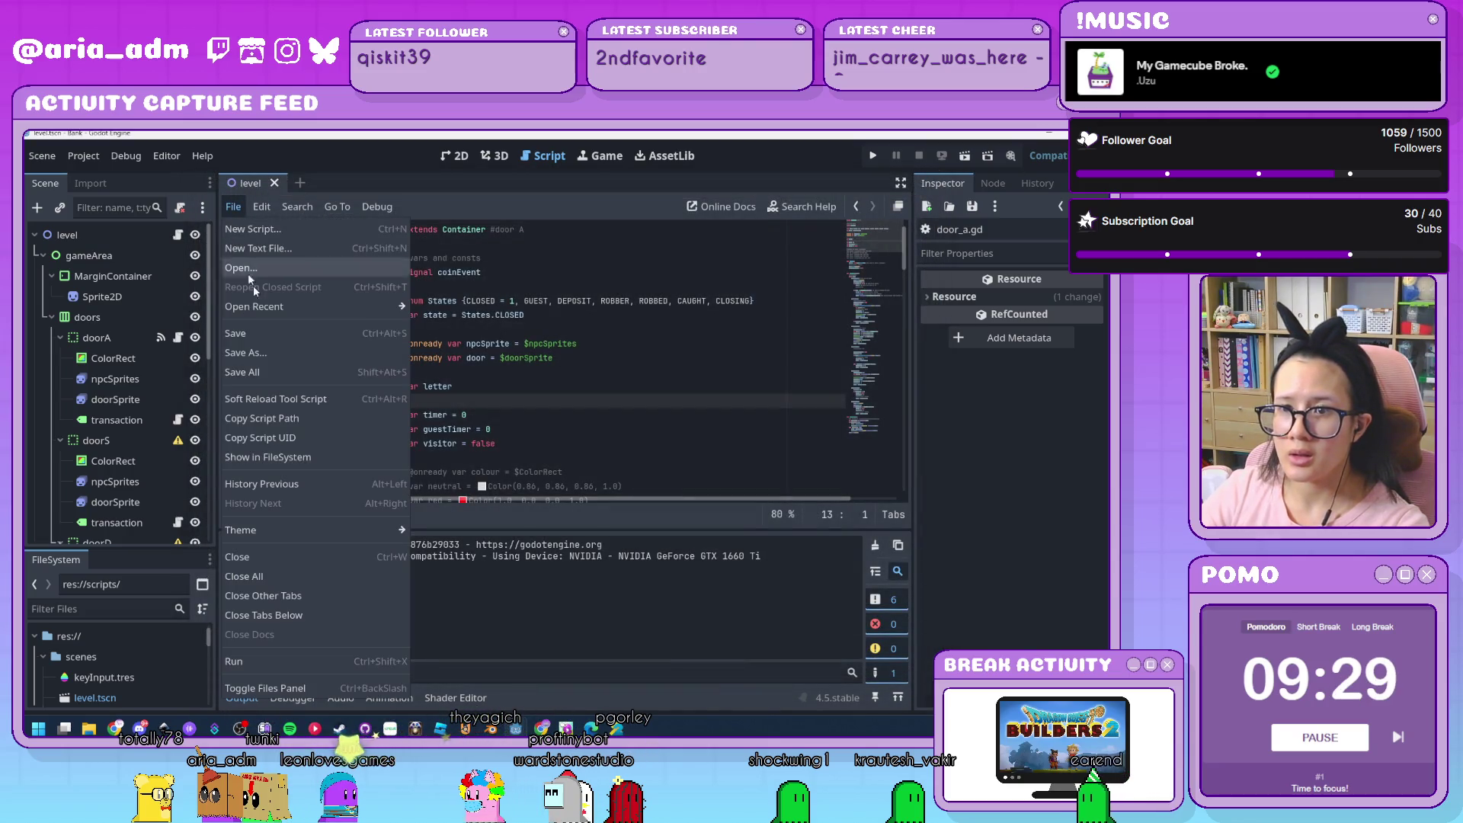
{"action": "left_click", "coordinate": [302, 358]}
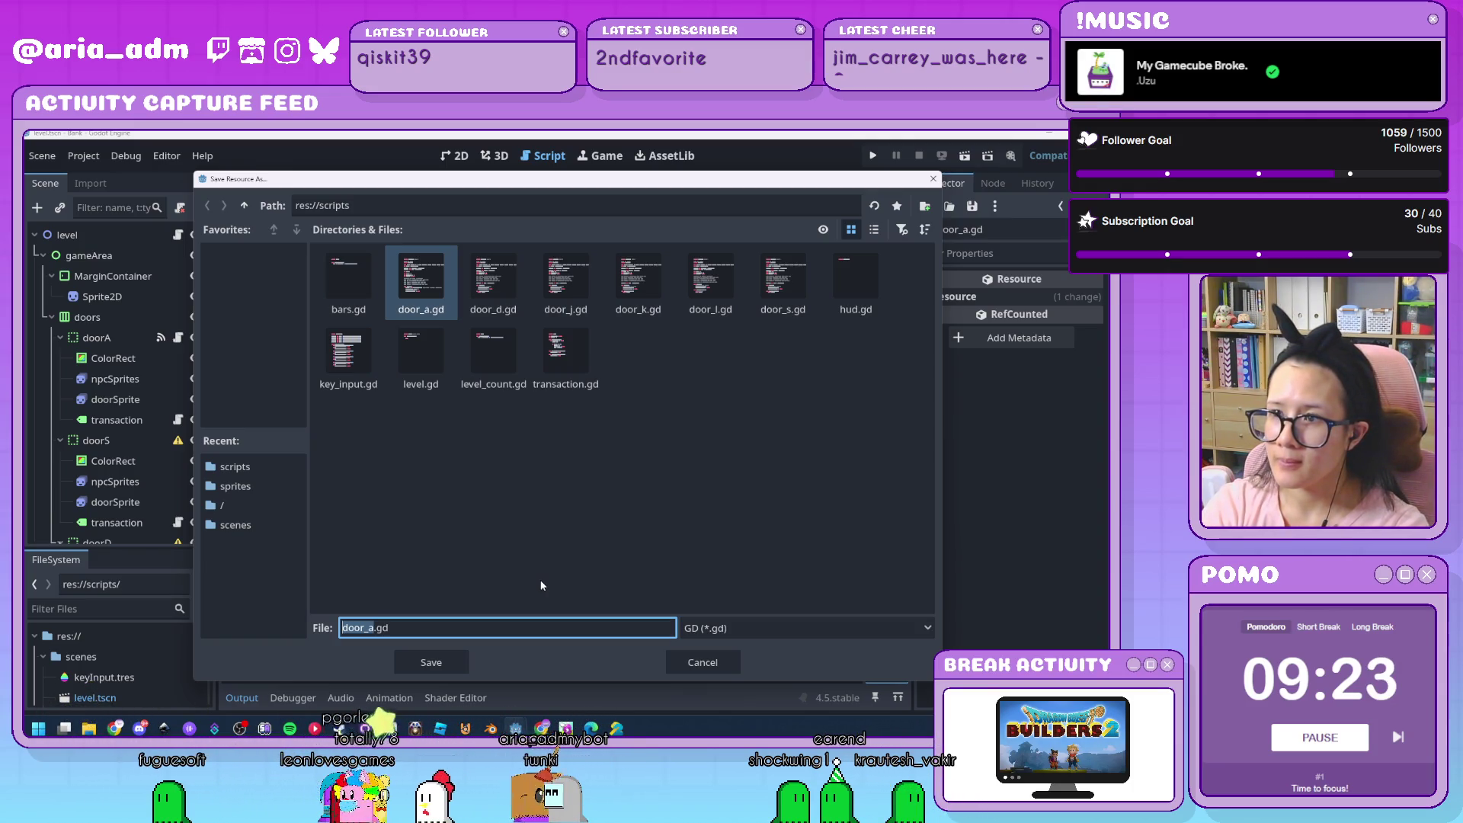
{"action": "type", "text": "or_sha"}
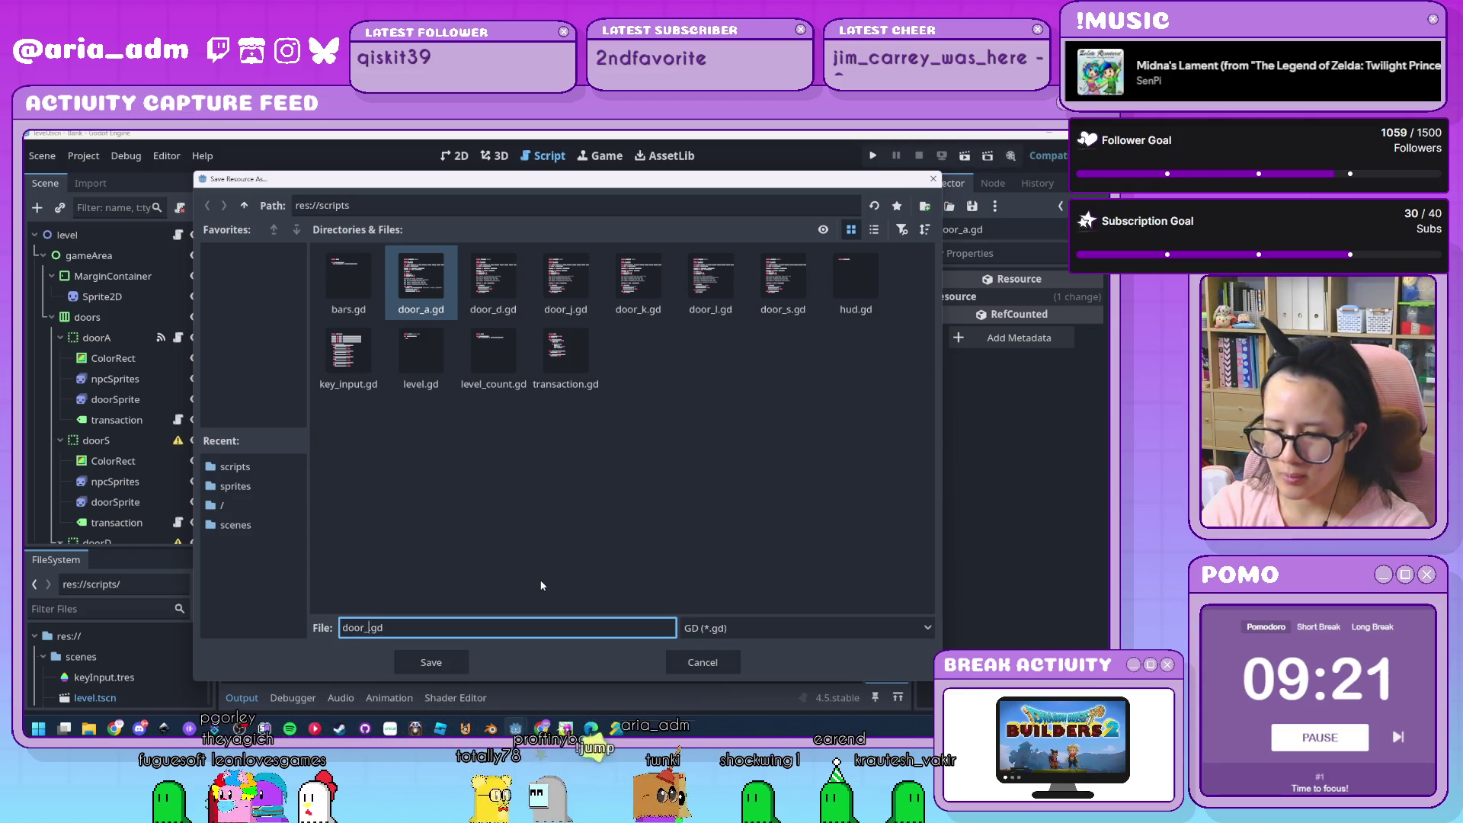
{"action": "type", "text": "red"}
{"action": "key", "text": "Return"}
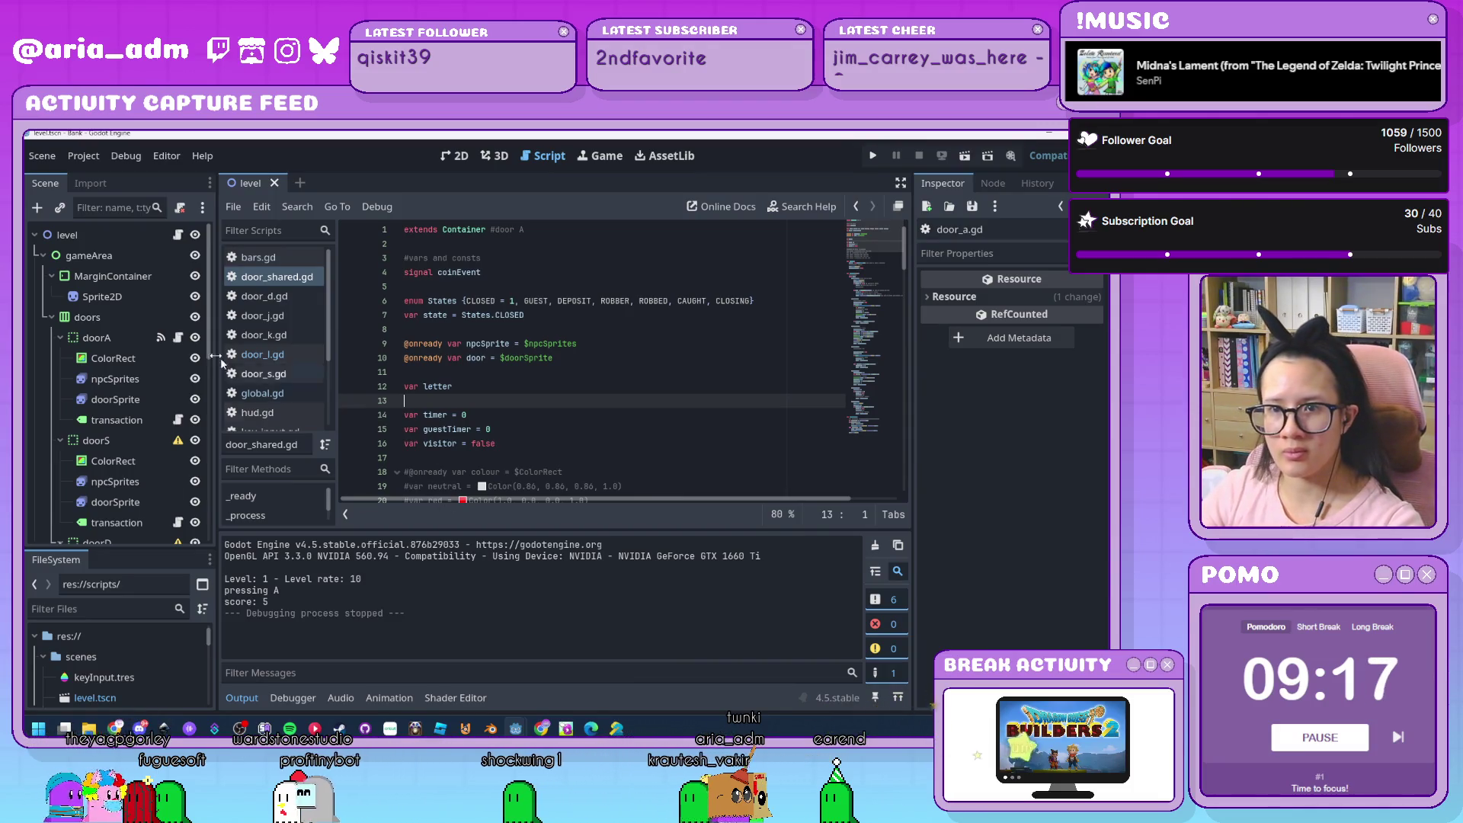
Step: Detach doorA's script and load res://scripts/door_shared.gd onto doorA instead
{"action": "left_click", "coordinate": [180, 208]}
{"action": "left_click", "coordinate": [110, 337]}
{"action": "left_click", "coordinate": [180, 208]}
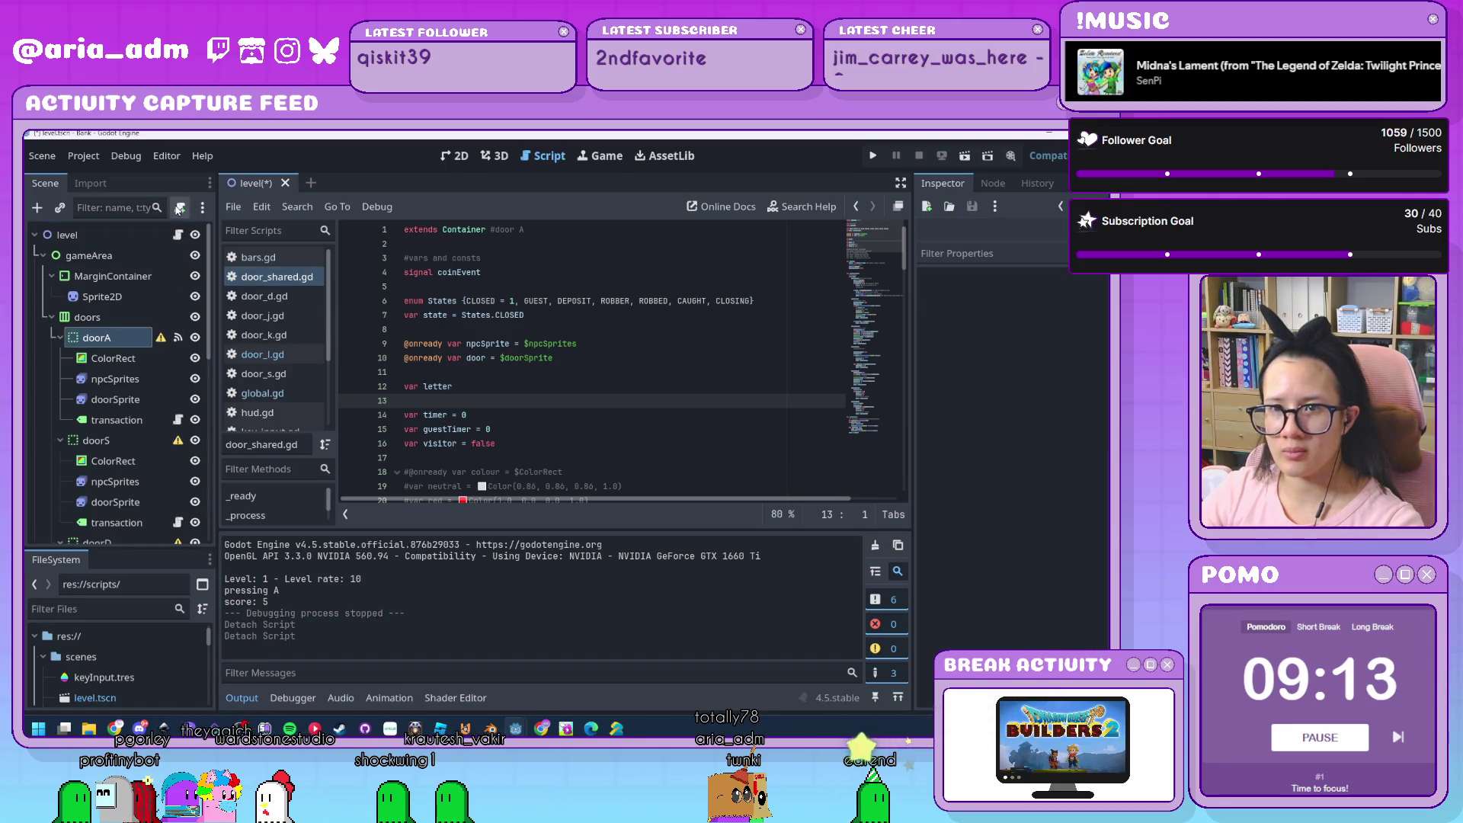
{"action": "left_click", "coordinate": [182, 208]}
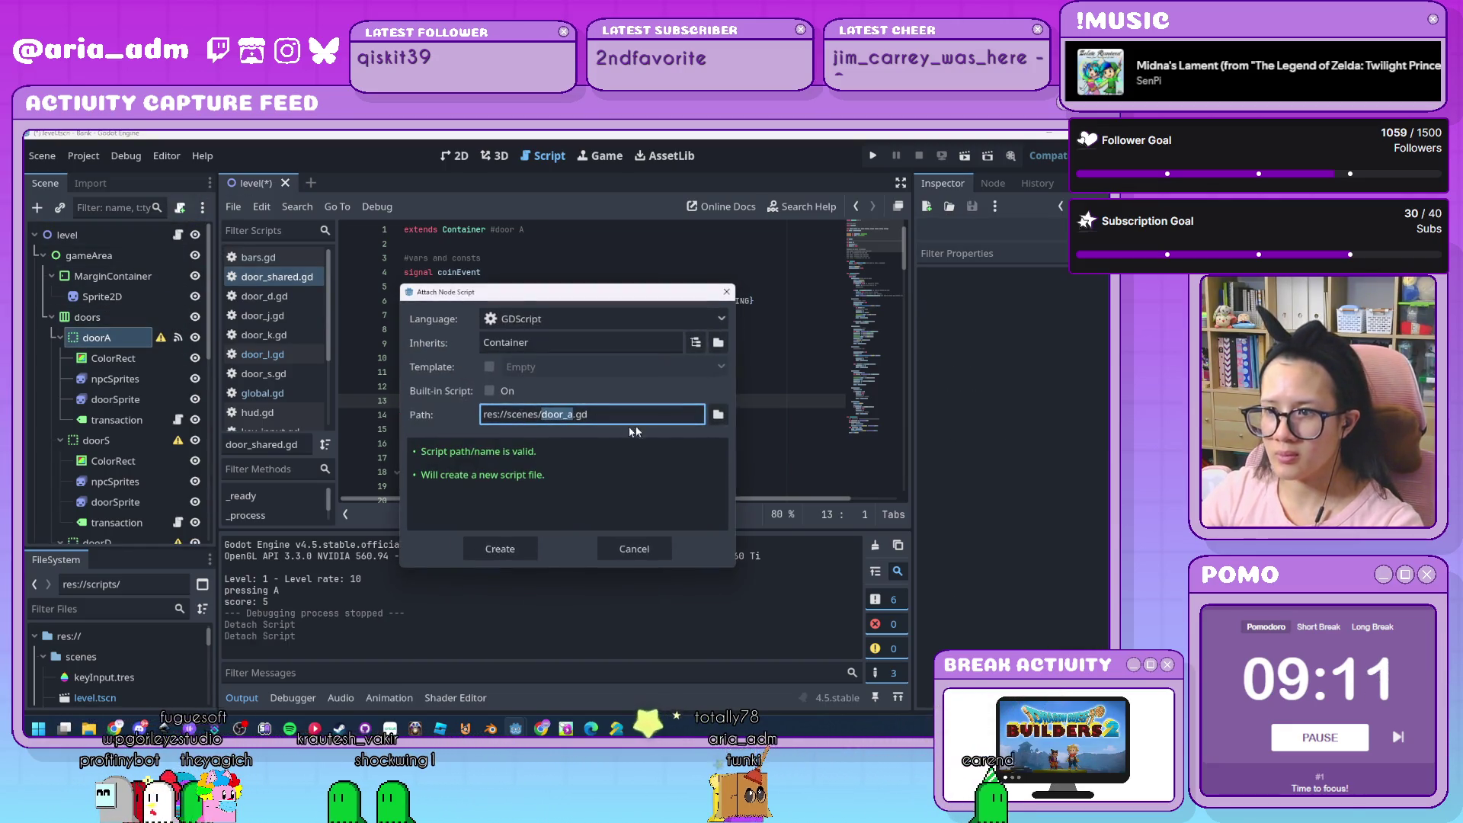
{"action": "left_click", "coordinate": [717, 415]}
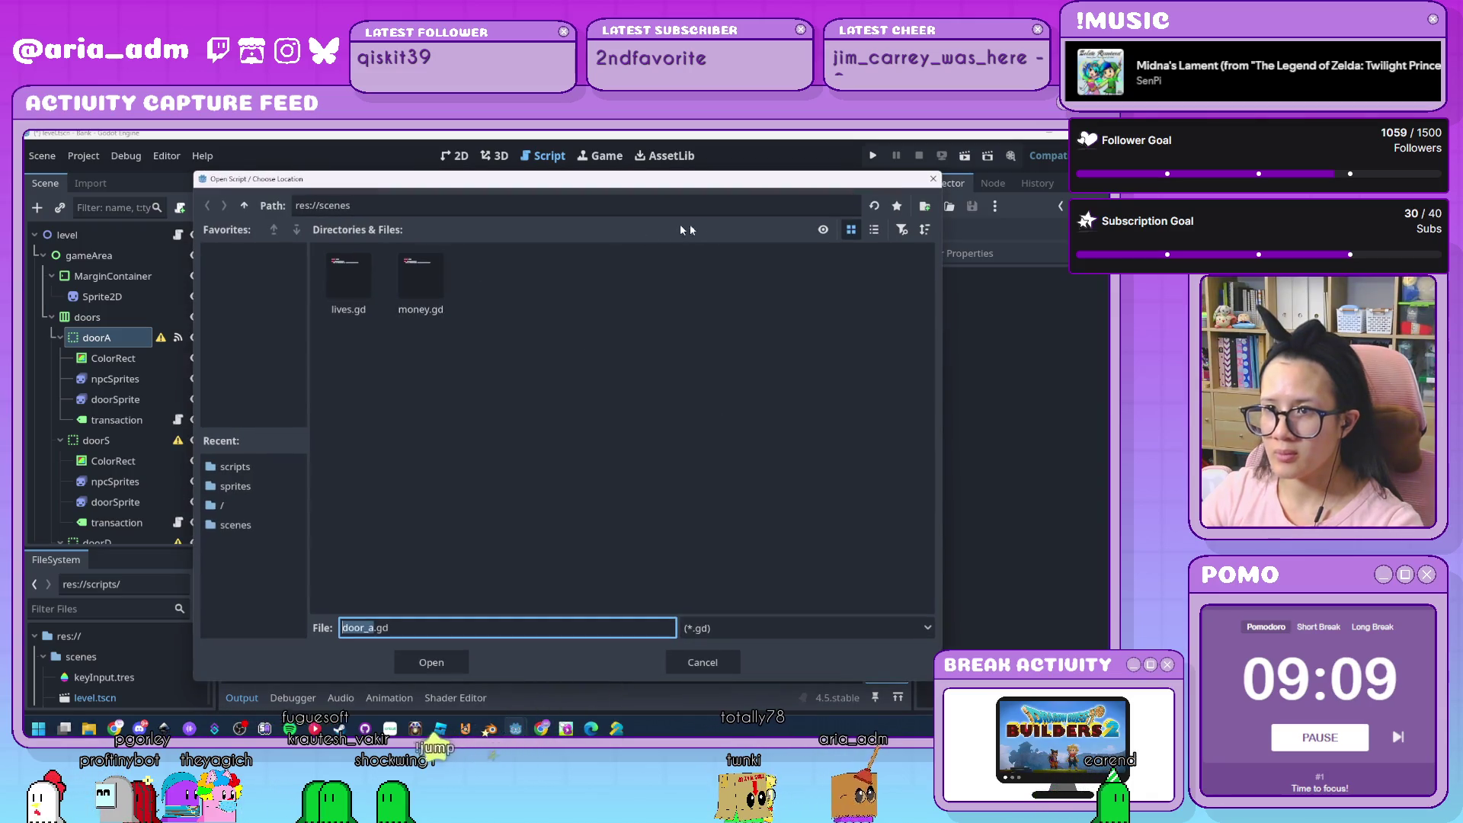
{"action": "left_click", "coordinate": [245, 206]}
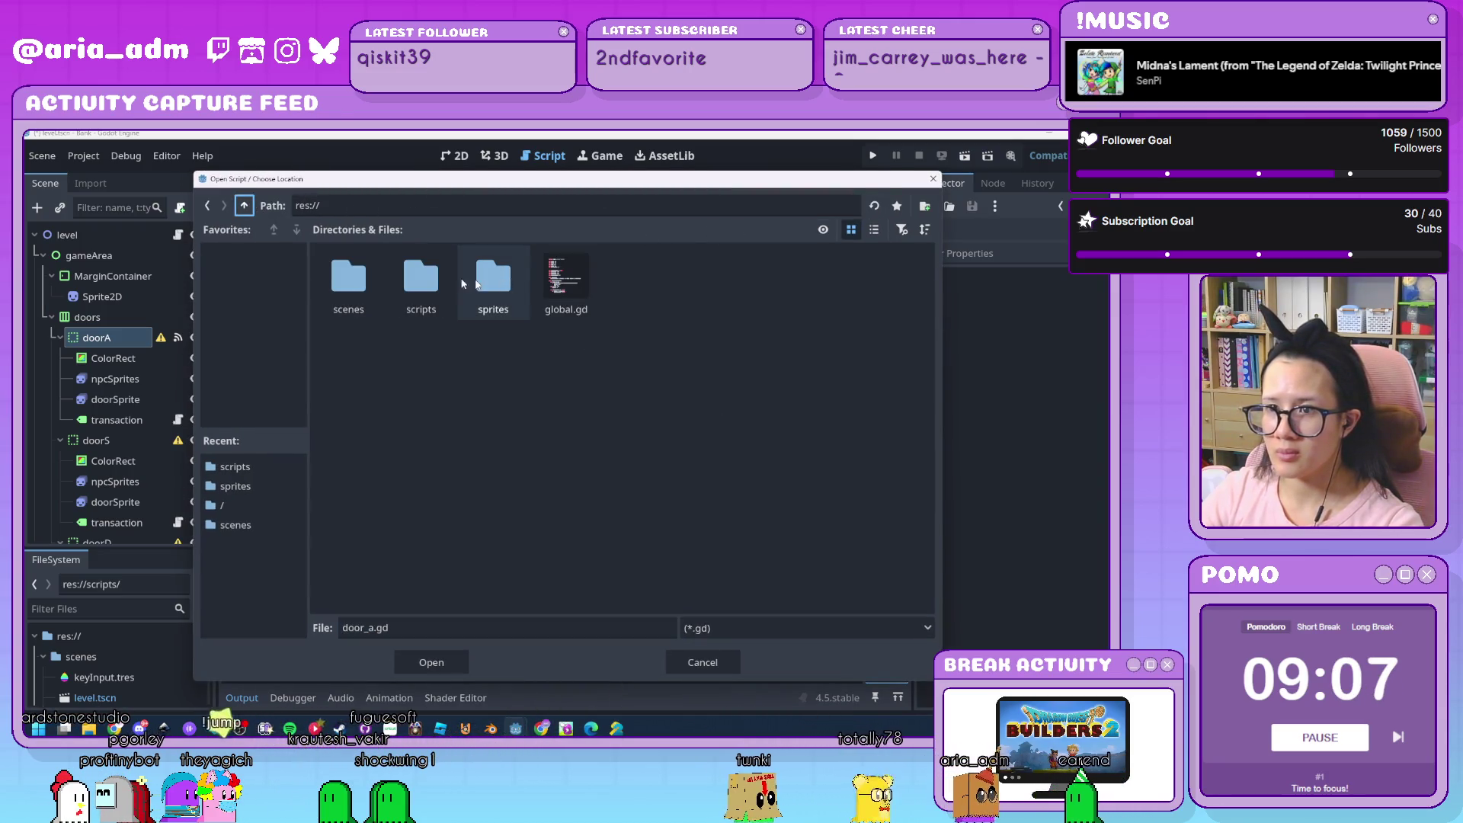
{"action": "double_click", "coordinate": [427, 282]}
{"action": "double_click", "coordinate": [855, 282]}
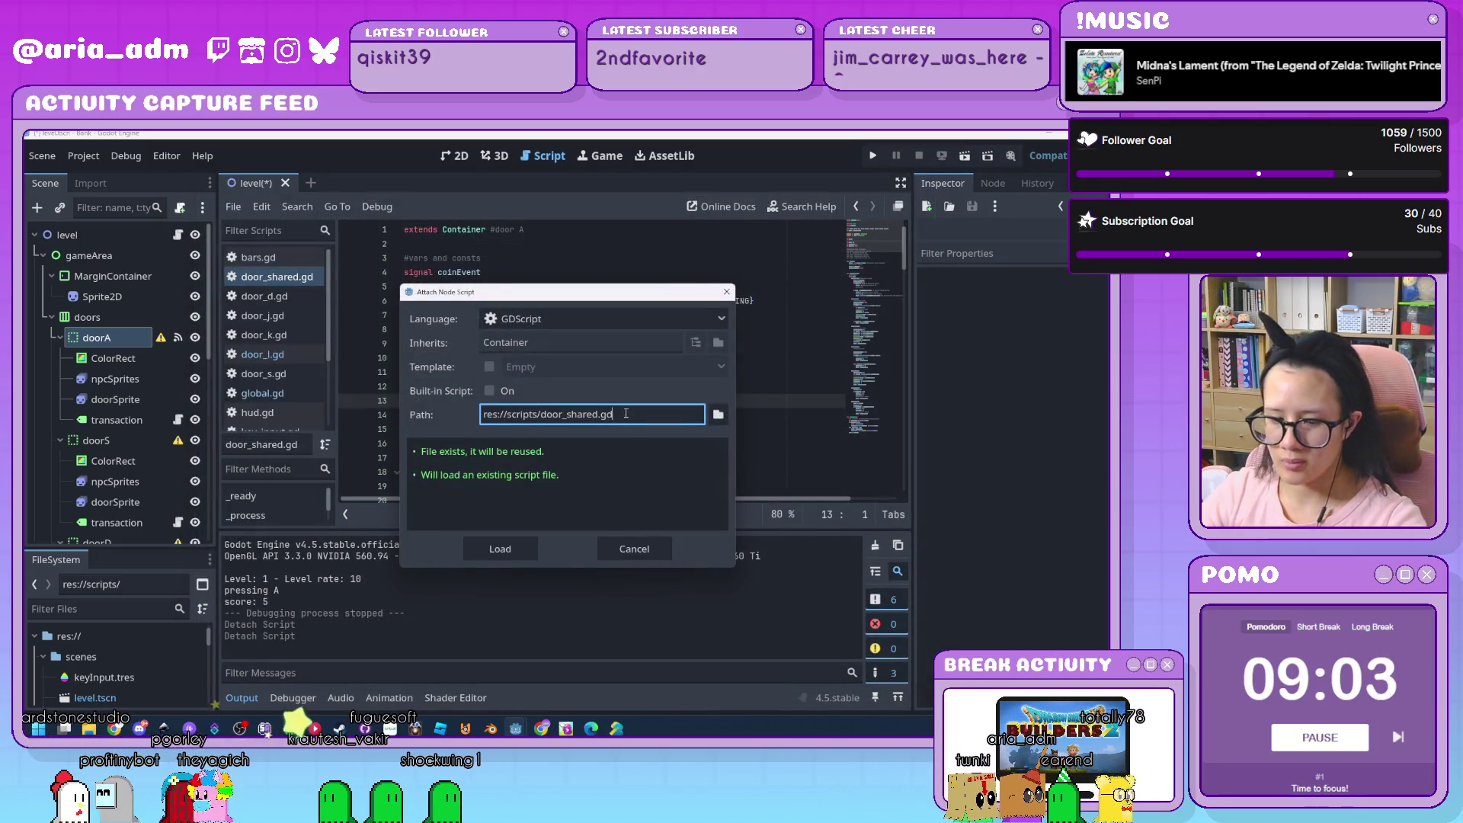
{"action": "left_click", "coordinate": [515, 547]}
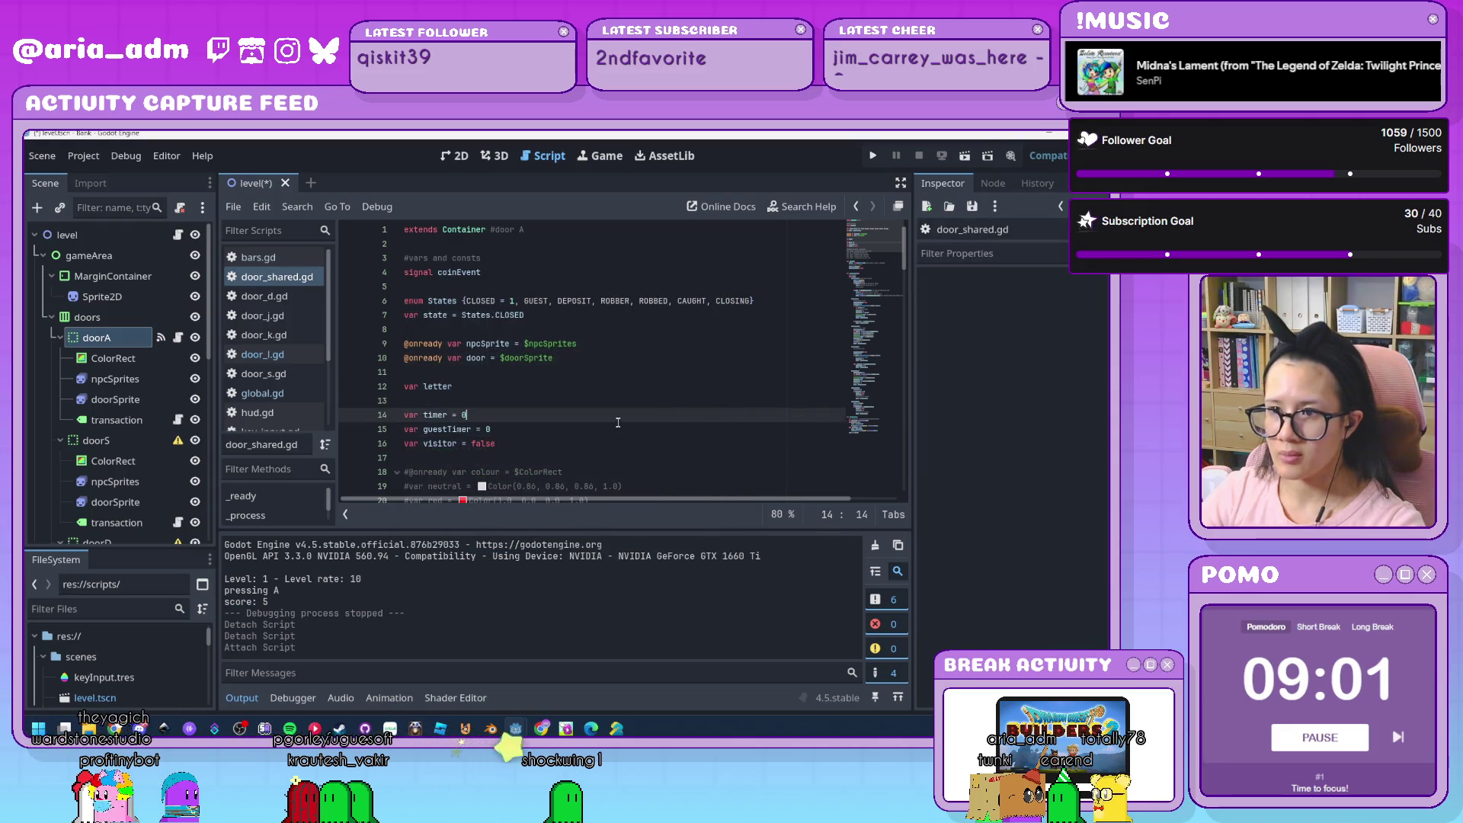
Step: Check door_shared.gd's signals and jump to doorA's coin event handler
{"action": "scroll", "coordinate": [618, 420], "scroll_direction": "down", "scroll_amount": 15}
{"action": "scroll", "coordinate": [618, 420], "scroll_direction": "down", "scroll_amount": 15}
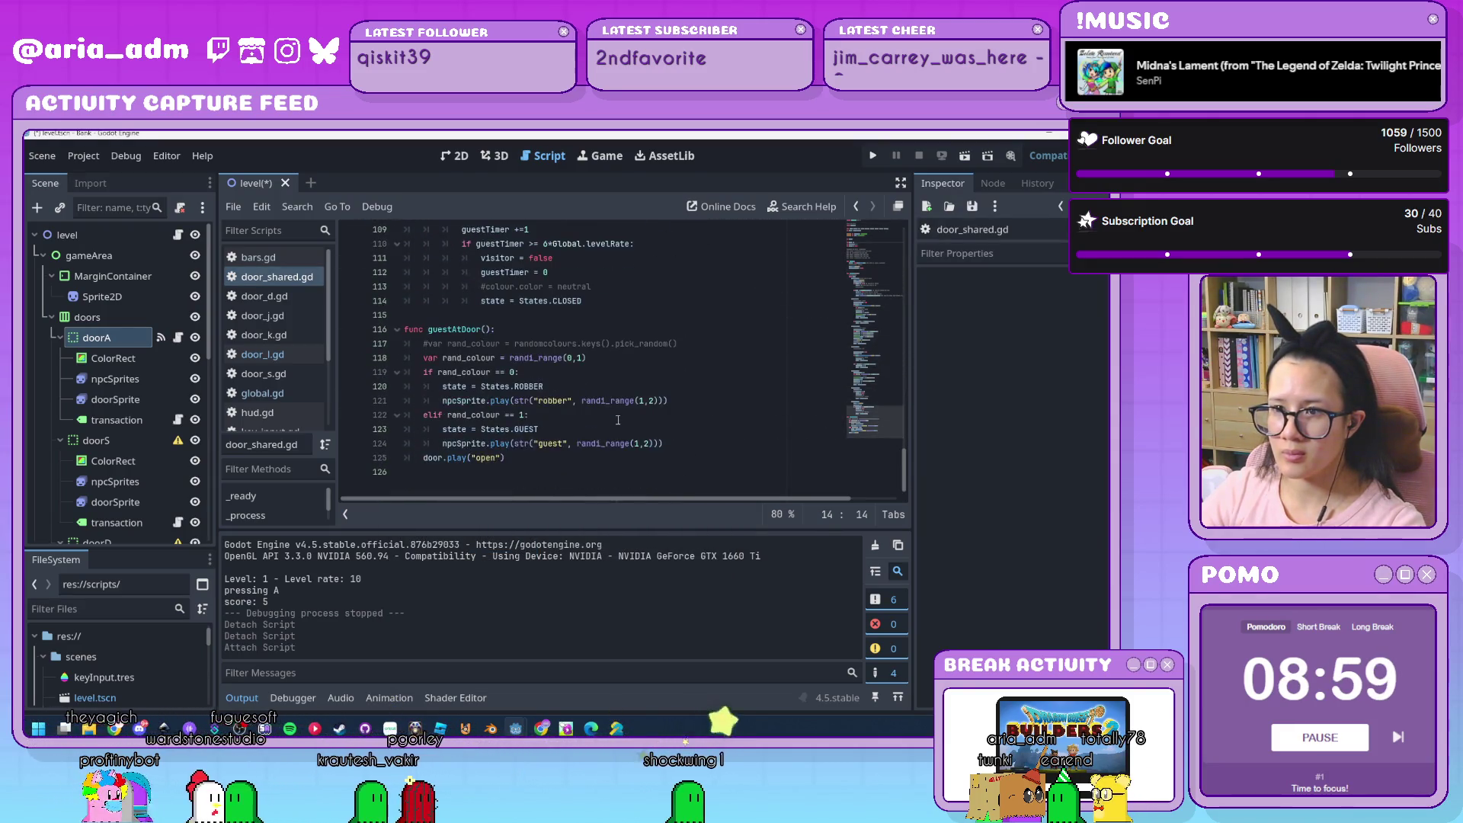
{"action": "left_click", "coordinate": [992, 183]}
{"action": "double_click", "coordinate": [1009, 301]}
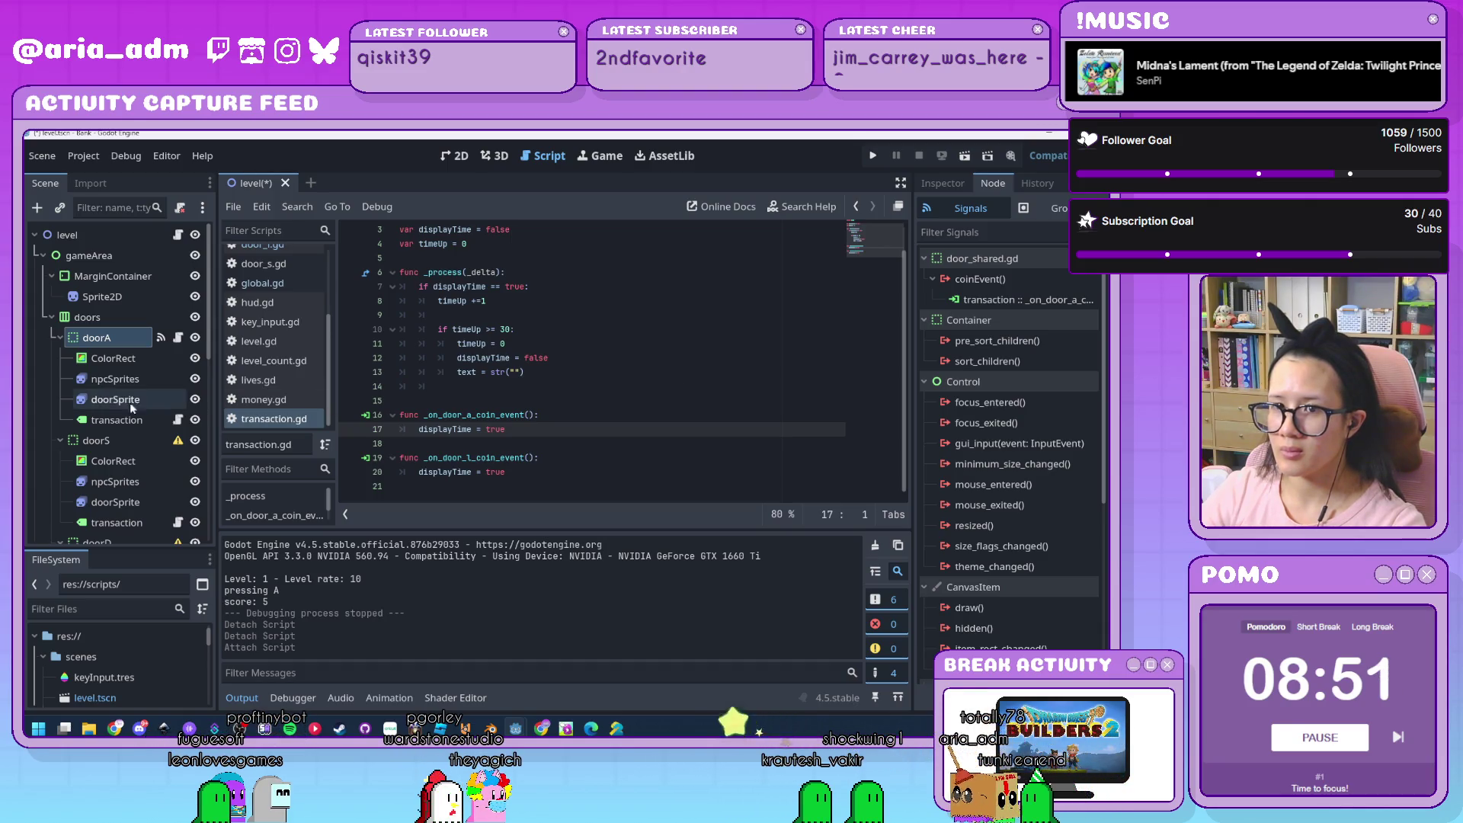
Step: Attach the existing door_shared.gd script to the doorS node
{"action": "left_click", "coordinate": [125, 441]}
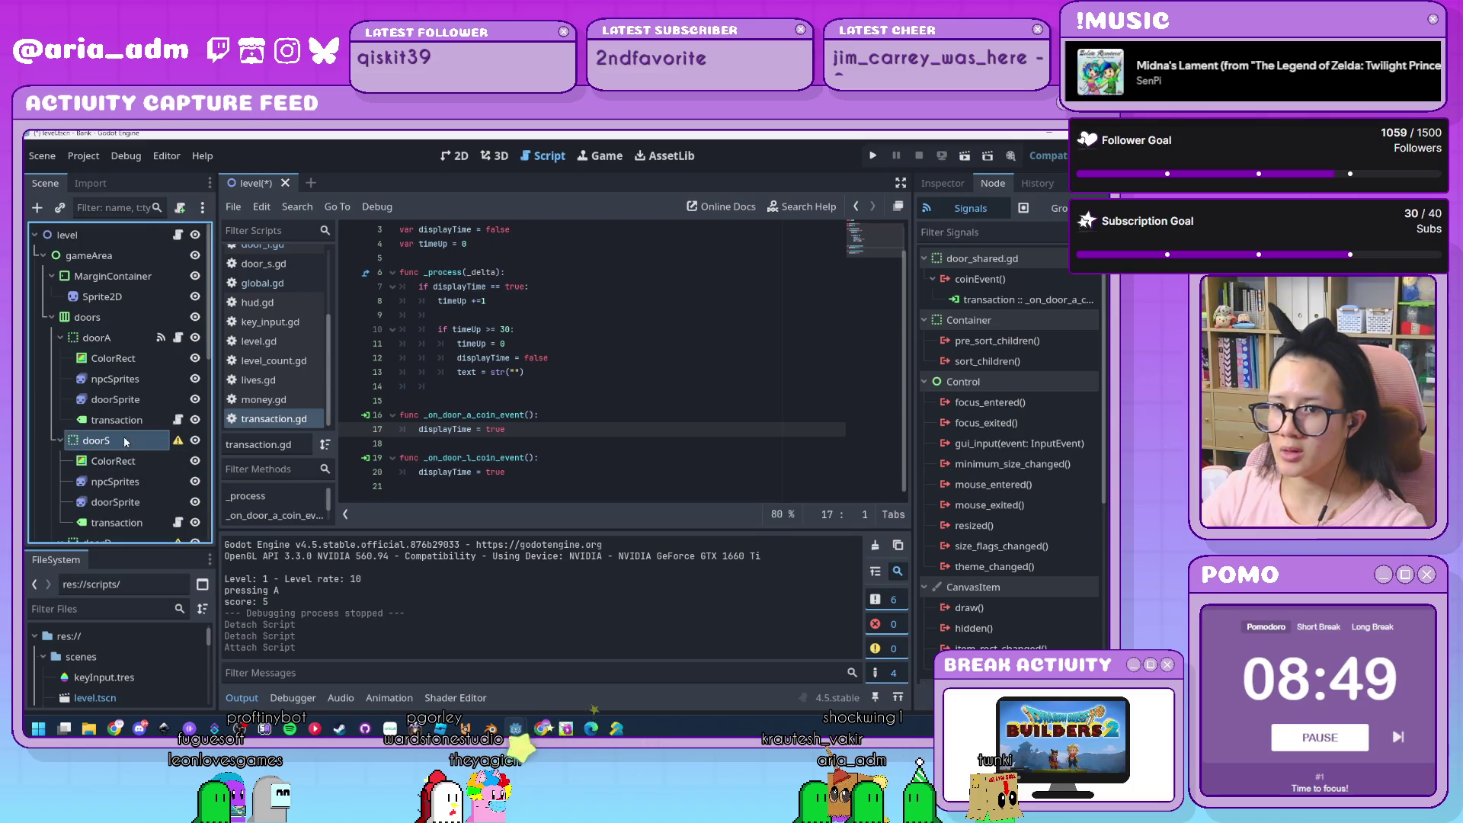
{"action": "scroll", "coordinate": [126, 441], "scroll_direction": "down", "scroll_amount": 3}
{"action": "left_click", "coordinate": [180, 208]}
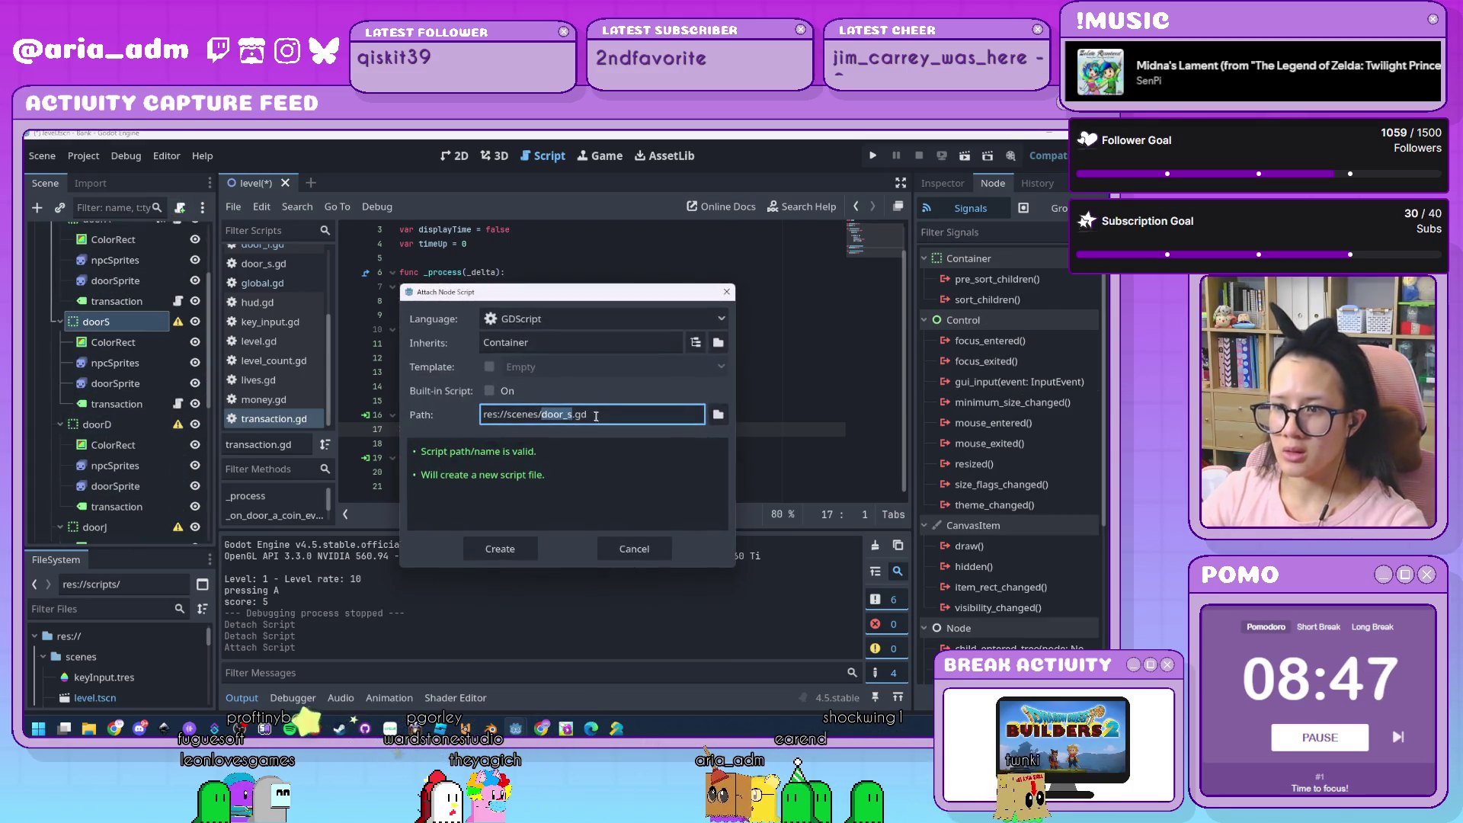
{"action": "type", "text": "door_shared"}
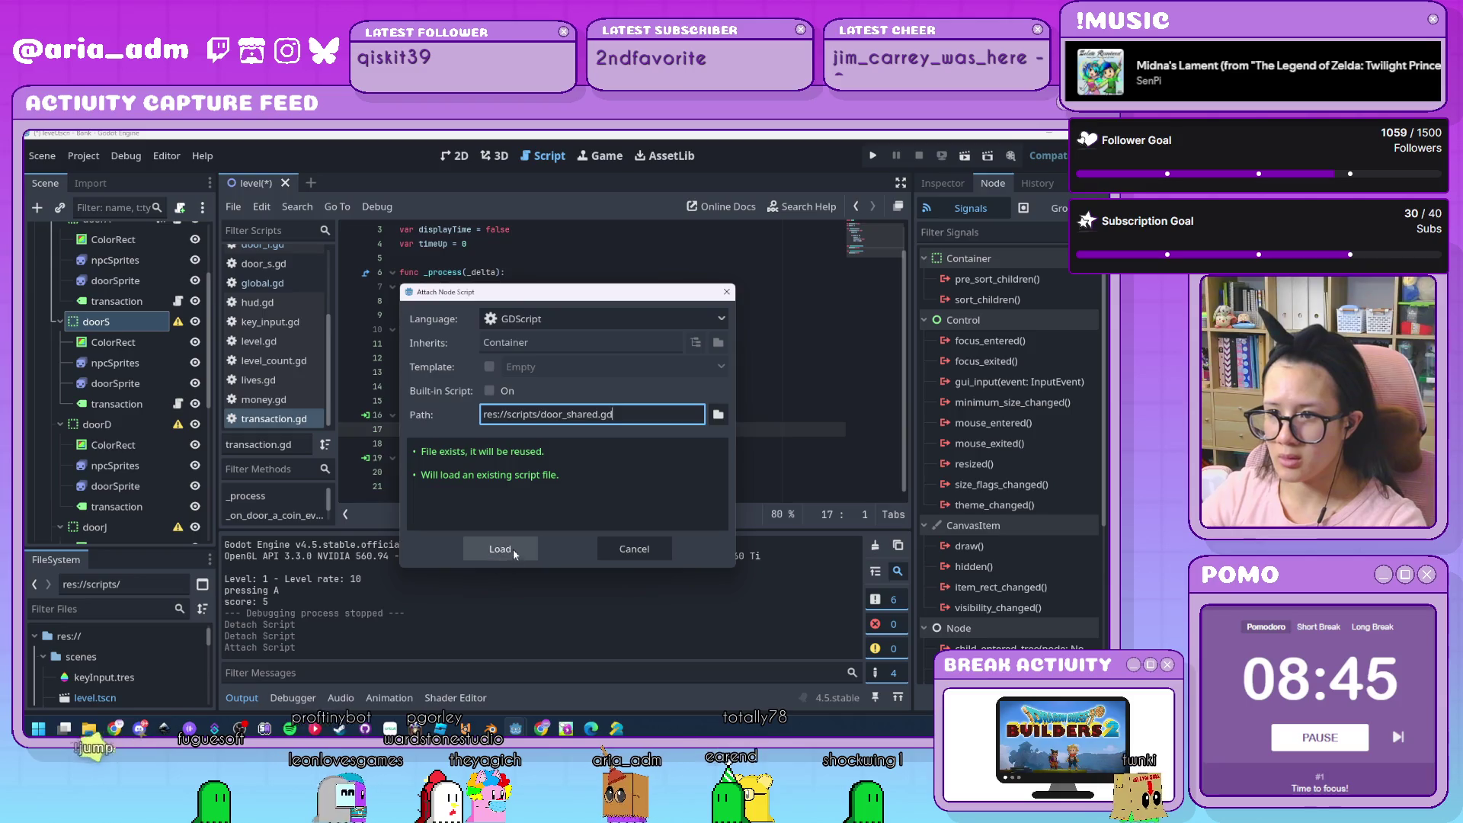
{"action": "left_click", "coordinate": [503, 548]}
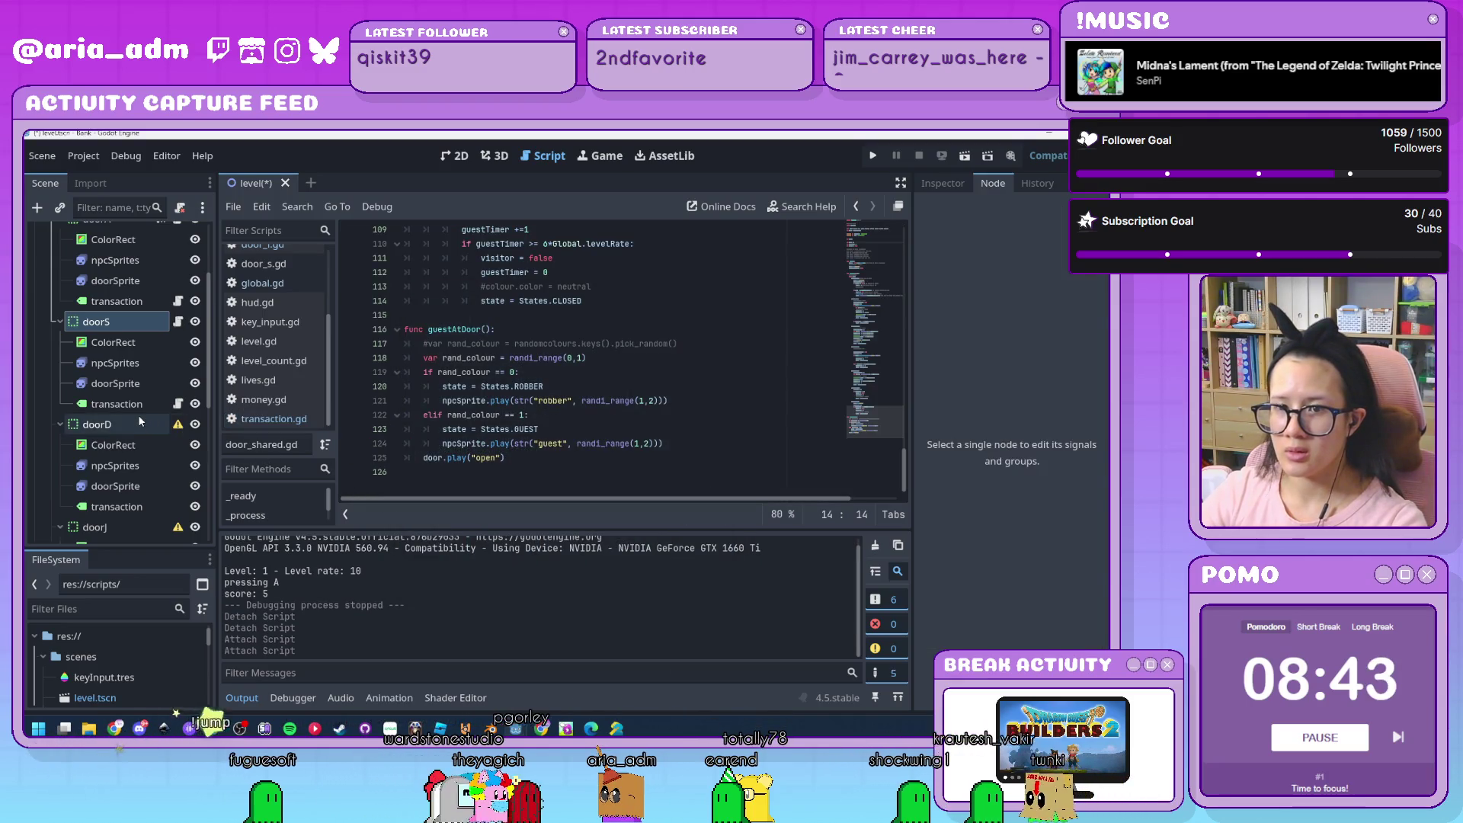
Step: Run the game and serve guests with the S, A and L keys until the score reaches 14, then stop
{"action": "left_click", "coordinate": [873, 157]}
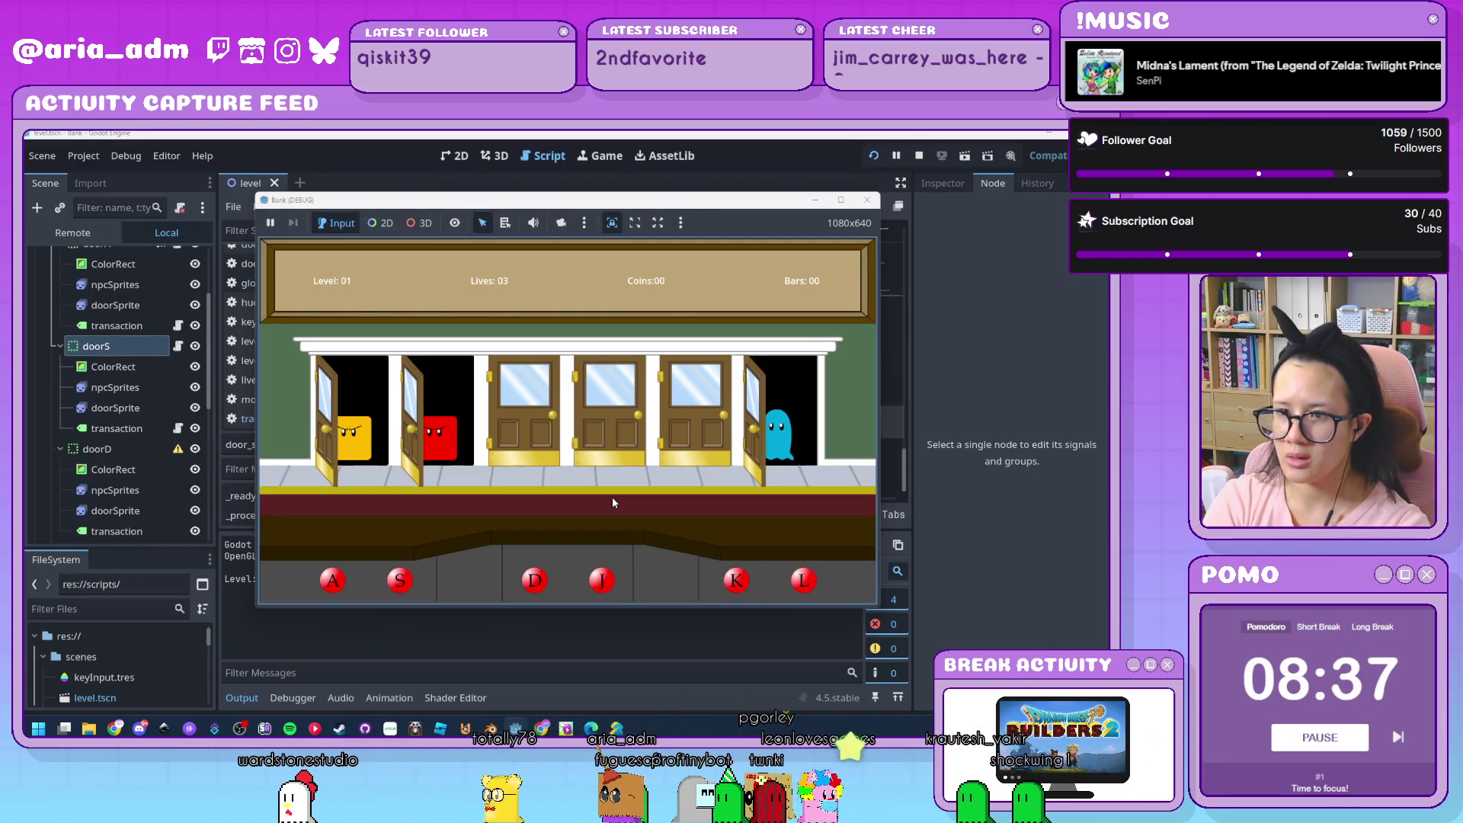
{"action": "key", "text": "s"}
{"action": "key", "text": "a"}
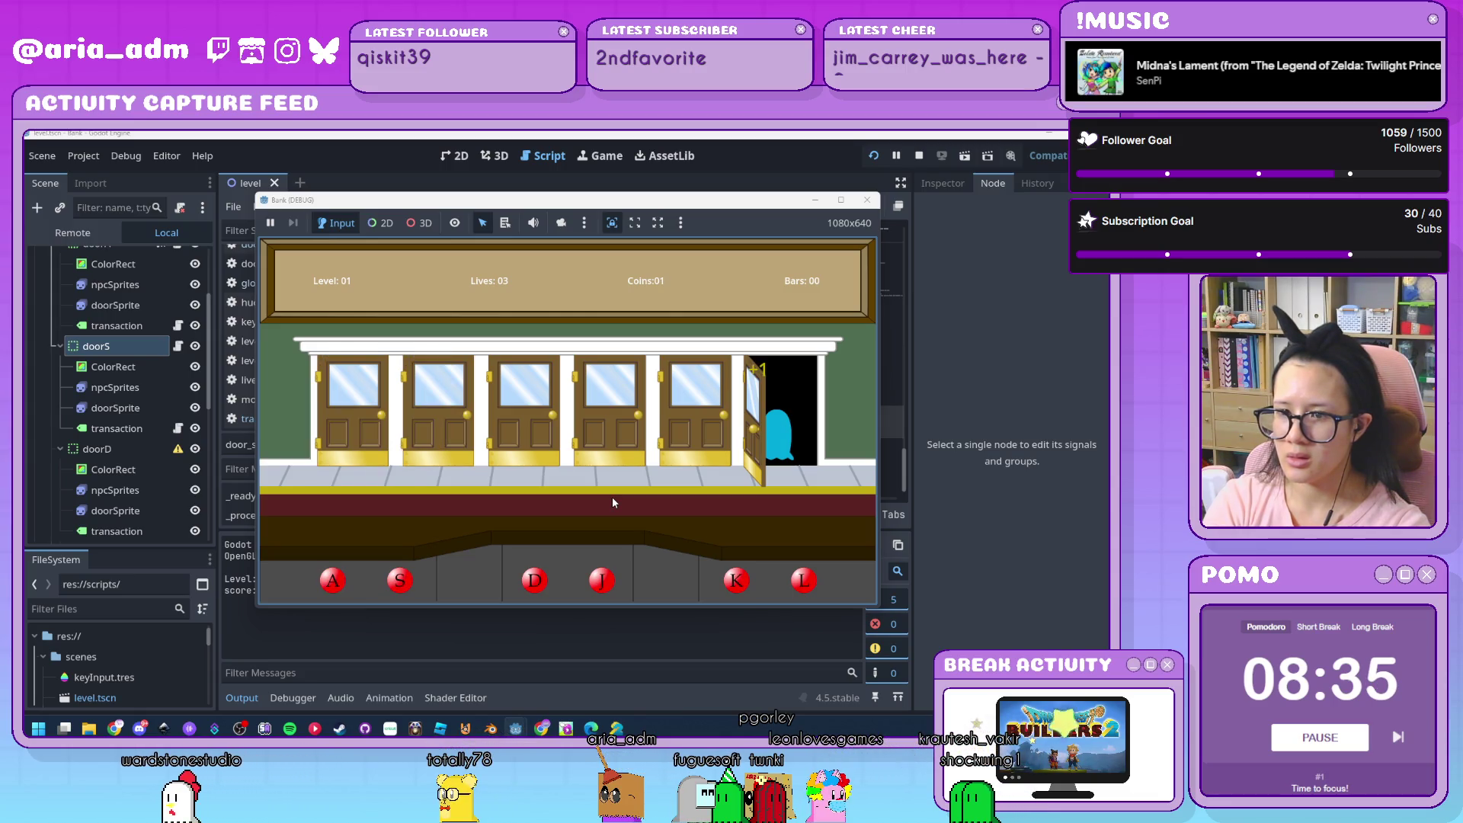
{"action": "key", "text": "l"}
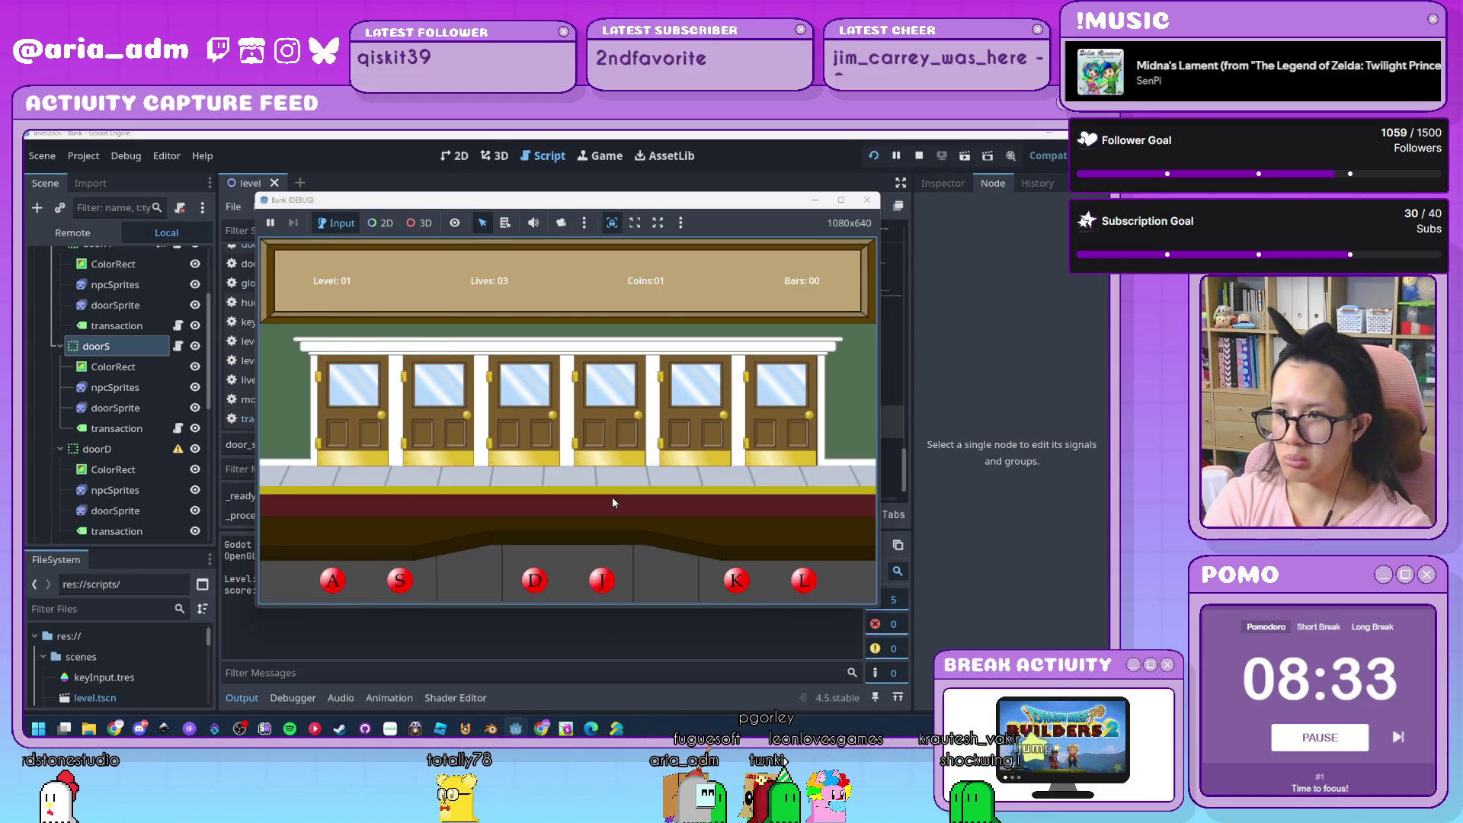
{"action": "key", "text": "a"}
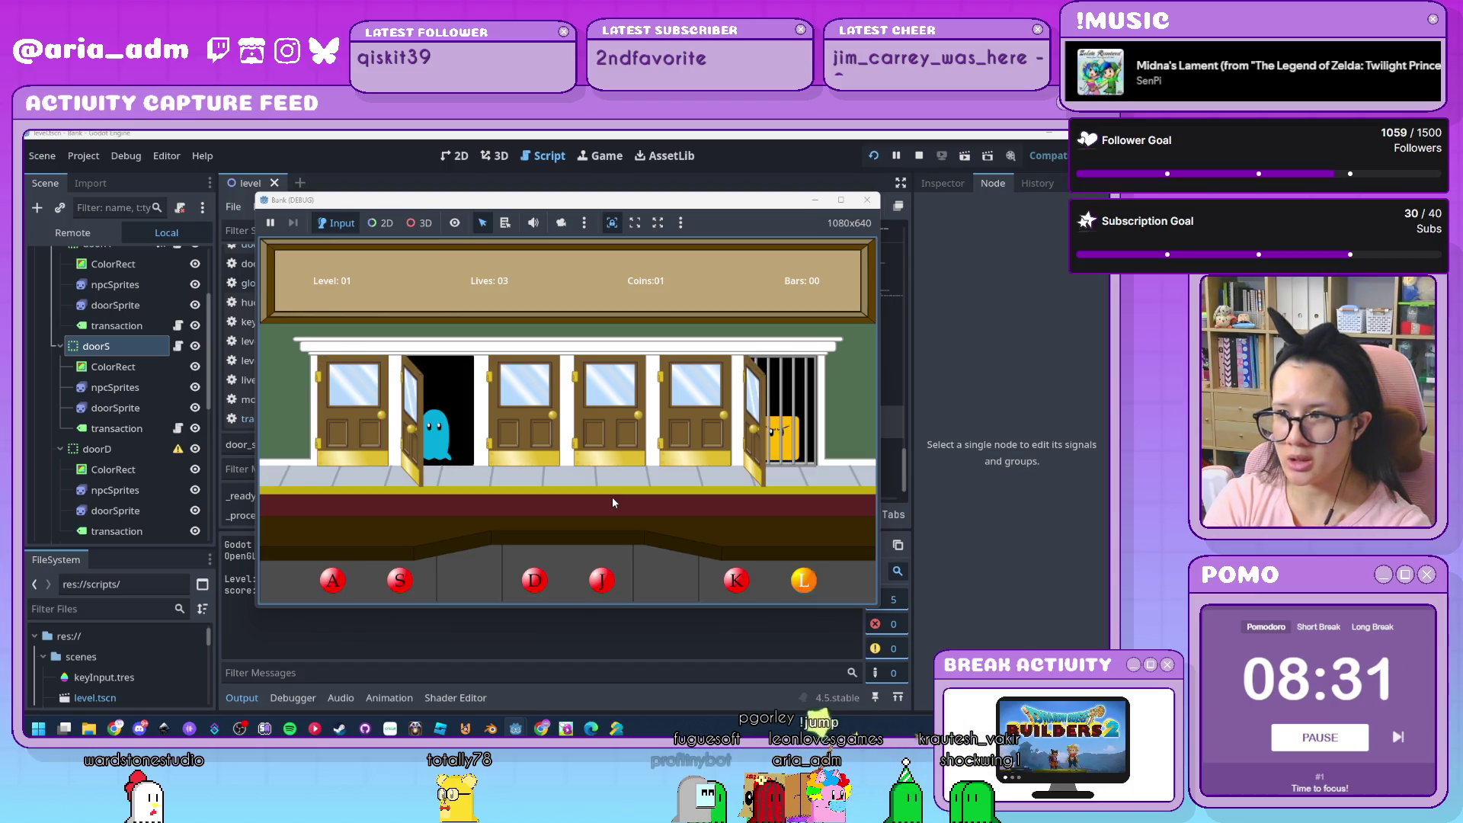
{"action": "key", "text": "l"}
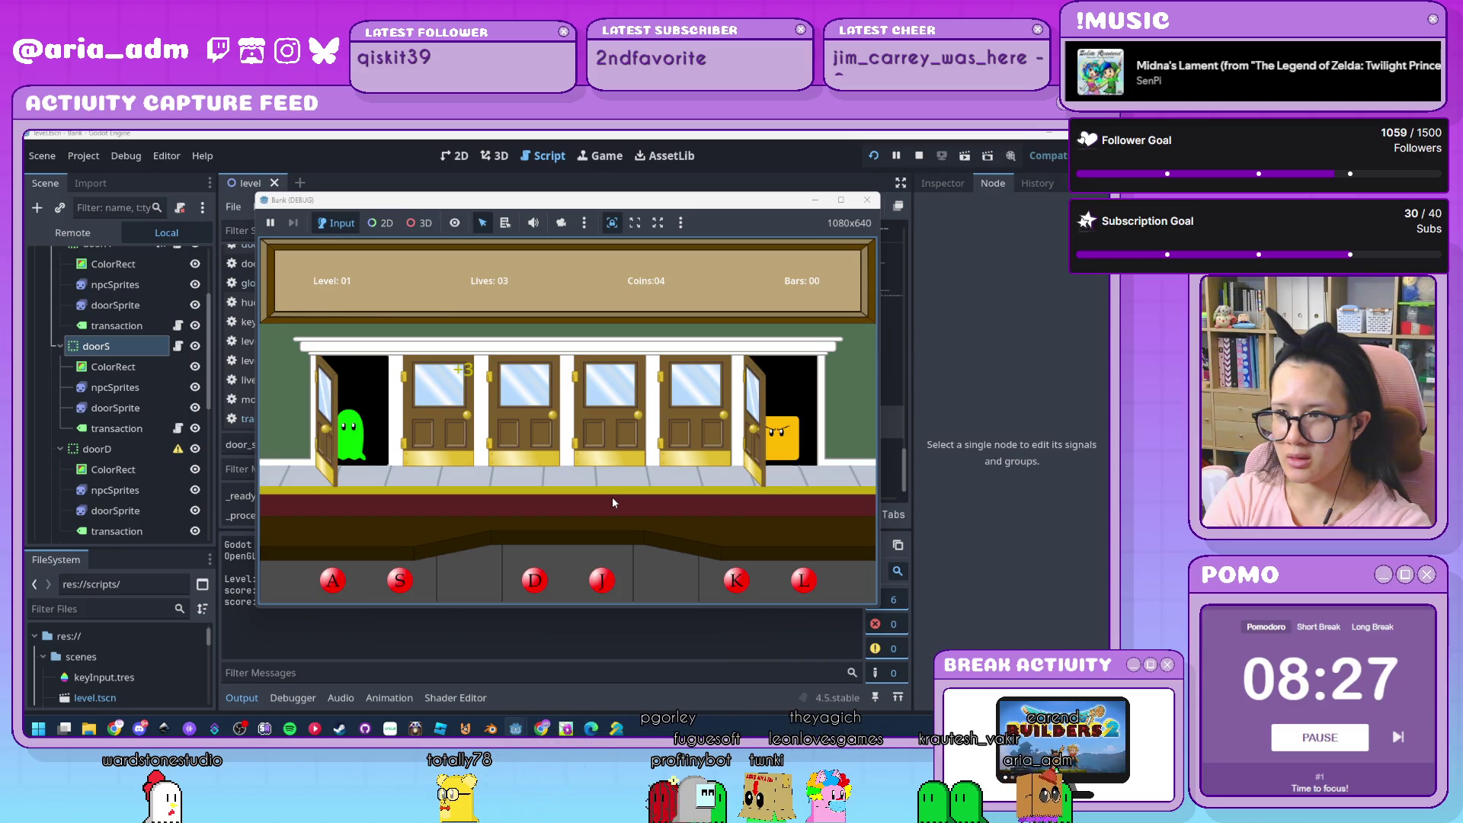
{"action": "key", "text": "a"}
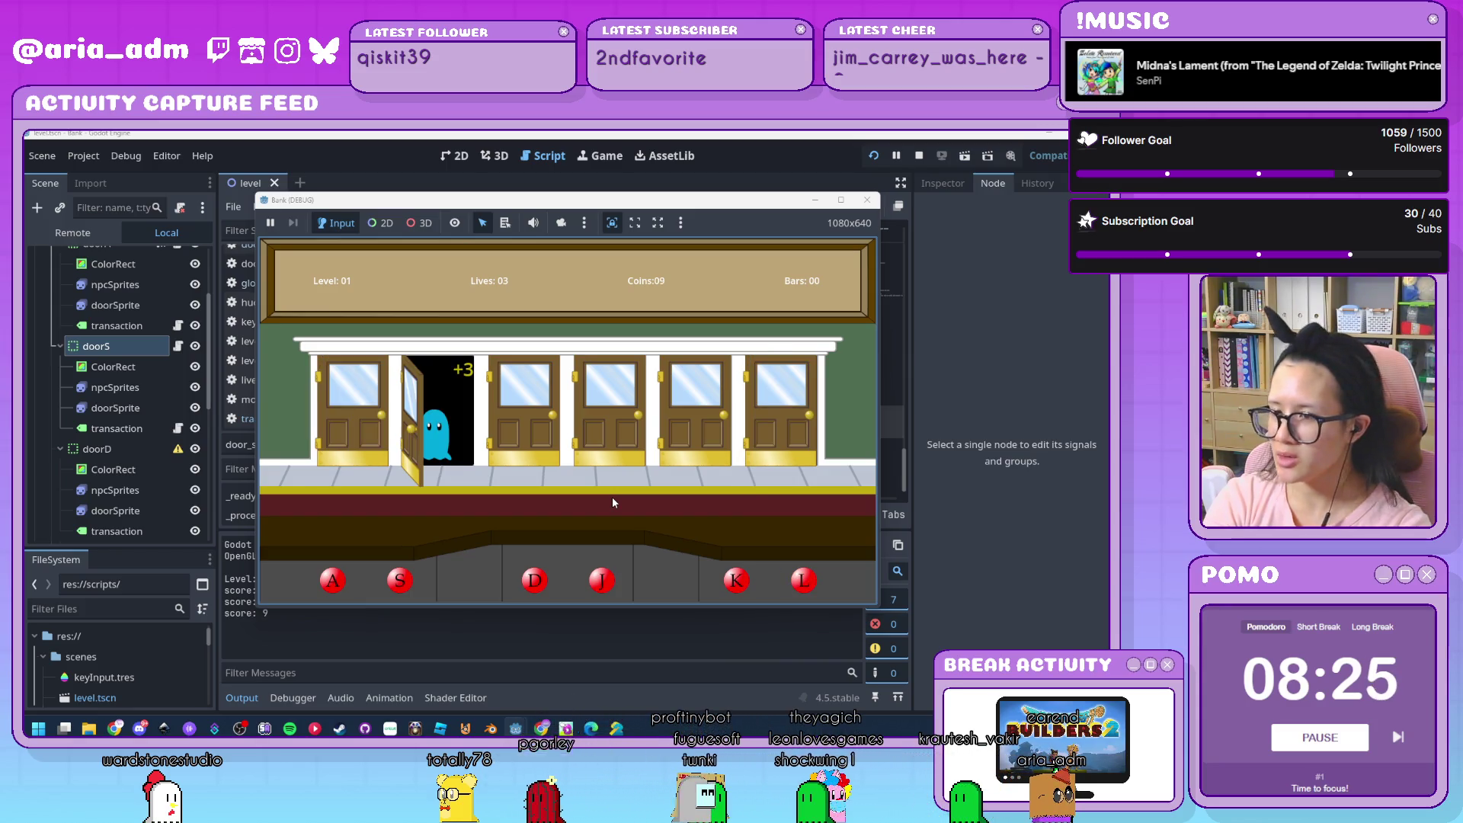
{"action": "key", "text": "s"}
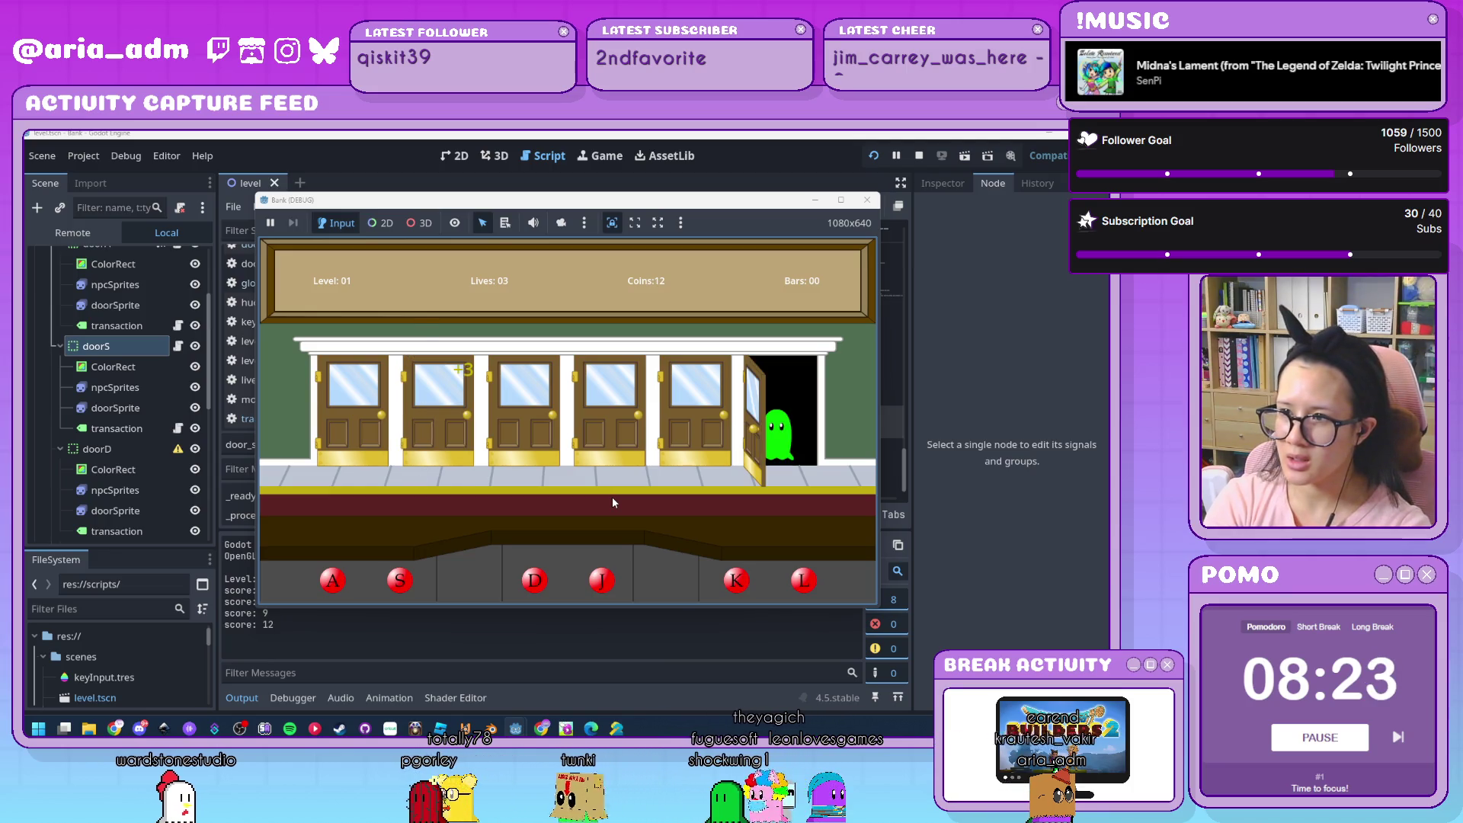
{"action": "left_click", "coordinate": [867, 200]}
{"action": "left_click", "coordinate": [121, 424]}
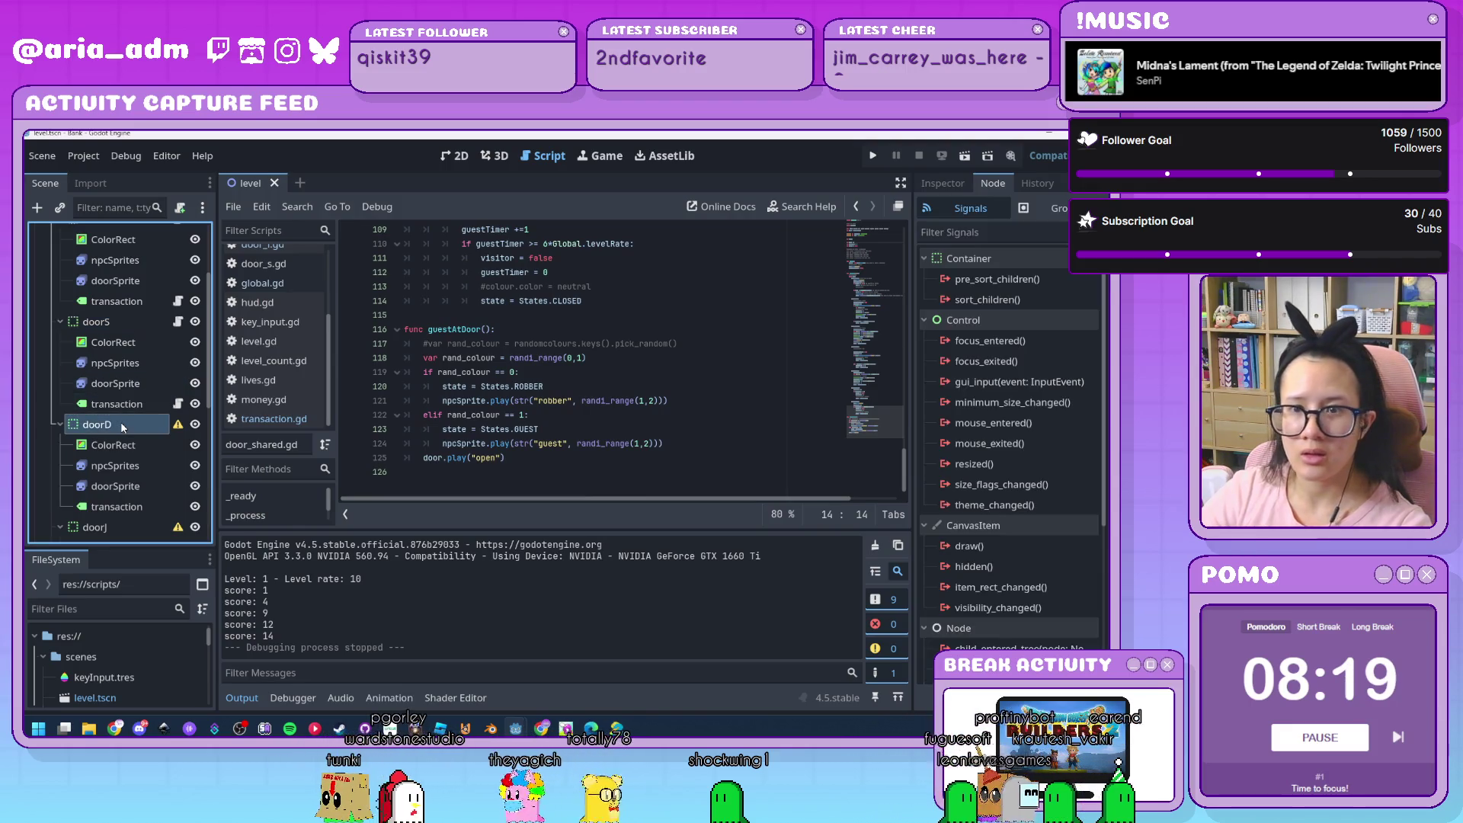
Step: Paste the door_shared.gd path into Attach Node Script and load it onto doorD and doorJ
{"action": "left_click", "coordinate": [181, 211]}
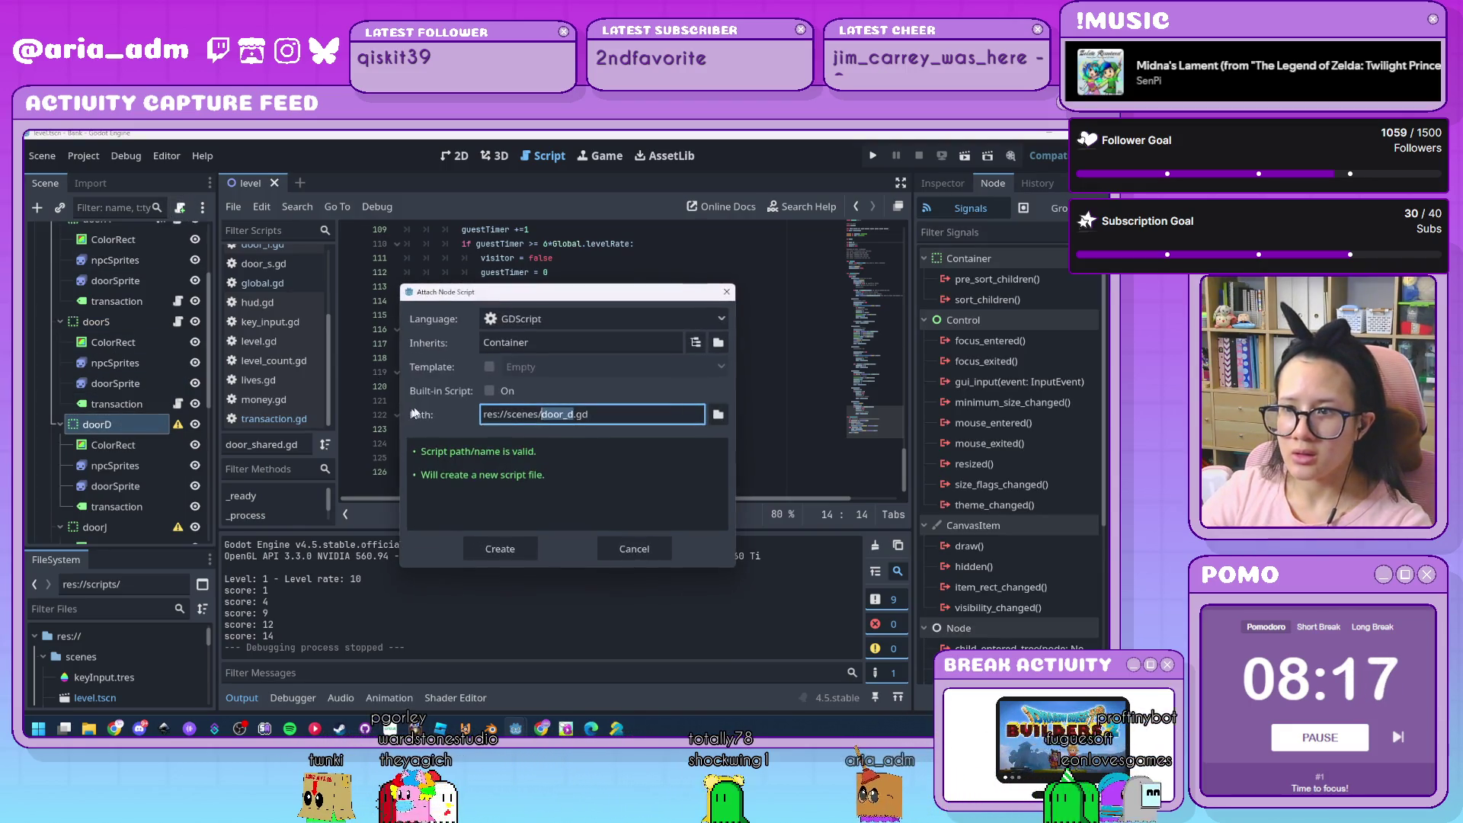
{"action": "key", "text": "ctrl+a"}
{"action": "type", "text": "res://scripts/door_shared.gd"}
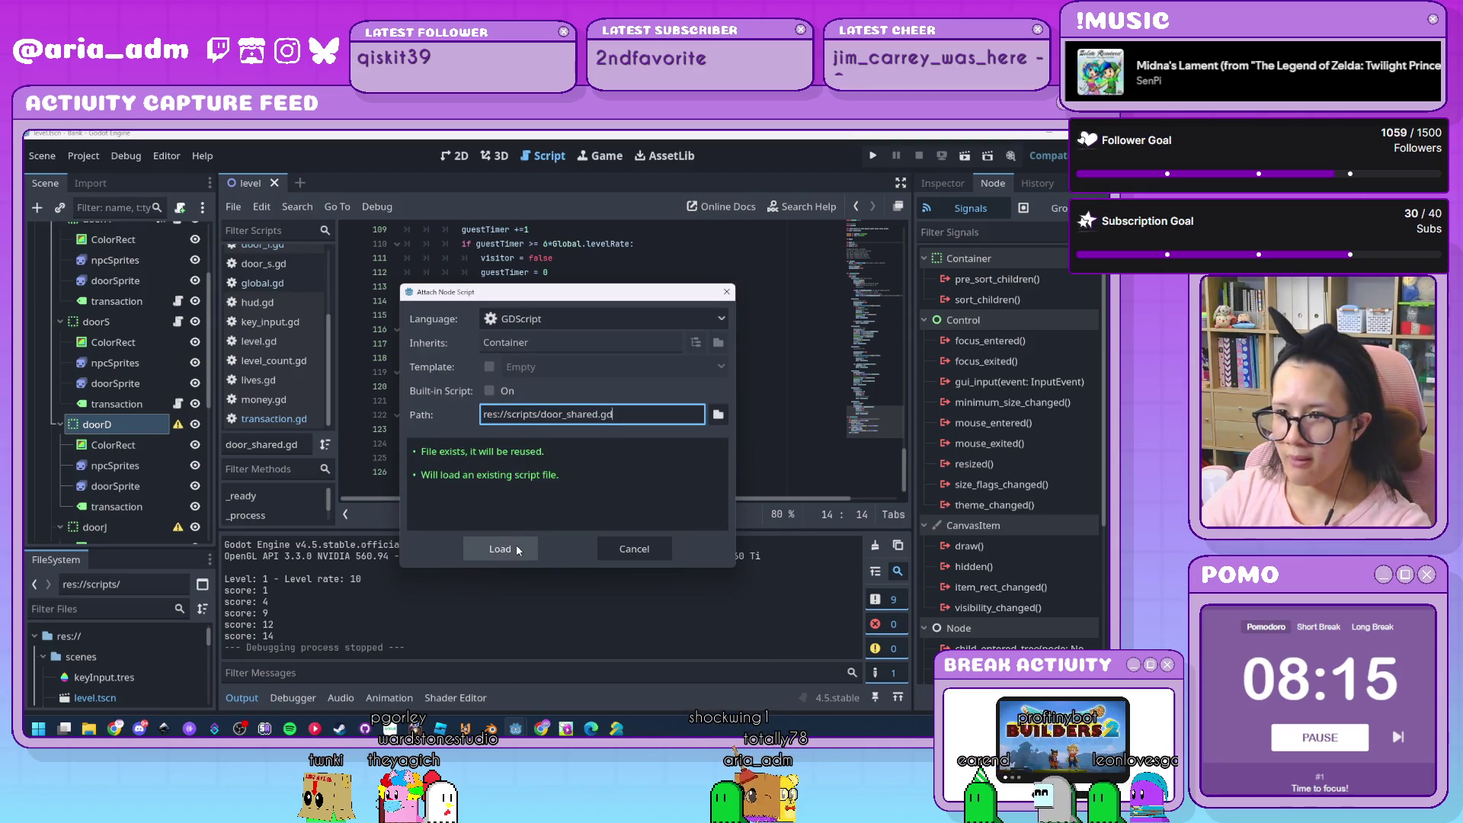
{"action": "left_click", "coordinate": [515, 544]}
{"action": "scroll", "coordinate": [168, 423], "scroll_direction": "down", "scroll_amount": 2}
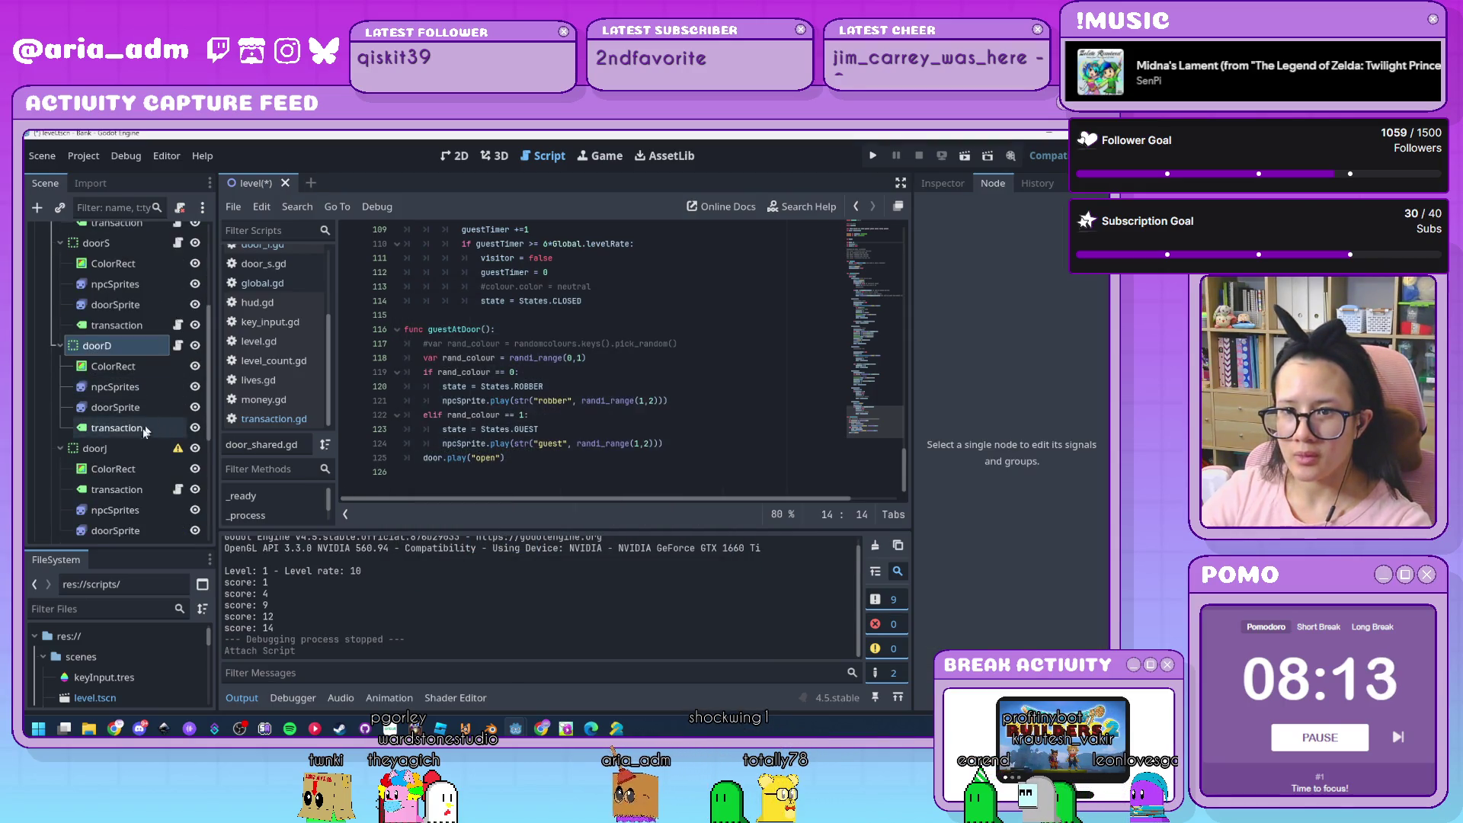
{"action": "left_click", "coordinate": [161, 450]}
{"action": "left_click", "coordinate": [180, 206]}
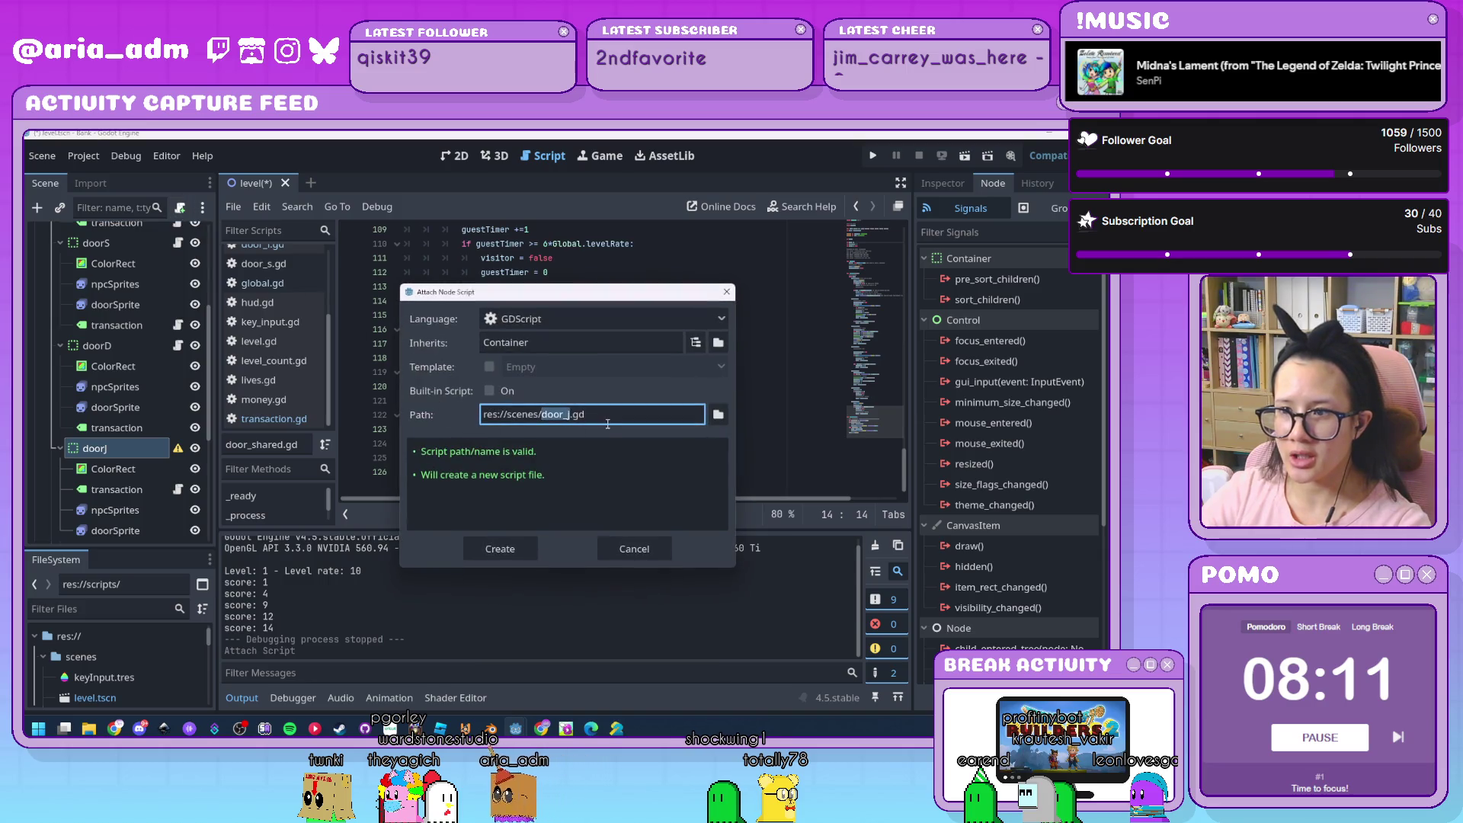
{"action": "key", "text": "ctrl+a"}
{"action": "type", "text": "res://scripts/door_shared.gd"}
{"action": "left_click", "coordinate": [500, 549]}
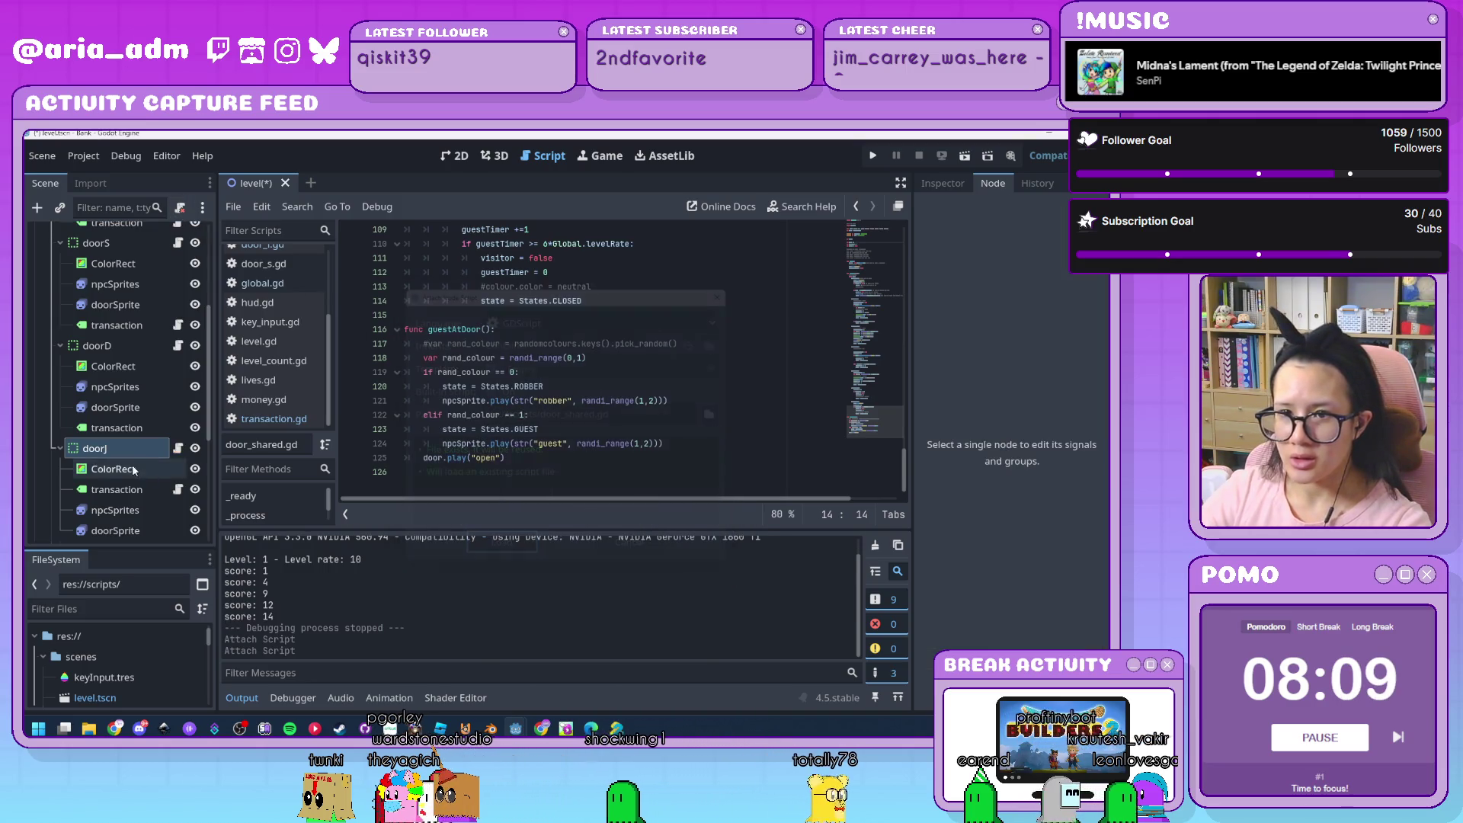
{"action": "scroll", "coordinate": [129, 427], "scroll_direction": "down", "scroll_amount": 2}
Step: Attach door_shared.gd to doorK, then replace doorL's door_l.gd with door_shared.gd
{"action": "left_click", "coordinate": [137, 471]}
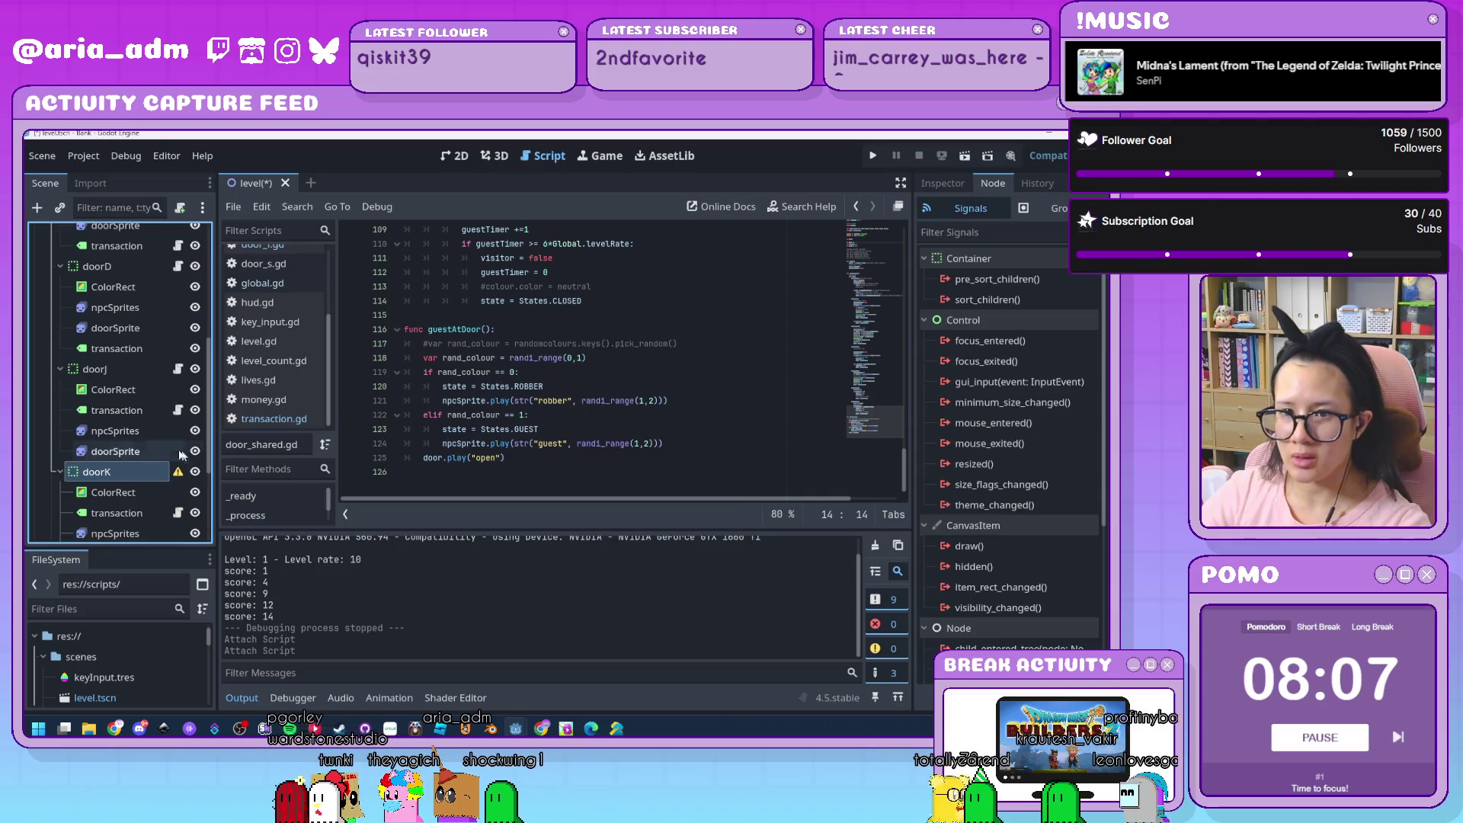
{"action": "left_click", "coordinate": [180, 206]}
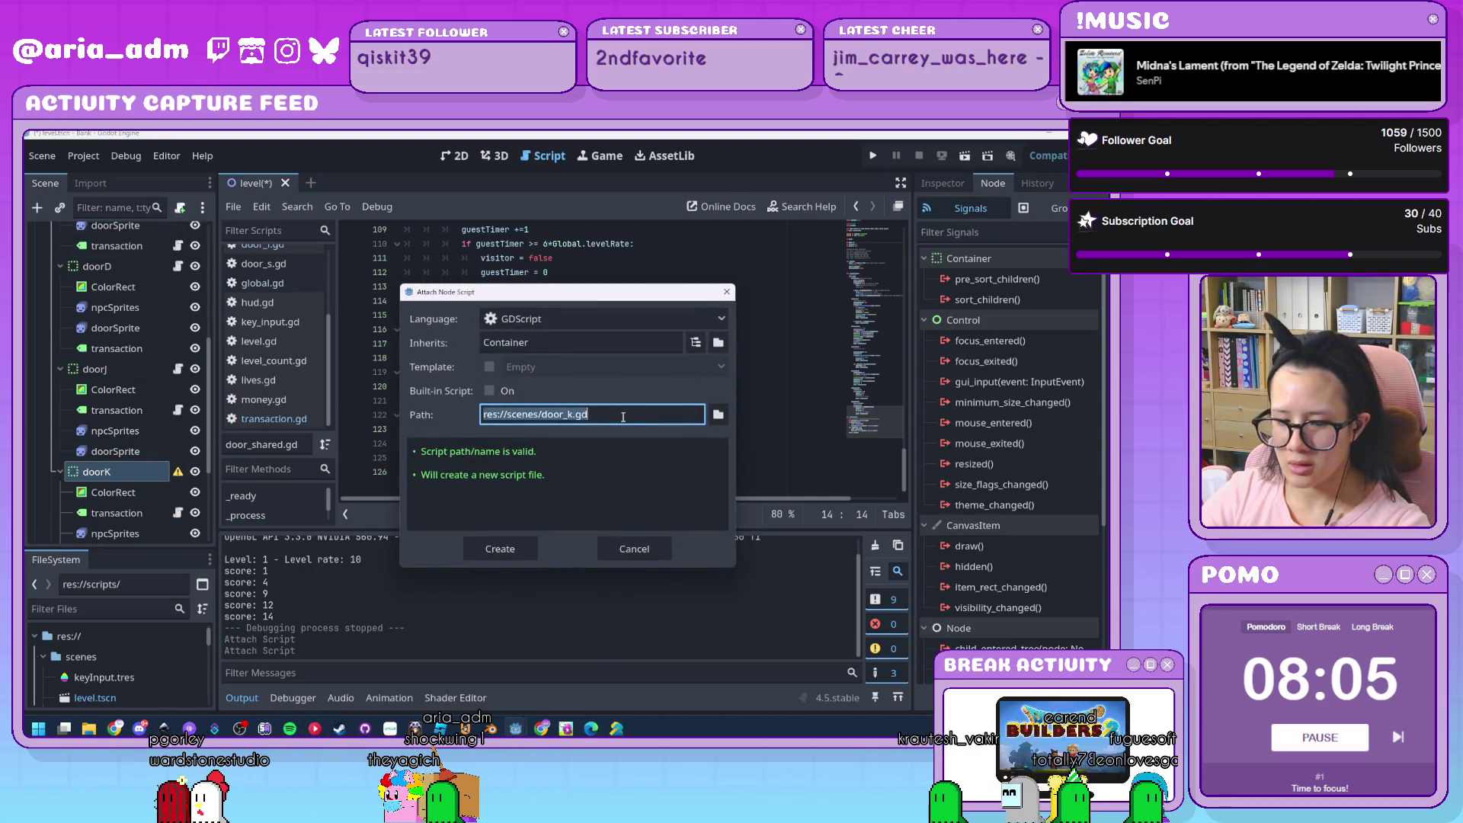
{"action": "type", "text": "res://scripts/door_shared.gd"}
{"action": "scroll", "coordinate": [162, 476], "scroll_direction": "down", "scroll_amount": 3}
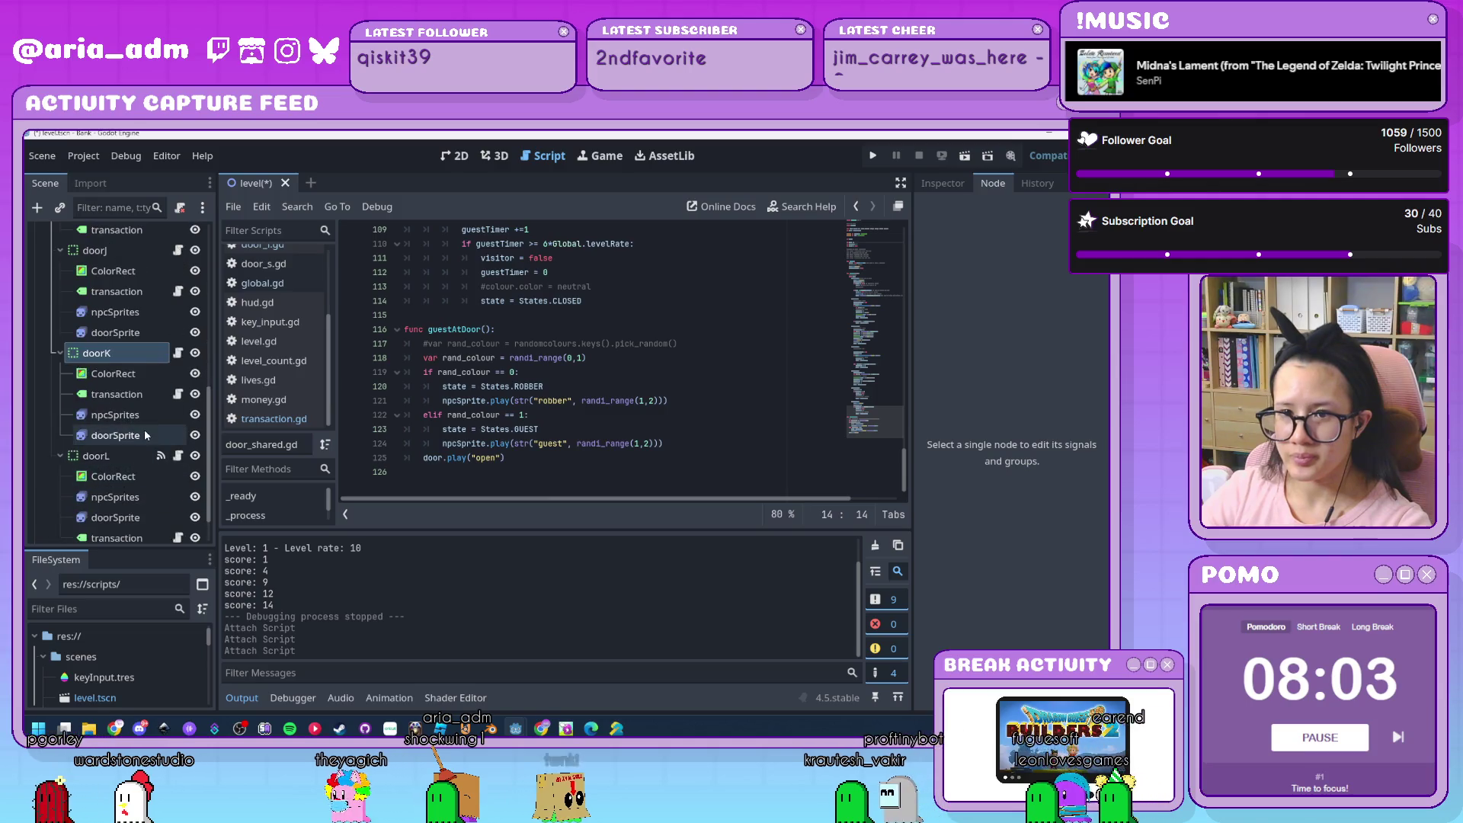
{"action": "left_click", "coordinate": [145, 456]}
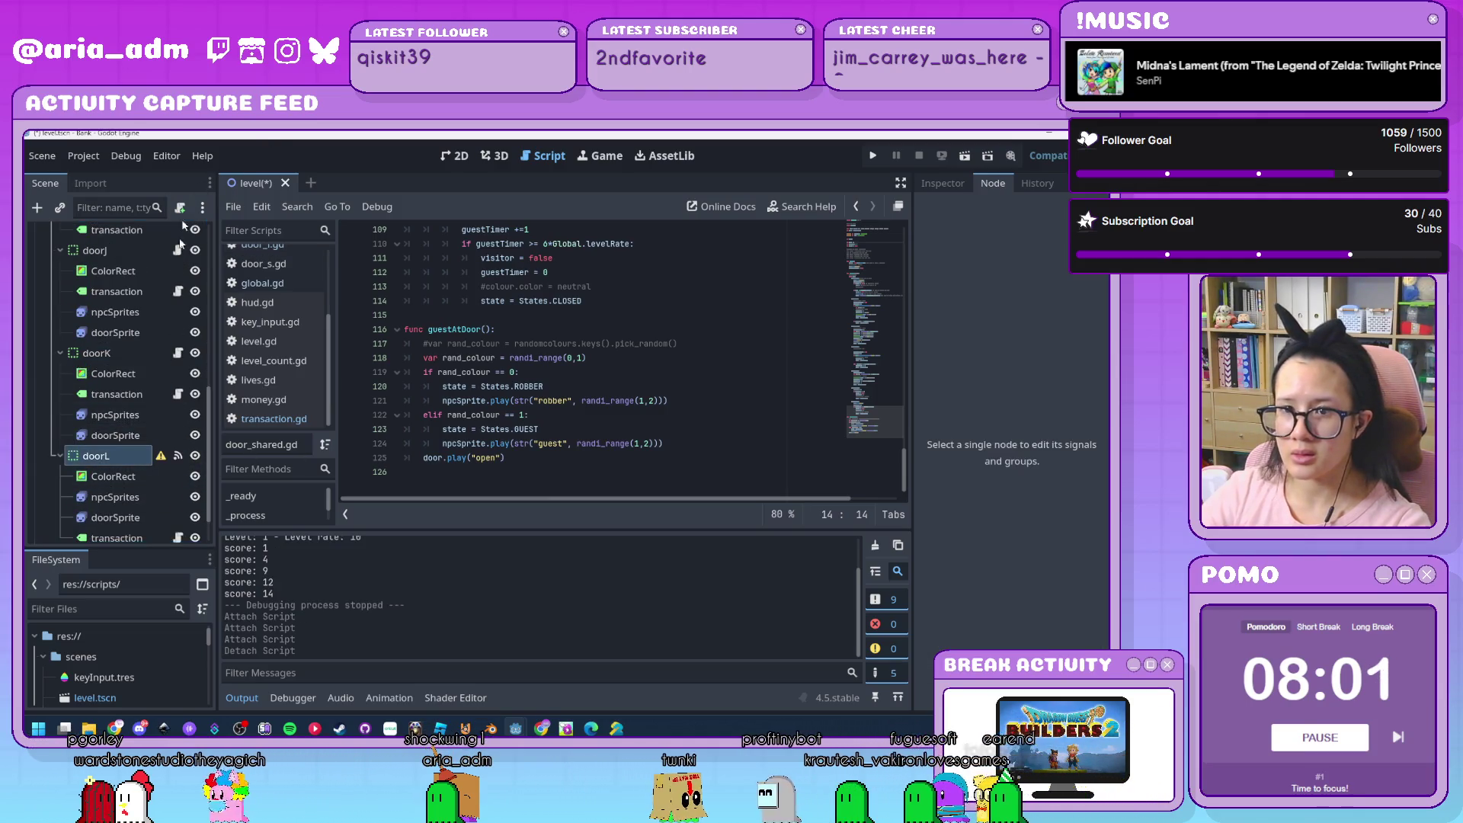
{"action": "left_click", "coordinate": [180, 208]}
{"action": "left_click", "coordinate": [180, 207]}
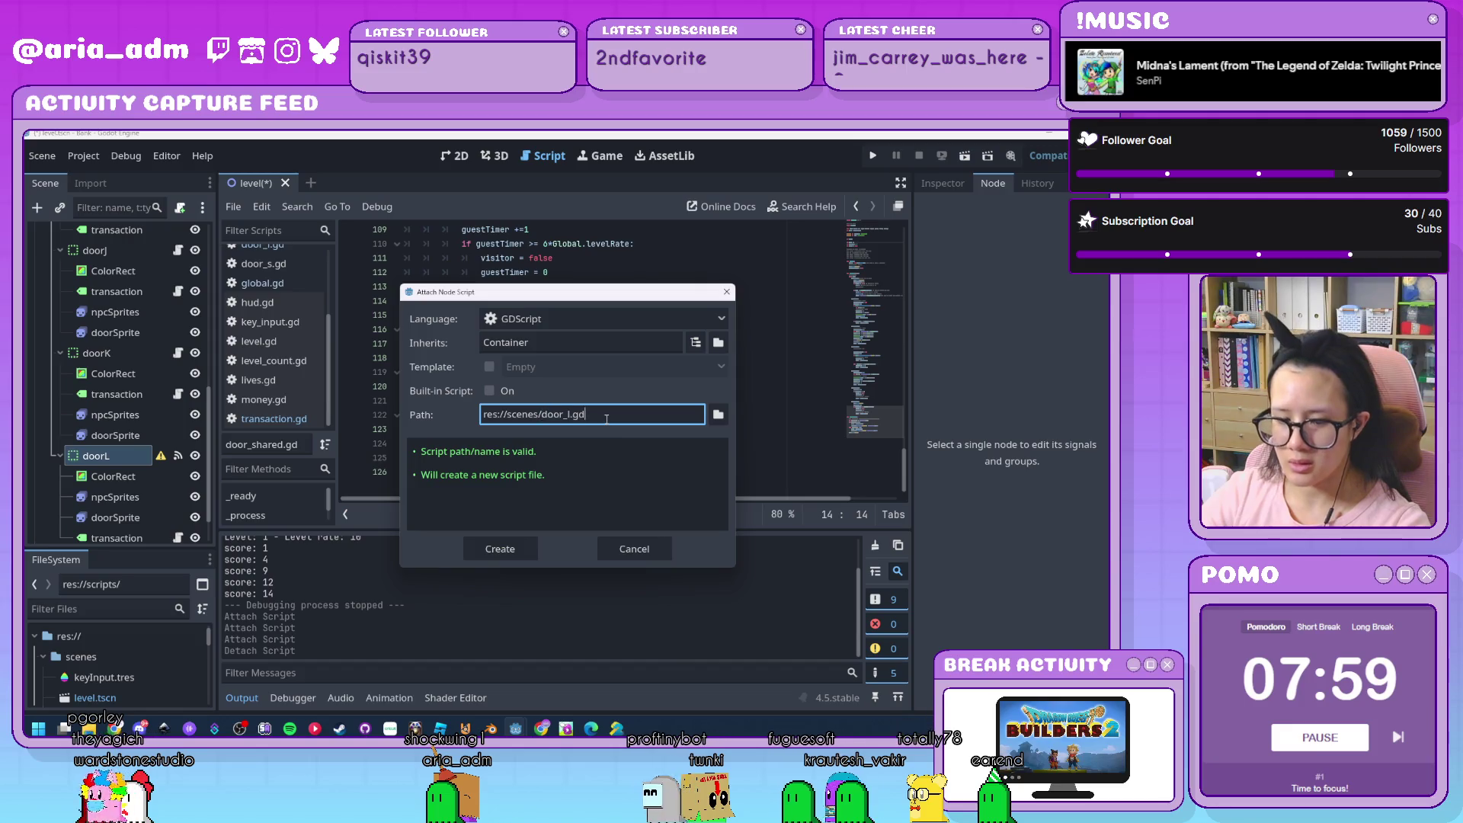
{"action": "key", "text": "ctrl+a"}
{"action": "type", "text": "res://scripts/door_shared.gd"}
{"action": "left_click", "coordinate": [493, 550]}
{"action": "scroll", "coordinate": [112, 457], "scroll_direction": "up", "scroll_amount": 5}
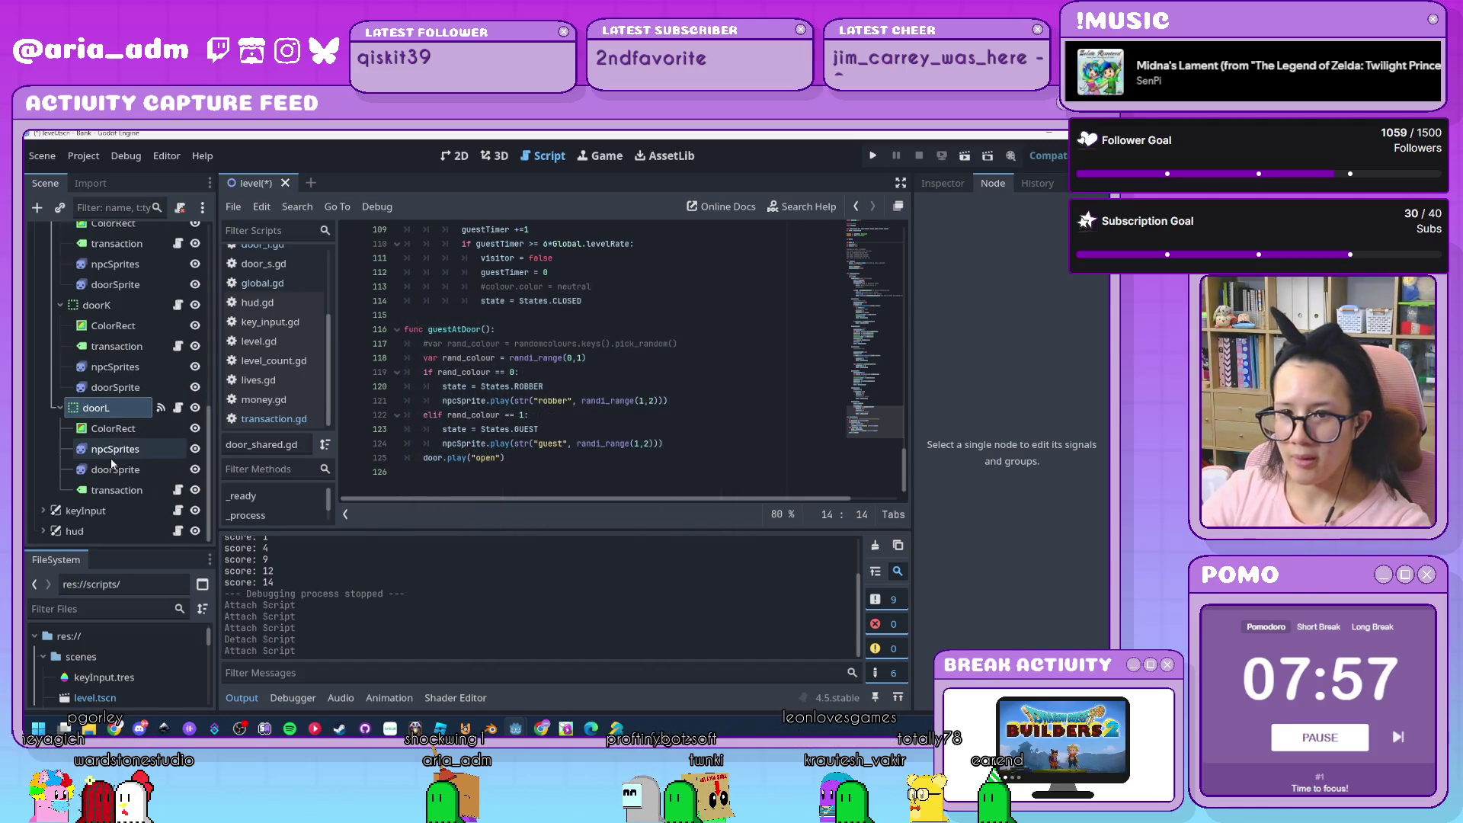
{"action": "scroll", "coordinate": [615, 409], "scroll_direction": "up", "scroll_amount": 4}
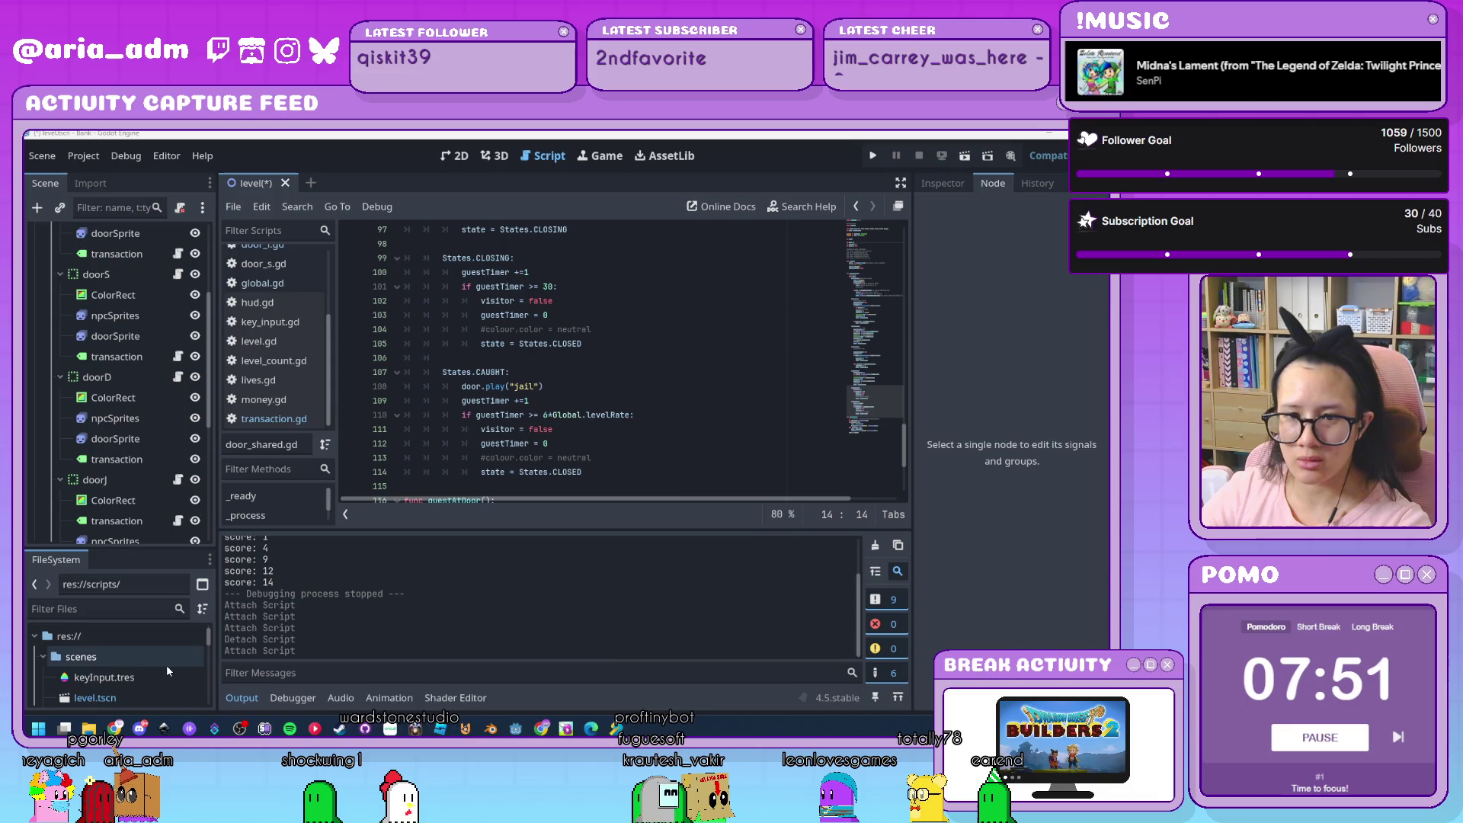
{"action": "scroll", "coordinate": [161, 656], "scroll_direction": "down", "scroll_amount": 2}
{"action": "scroll", "coordinate": [161, 660], "scroll_direction": "down", "scroll_amount": 1}
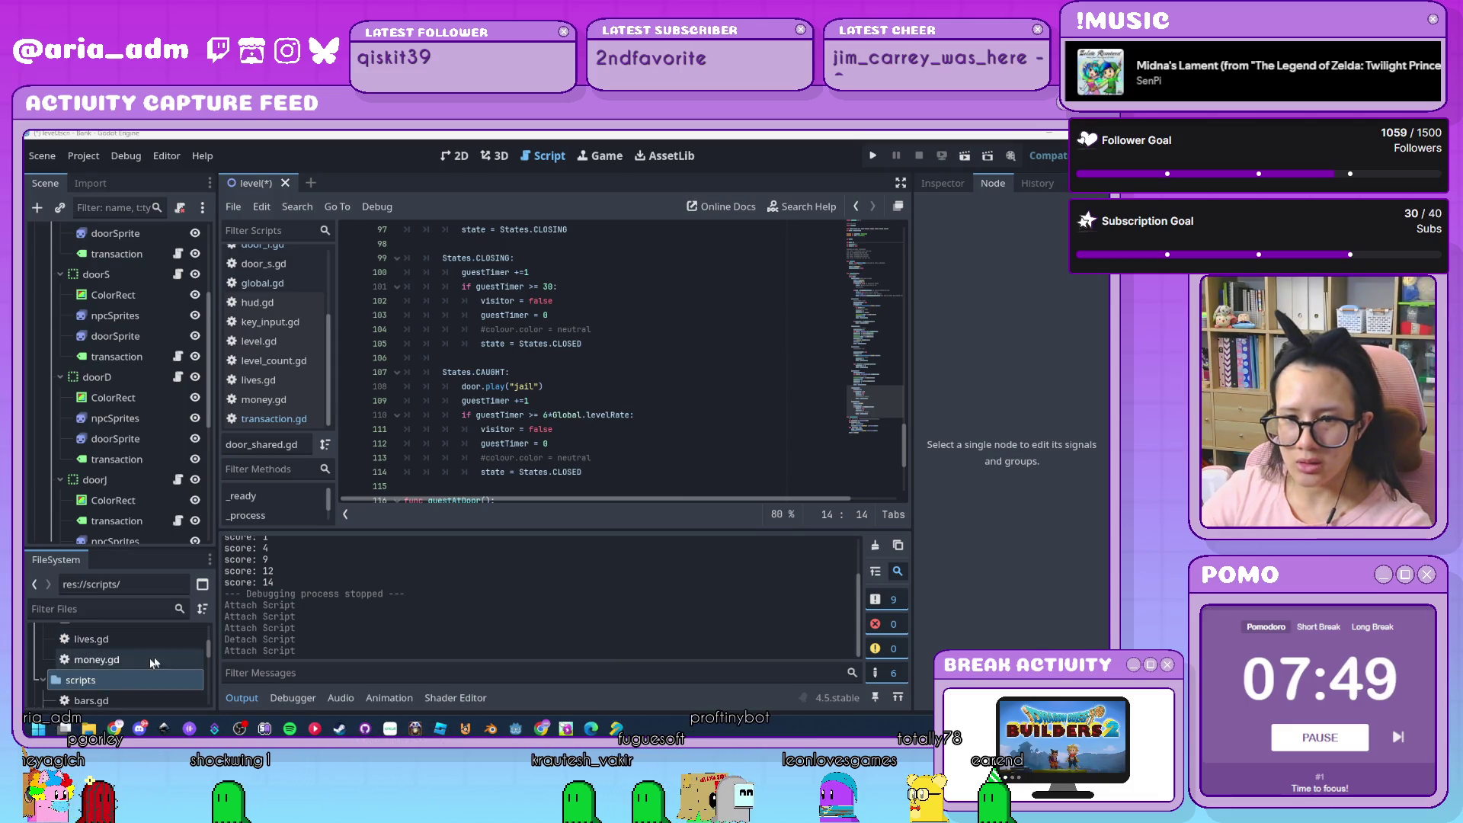
{"action": "right_click", "coordinate": [111, 672]}
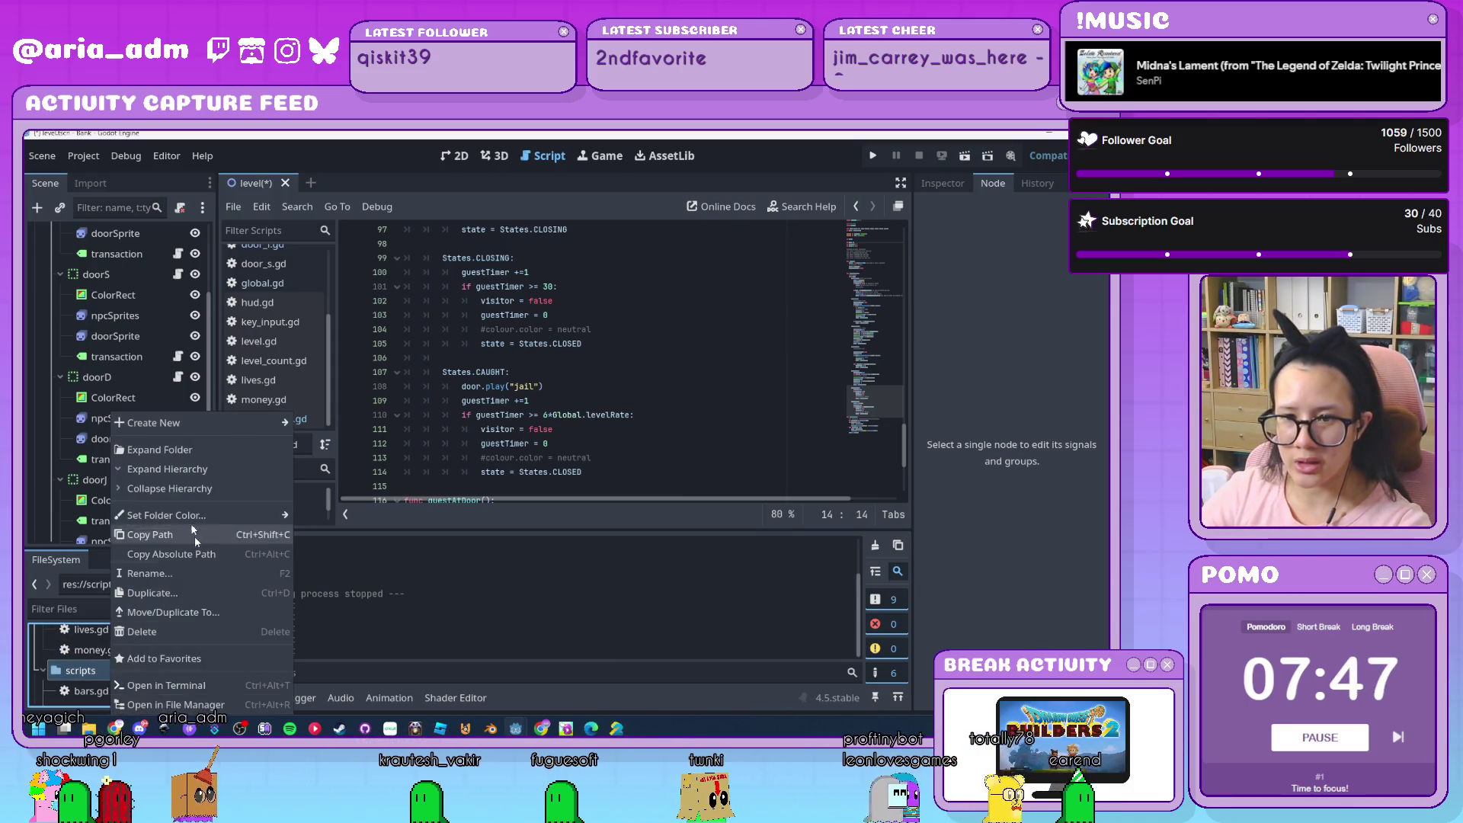
{"action": "left_click", "coordinate": [444, 575]}
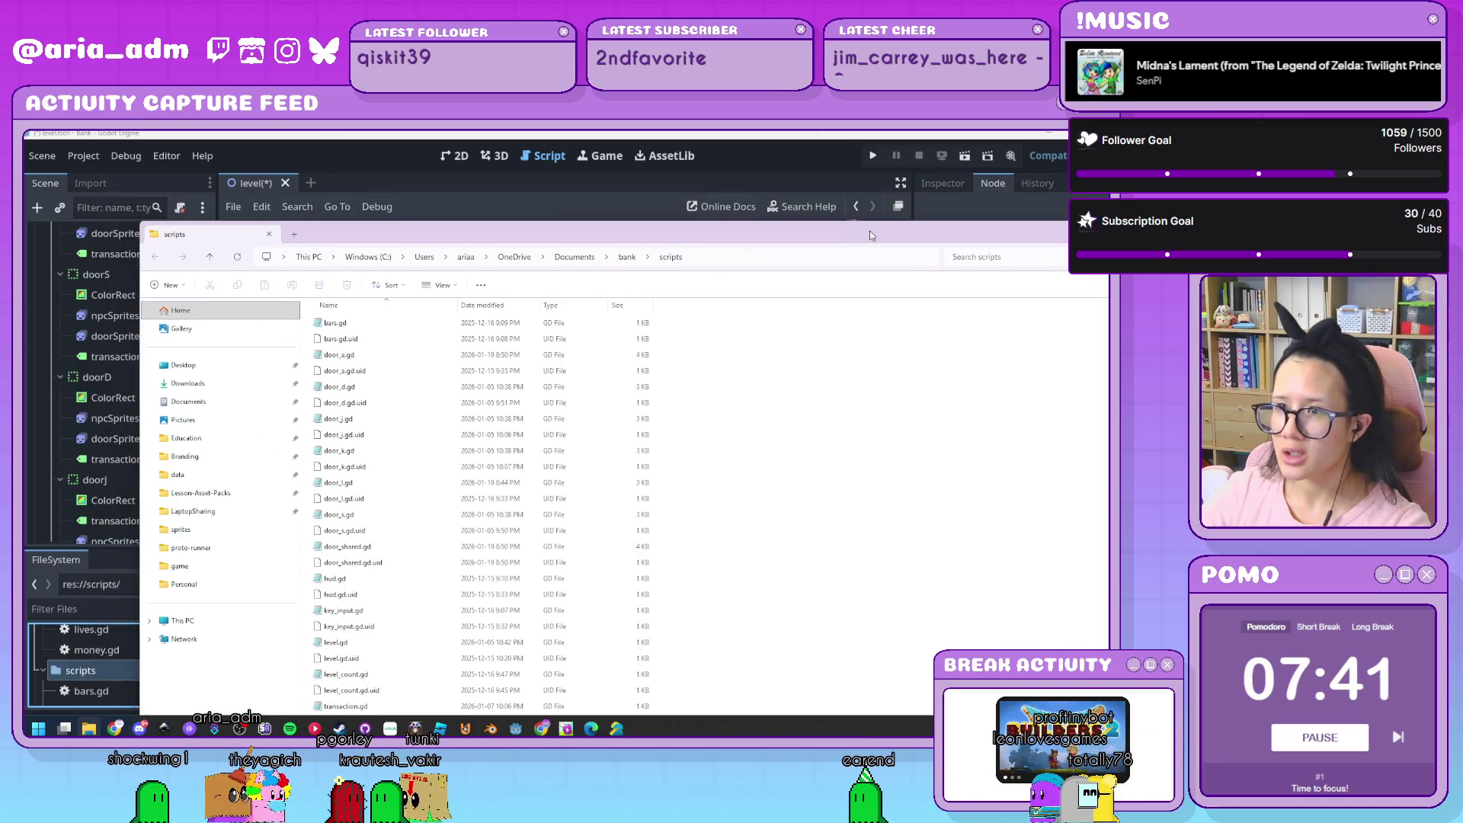
{"action": "left_click_drag", "start_coordinate": [1012, 233], "coordinate": [22, 233]}
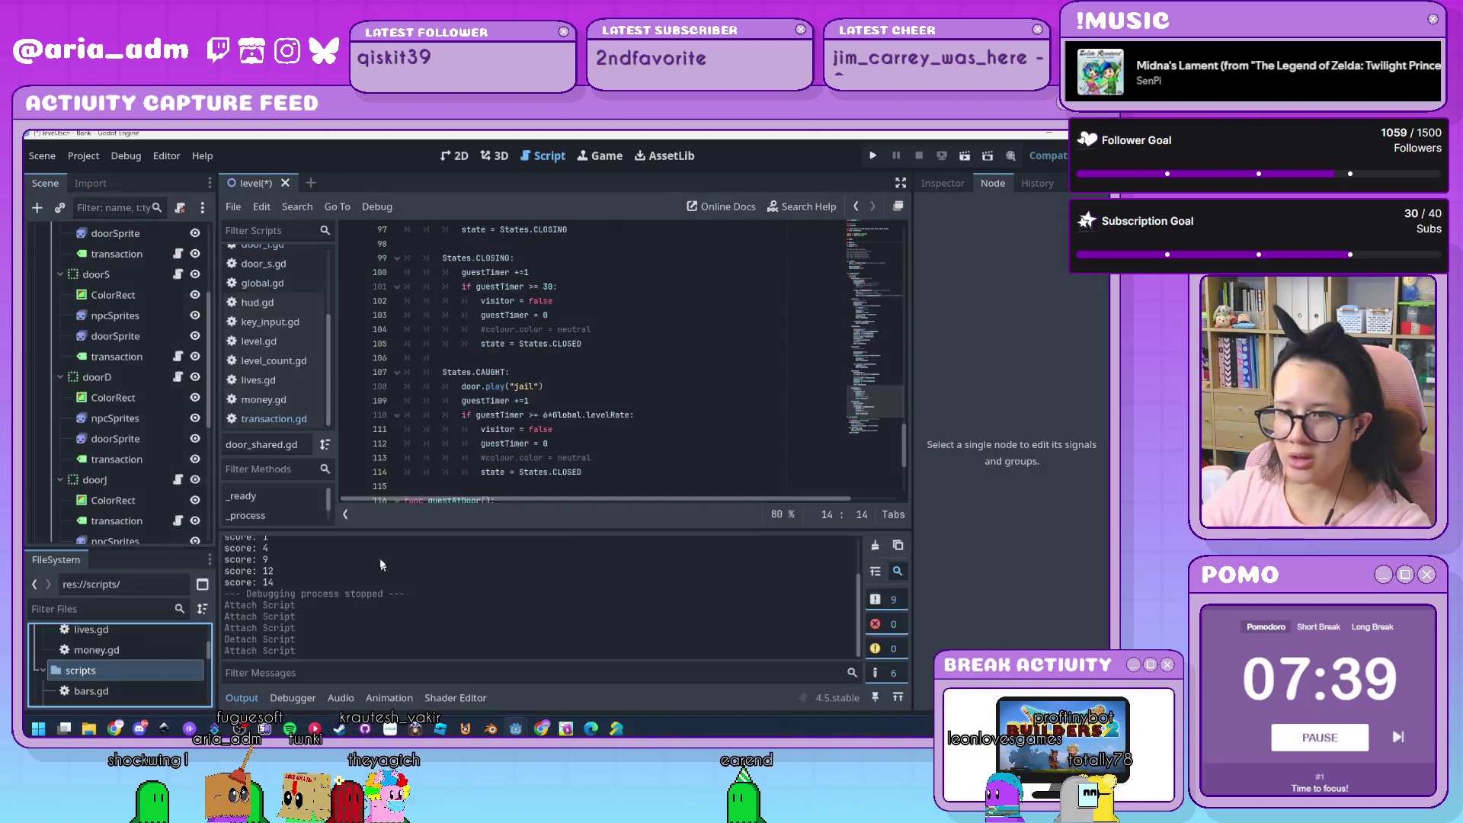
Step: Enlarge the FileSystem dock, delete the selected door_*.gd scripts and confirm Remove
{"action": "left_click_drag", "start_coordinate": [148, 549], "coordinate": [149, 365]}
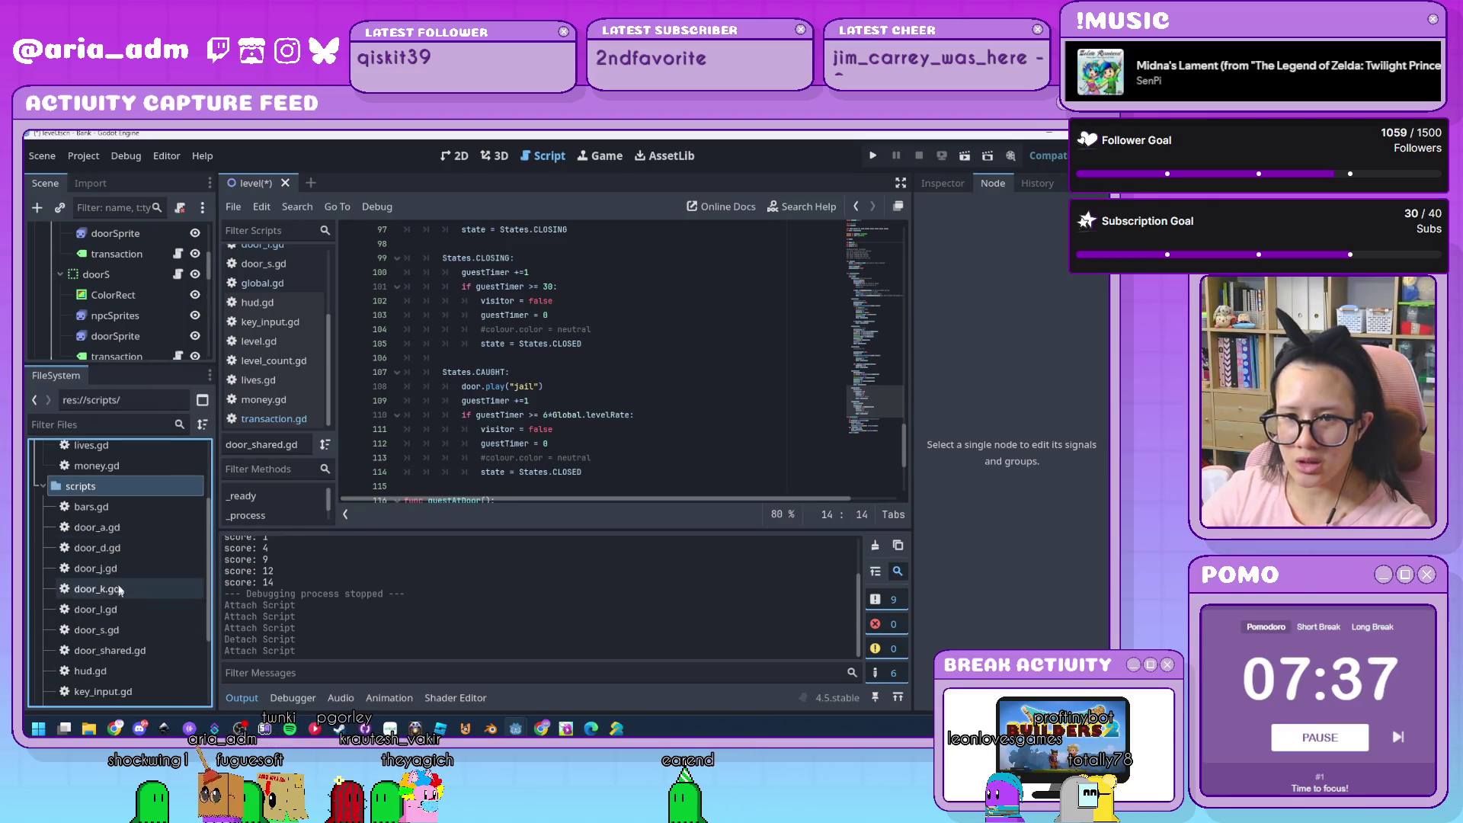
{"action": "right_click", "coordinate": [146, 618]}
{"action": "left_click", "coordinate": [199, 651]}
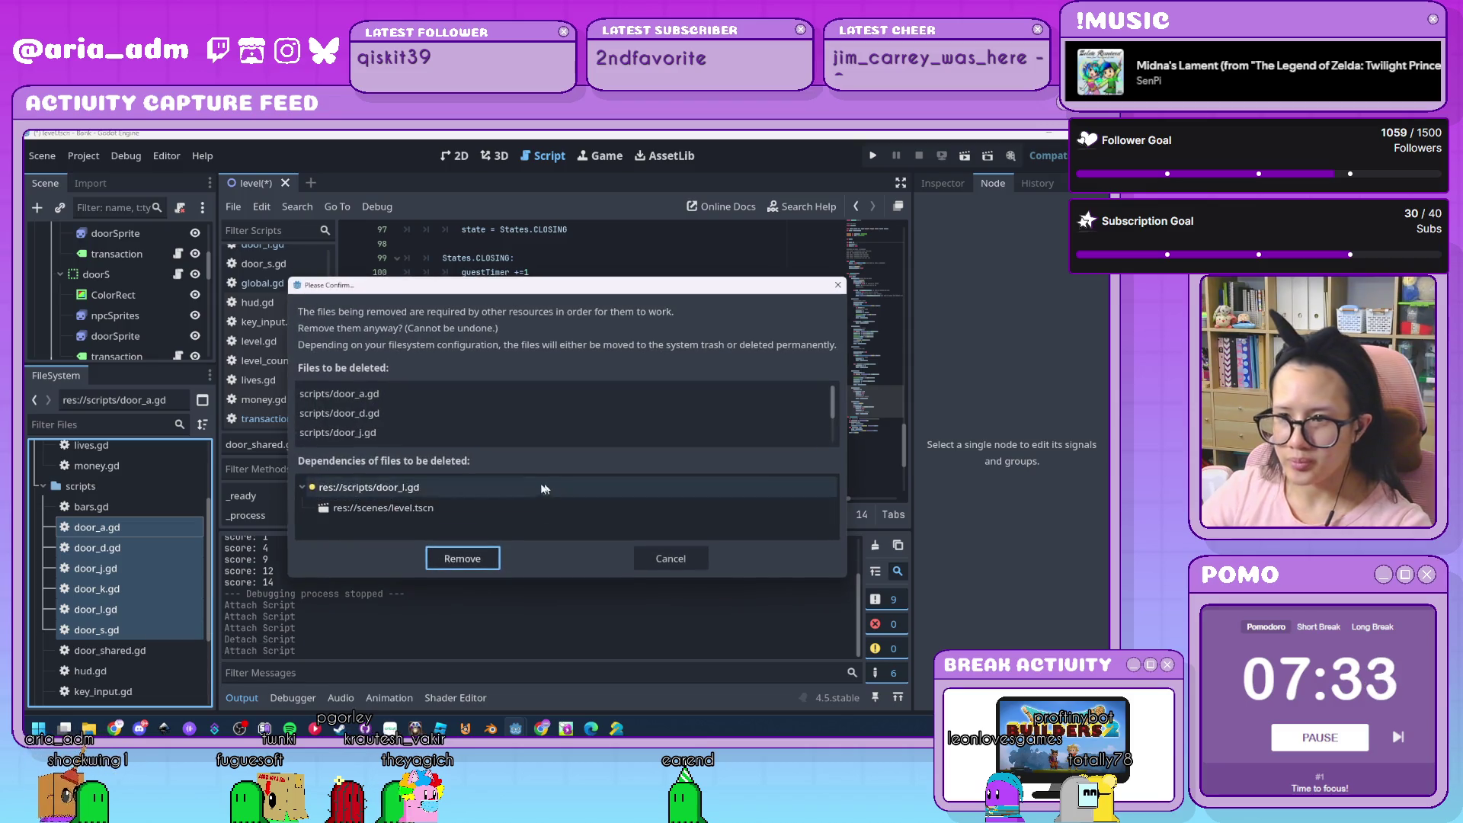
{"action": "left_click", "coordinate": [482, 561]}
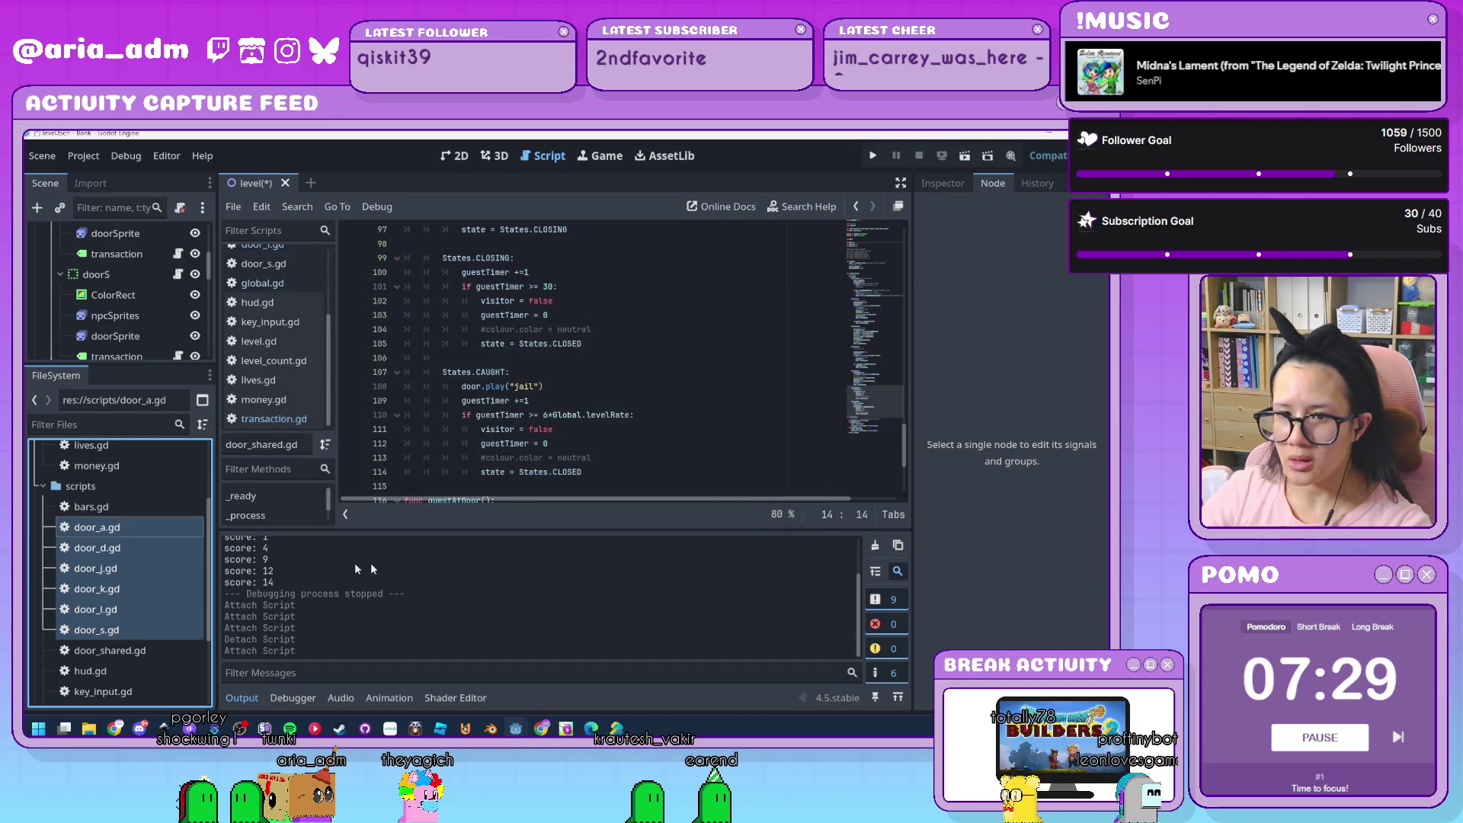
{"action": "left_click_drag", "start_coordinate": [117, 365], "coordinate": [119, 601]}
{"action": "scroll", "coordinate": [157, 423], "scroll_direction": "up", "scroll_amount": 4}
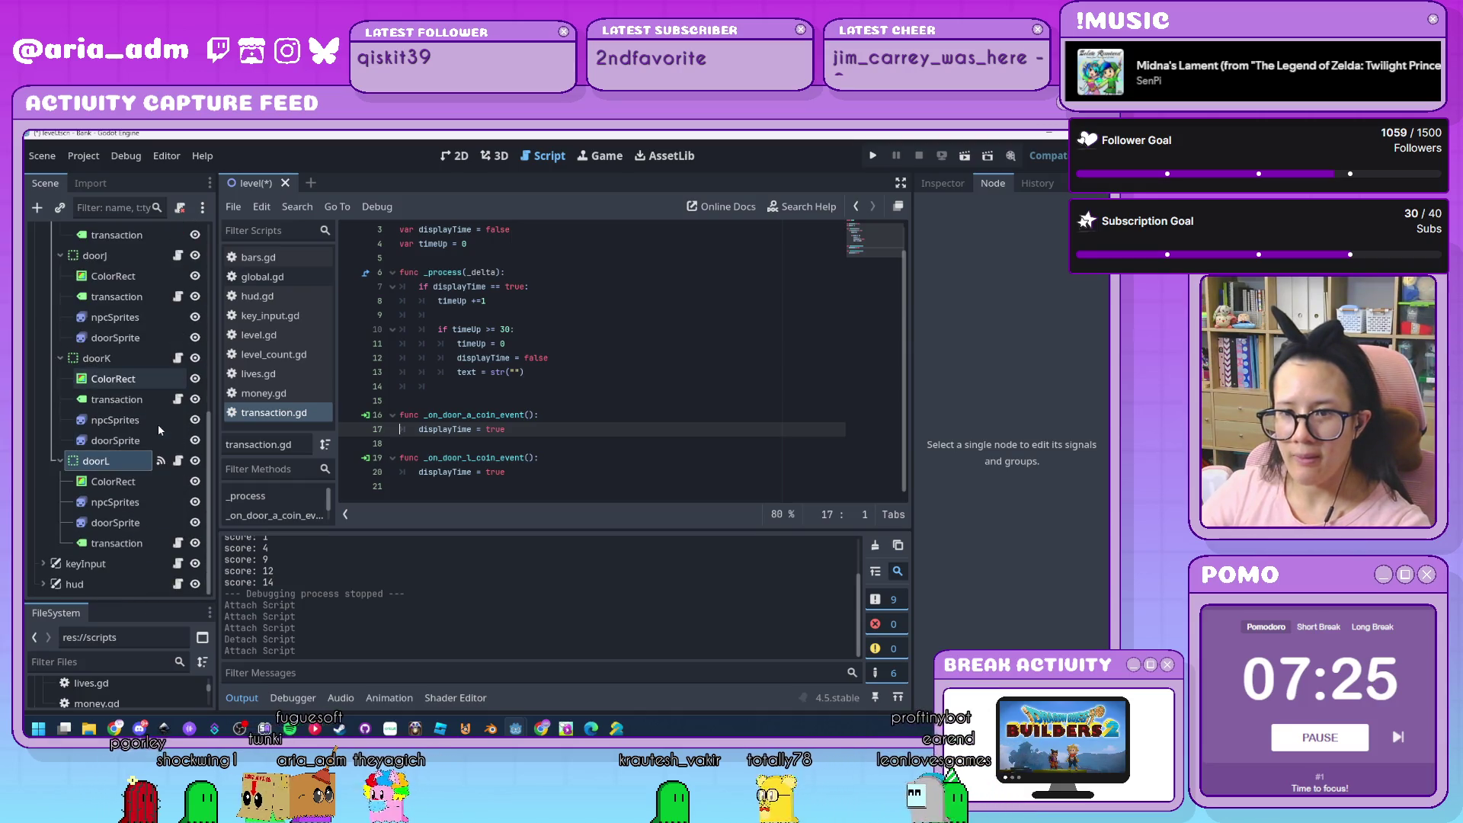
Step: Run the Bank project from the Run Project button in the toolbar
{"action": "left_click", "coordinate": [871, 154]}
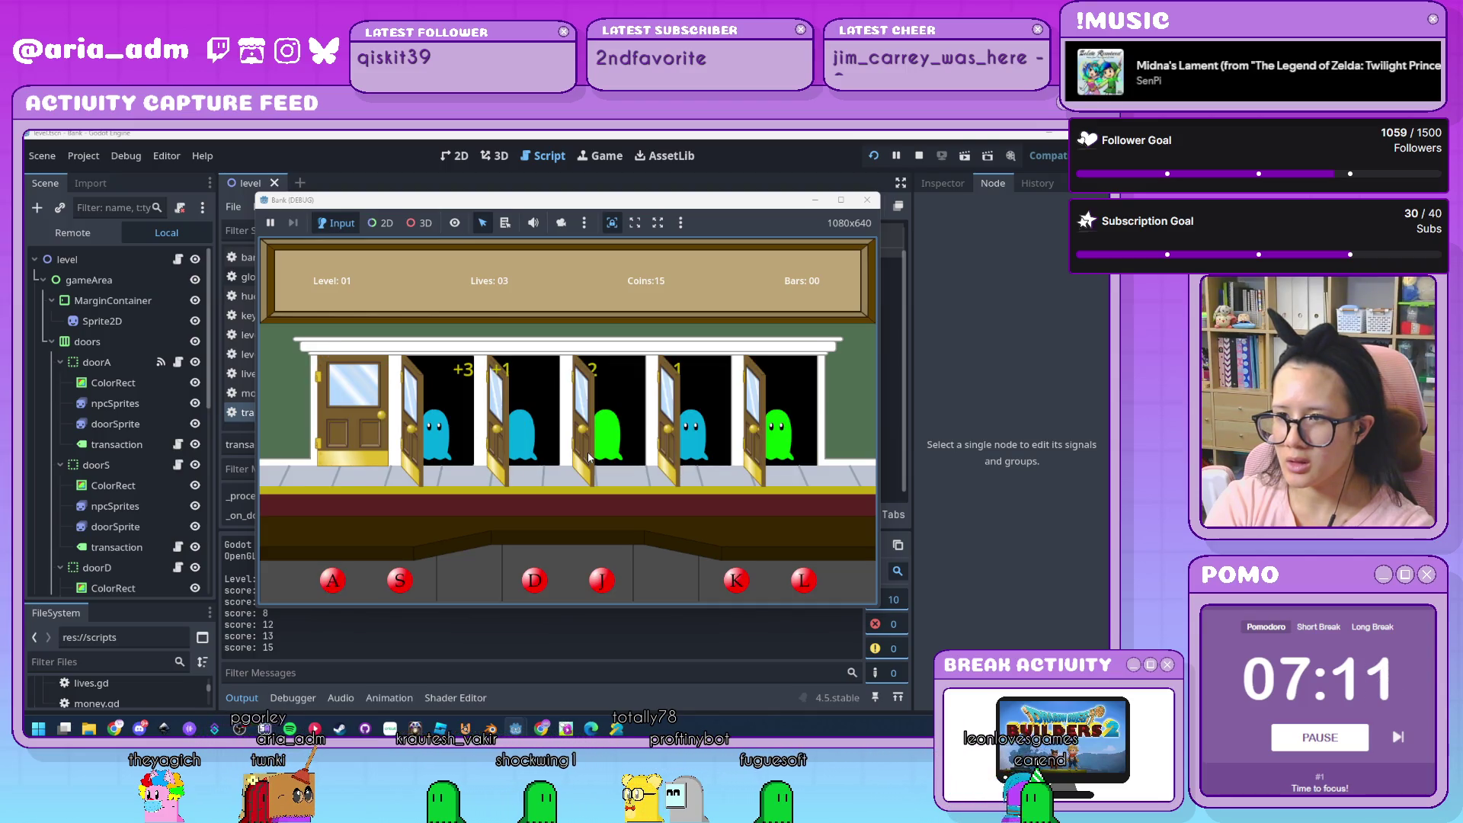
Step: Shut doors with the A, S, D, J, K and L keys, serving customers and barring robbers through level 2
{"action": "key", "text": "j"}
{"action": "key", "text": "d"}
{"action": "key", "text": "s"}
{"action": "key", "text": "k"}
{"action": "key", "text": "l"}
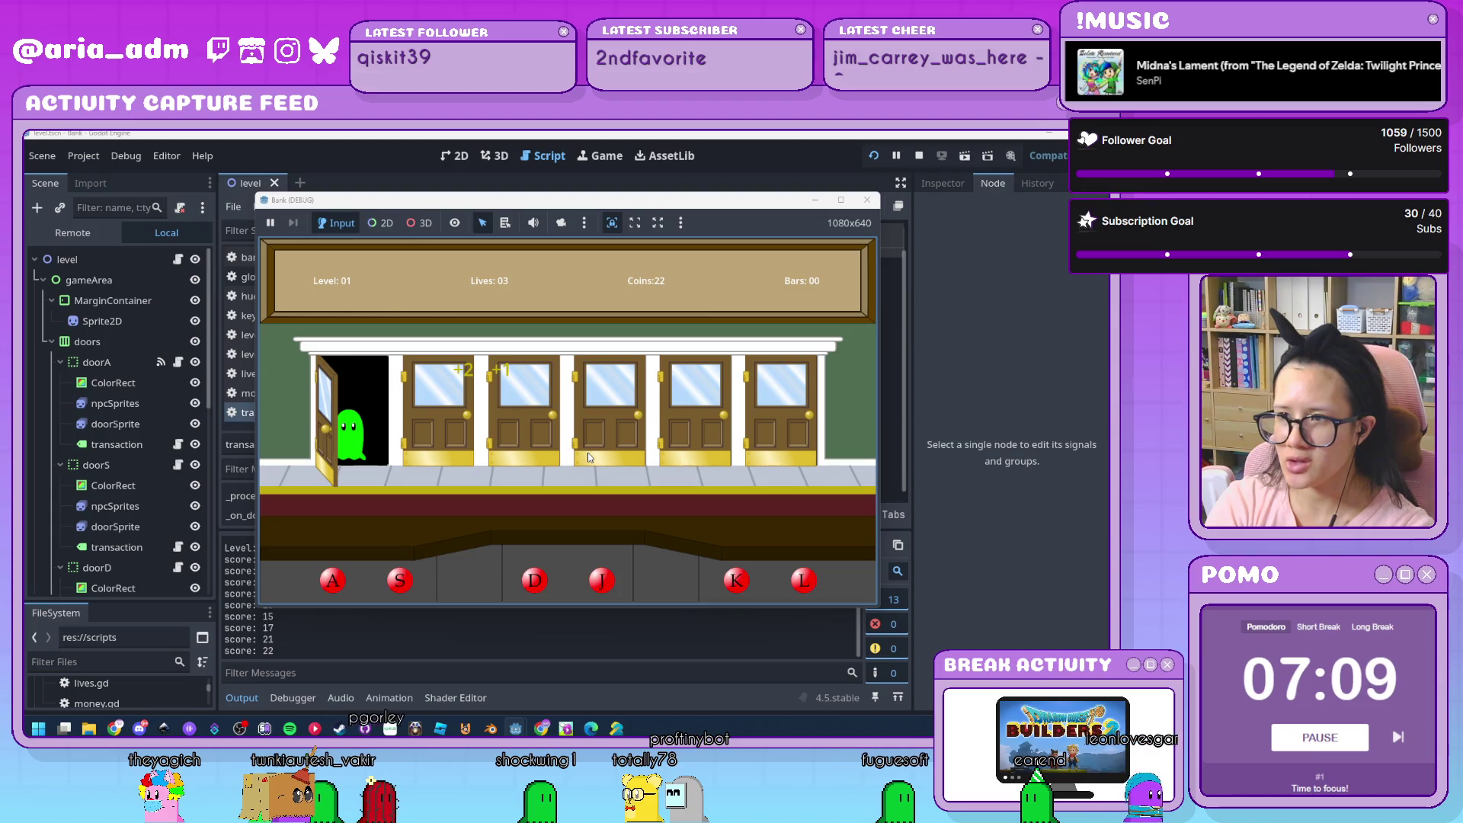
{"action": "key", "text": "a"}
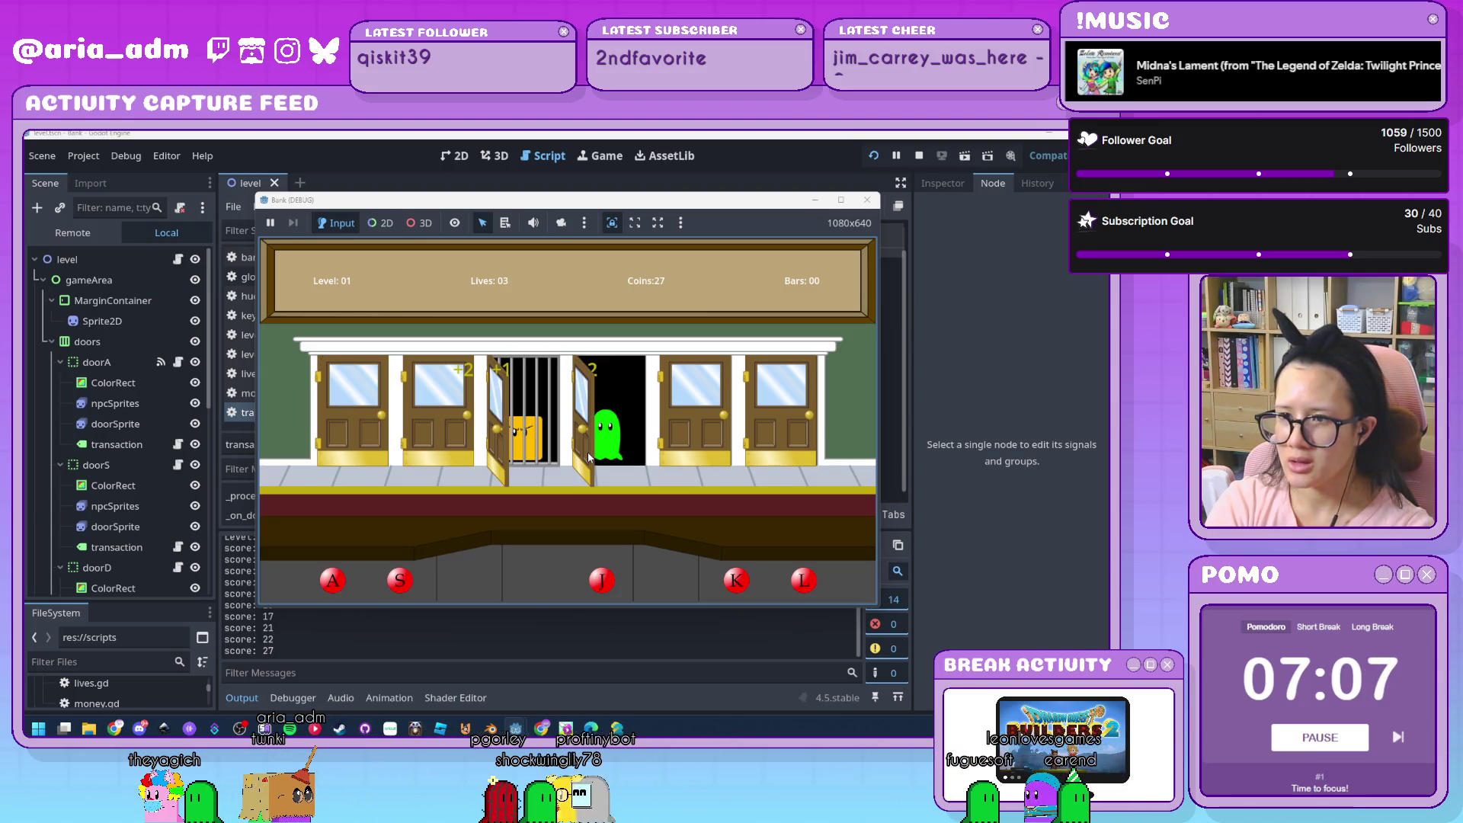
{"action": "key", "text": "d"}
{"action": "key", "text": "j"}
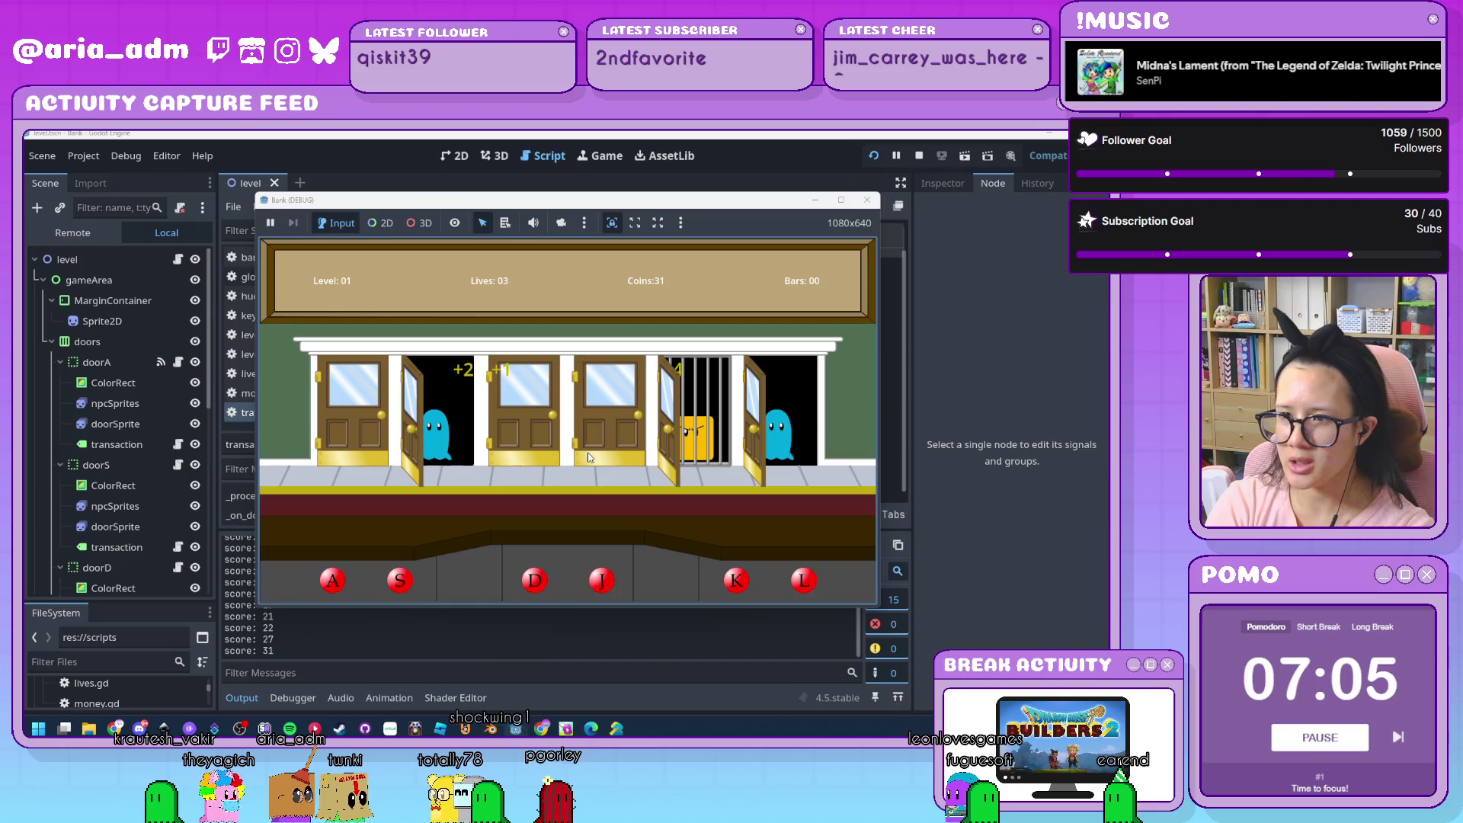
{"action": "key", "text": "k"}
{"action": "key", "text": "s"}
{"action": "key", "text": "l"}
{"action": "key", "text": "a"}
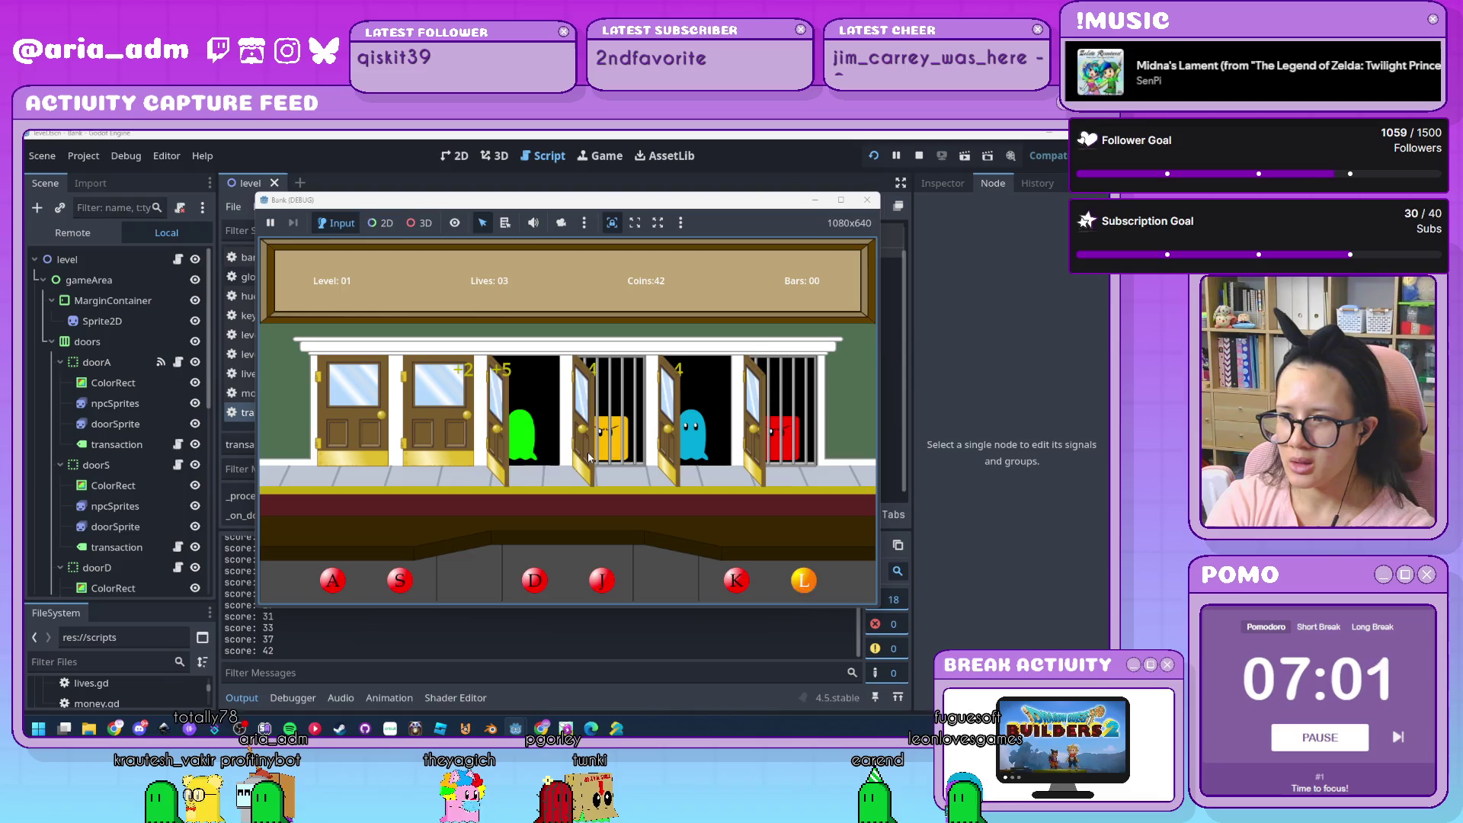
{"action": "key", "text": "d"}
{"action": "key", "text": "k"}
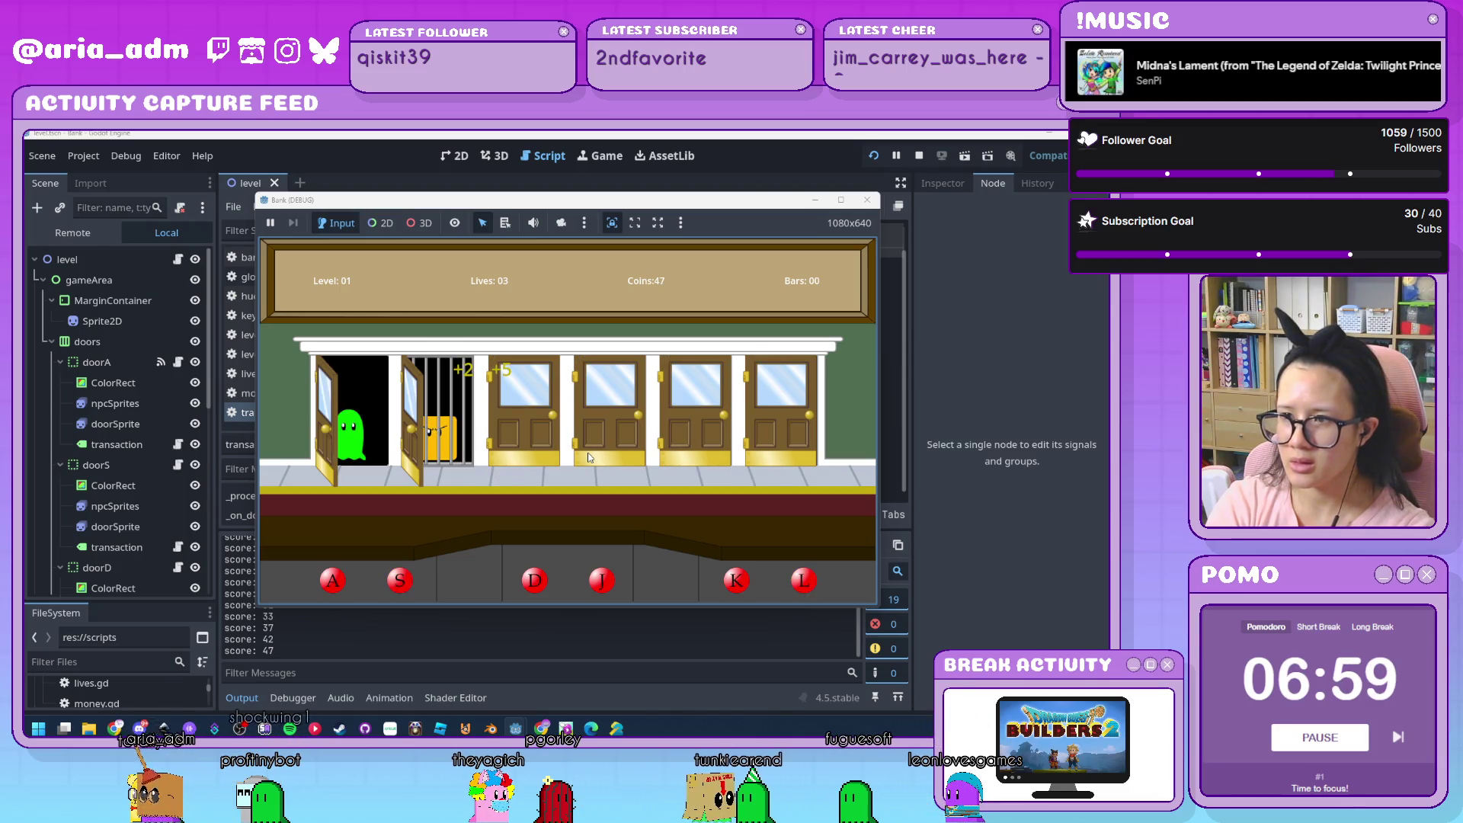
{"action": "key", "text": "s"}
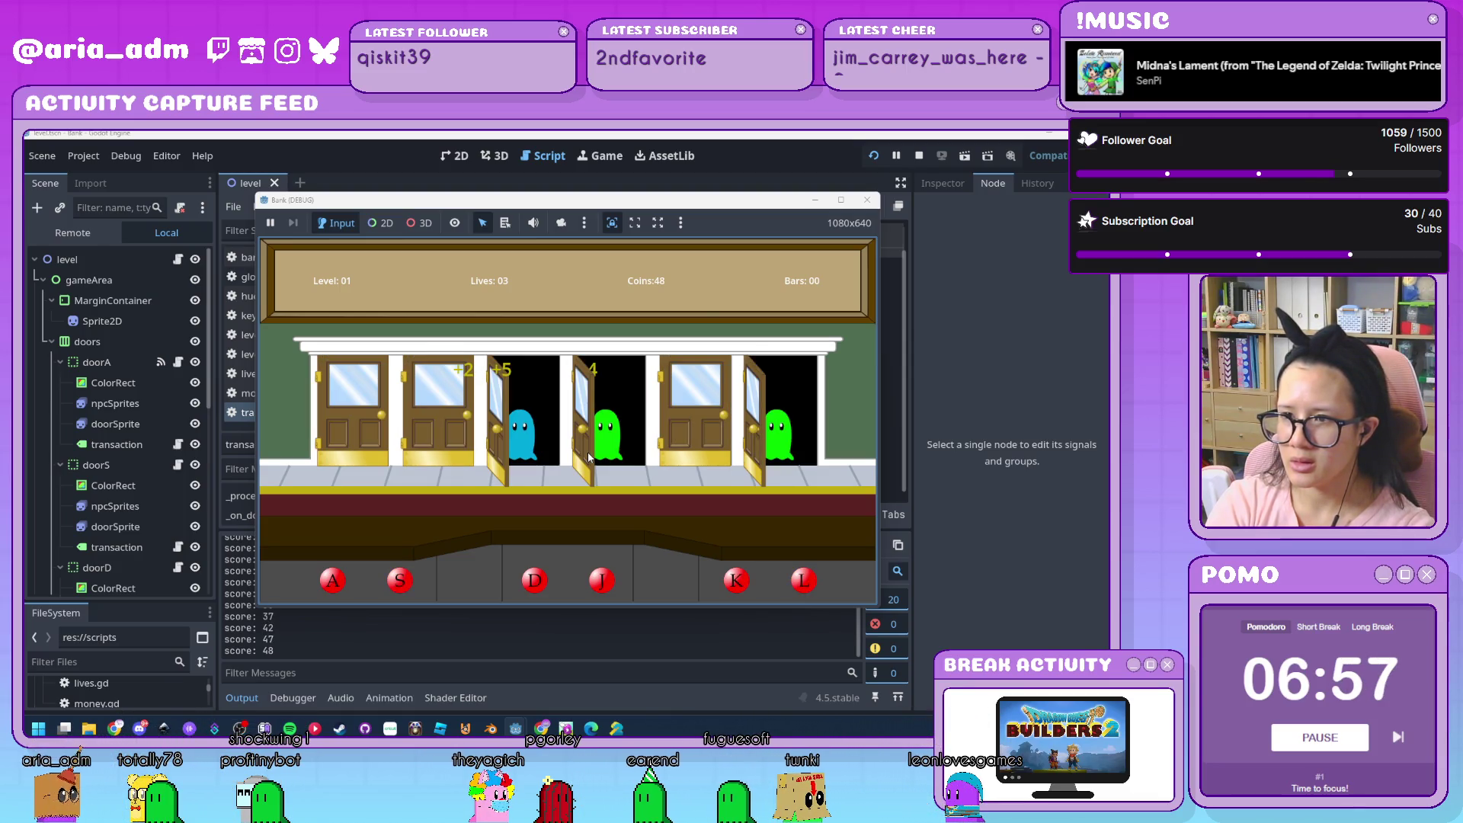
{"action": "key", "text": "a"}
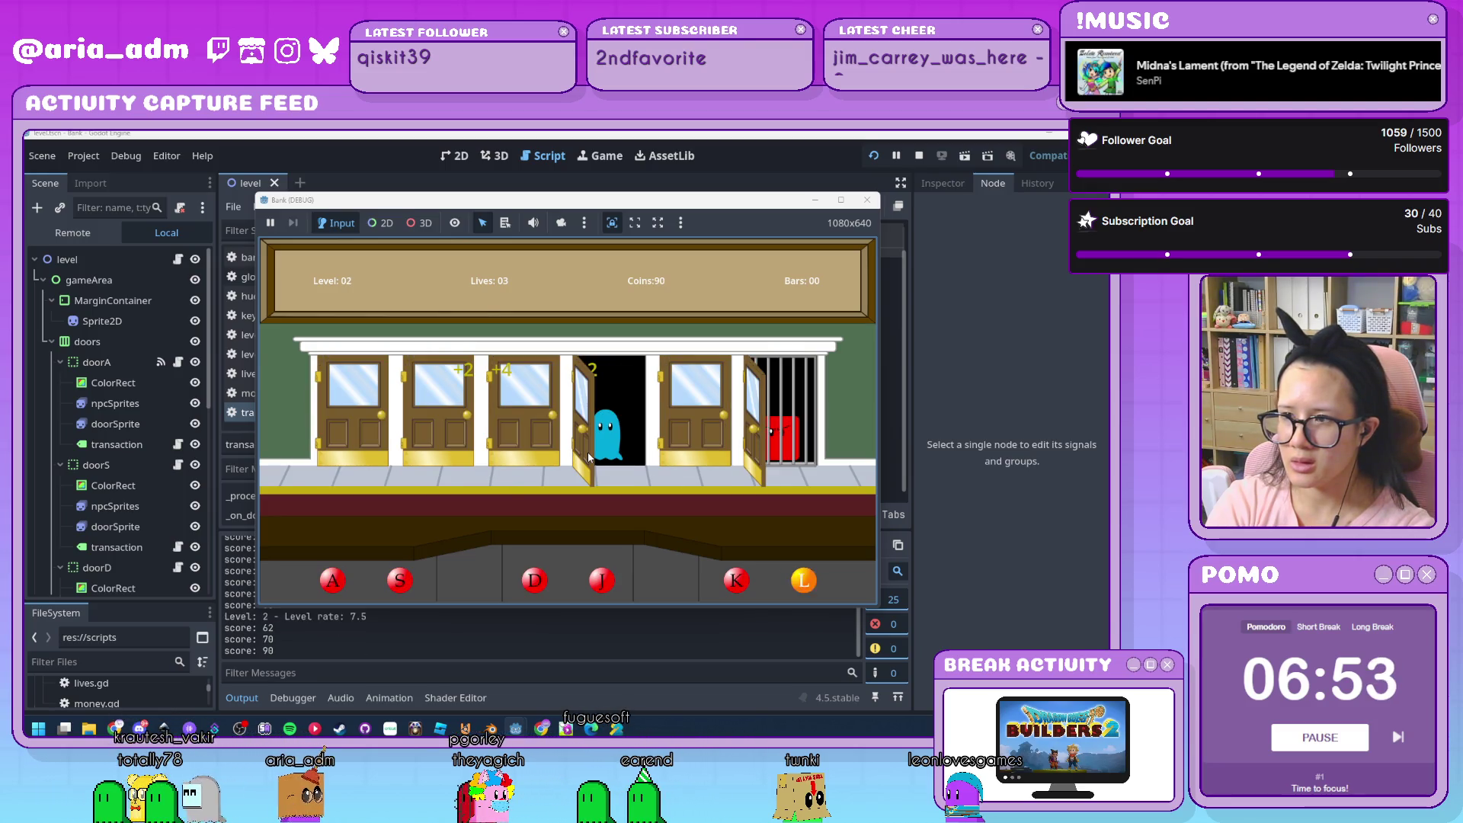
{"action": "key", "text": "l"}
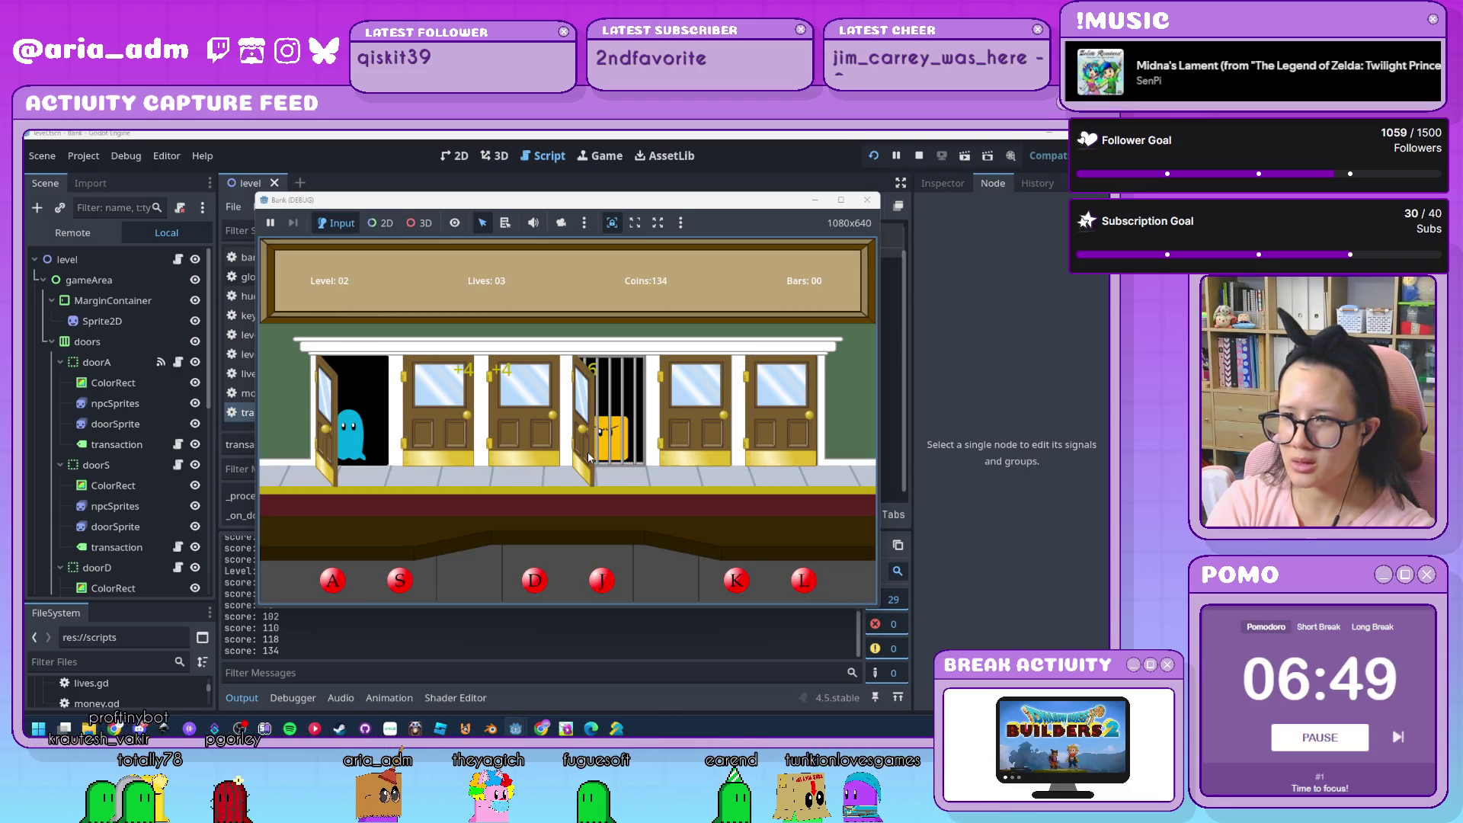
{"action": "key", "text": "d"}
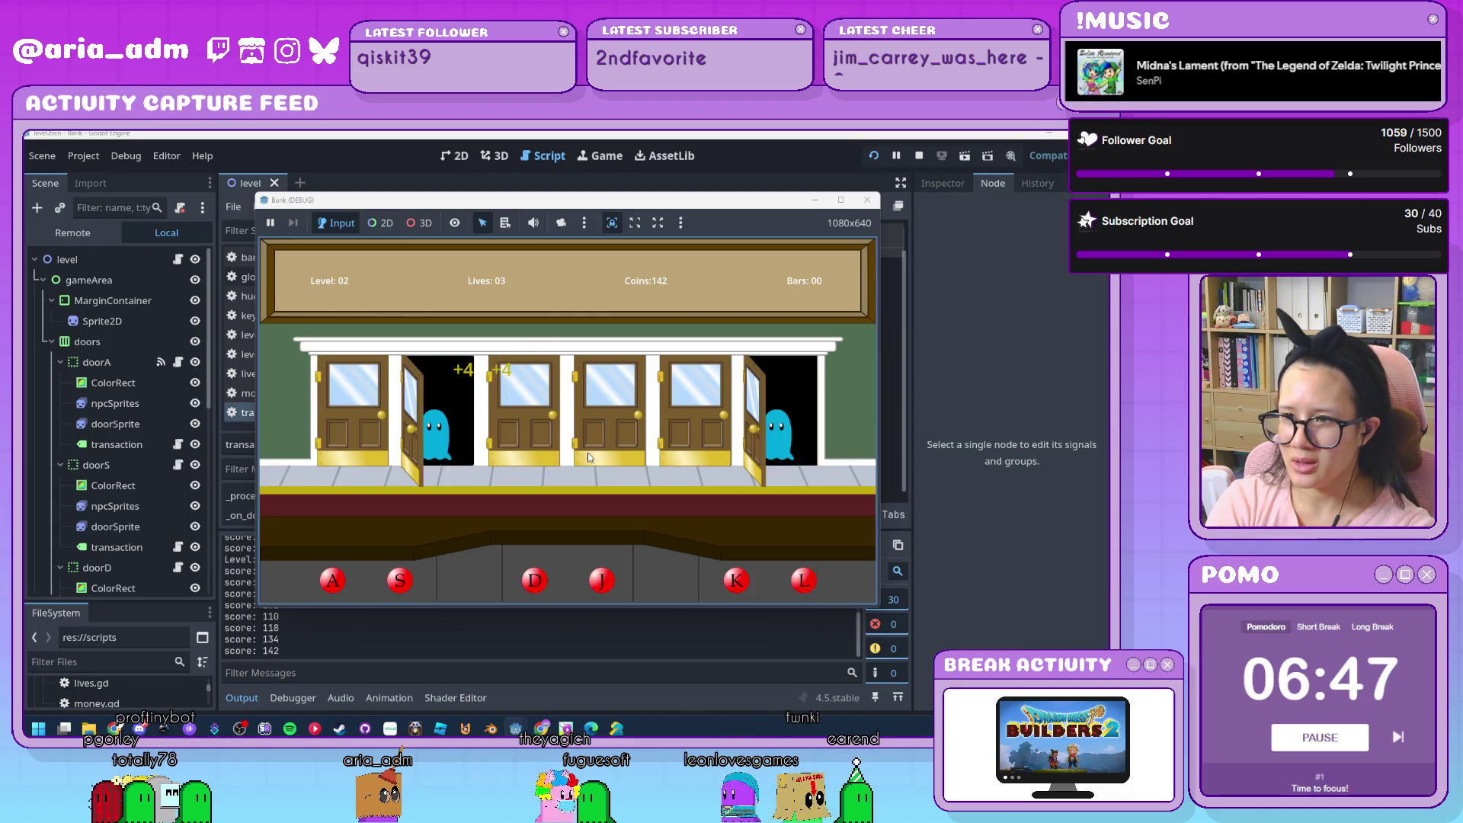
{"action": "key", "text": "j"}
Step: Keep serving doors up to level 5 and a score of 2038, then stop the game
{"action": "key", "text": "d"}
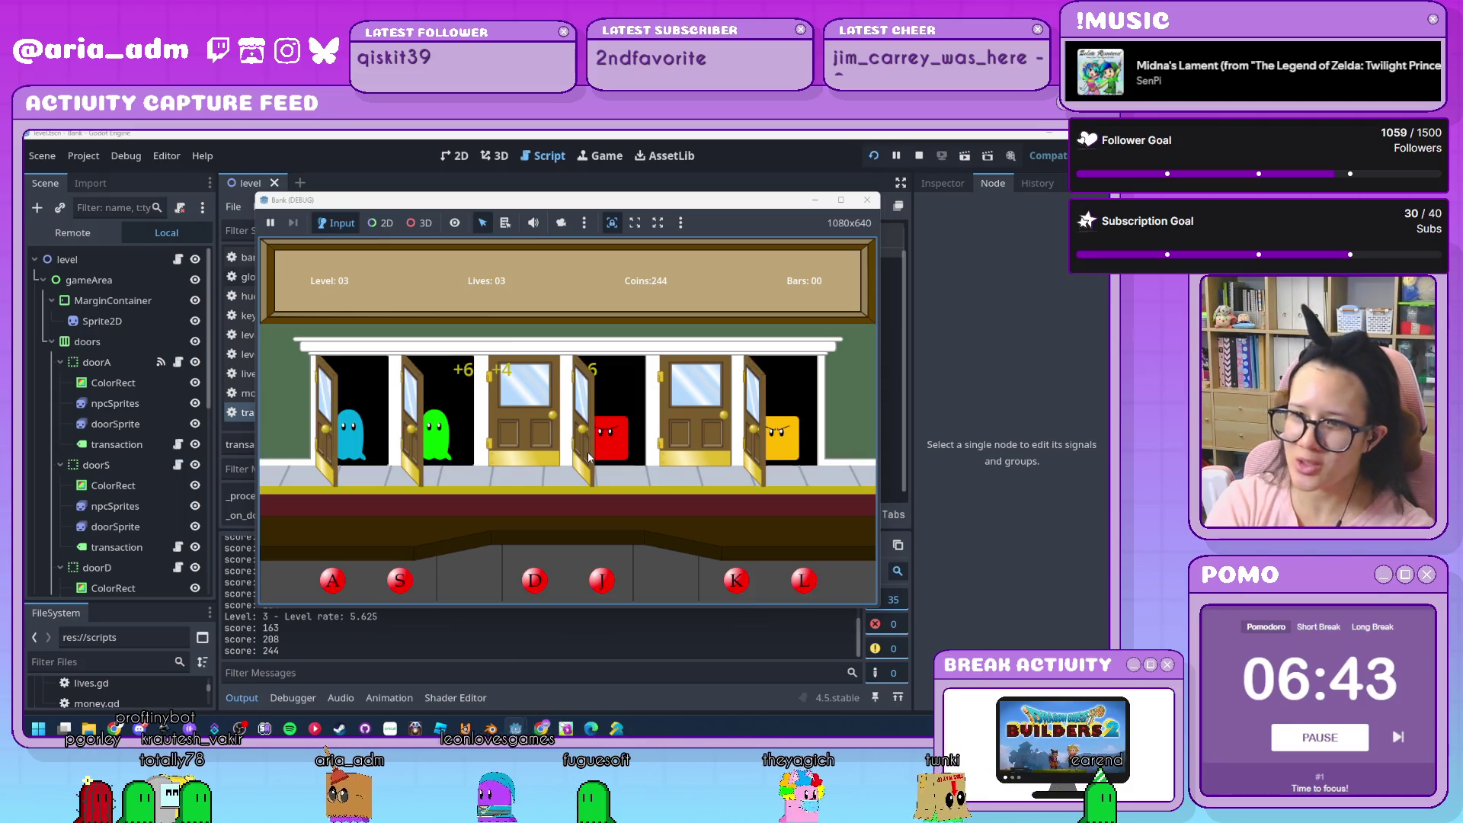
{"action": "key", "text": "d"}
{"action": "key", "text": "j"}
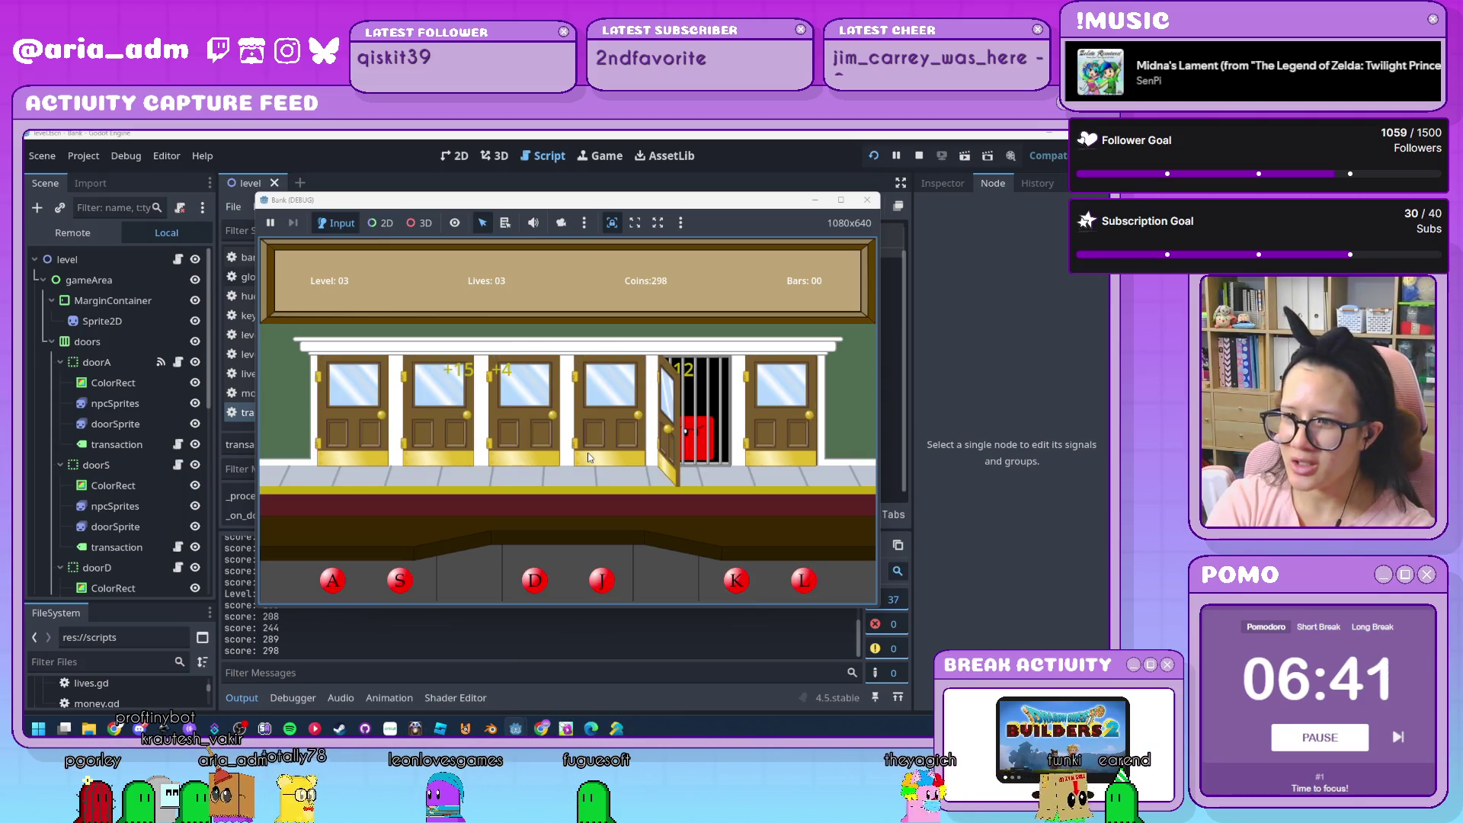
{"action": "key", "text": "l"}
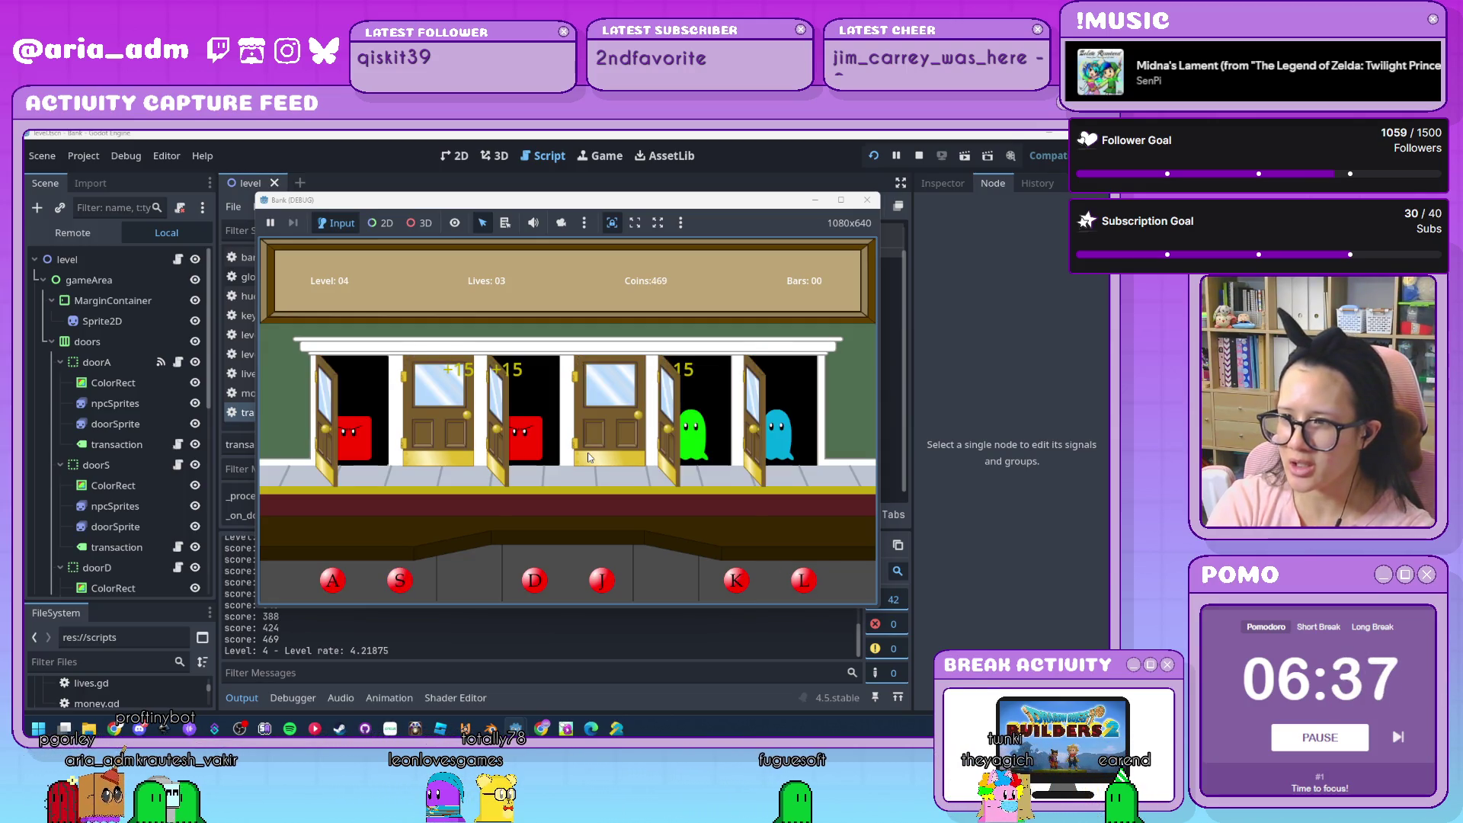
{"action": "key", "text": "a"}
{"action": "key", "text": "s"}
{"action": "key", "text": "d"}
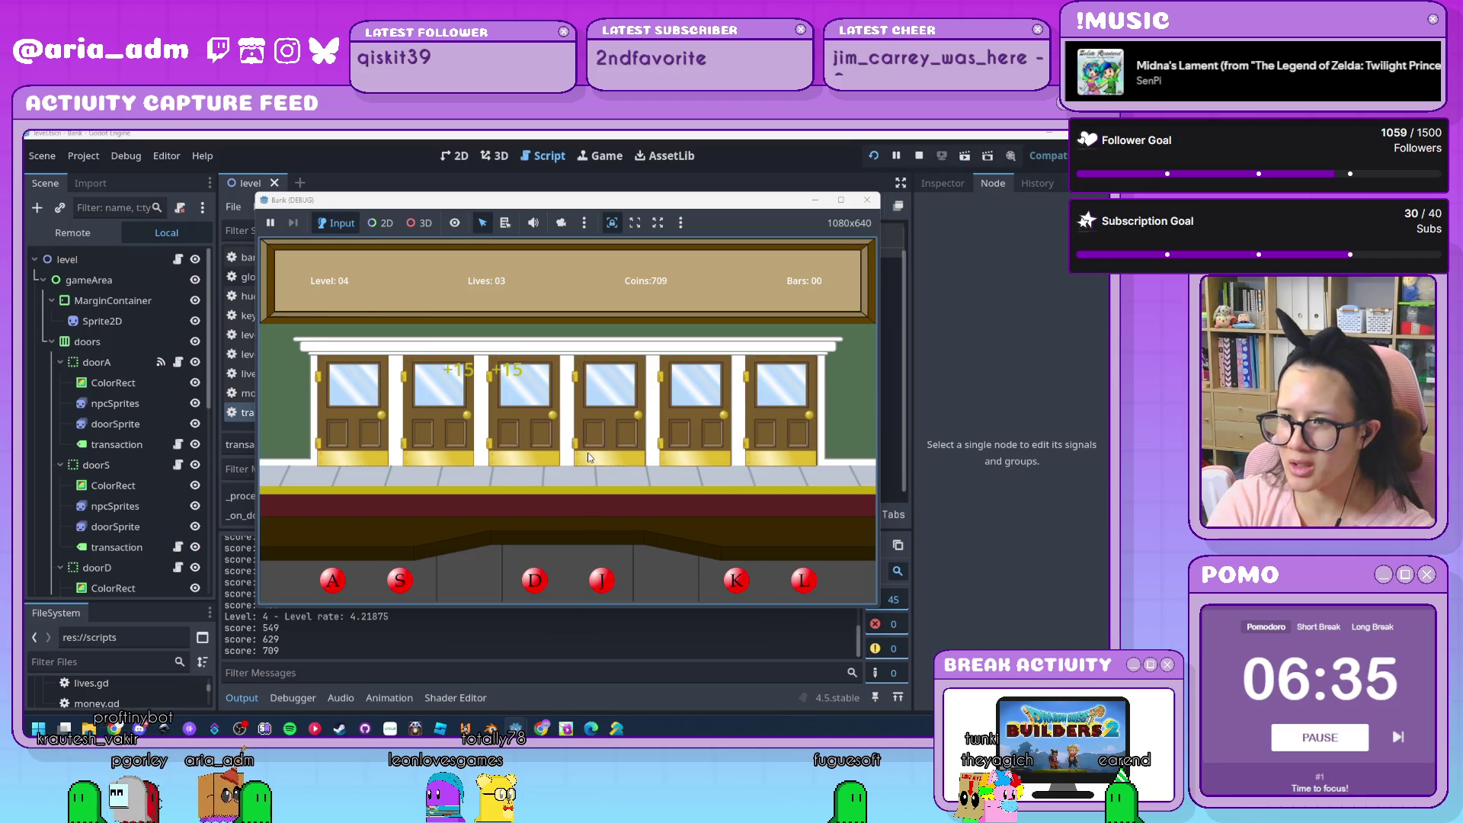
{"action": "key", "text": "s"}
{"action": "key", "text": "k"}
{"action": "key", "text": "d"}
{"action": "key", "text": "a"}
{"action": "key", "text": "l"}
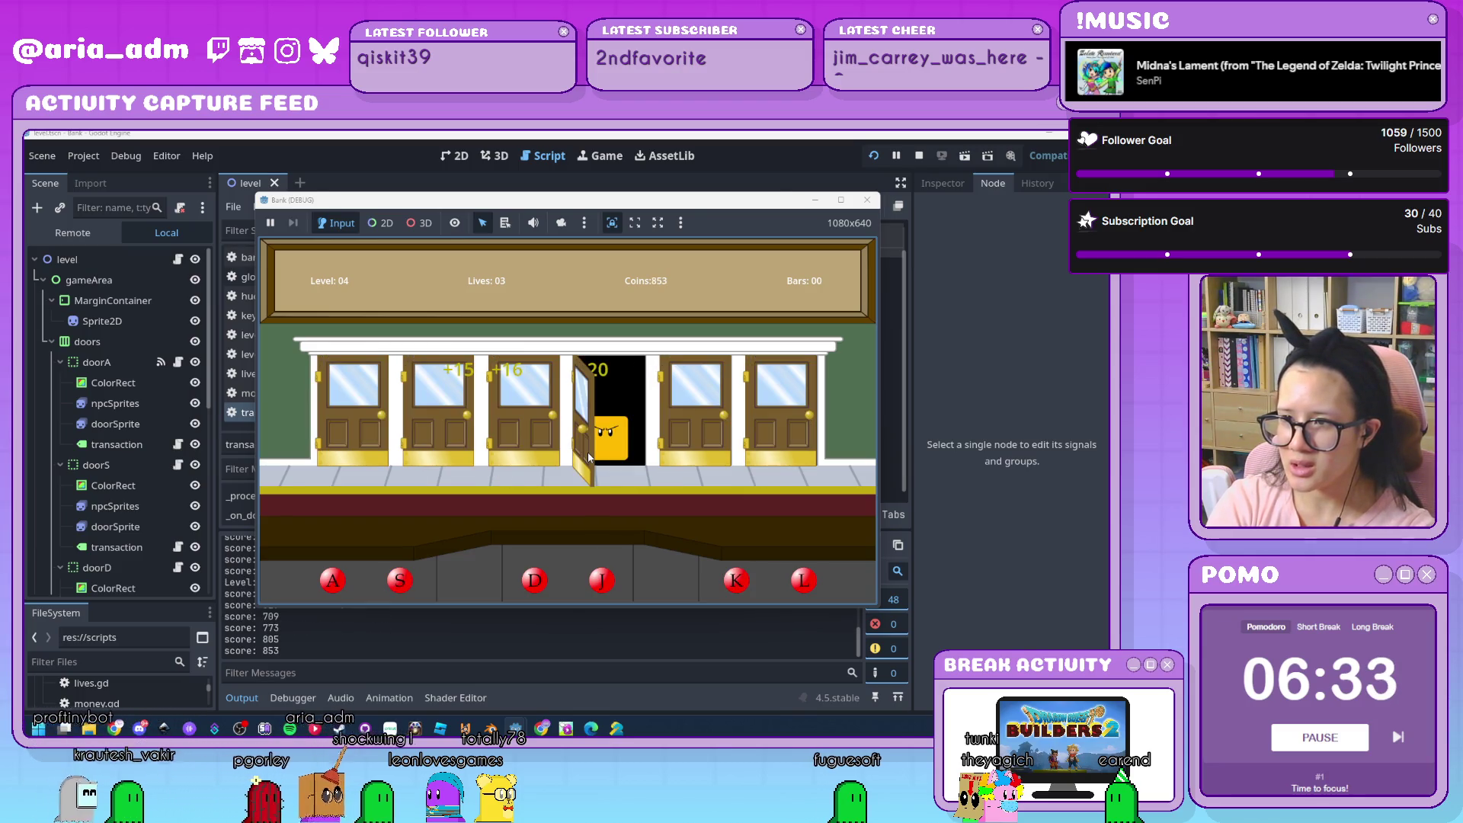
{"action": "key", "text": "l"}
{"action": "key", "text": "s"}
{"action": "key", "text": "d"}
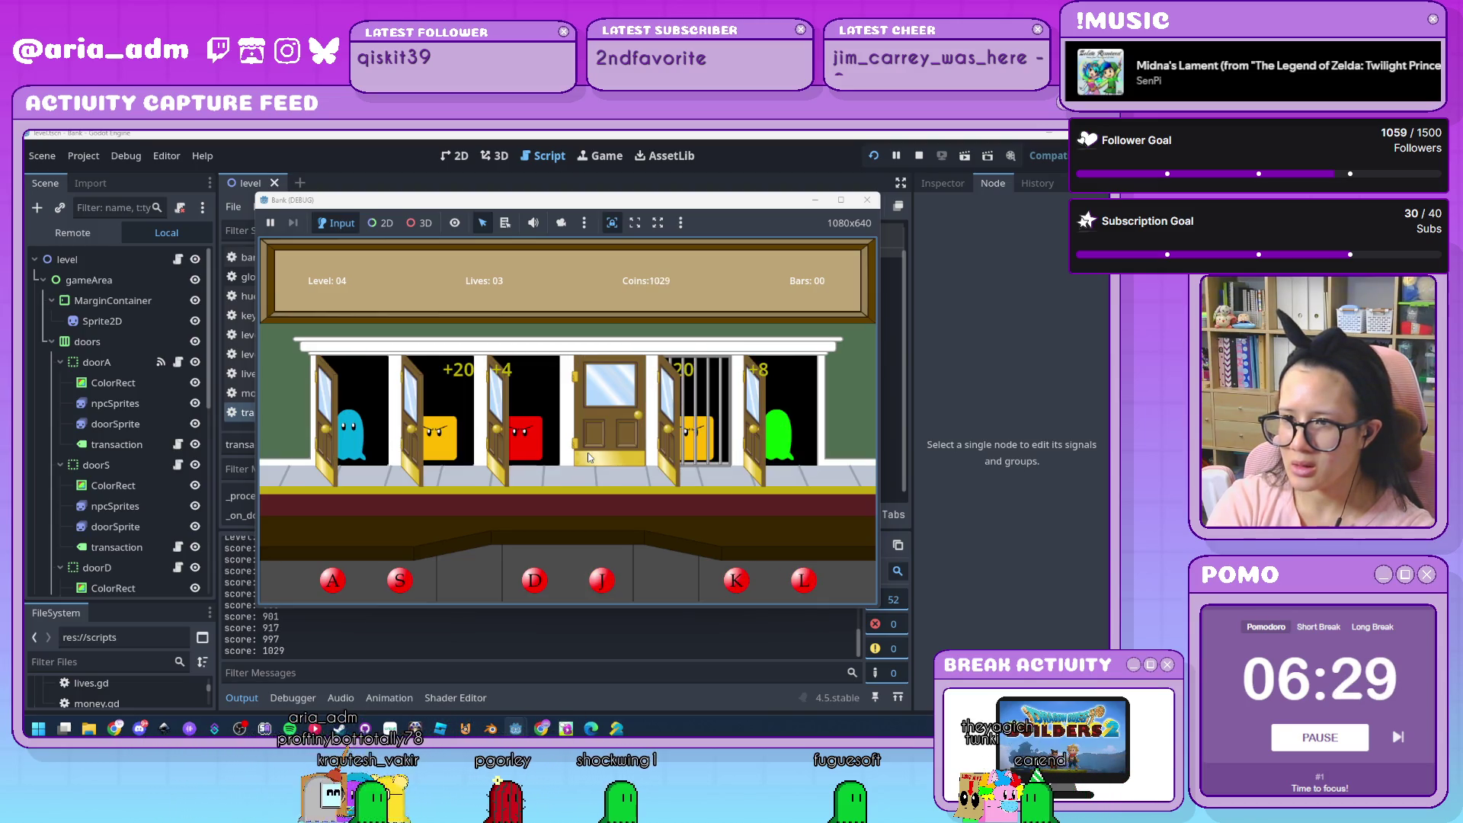
{"action": "key", "text": "k"}
{"action": "key", "text": "l"}
{"action": "key", "text": "d"}
{"action": "key", "text": "j"}
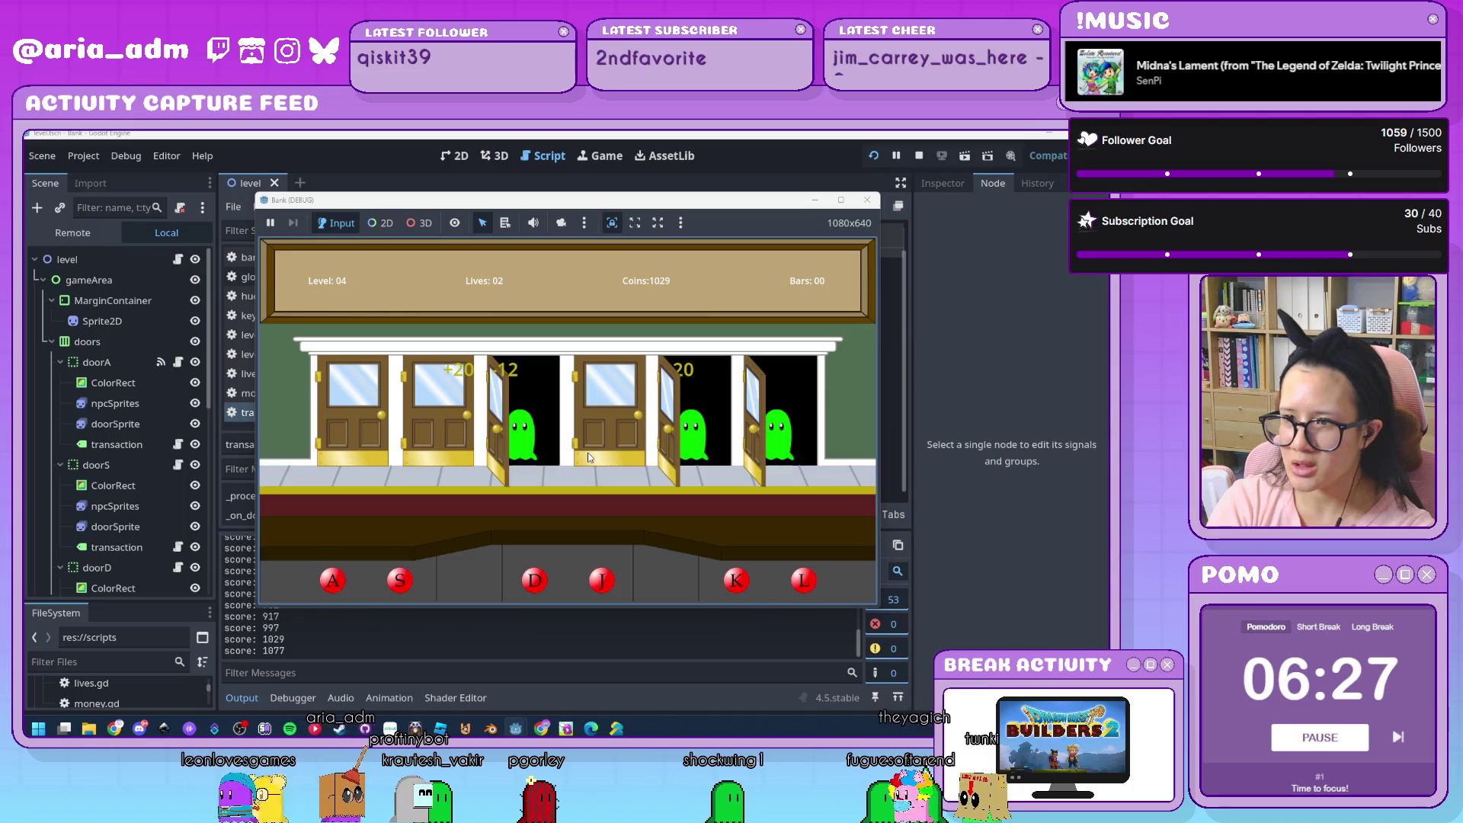
{"action": "key", "text": "a"}
{"action": "key", "text": "l"}
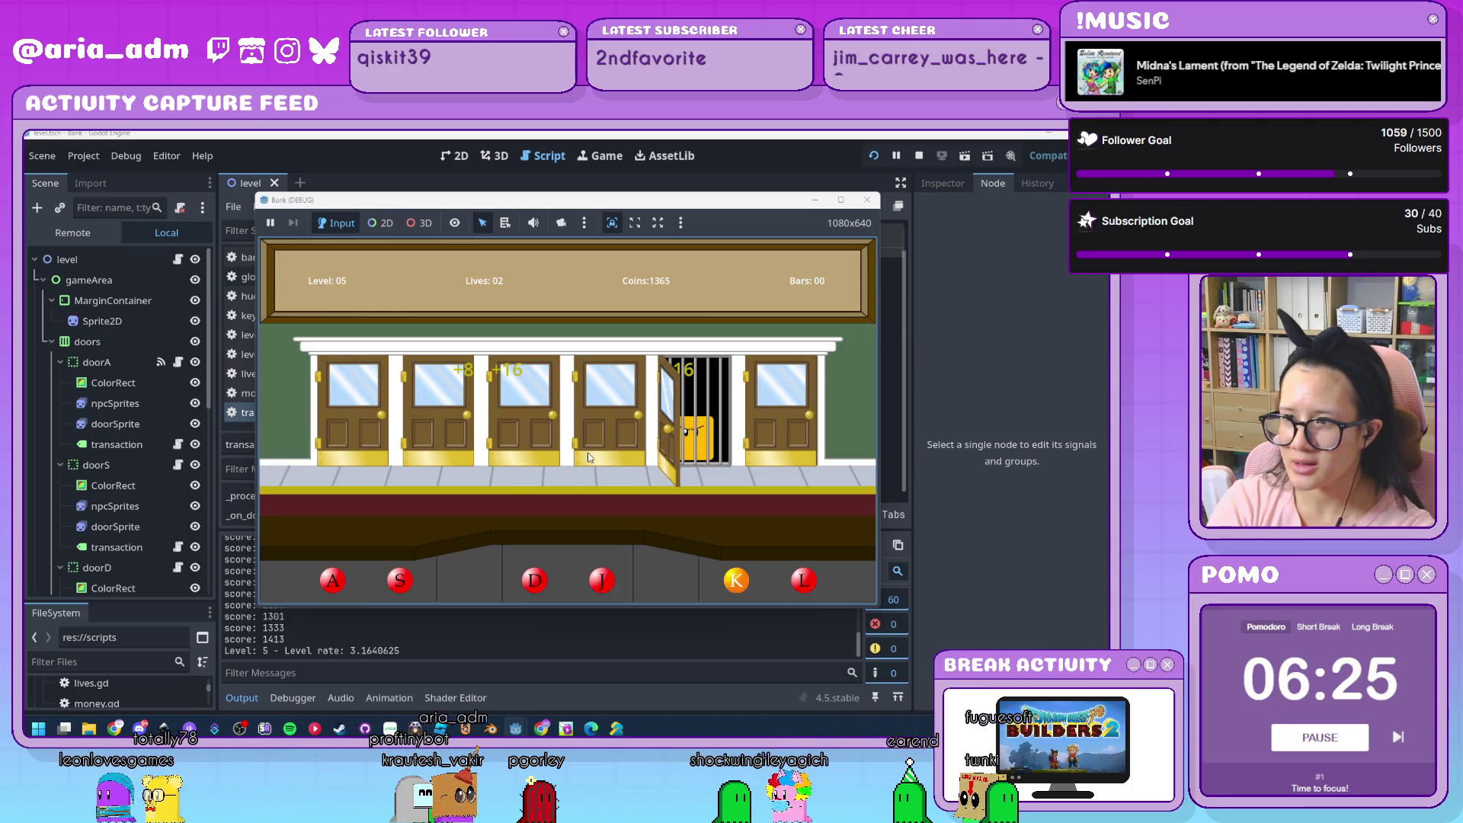
{"action": "key", "text": "s"}
{"action": "key", "text": "s"}
{"action": "key", "text": "d"}
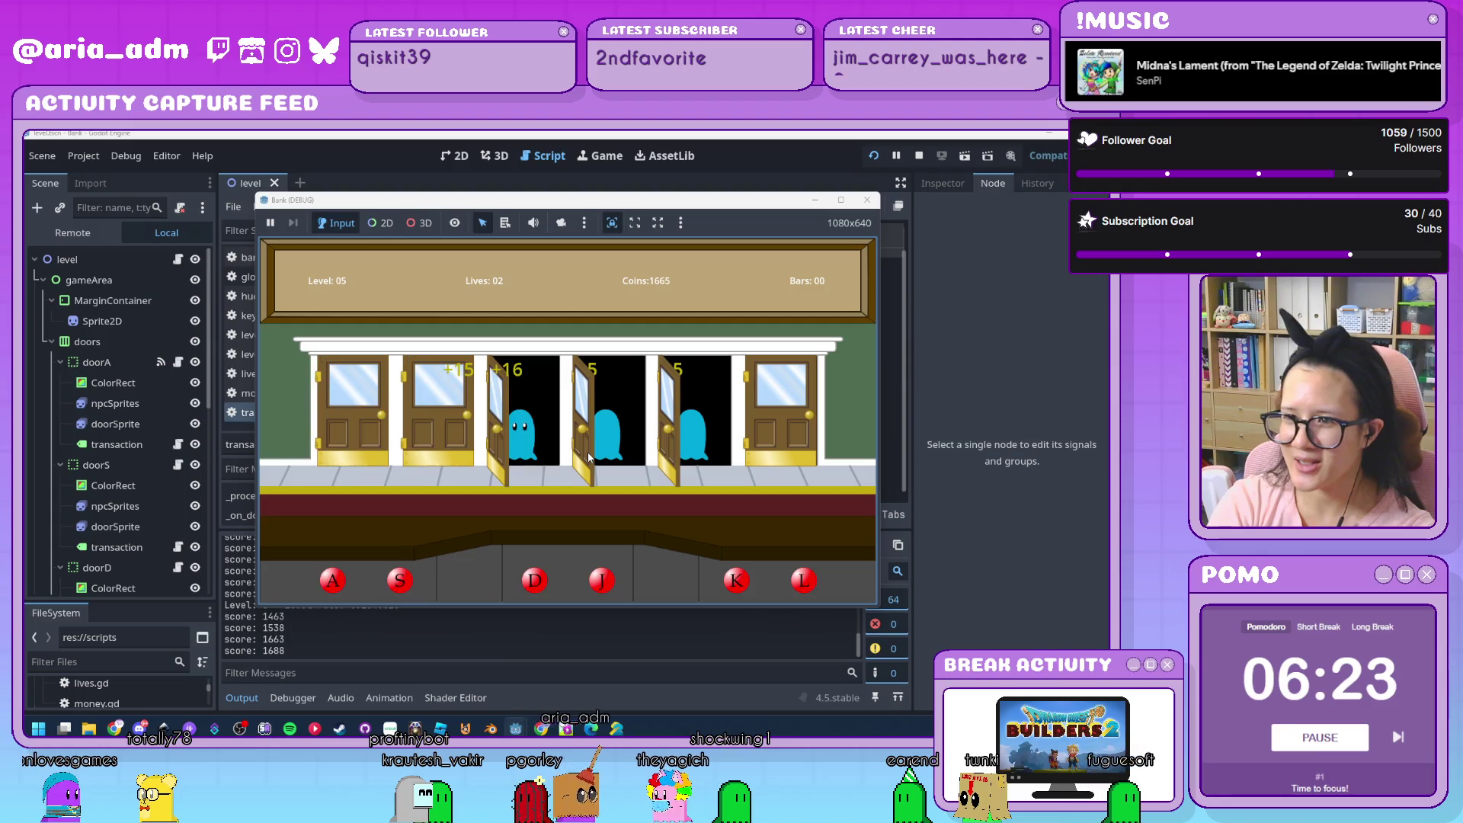
{"action": "key", "text": "k"}
{"action": "key", "text": "a"}
{"action": "key", "text": "k"}
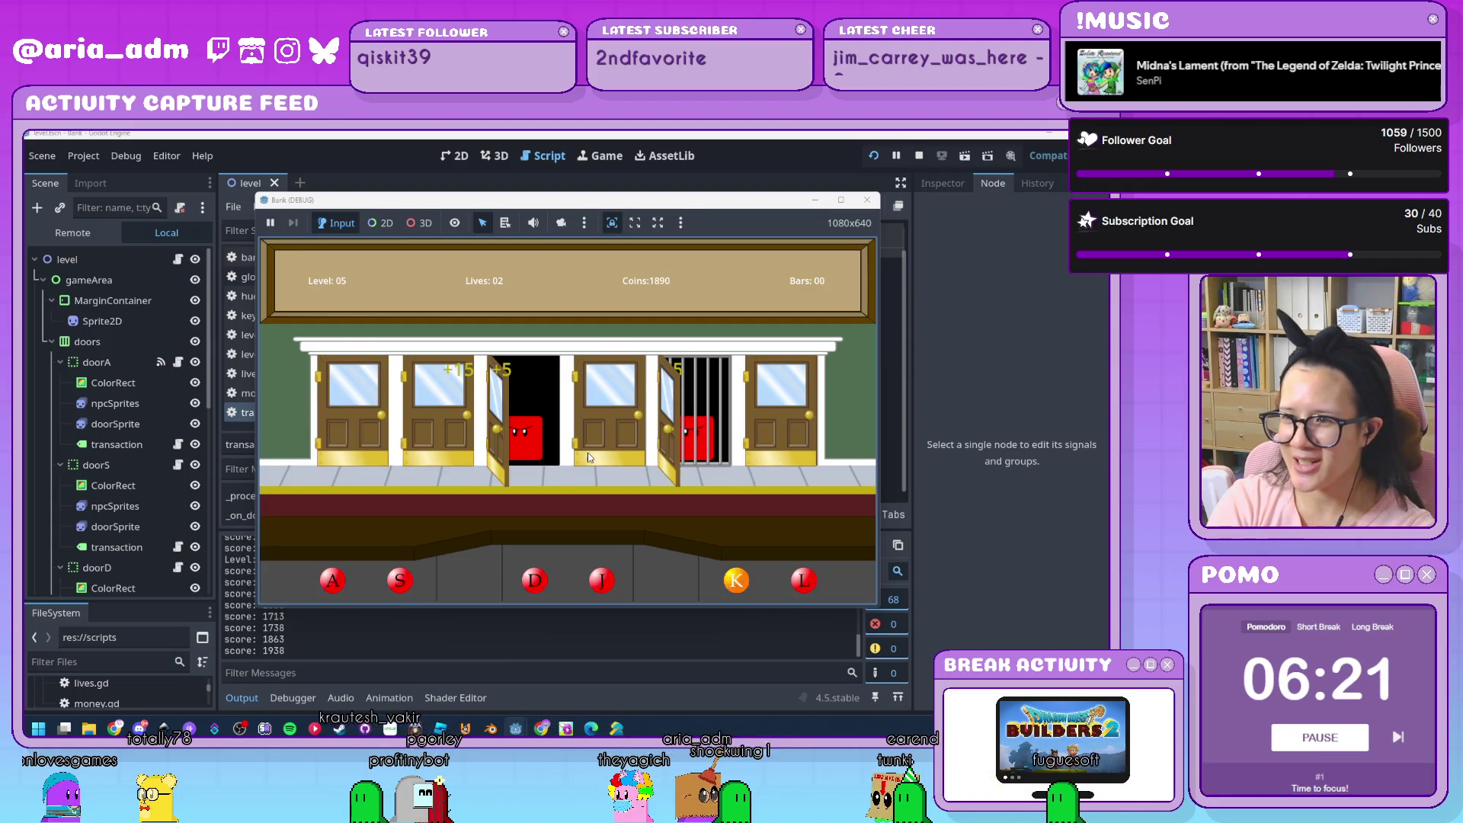
{"action": "key", "text": "j"}
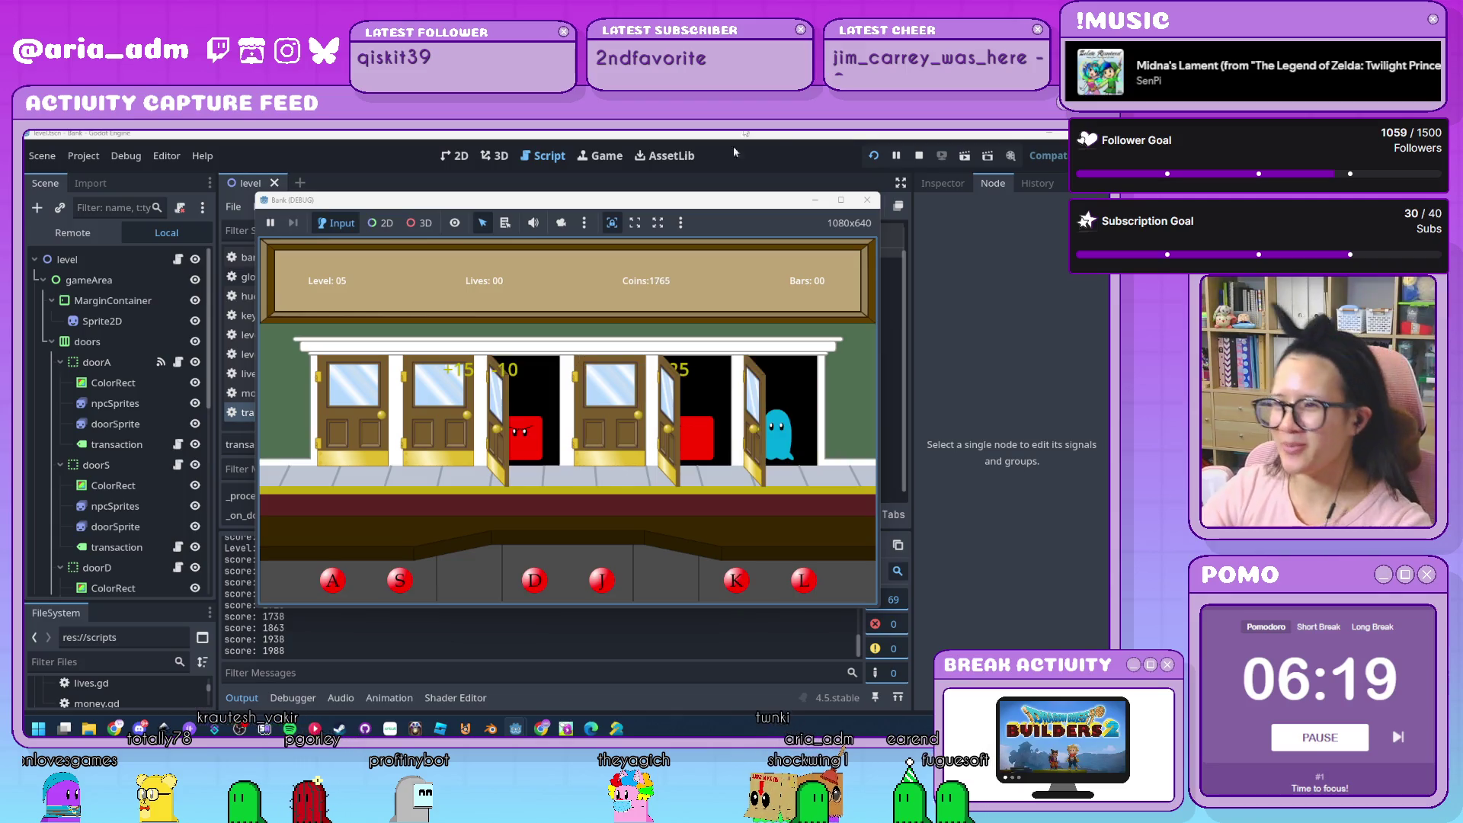
{"action": "left_click", "coordinate": [866, 199]}
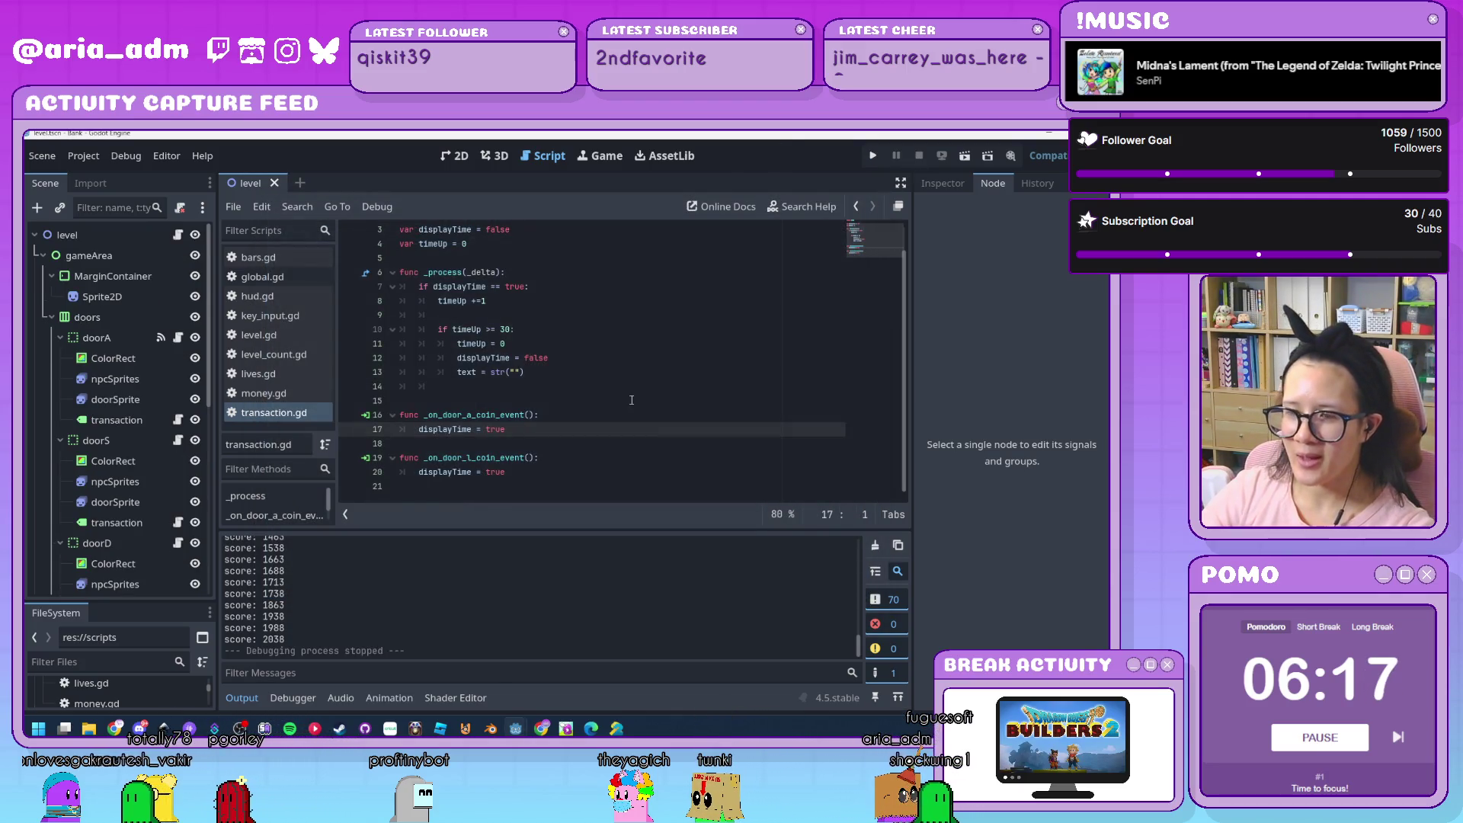
Step: Open global.gd, change levelRate = 10 to 100, and set nextScore on line 14 to 100
{"action": "scroll", "coordinate": [631, 400], "scroll_direction": "up", "scroll_amount": 1}
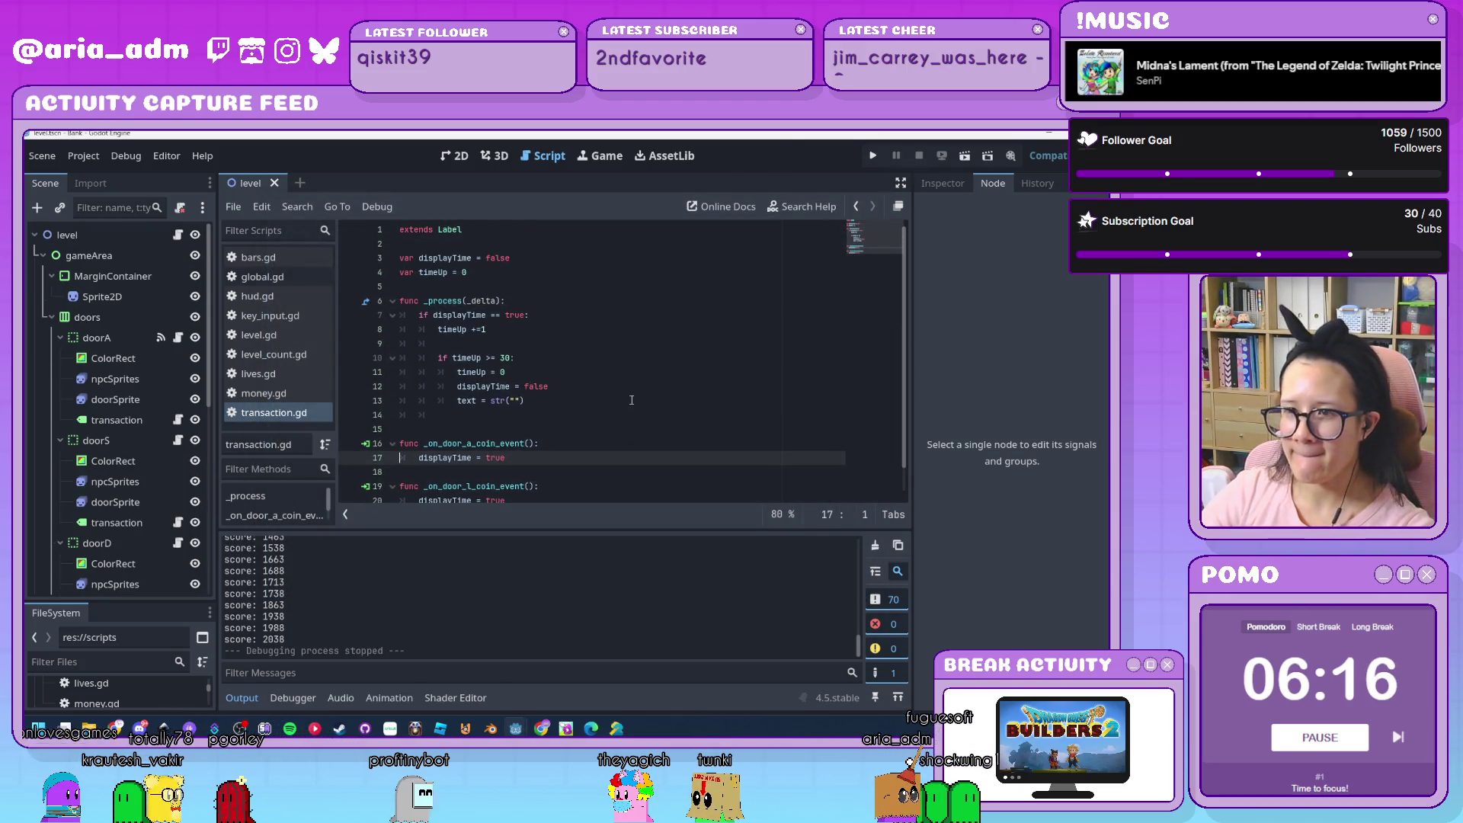
{"action": "left_click", "coordinate": [309, 279]}
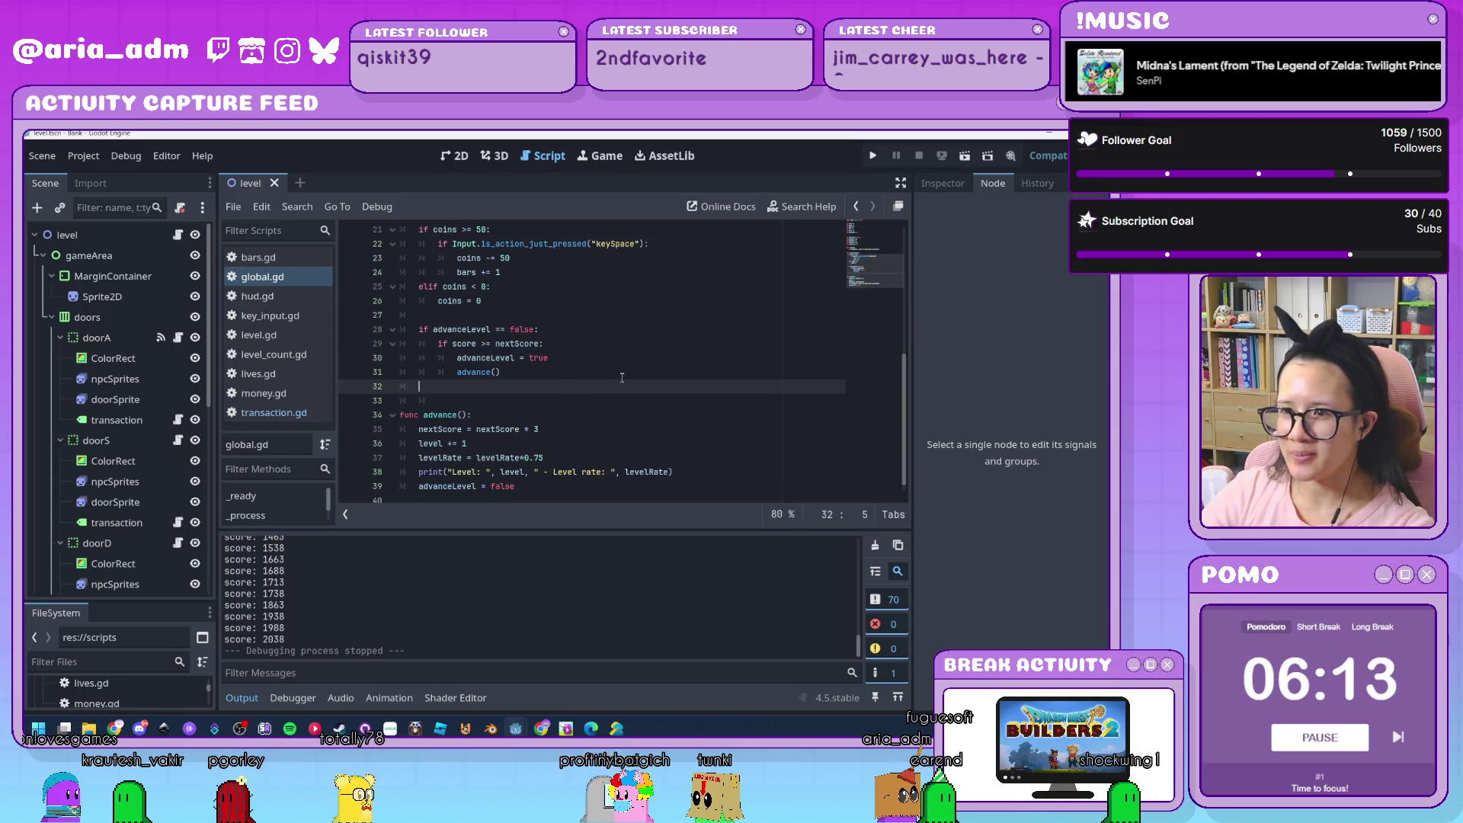
{"action": "scroll", "coordinate": [623, 378], "scroll_direction": "down", "scroll_amount": 1}
{"action": "scroll", "coordinate": [622, 378], "scroll_direction": "down", "scroll_amount": 2}
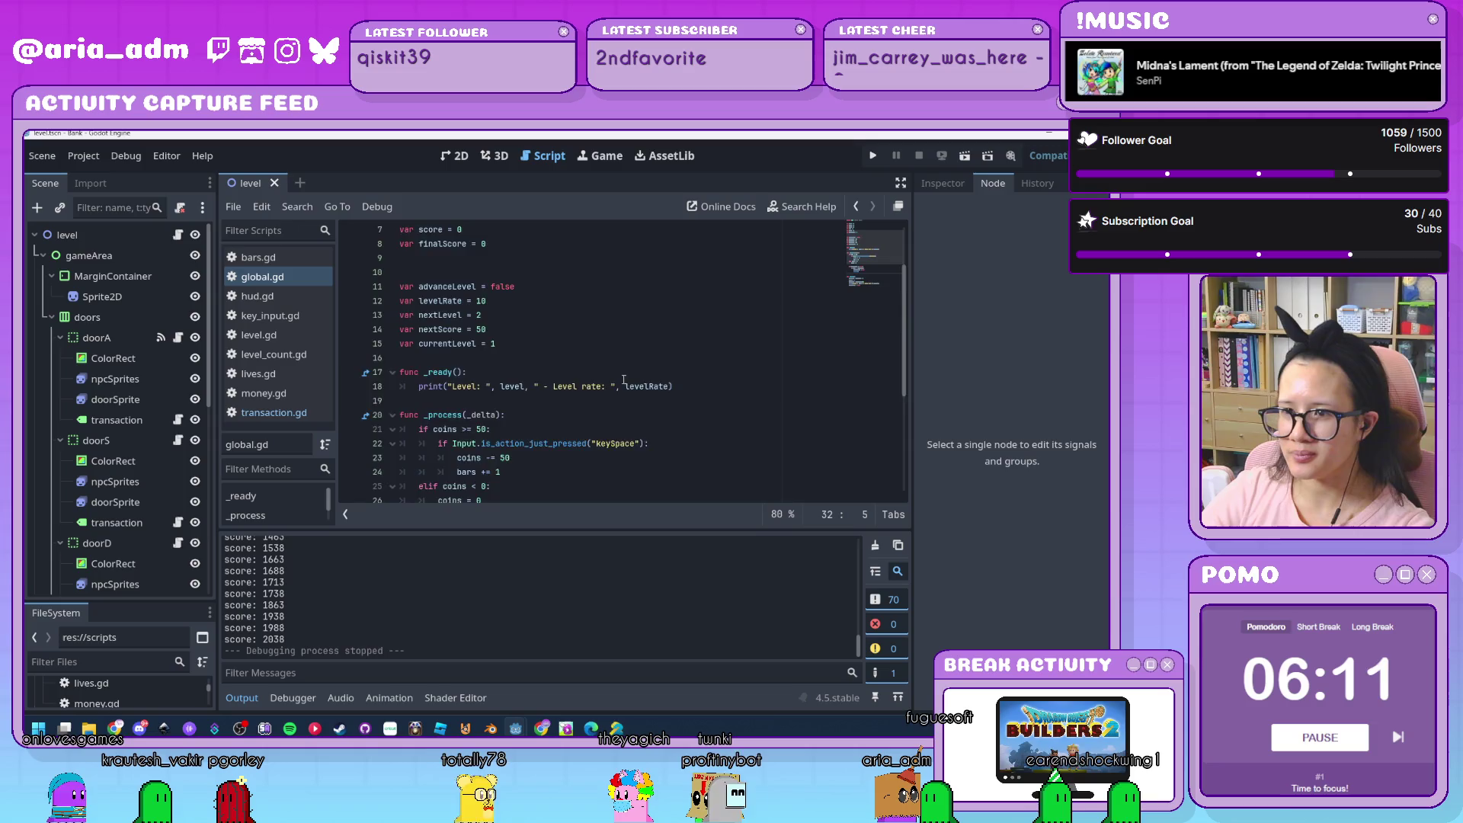
{"action": "scroll", "coordinate": [622, 378], "scroll_direction": "up", "scroll_amount": 2}
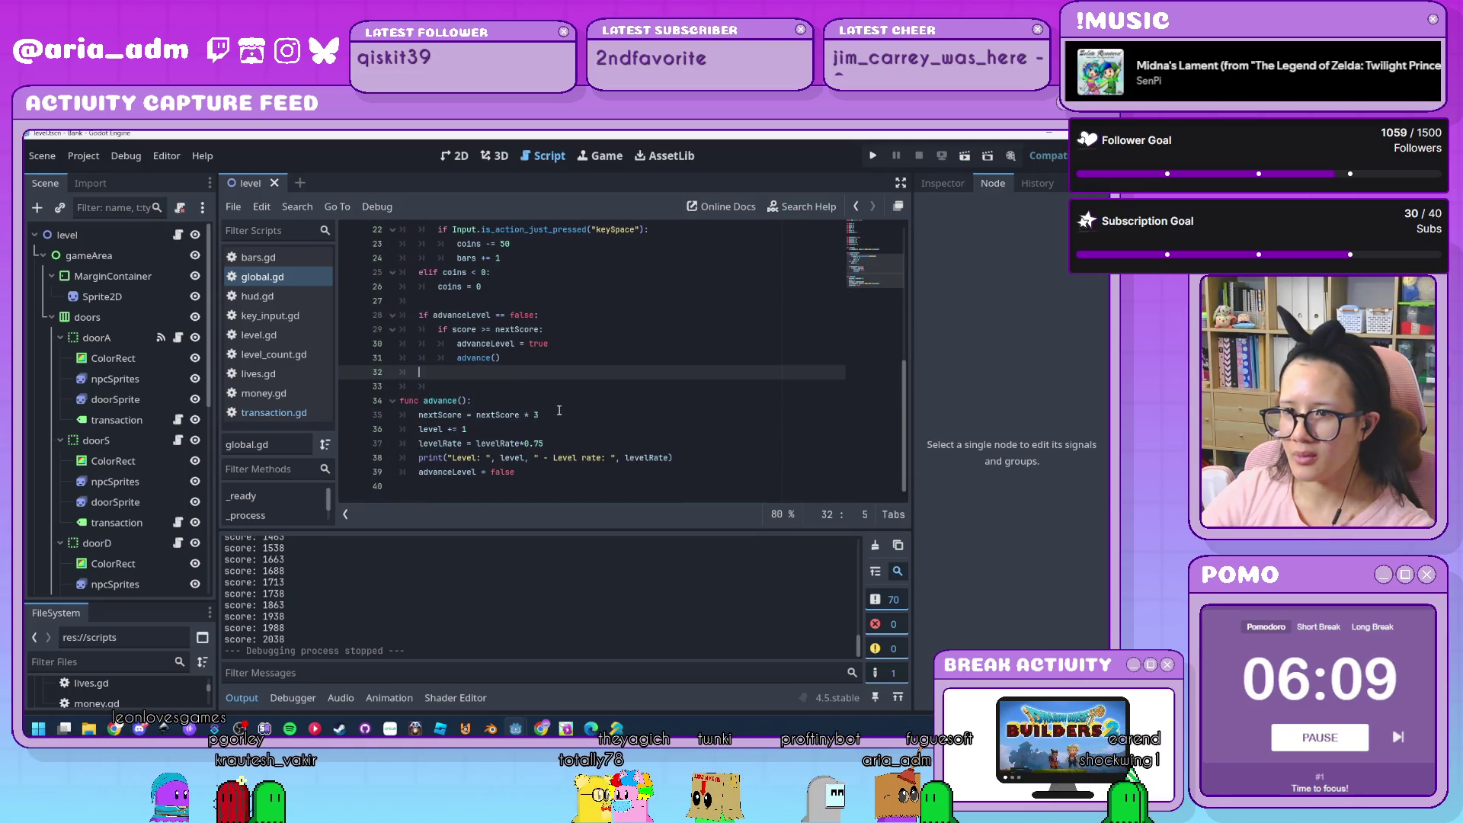
{"action": "scroll", "coordinate": [610, 428], "scroll_direction": "up", "scroll_amount": 7}
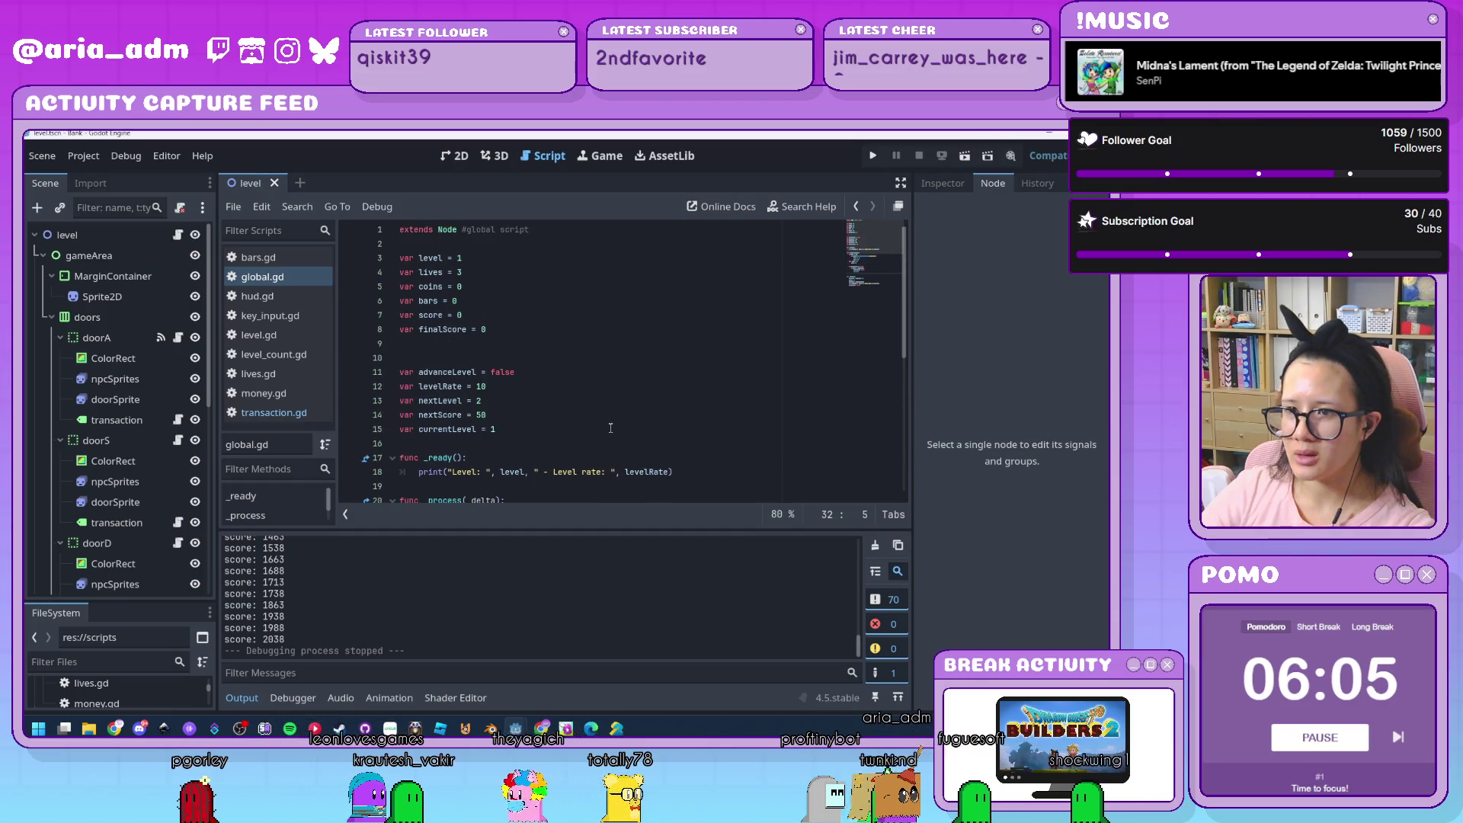
{"action": "left_click", "coordinate": [533, 389]}
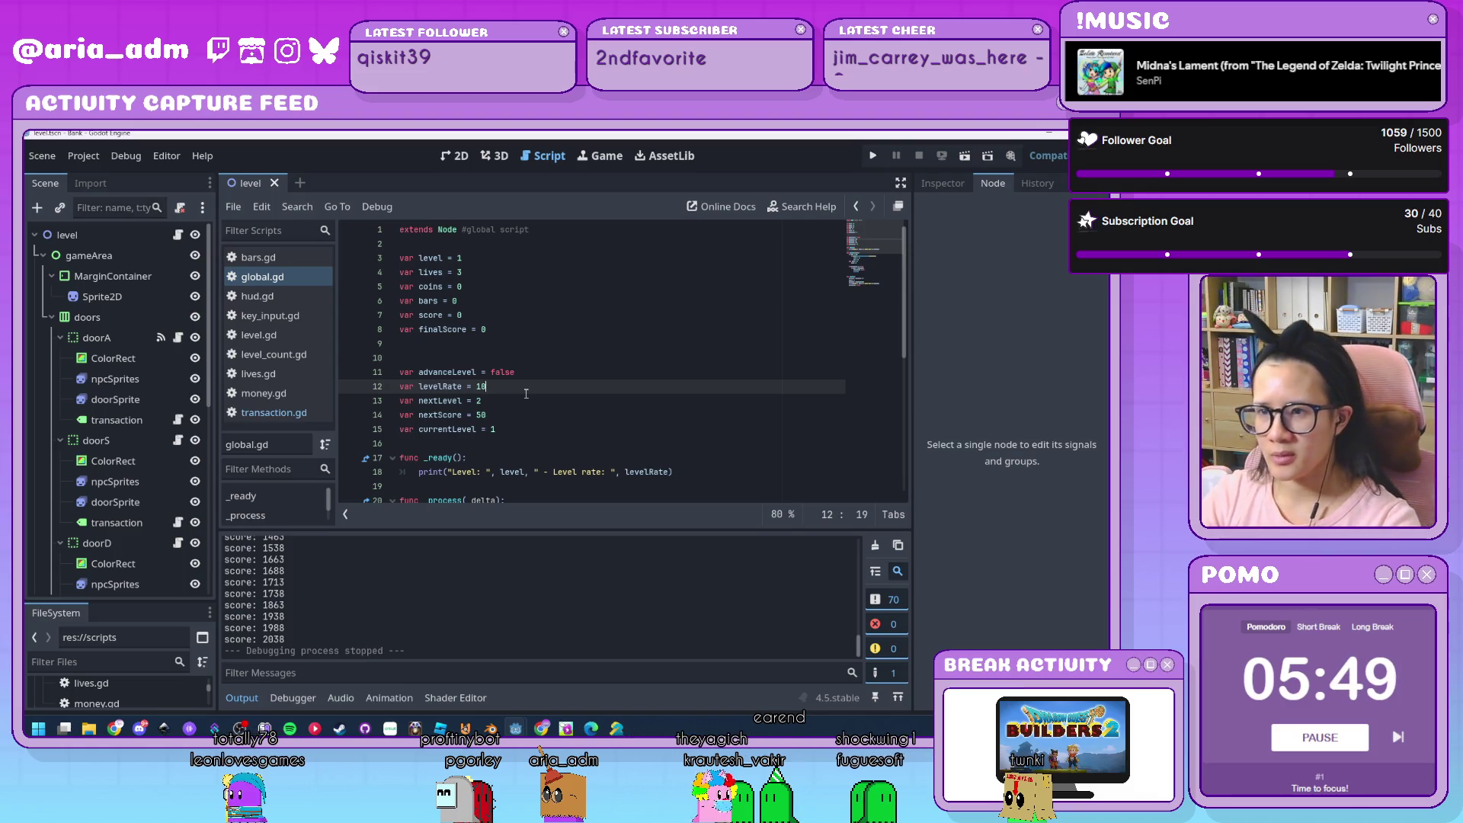
{"action": "type", "text": "0"}
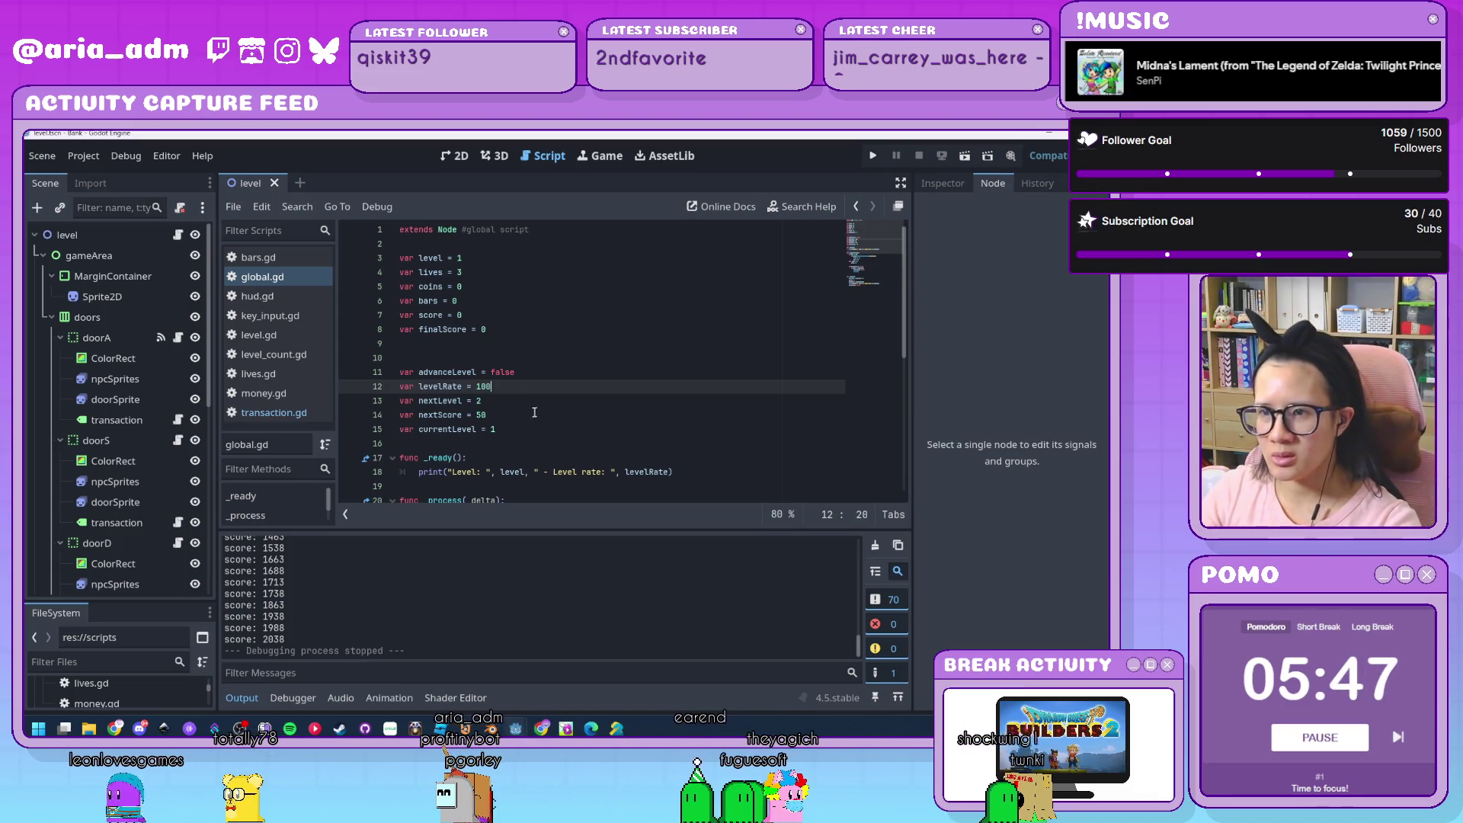
{"action": "left_click", "coordinate": [499, 415]}
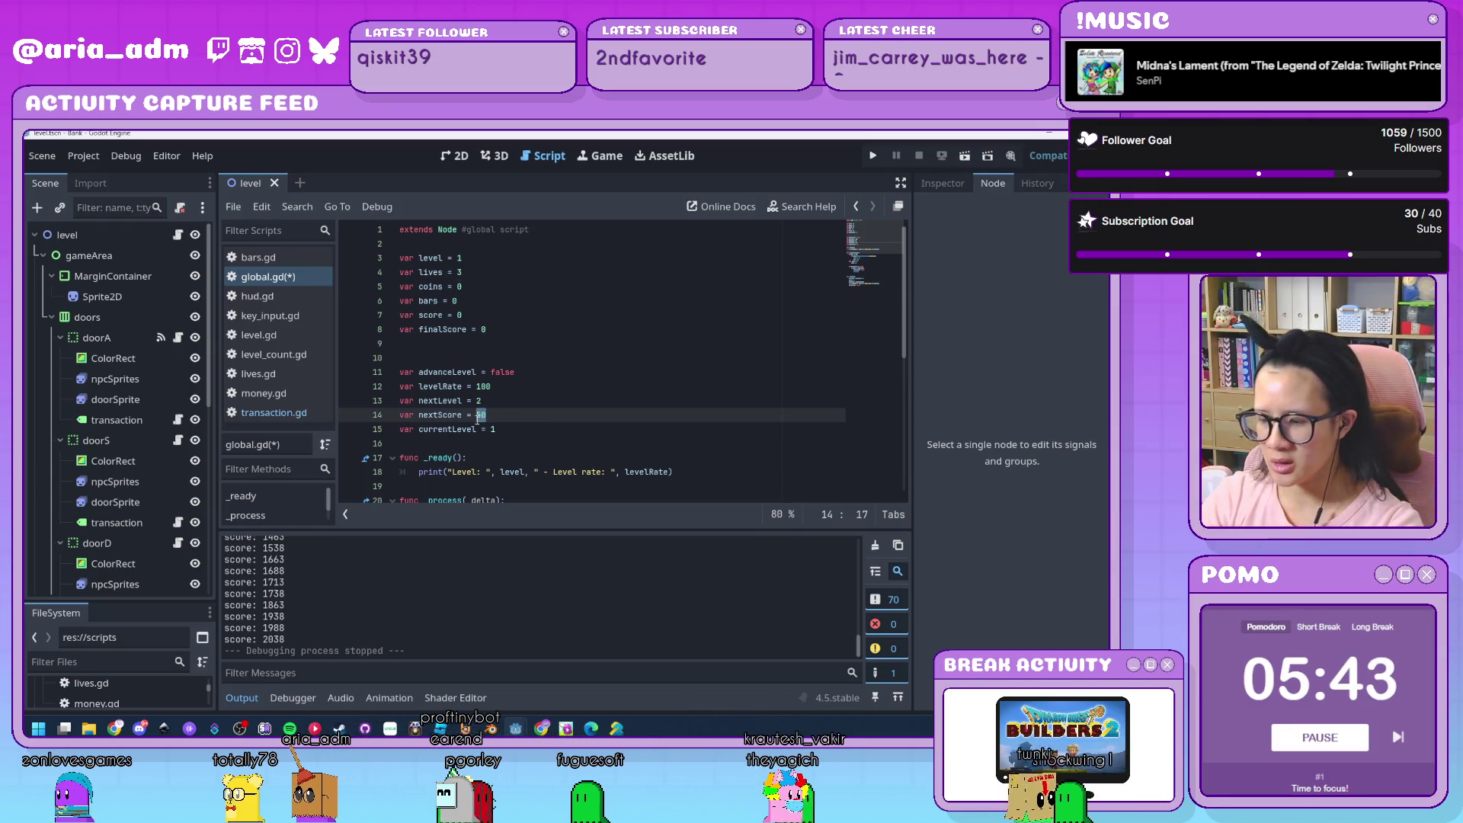
{"action": "left_click", "coordinate": [531, 433]}
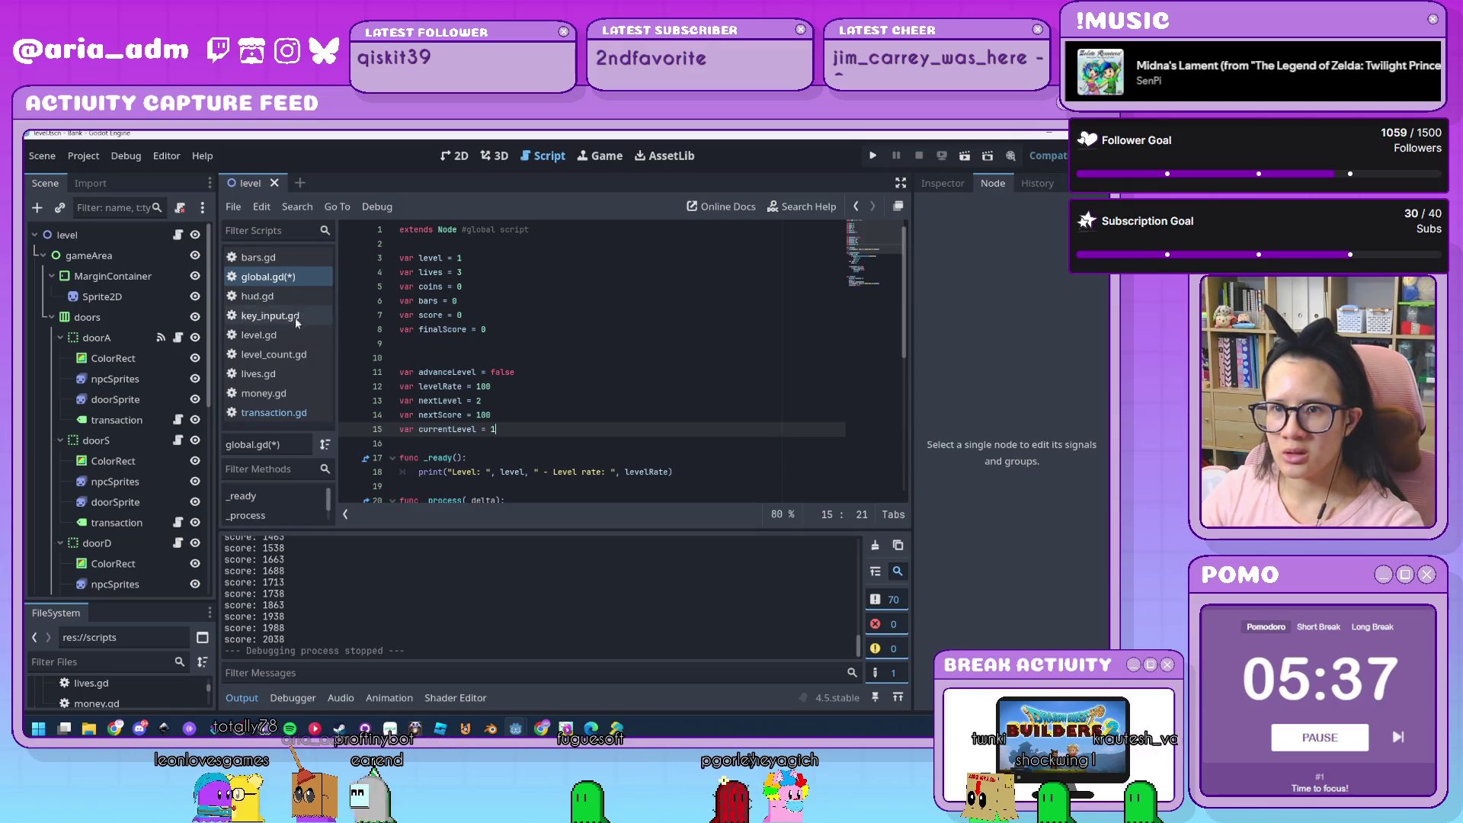
Step: Open door_shared.gd and change the line 42 timer multiplier from 12 to 1.2
{"action": "left_click", "coordinate": [161, 337]}
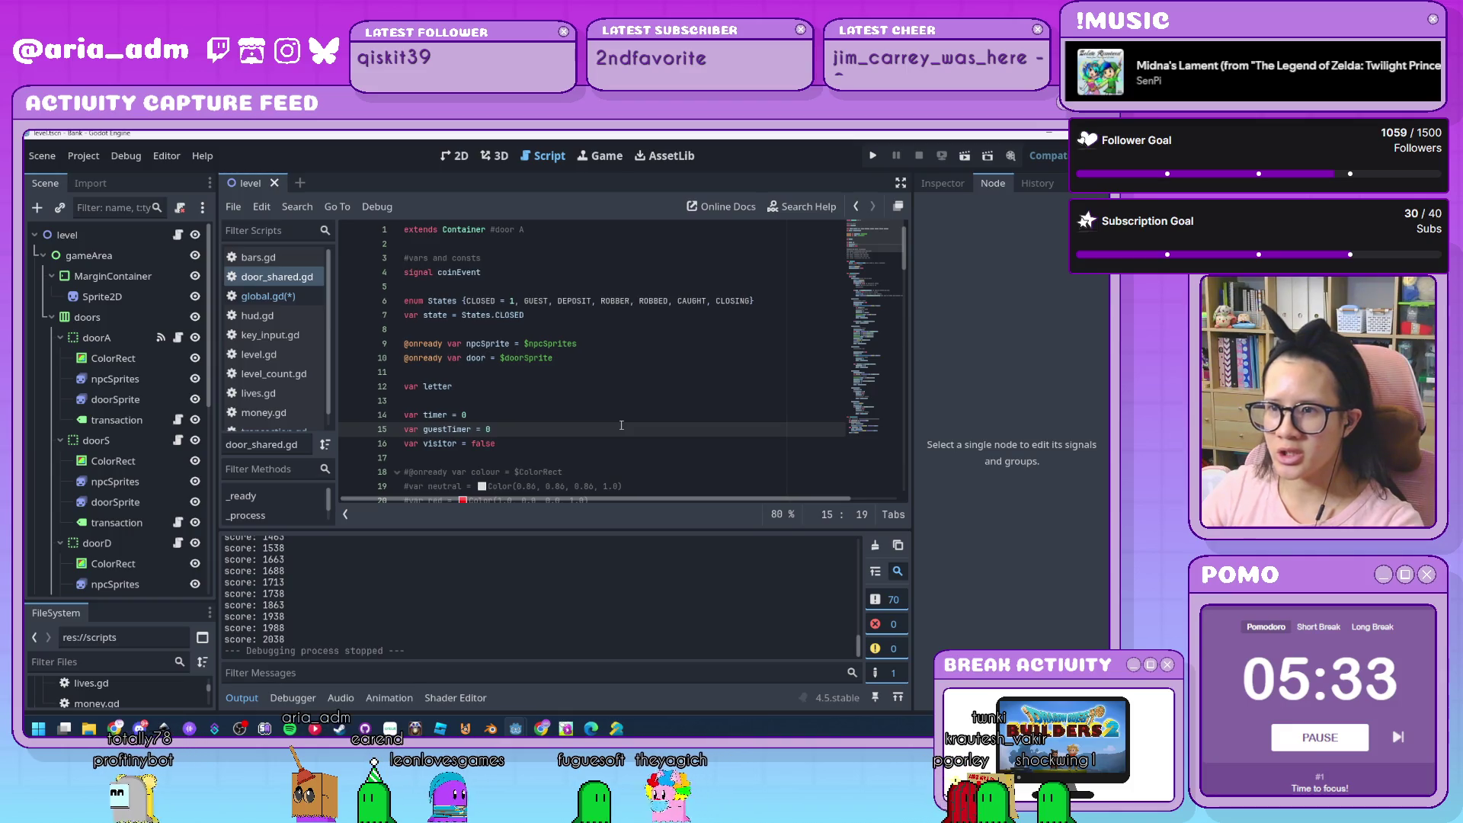
{"action": "scroll", "coordinate": [581, 390], "scroll_direction": "down", "scroll_amount": 4}
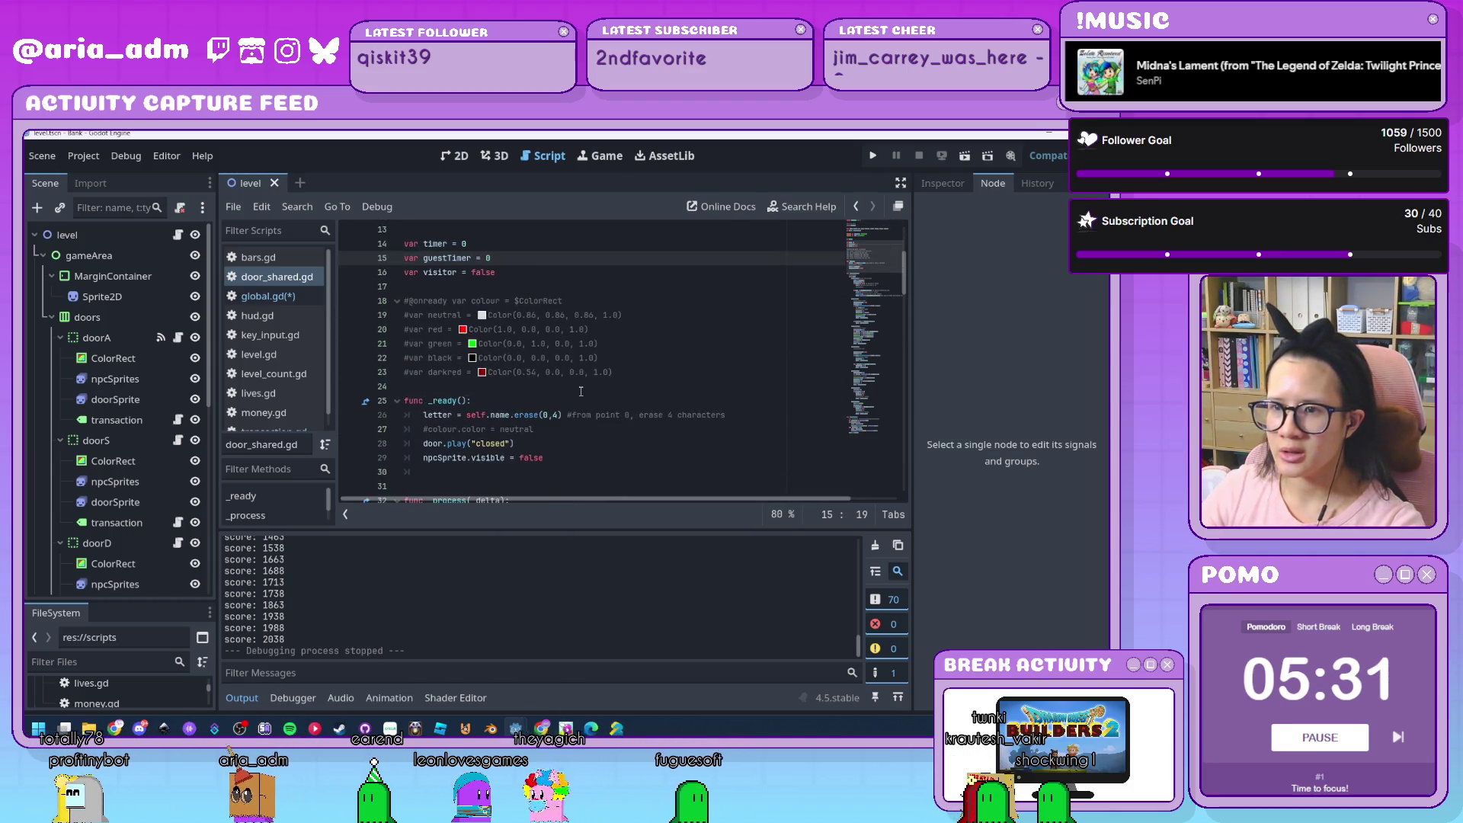
{"action": "scroll", "coordinate": [581, 391], "scroll_direction": "down", "scroll_amount": 4}
{"action": "scroll", "coordinate": [581, 390], "scroll_direction": "down", "scroll_amount": 6}
{"action": "scroll", "coordinate": [550, 374], "scroll_direction": "up", "scroll_amount": 4}
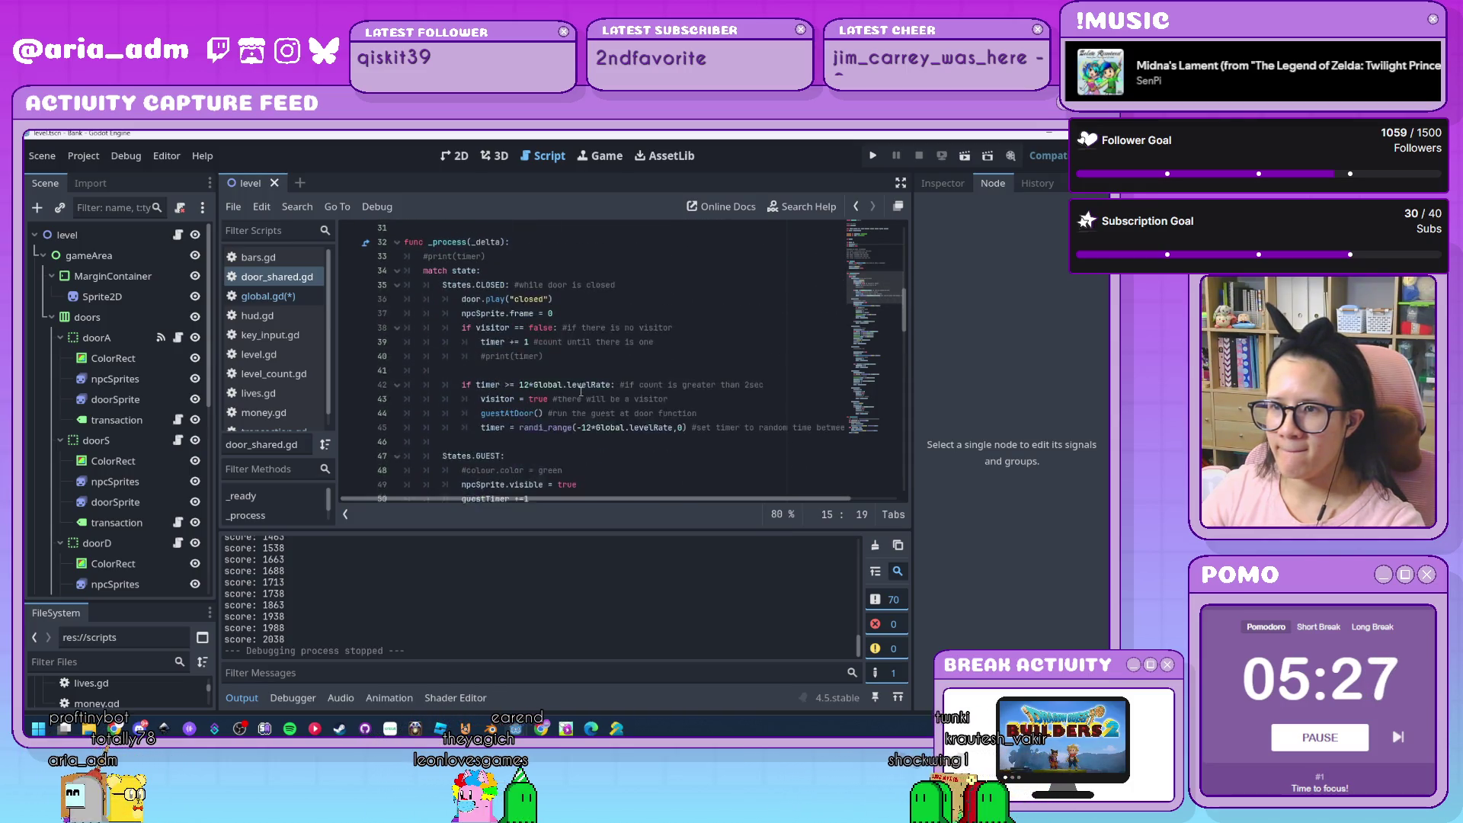
{"action": "left_click", "coordinate": [528, 386]}
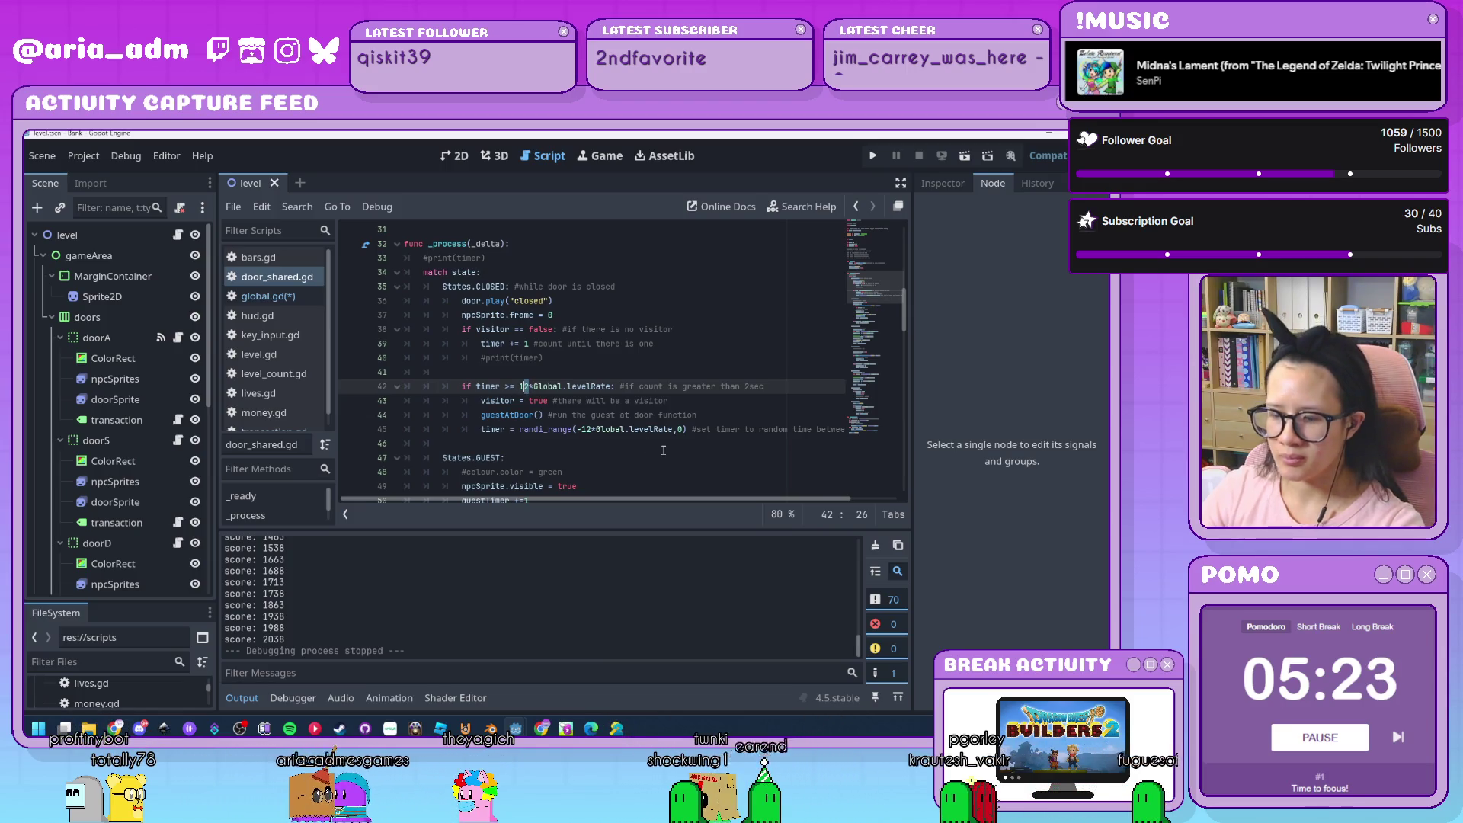
{"action": "key", "text": "BackSpace"}
{"action": "key", "text": "Delete"}
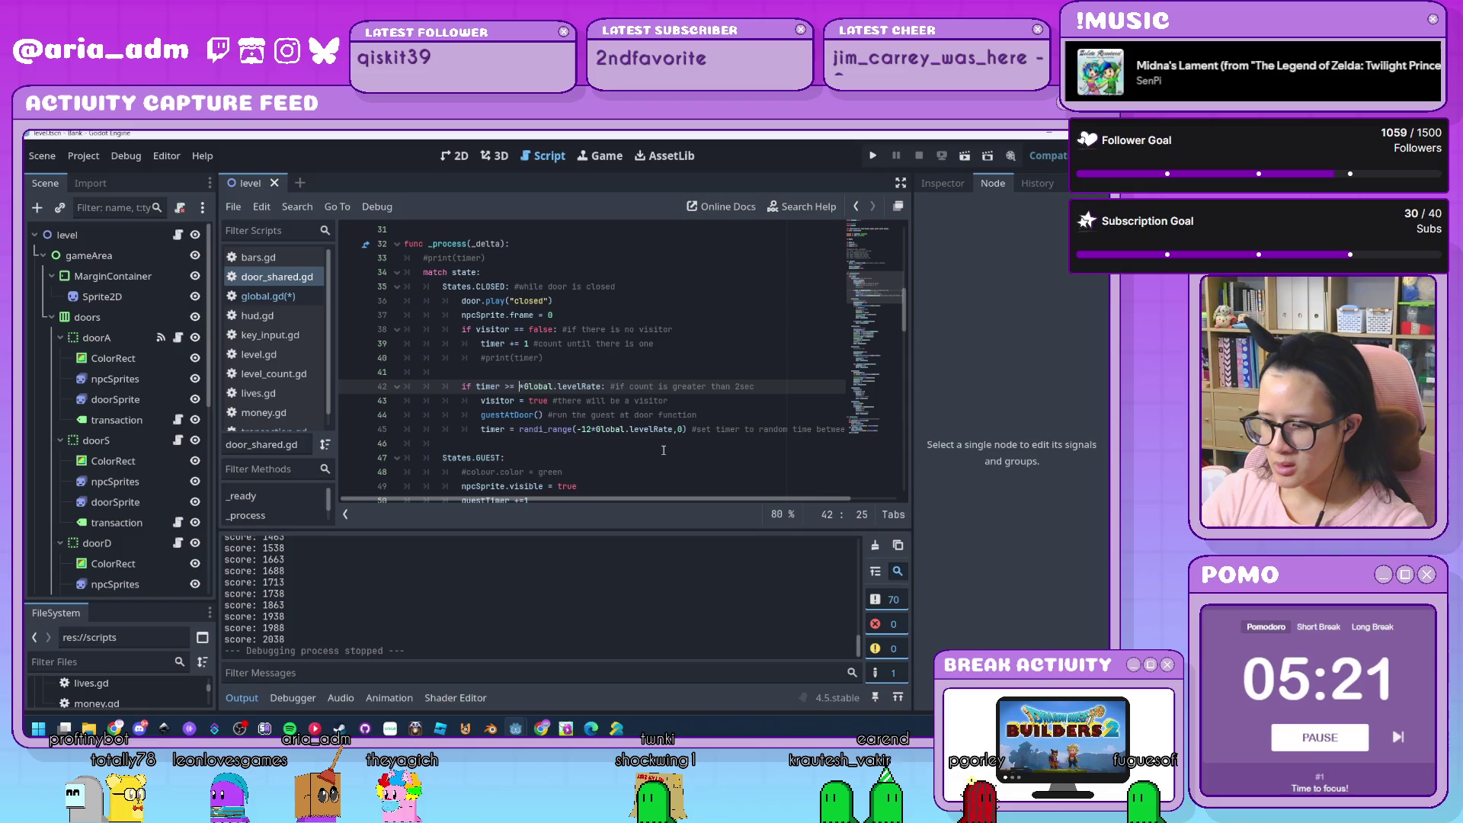
{"action": "type", "text": "1"}
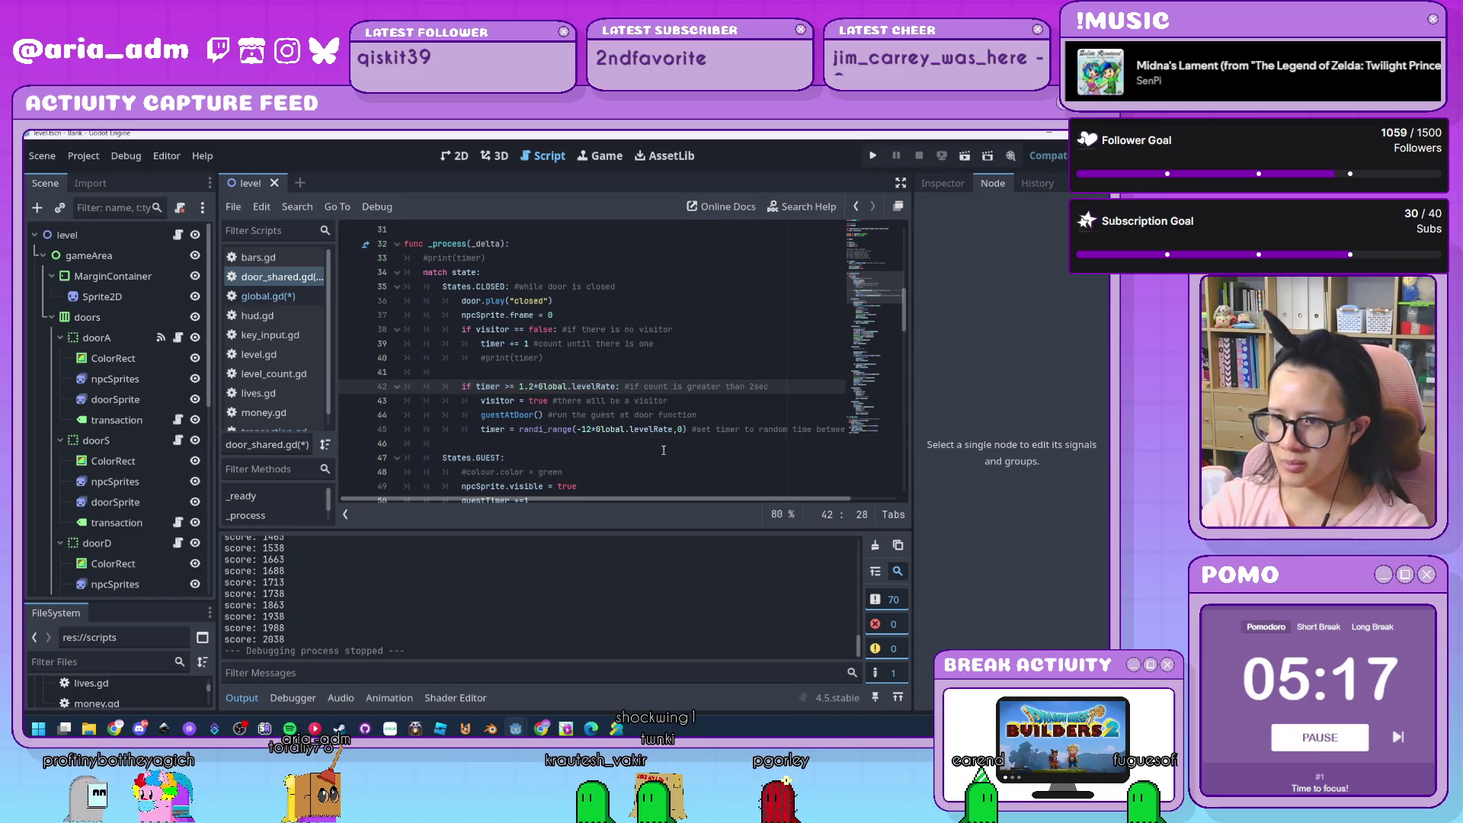
{"action": "type", "text": ".2"}
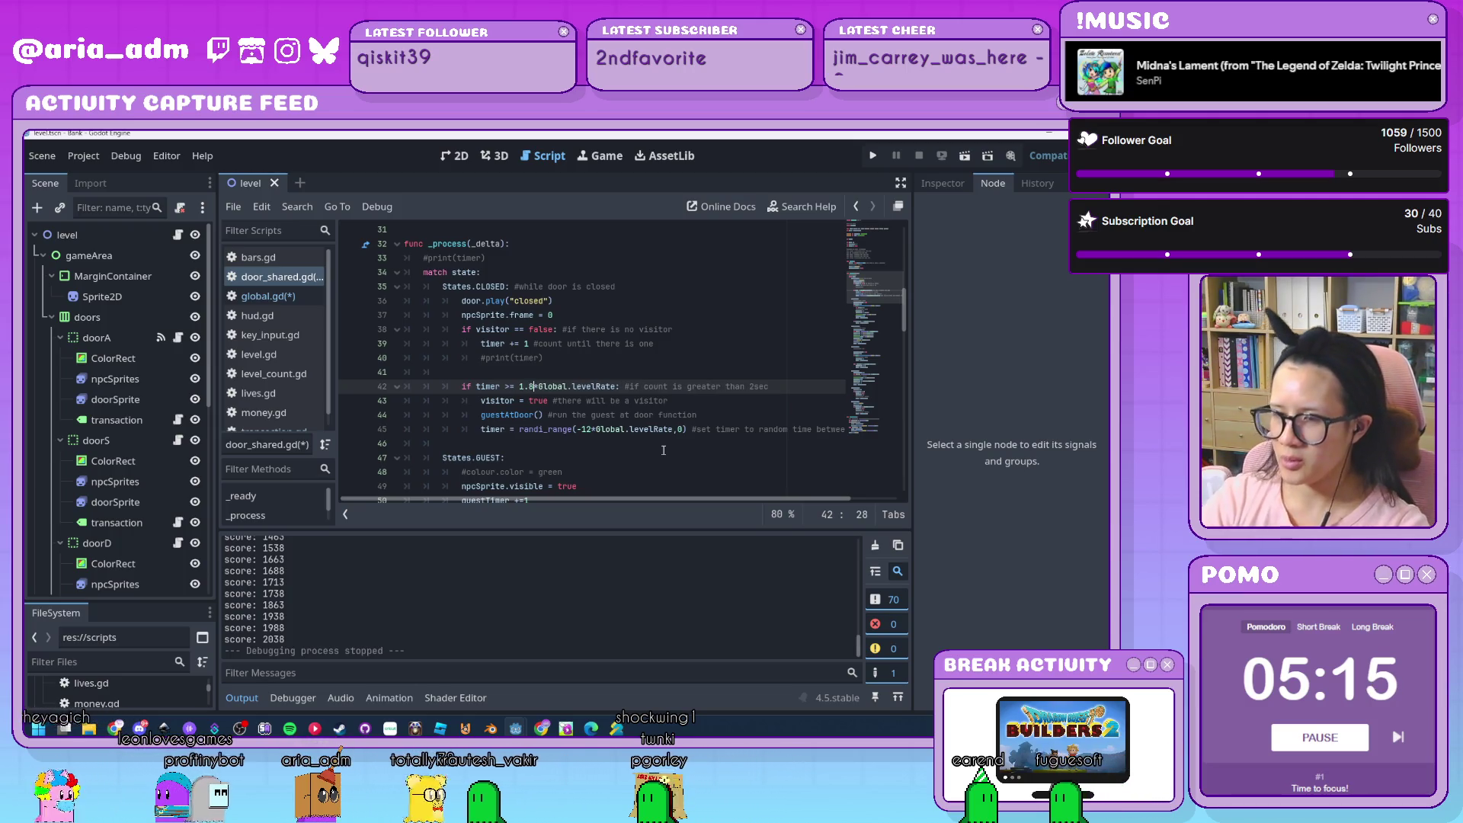
Step: Save door_shared.gd with the line 85 robber check at guestTimer >= 1.0*Global.levelRate
{"action": "scroll", "coordinate": [663, 450], "scroll_direction": "down", "scroll_amount": 8}
{"action": "scroll", "coordinate": [661, 439], "scroll_direction": "down", "scroll_amount": 15}
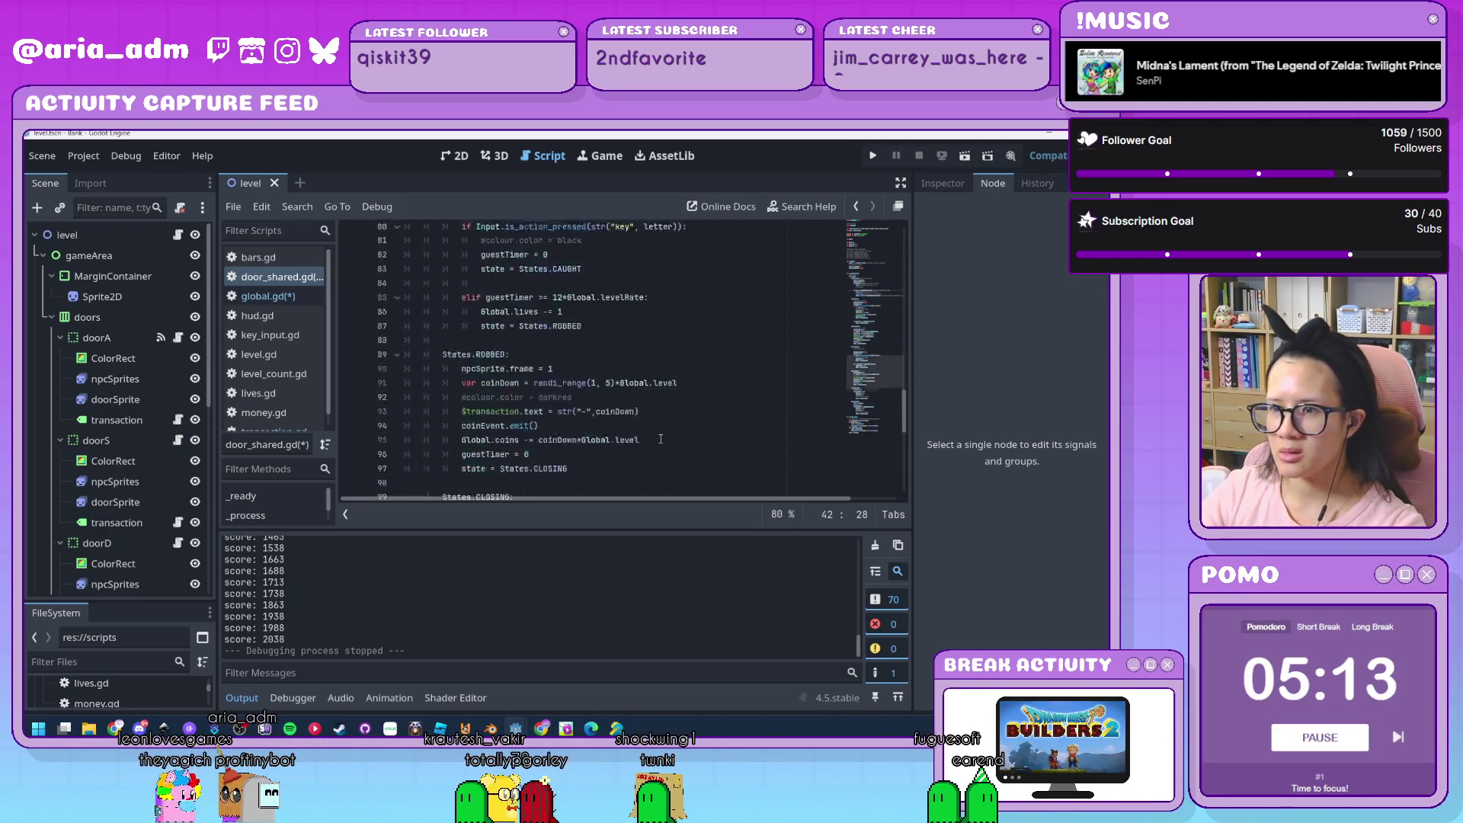
{"action": "scroll", "coordinate": [660, 438], "scroll_direction": "up", "scroll_amount": 2}
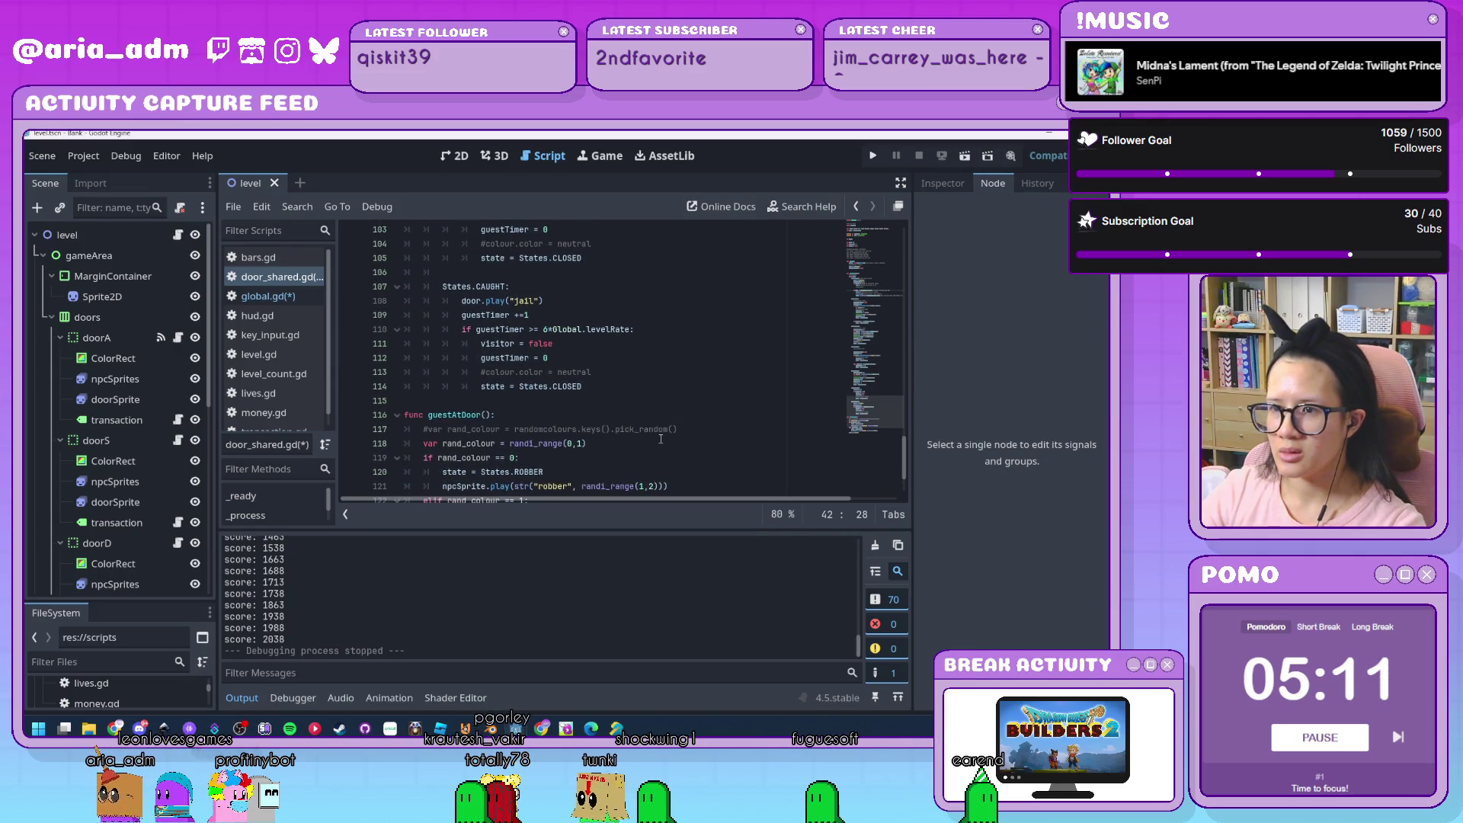
{"action": "scroll", "coordinate": [660, 439], "scroll_direction": "up", "scroll_amount": 6}
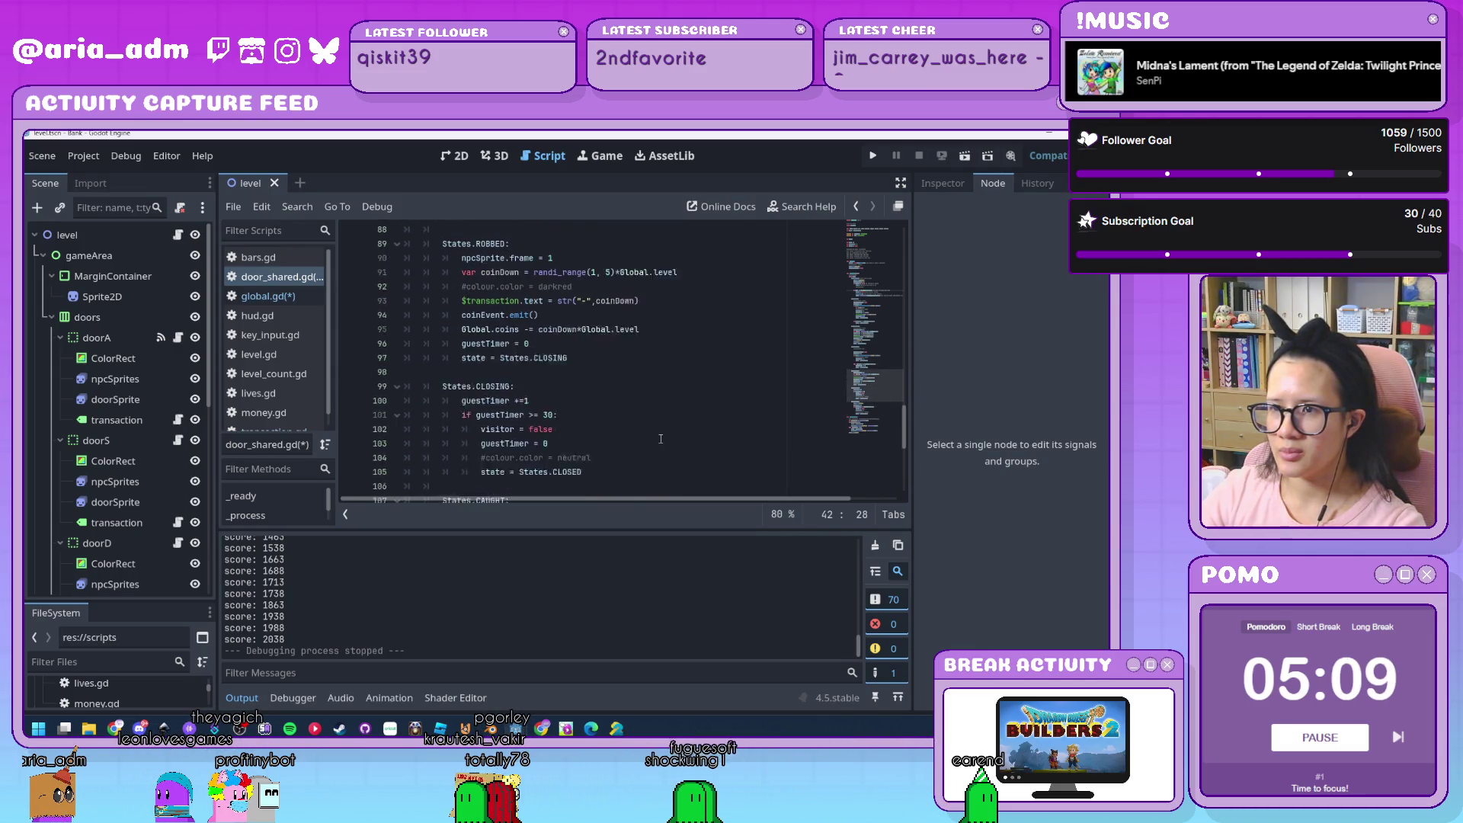
{"action": "scroll", "coordinate": [660, 439], "scroll_direction": "up", "scroll_amount": 1}
{"action": "scroll", "coordinate": [660, 439], "scroll_direction": "up", "scroll_amount": 1}
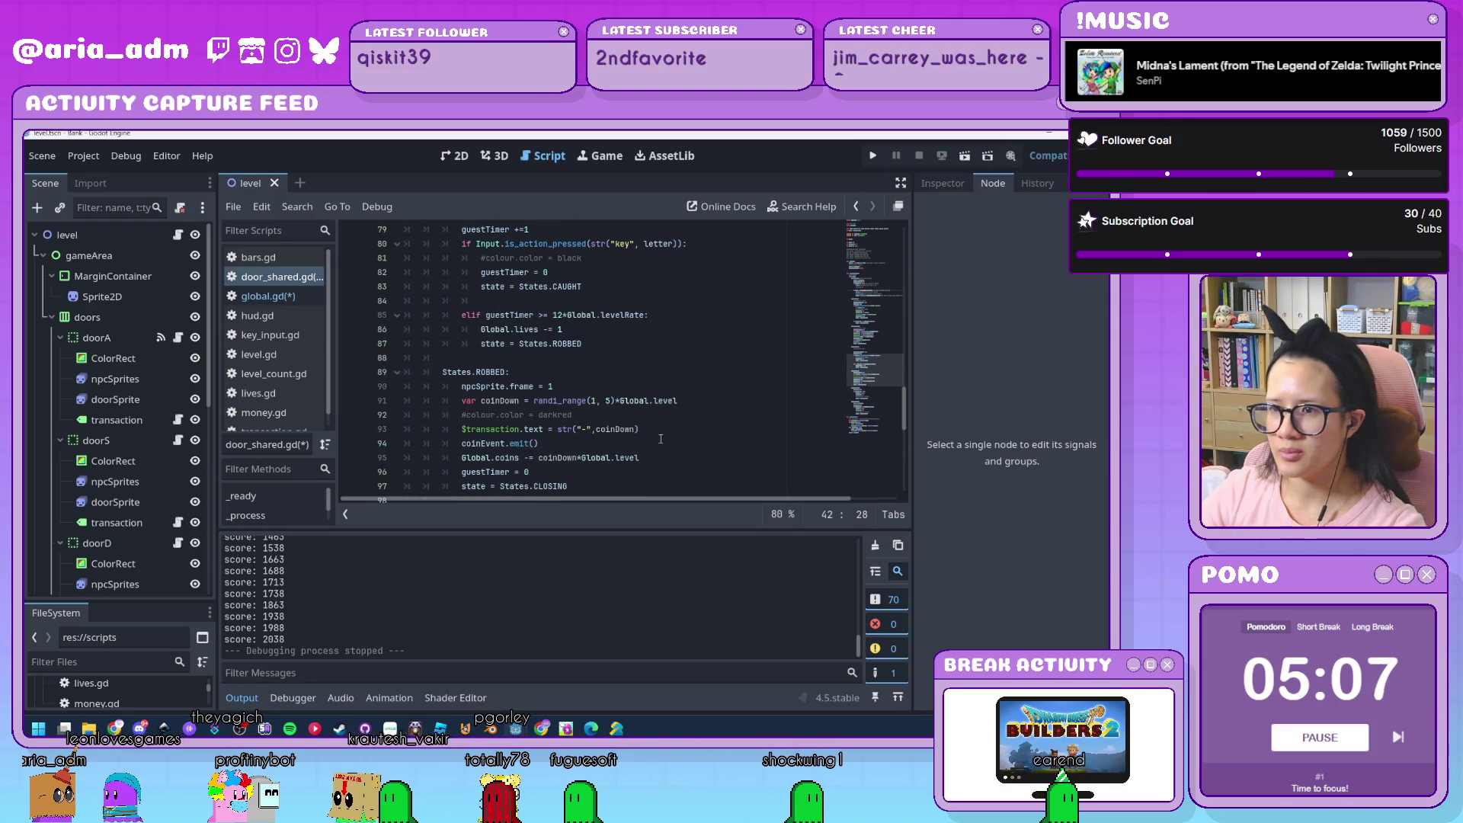
{"action": "scroll", "coordinate": [661, 439], "scroll_direction": "up", "scroll_amount": 2}
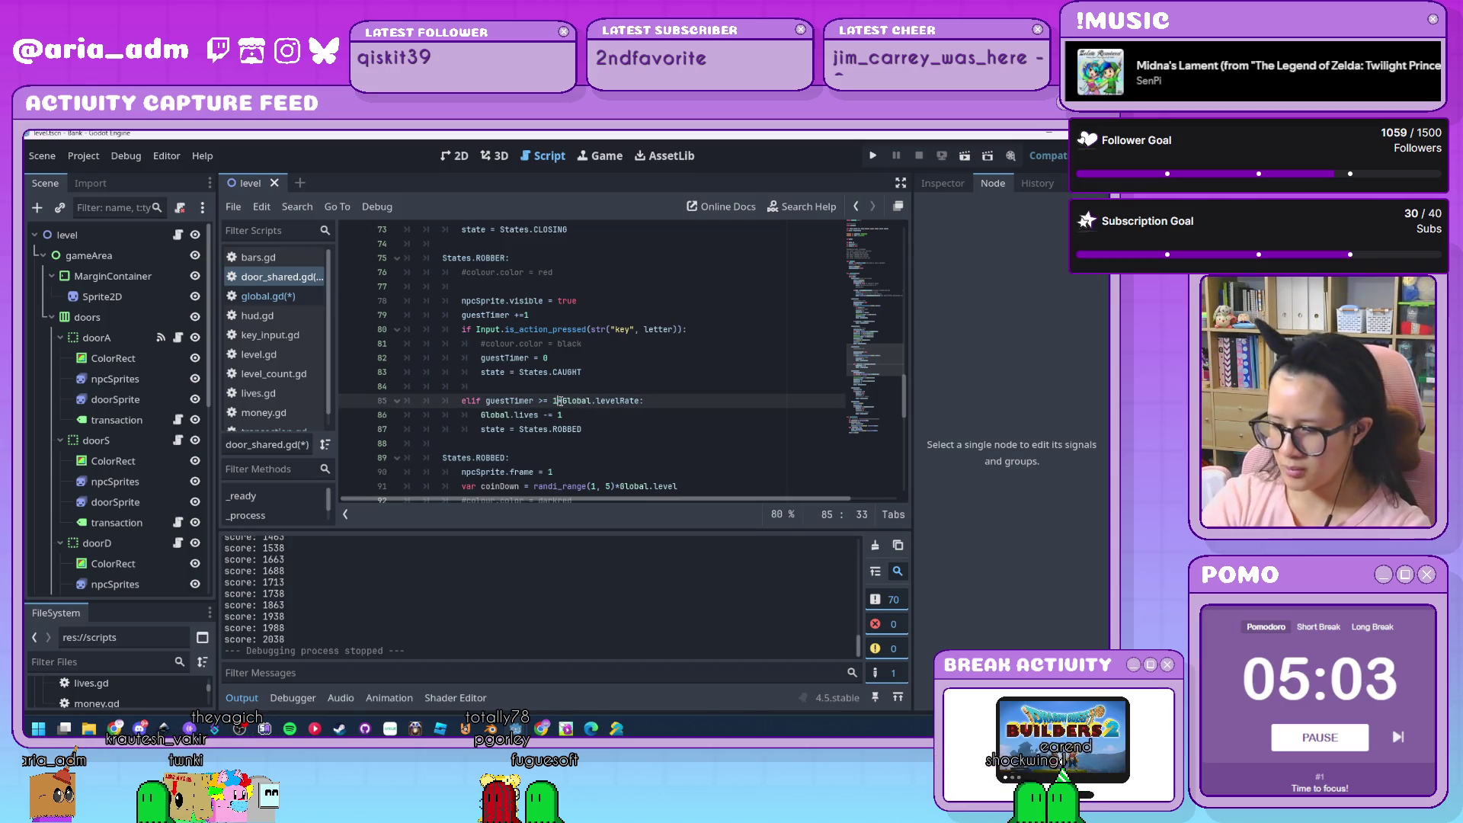
{"action": "left_click", "coordinate": [663, 446]}
{"action": "key", "text": "ctrl+s"}
{"action": "scroll", "coordinate": [663, 446], "scroll_direction": "up", "scroll_amount": 5}
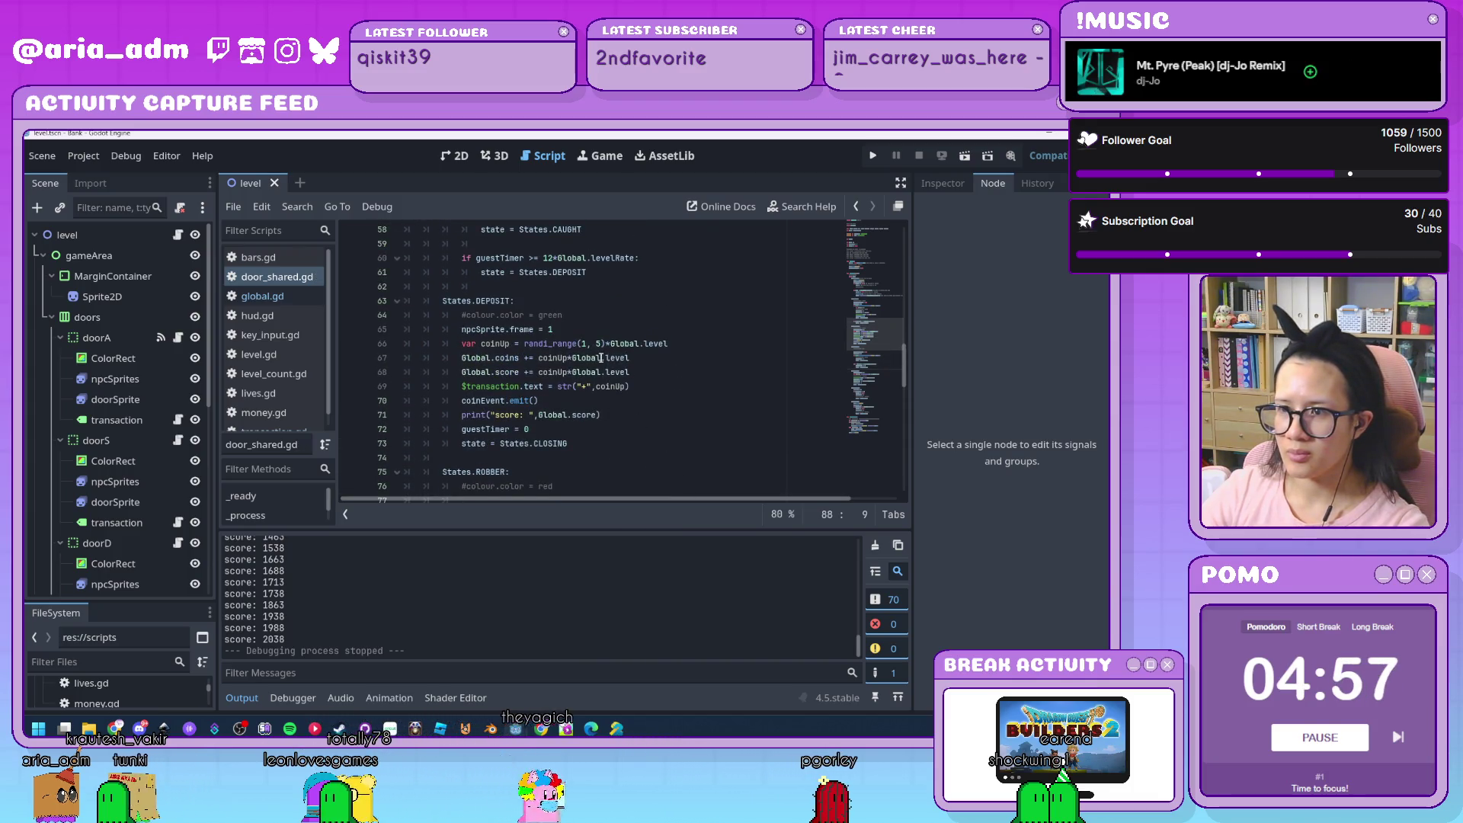
{"action": "scroll", "coordinate": [621, 390], "scroll_direction": "up", "scroll_amount": 1}
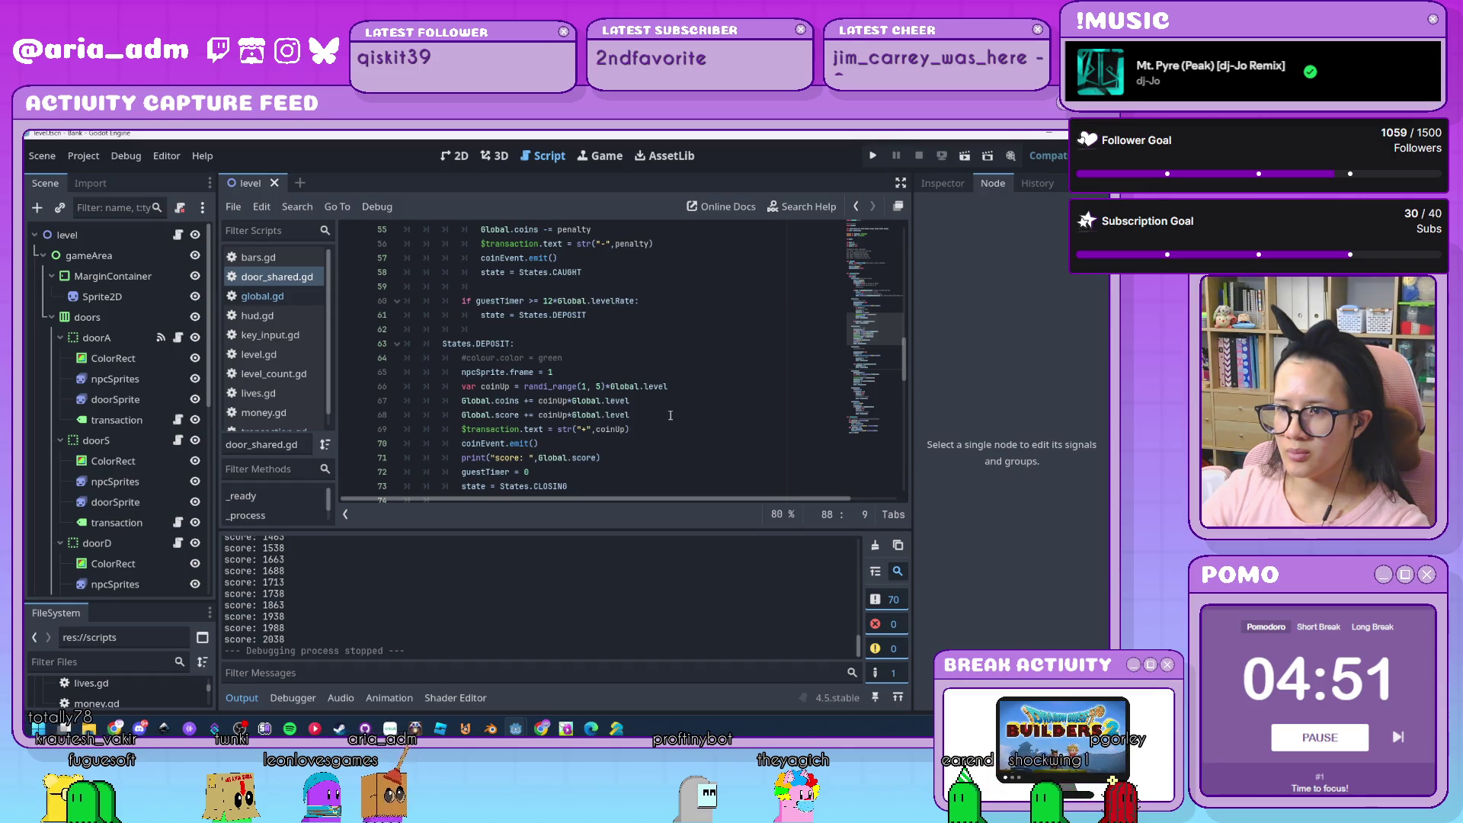
{"action": "scroll", "coordinate": [671, 415], "scroll_direction": "up", "scroll_amount": 1}
{"action": "scroll", "coordinate": [671, 415], "scroll_direction": "up", "scroll_amount": 1}
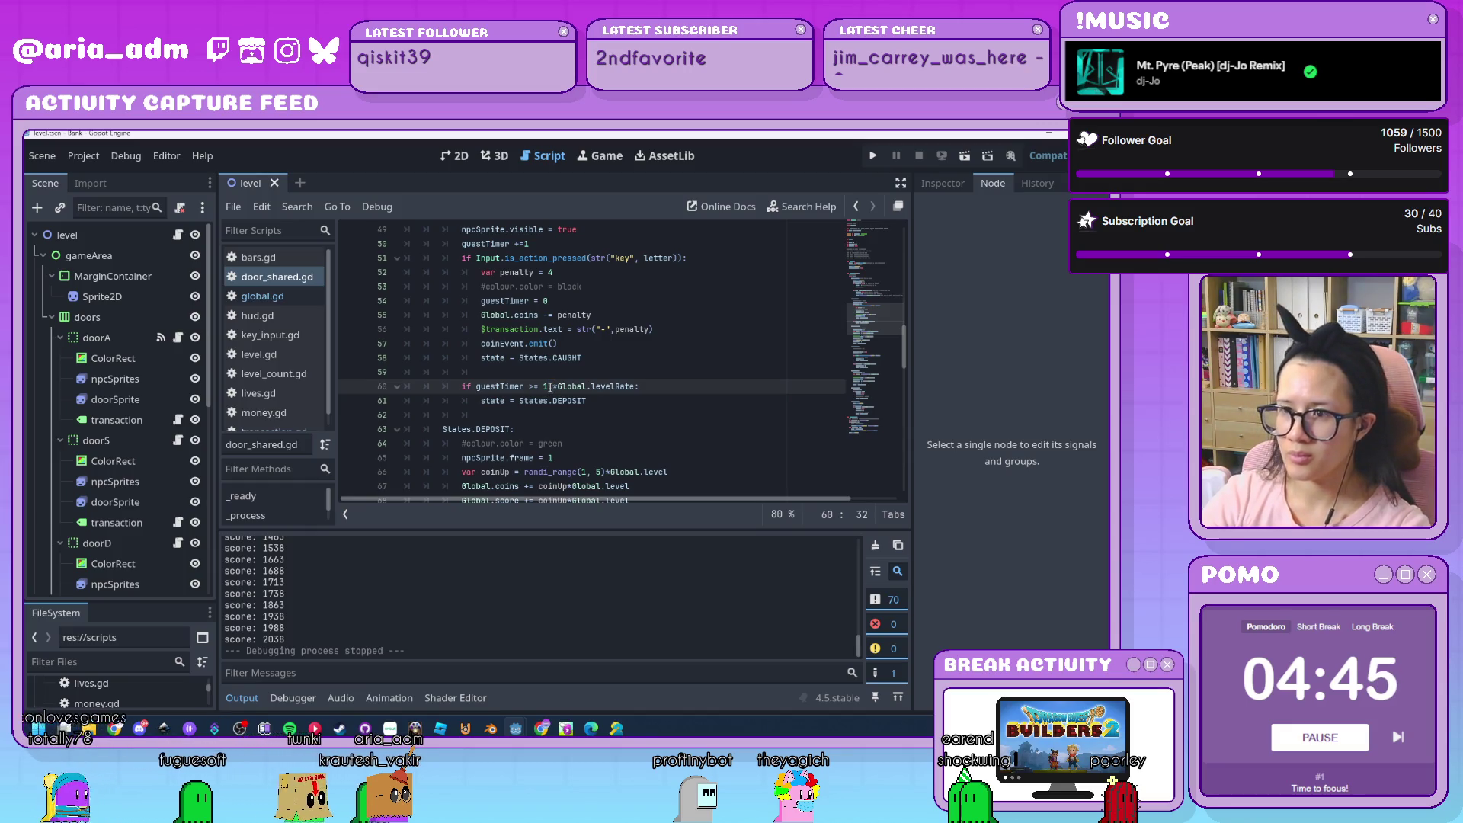
{"action": "left_click", "coordinate": [623, 400]}
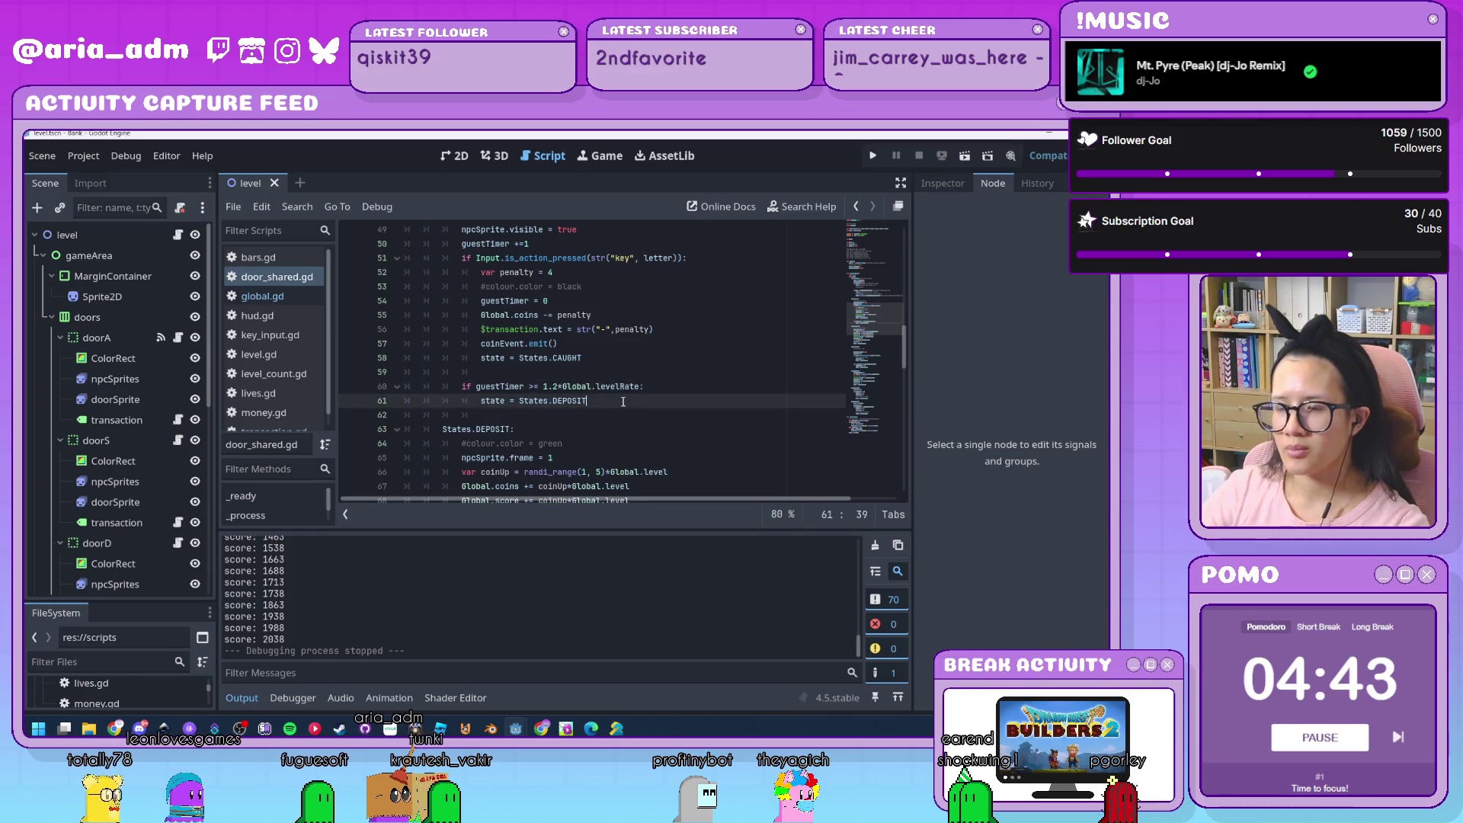
{"action": "scroll", "coordinate": [623, 400], "scroll_direction": "up", "scroll_amount": 2}
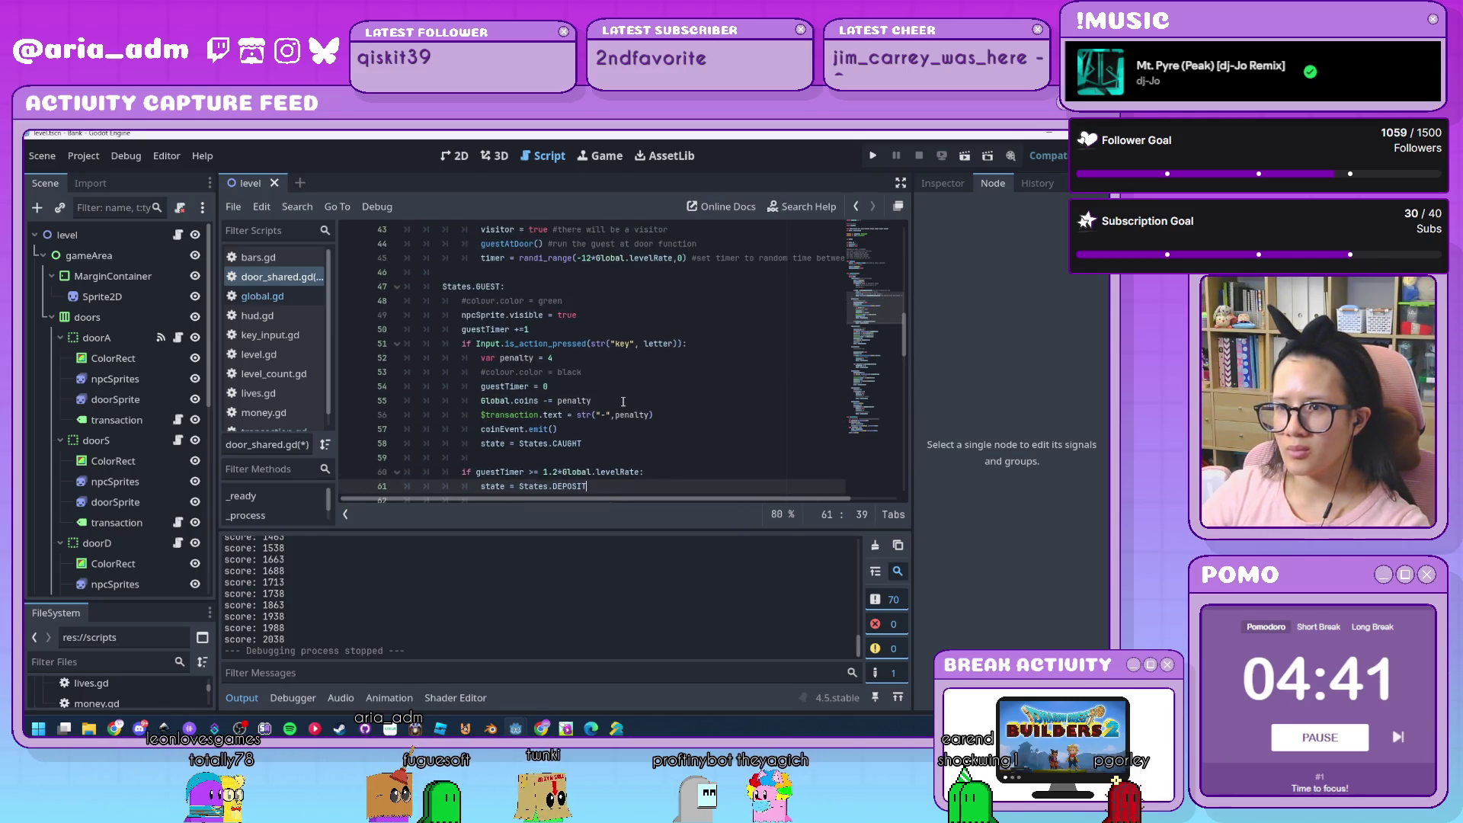
{"action": "scroll", "coordinate": [623, 401], "scroll_direction": "down", "scroll_amount": 1}
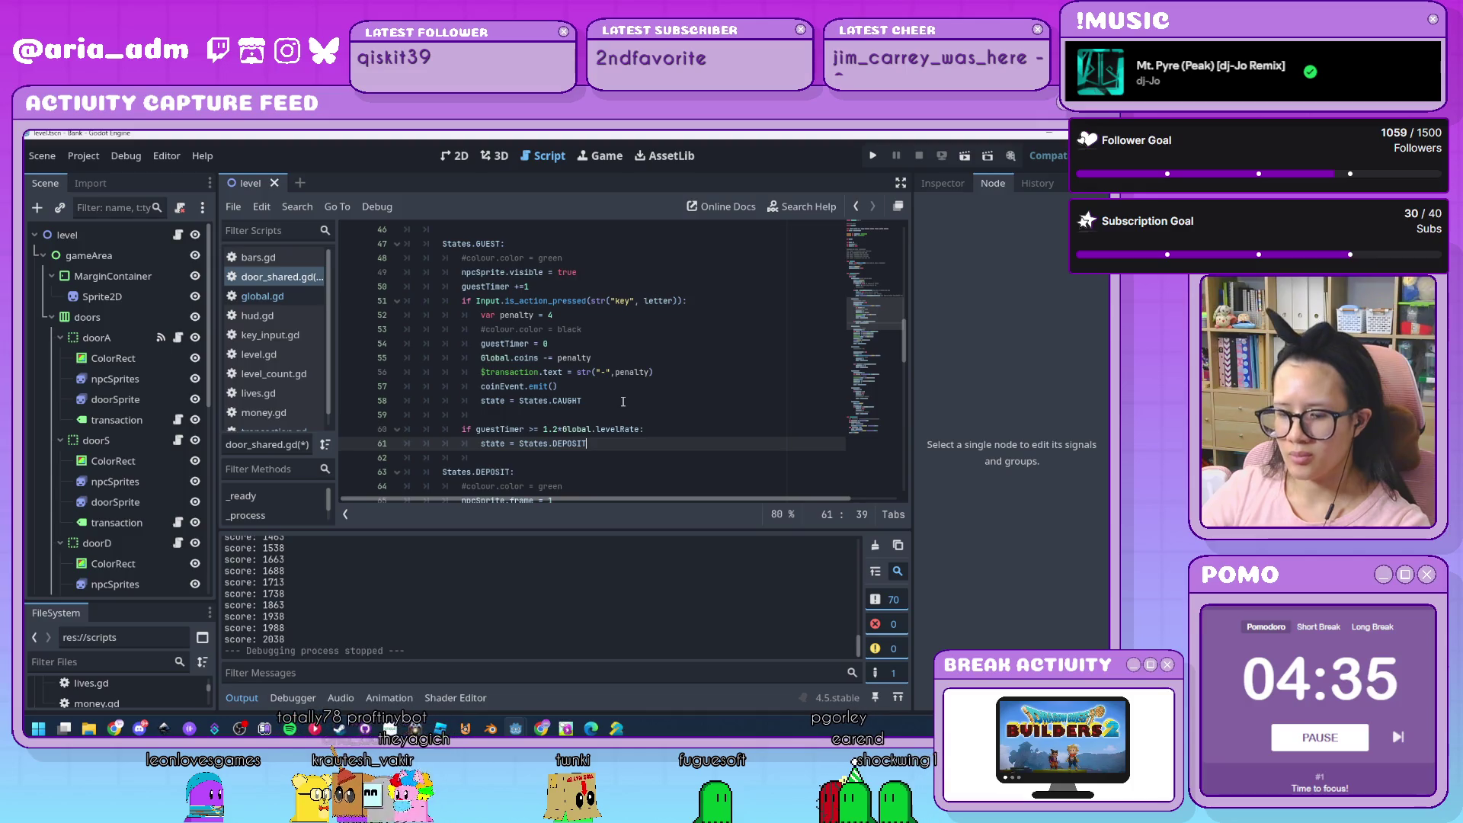
{"action": "left_click", "coordinate": [558, 430]}
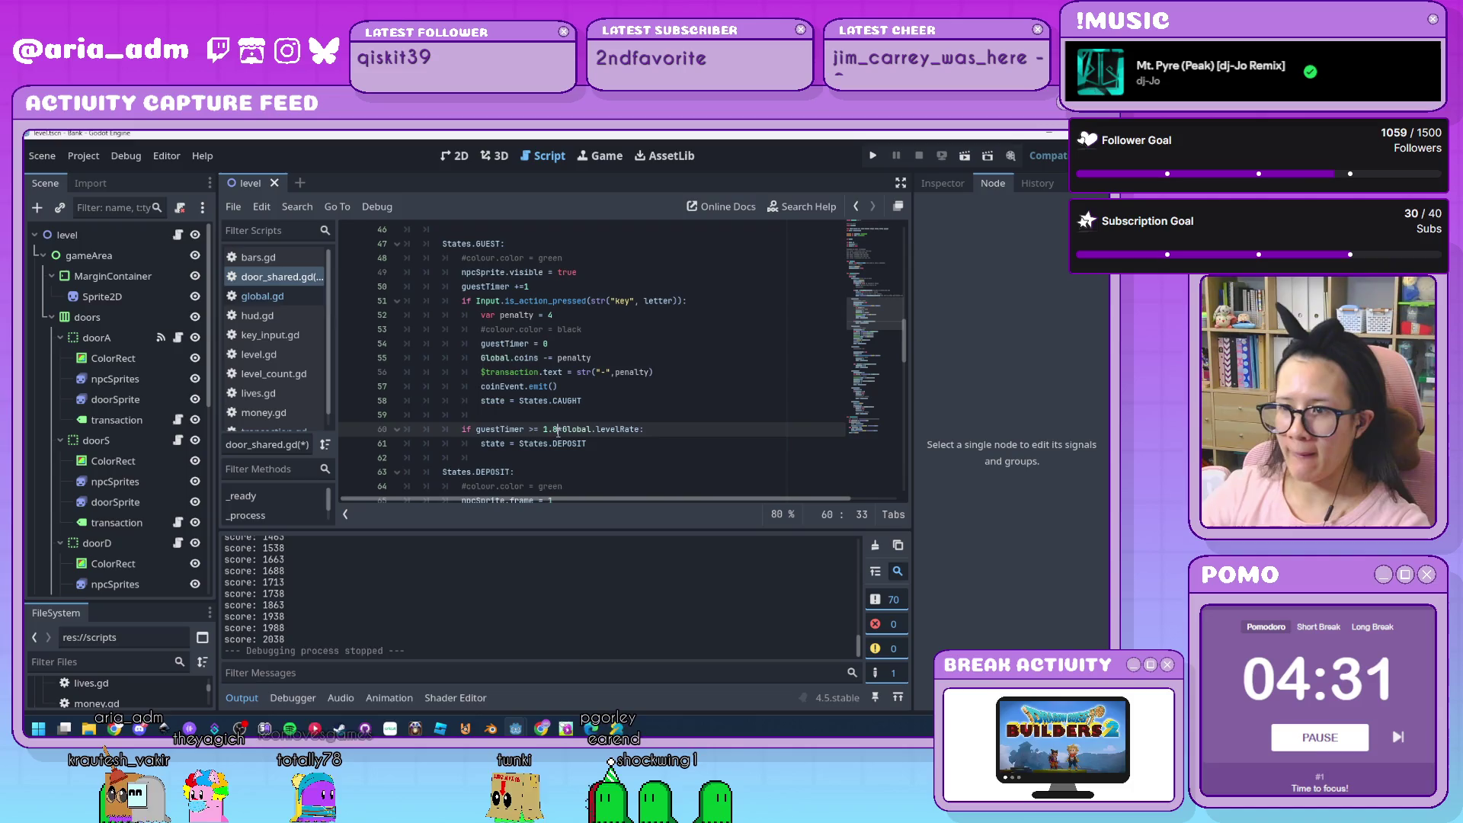
{"action": "scroll", "coordinate": [564, 426], "scroll_direction": "down", "scroll_amount": 10}
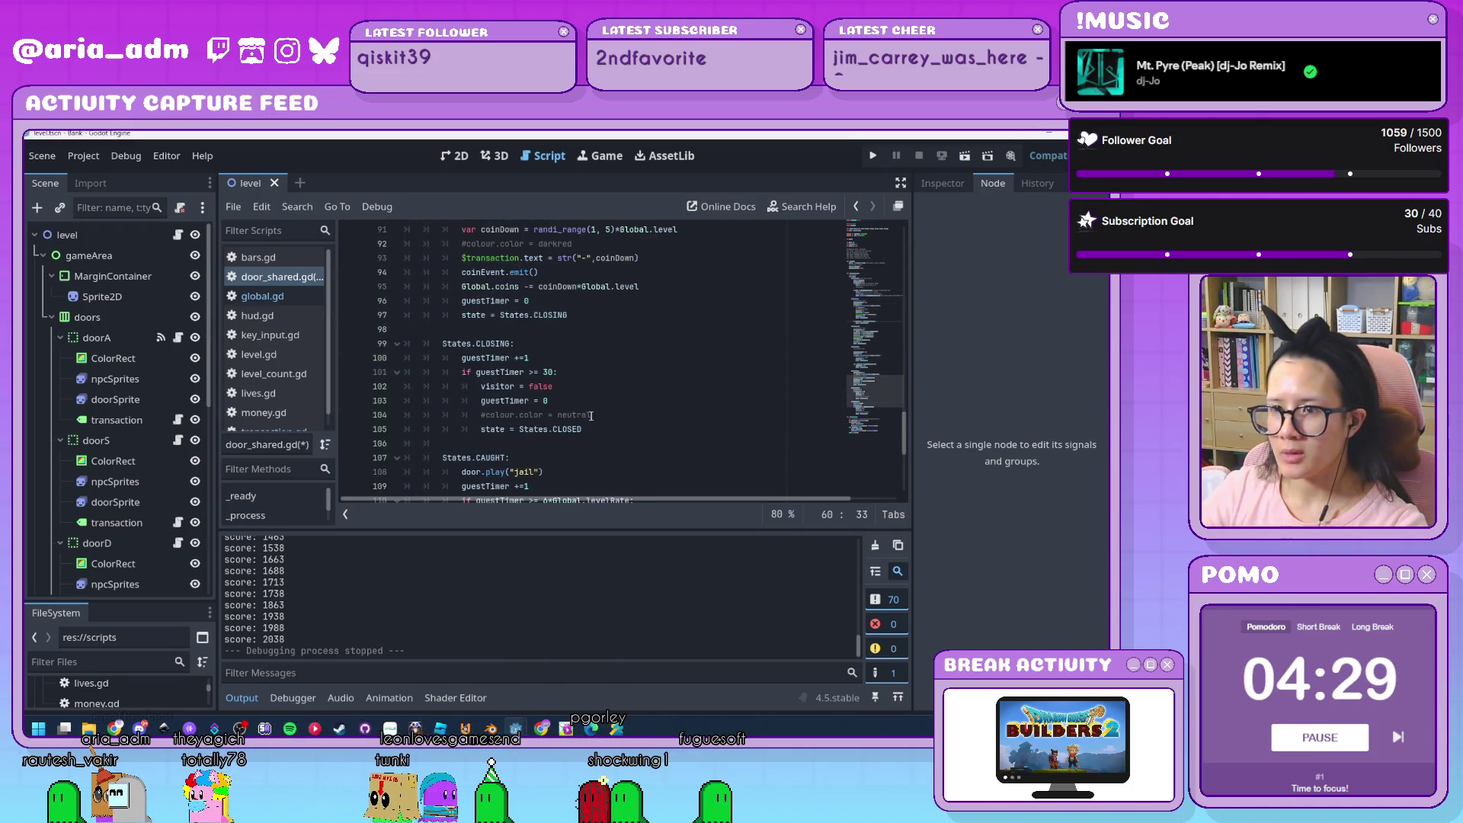
{"action": "scroll", "coordinate": [591, 415], "scroll_direction": "down", "scroll_amount": 6}
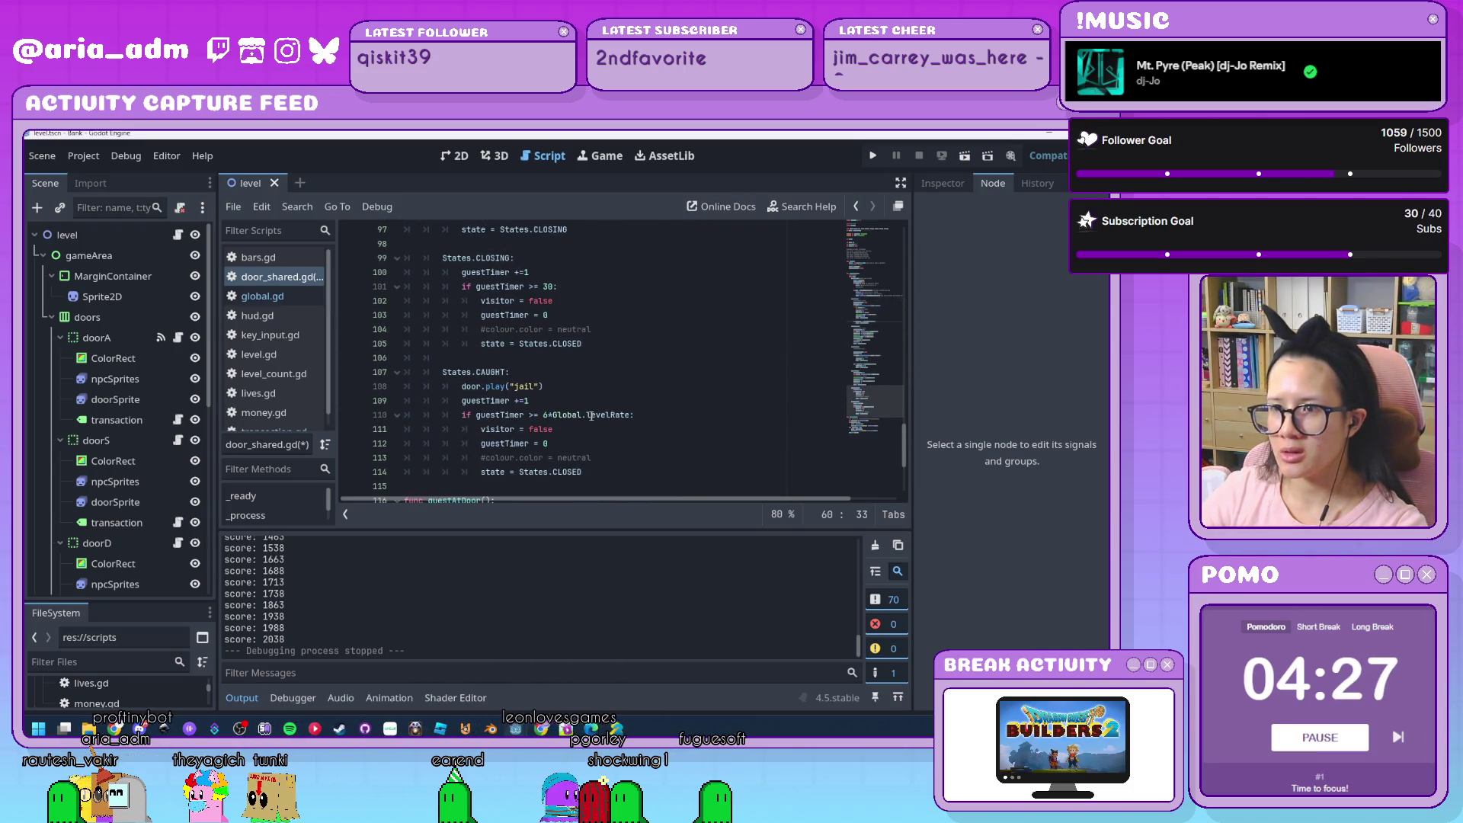
{"action": "scroll", "coordinate": [593, 415], "scroll_direction": "down", "scroll_amount": 1}
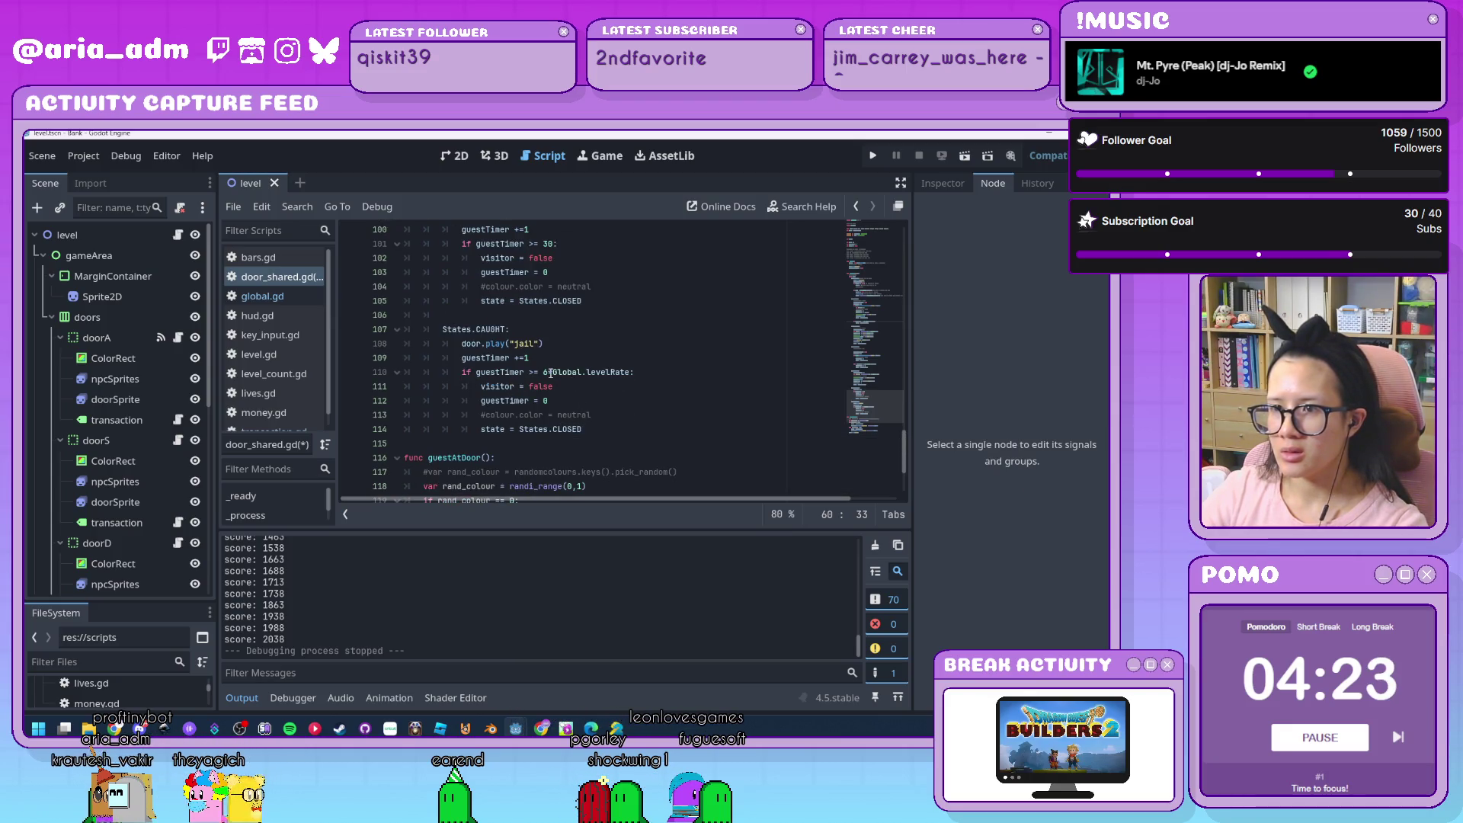
{"action": "left_click", "coordinate": [640, 428]}
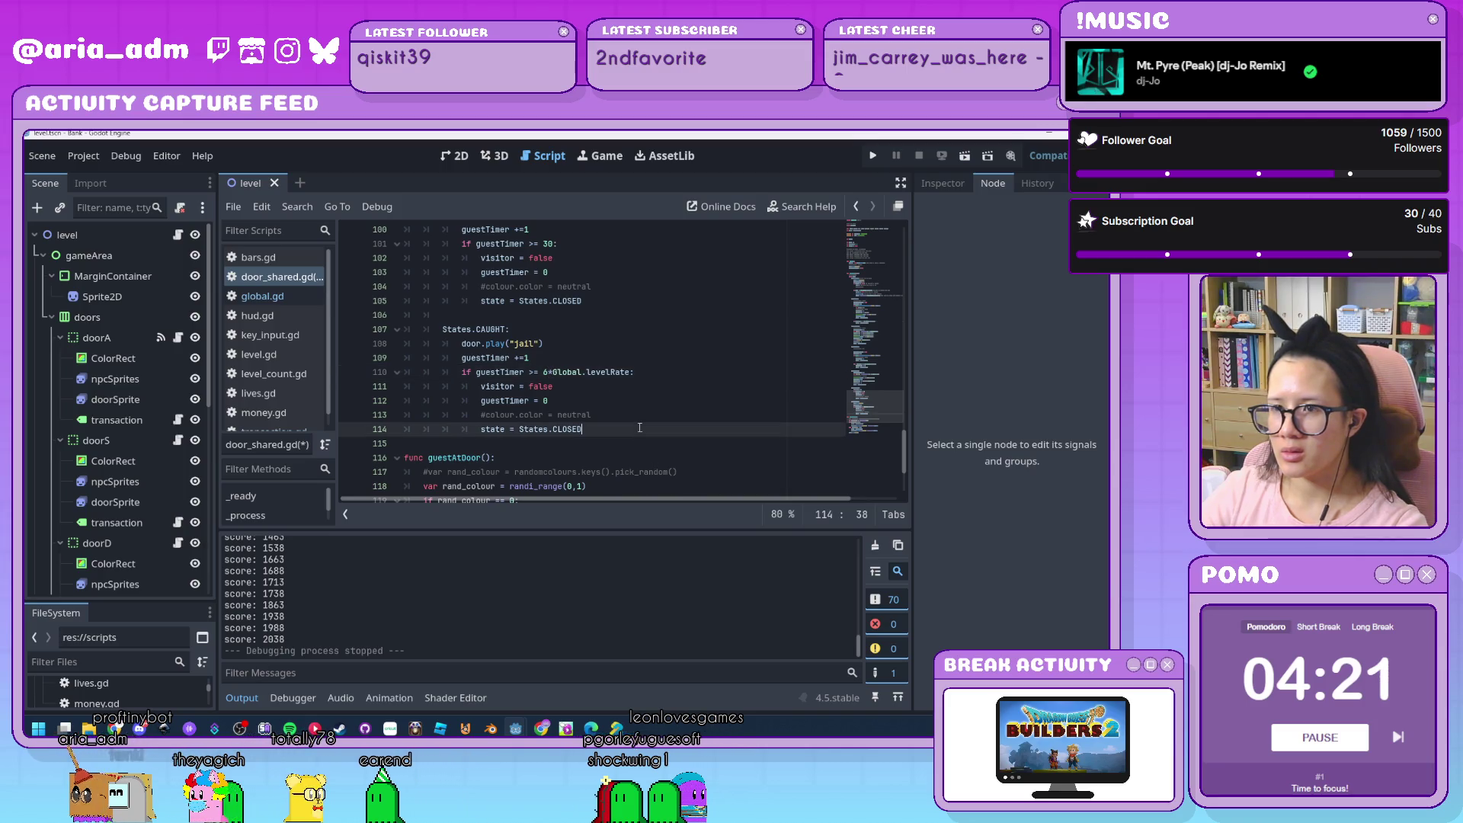
{"action": "scroll", "coordinate": [640, 428], "scroll_direction": "up", "scroll_amount": 3}
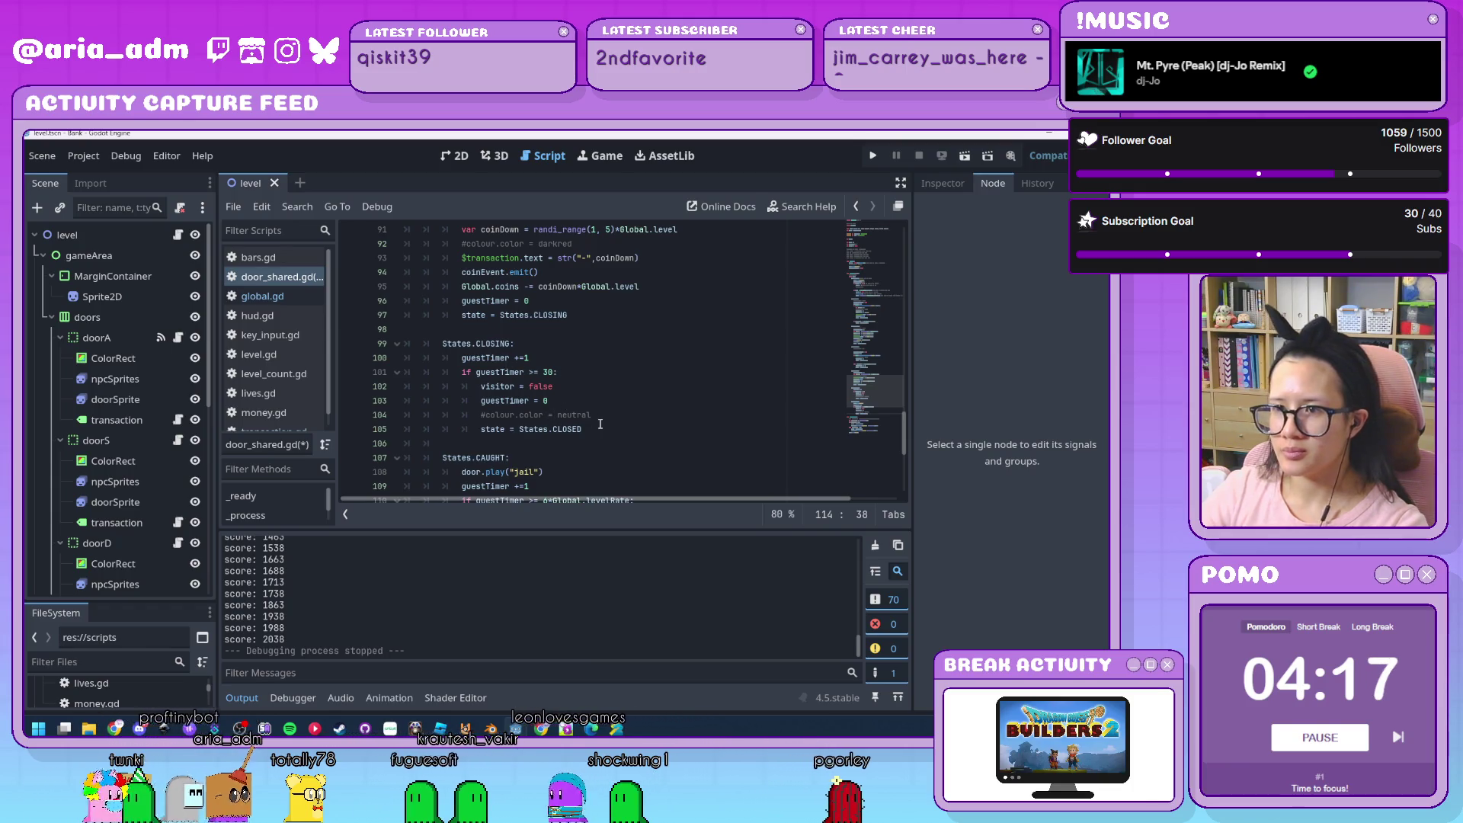
{"action": "scroll", "coordinate": [602, 427], "scroll_direction": "up", "scroll_amount": 2}
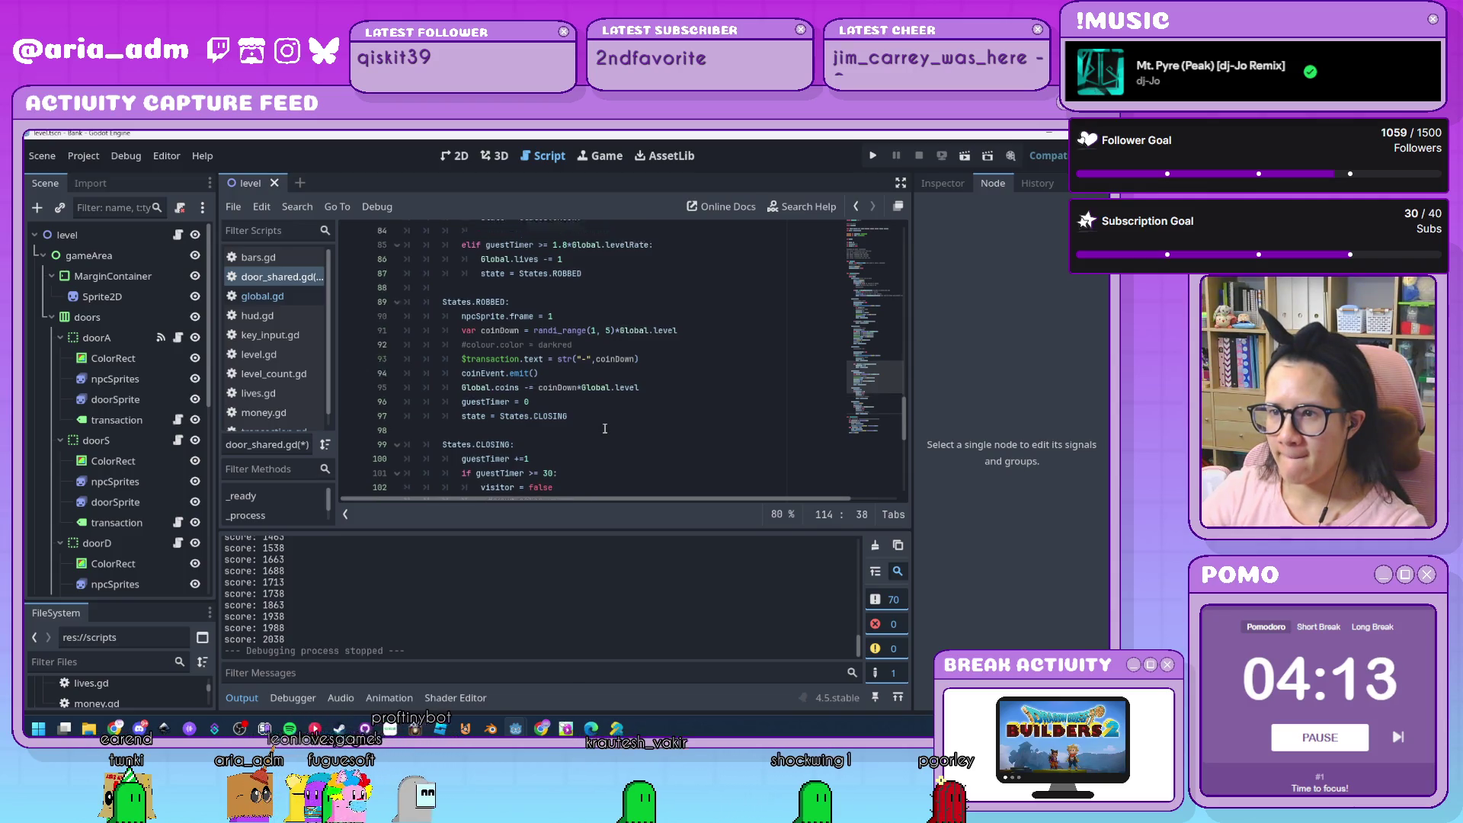
{"action": "scroll", "coordinate": [604, 428], "scroll_direction": "up", "scroll_amount": 3}
{"action": "scroll", "coordinate": [708, 358], "scroll_direction": "up", "scroll_amount": 19}
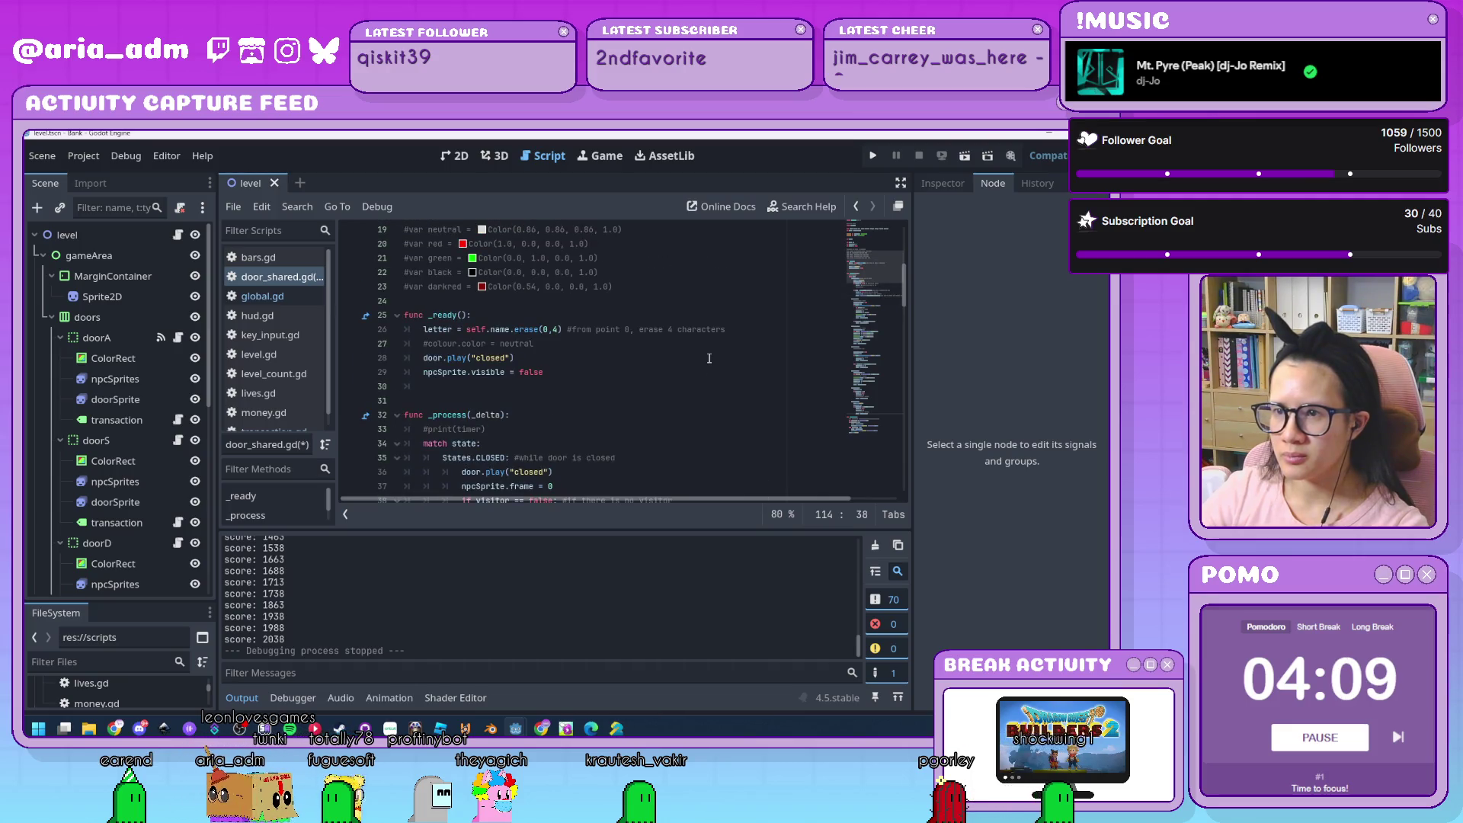
{"action": "scroll", "coordinate": [708, 358], "scroll_direction": "up", "scroll_amount": 6}
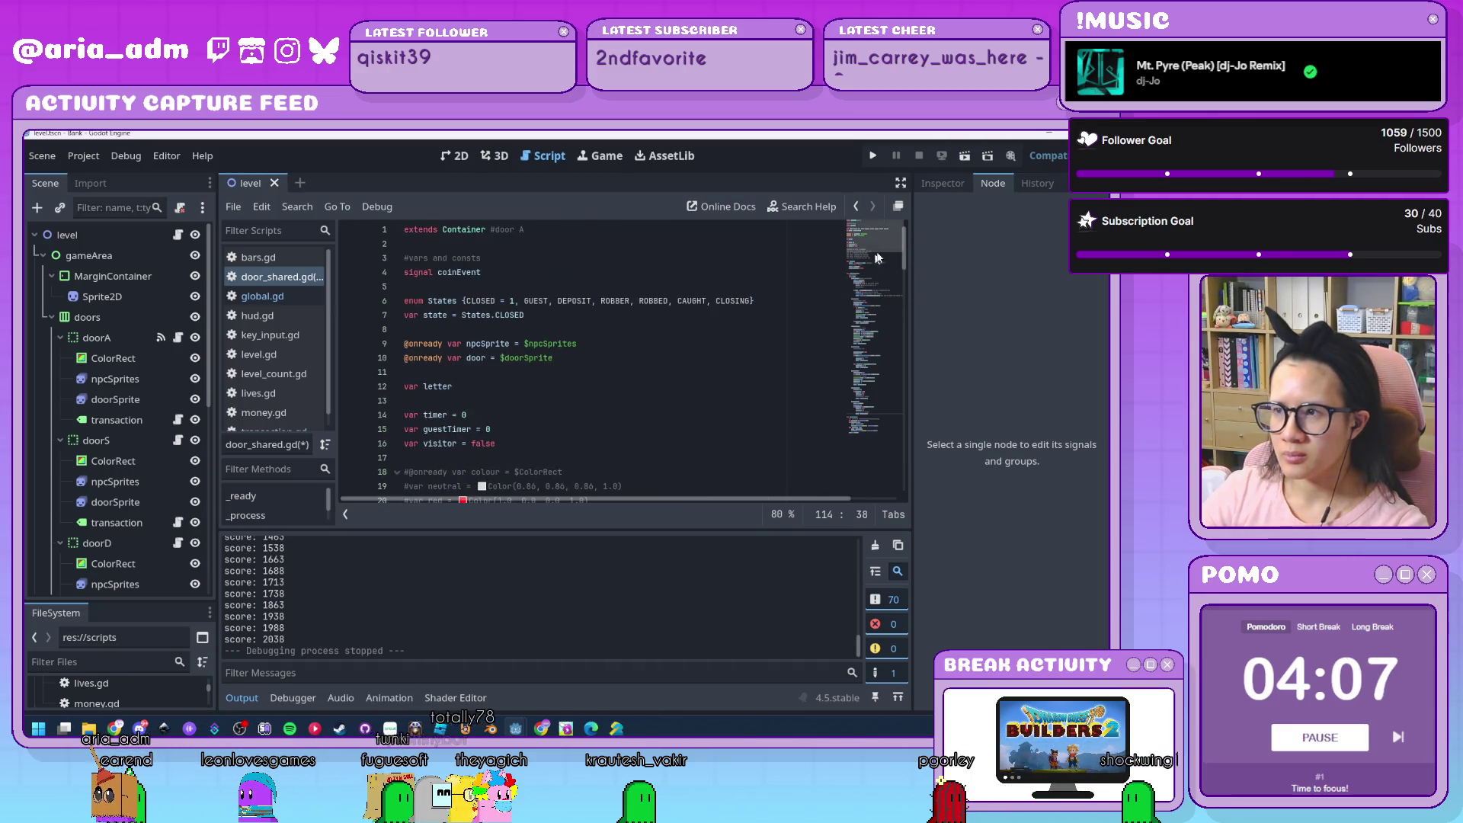
{"action": "left_click_drag", "start_coordinate": [905, 241], "coordinate": [893, 512]}
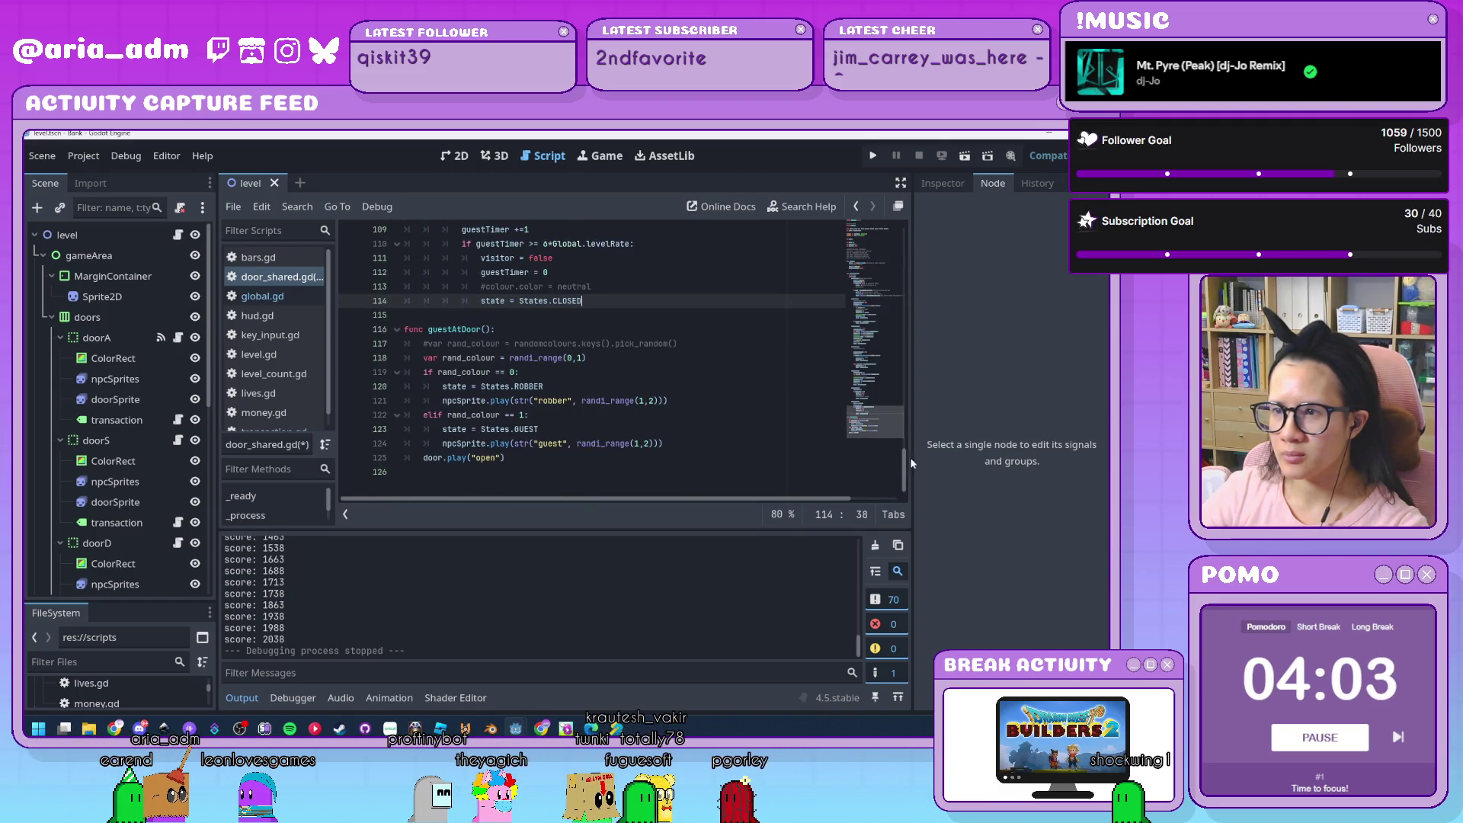
{"action": "left_click_drag", "start_coordinate": [908, 460], "coordinate": [896, 288]}
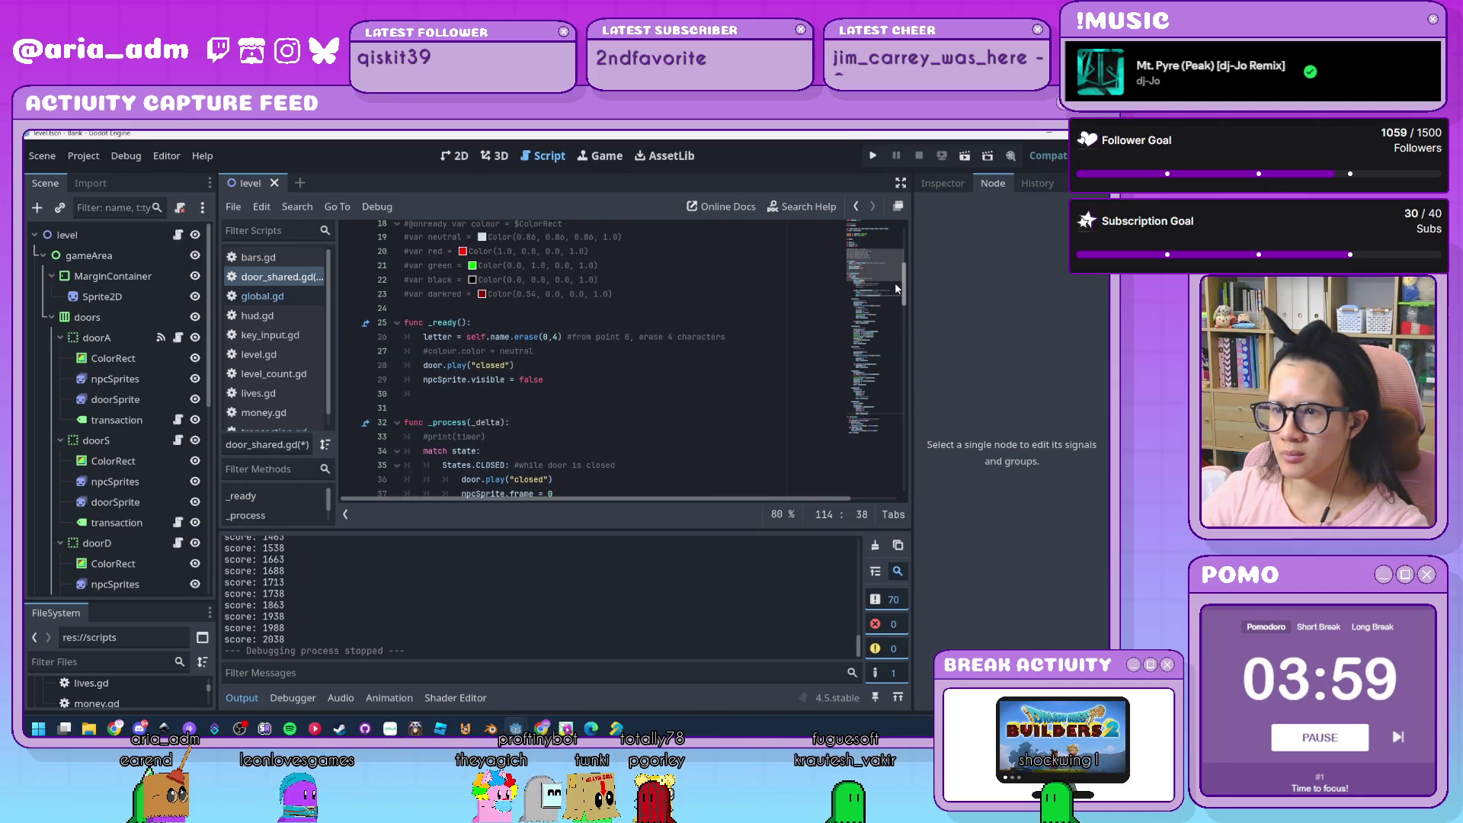
{"action": "mouse_move", "coordinate": [896, 288]}
{"action": "left_mouse_down"}
{"action": "mouse_move", "coordinate": [900, 458]}
{"action": "mouse_move", "coordinate": [900, 315]}
{"action": "left_mouse_up"}
{"action": "left_click", "coordinate": [693, 400]}
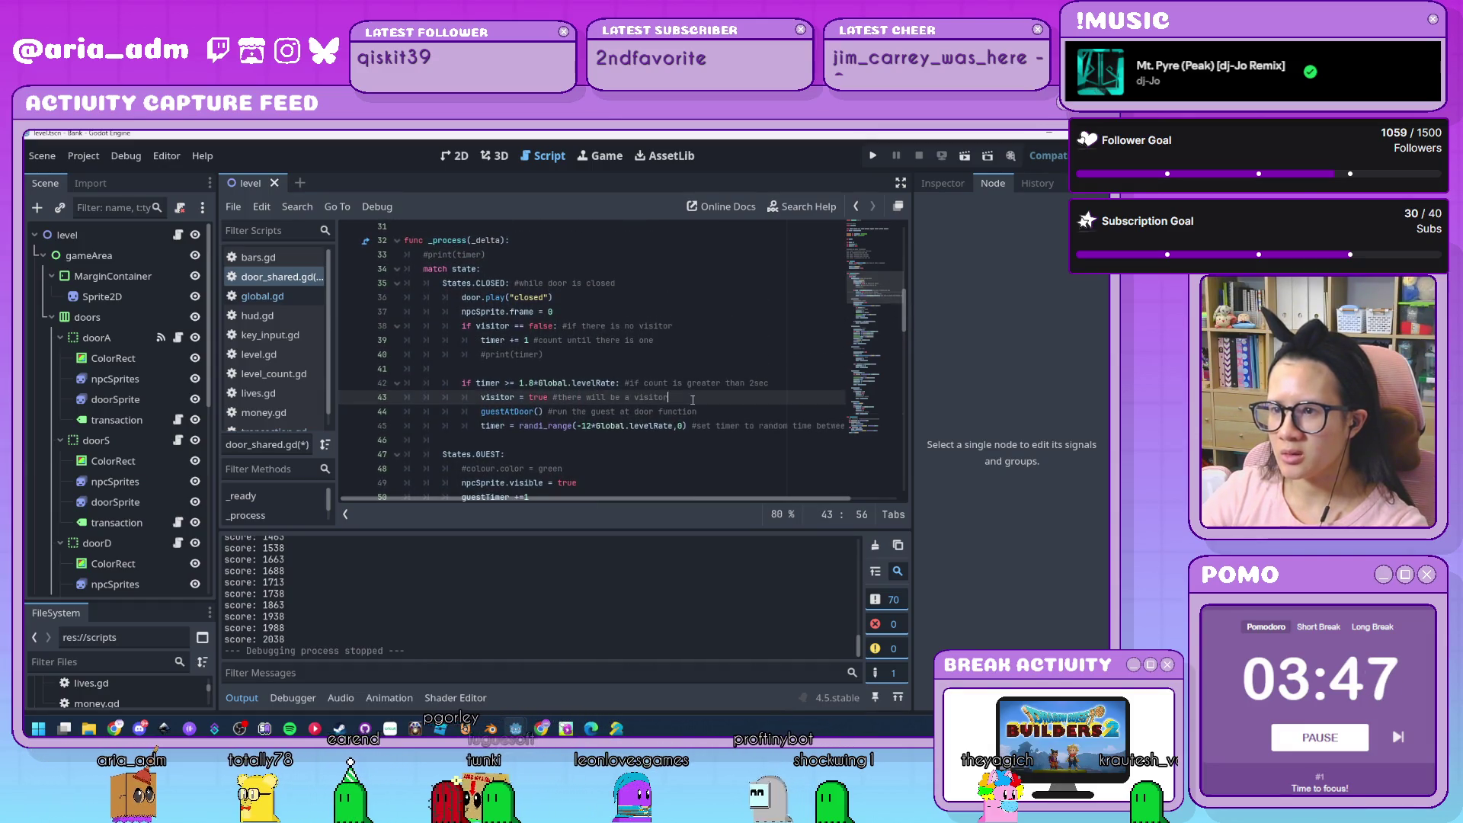
Step: Paste the timer = randi_range(-12*Global.levelRate,0) reset line at the end of _ready()
{"action": "left_click", "coordinate": [646, 413]}
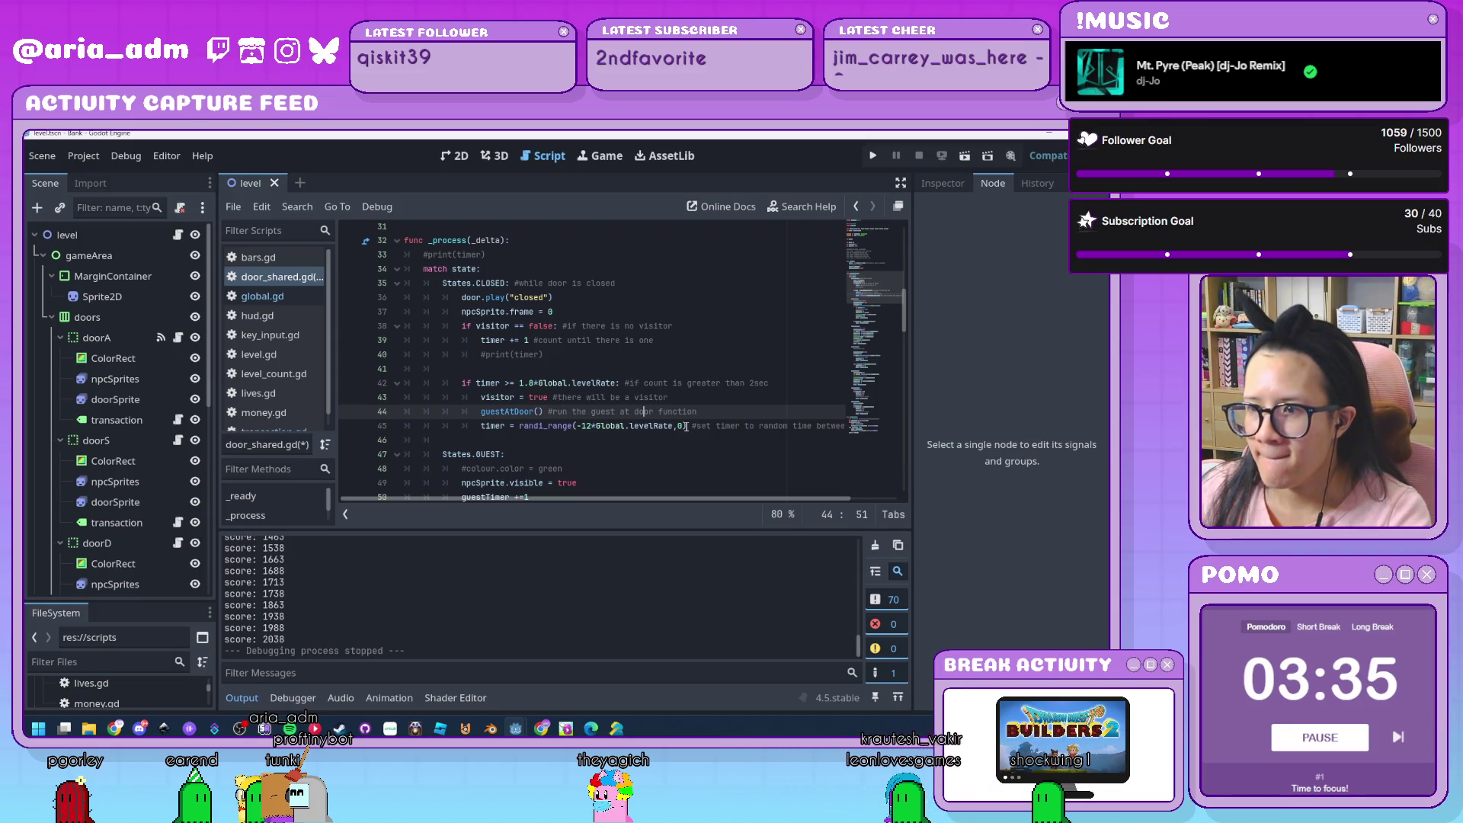
{"action": "left_click", "coordinate": [684, 426]}
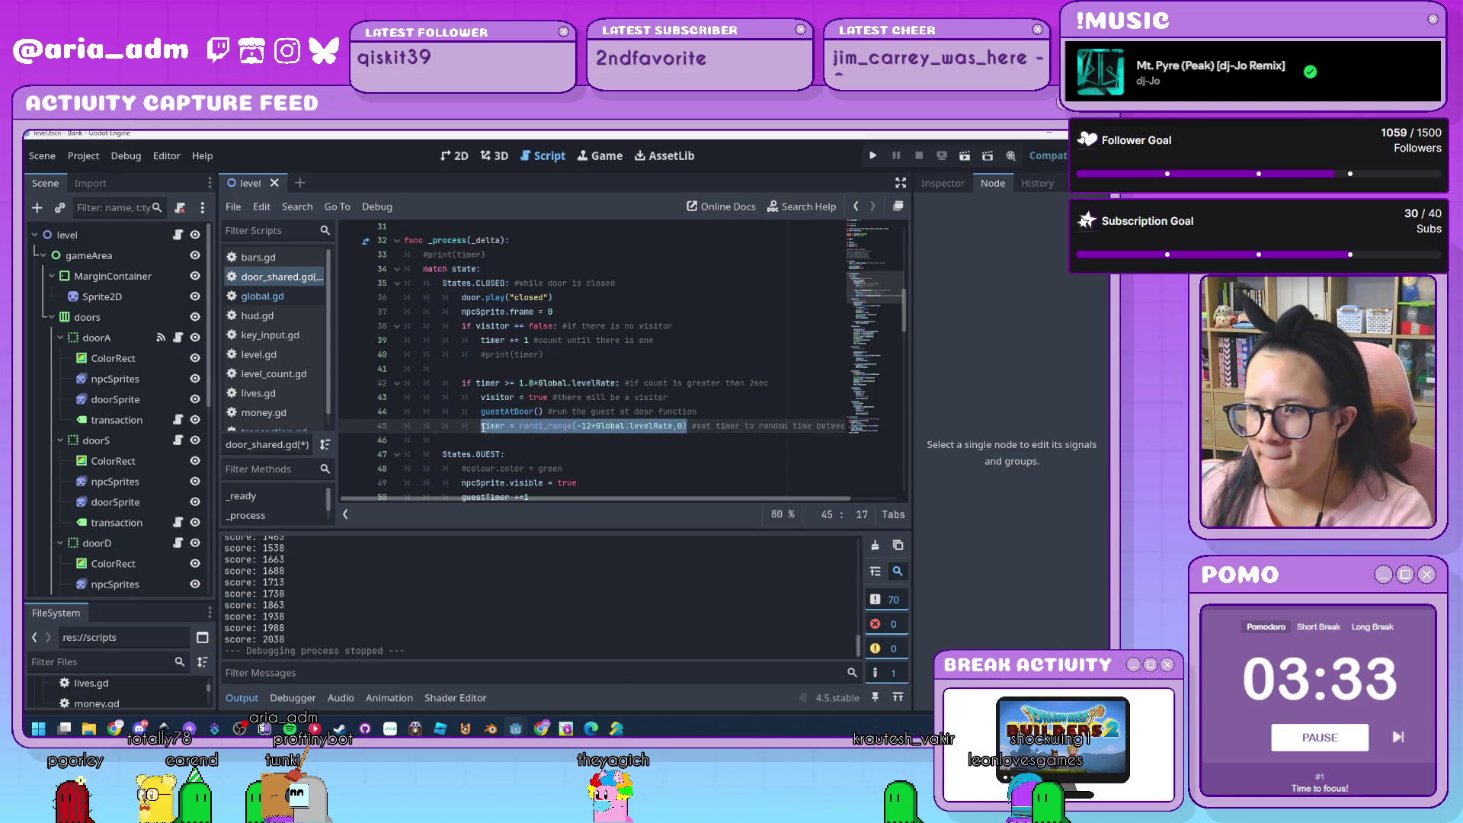
{"action": "scroll", "coordinate": [537, 411], "scroll_direction": "up", "scroll_amount": 3}
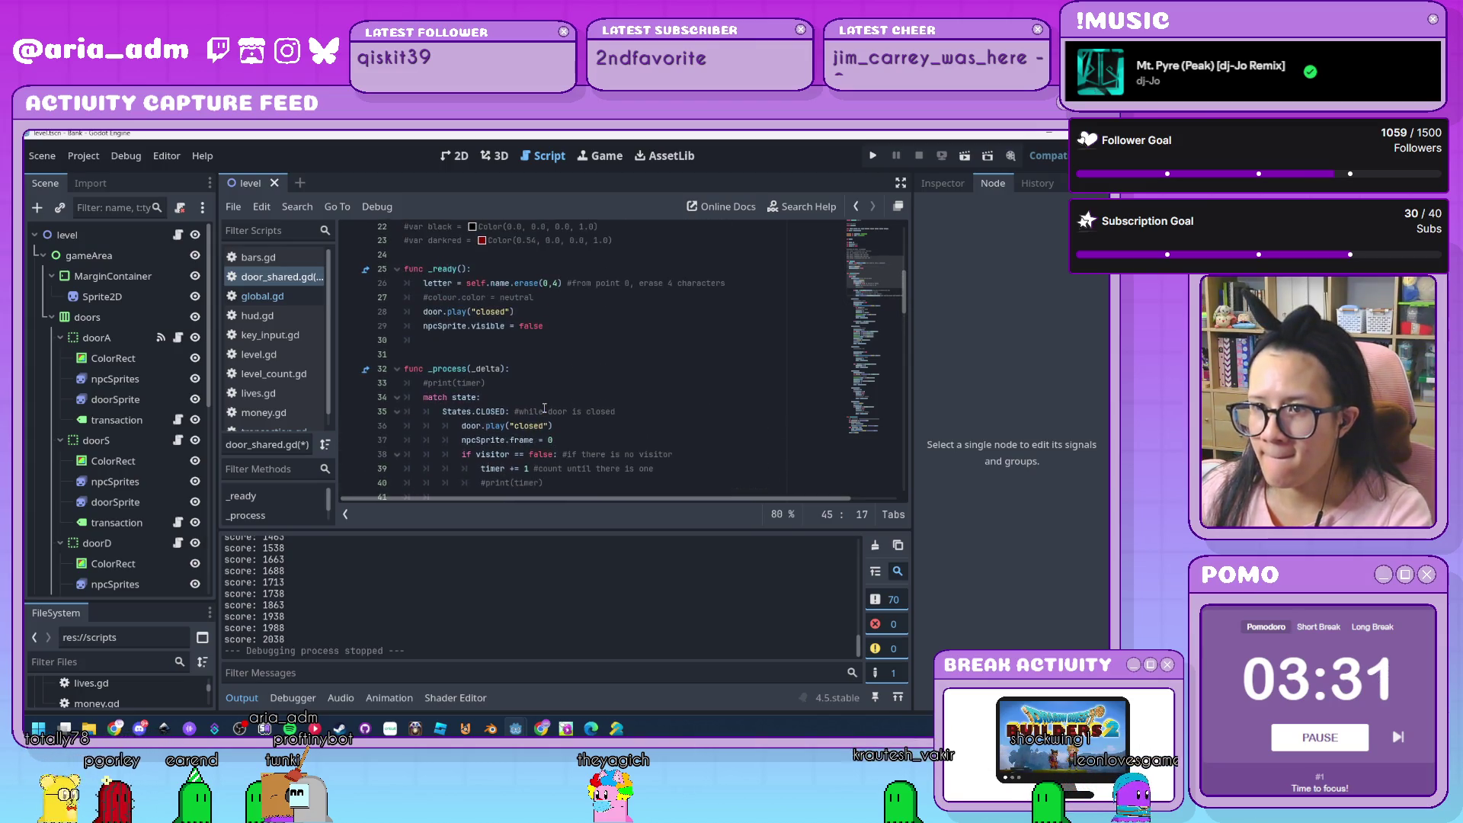
{"action": "left_click", "coordinate": [574, 329]}
{"action": "key", "text": "Return"}
{"action": "type", "text": "timer = randi_range(-12*Global.levelRate,0)"}
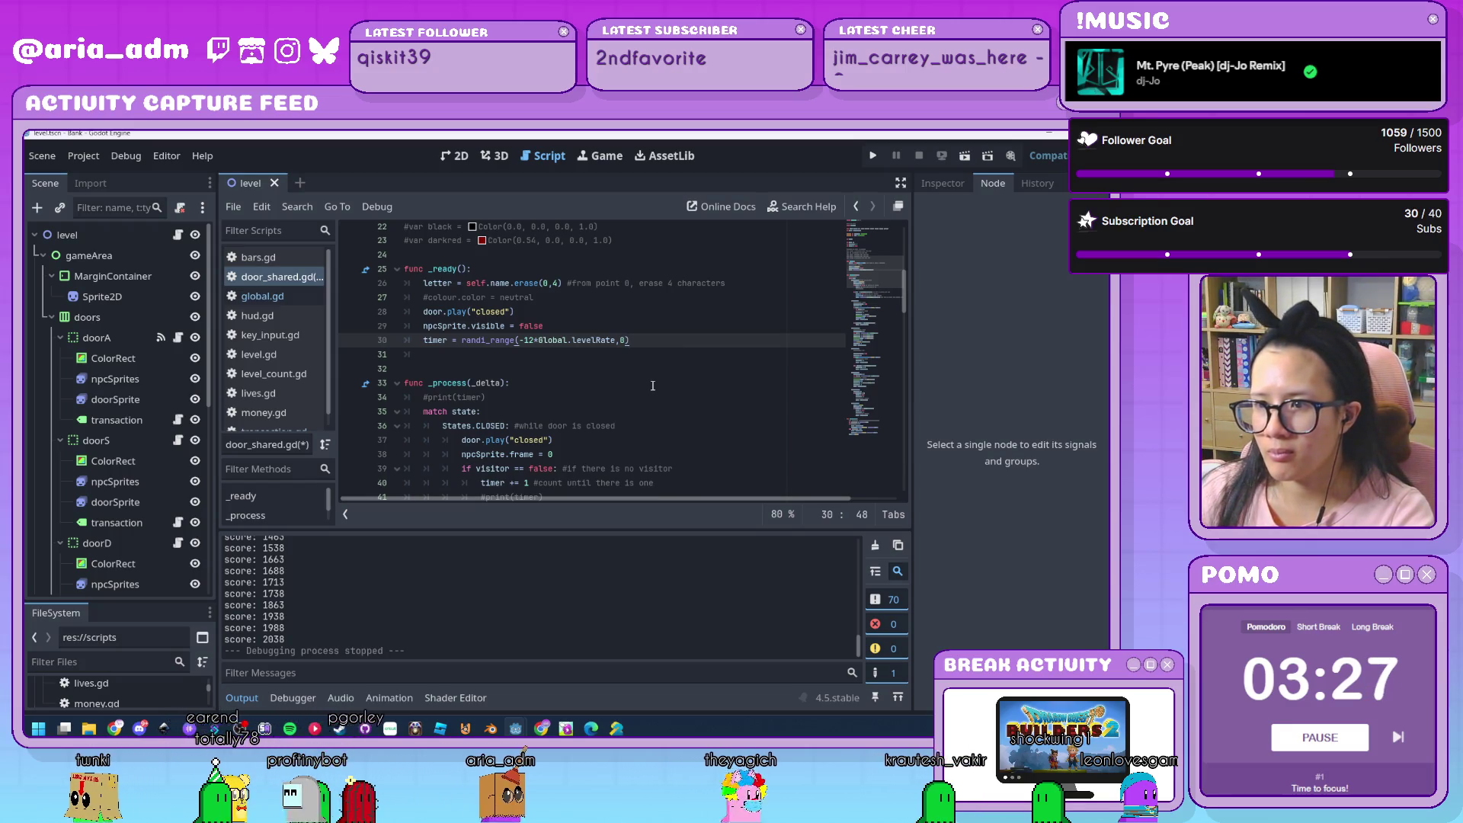
Step: Run the project with F5 to test the random door start timers
{"action": "scroll", "coordinate": [655, 393], "scroll_direction": "down", "scroll_amount": 4}
{"action": "scroll", "coordinate": [660, 400], "scroll_direction": "up", "scroll_amount": 5}
{"action": "left_click", "coordinate": [664, 411]}
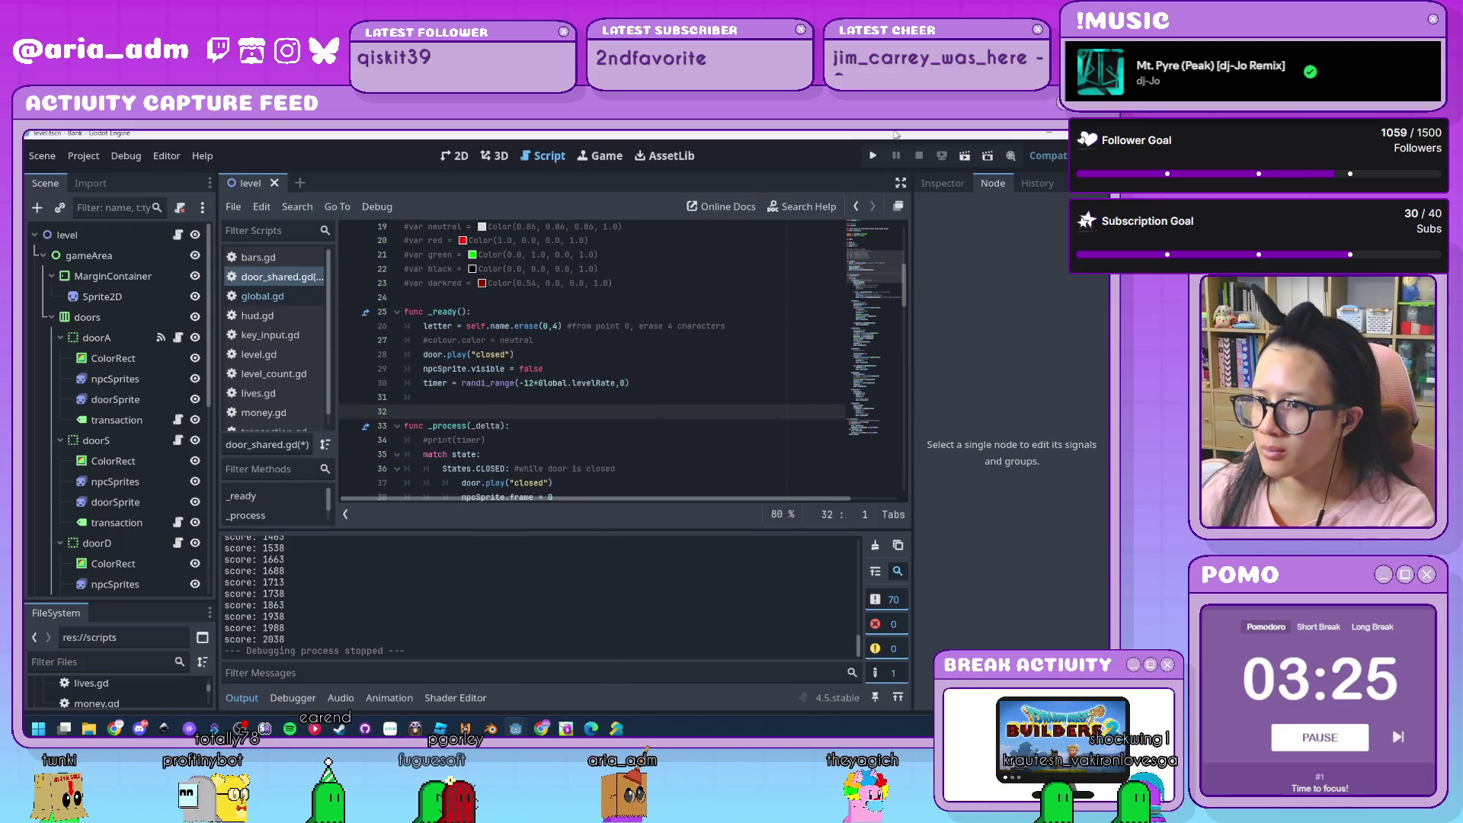
{"action": "key", "text": "F5"}
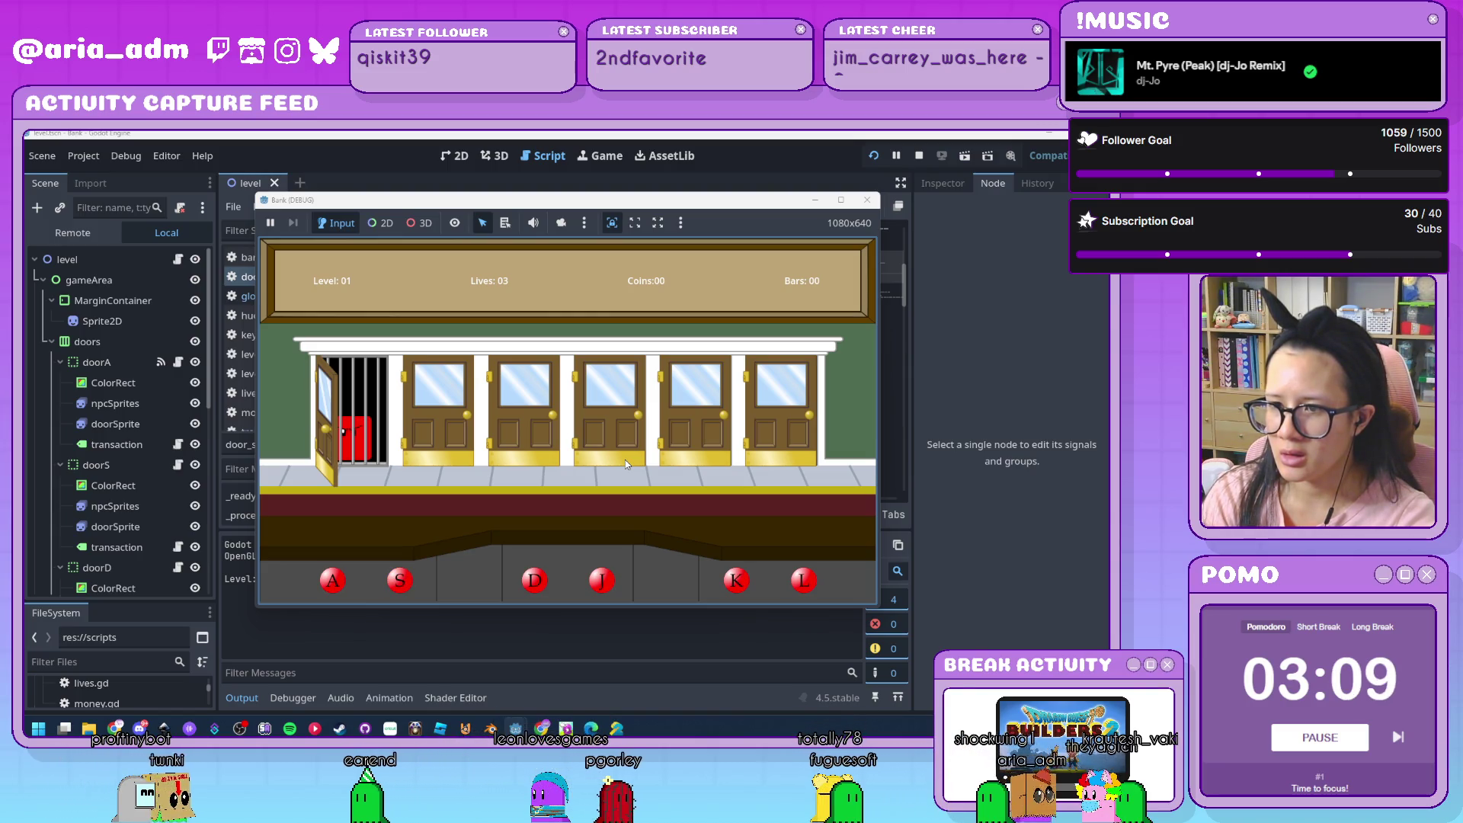
Step: Play a round with the D, S, L, K and J door keys, banking coins and jailing robbers, then stop with F8
{"action": "key", "text": "d"}
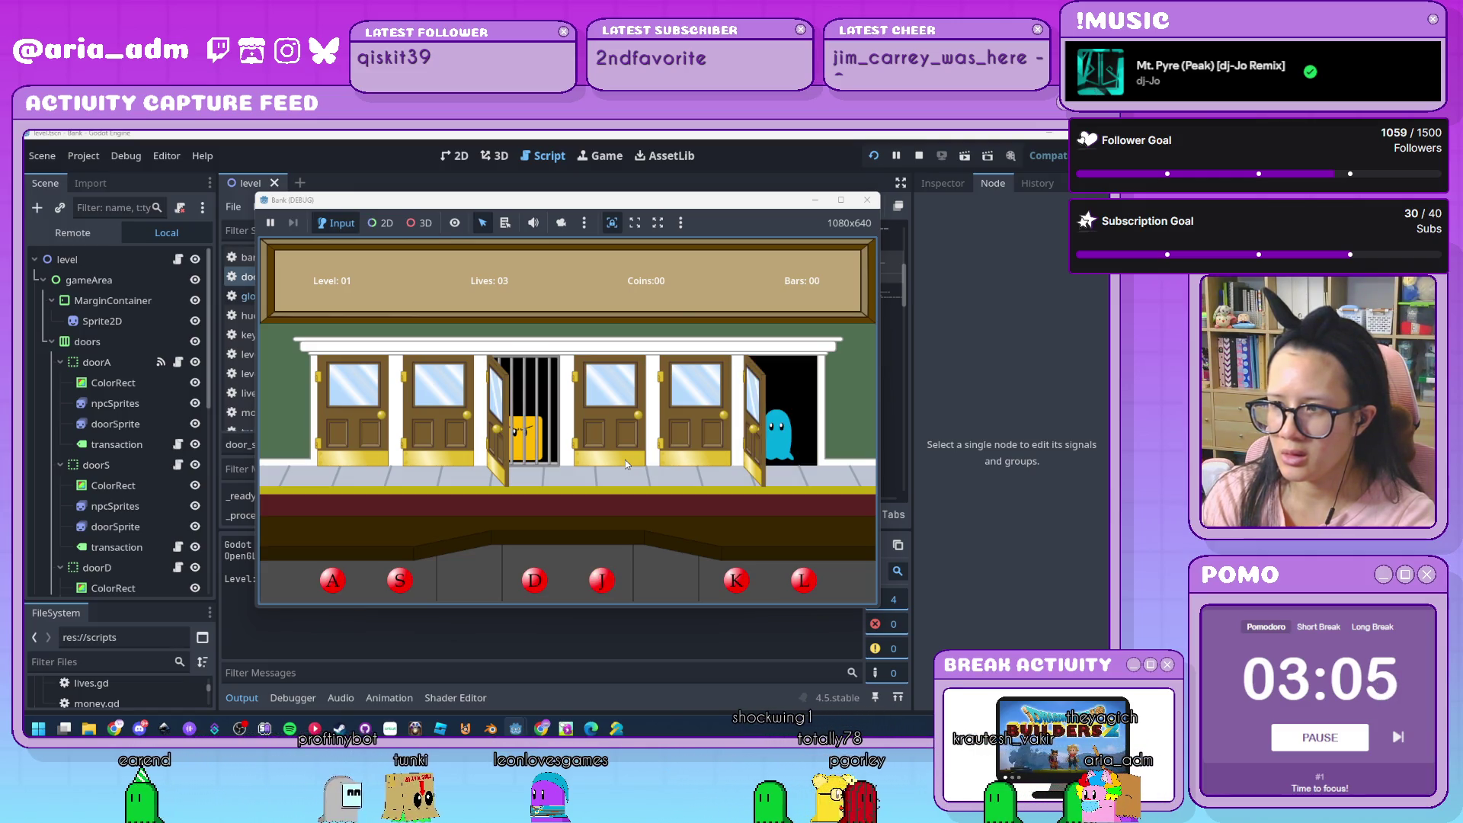
{"action": "key", "text": "s"}
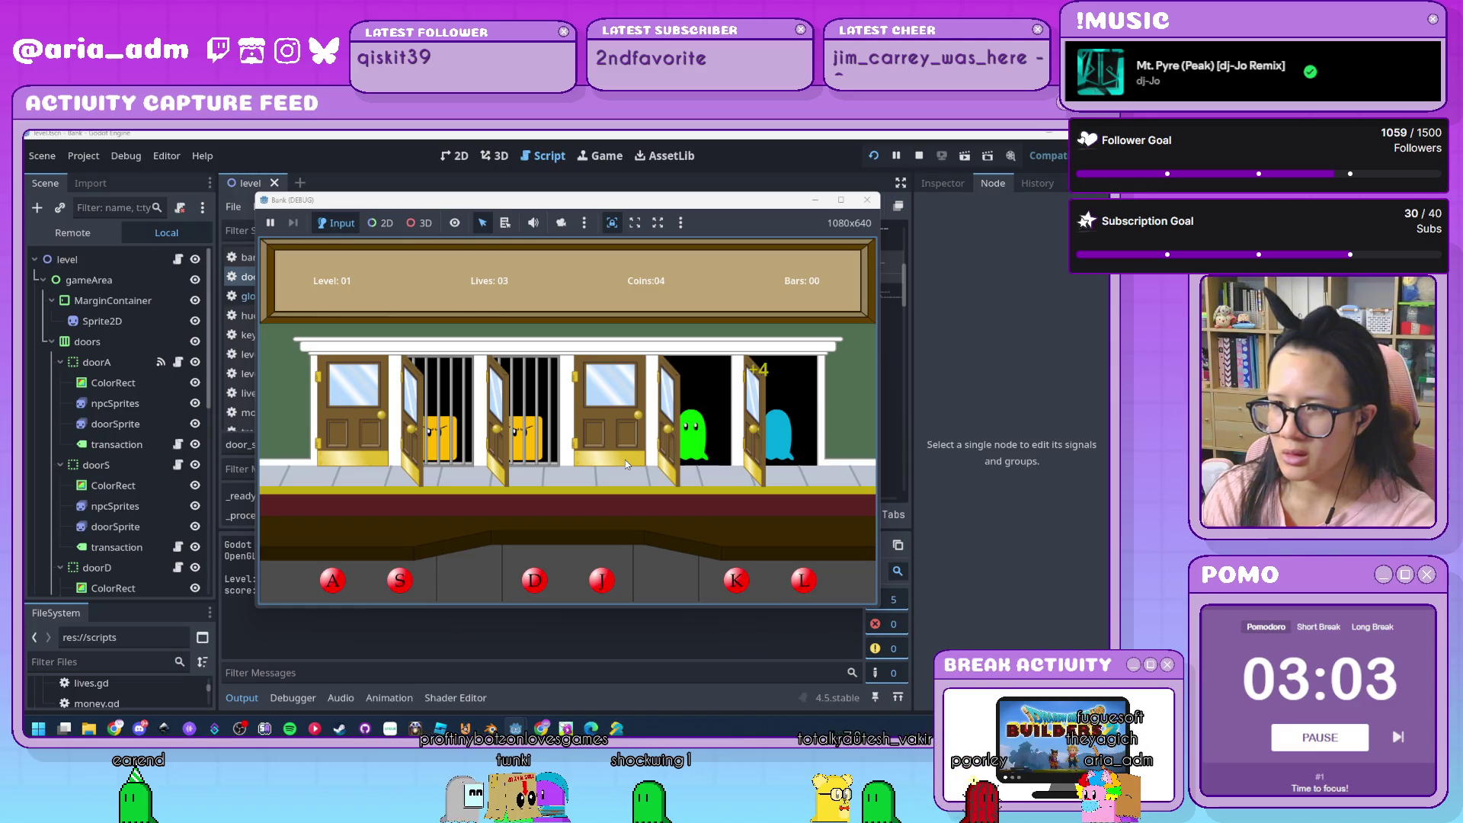
{"action": "key", "text": "l"}
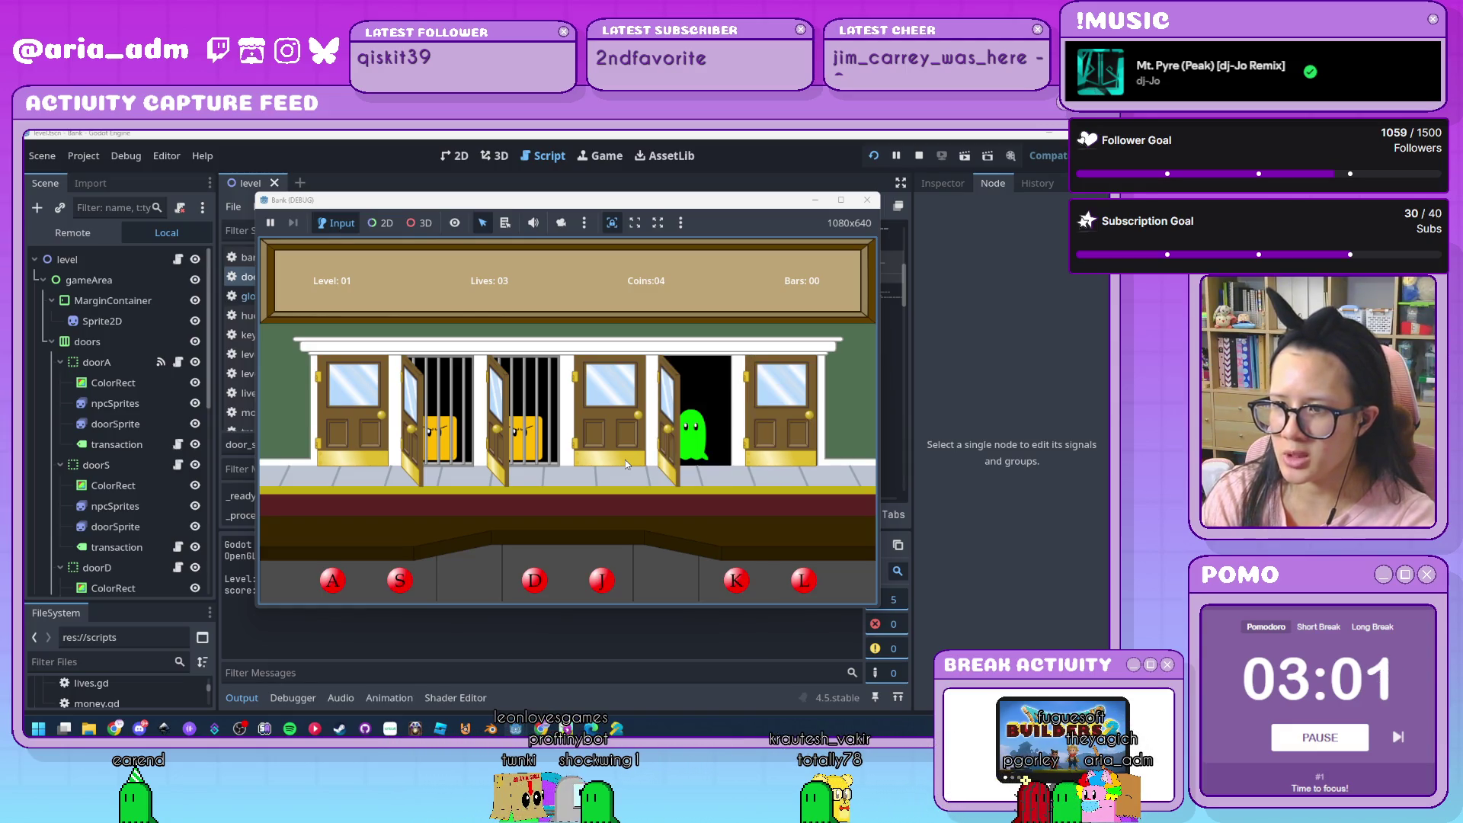
{"action": "key", "text": "k"}
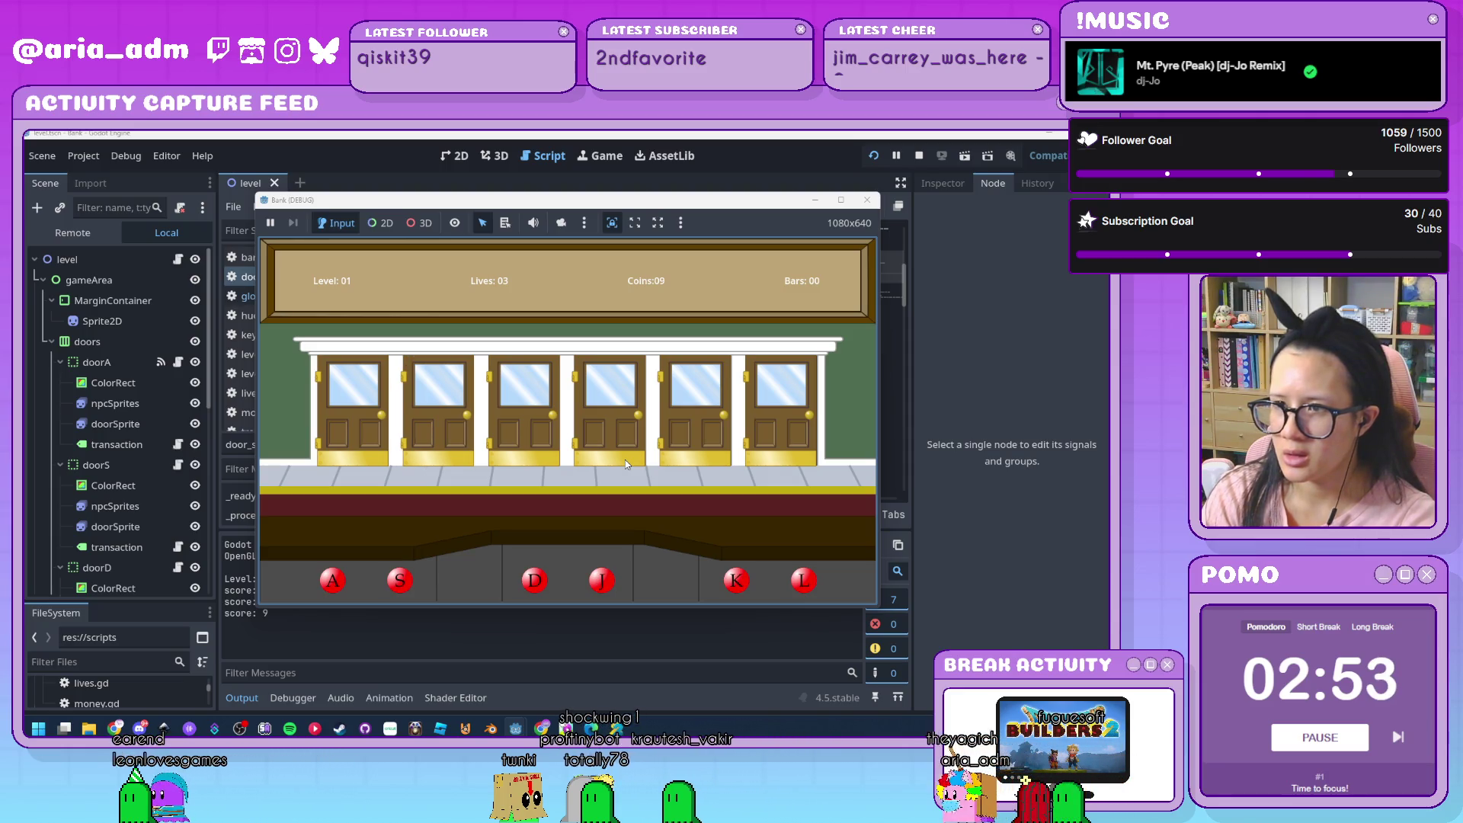
{"action": "key", "text": "k"}
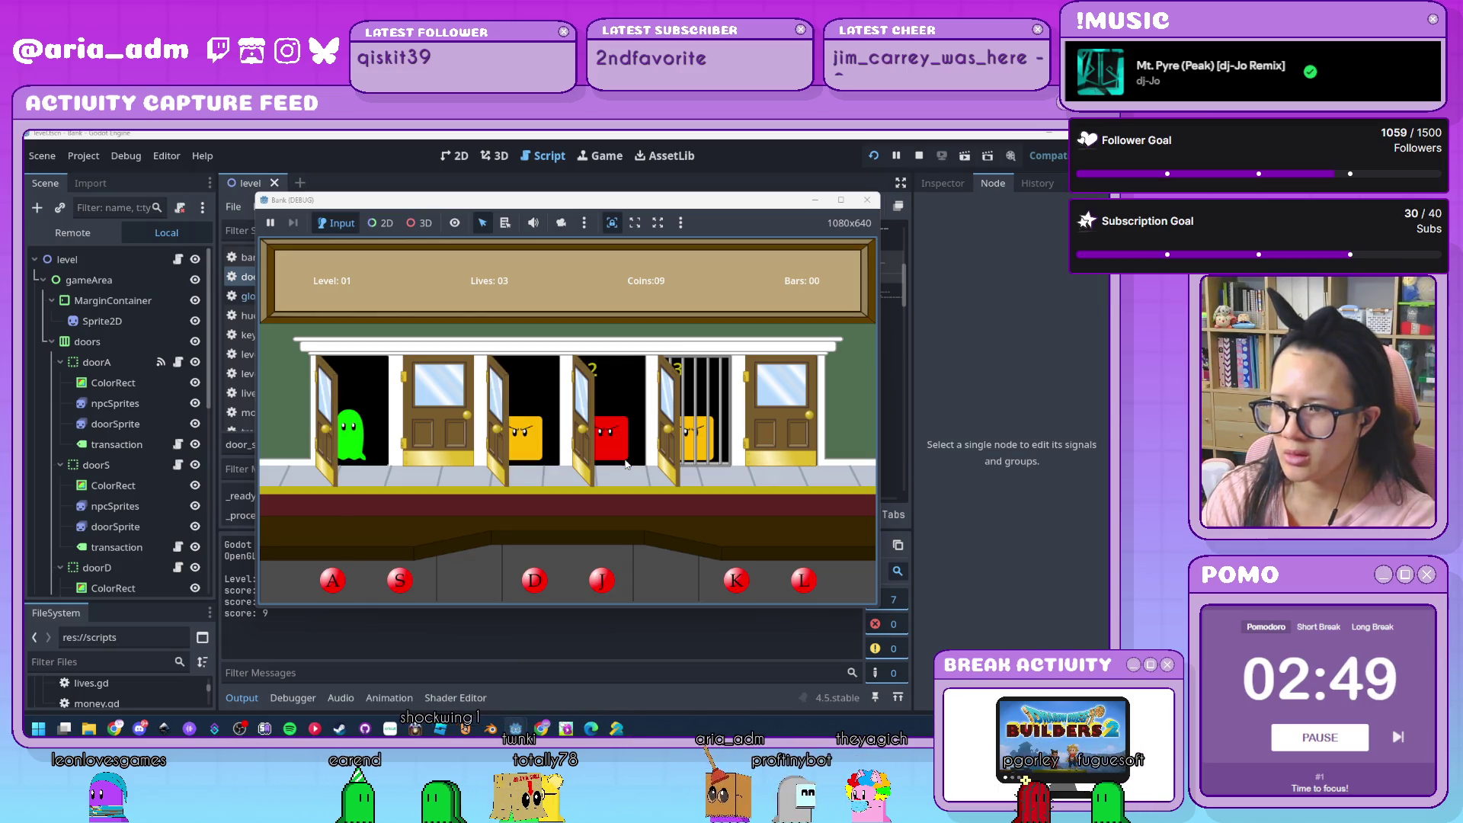
{"action": "key", "text": "d"}
{"action": "key", "text": "j"}
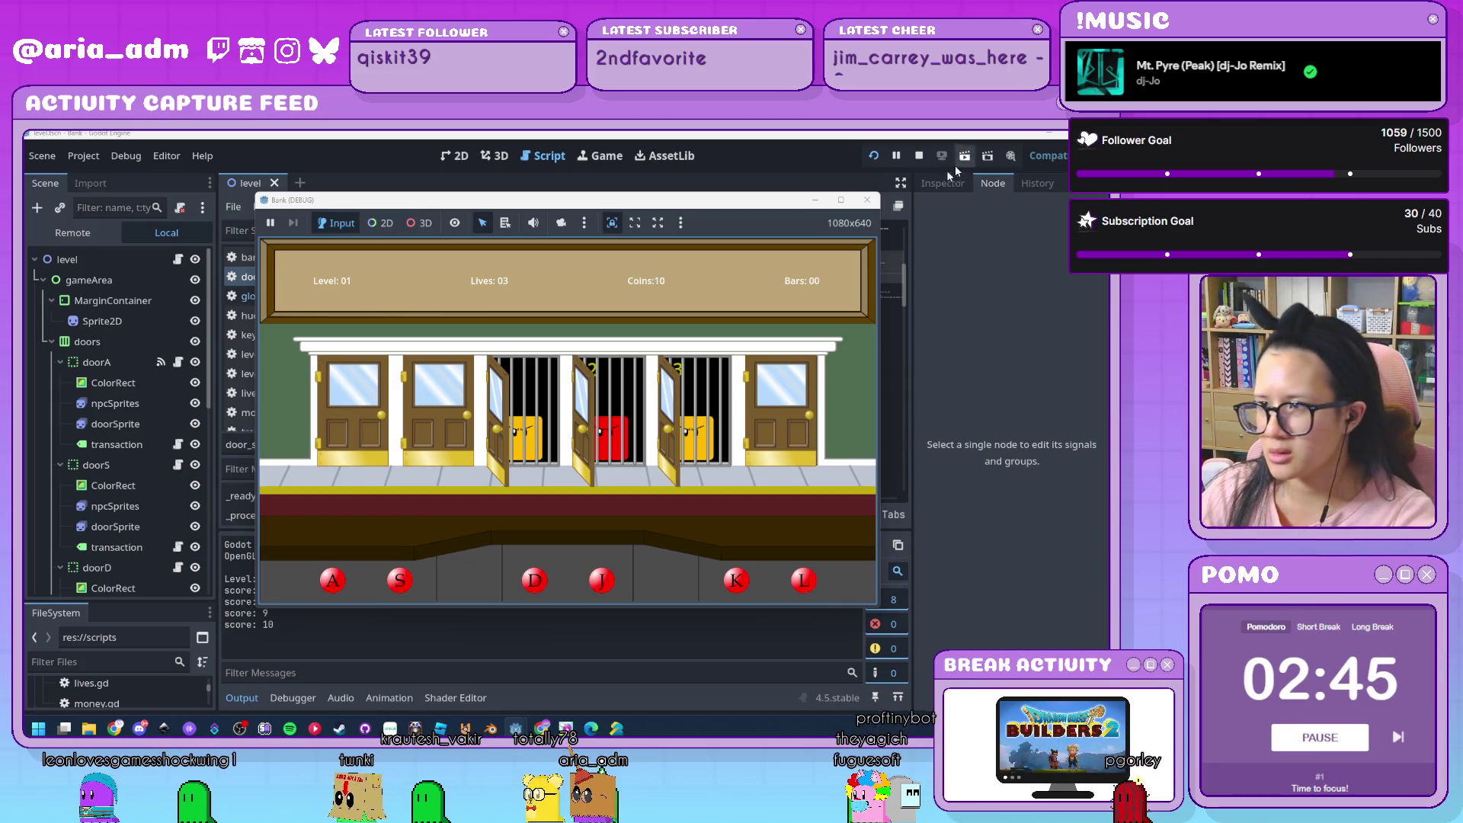
{"action": "key", "text": "F8"}
{"action": "scroll", "coordinate": [713, 396], "scroll_direction": "down", "scroll_amount": 20}
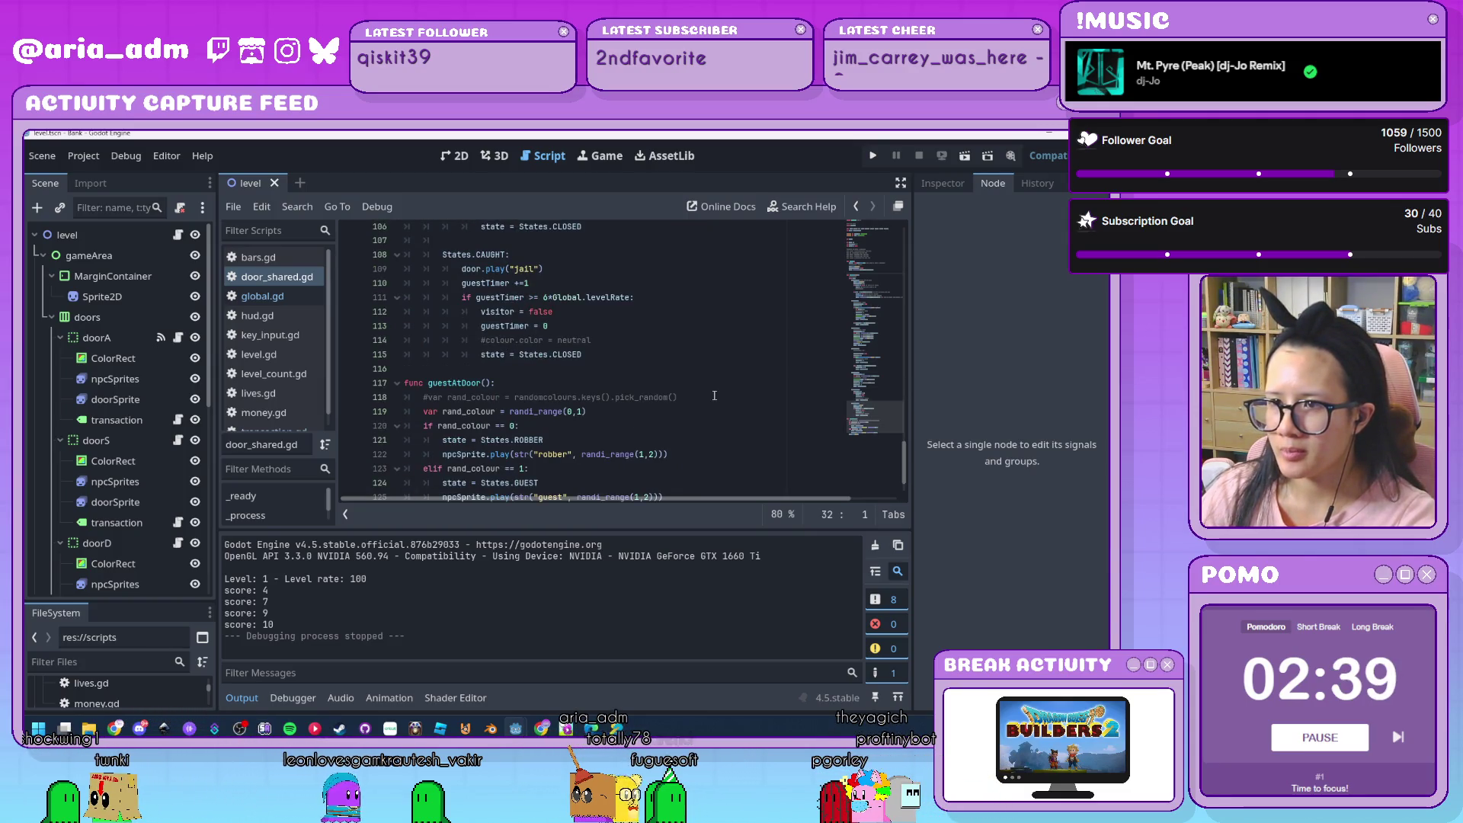
Step: Change the line 111 jail wait check to guestTimer >= 0.6*Global.levelRate
{"action": "scroll", "coordinate": [714, 396], "scroll_direction": "up", "scroll_amount": 1}
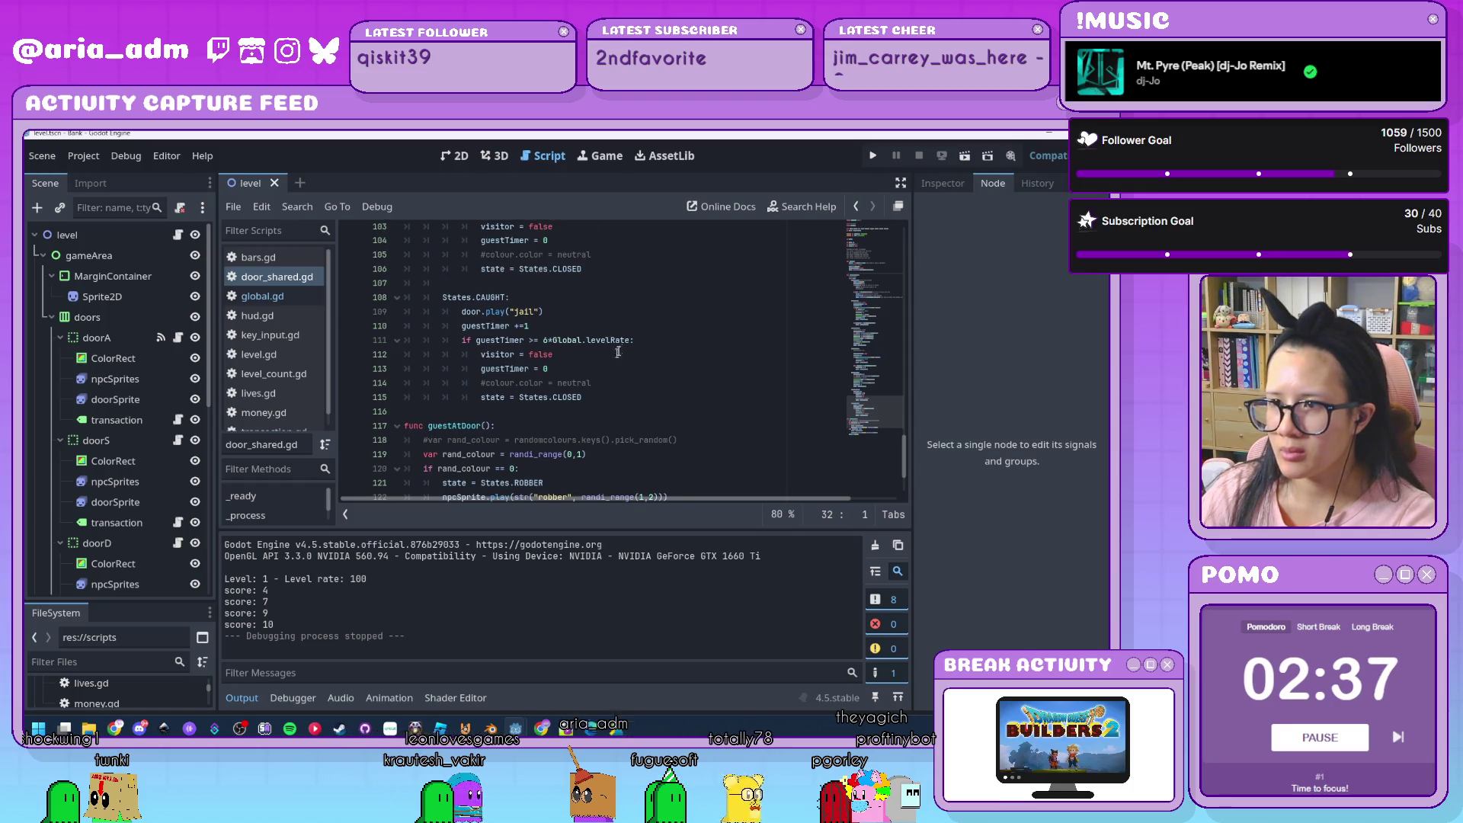
{"action": "mouse_move", "coordinate": [631, 340]}
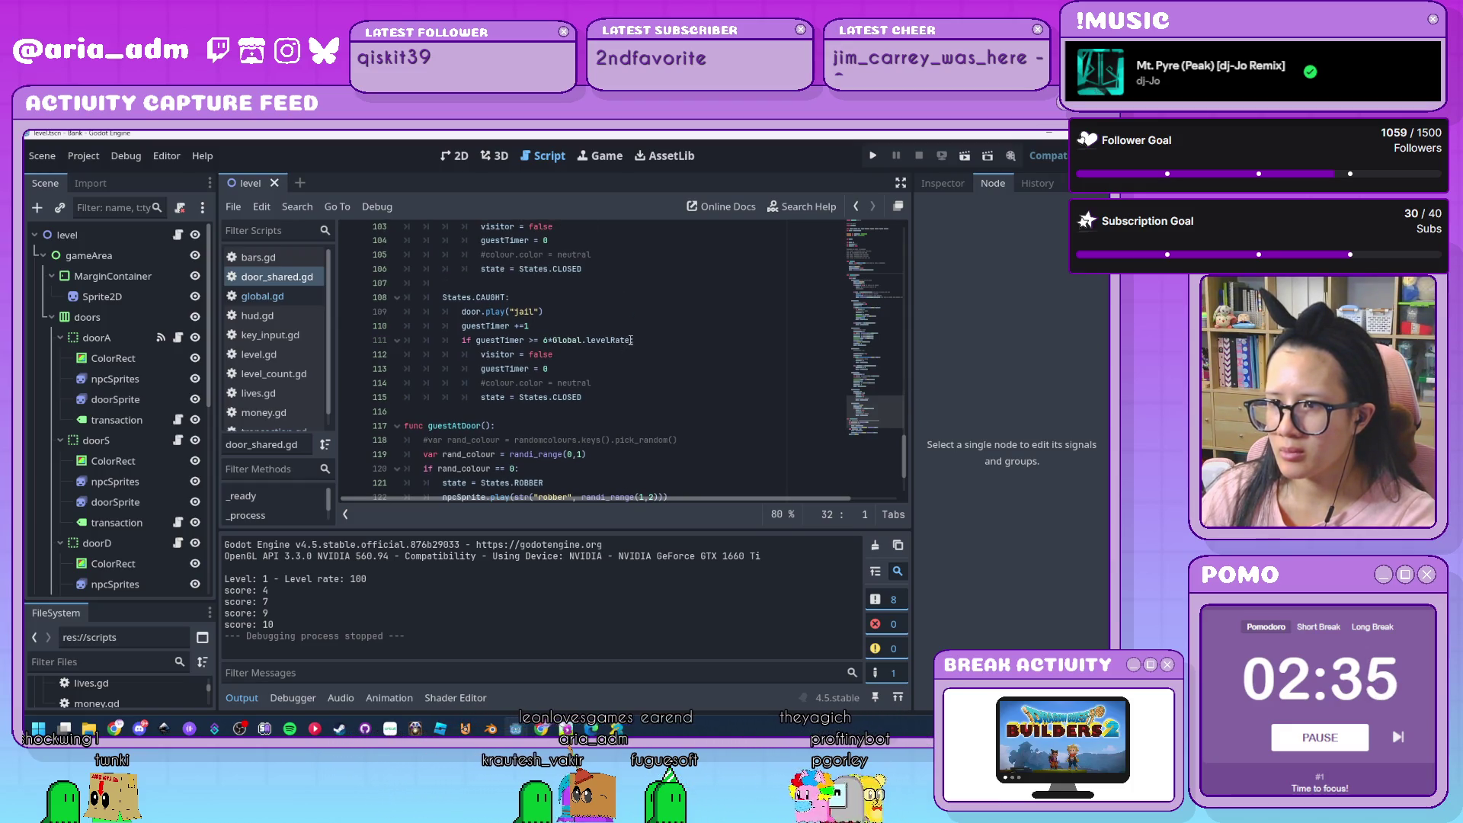
{"action": "left_click", "coordinate": [550, 339]}
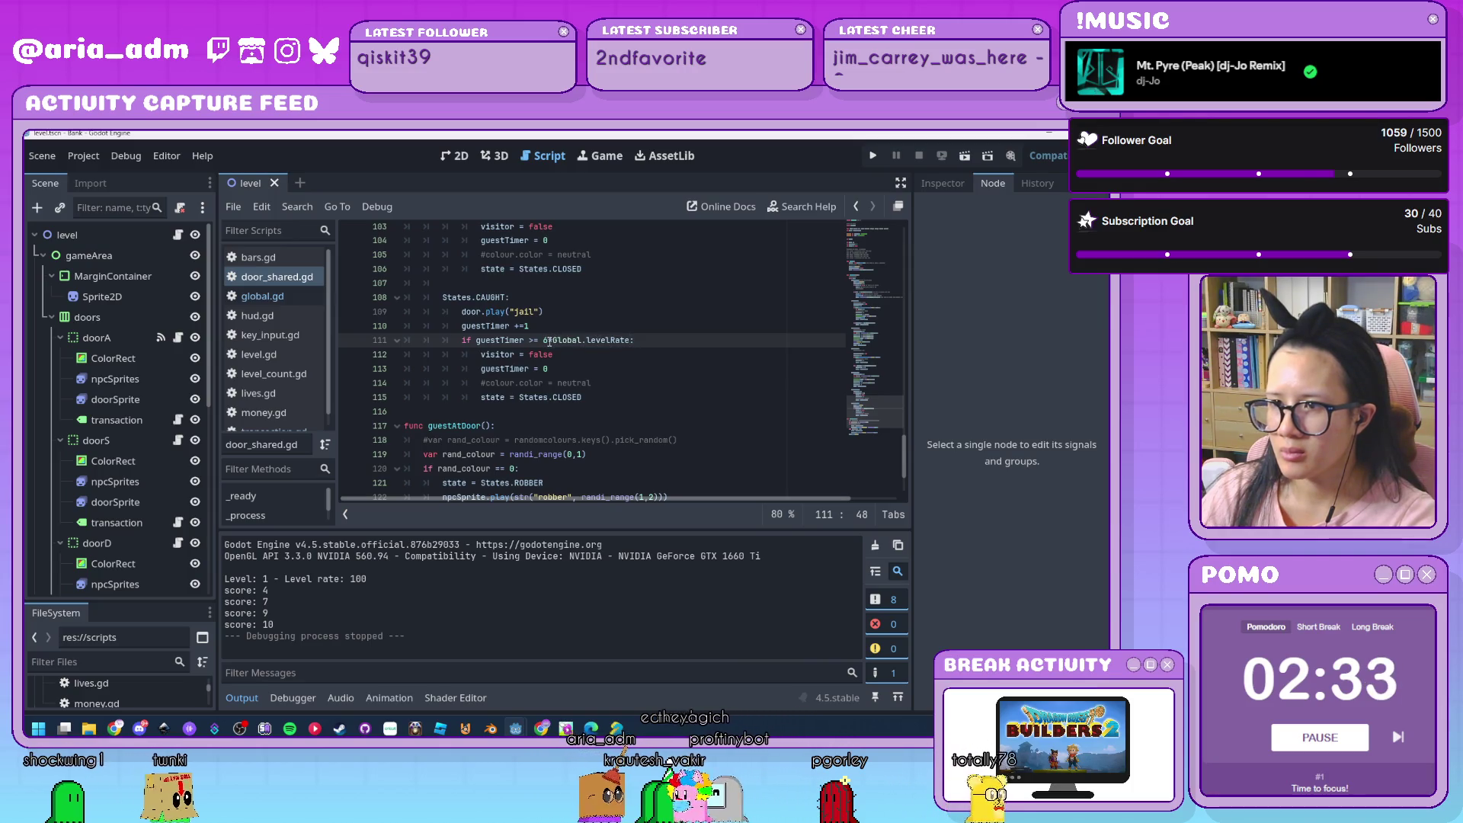
{"action": "type", "text": "*"}
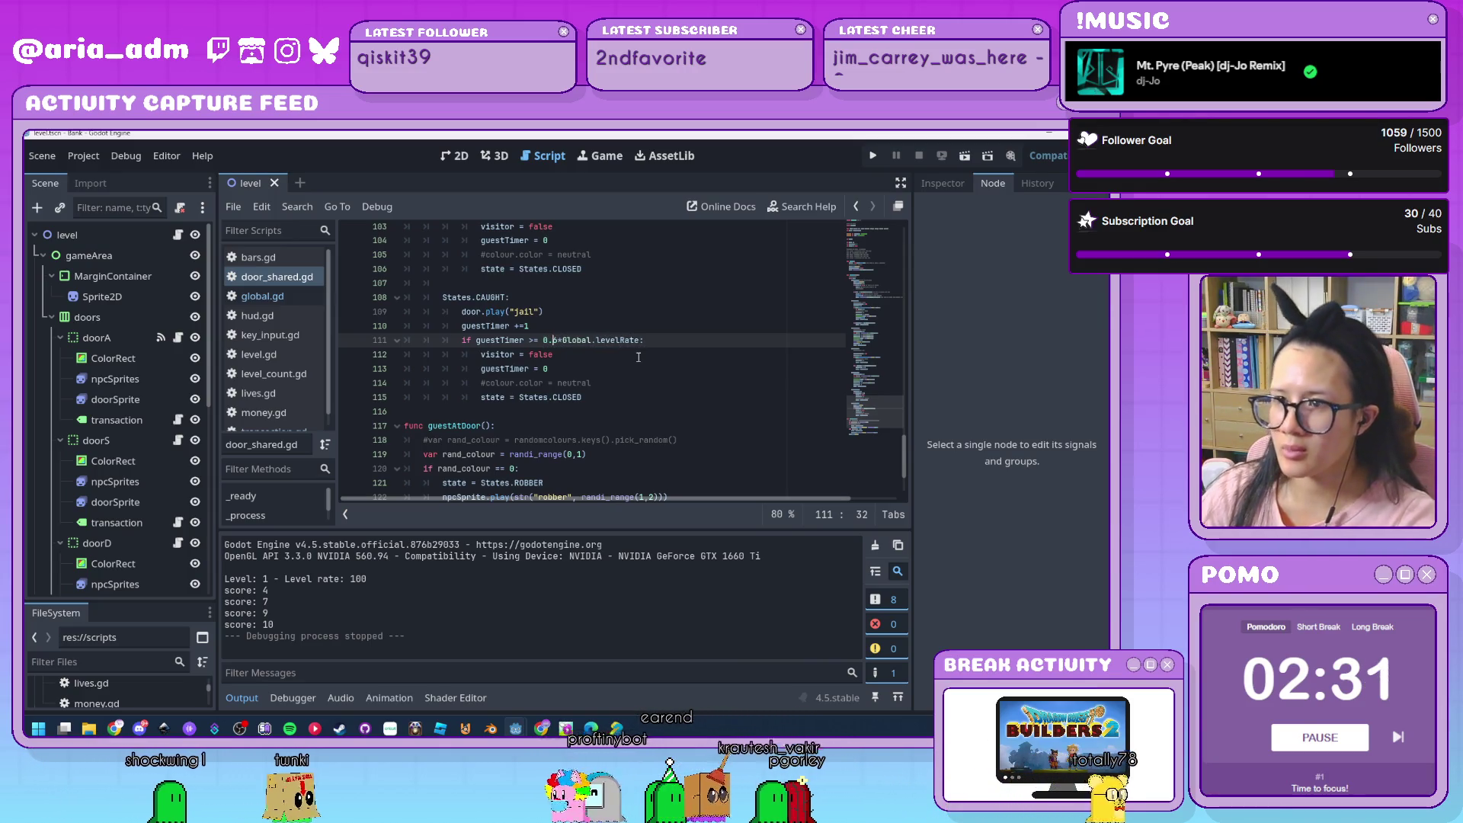
{"action": "left_click", "coordinate": [670, 411]}
Step: Open the transaction label's script, transaction.gd
{"action": "scroll", "coordinate": [686, 451], "scroll_direction": "up", "scroll_amount": 4}
{"action": "scroll", "coordinate": [686, 451], "scroll_direction": "down", "scroll_amount": 4}
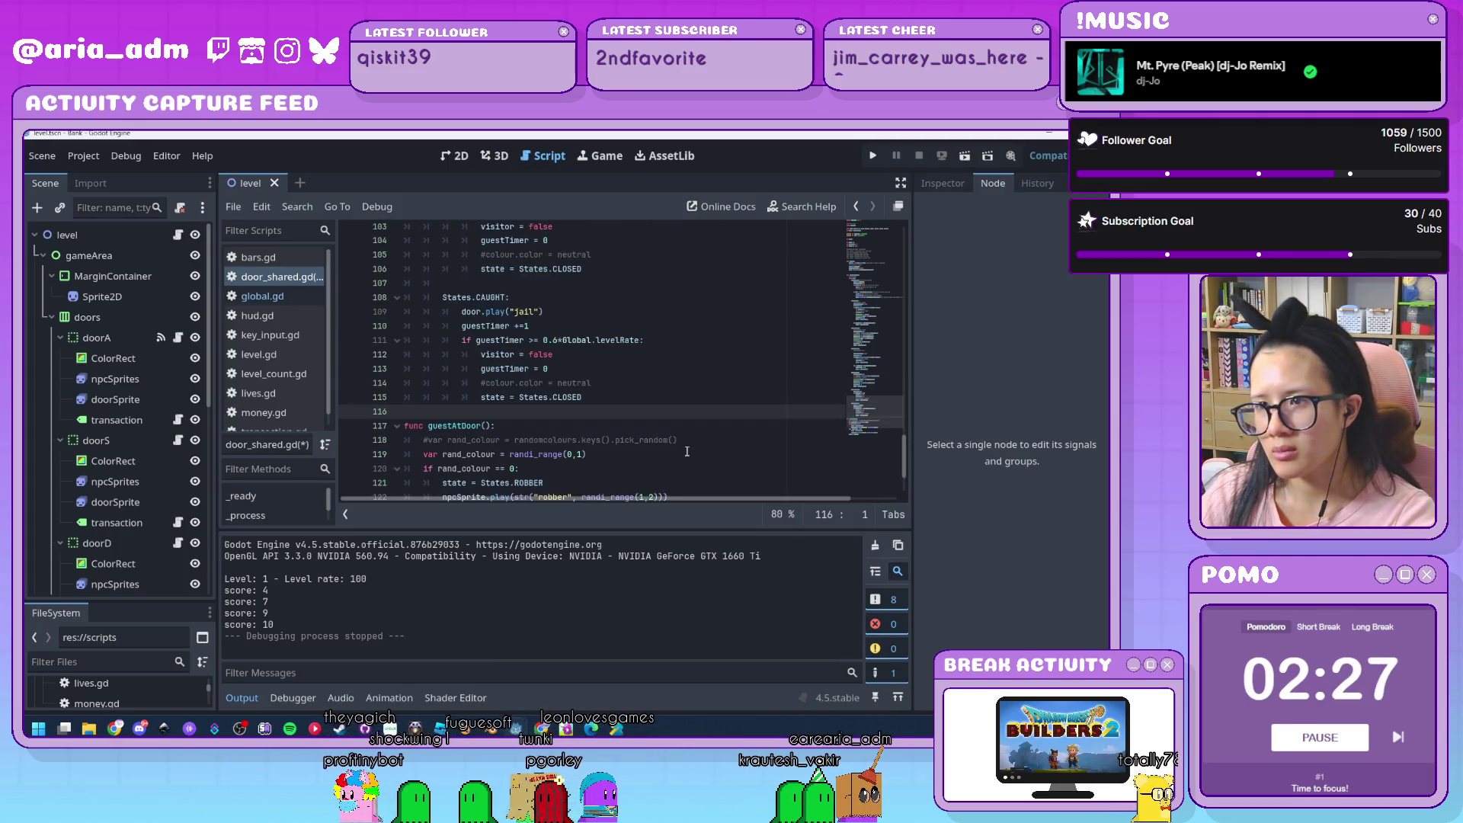
{"action": "scroll", "coordinate": [686, 451], "scroll_direction": "up", "scroll_amount": 1}
{"action": "scroll", "coordinate": [687, 451], "scroll_direction": "up", "scroll_amount": 10}
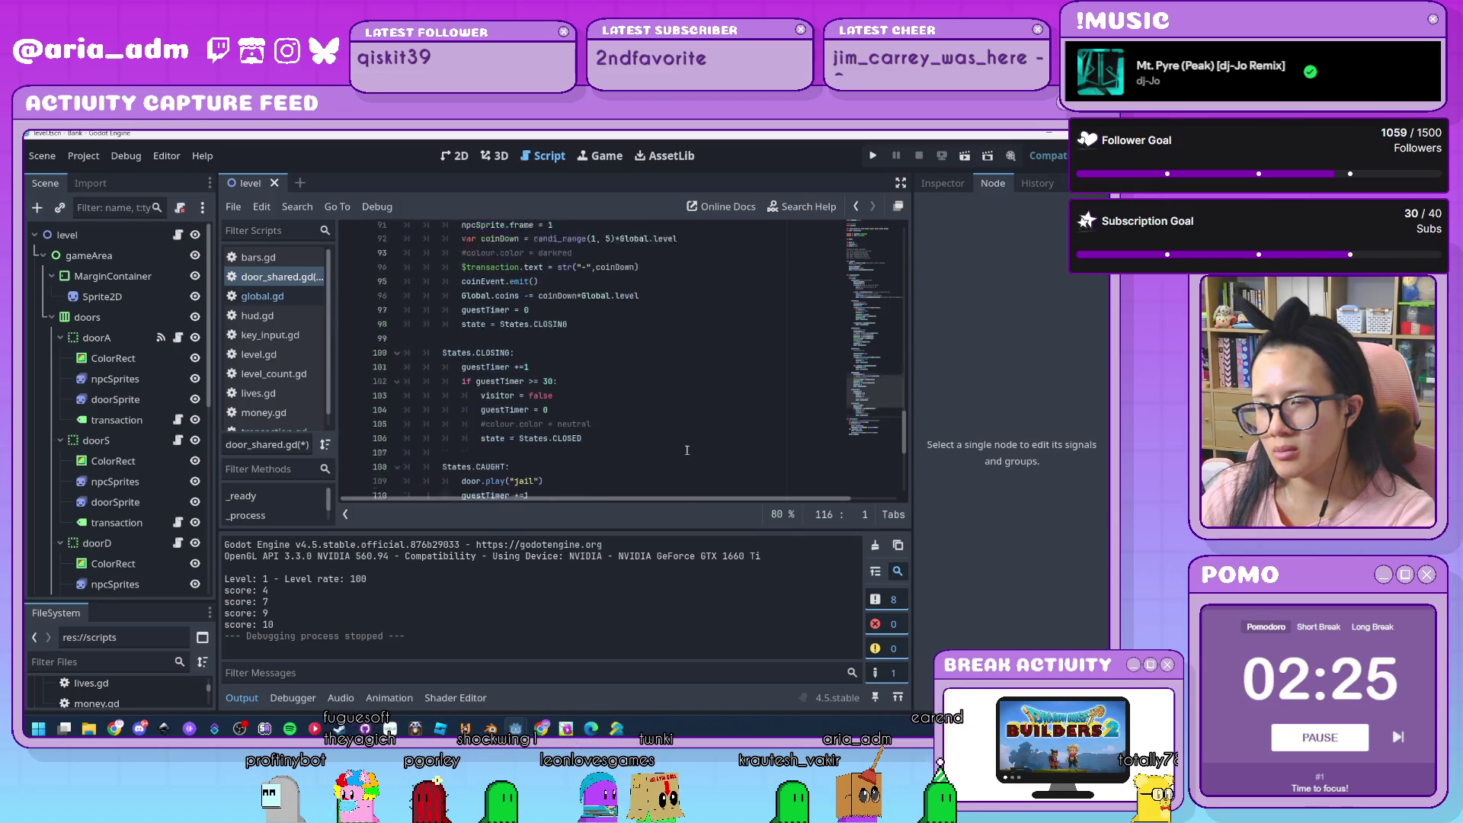
{"action": "scroll", "coordinate": [686, 451], "scroll_direction": "up", "scroll_amount": 3}
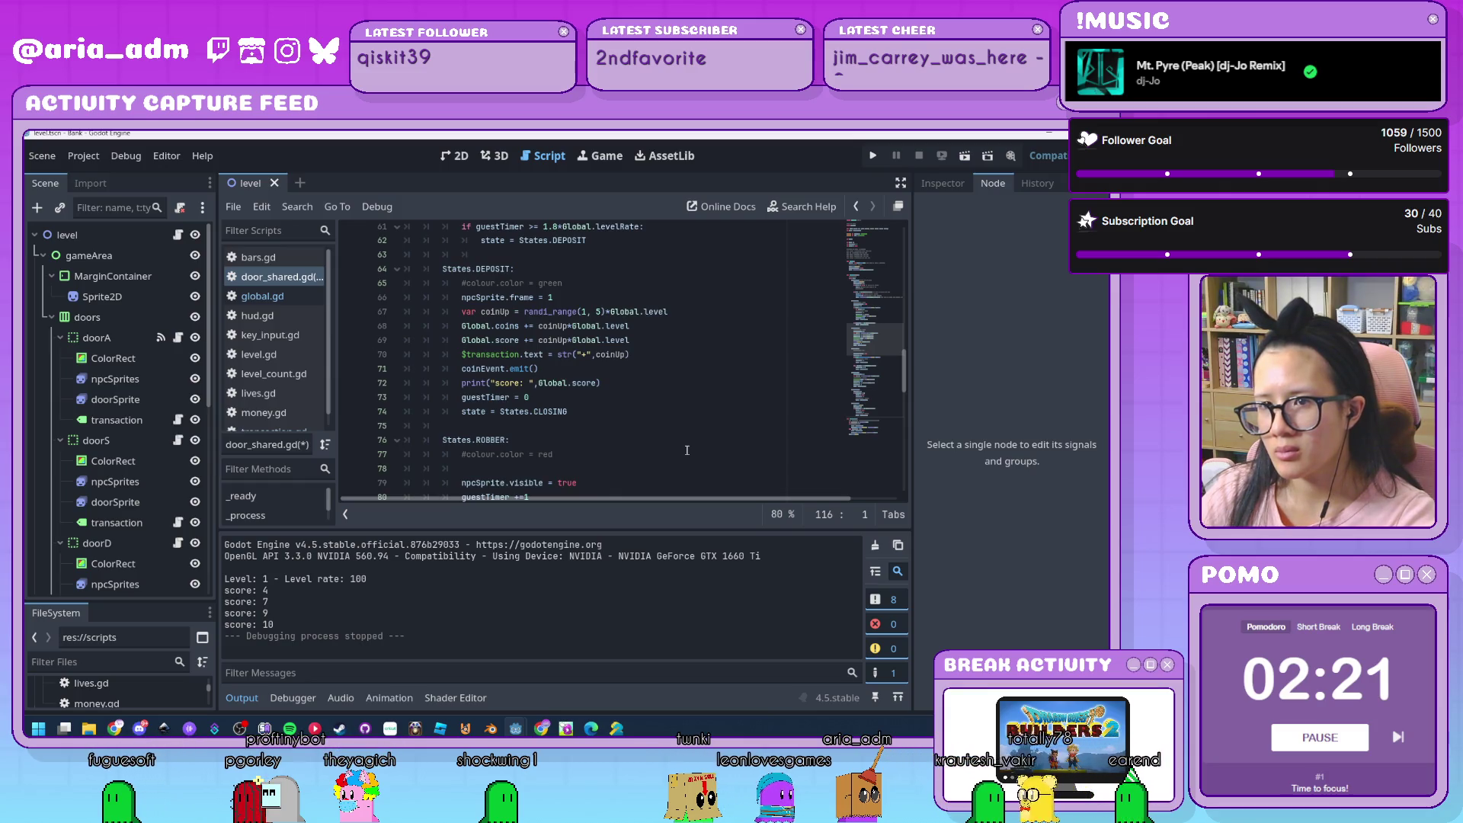
{"action": "left_click", "coordinate": [178, 421]}
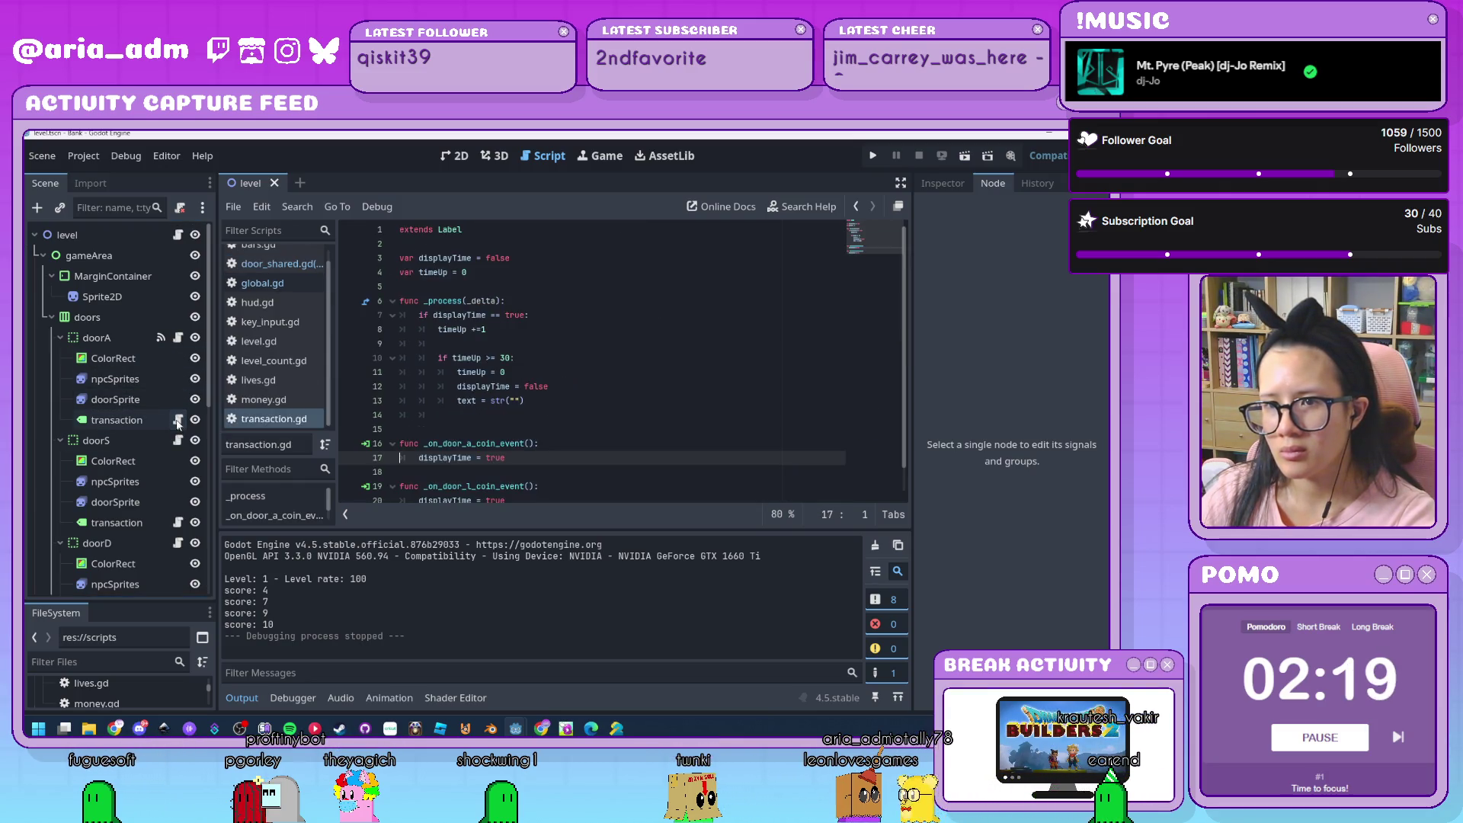
Step: Connect the coinEvent signals of doors S and D to their own _on_coin_event handler
{"action": "left_click", "coordinate": [160, 338]}
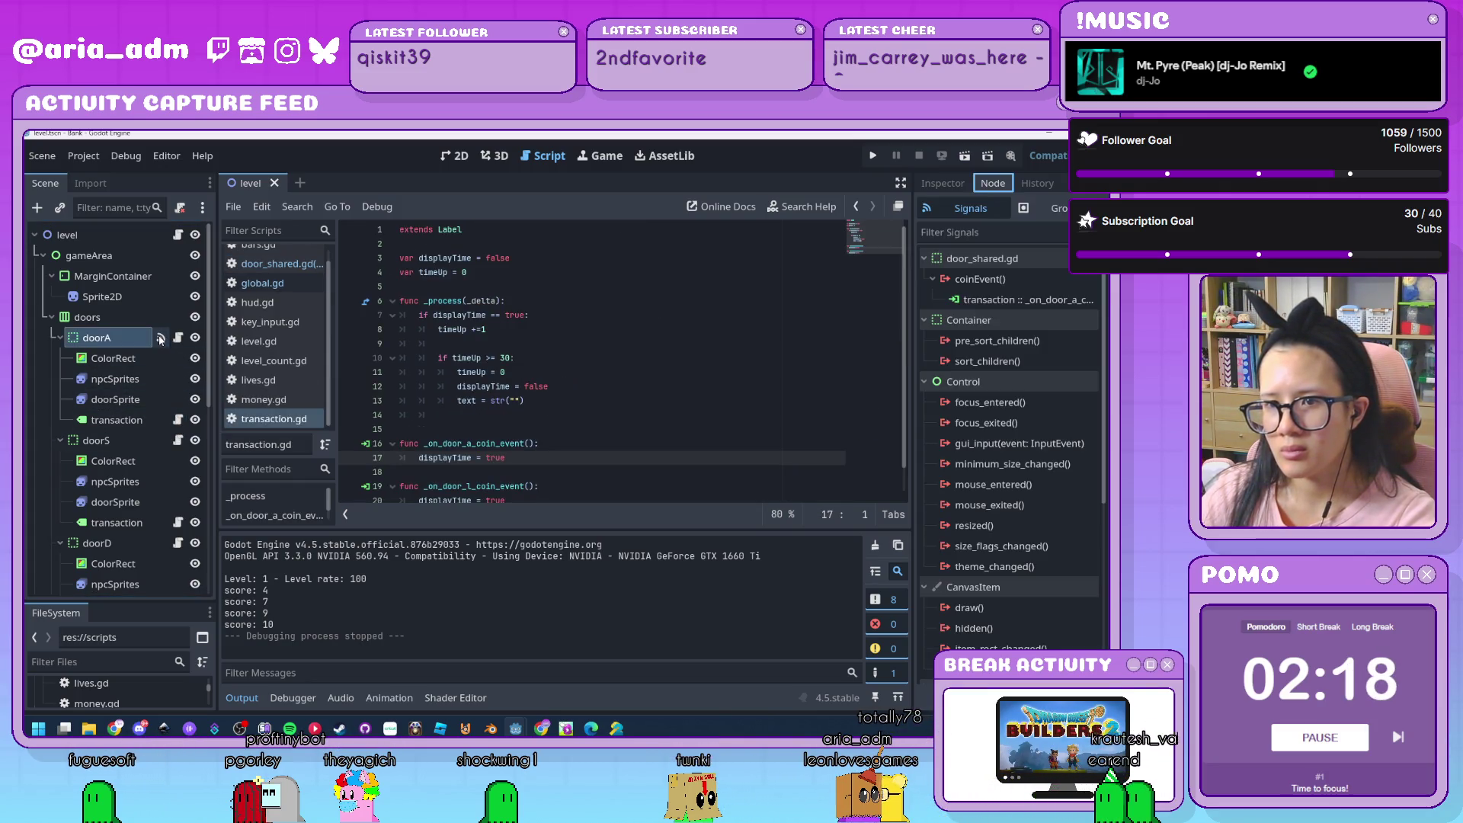
{"action": "left_click", "coordinate": [148, 440]}
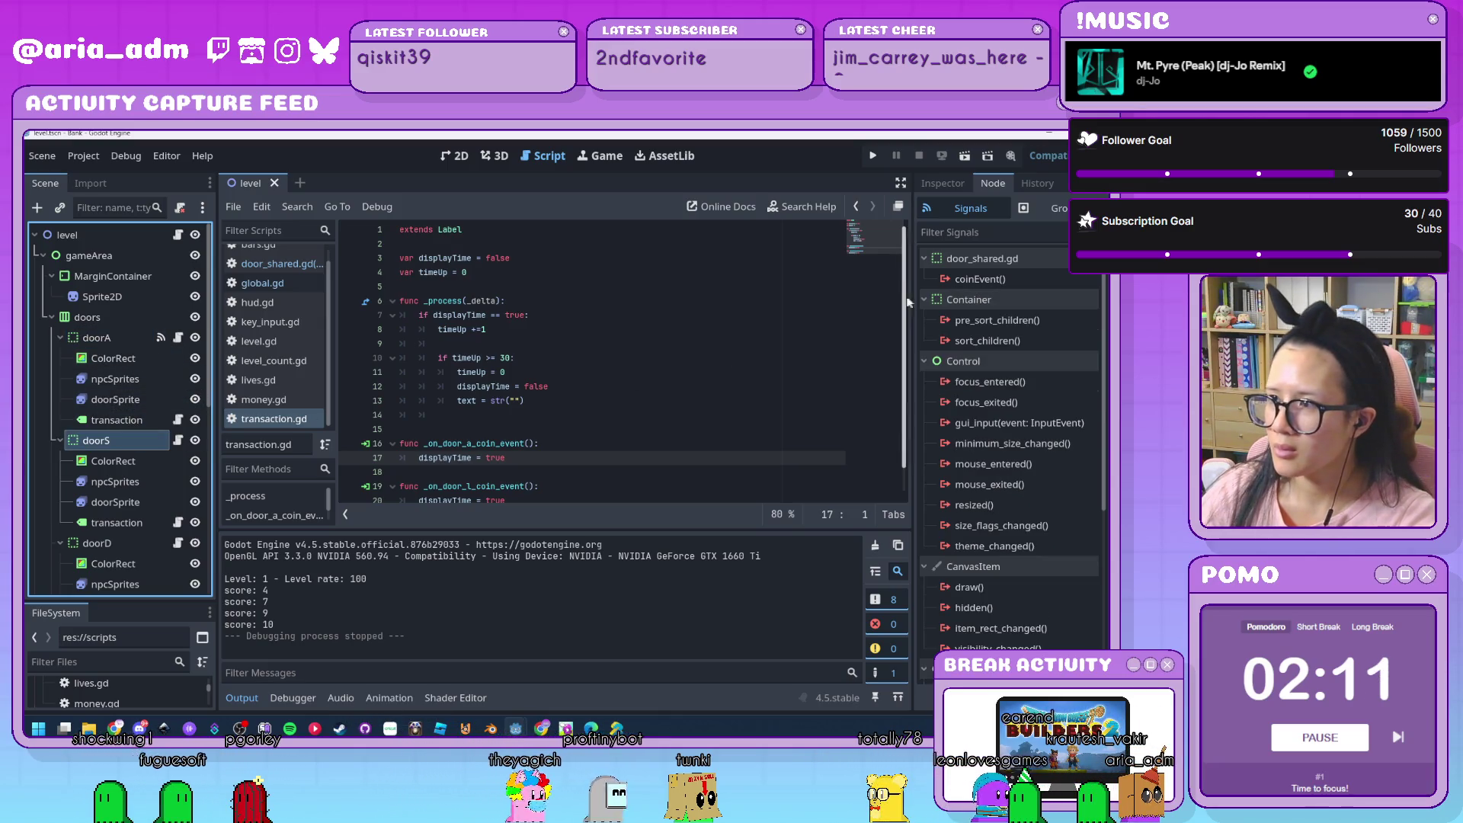
{"action": "double_click", "coordinate": [1030, 279]}
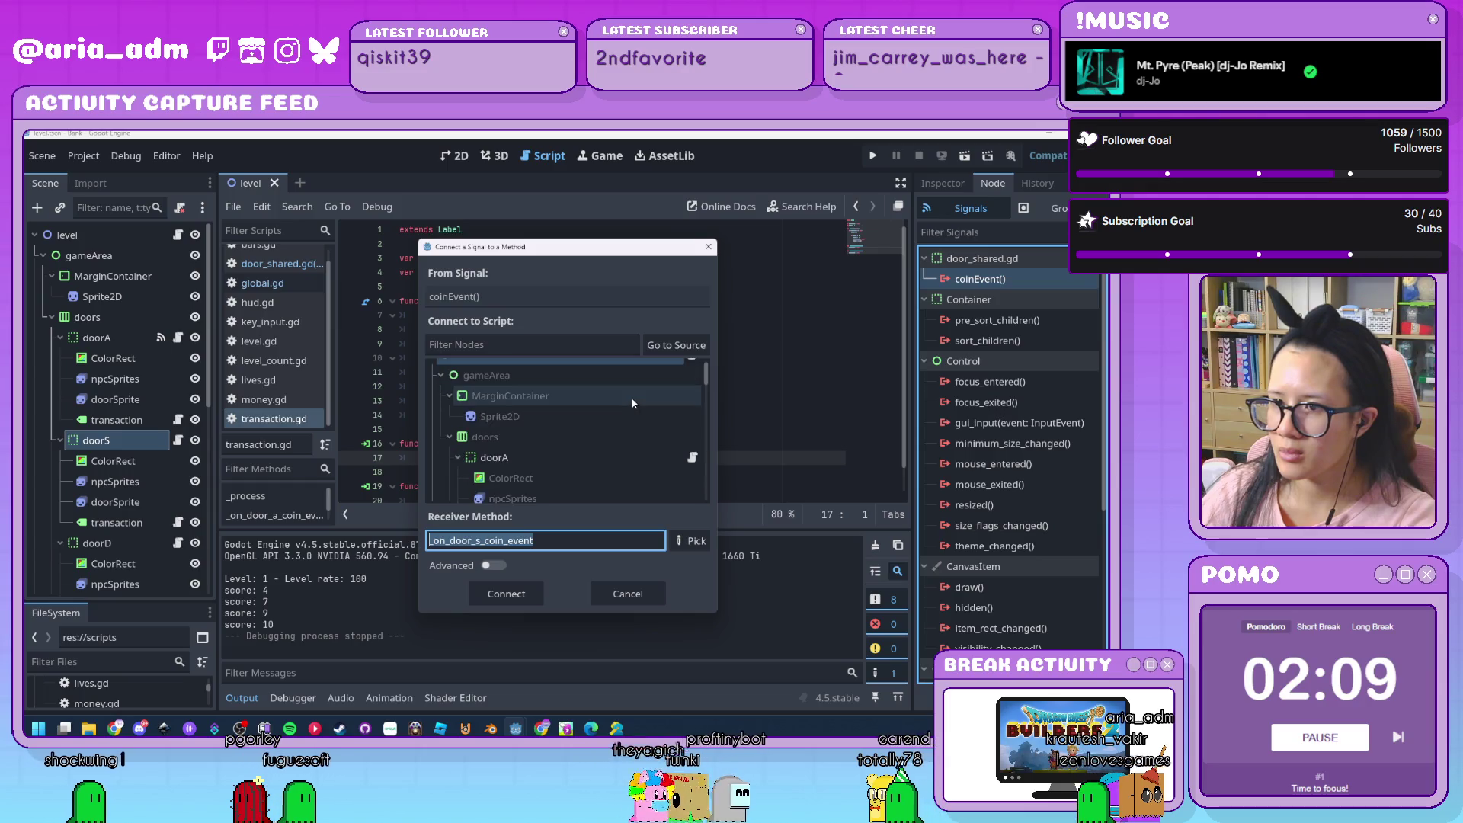
{"action": "scroll", "coordinate": [631, 427], "scroll_direction": "down", "scroll_amount": 3}
{"action": "left_click", "coordinate": [600, 456]}
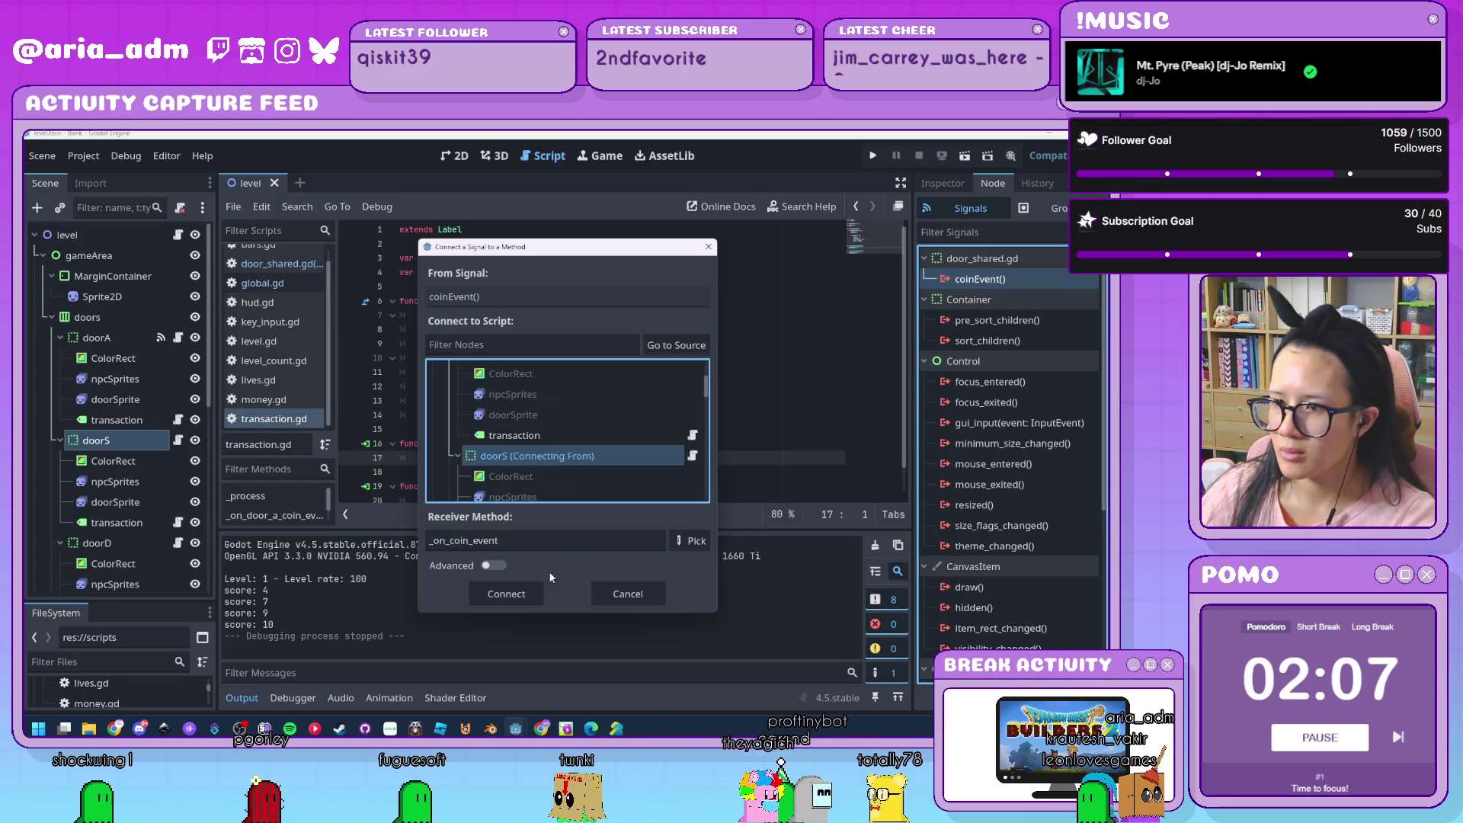
{"action": "left_click", "coordinate": [514, 594]}
{"action": "scroll", "coordinate": [149, 464], "scroll_direction": "down", "scroll_amount": 2}
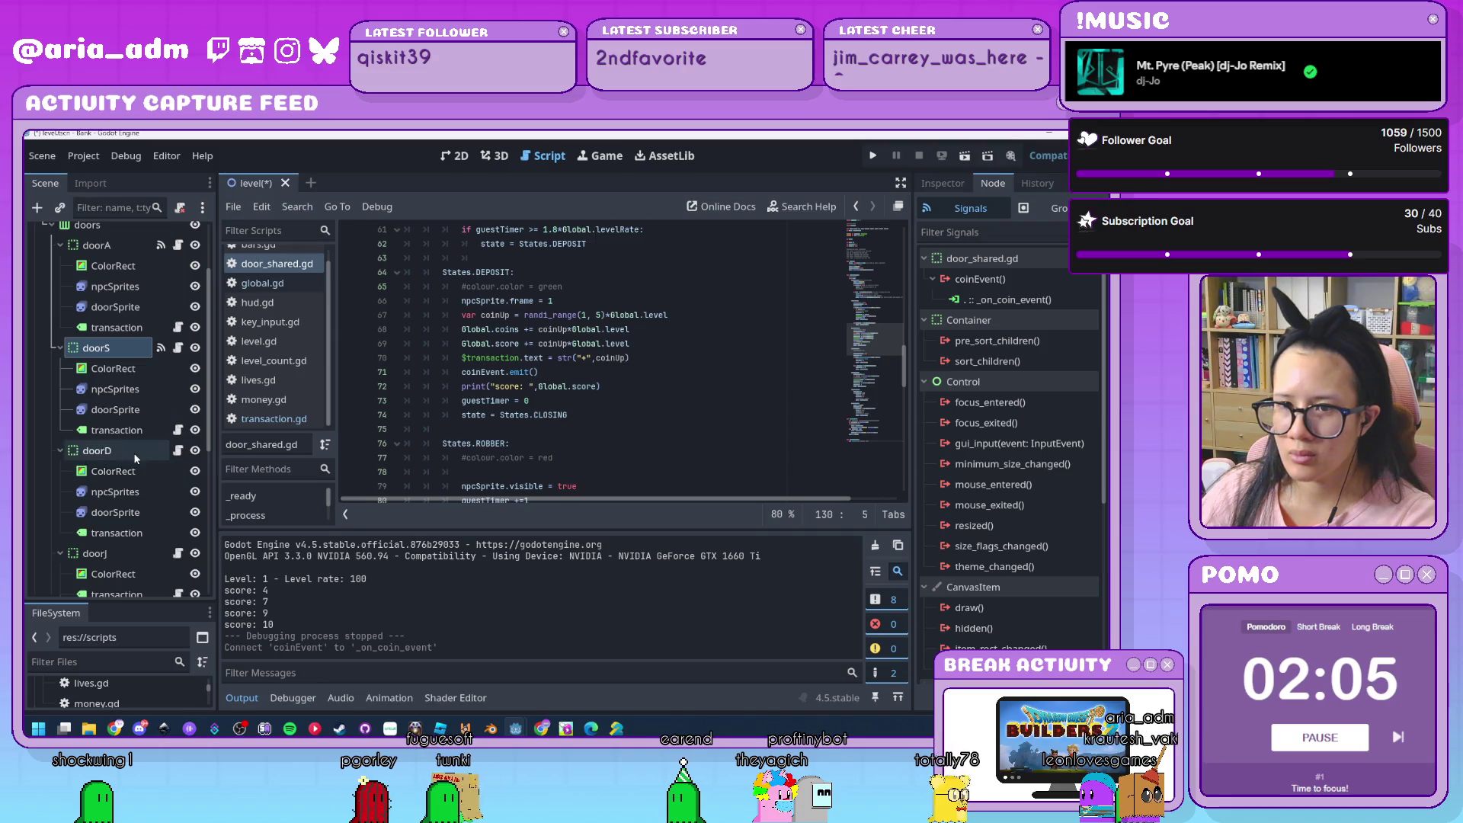
{"action": "left_click", "coordinate": [135, 456]}
{"action": "double_click", "coordinate": [1019, 280]}
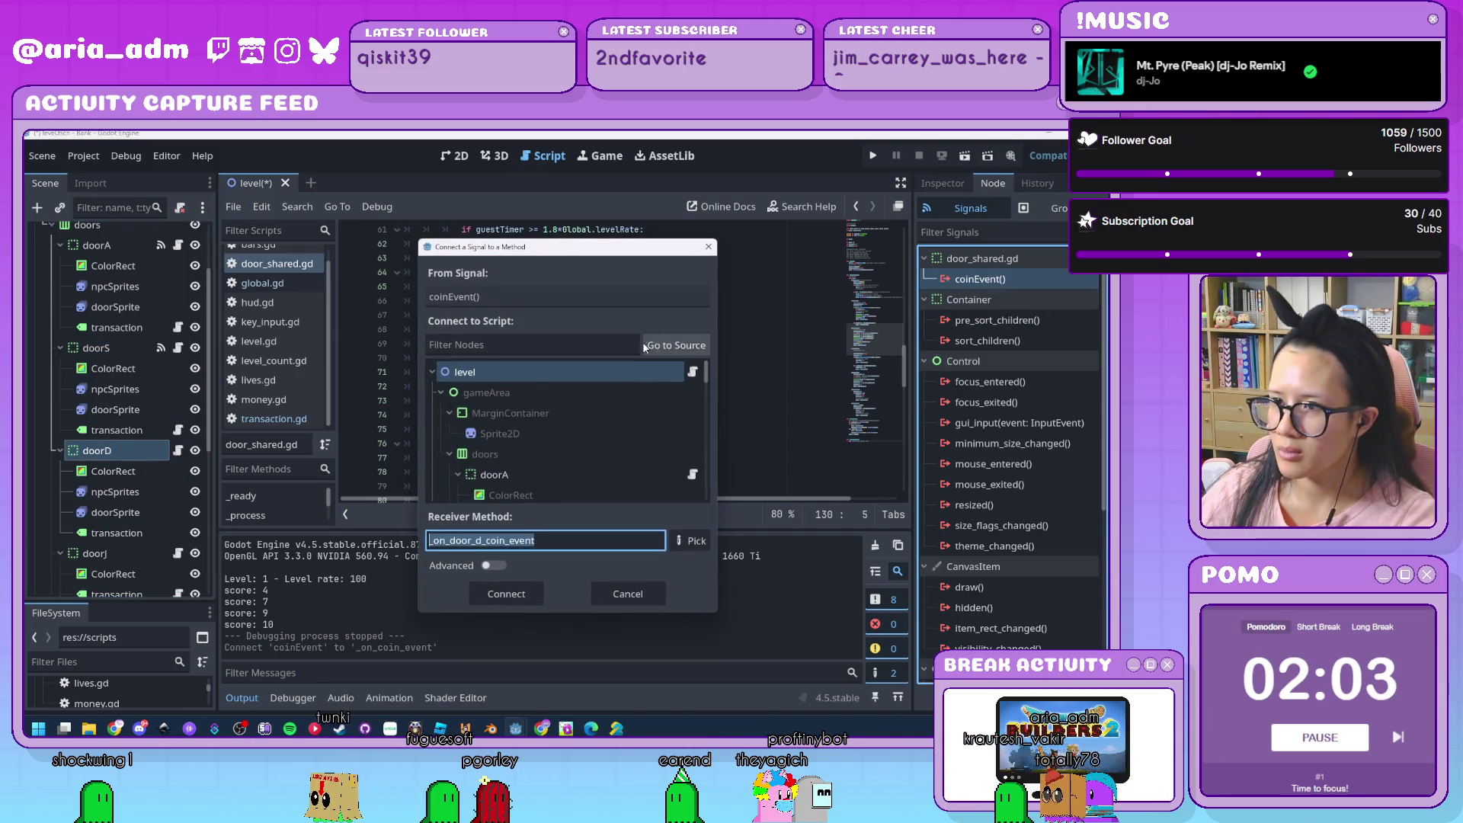
{"action": "key", "text": "Return"}
{"action": "scroll", "coordinate": [135, 437], "scroll_direction": "down", "scroll_amount": 3}
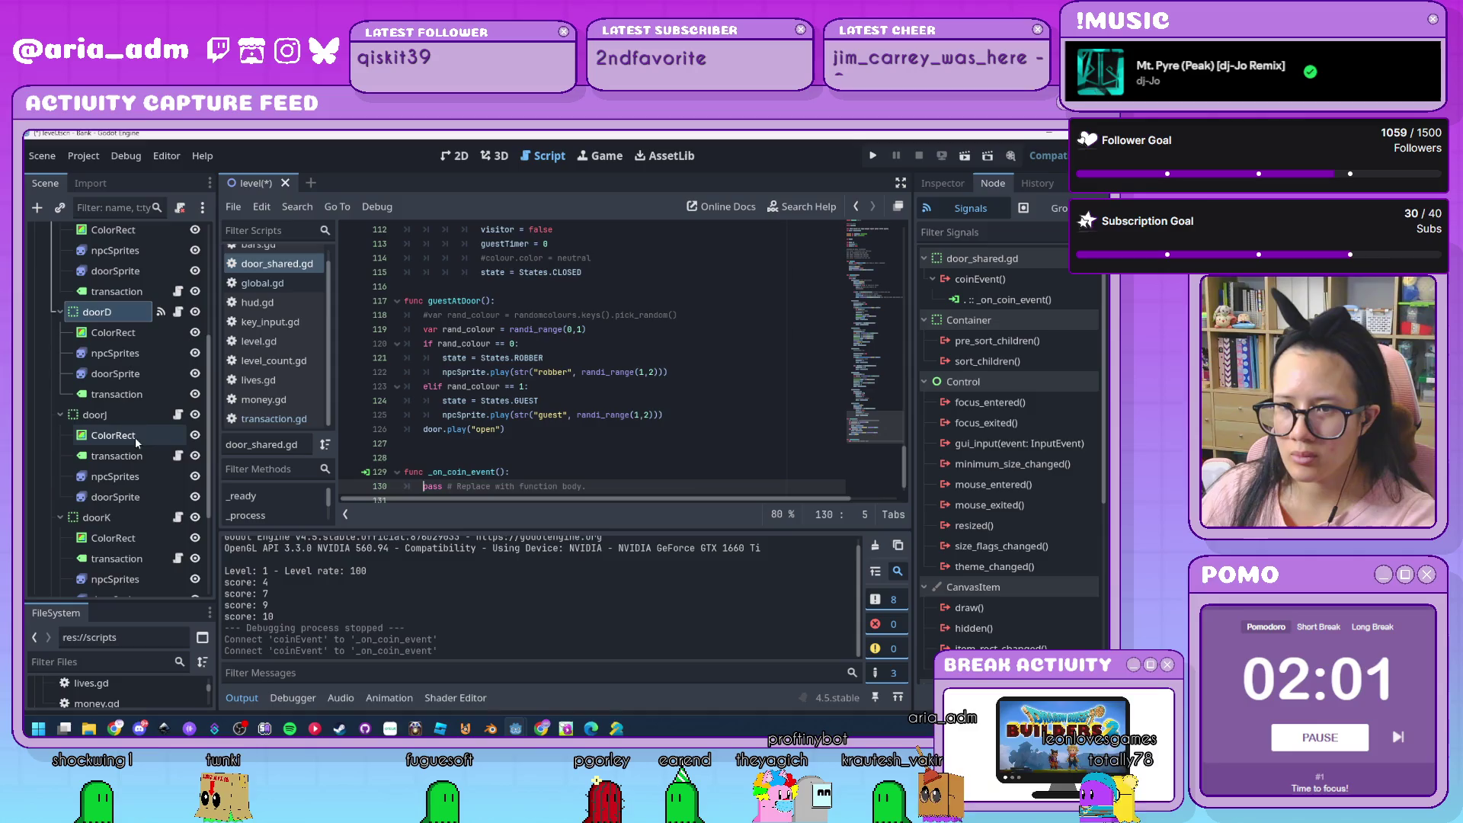
Step: Connect doors J and K's coinEvent to their own scripts, check door L, and run the game
{"action": "left_click", "coordinate": [114, 415]}
{"action": "double_click", "coordinate": [980, 279]}
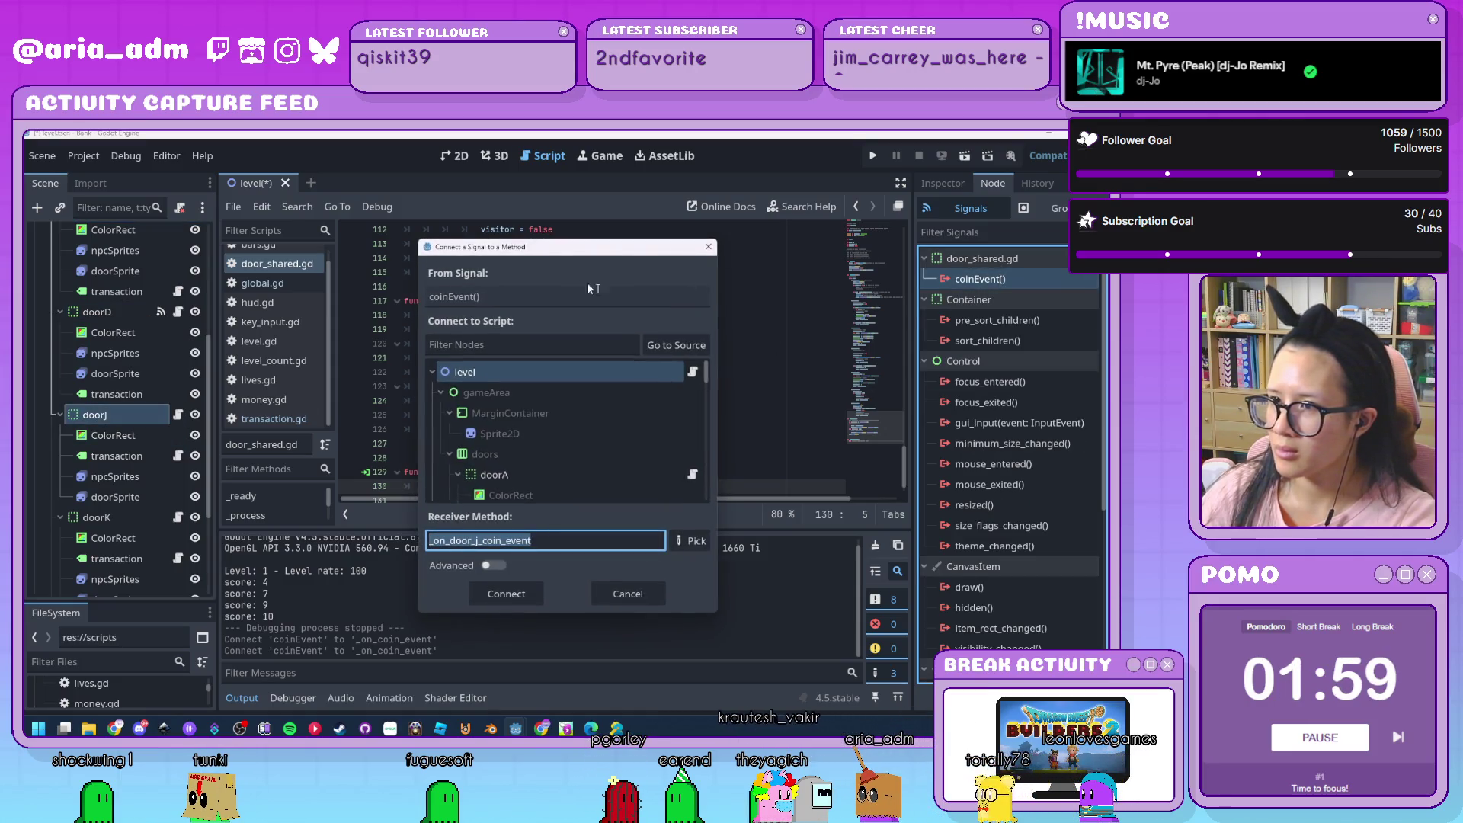
{"action": "left_click", "coordinate": [680, 347]}
{"action": "key", "text": "Return"}
{"action": "scroll", "coordinate": [115, 423], "scroll_direction": "down", "scroll_amount": 1}
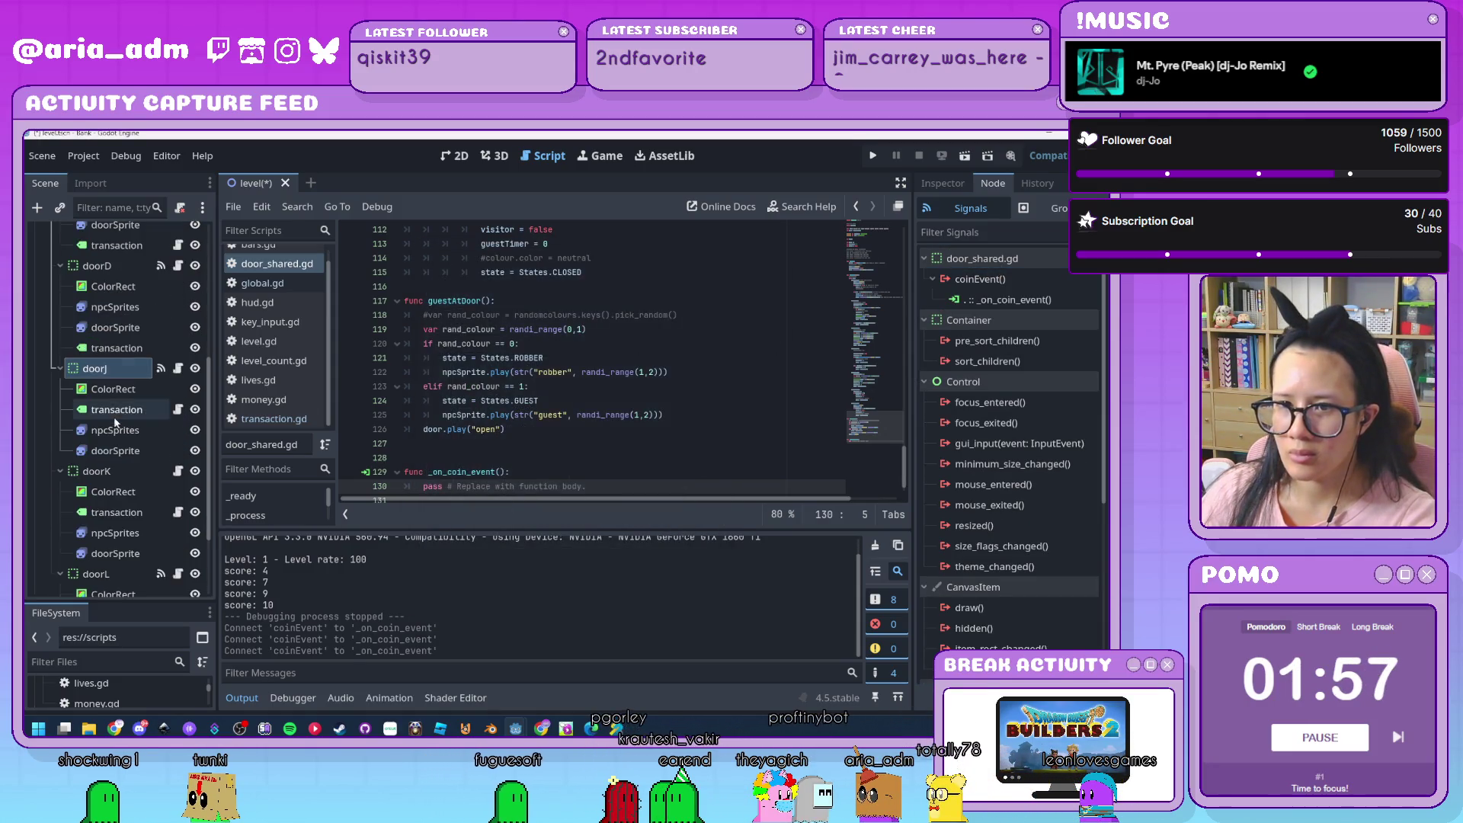
{"action": "left_click", "coordinate": [133, 472]}
{"action": "double_click", "coordinate": [974, 280]}
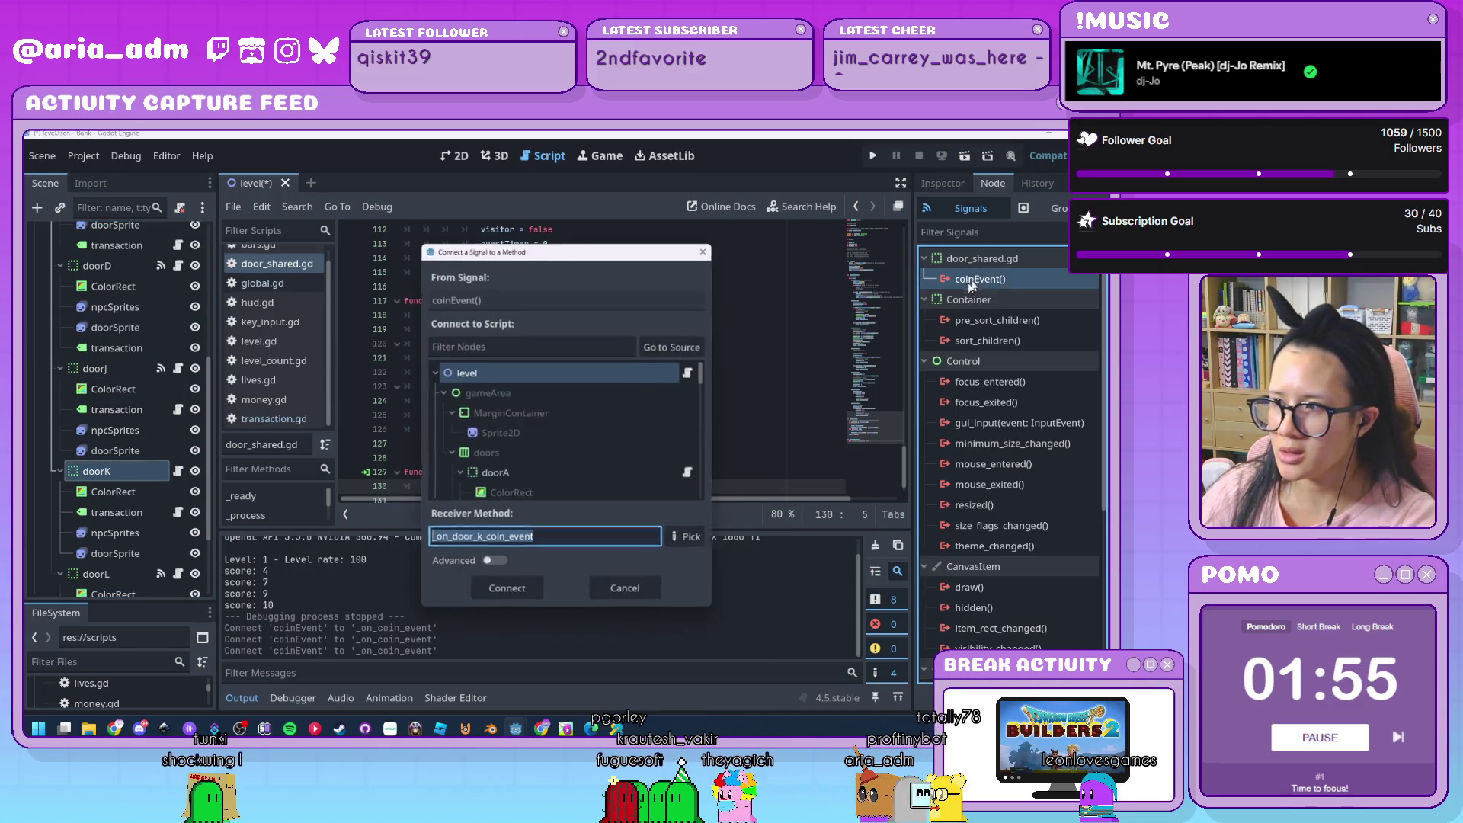
{"action": "left_click", "coordinate": [677, 344]}
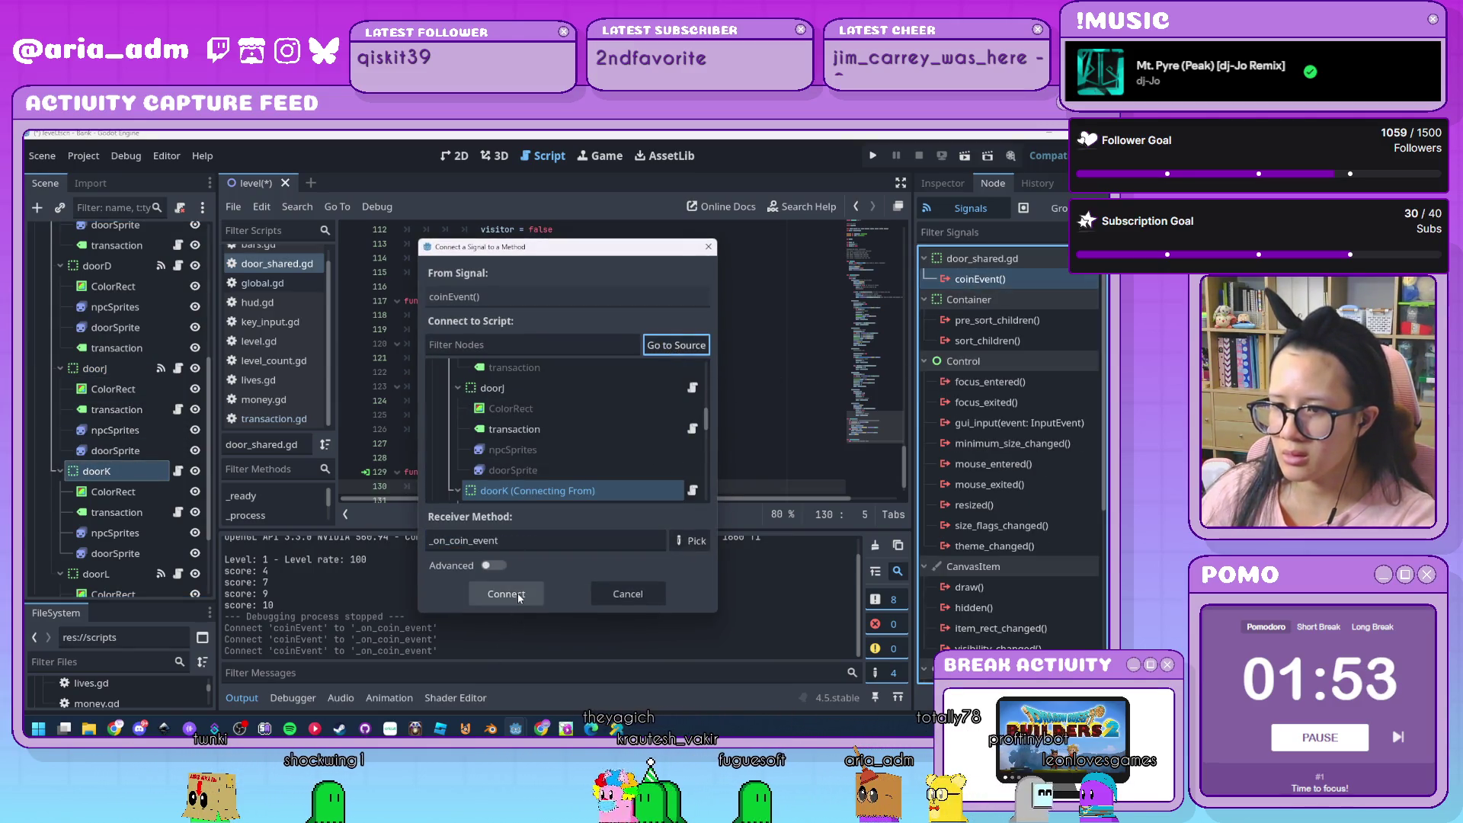
{"action": "left_click", "coordinate": [506, 593]}
{"action": "scroll", "coordinate": [147, 490], "scroll_direction": "down", "scroll_amount": 2}
{"action": "left_click", "coordinate": [134, 482]}
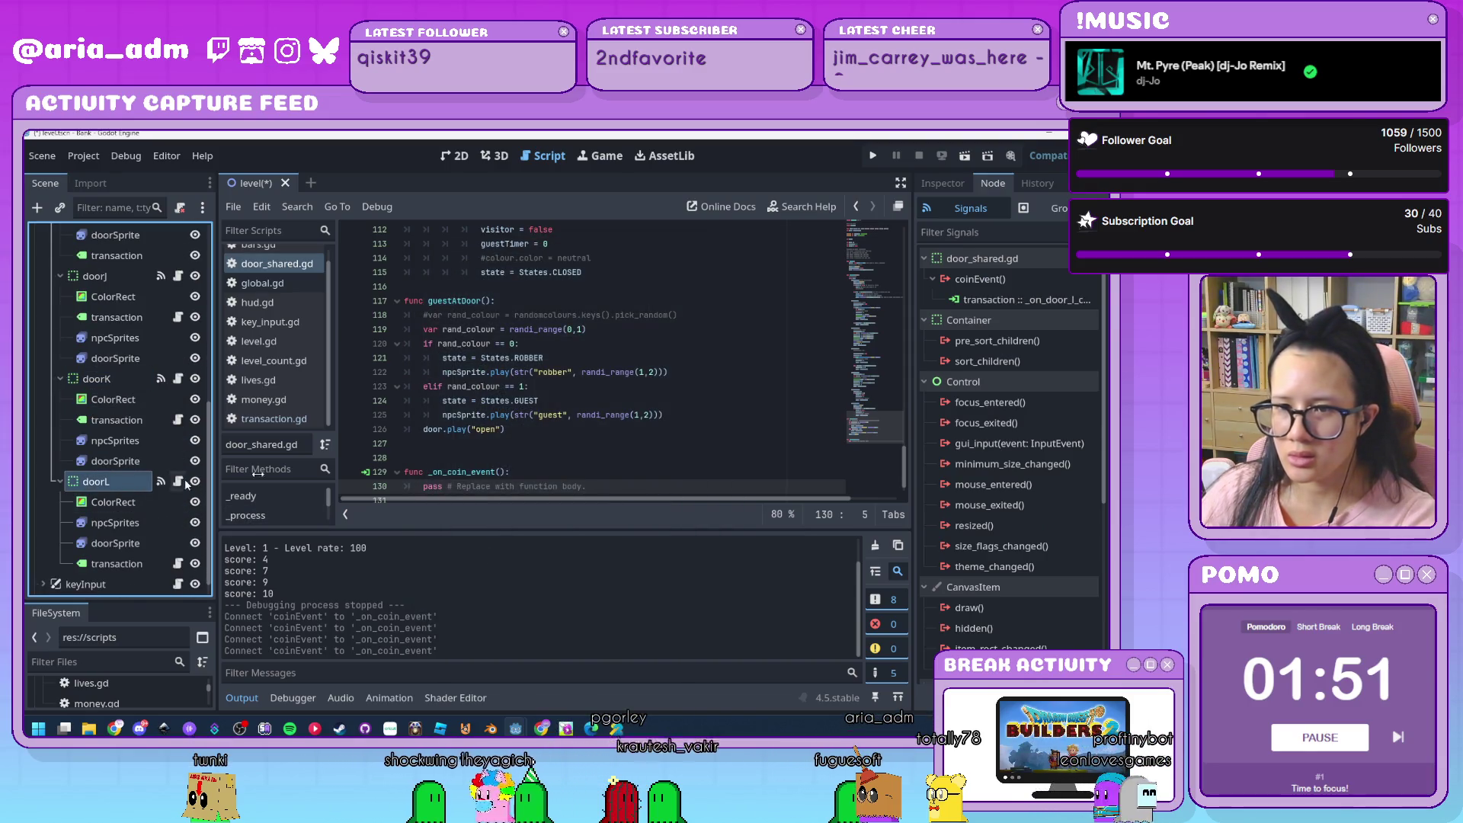
{"action": "left_click", "coordinate": [874, 155]}
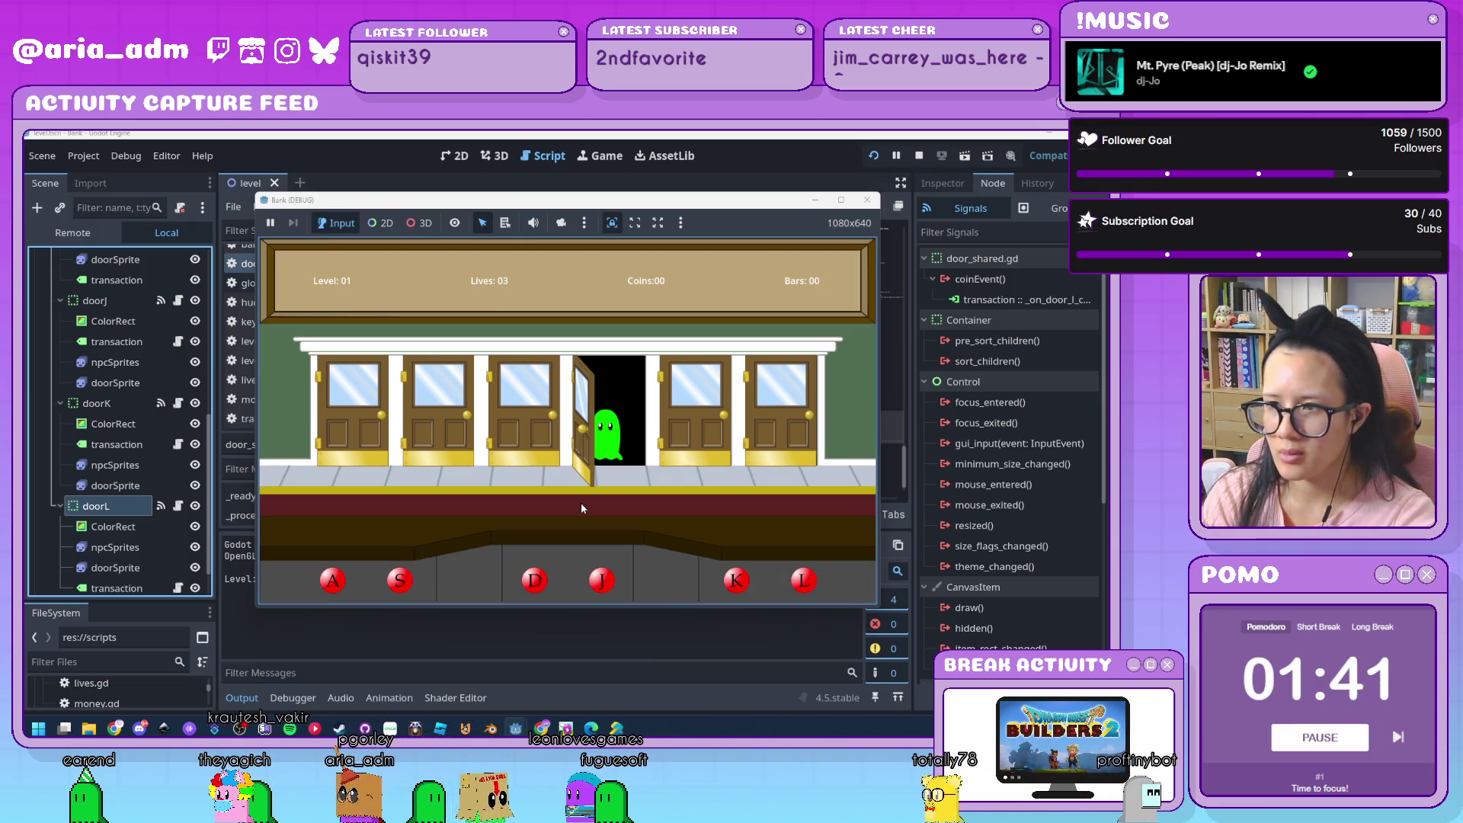
Step: Serve visitors with the J, D, S, L, K and A keys until score 35 is logged, then stop with F8
{"action": "key", "text": "j"}
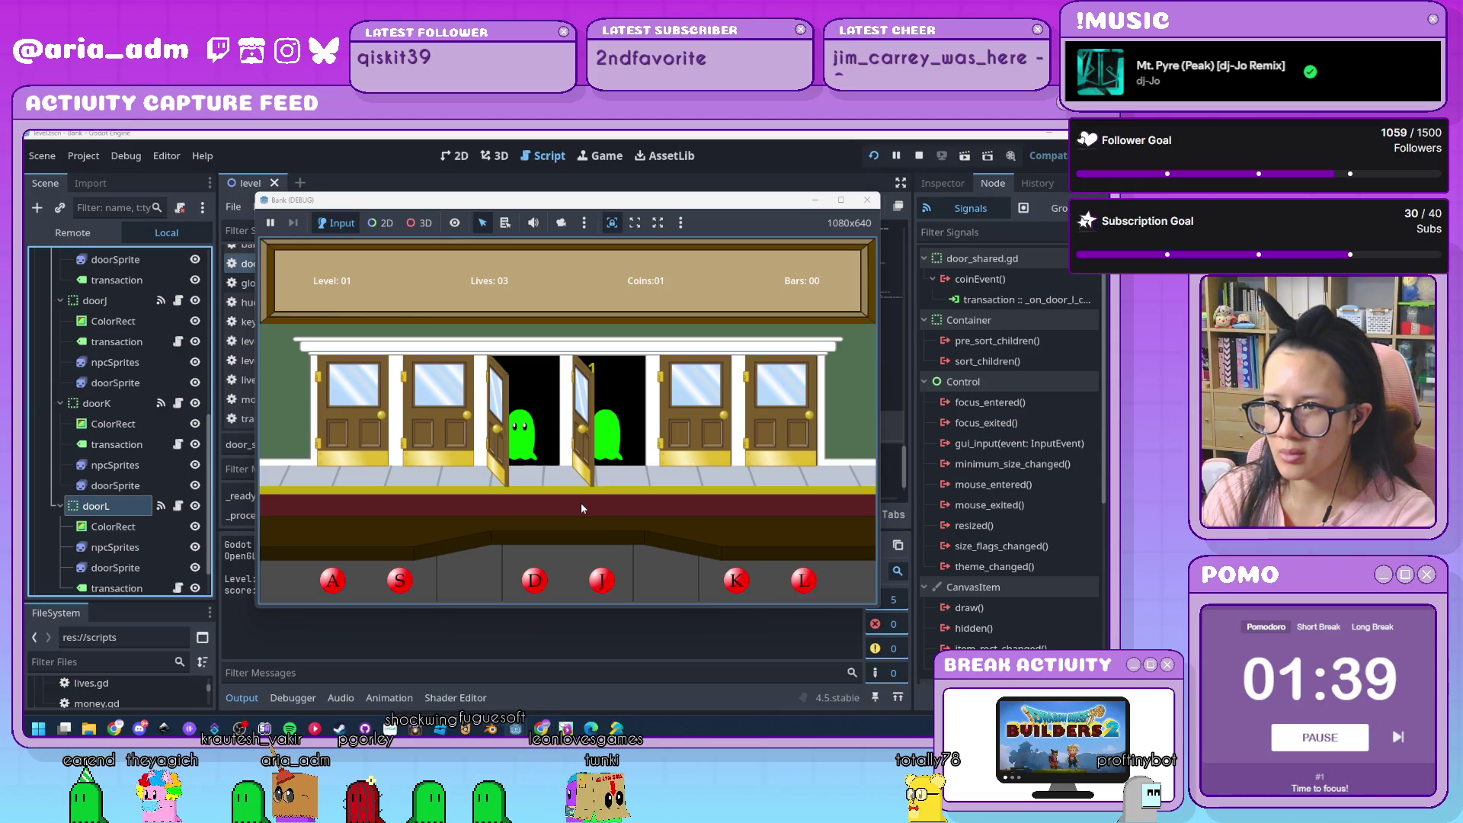
{"action": "key", "text": "d"}
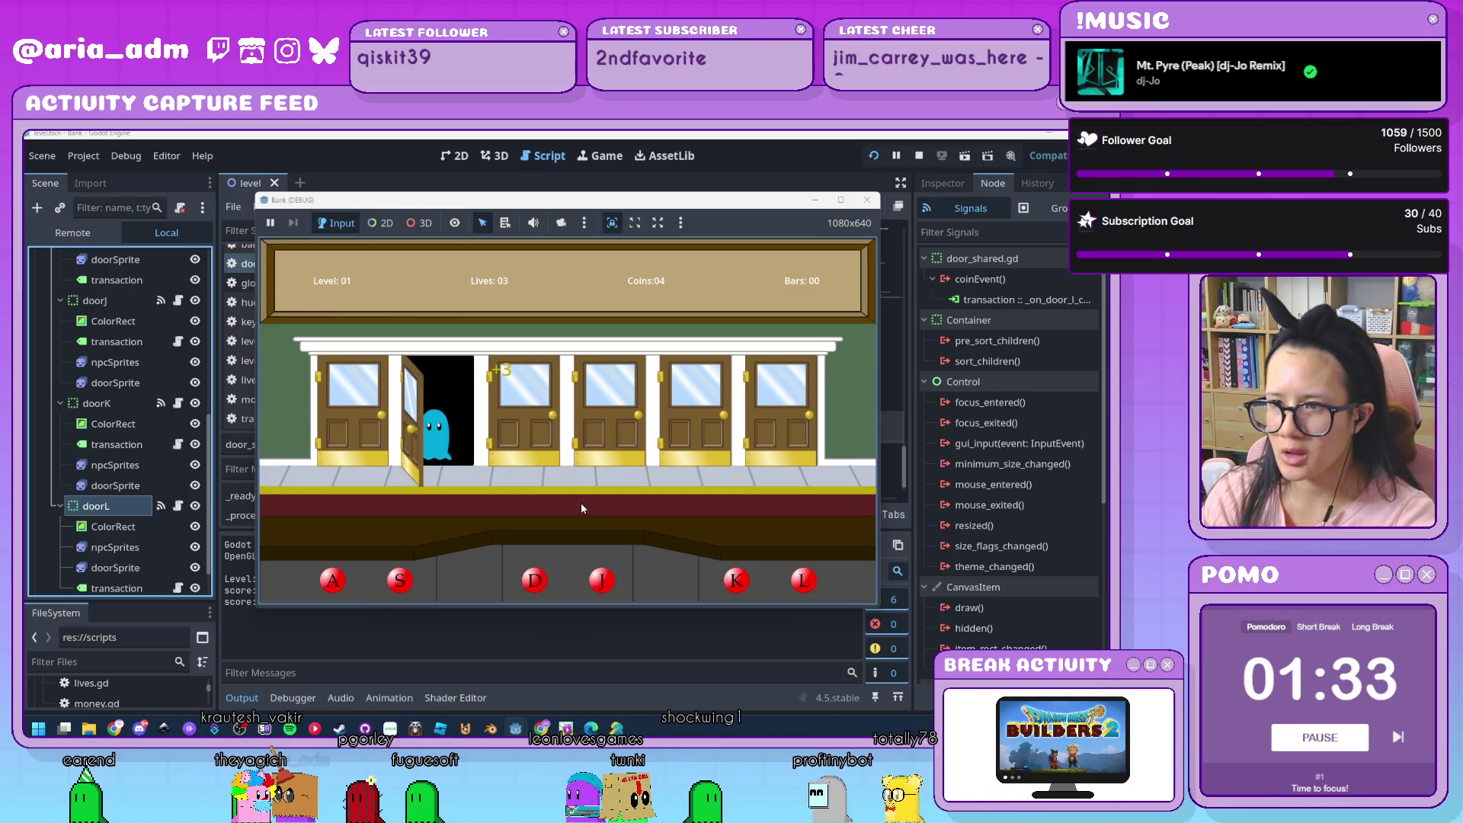
{"action": "key", "text": "s"}
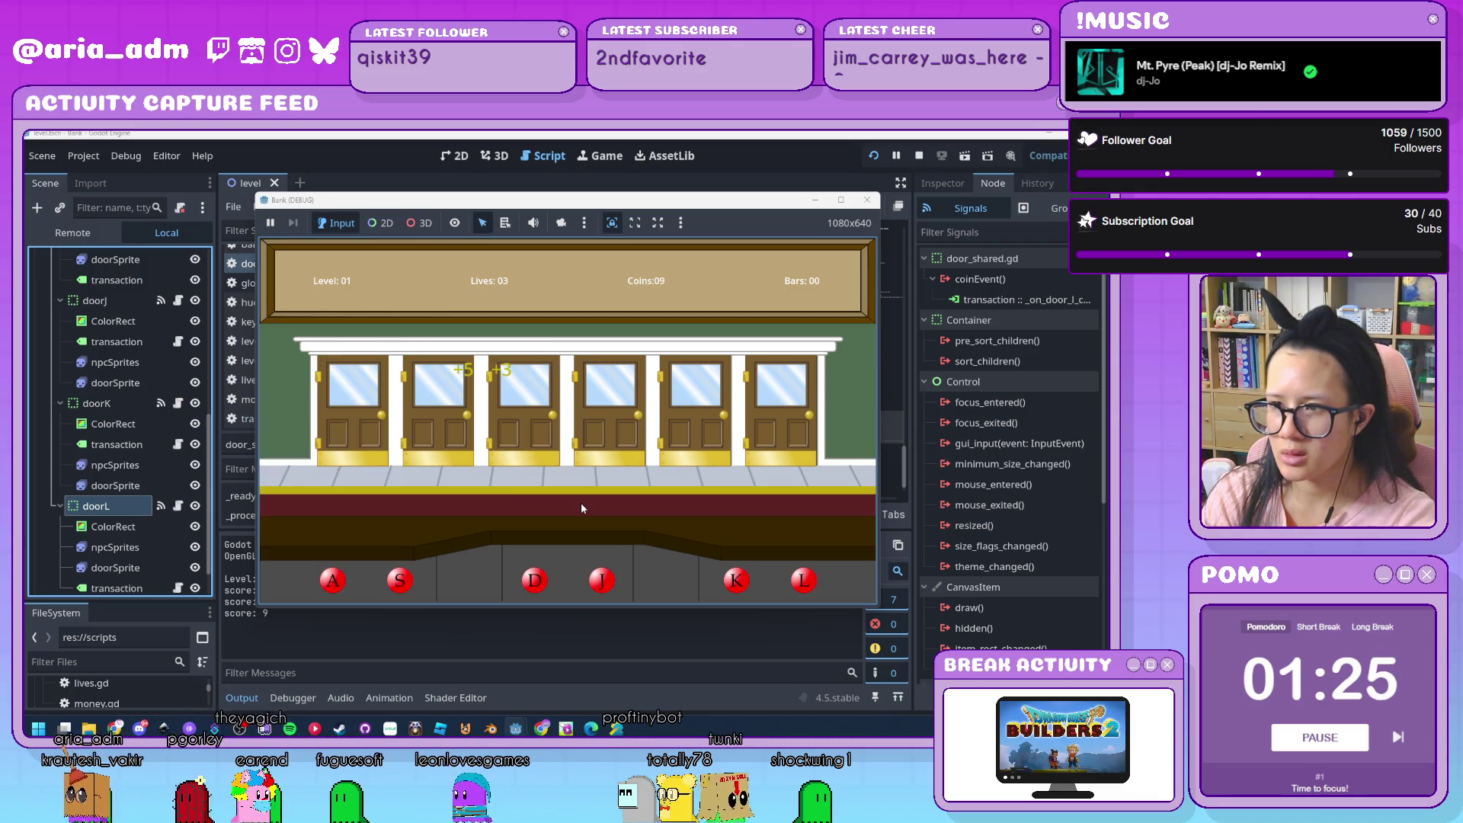
{"action": "key", "text": "l"}
{"action": "key", "text": "k"}
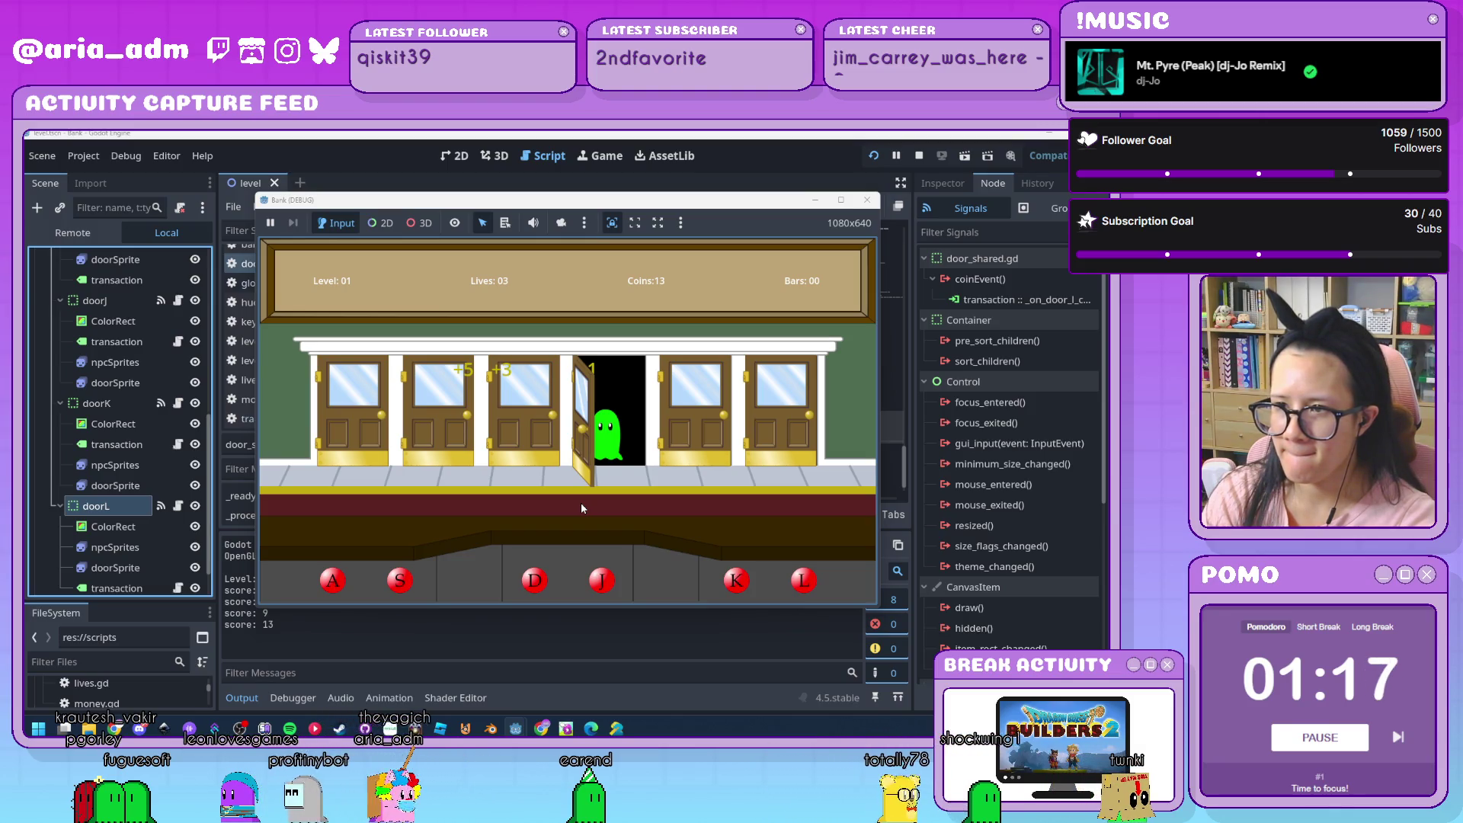
{"action": "key", "text": "j"}
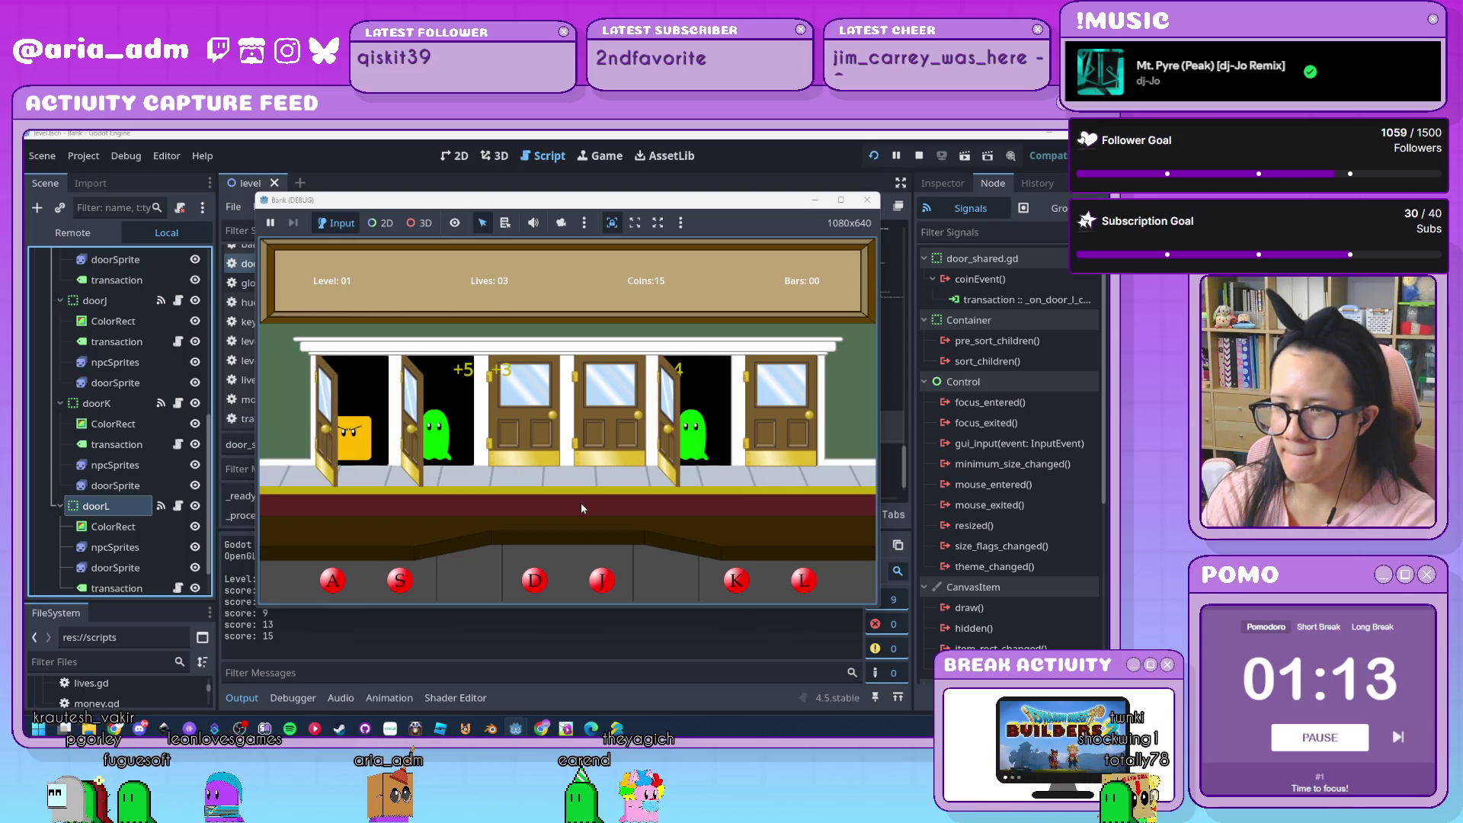
{"action": "key", "text": "a"}
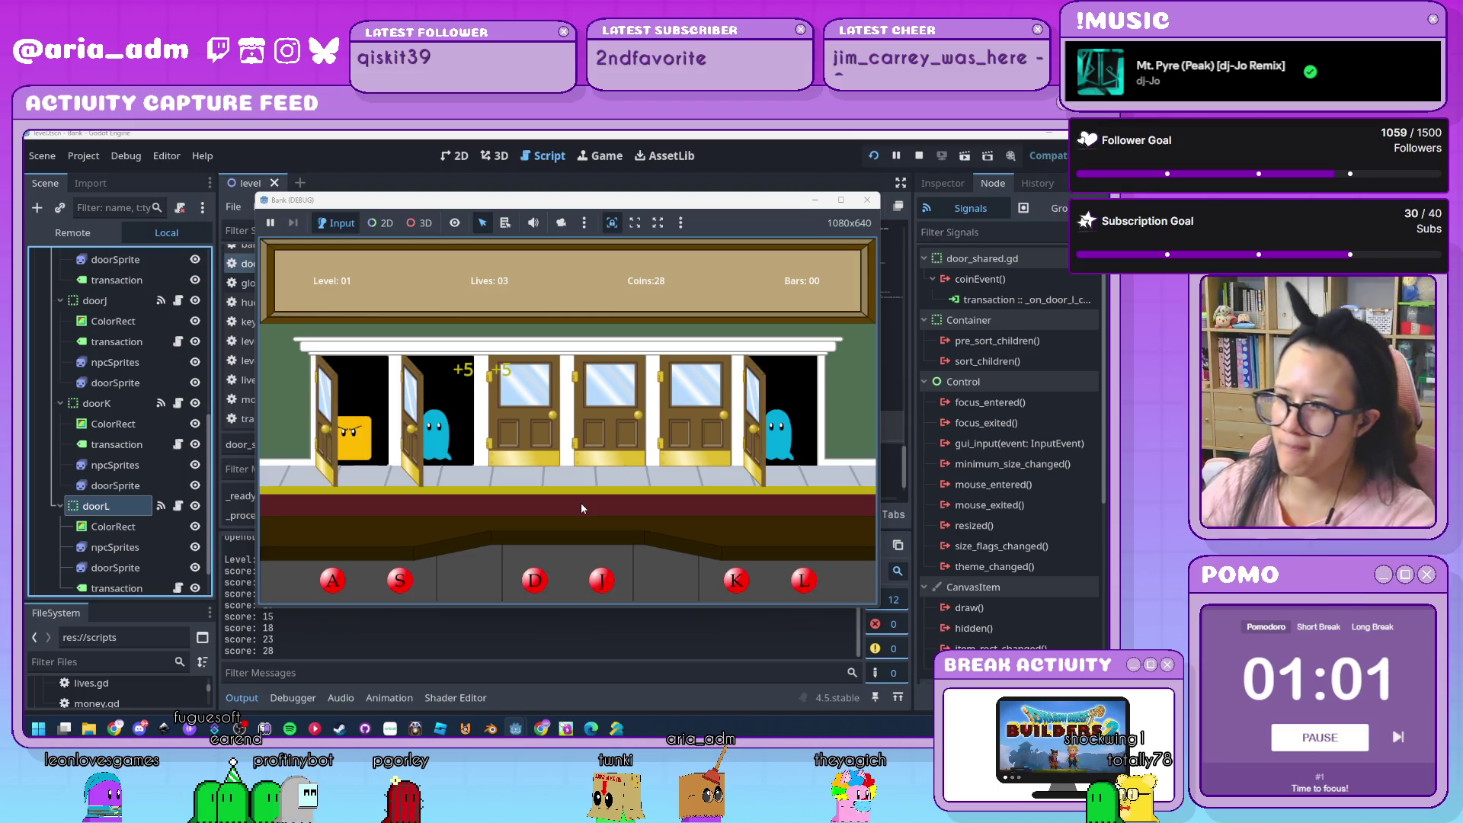
{"action": "key", "text": "F8"}
{"action": "scroll", "coordinate": [693, 354], "scroll_direction": "down", "scroll_amount": 1}
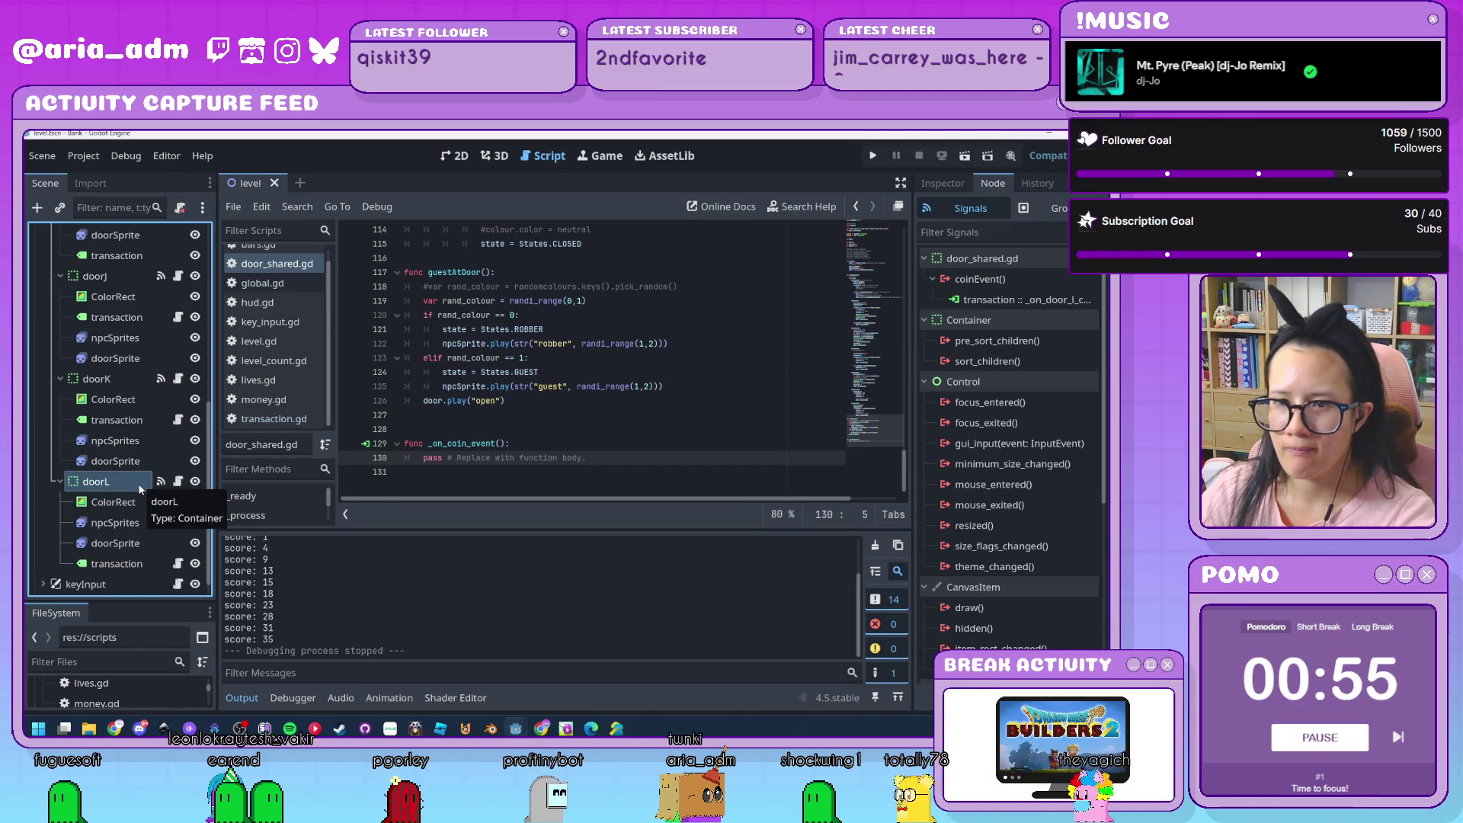
Step: Disconnect door L's coinEvent from its transaction label and delete the empty _on_coin_event function
{"action": "left_click", "coordinate": [150, 561]}
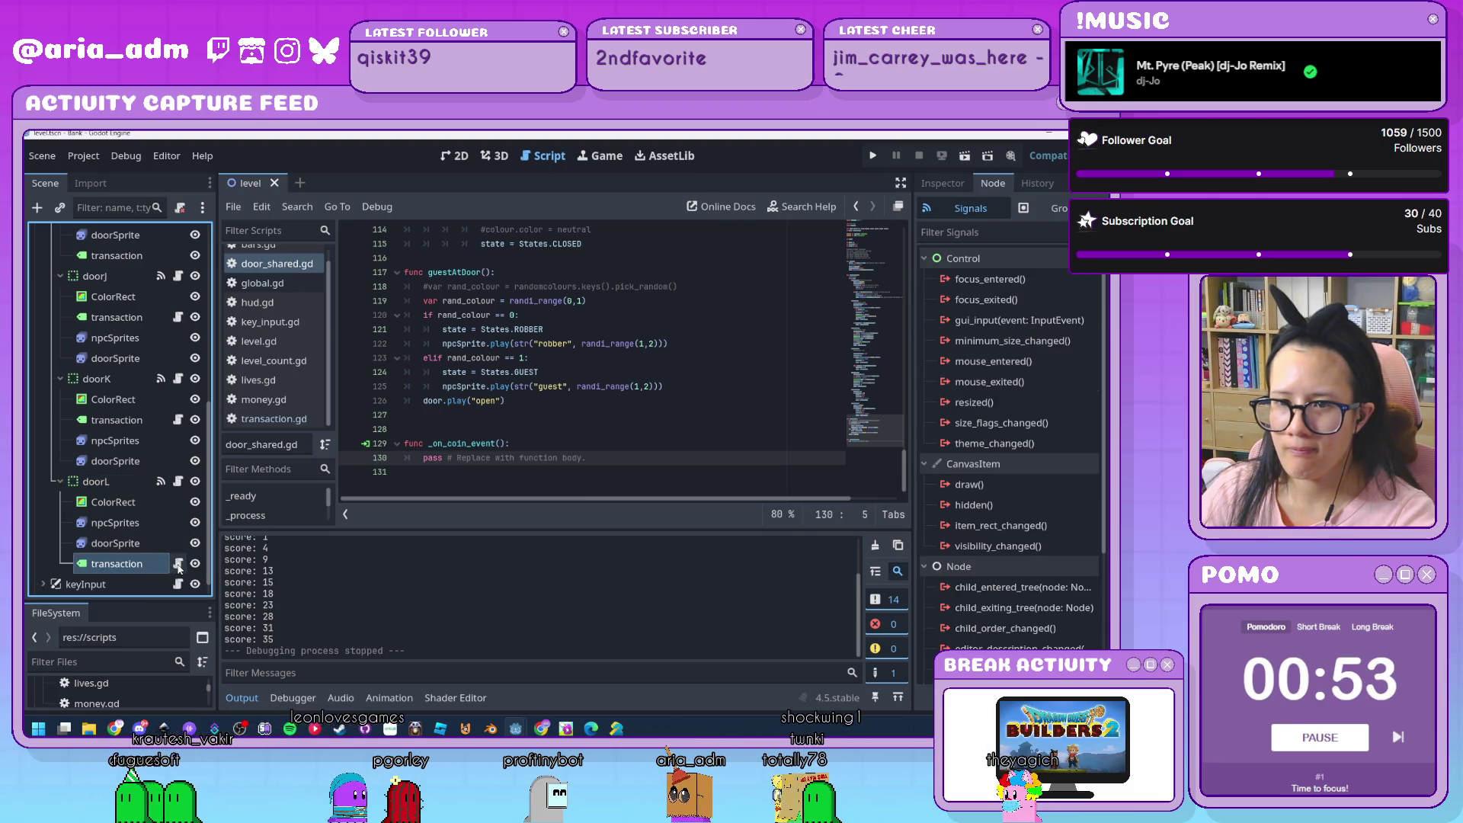
{"action": "left_click", "coordinate": [131, 481]}
{"action": "left_click", "coordinate": [628, 456]}
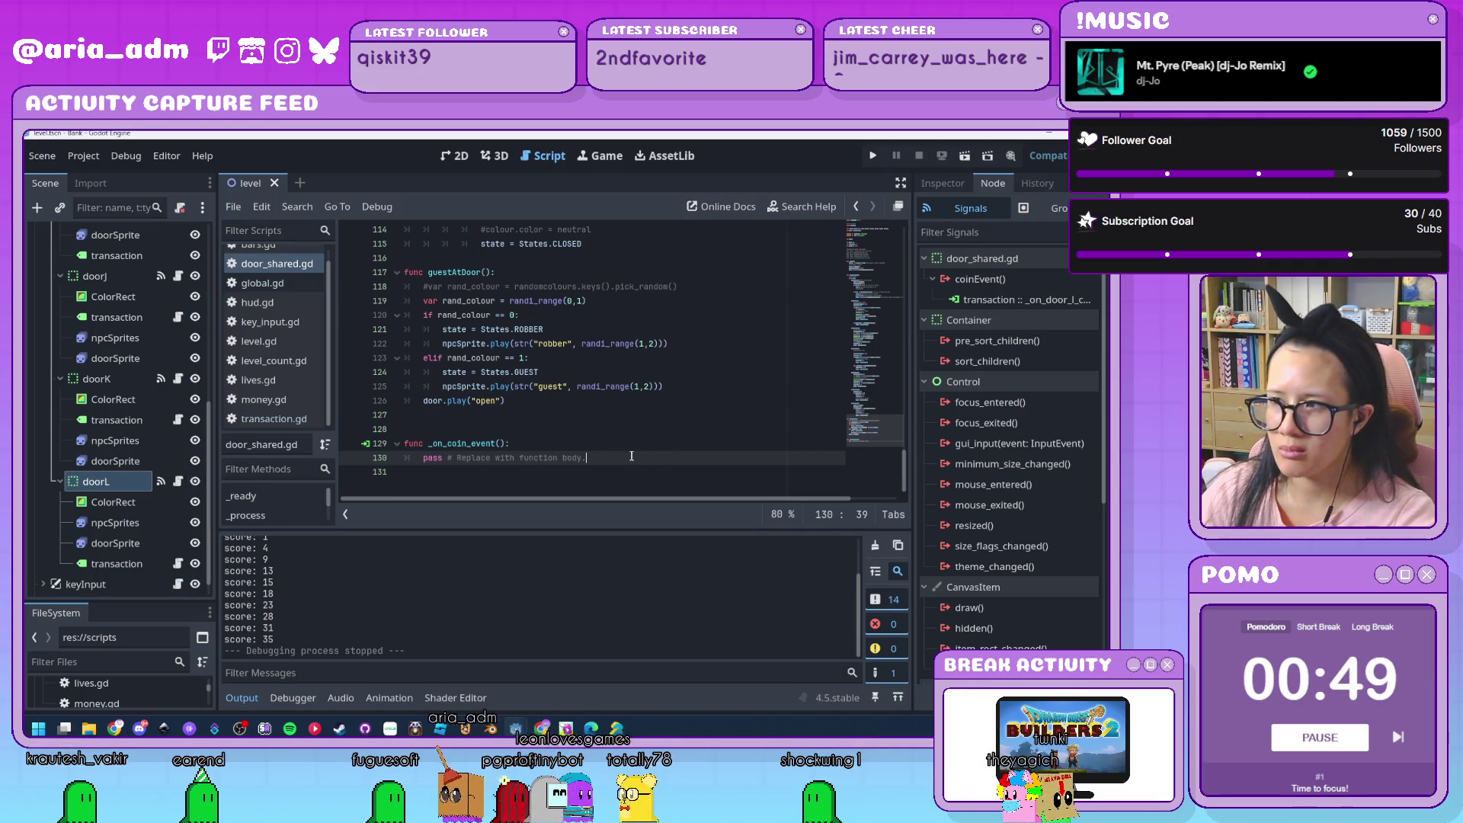
{"action": "left_click", "coordinate": [1024, 300]}
{"action": "key", "text": "Delete"}
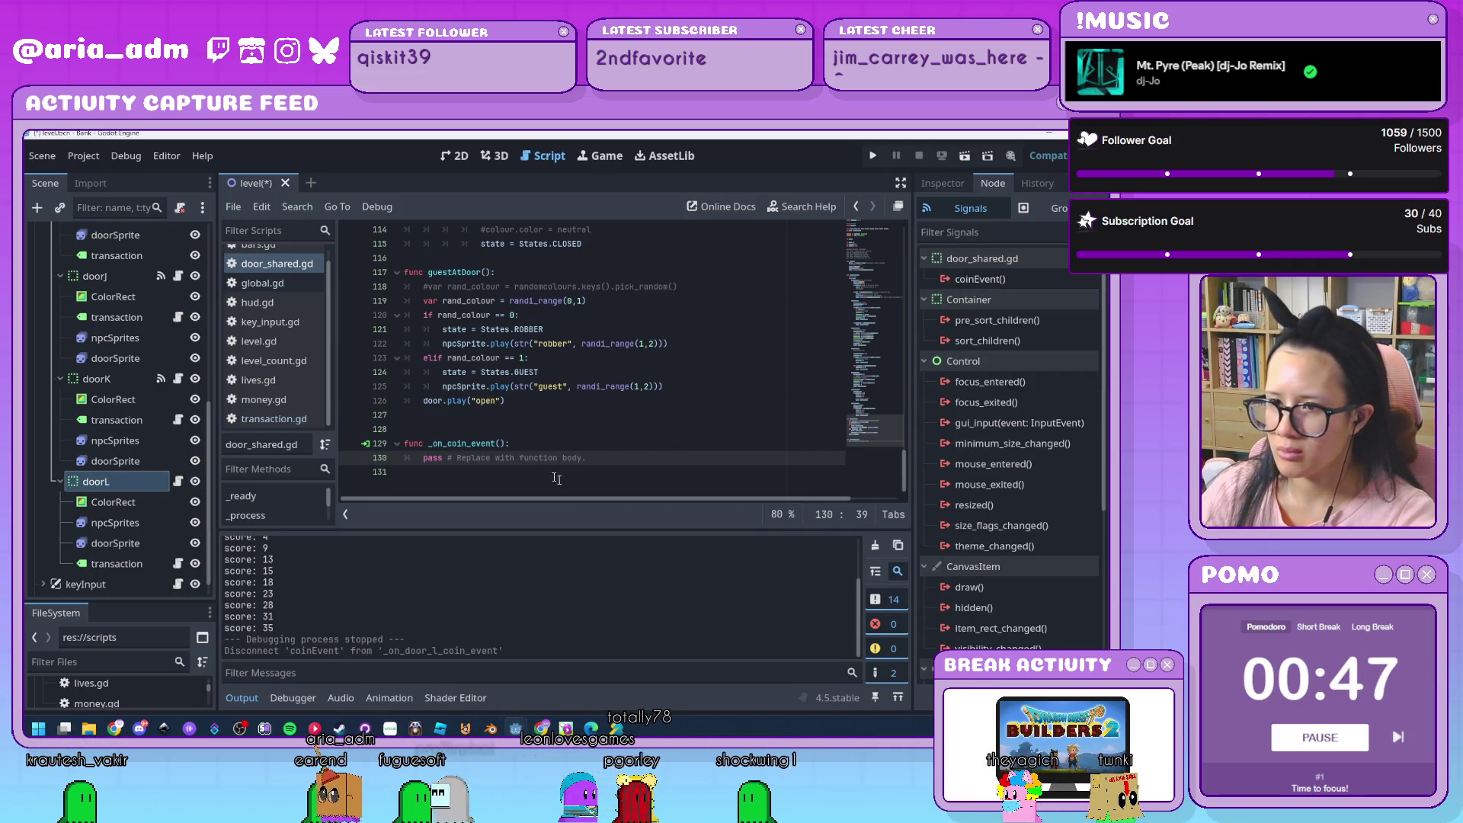
{"action": "left_click_drag", "start_coordinate": [587, 457], "coordinate": [405, 429]}
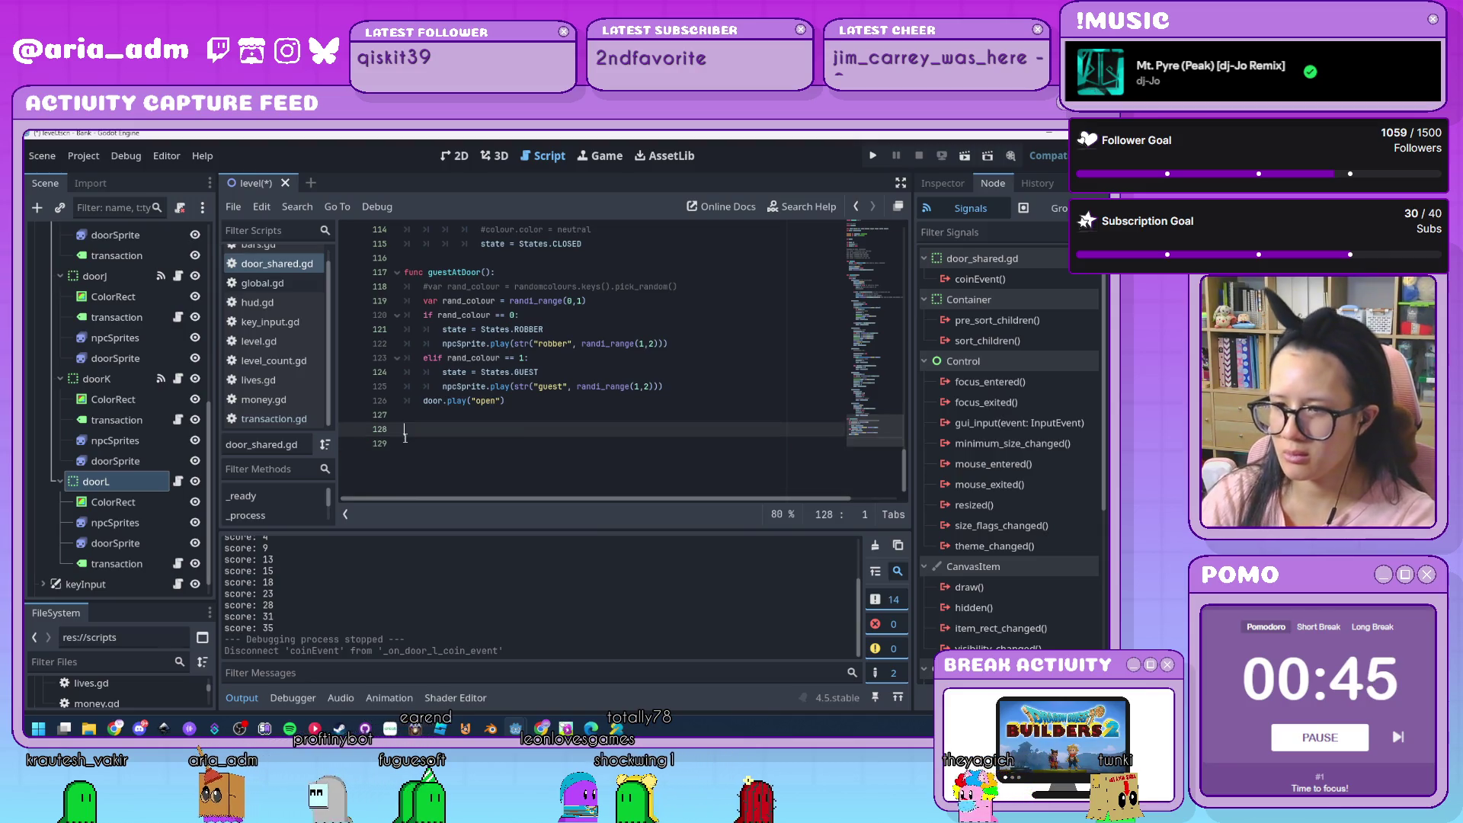
{"action": "key", "text": "BackSpace"}
{"action": "key", "text": "BackSpace"}
Step: Disconnect door K's coinEvent from _on_coin_event
{"action": "left_click", "coordinate": [99, 378]}
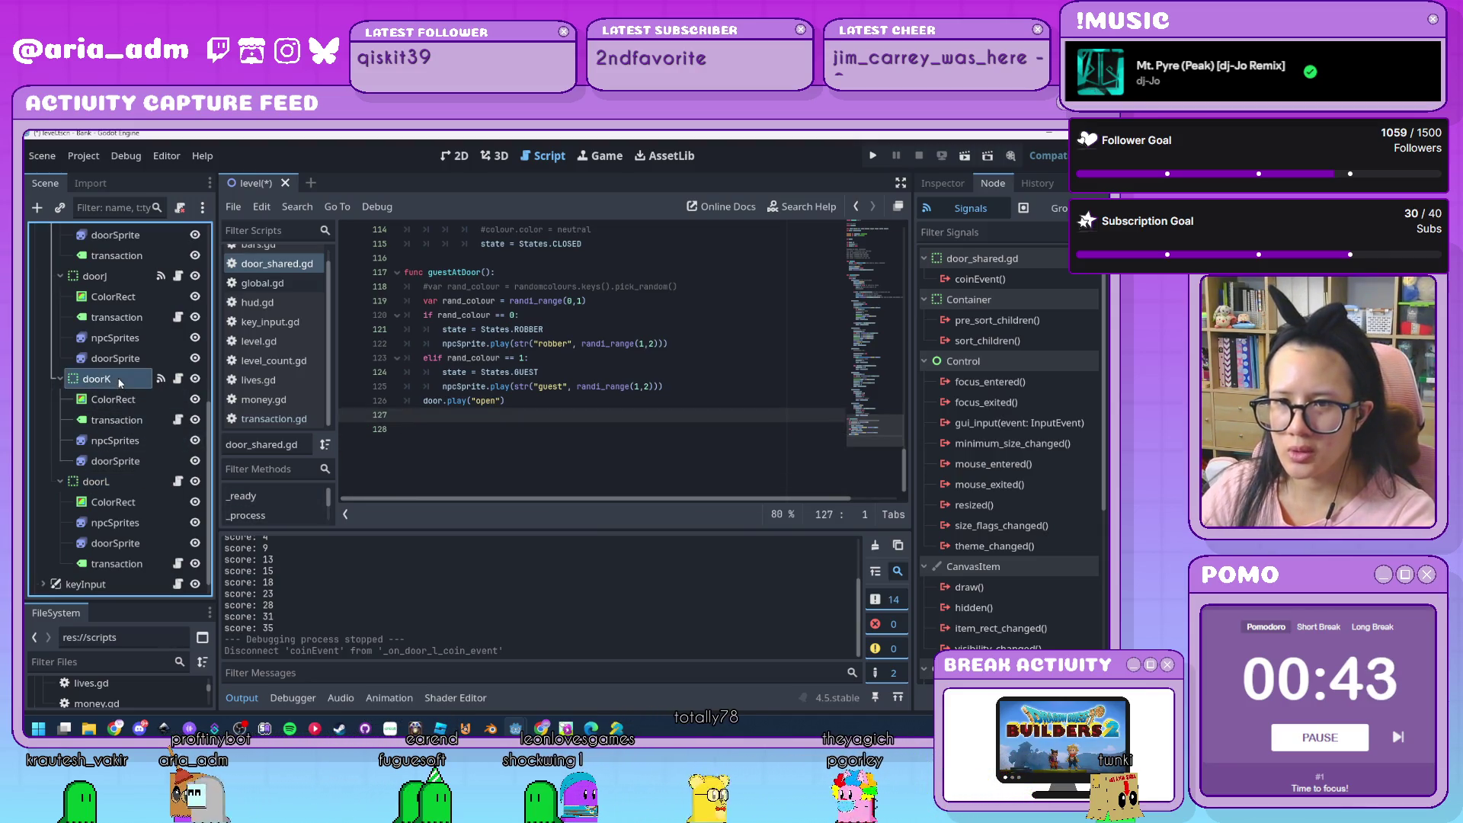
{"action": "left_click", "coordinate": [1006, 300]}
{"action": "left_click", "coordinate": [340, 429]}
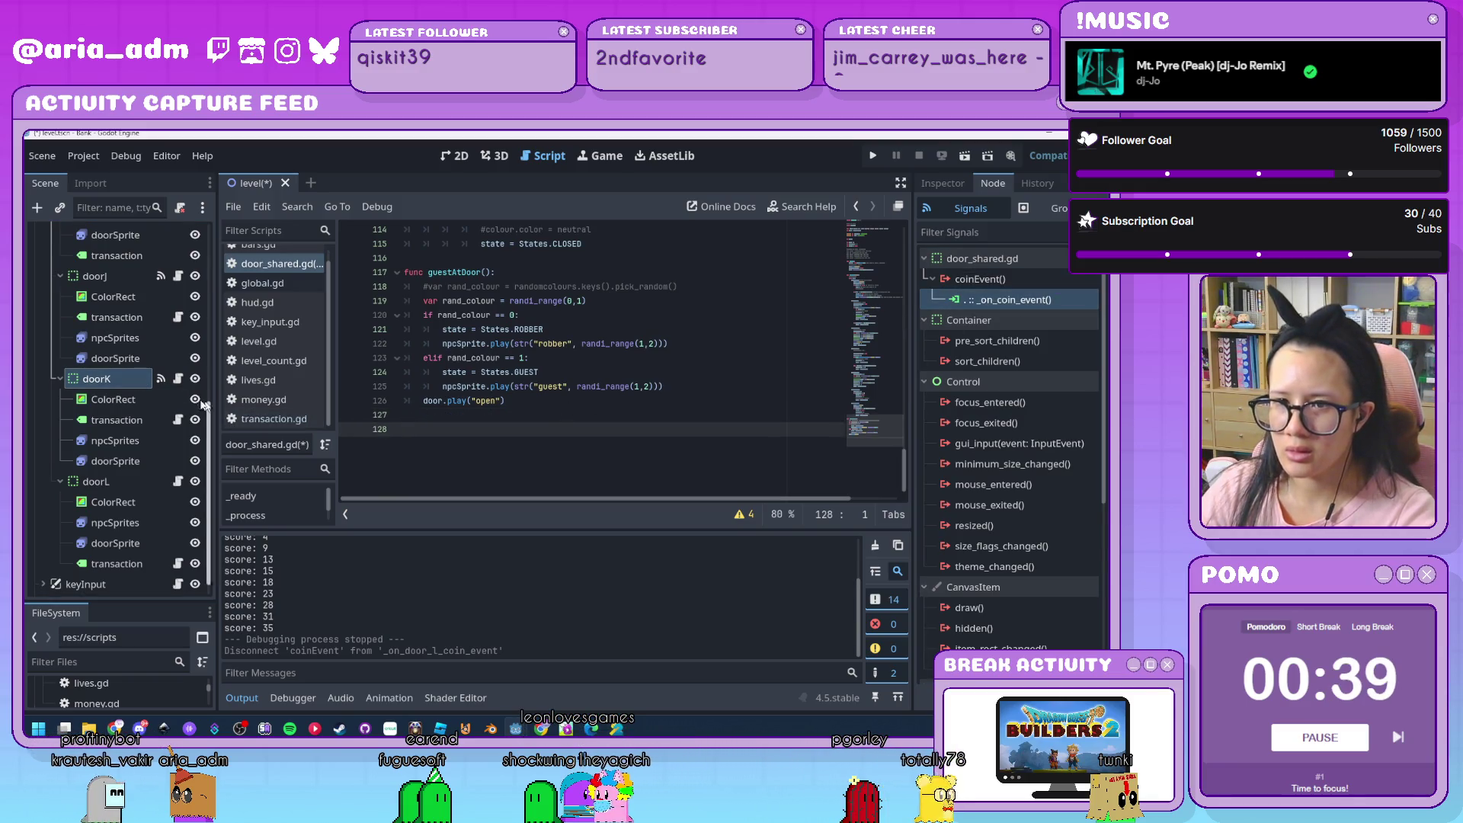
{"action": "left_click", "coordinate": [1013, 299]}
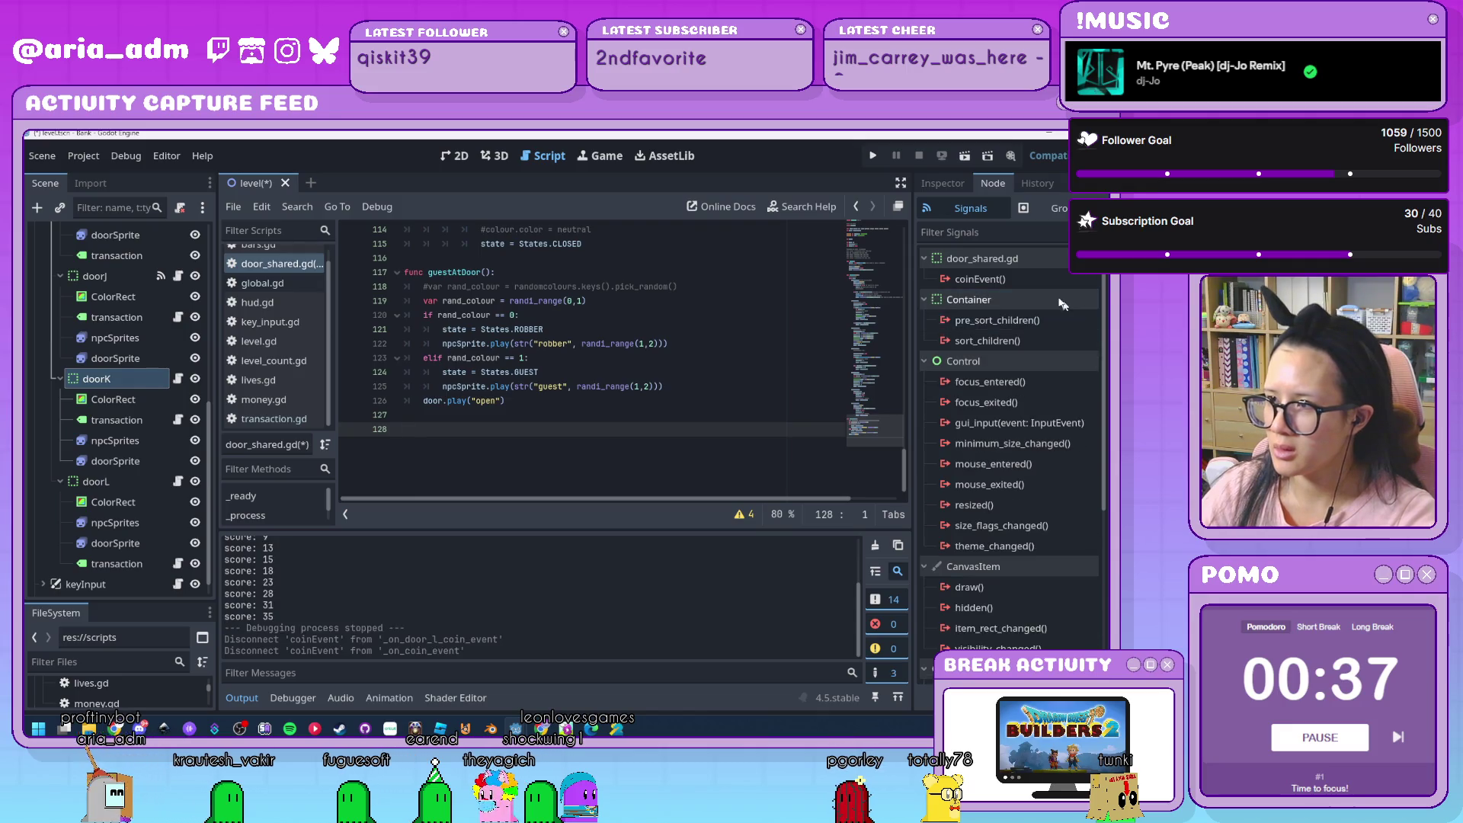
{"action": "key", "text": "Delete"}
Step: Connect door K's coinEvent to its transaction label, creating _on_door_k_coin_event
{"action": "double_click", "coordinate": [1019, 283]}
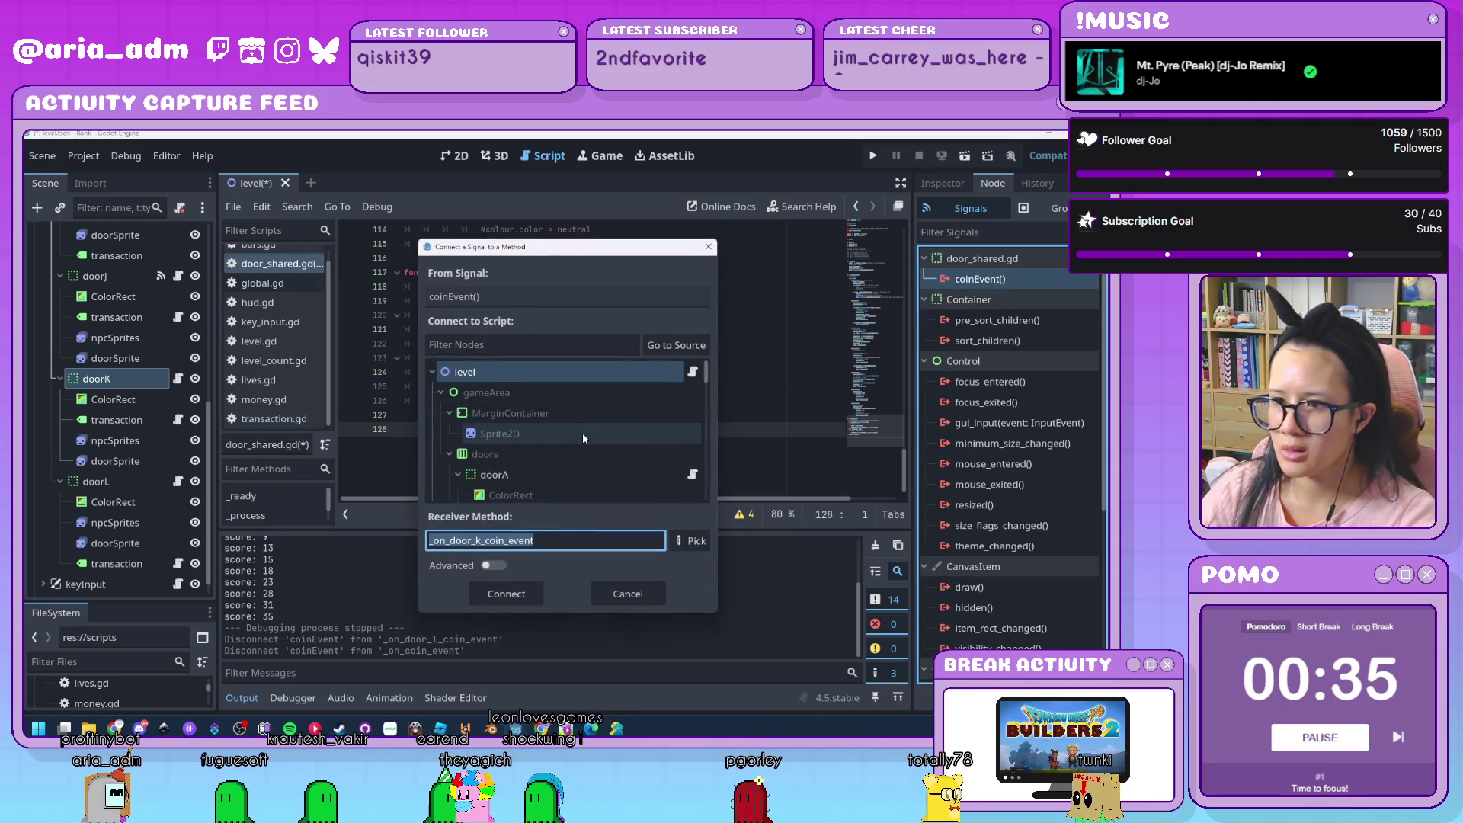
{"action": "scroll", "coordinate": [582, 432], "scroll_direction": "down", "scroll_amount": 3}
{"action": "scroll", "coordinate": [582, 432], "scroll_direction": "down", "scroll_amount": 3}
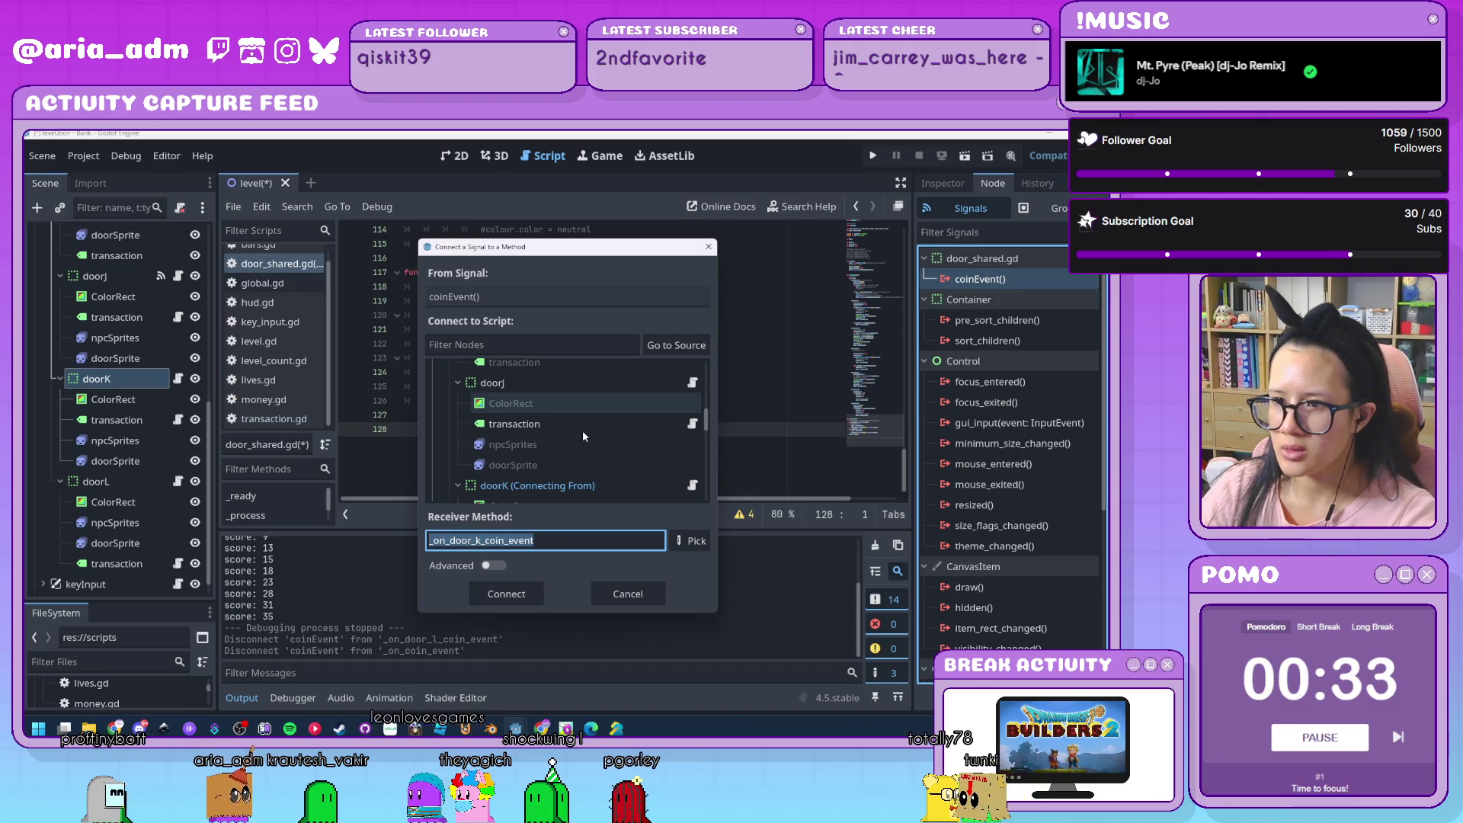
{"action": "scroll", "coordinate": [582, 430], "scroll_direction": "down", "scroll_amount": 2}
{"action": "left_click", "coordinate": [514, 422]}
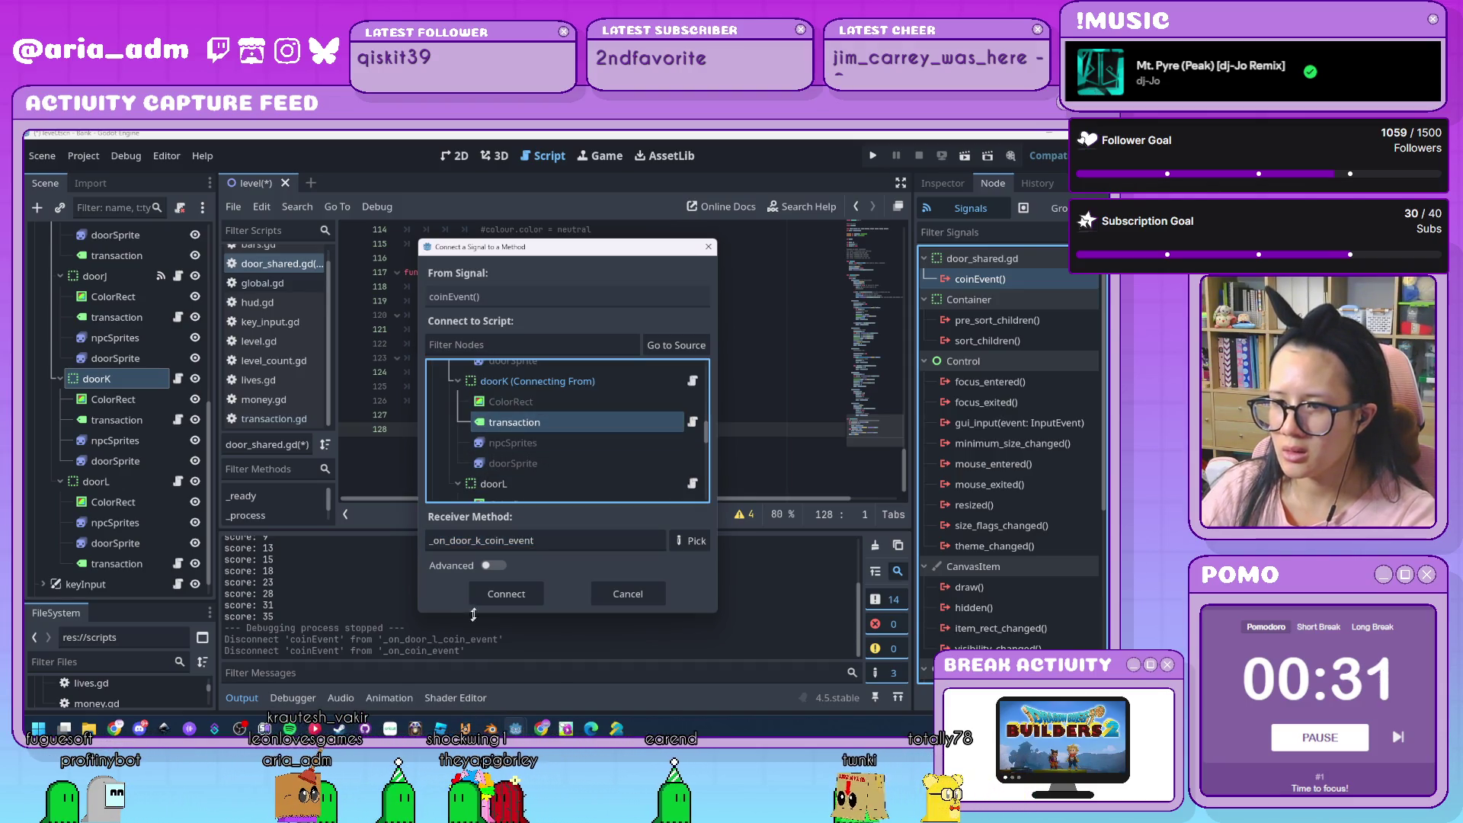
{"action": "left_click", "coordinate": [495, 594]}
{"action": "left_click", "coordinate": [163, 420]}
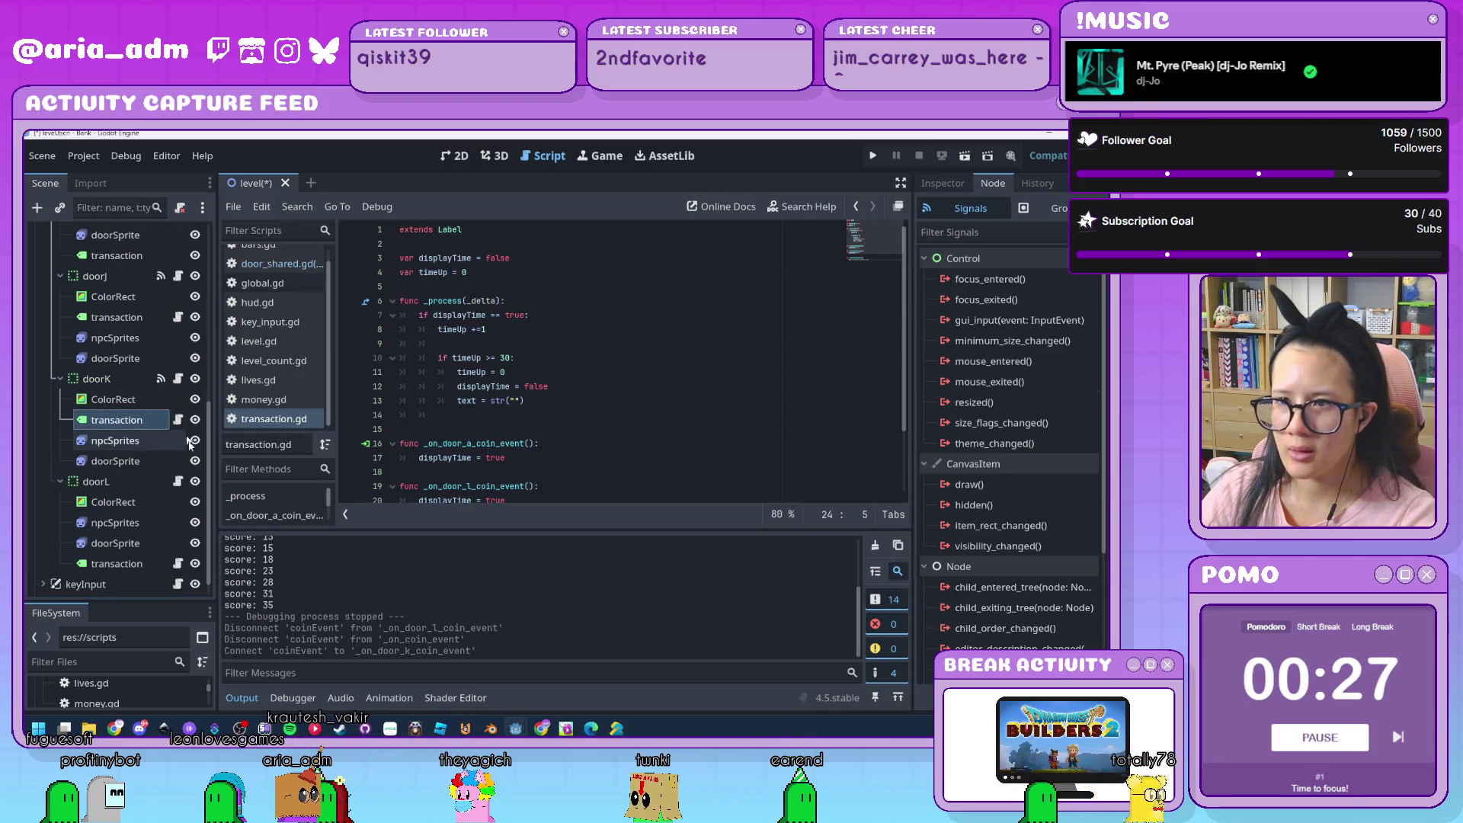
Step: Check the _on_door_k_coin_event placeholder in transaction.gd and collapse doorK in the Scene dock
{"action": "left_click", "coordinate": [178, 481]}
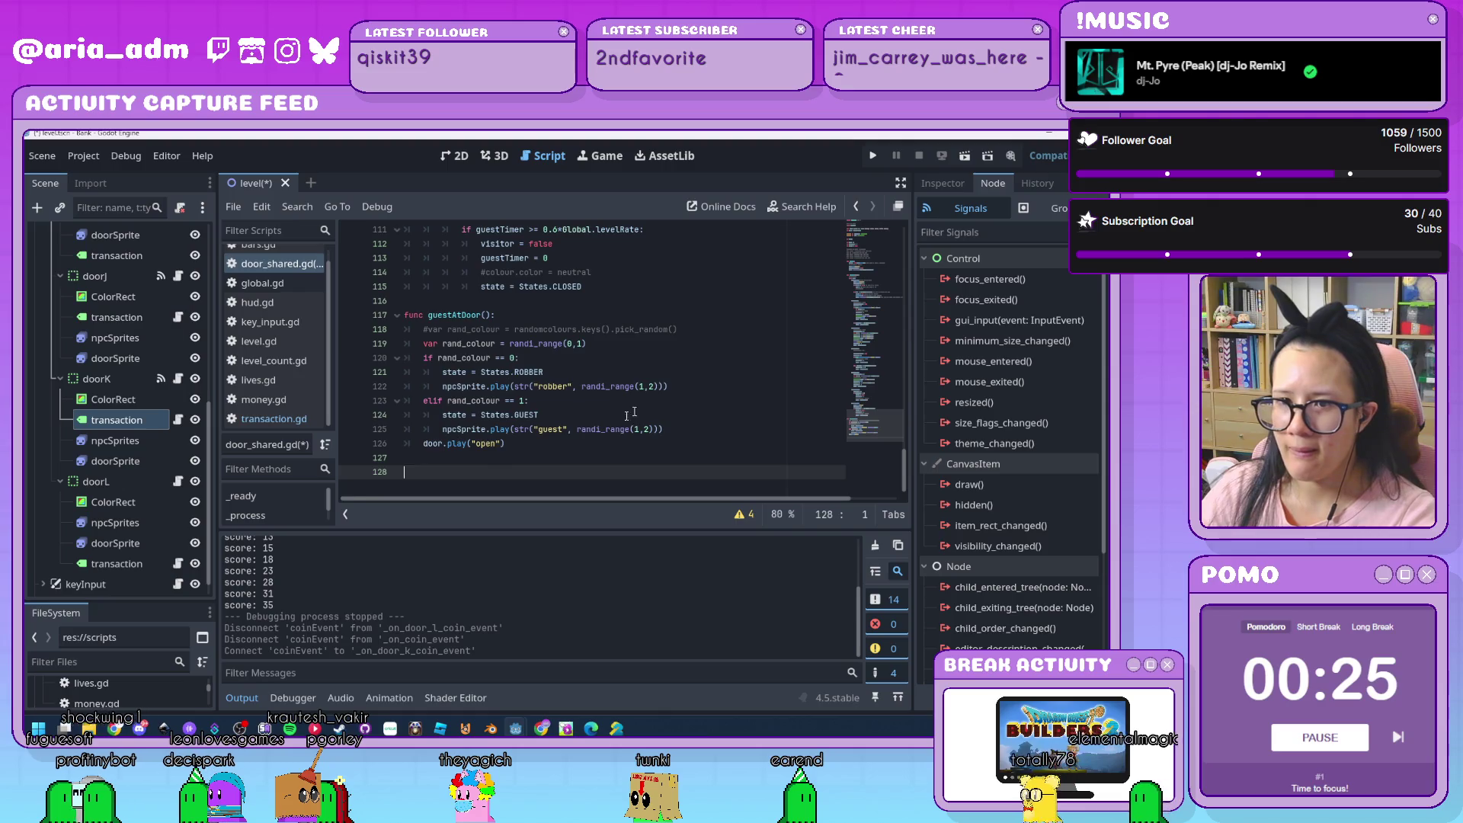
{"action": "key", "text": "alt+Left"}
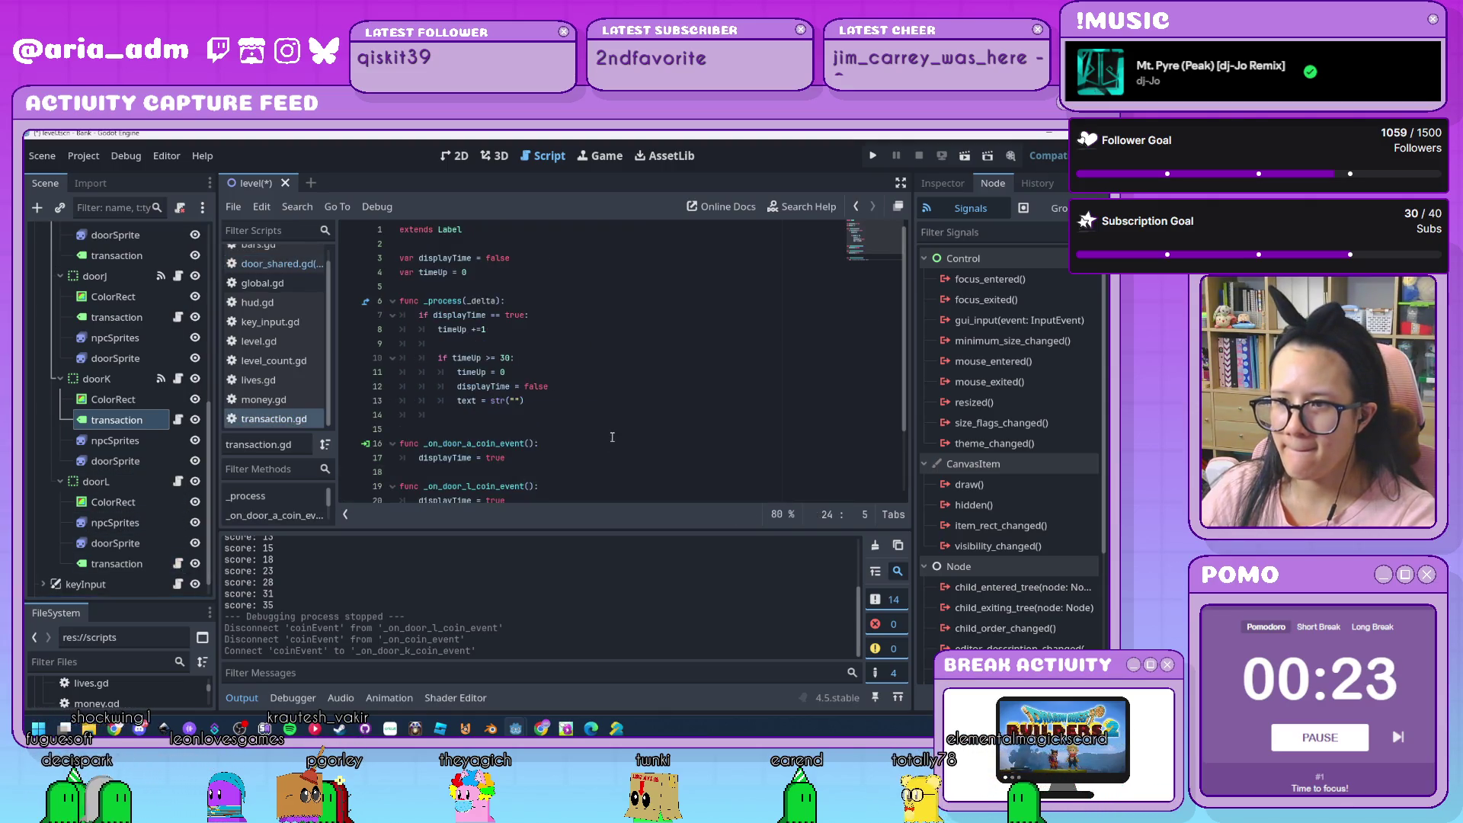
{"action": "scroll", "coordinate": [612, 436], "scroll_direction": "down", "scroll_amount": 2}
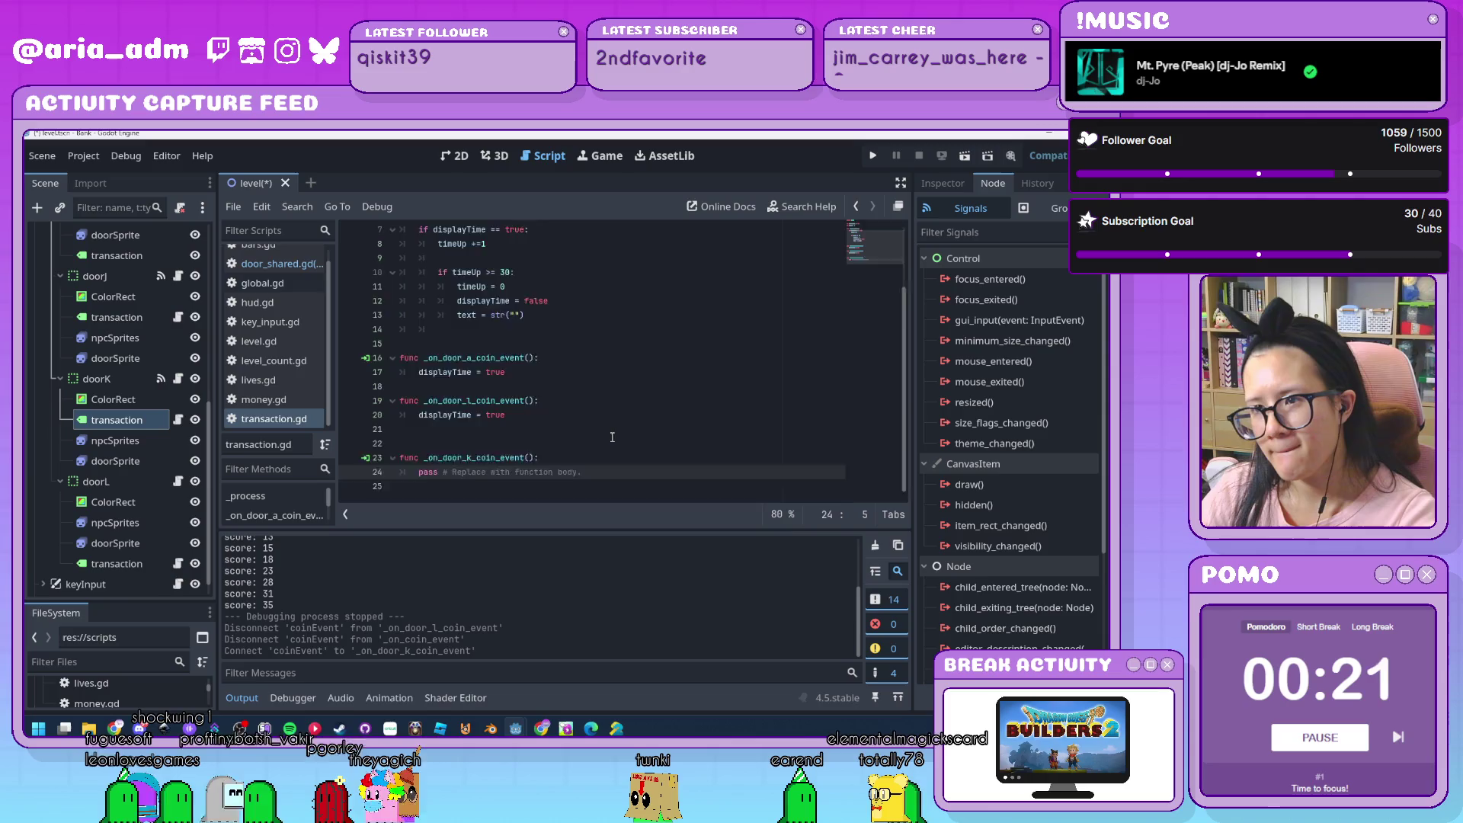
{"action": "scroll", "coordinate": [612, 436], "scroll_direction": "up", "scroll_amount": 2}
{"action": "scroll", "coordinate": [612, 437], "scroll_direction": "down", "scroll_amount": 2}
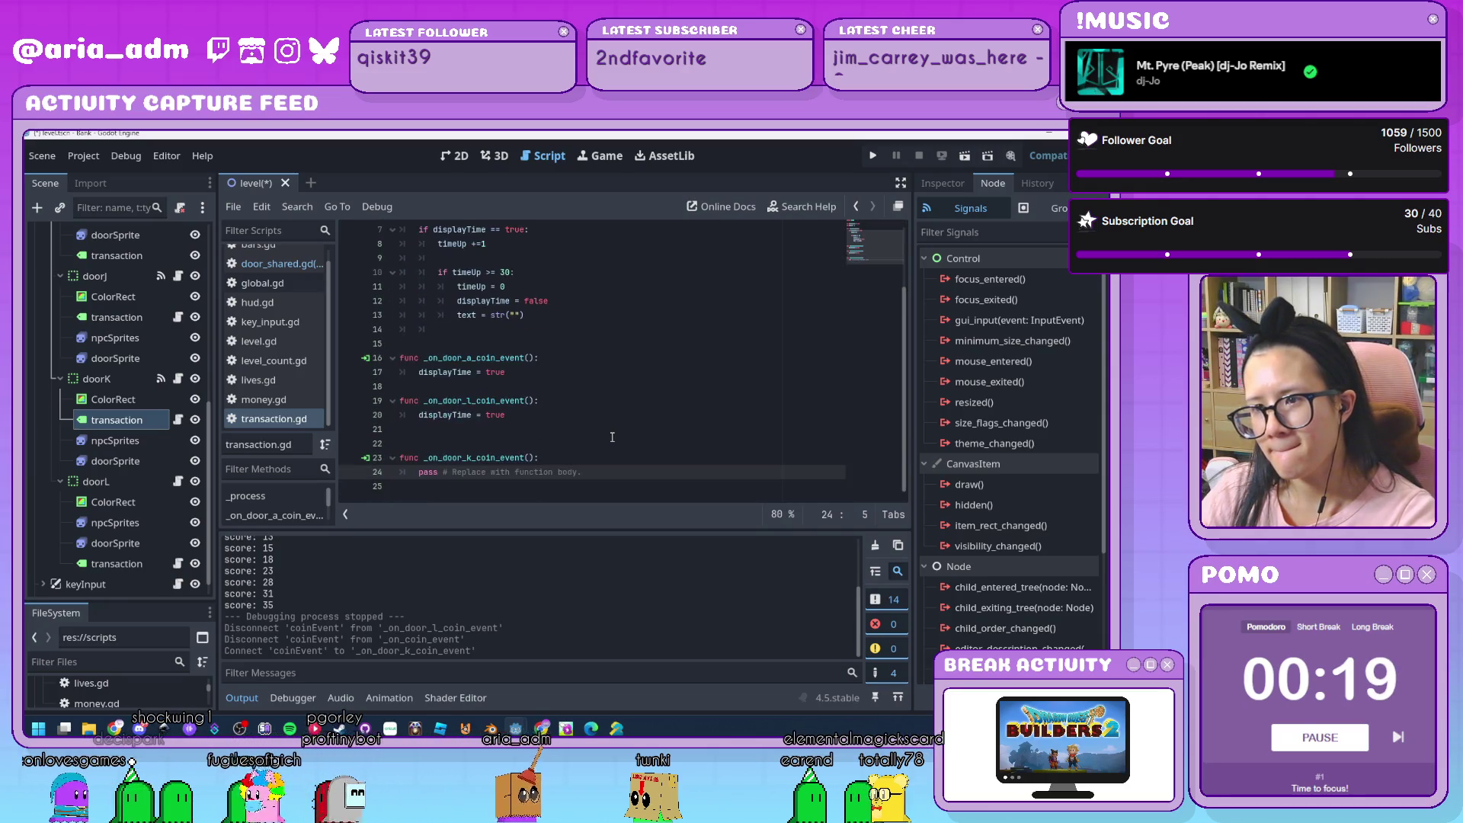
{"action": "scroll", "coordinate": [159, 454], "scroll_direction": "up", "scroll_amount": 3}
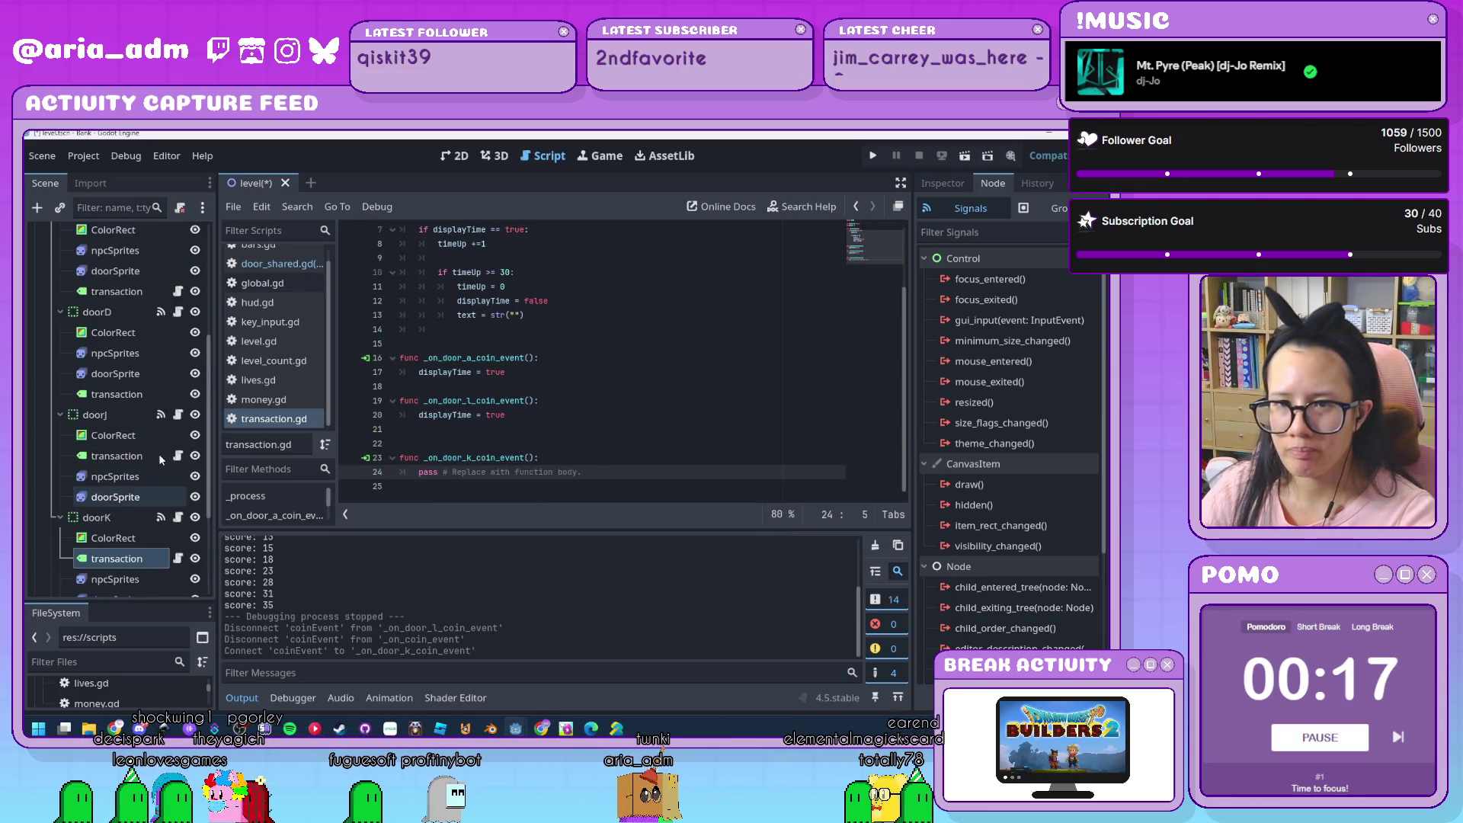
{"action": "left_click", "coordinate": [61, 518]}
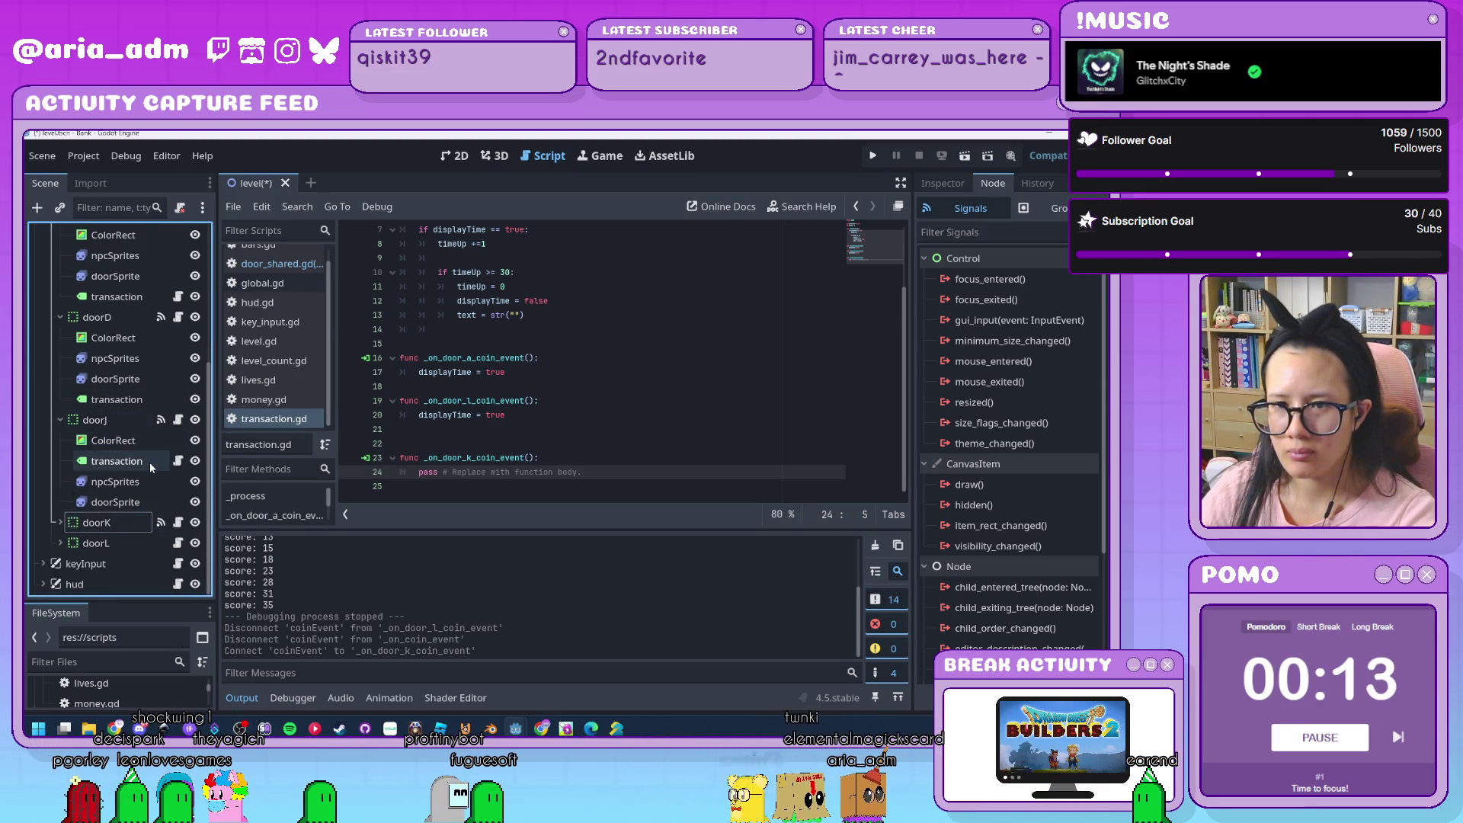
Step: Reconnect doorJ's coinEvent from _on_coin_event to a new _on_door_j_coin_event, then select doorD's transaction label
{"action": "left_click", "coordinate": [160, 422]}
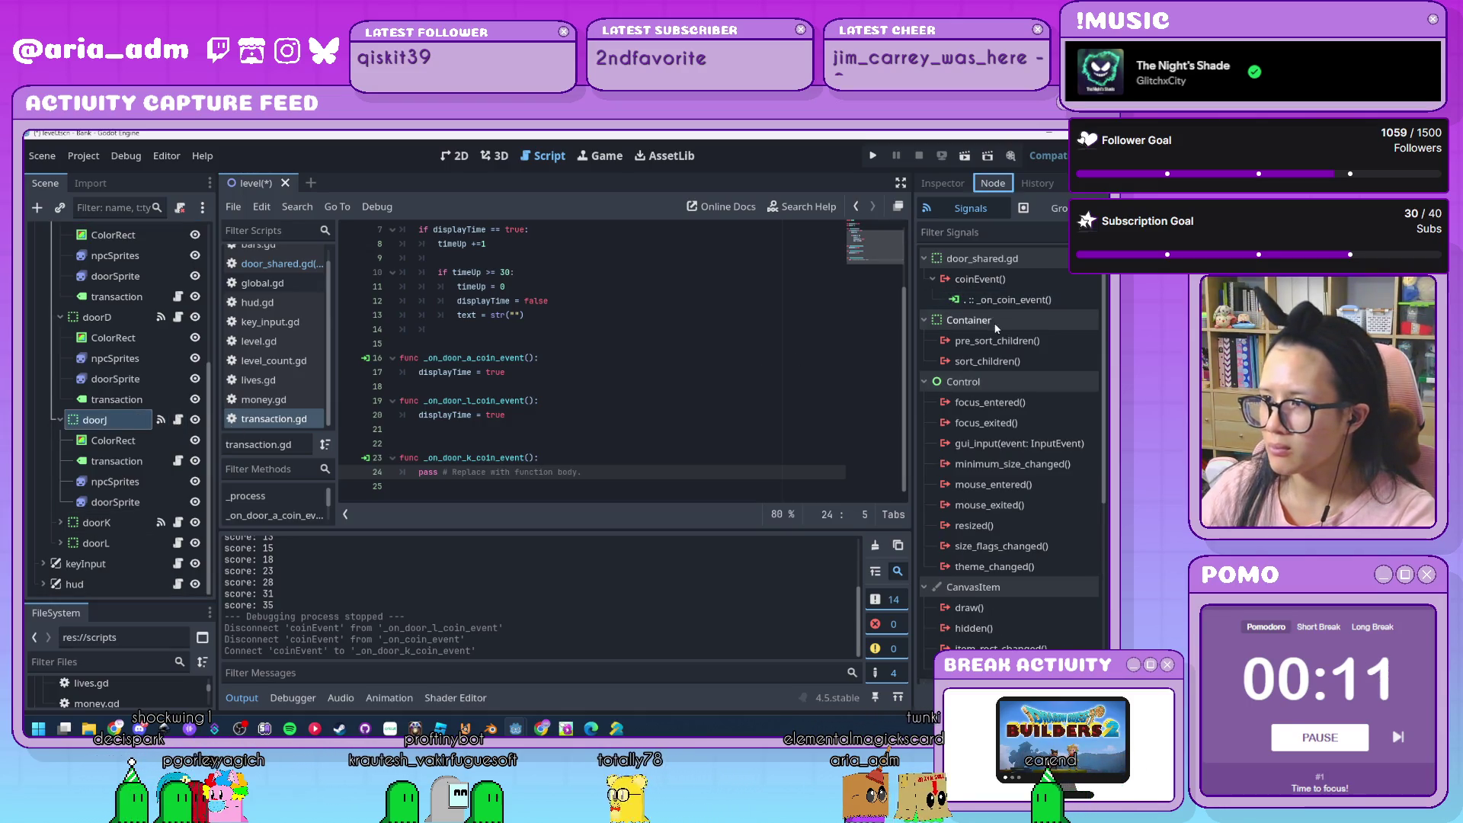
{"action": "left_click", "coordinate": [1015, 301]}
{"action": "key", "text": "Delete"}
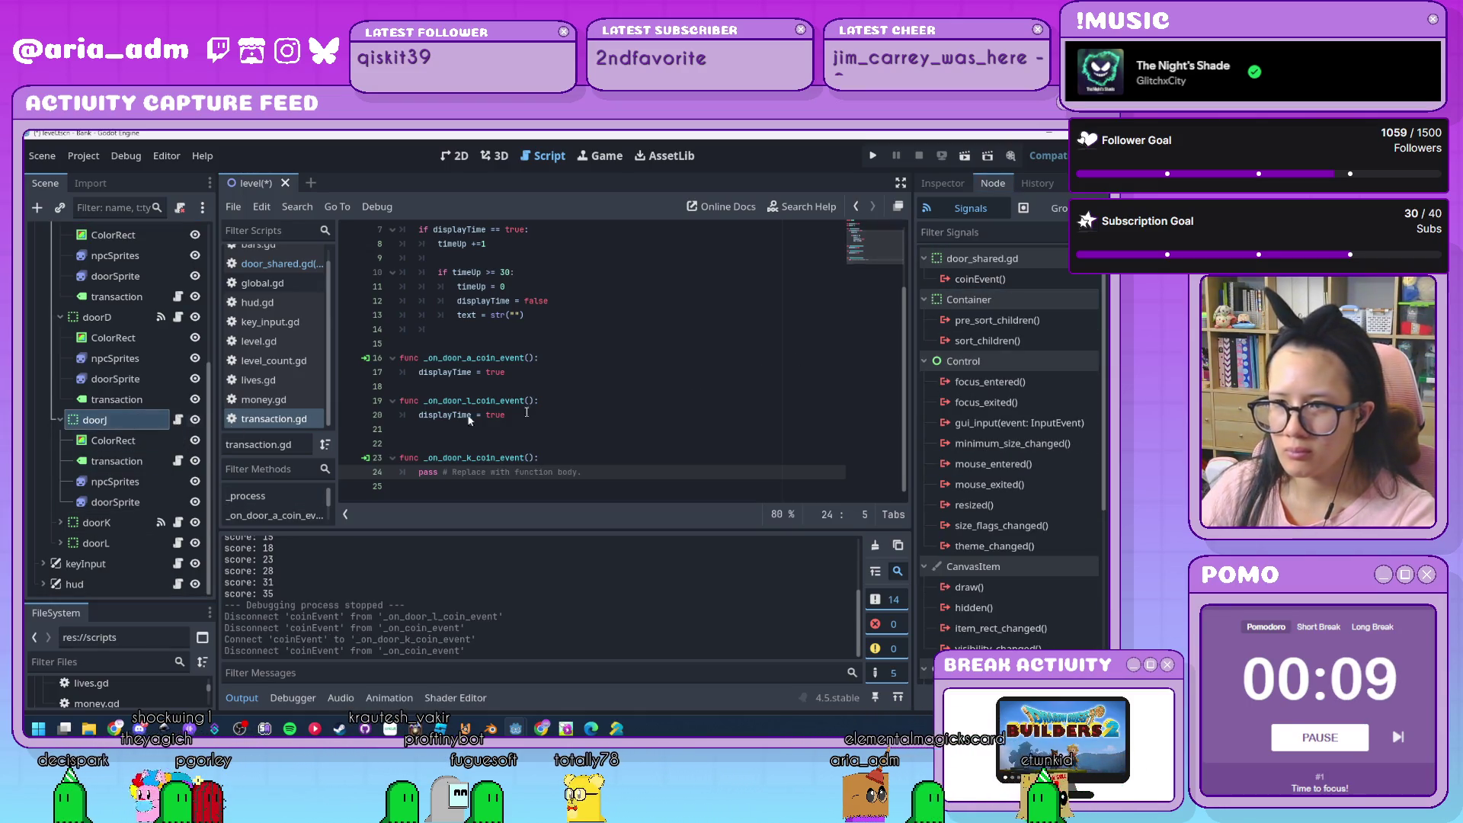
{"action": "double_click", "coordinate": [1013, 279]}
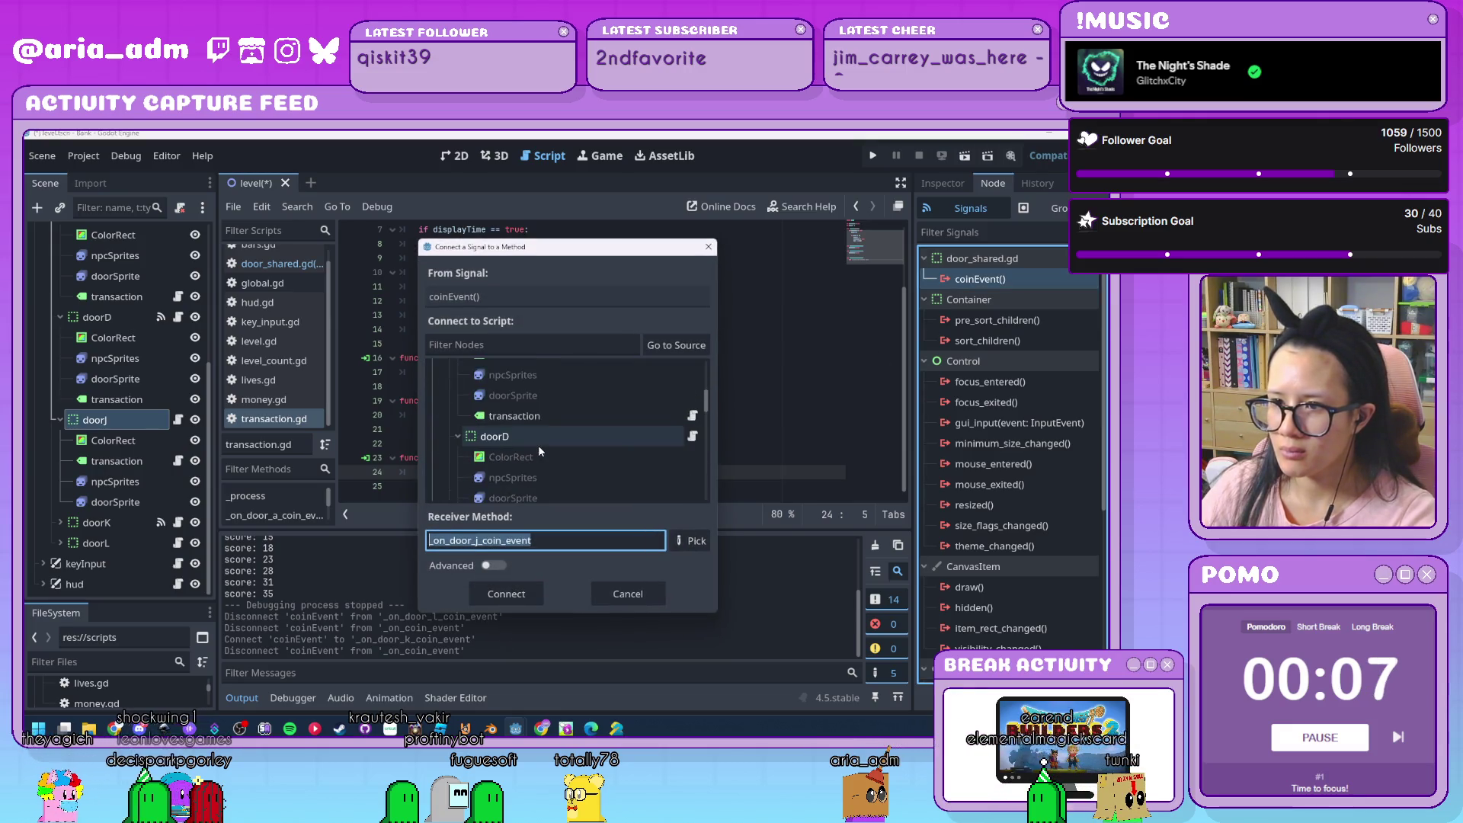
{"action": "scroll", "coordinate": [538, 445], "scroll_direction": "down", "scroll_amount": 5}
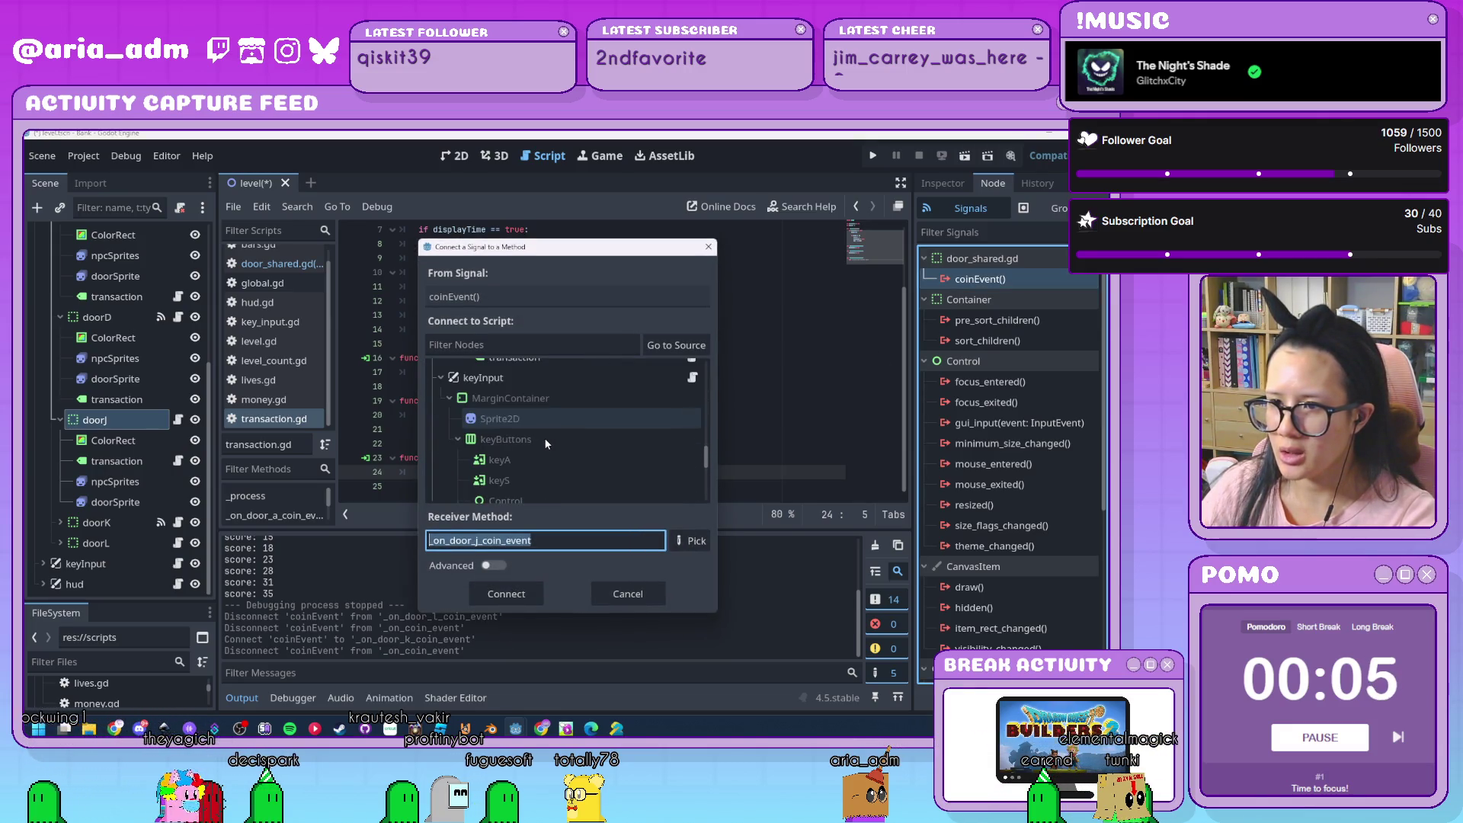
{"action": "scroll", "coordinate": [544, 437], "scroll_direction": "up", "scroll_amount": 4}
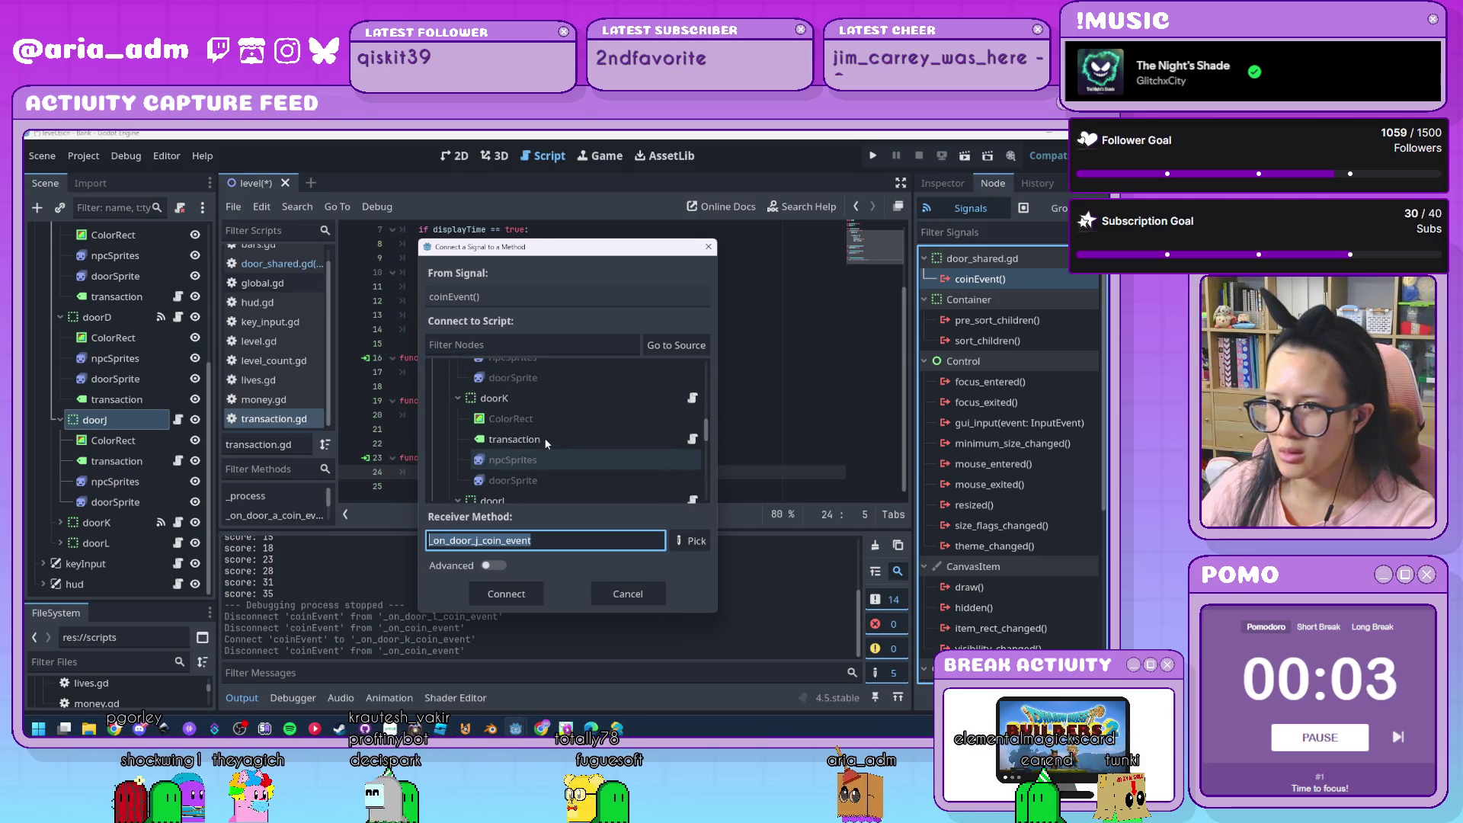
{"action": "scroll", "coordinate": [544, 438], "scroll_direction": "down", "scroll_amount": 2}
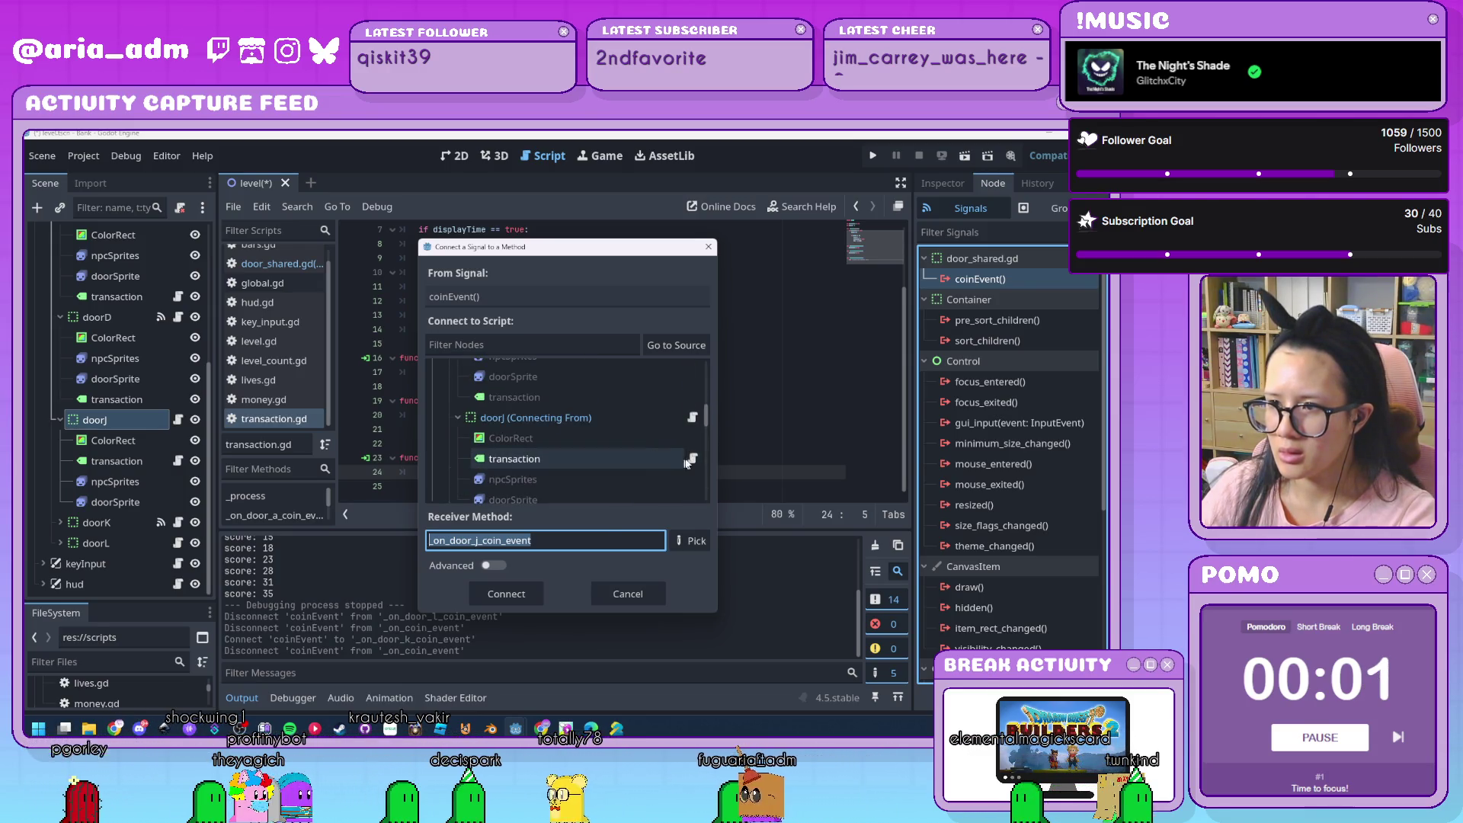
{"action": "left_click", "coordinate": [506, 593]}
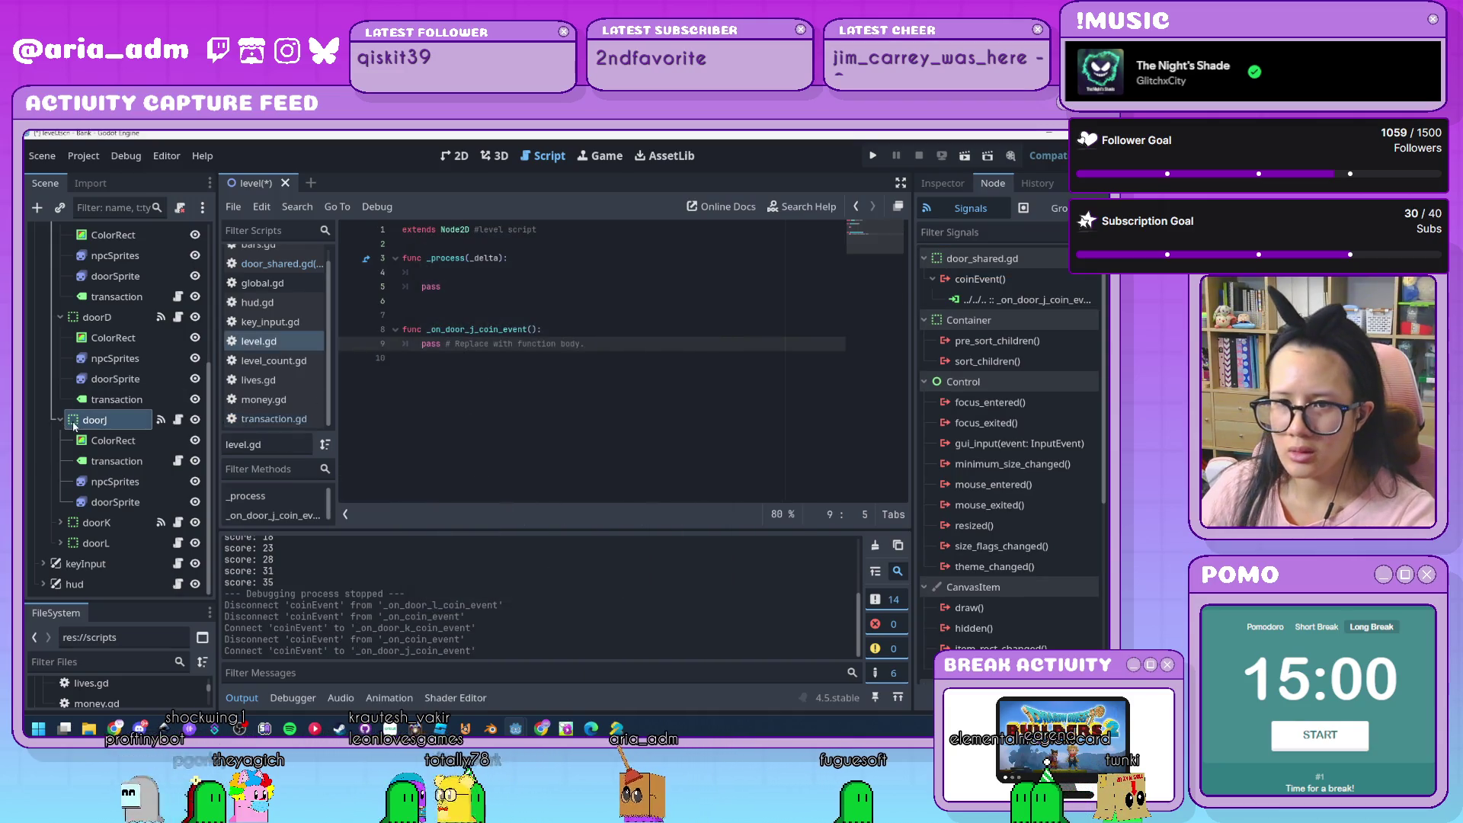
{"action": "left_click", "coordinate": [98, 317]}
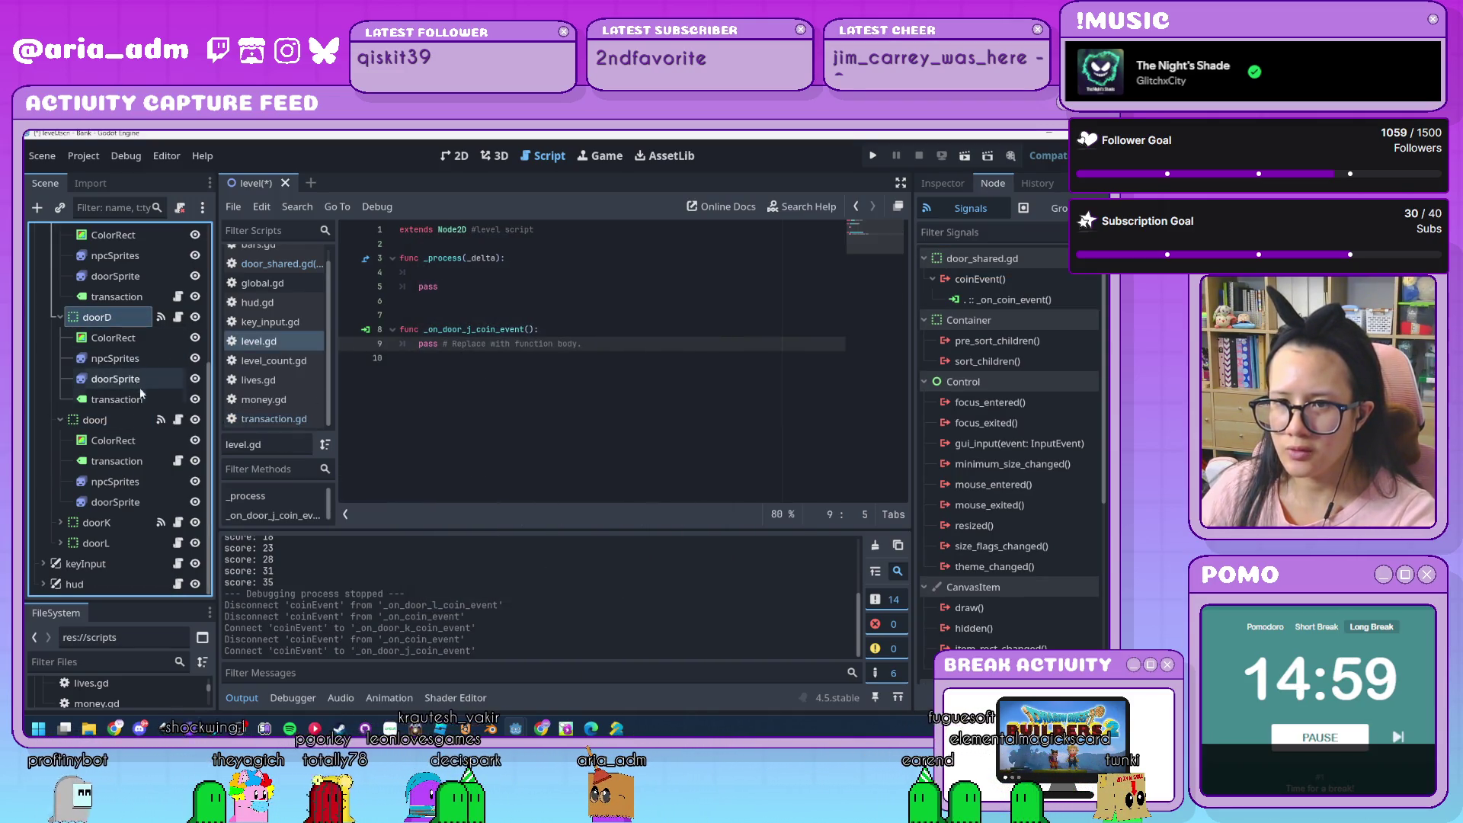
{"action": "left_click", "coordinate": [163, 403]}
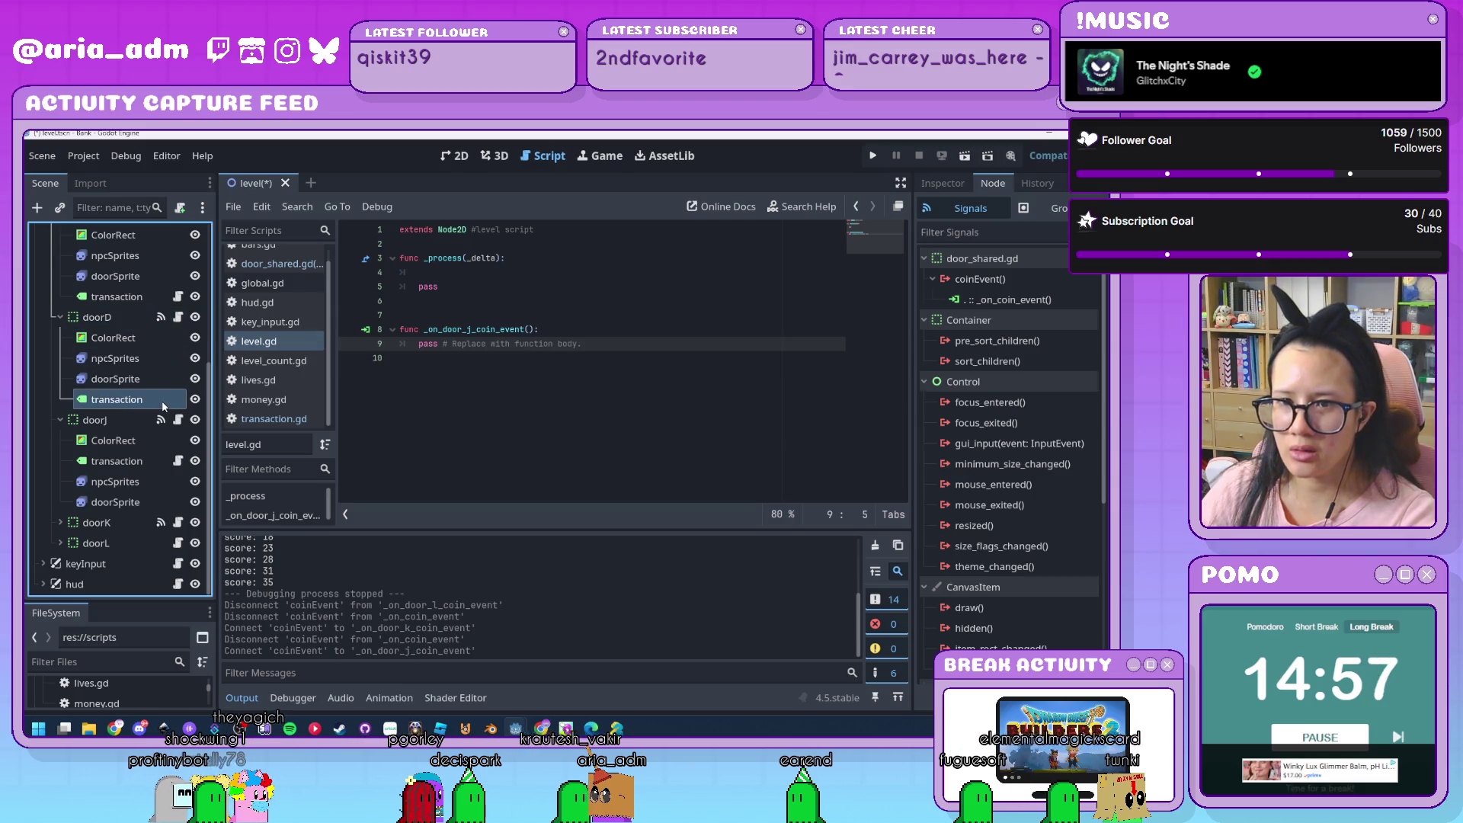
Step: Start attaching res://scripts/transaction.gd to doorD's transaction label
{"action": "left_click", "coordinate": [180, 208]}
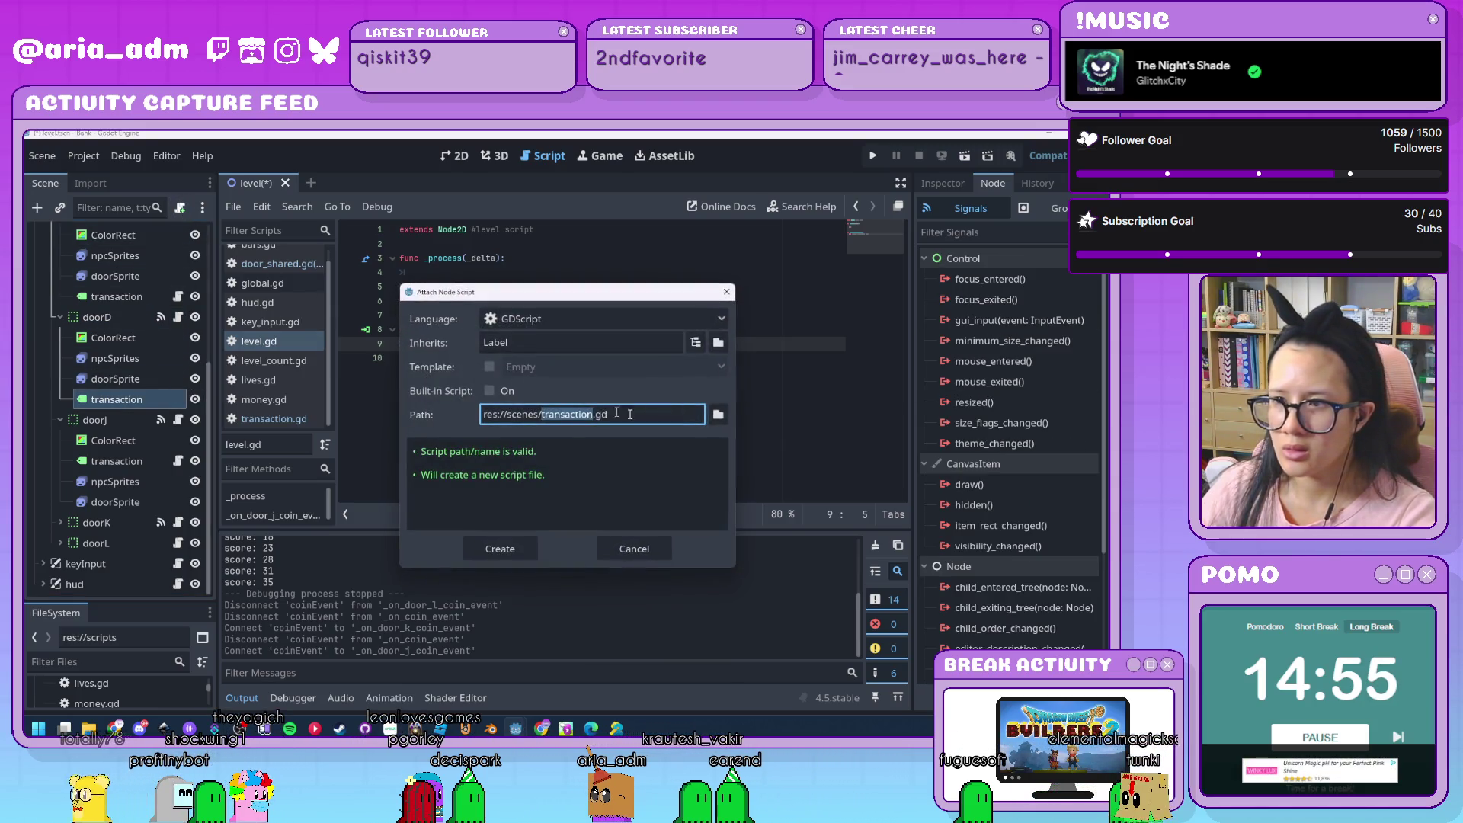
{"action": "left_click", "coordinate": [718, 414]}
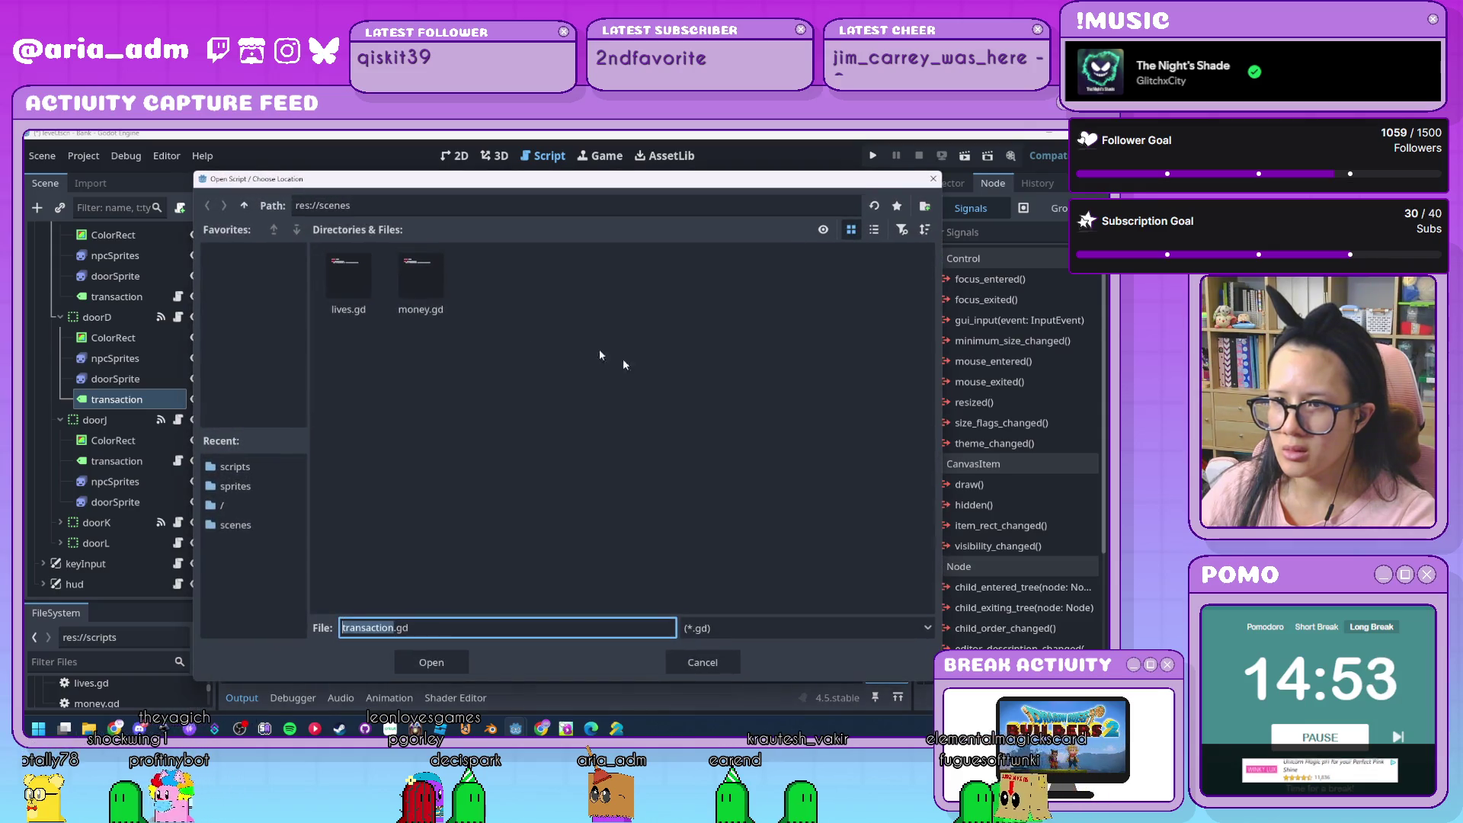
{"action": "left_click", "coordinate": [243, 205]}
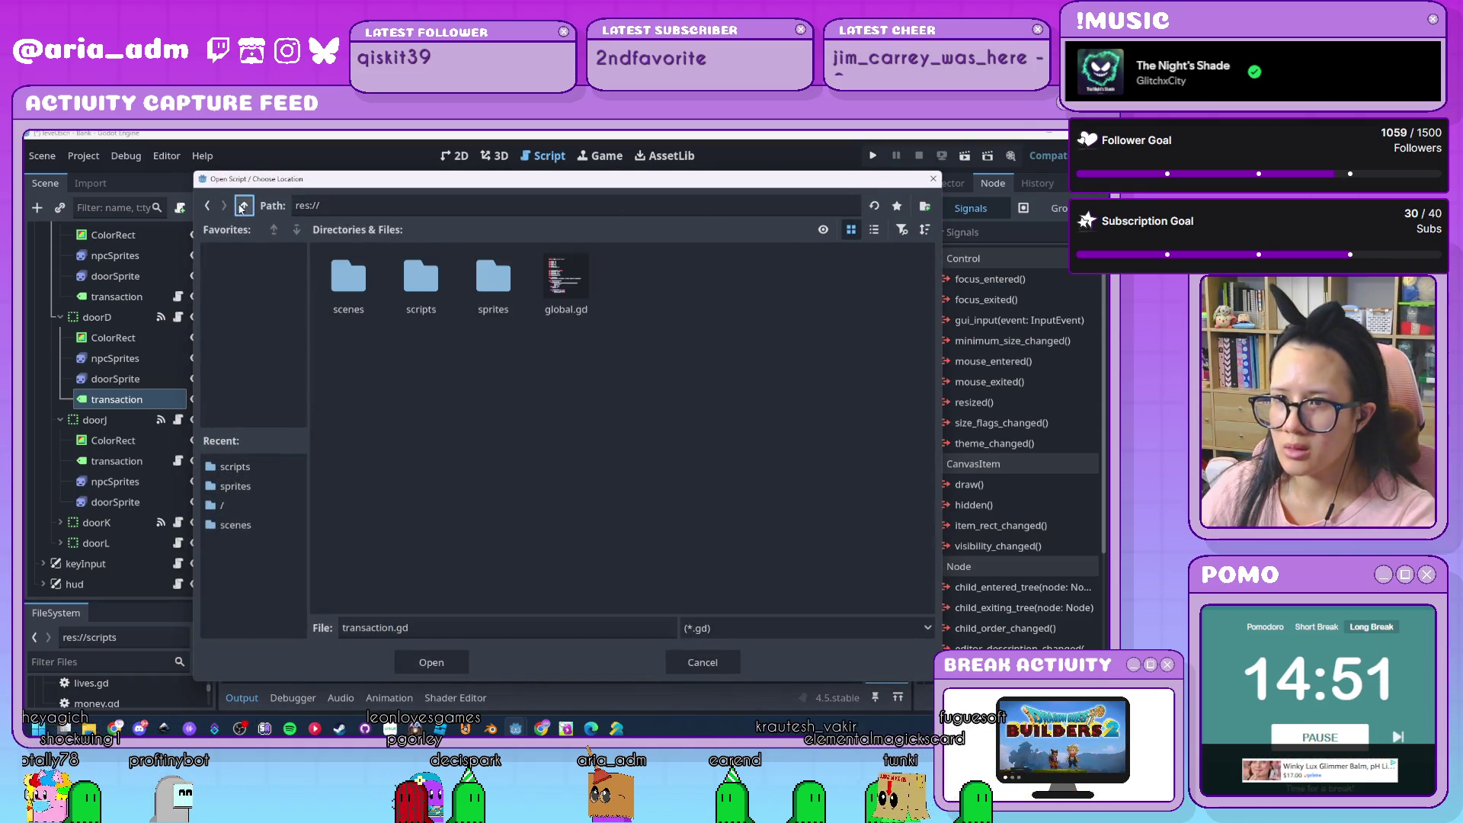
{"action": "double_click", "coordinate": [430, 286]}
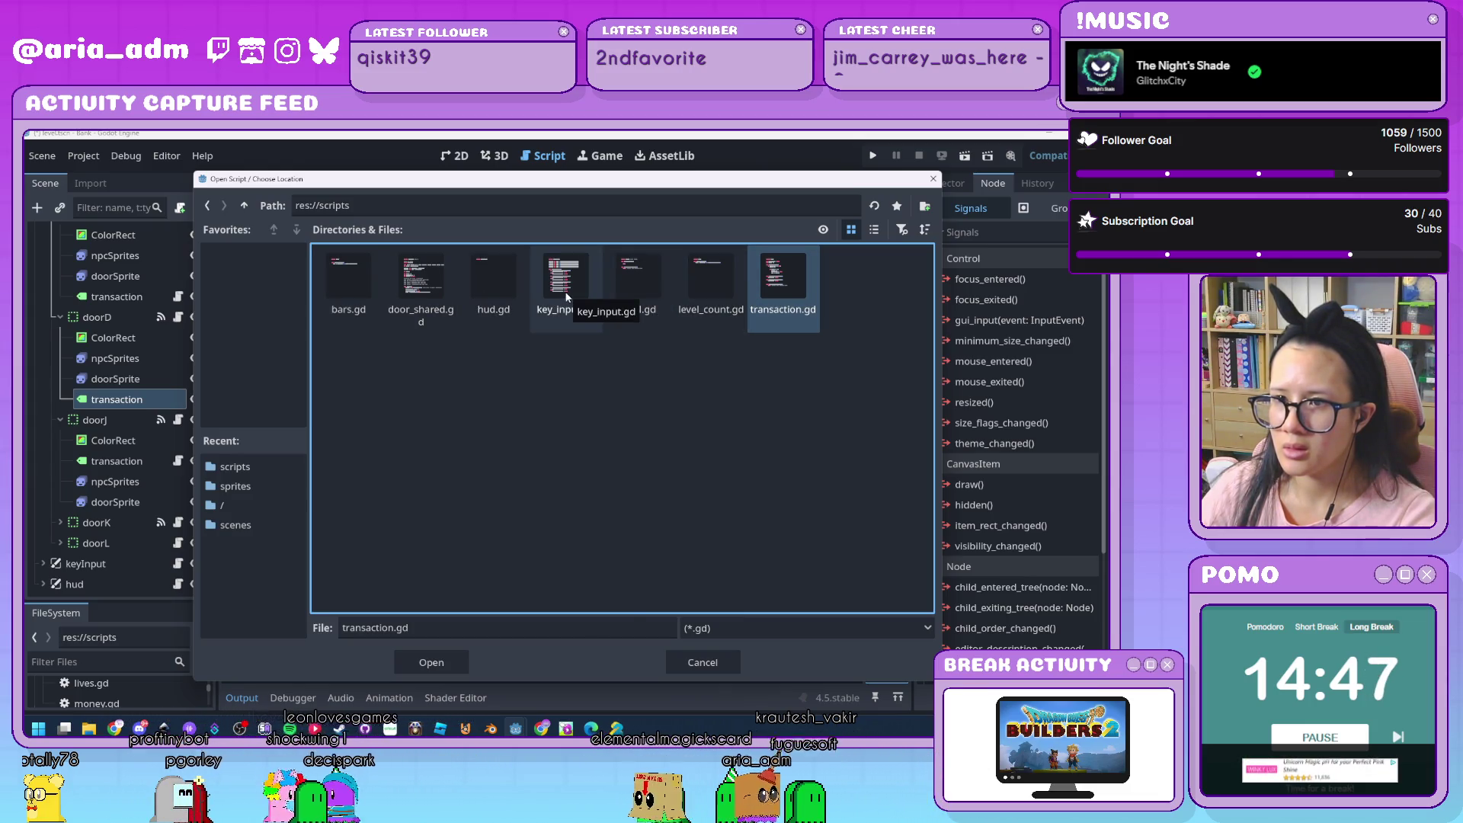
{"action": "left_click", "coordinate": [702, 664]}
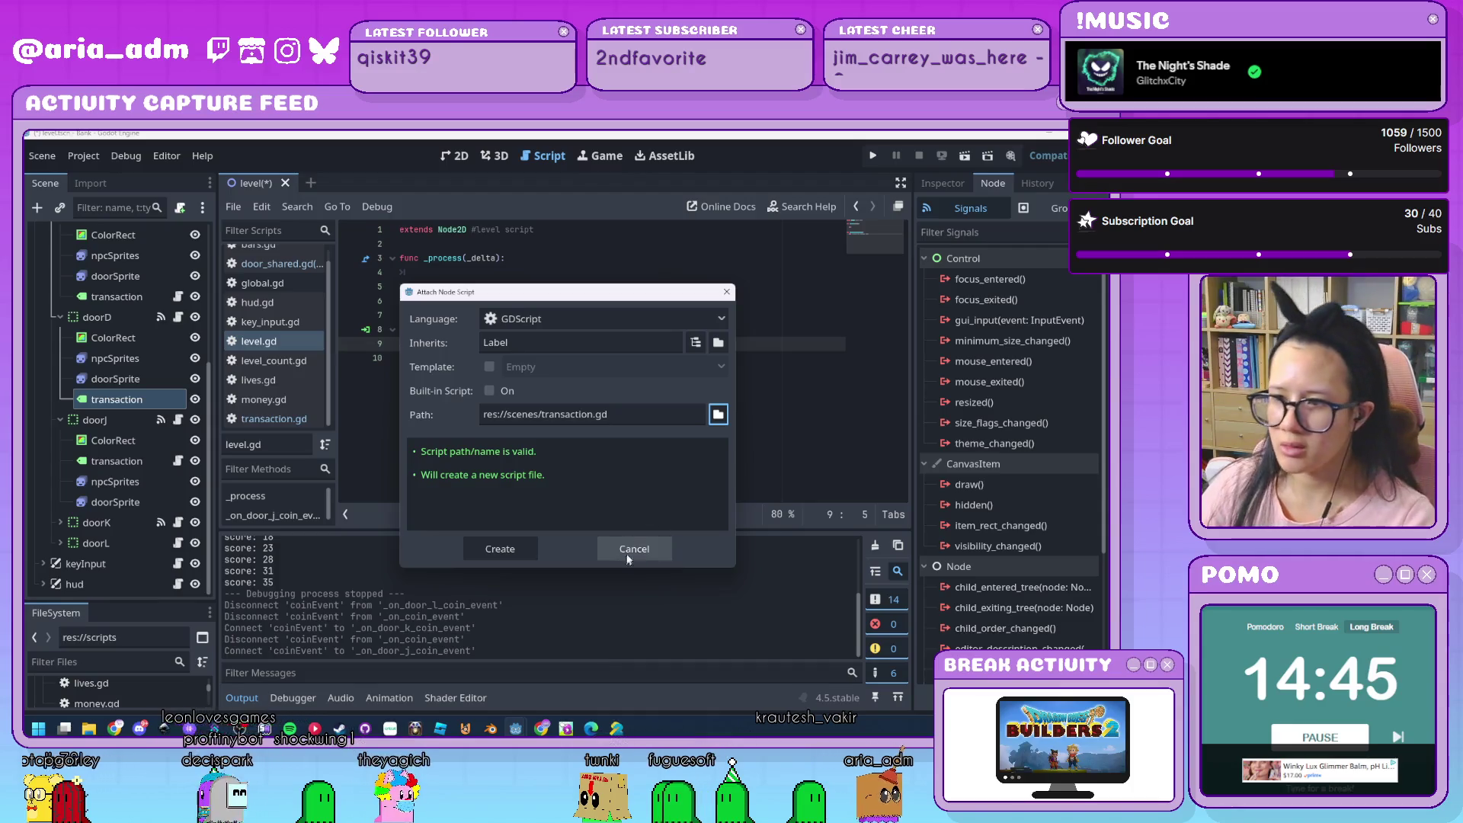
Step: Cancel the script attachment and switch to Dragon Quest Builders 2
{"action": "left_click", "coordinate": [625, 559]}
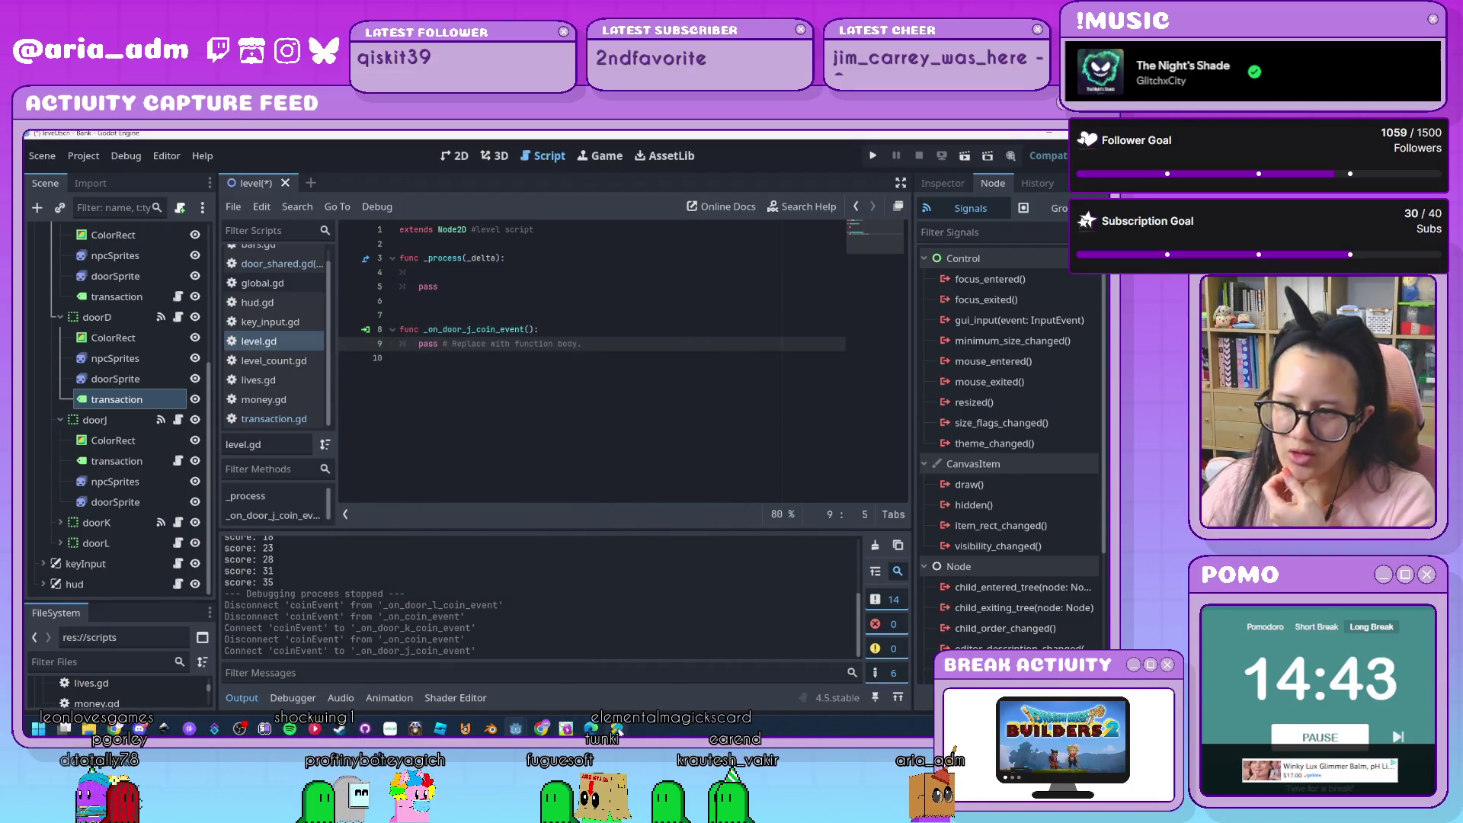
{"action": "mouse_move", "coordinate": [617, 729]}
{"action": "left_click", "coordinate": [617, 671]}
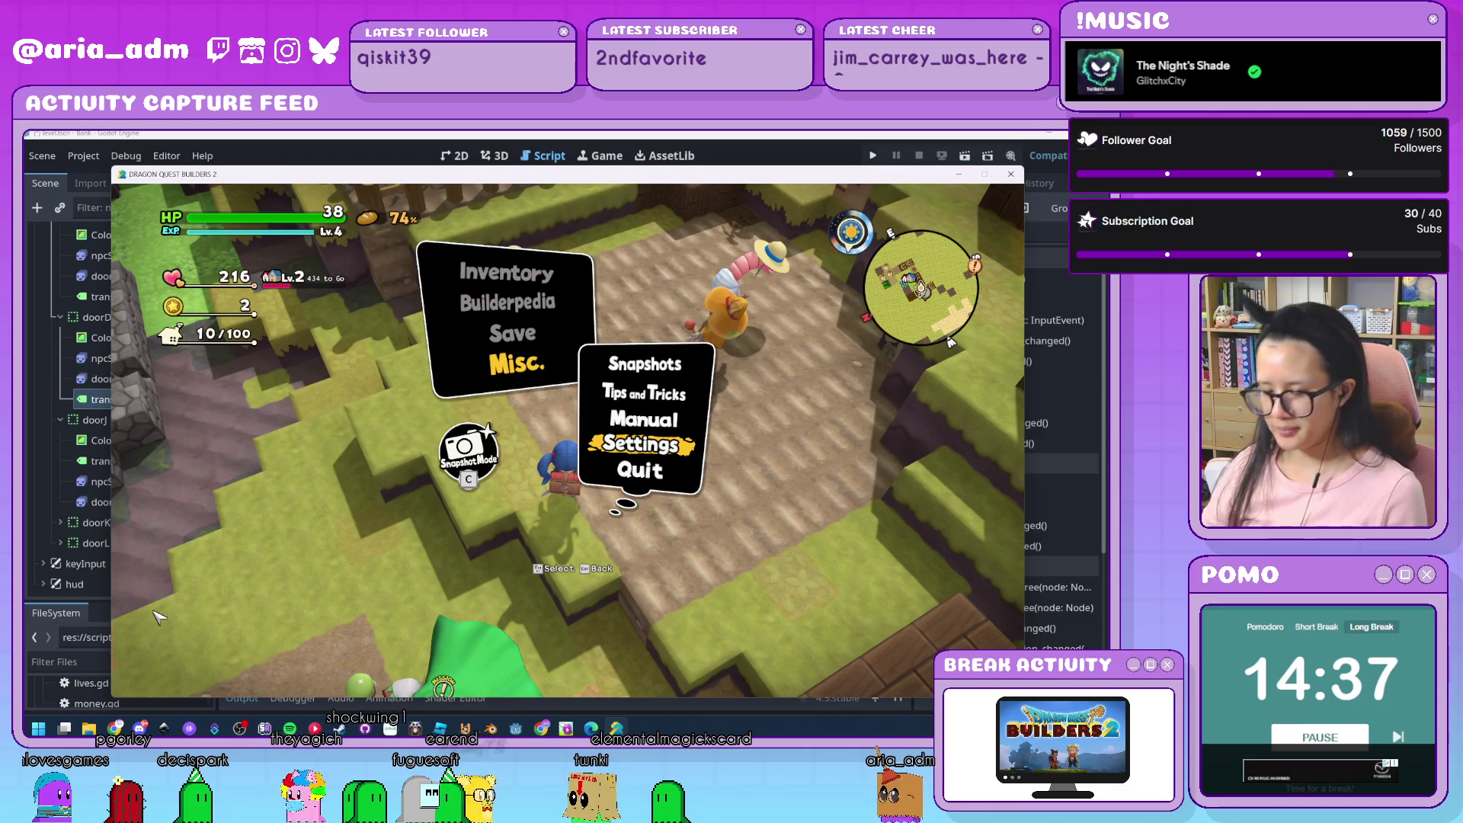
Step: Back out of the Misc. submenu and the main pause menu to resume farming in Dragon Quest Builders 2
{"action": "key", "text": "Escape"}
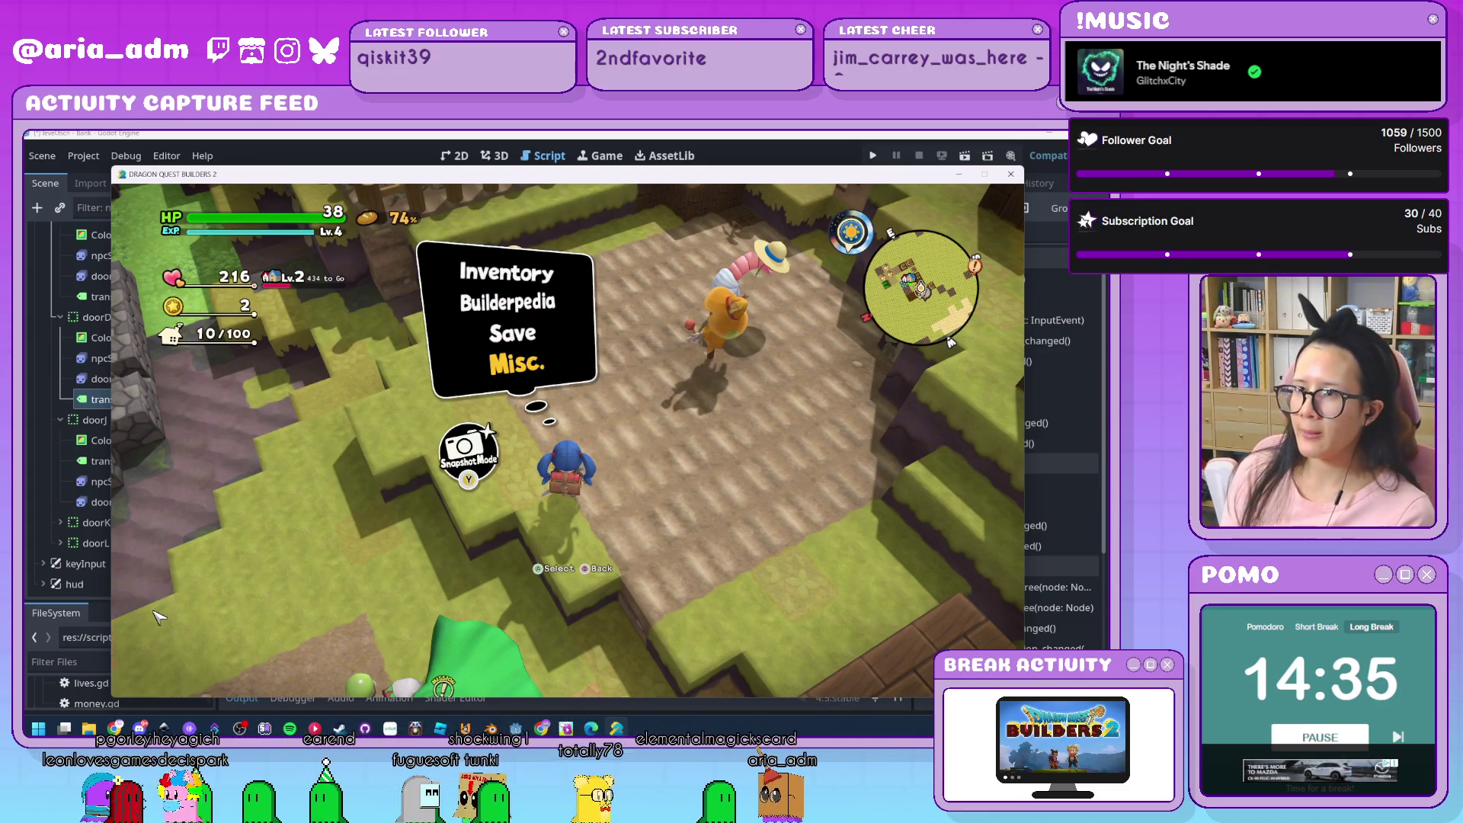
{"action": "key", "text": "Escape"}
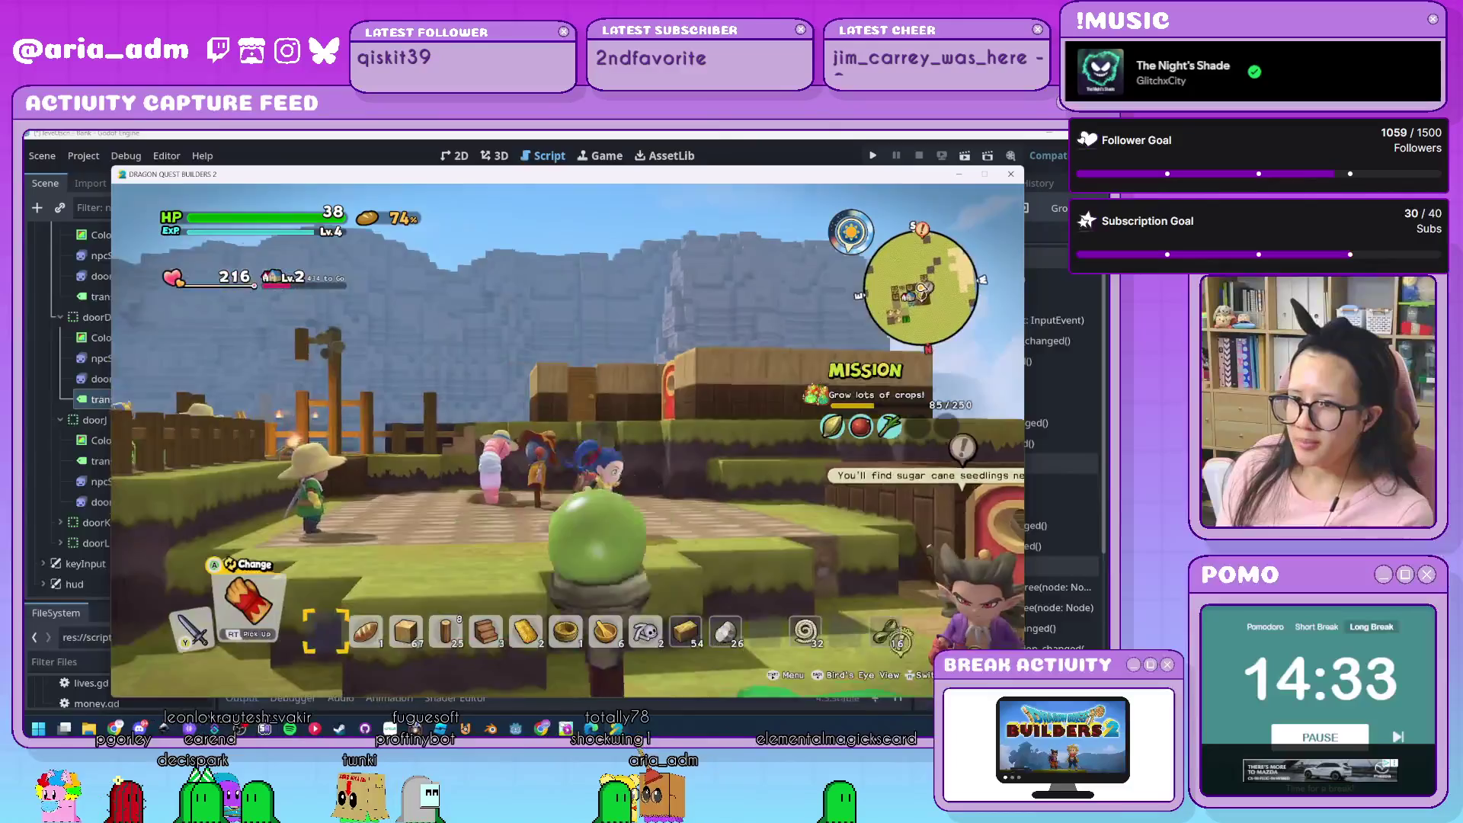
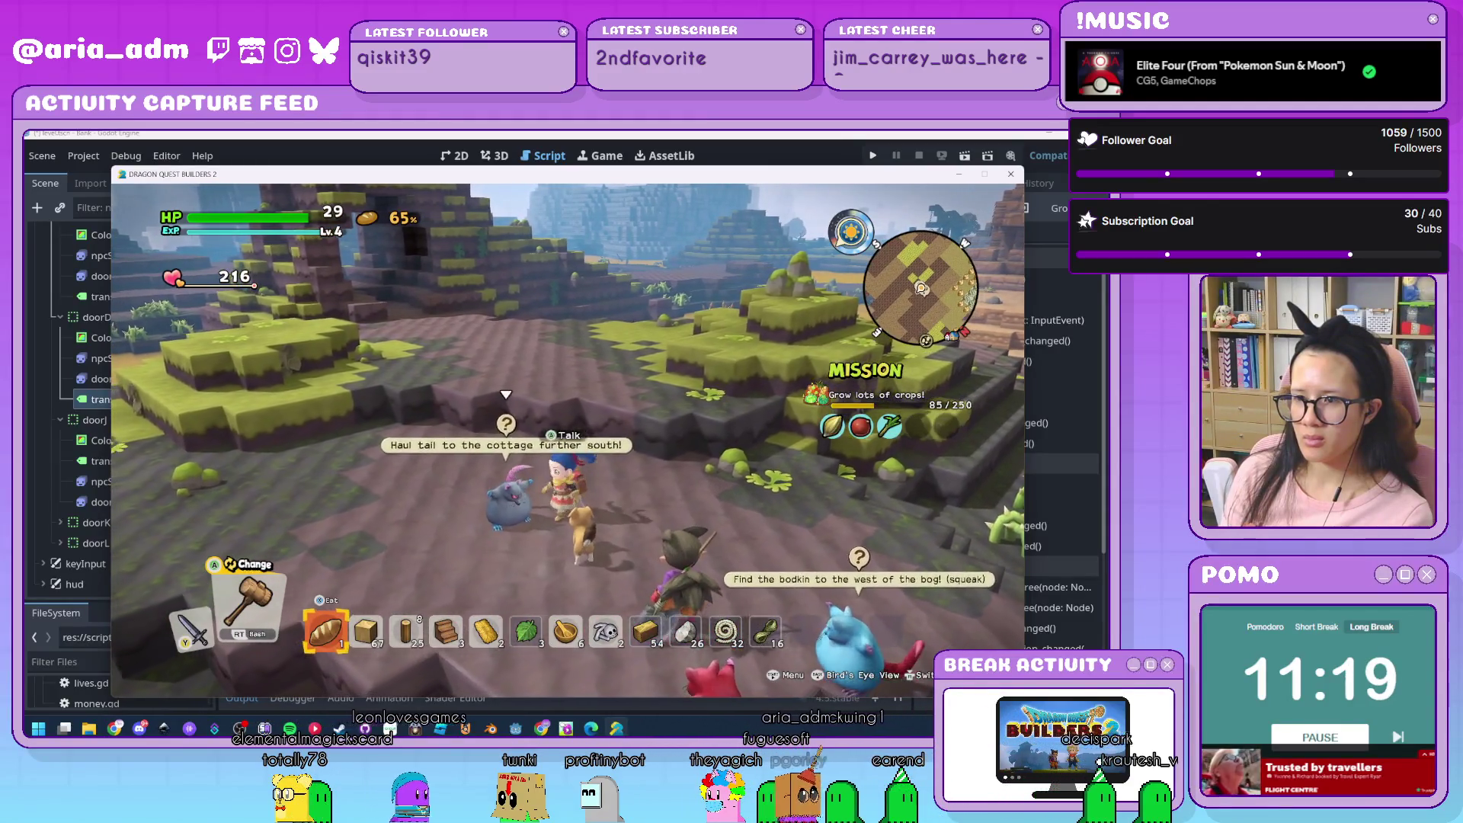
Step: Hear both villagers' hints about the farming pot and seedlings, then run toward the bog
{"action": "key", "text": "e"}
{"action": "key", "text": "e"}
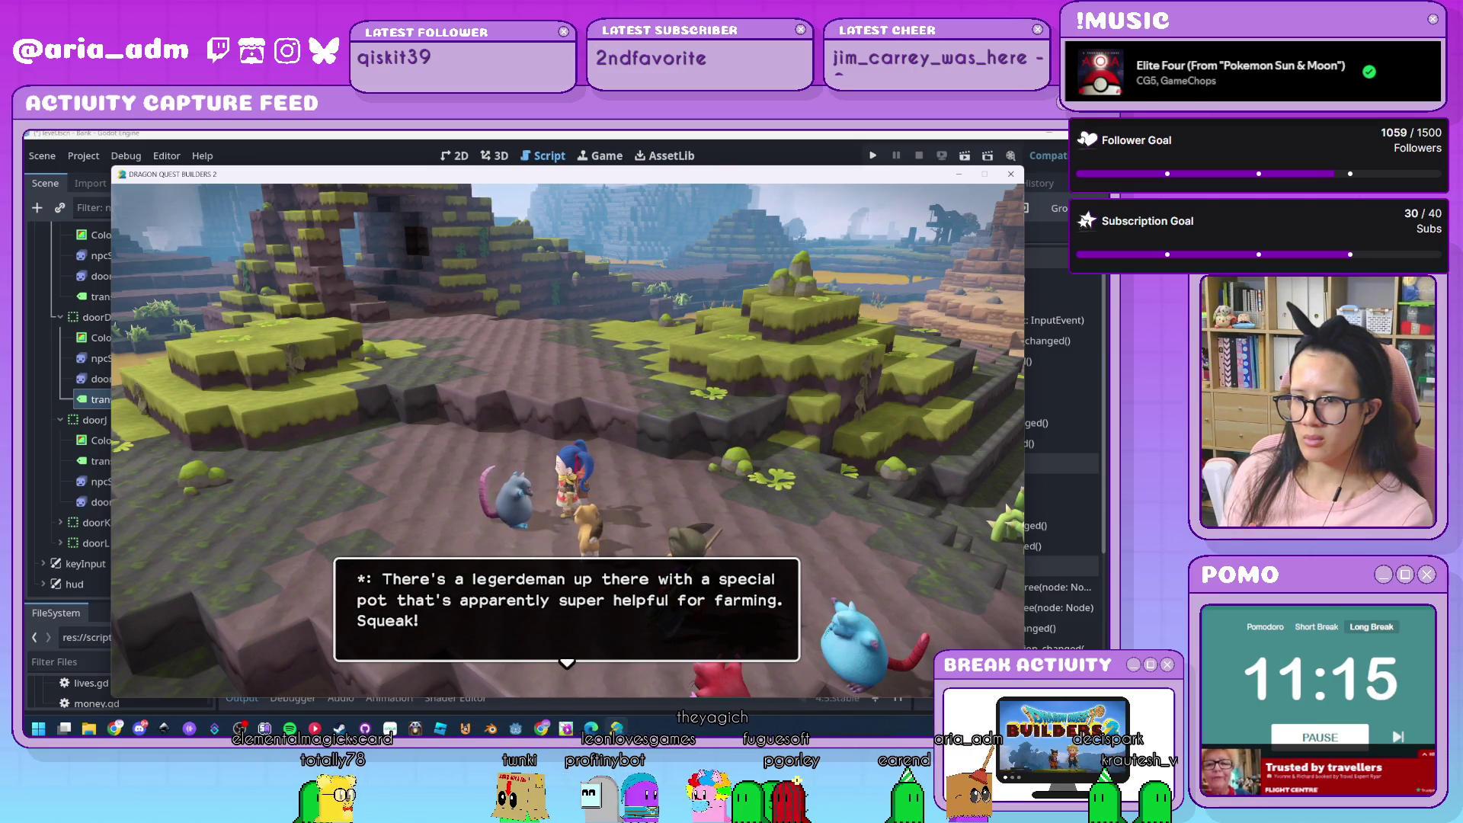
{"action": "key", "text": "e"}
{"action": "key", "text": "e"}
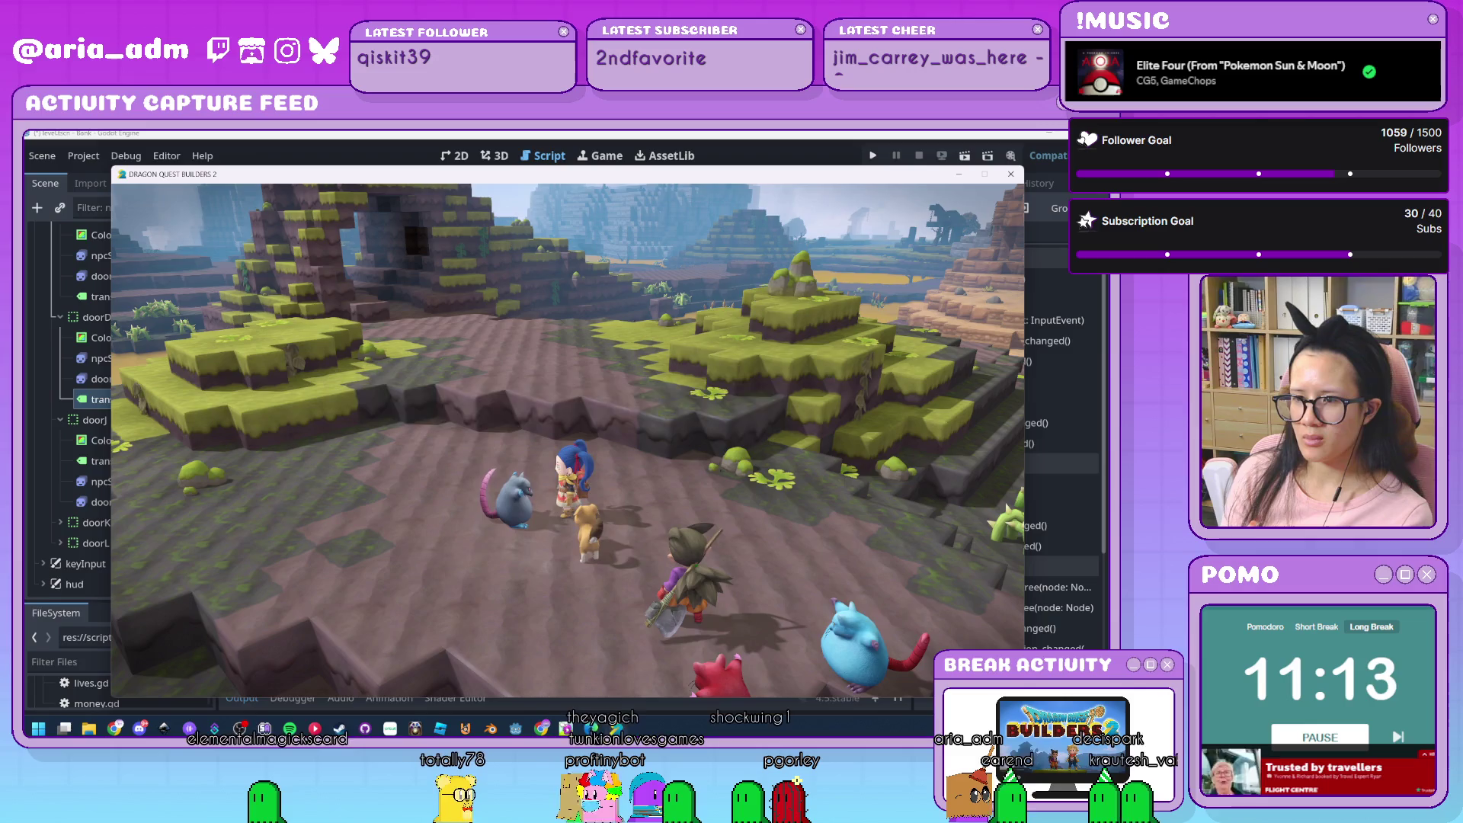
{"action": "key", "text": "e"}
{"action": "key", "text": "e"}
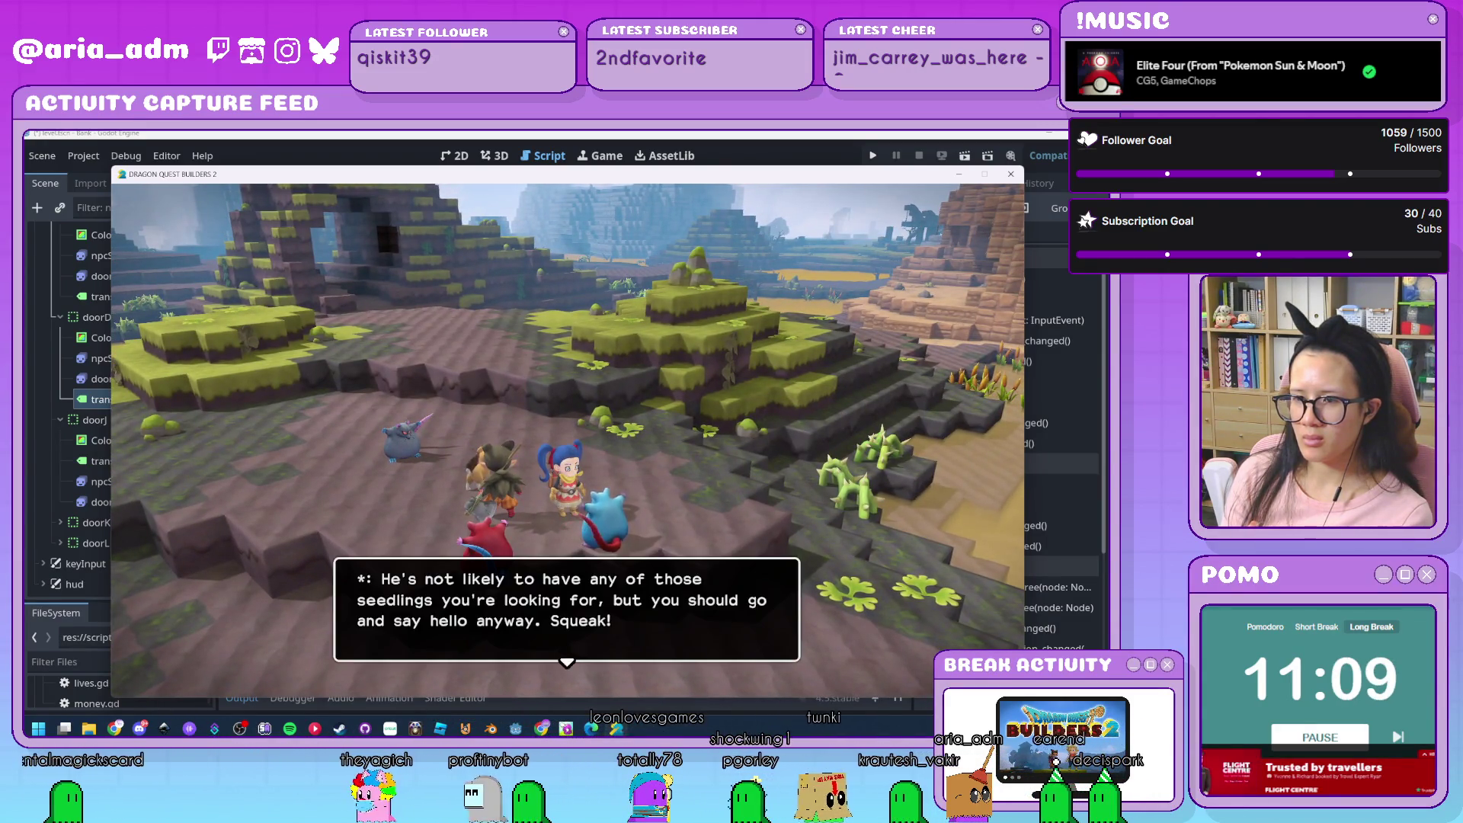
{"action": "key", "text": "e"}
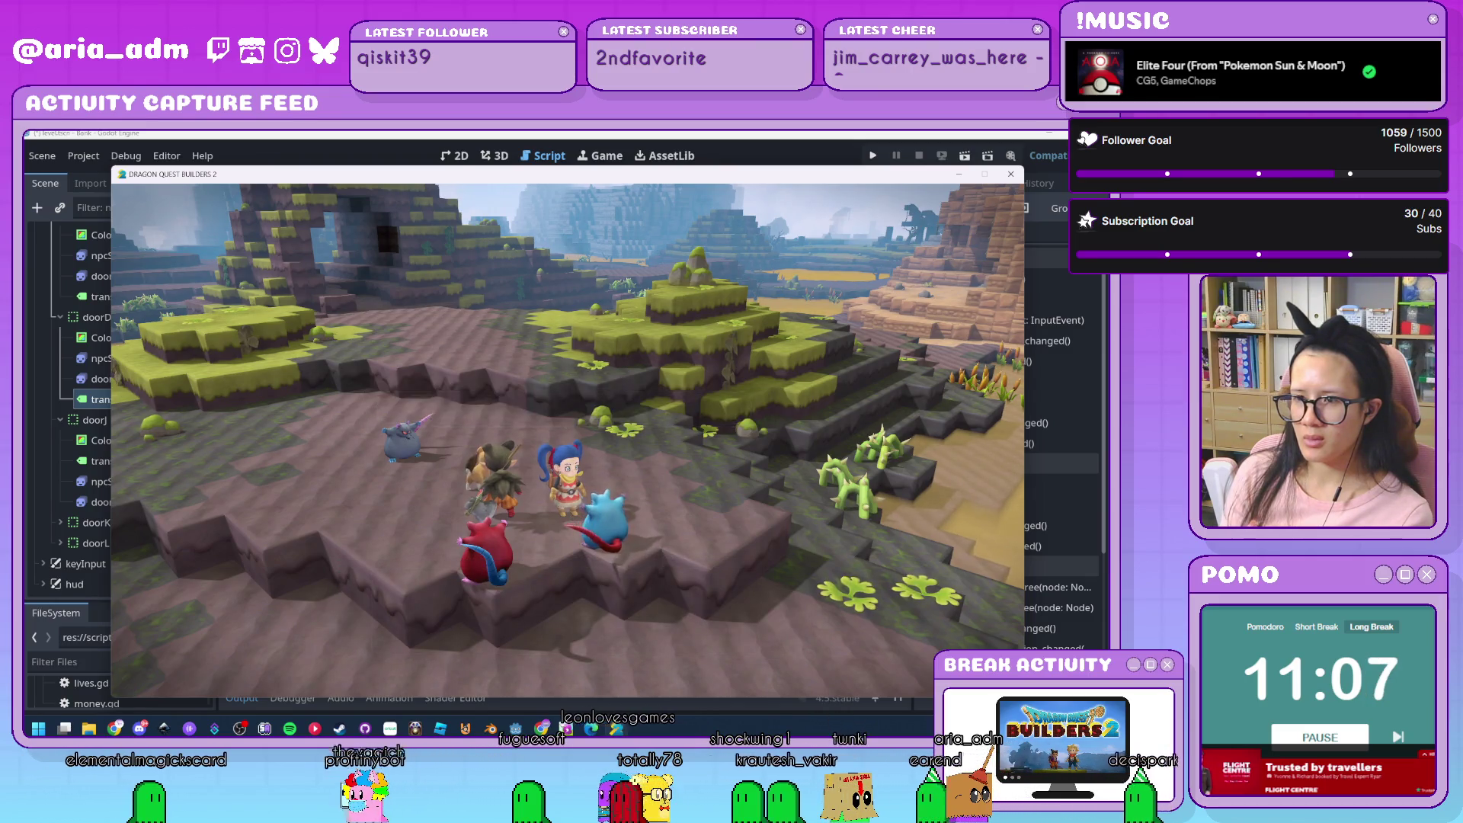
{"action": "key", "text": "w"}
{"action": "key", "text": "w"}
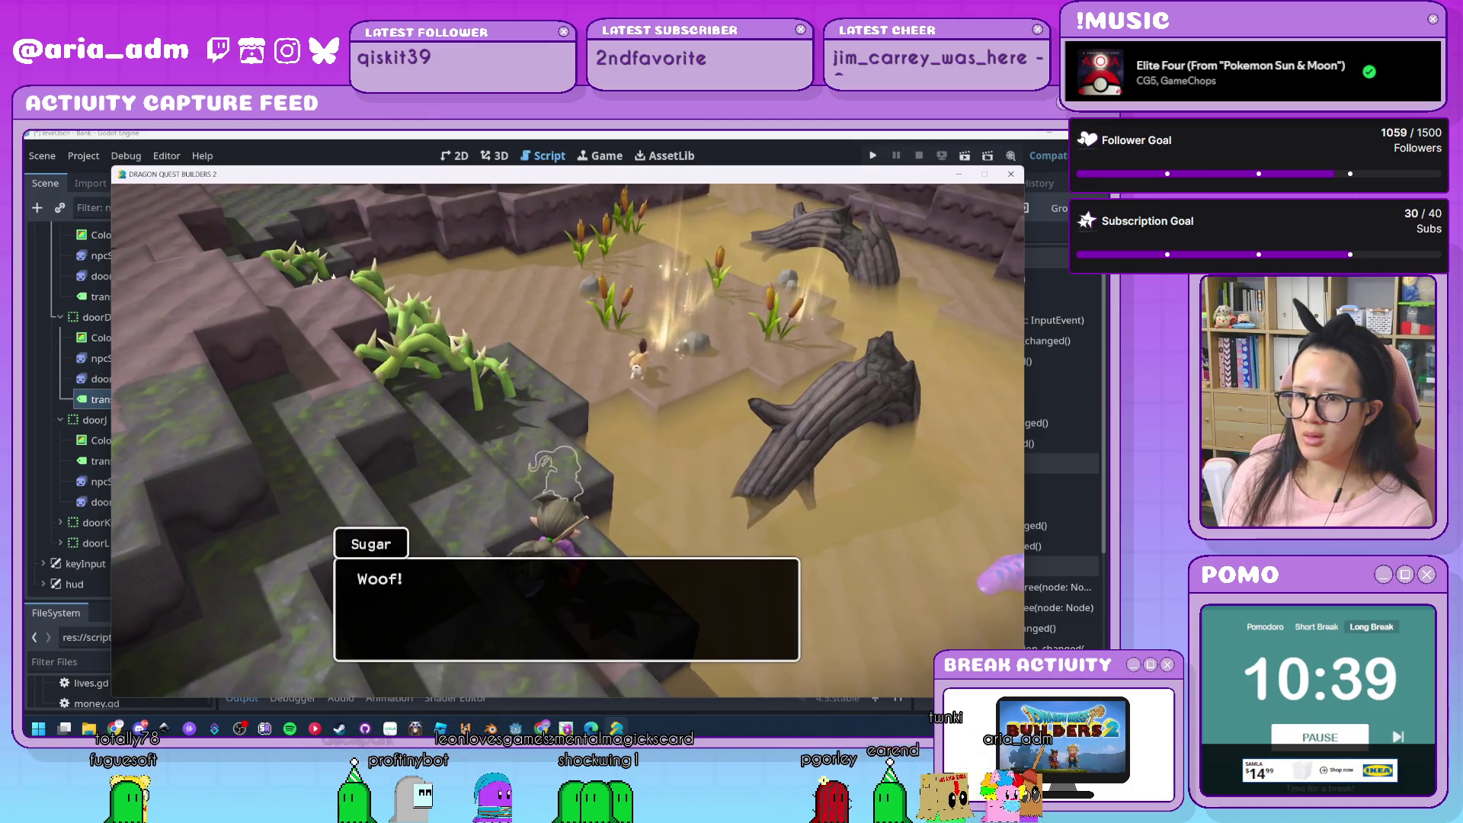
Step: Dismiss the companion's dialogue and the seed-sniffing tip, then explore the bog with the dog
{"action": "key", "text": "Return"}
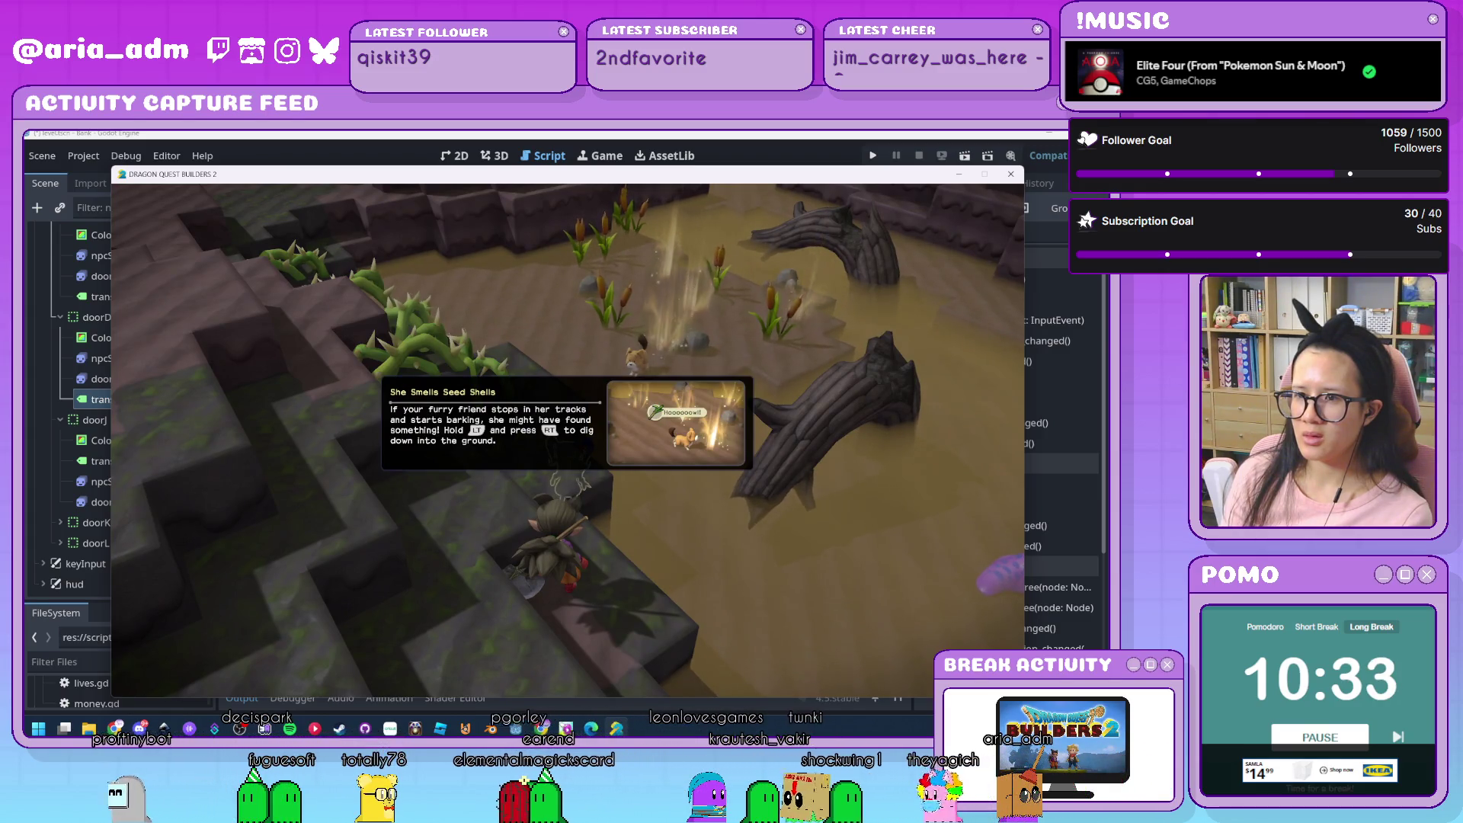
{"action": "key", "text": "Return"}
{"action": "key", "text": "w"}
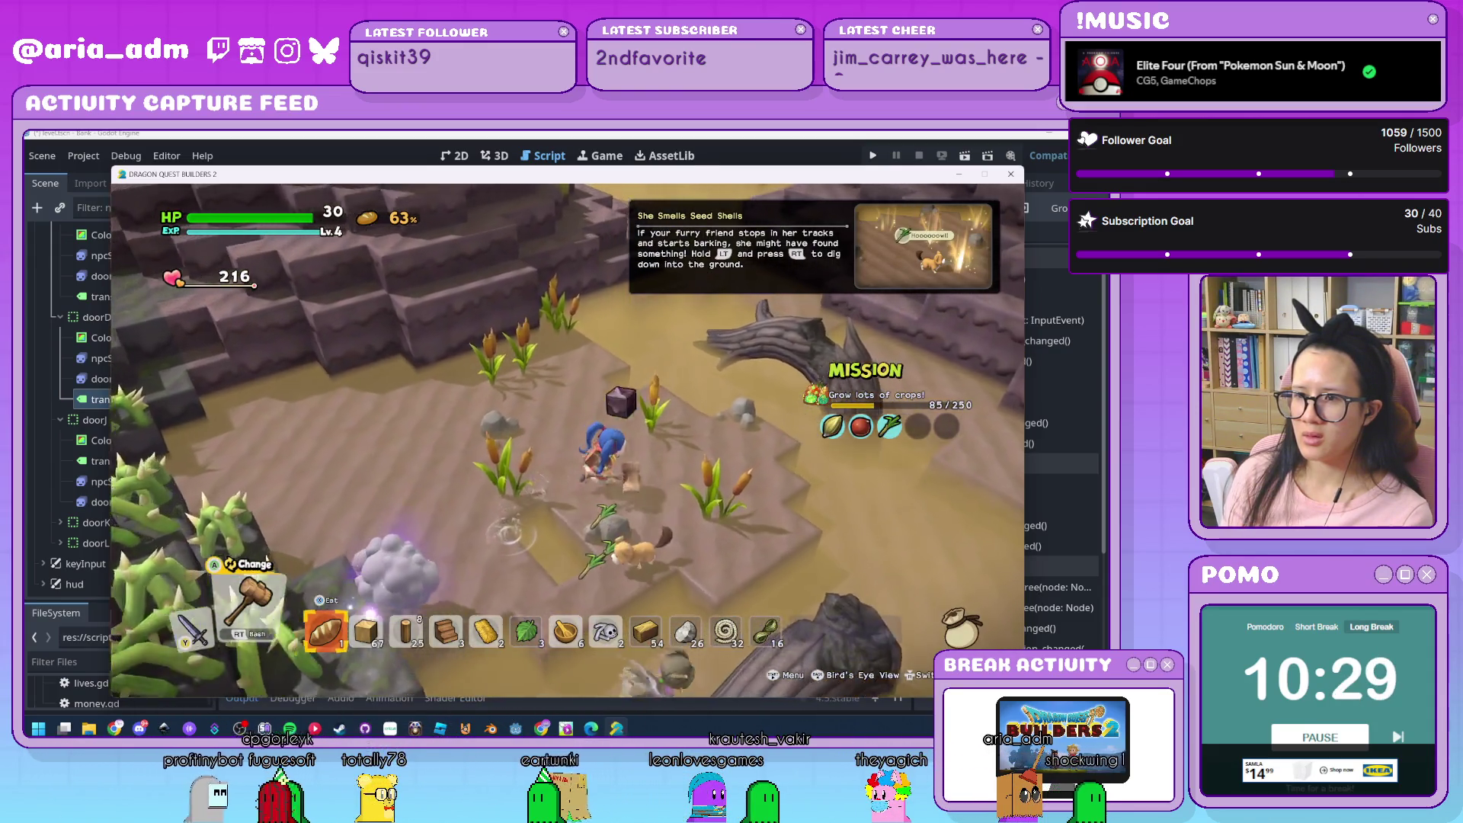
{"action": "key", "text": "w"}
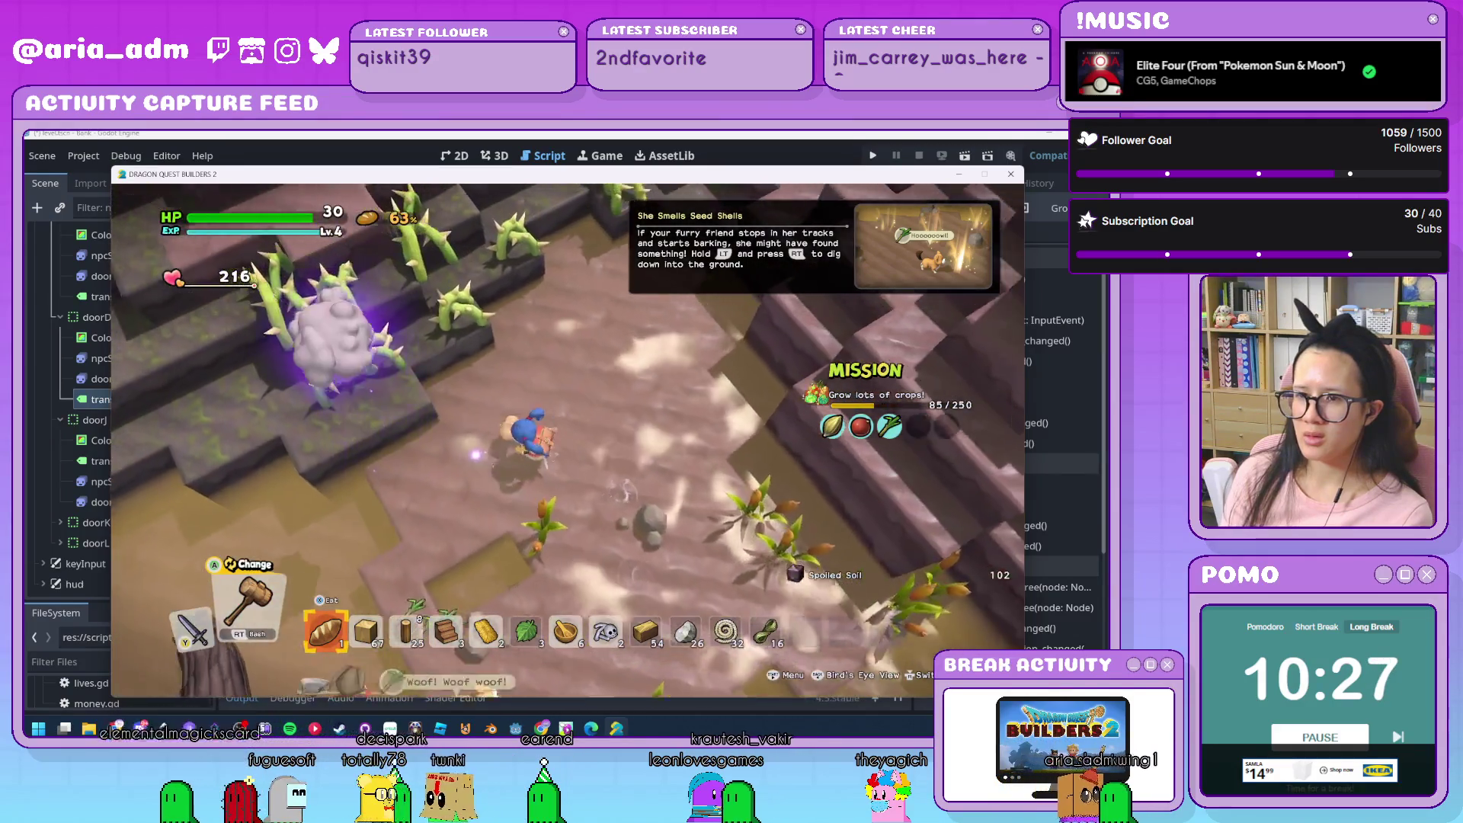
{"action": "key", "text": "w"}
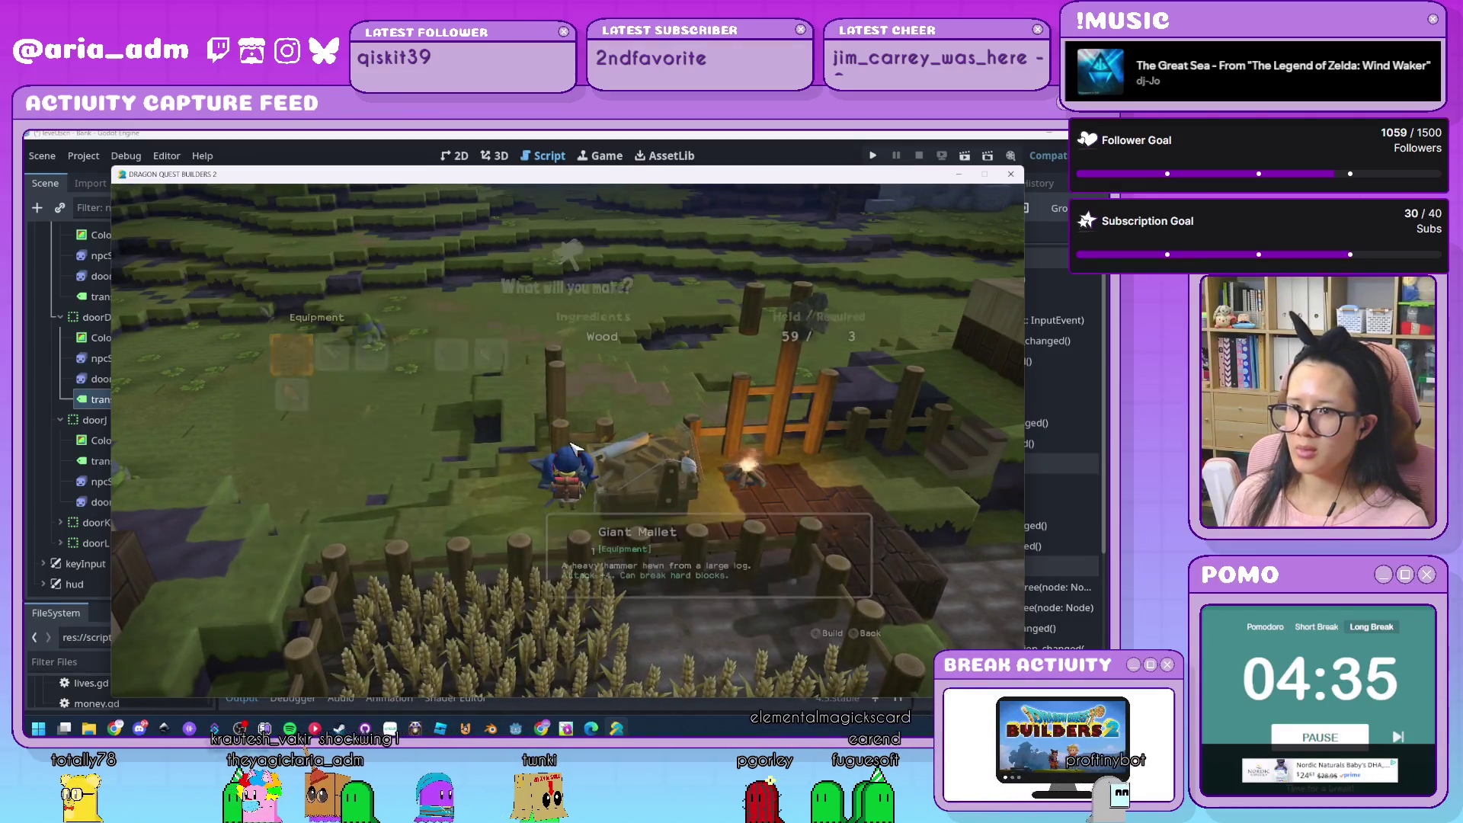
Step: View the Barbed Blade recipe in the workbench menu, then close the crafting choices
{"action": "key", "text": "Right"}
{"action": "key", "text": "Right"}
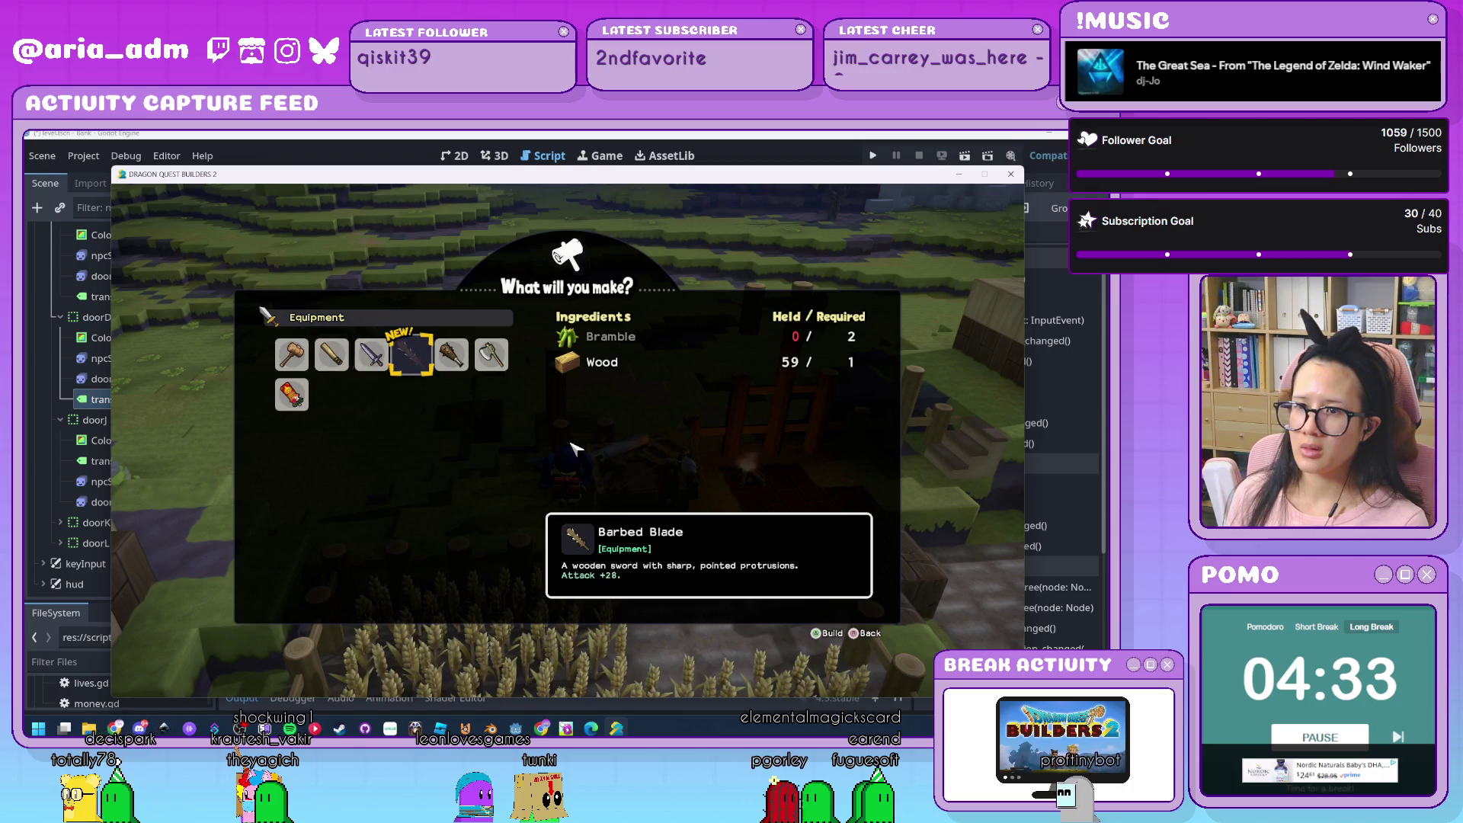
{"action": "key", "text": "Escape"}
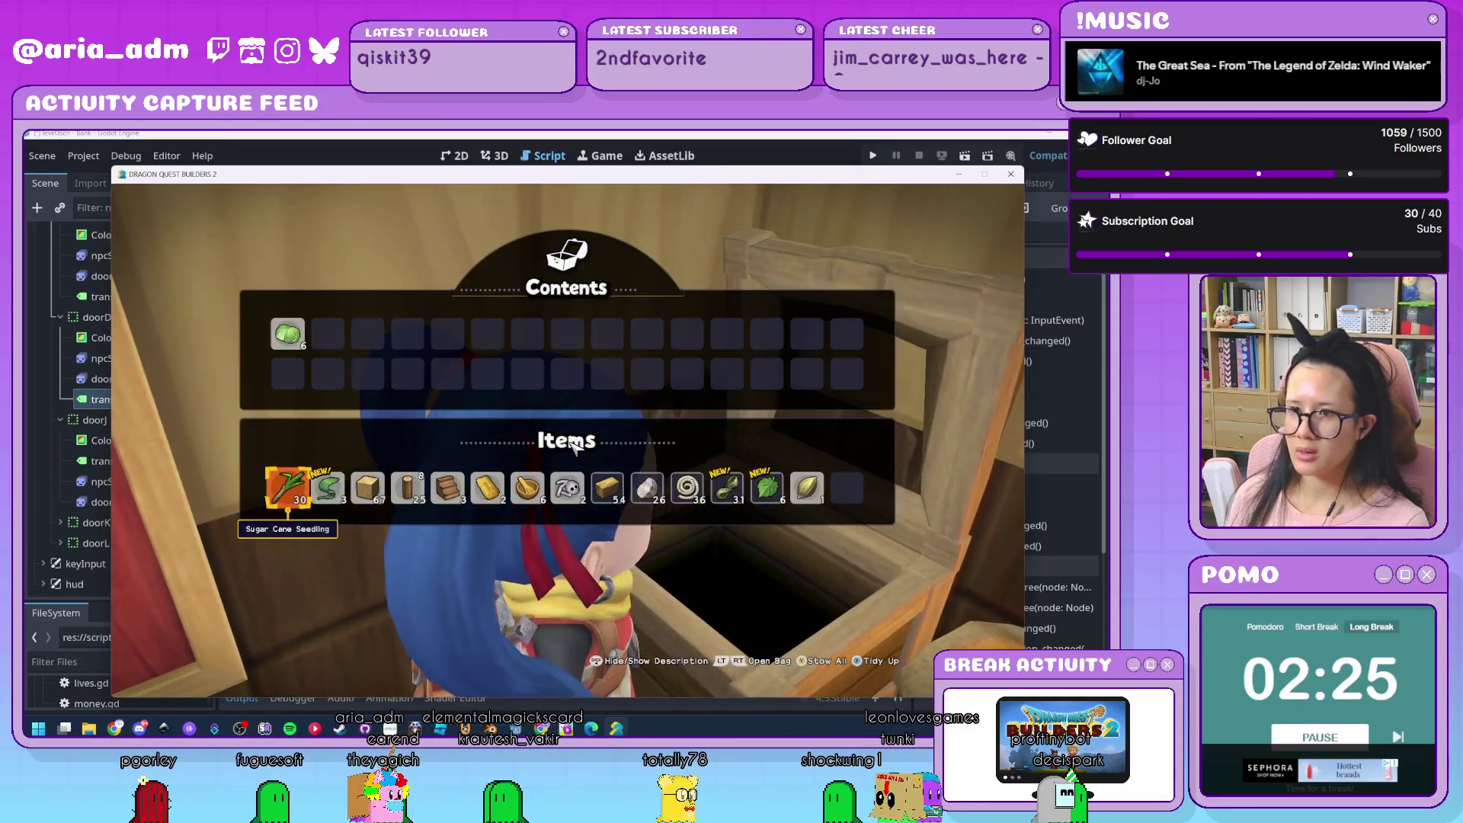
Step: Close the storage chest menu
{"action": "key", "text": "Escape"}
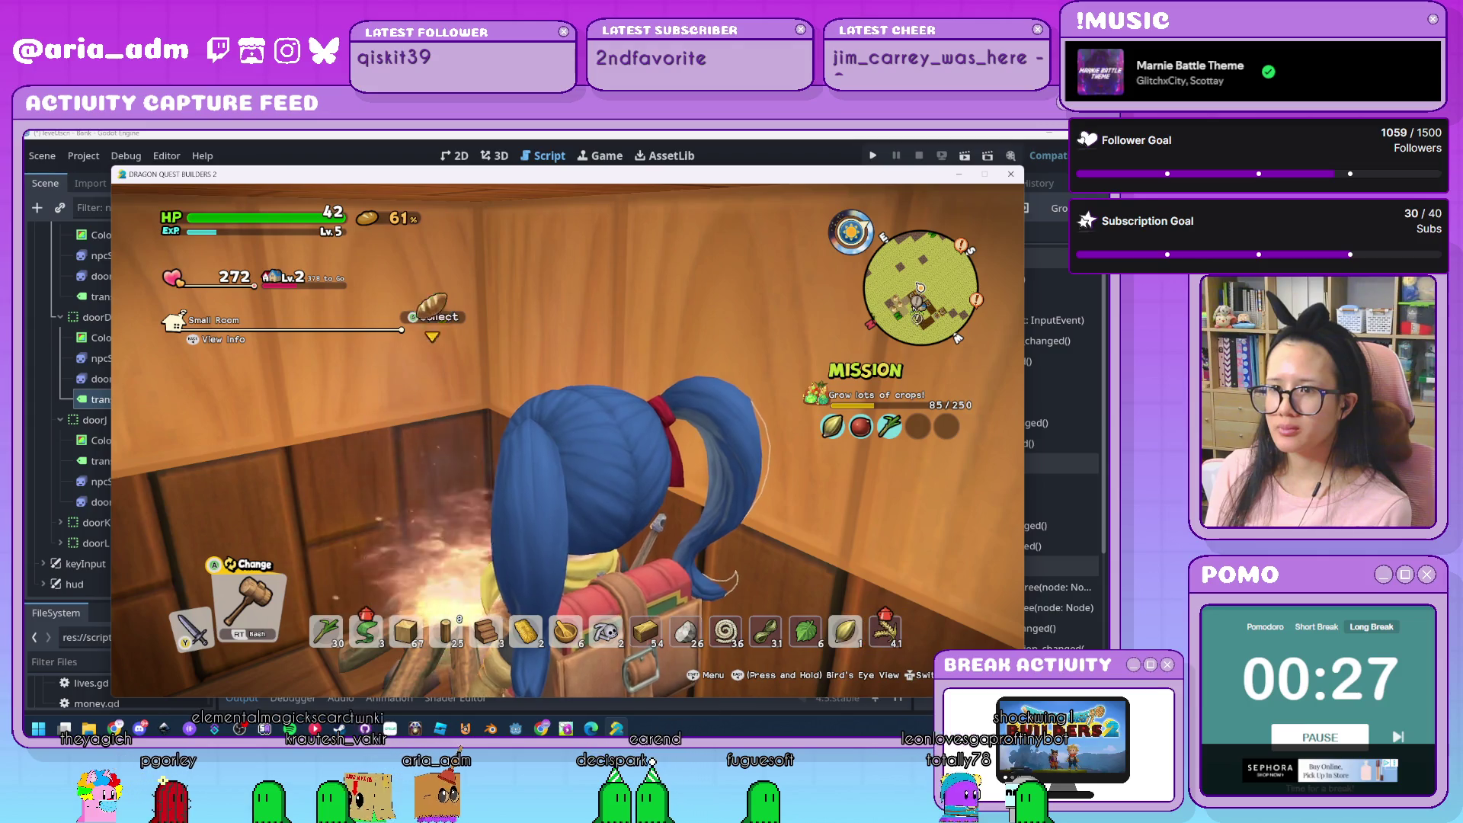
Step: Take the finished bread from the campfire, add one wheat, and start it cooking
{"action": "key", "text": "e"}
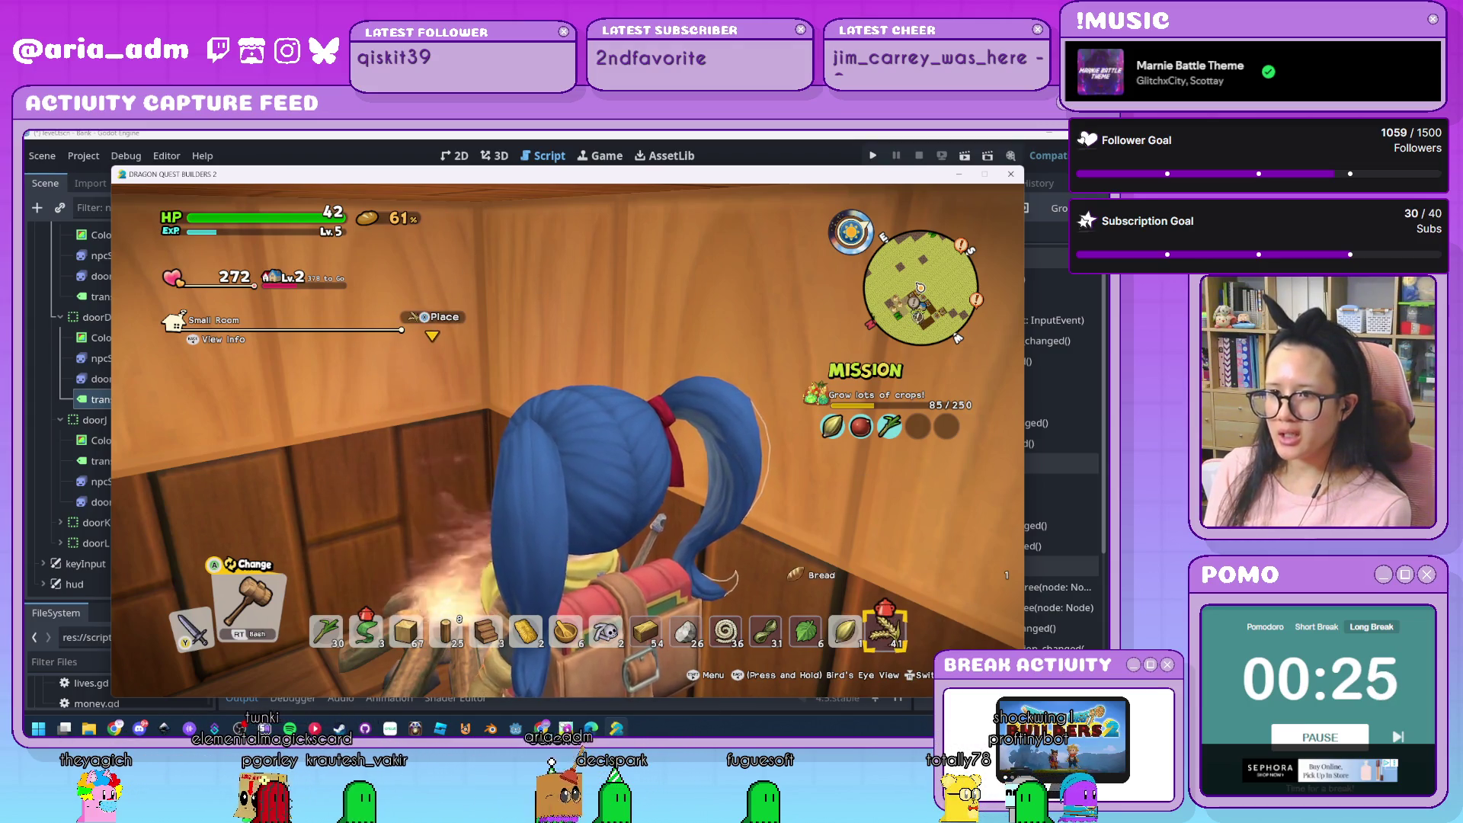
{"action": "key", "text": "e"}
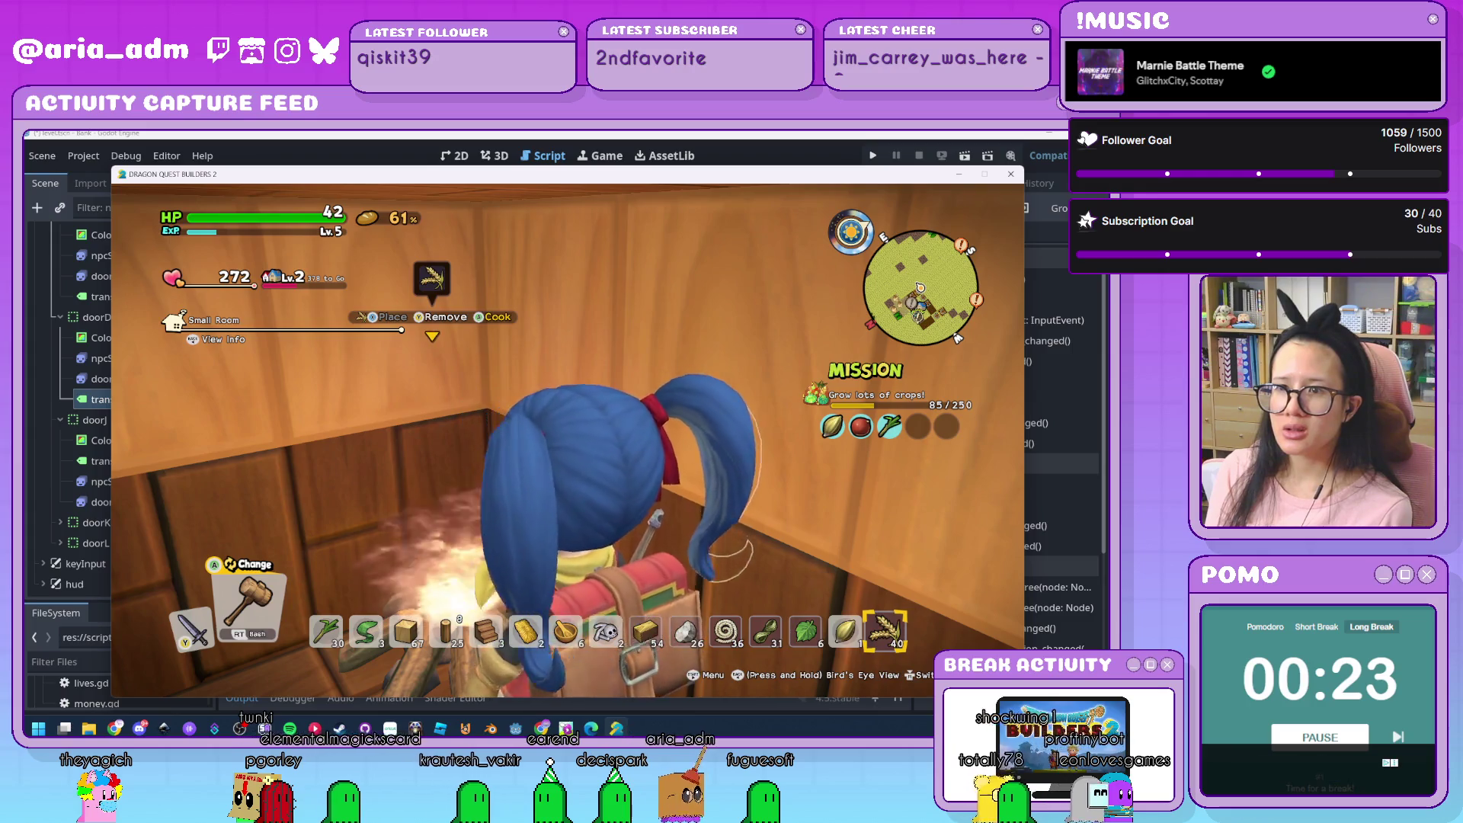
{"action": "key", "text": "e"}
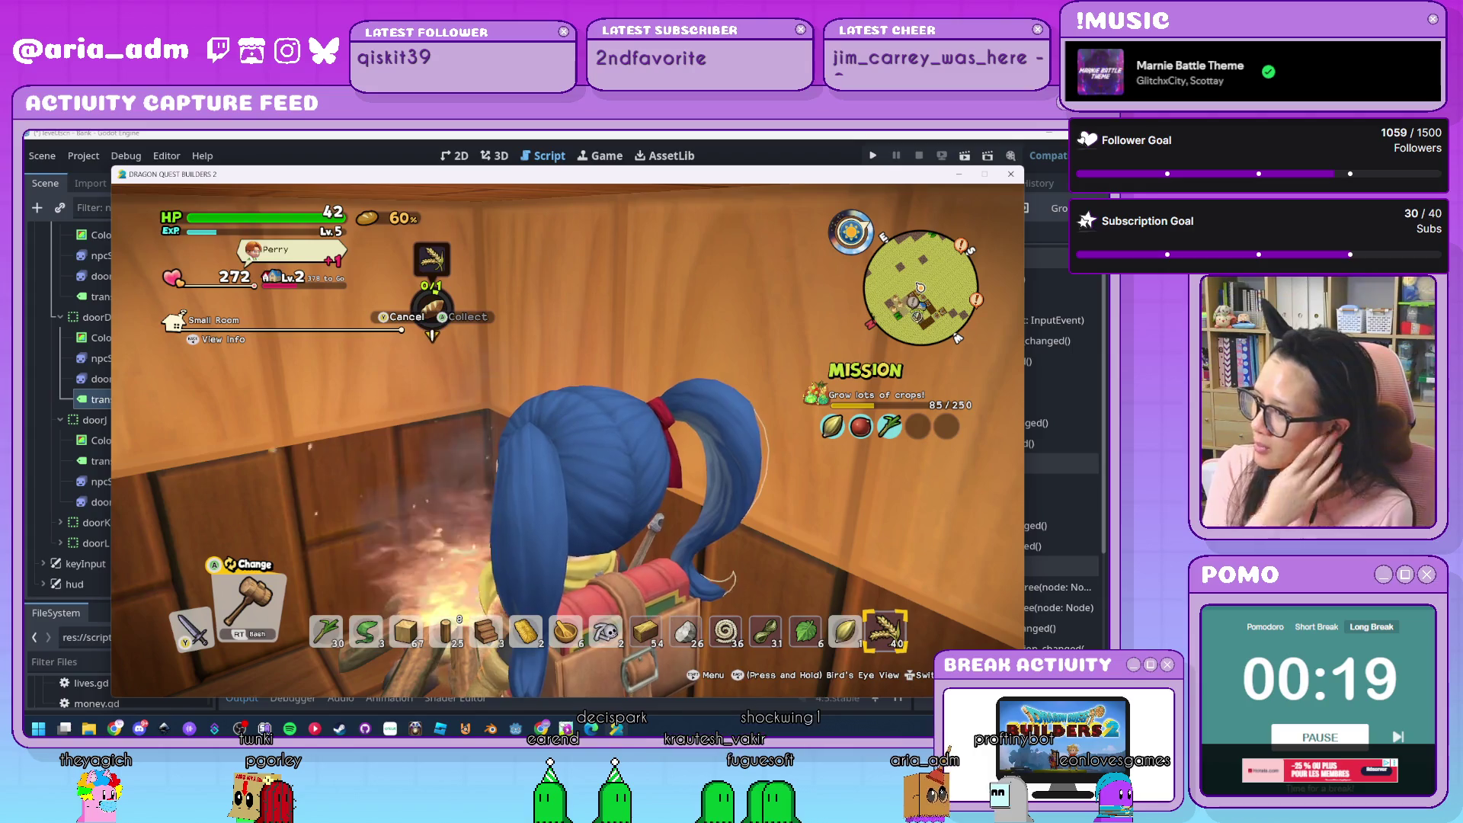
Step: Put away 38 wheat in the grain sack, keeping 2 in the bag
{"action": "key", "text": "w"}
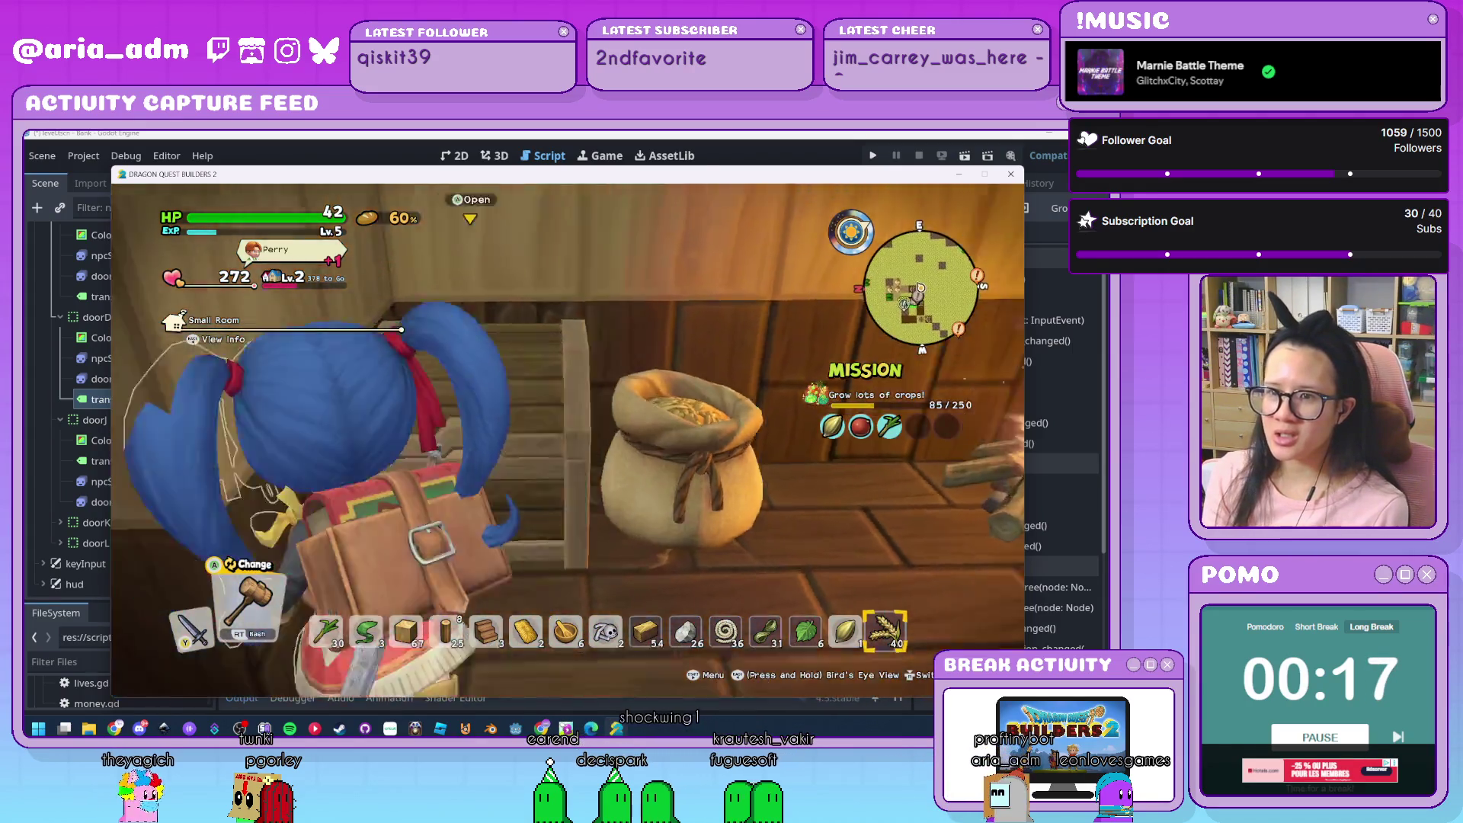
{"action": "key", "text": "e"}
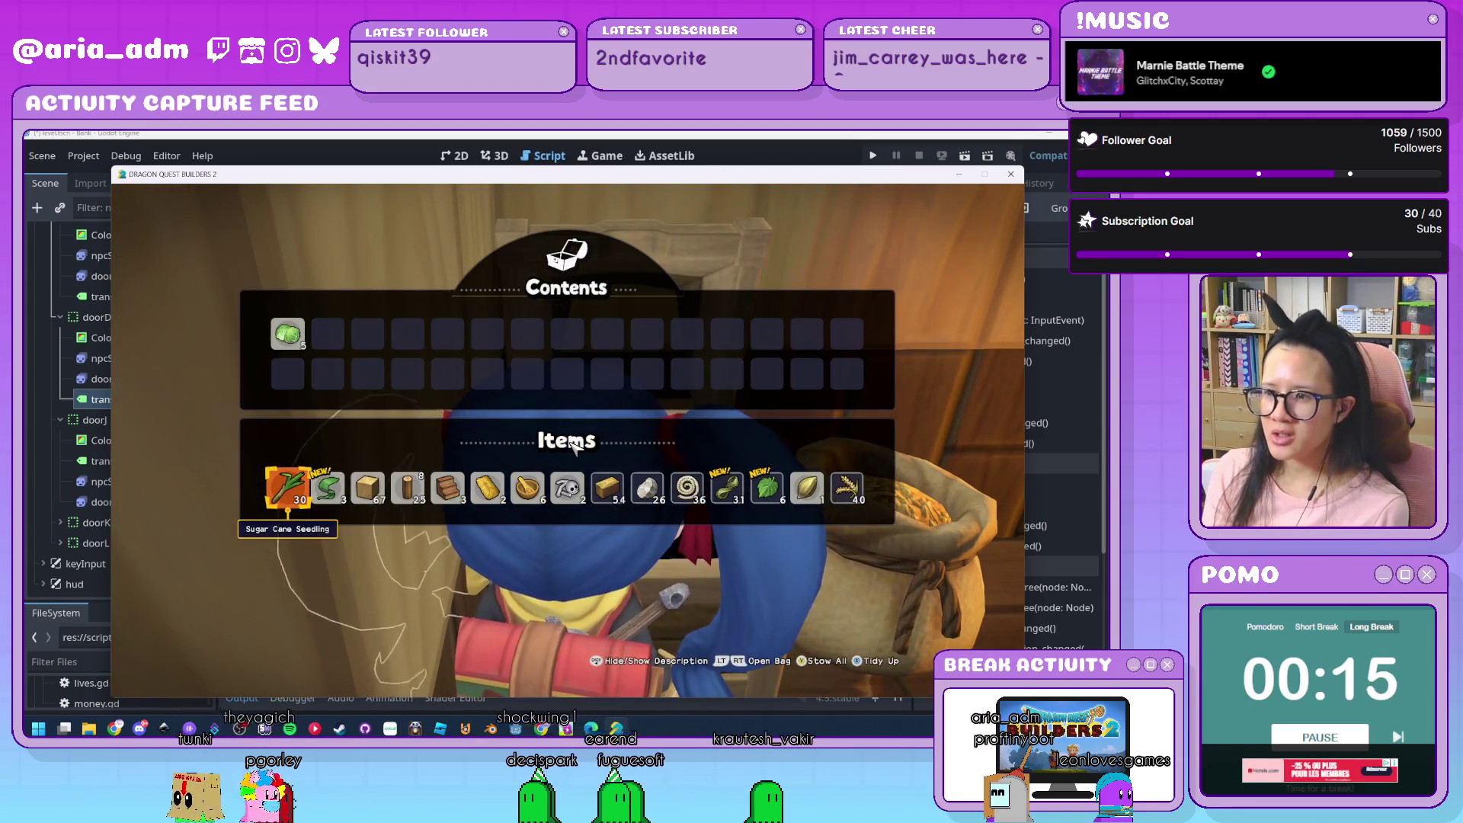
{"action": "key", "text": "Left"}
{"action": "key", "text": "Return"}
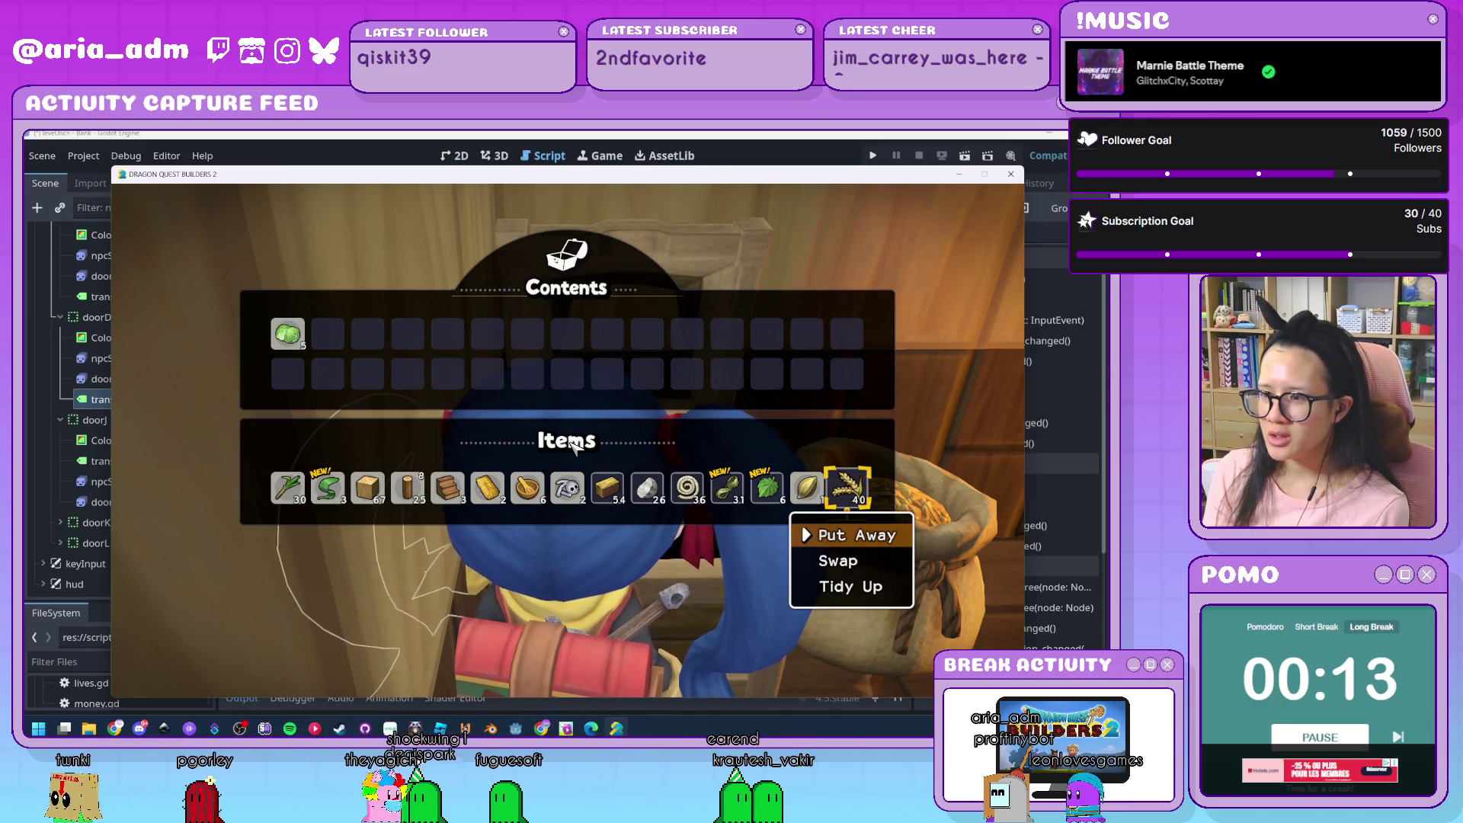
{"action": "key", "text": "Return"}
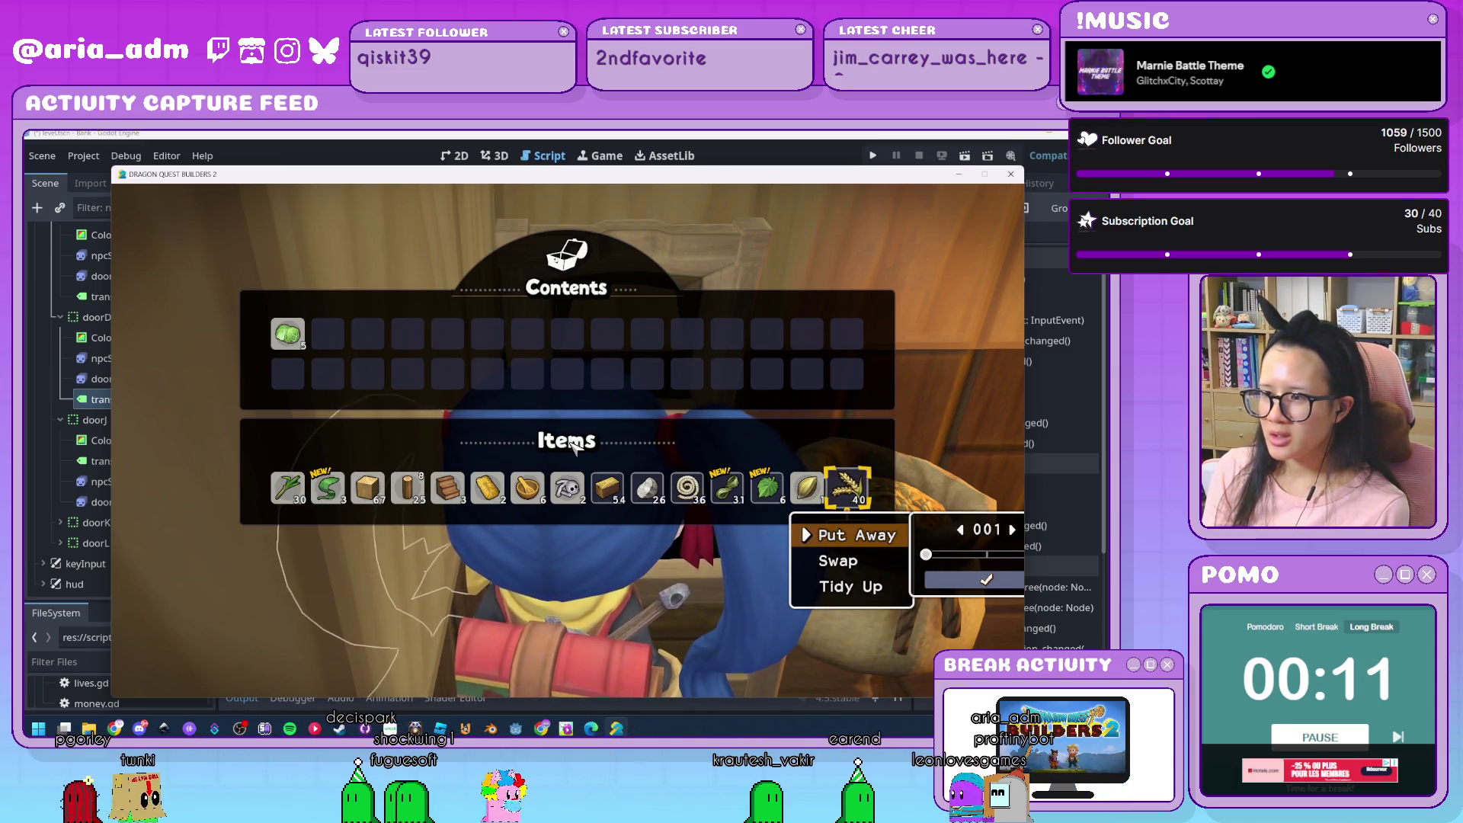
{"action": "key", "text": "Left"}
{"action": "key", "text": "Left"}
{"action": "key", "text": "Left"}
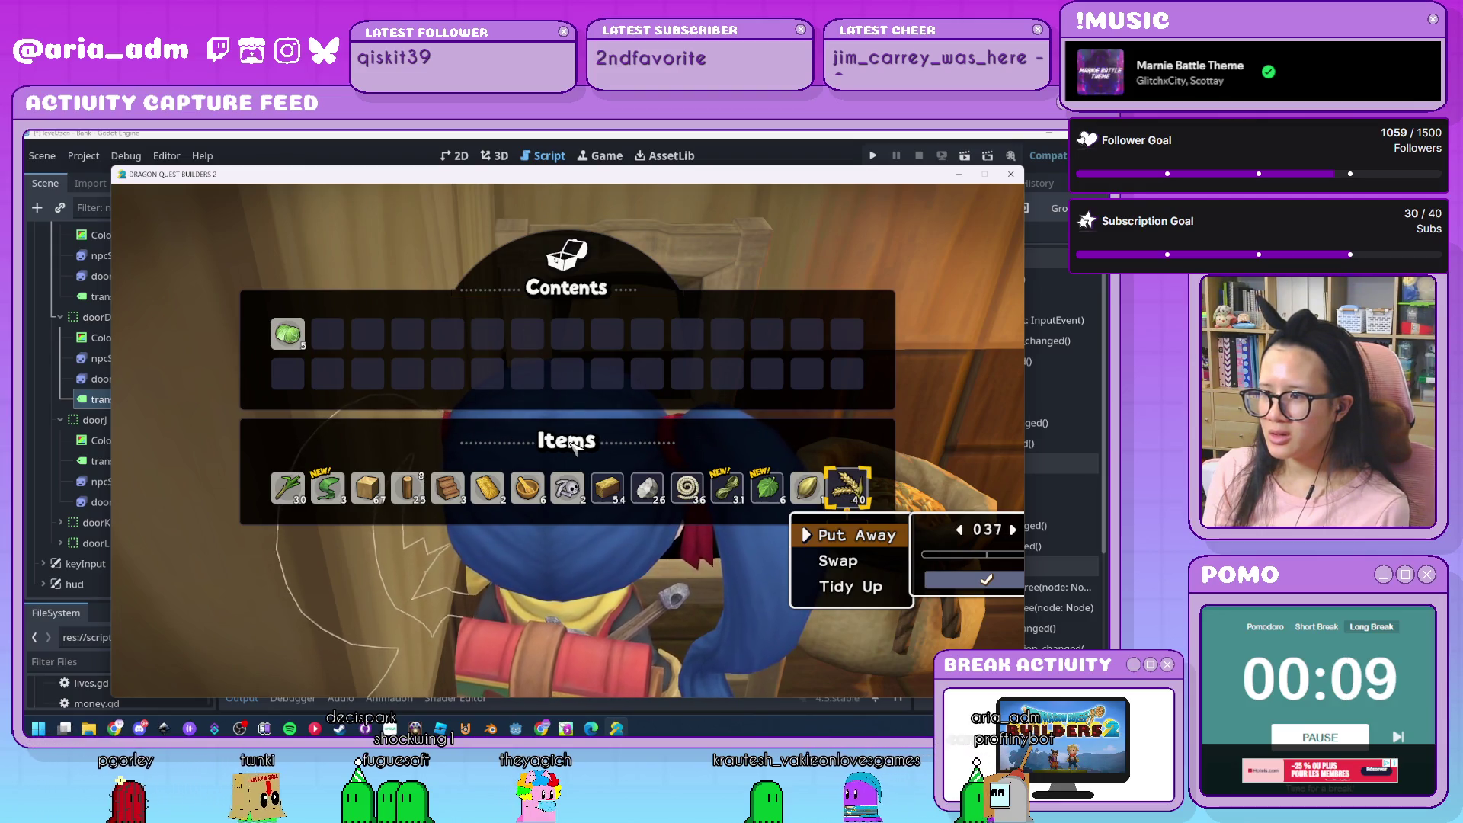
{"action": "key", "text": "Return"}
Step: Close the storage, bring up the game's main menu, and return to the Godot editor
{"action": "key", "text": "Escape"}
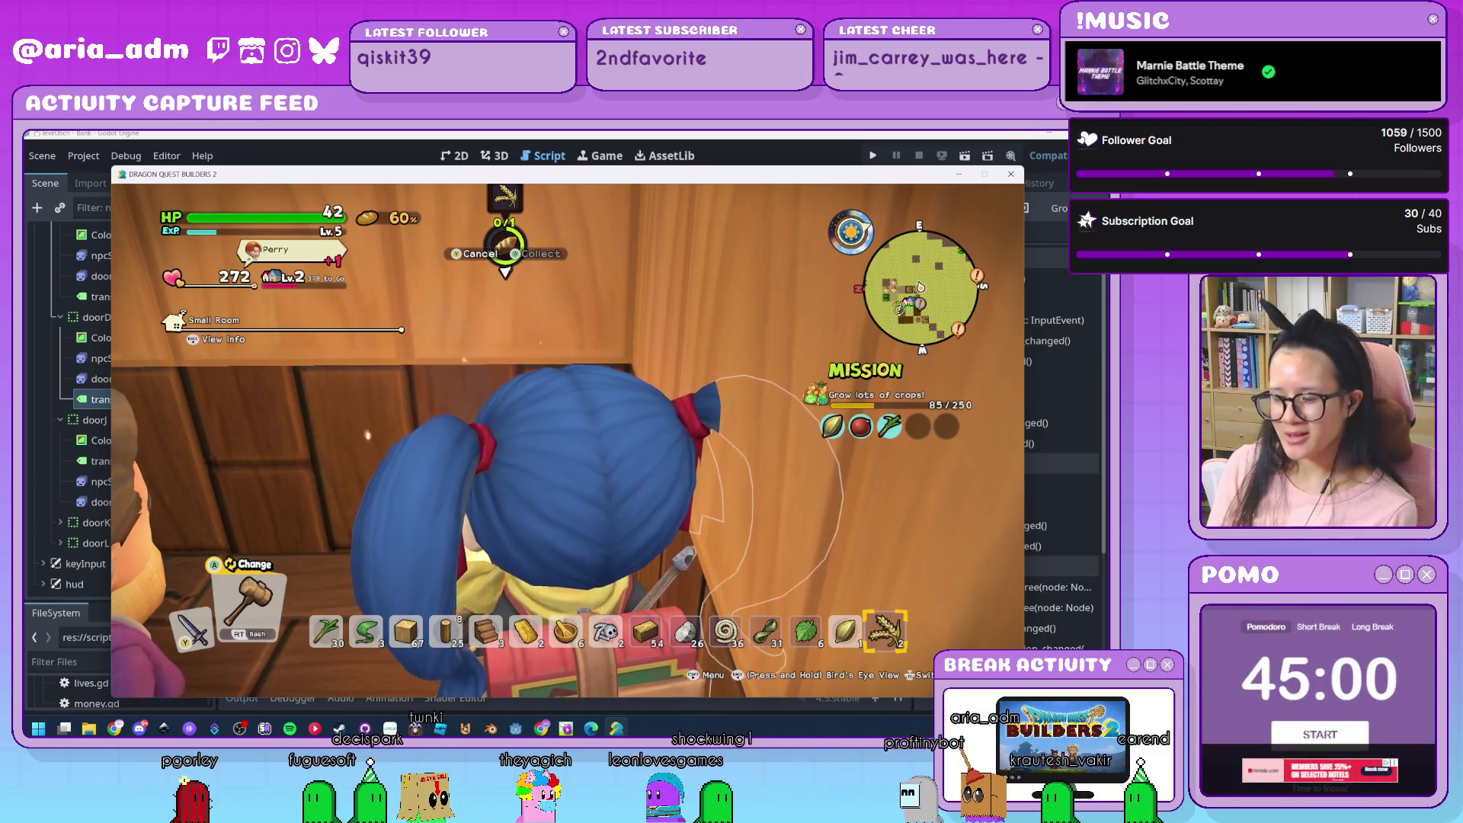
{"action": "key", "text": "Escape"}
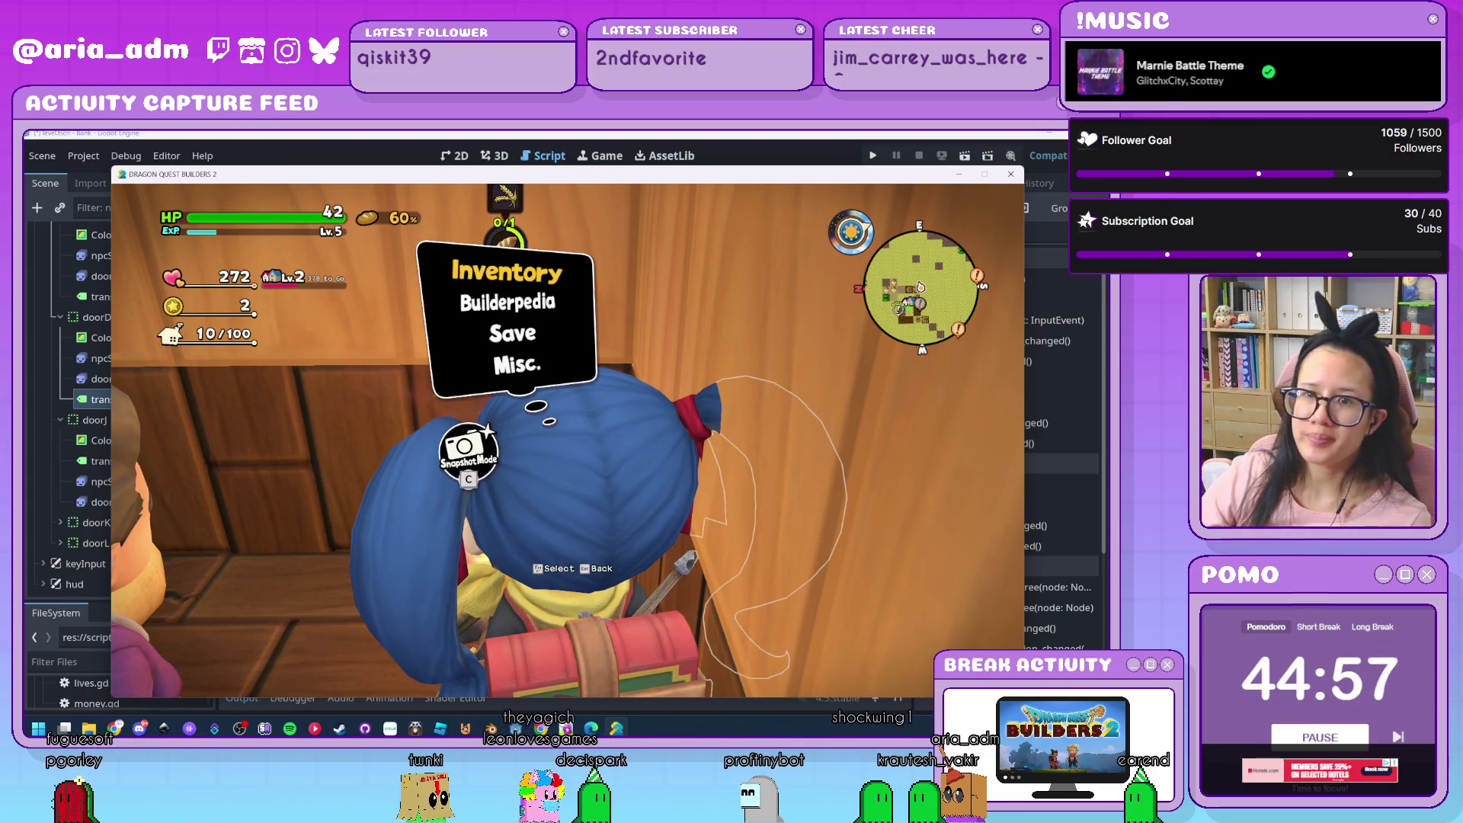
{"action": "key", "text": "alt+Tab"}
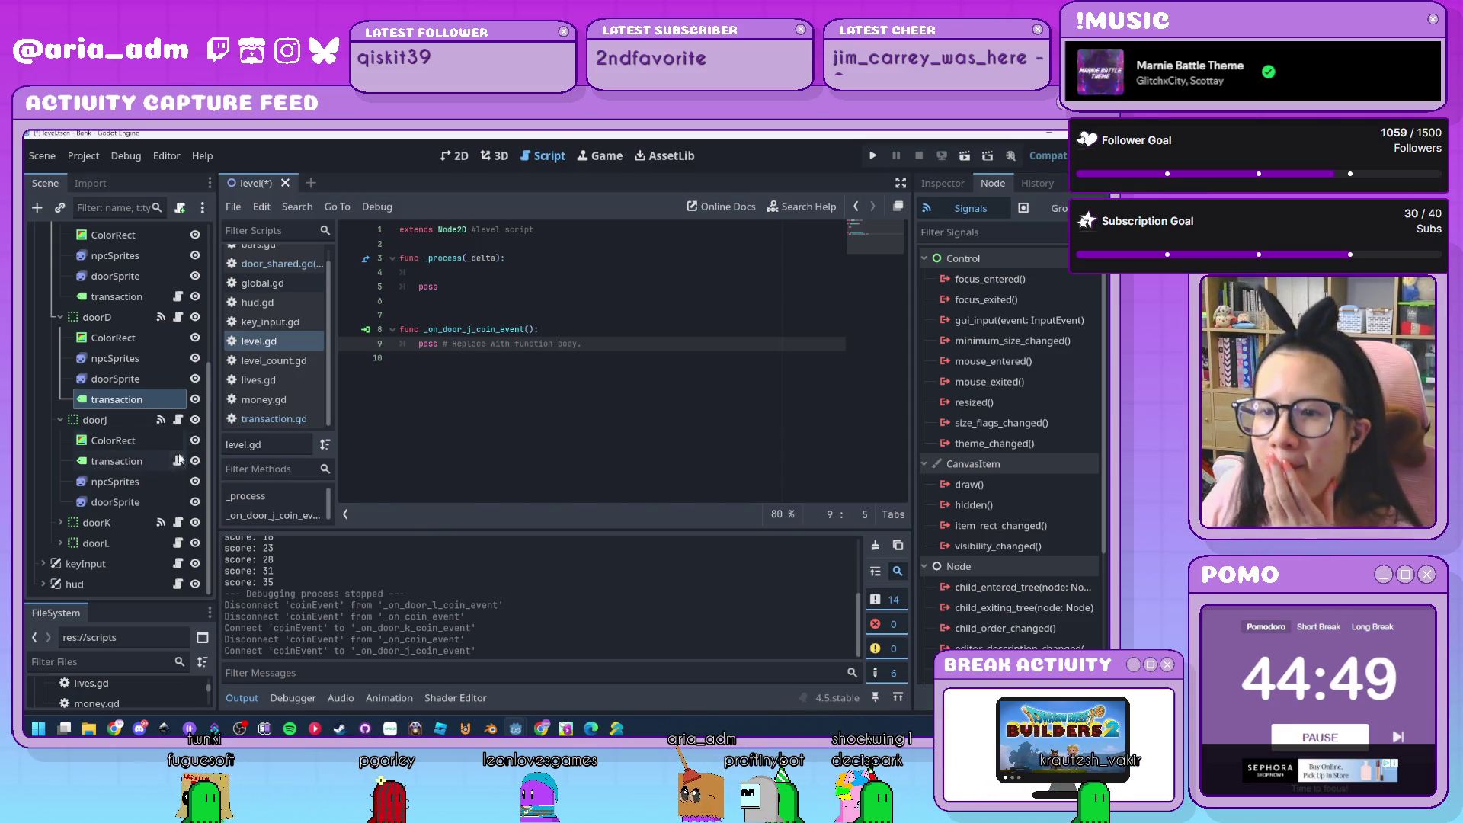
Step: Open the script on doorD's transaction node, then expand doorK and doorL and select doorL
{"action": "left_click", "coordinate": [159, 400]}
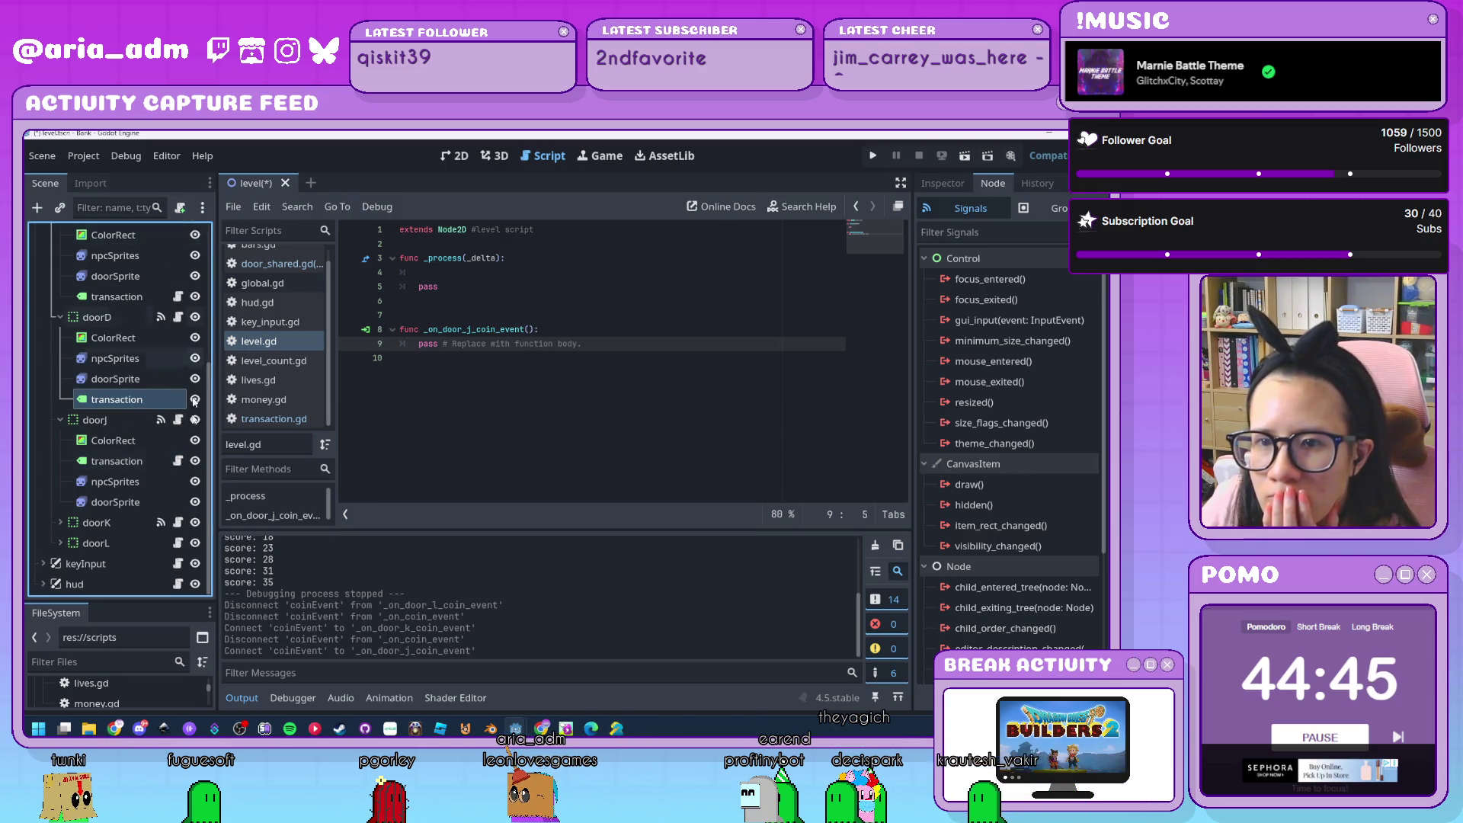
{"action": "left_click", "coordinate": [179, 461]}
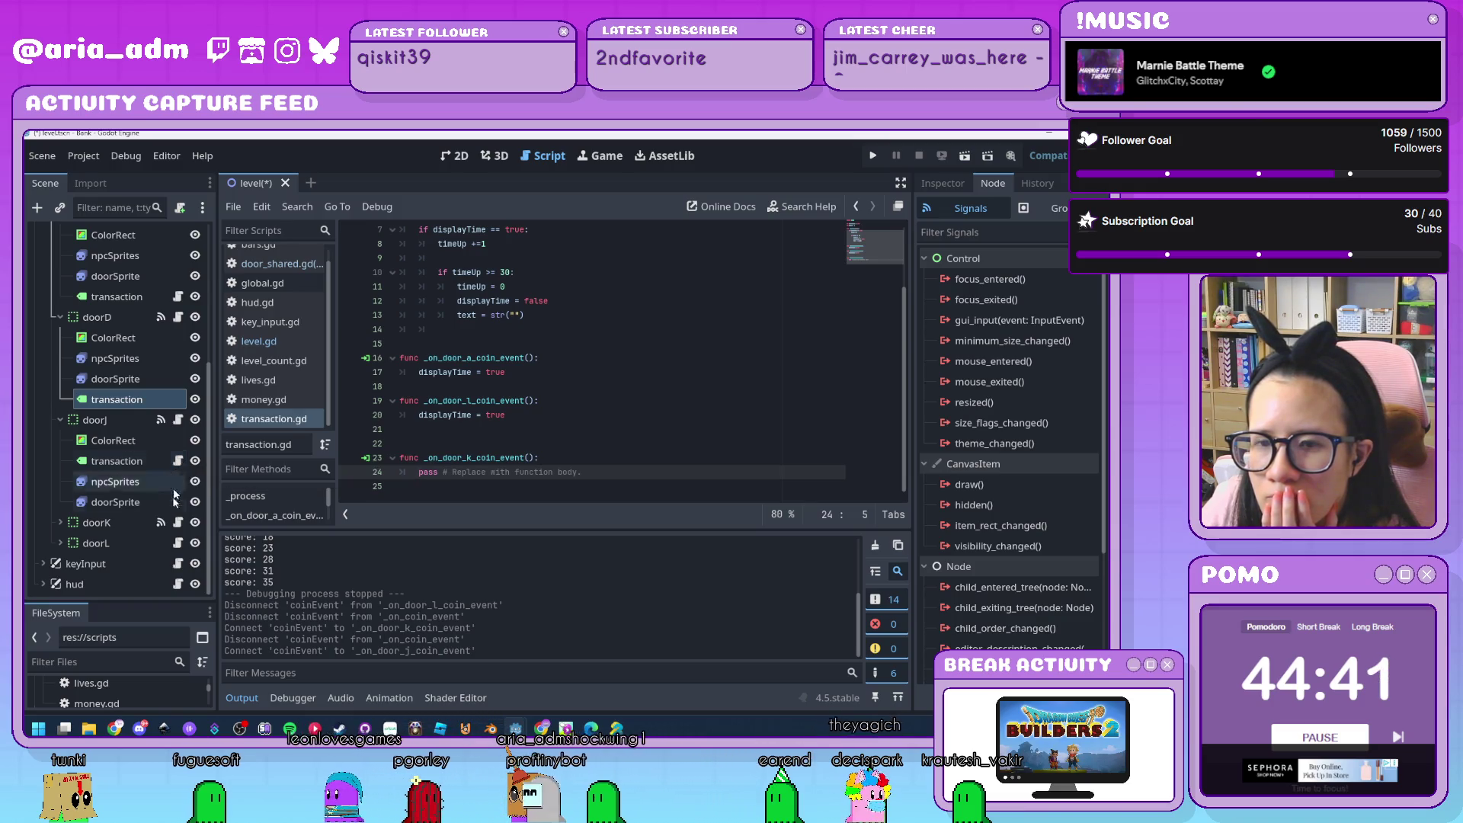
{"action": "left_click", "coordinate": [60, 542]}
{"action": "left_click", "coordinate": [59, 522]}
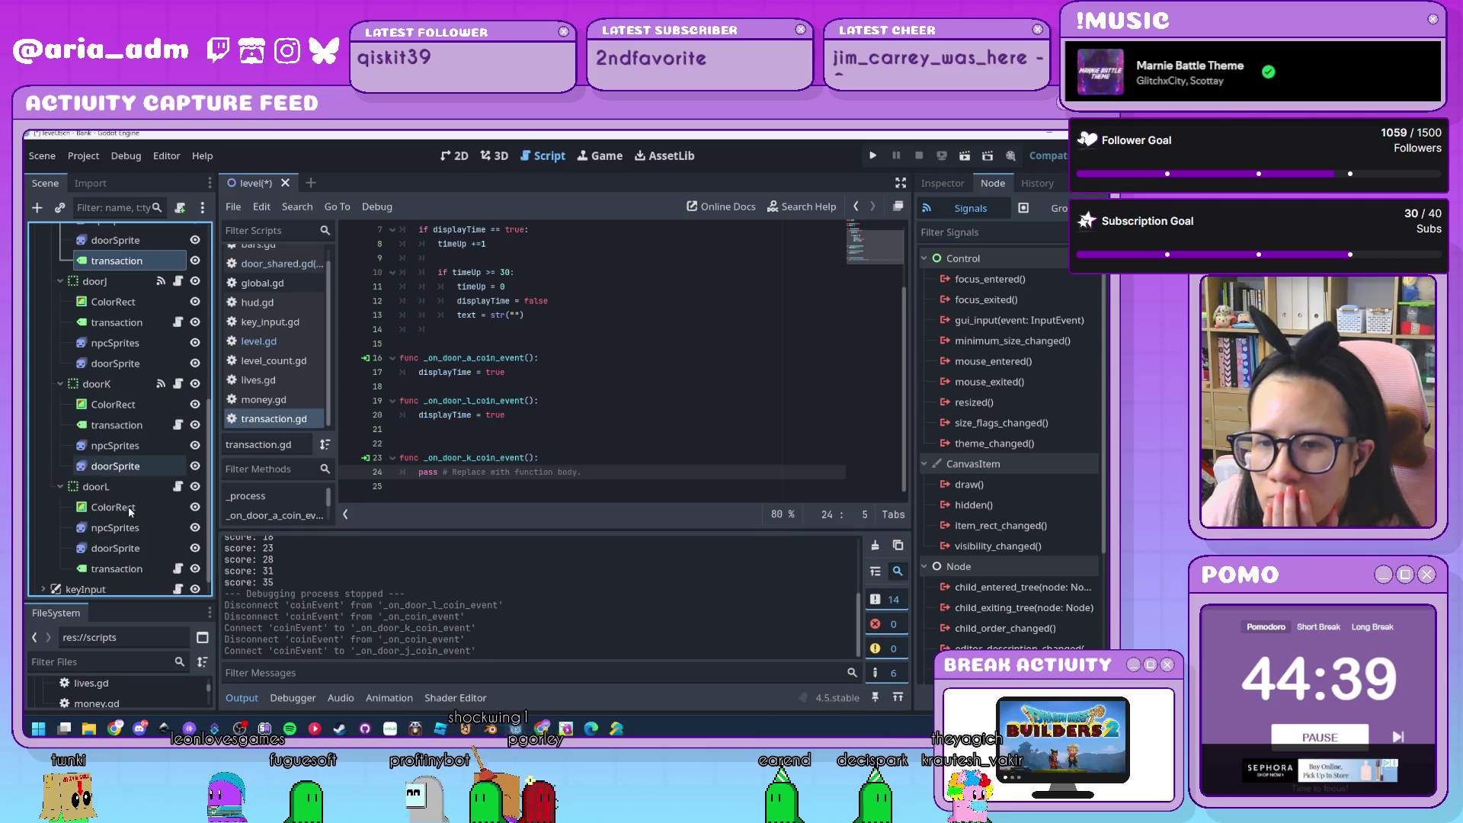
{"action": "scroll", "coordinate": [167, 524], "scroll_direction": "down", "scroll_amount": 3}
{"action": "left_click", "coordinate": [136, 463]}
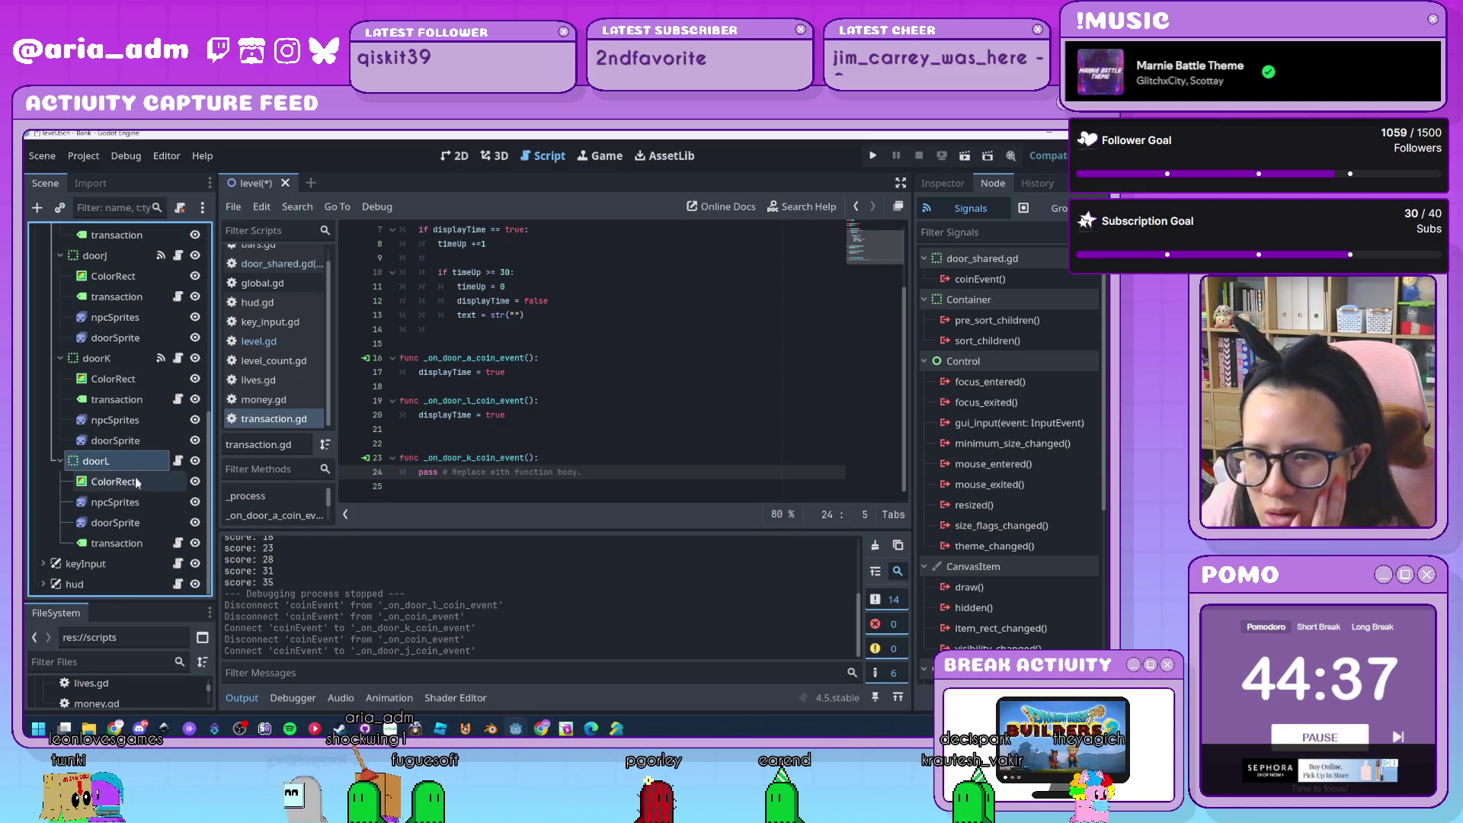
Step: Connect doorL's coinEvent to _on_door_l_coin_event on its transaction node, then open door_shared.gd
{"action": "left_click", "coordinate": [1009, 280]}
{"action": "double_click", "coordinate": [1009, 280]}
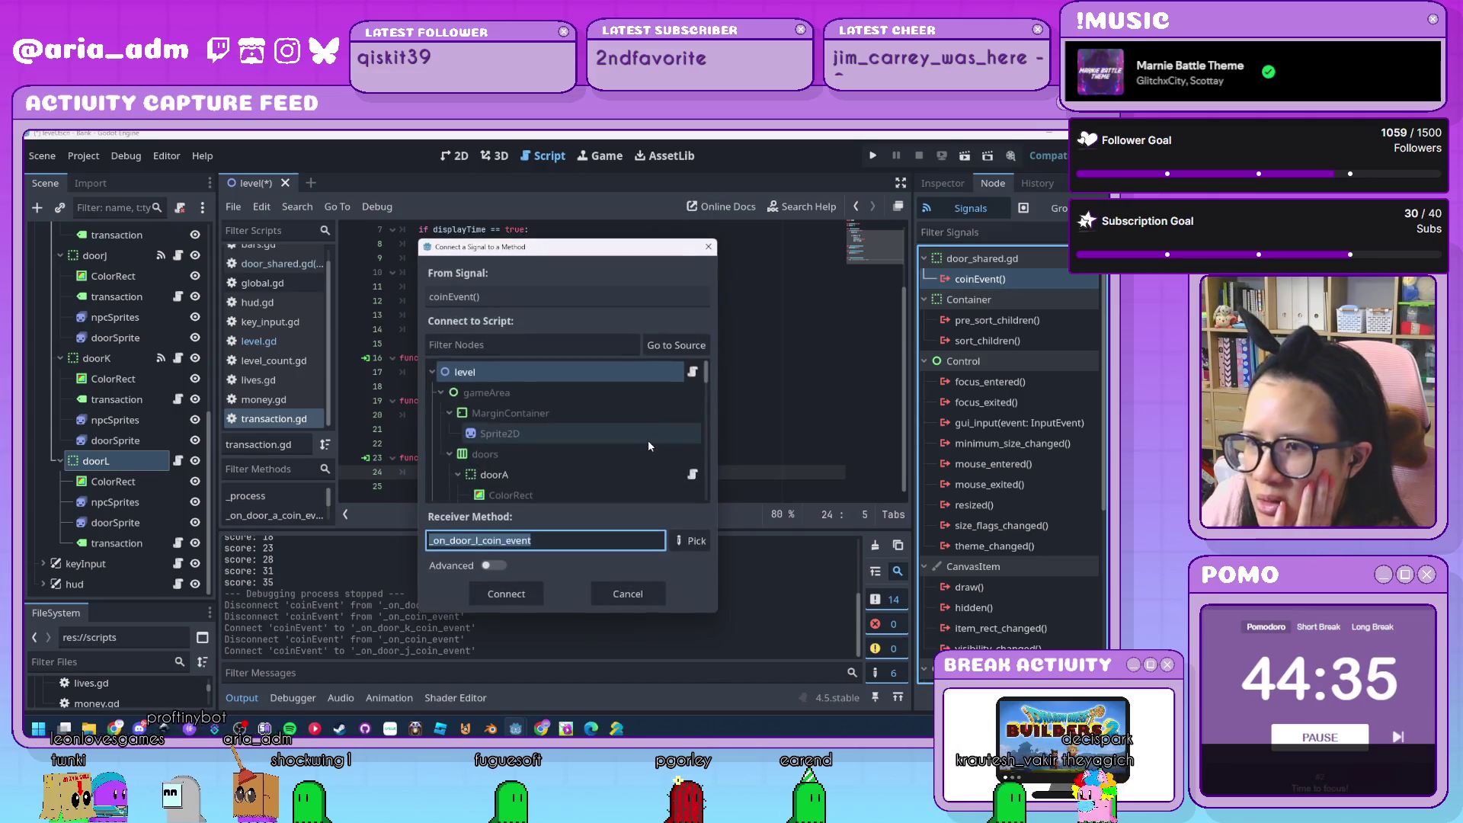
{"action": "scroll", "coordinate": [648, 441], "scroll_direction": "down", "scroll_amount": 2}
{"action": "scroll", "coordinate": [636, 432], "scroll_direction": "down", "scroll_amount": 3}
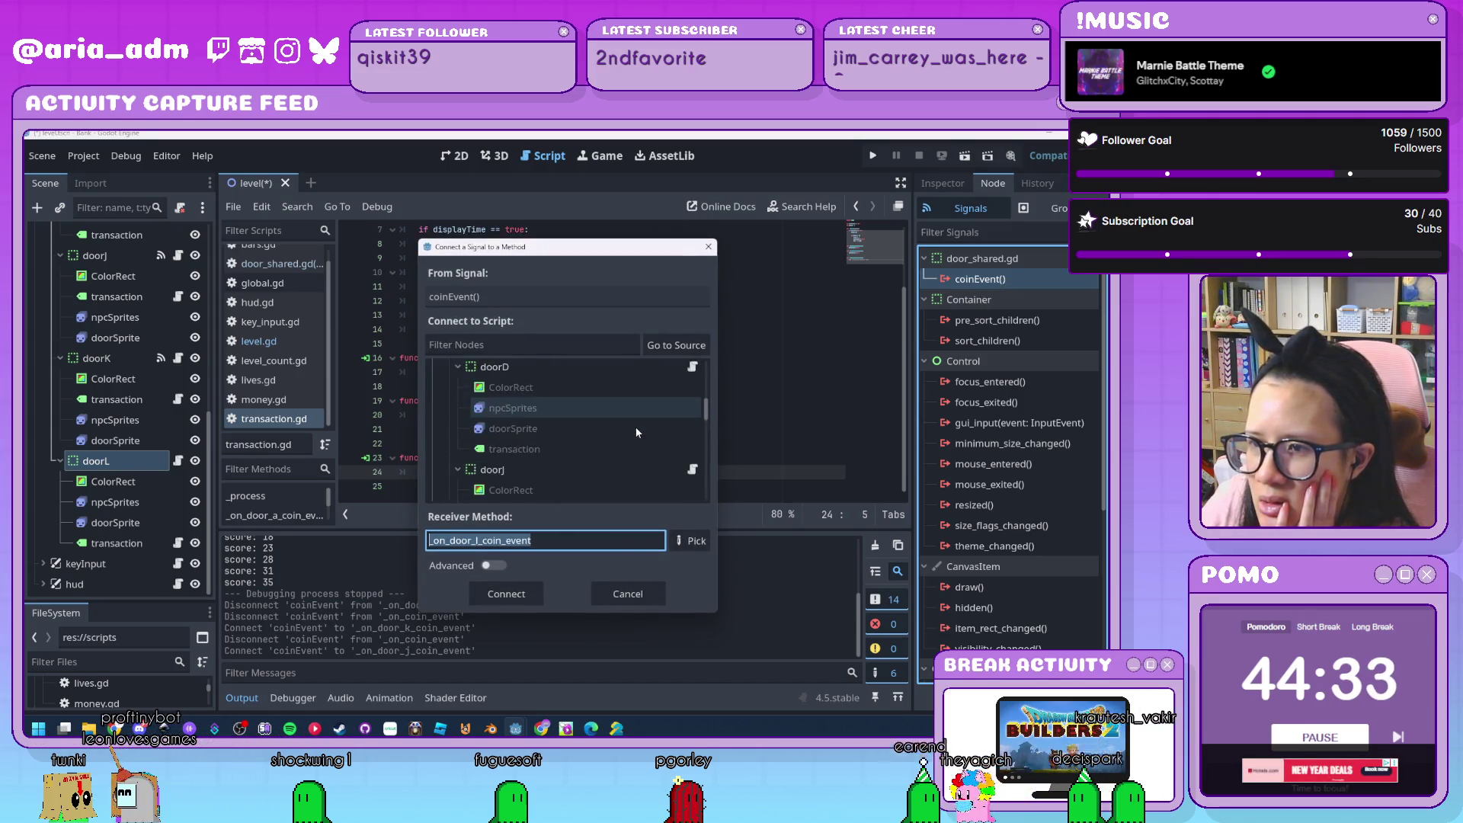
{"action": "scroll", "coordinate": [637, 427], "scroll_direction": "up", "scroll_amount": 2}
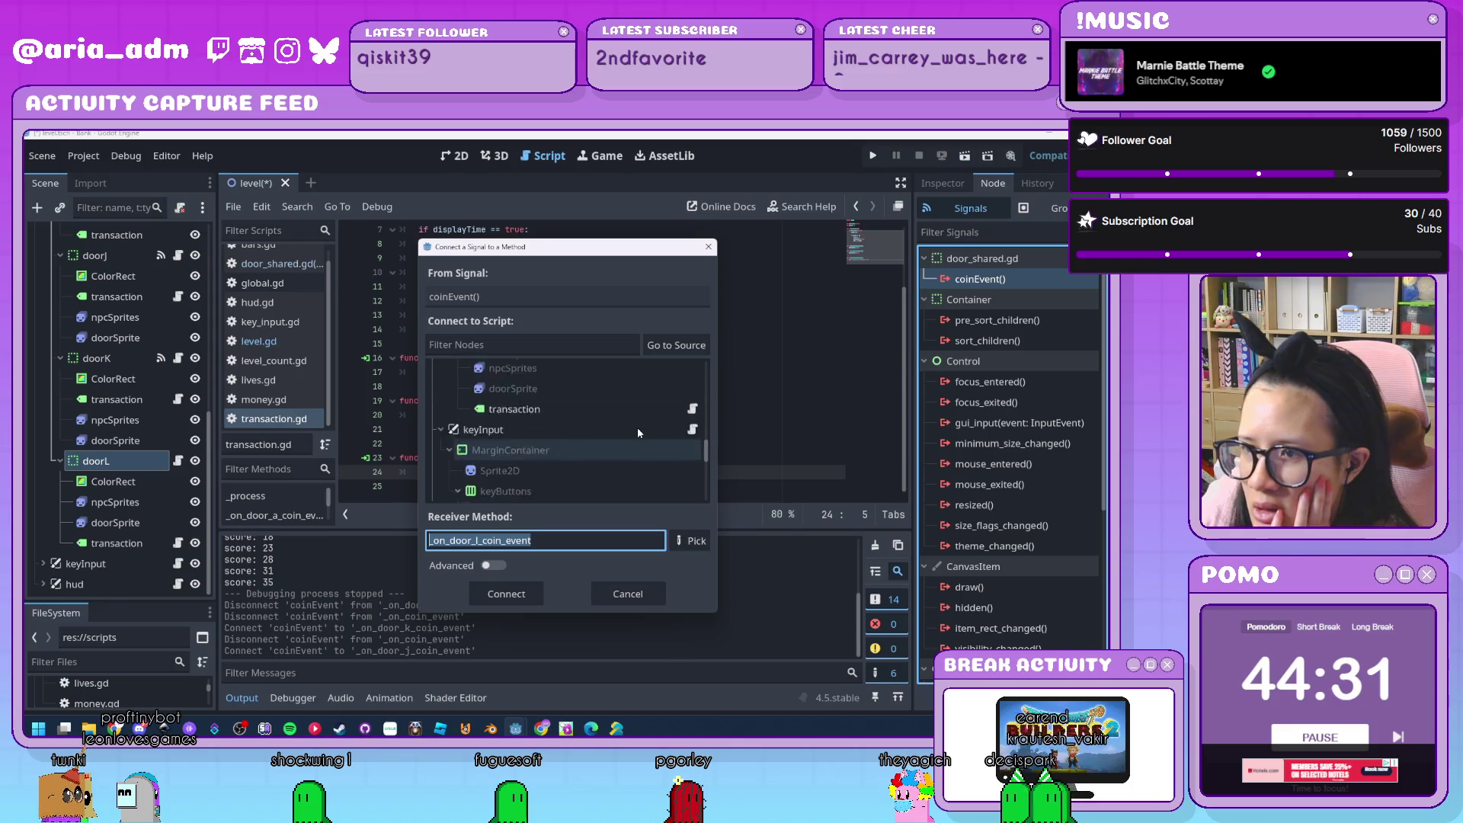
{"action": "left_click", "coordinate": [624, 427]}
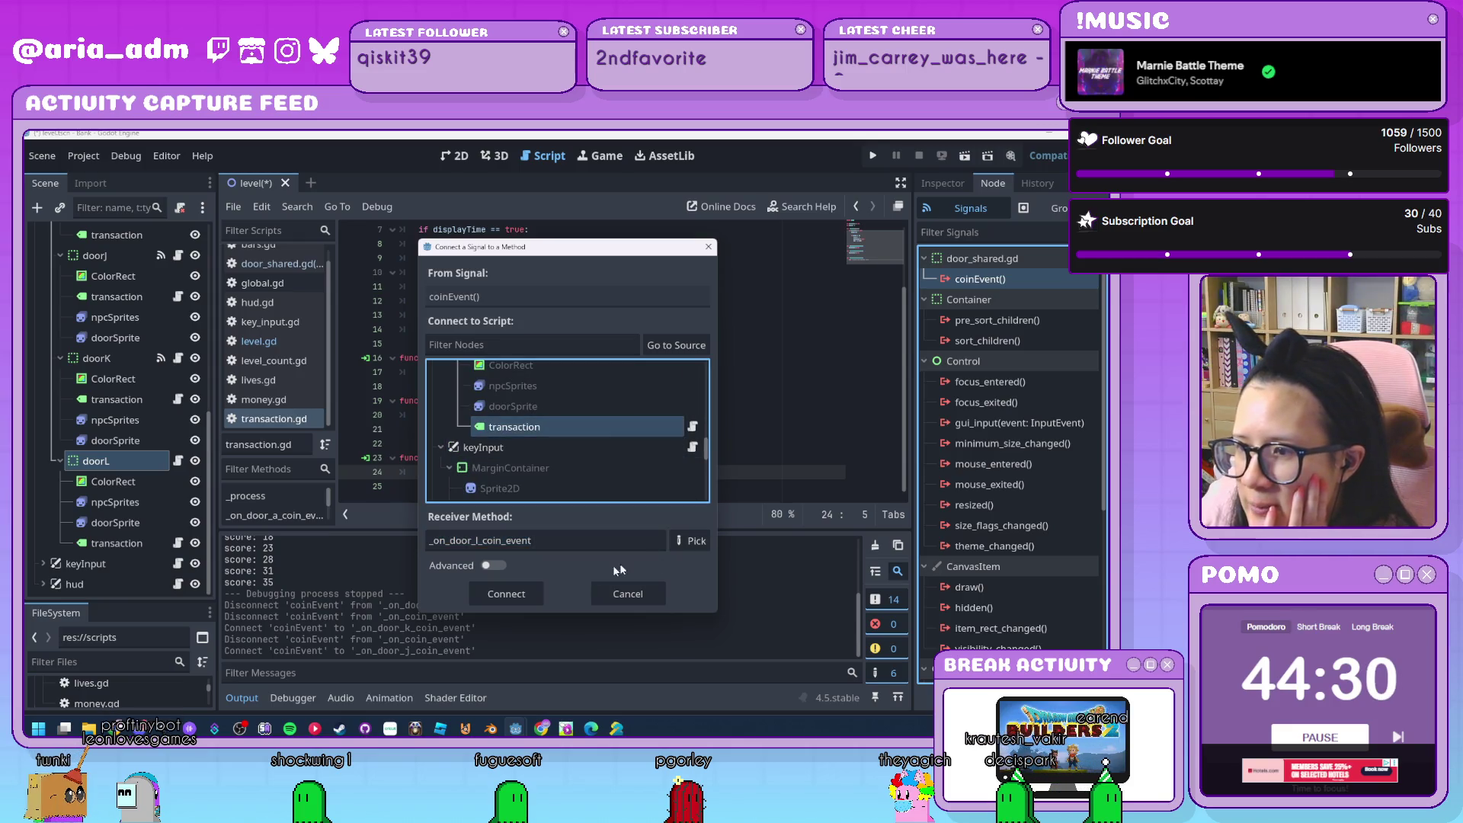
{"action": "left_click", "coordinate": [518, 596]}
{"action": "left_click", "coordinate": [179, 461]}
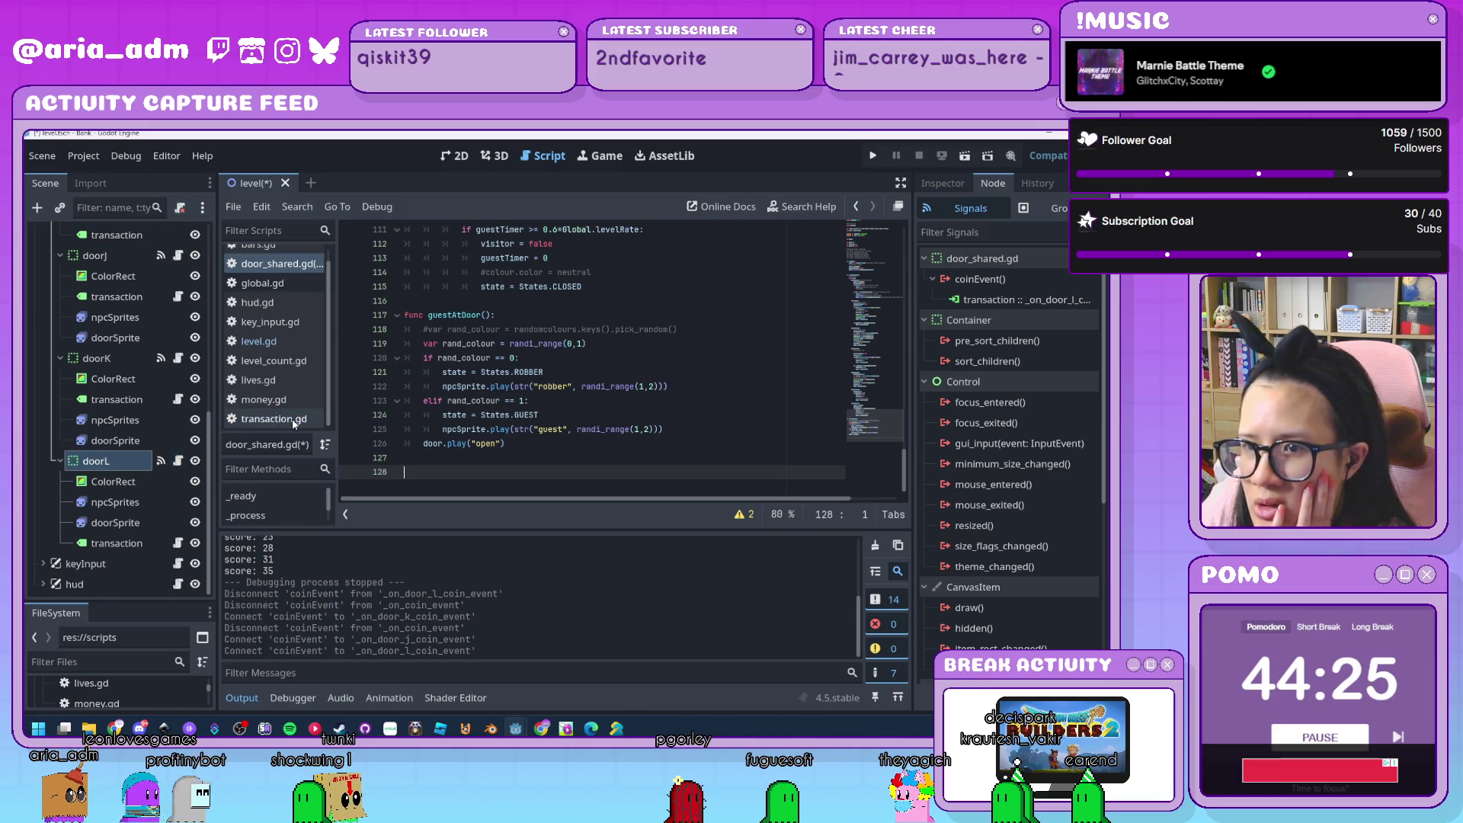
Step: Return to transaction.gd and delete doorJ's old coinEvent connection
{"action": "left_click", "coordinate": [178, 399]}
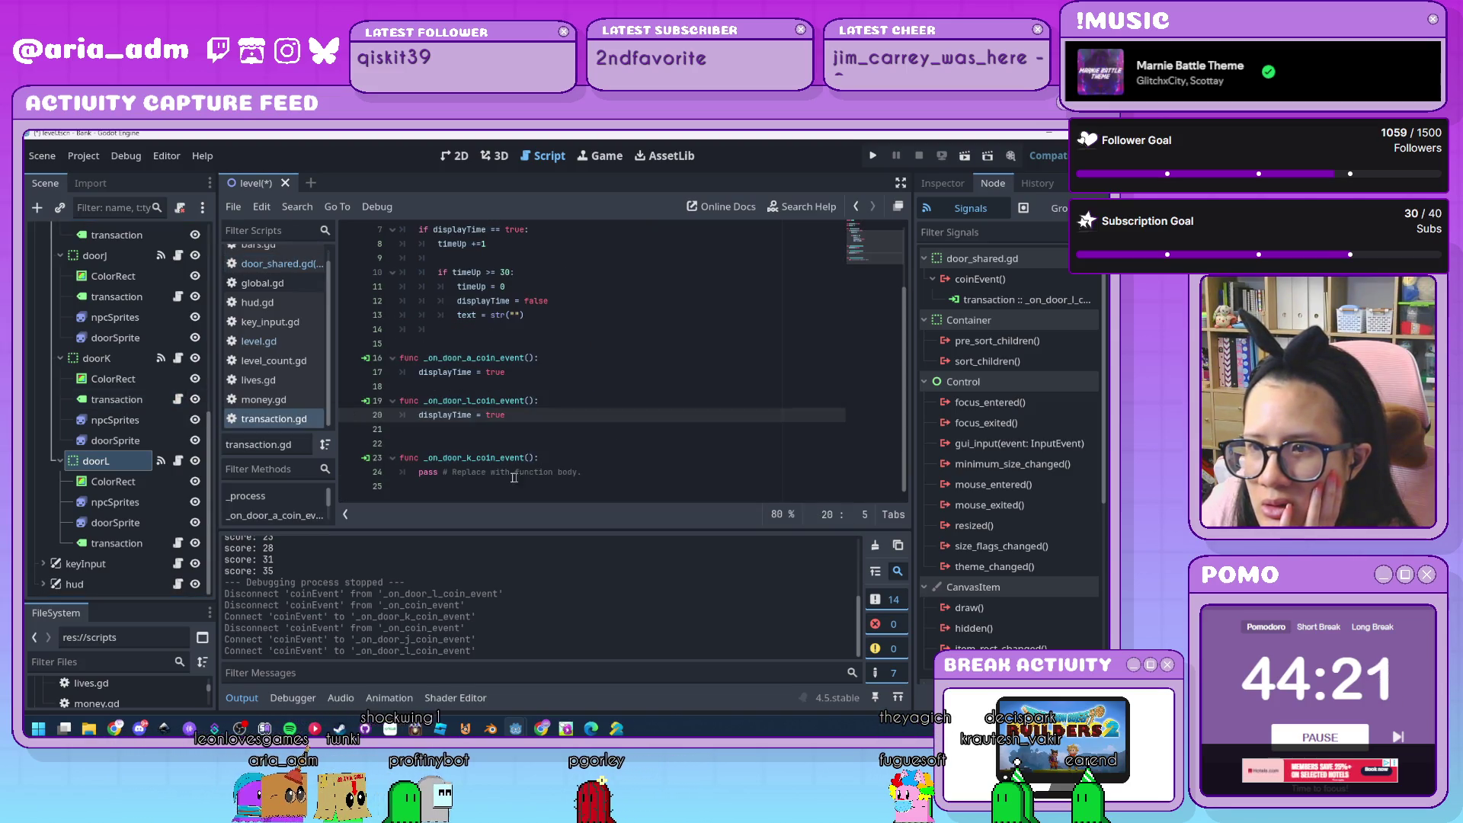
{"action": "scroll", "coordinate": [179, 344], "scroll_direction": "up", "scroll_amount": 2}
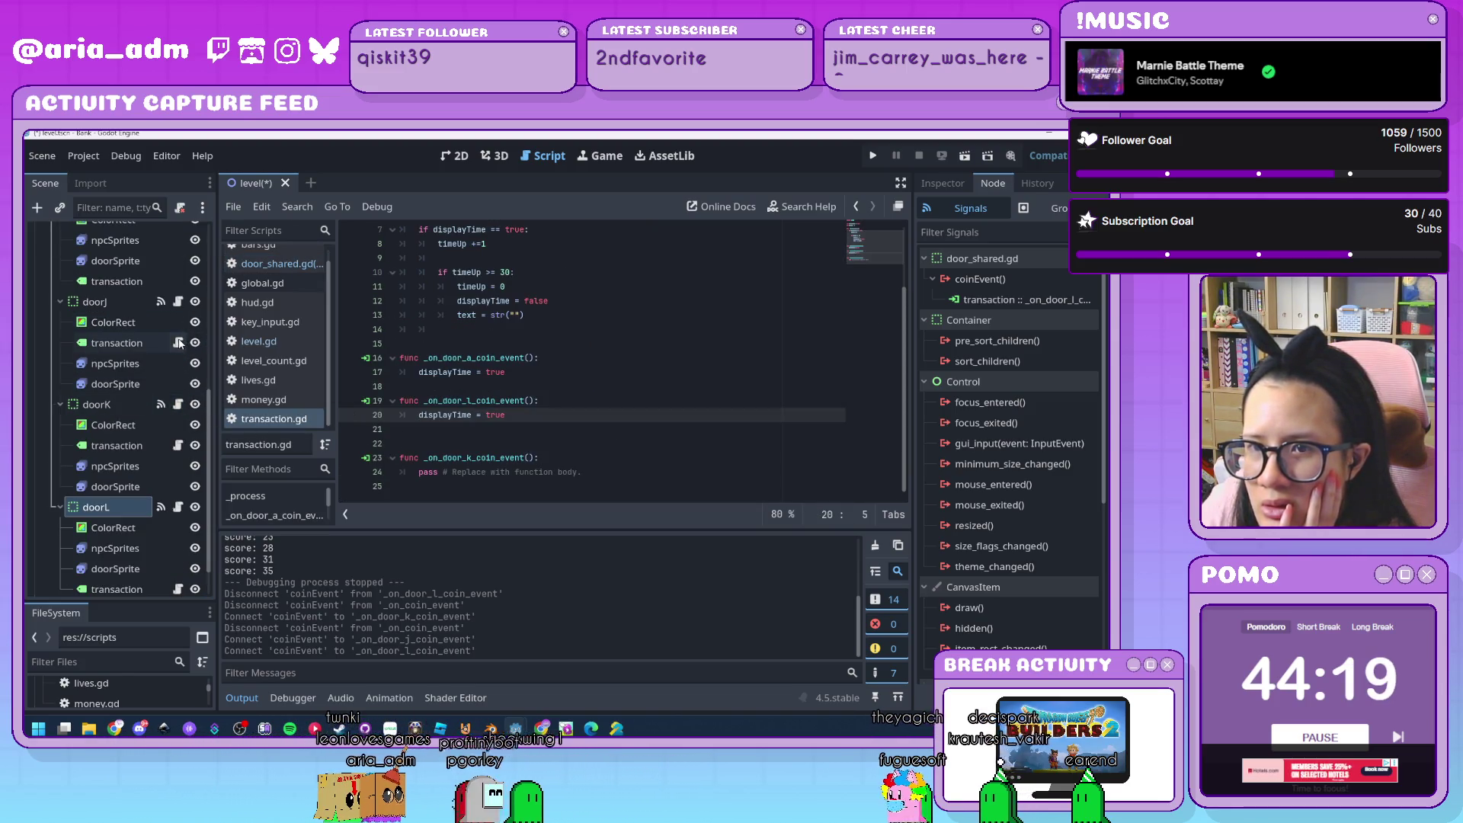
{"action": "scroll", "coordinate": [180, 344], "scroll_direction": "up", "scroll_amount": 2}
{"action": "left_click", "coordinate": [114, 347]}
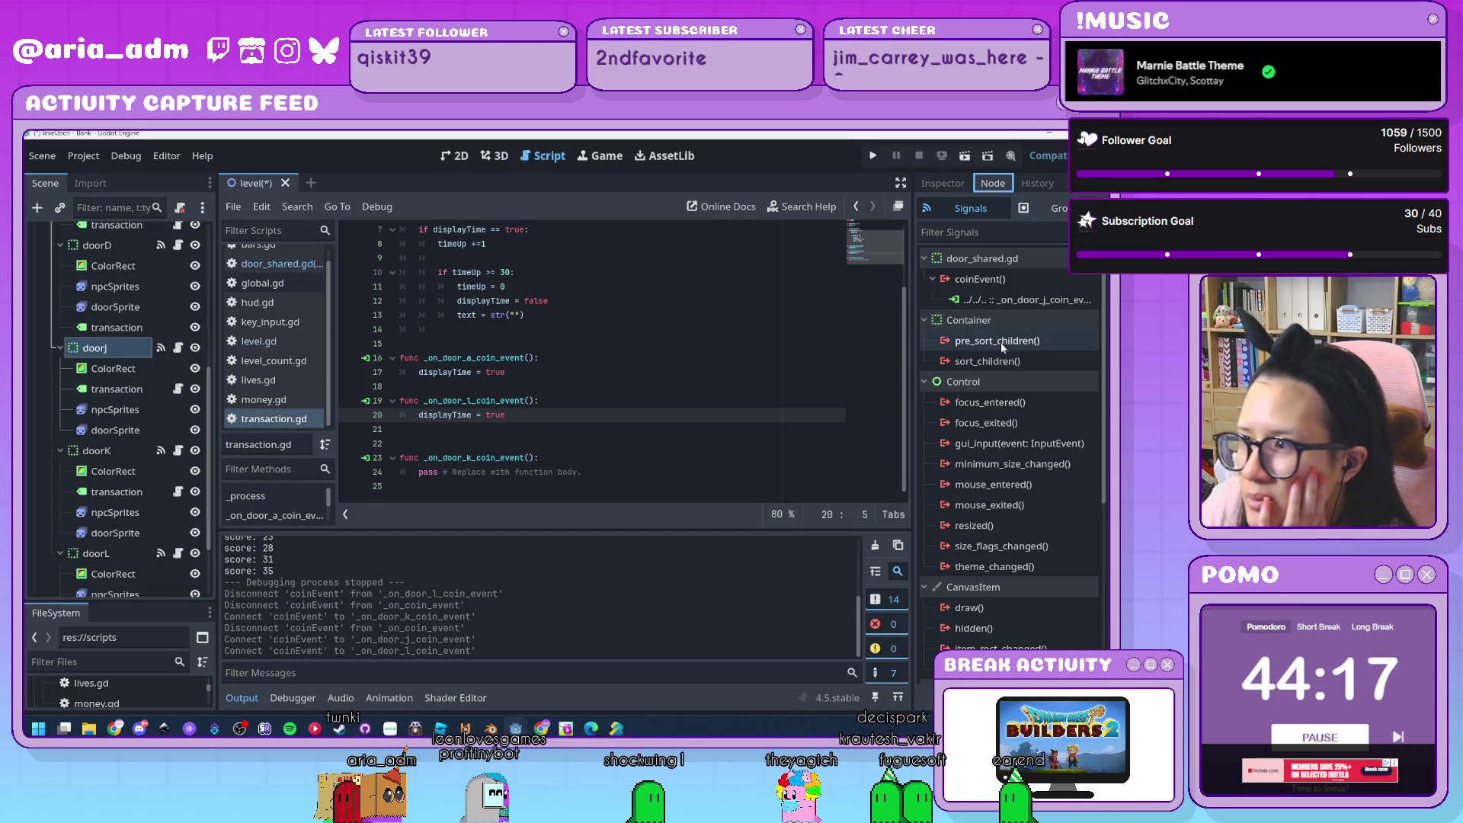
{"action": "left_click", "coordinate": [1021, 299]}
{"action": "key", "text": "Delete"}
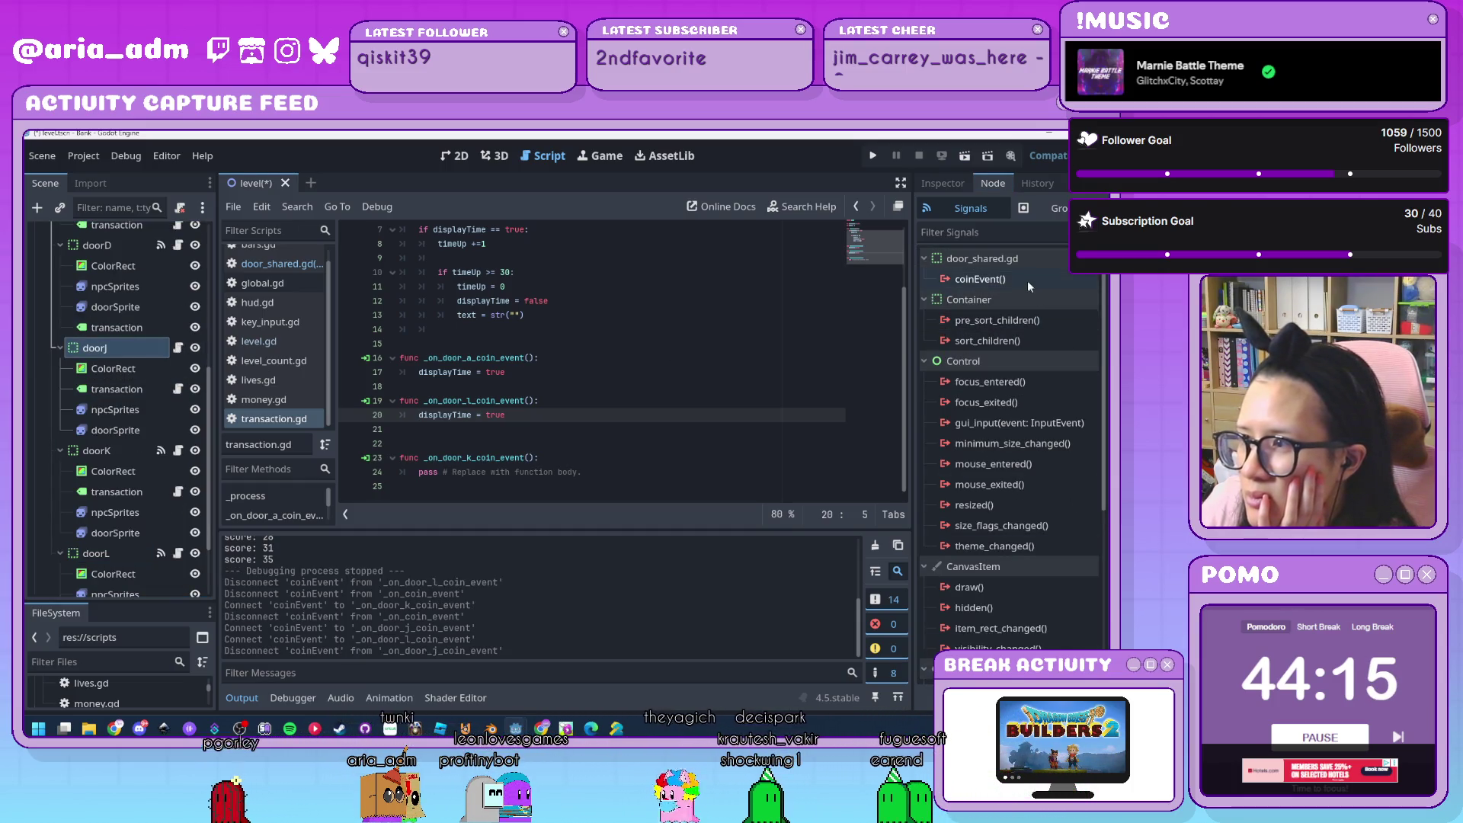
Step: Connect doorJ's coinEvent to a new _on_door_j_coin_event on its transaction node and select the stub
{"action": "double_click", "coordinate": [1027, 281]}
{"action": "scroll", "coordinate": [561, 455], "scroll_direction": "down", "scroll_amount": 15}
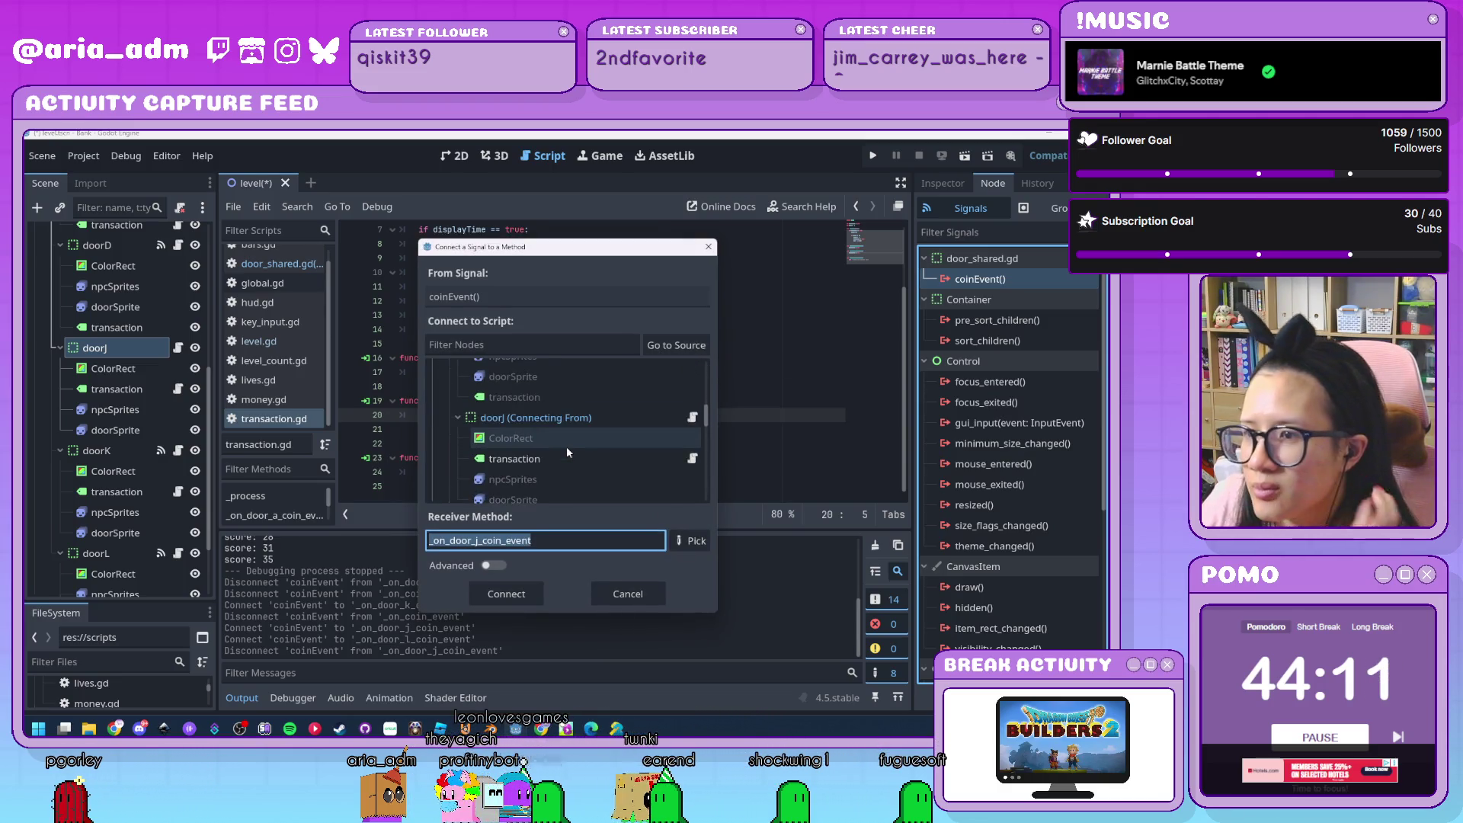
{"action": "scroll", "coordinate": [574, 422], "scroll_direction": "down", "scroll_amount": 1}
{"action": "left_click", "coordinate": [574, 424]}
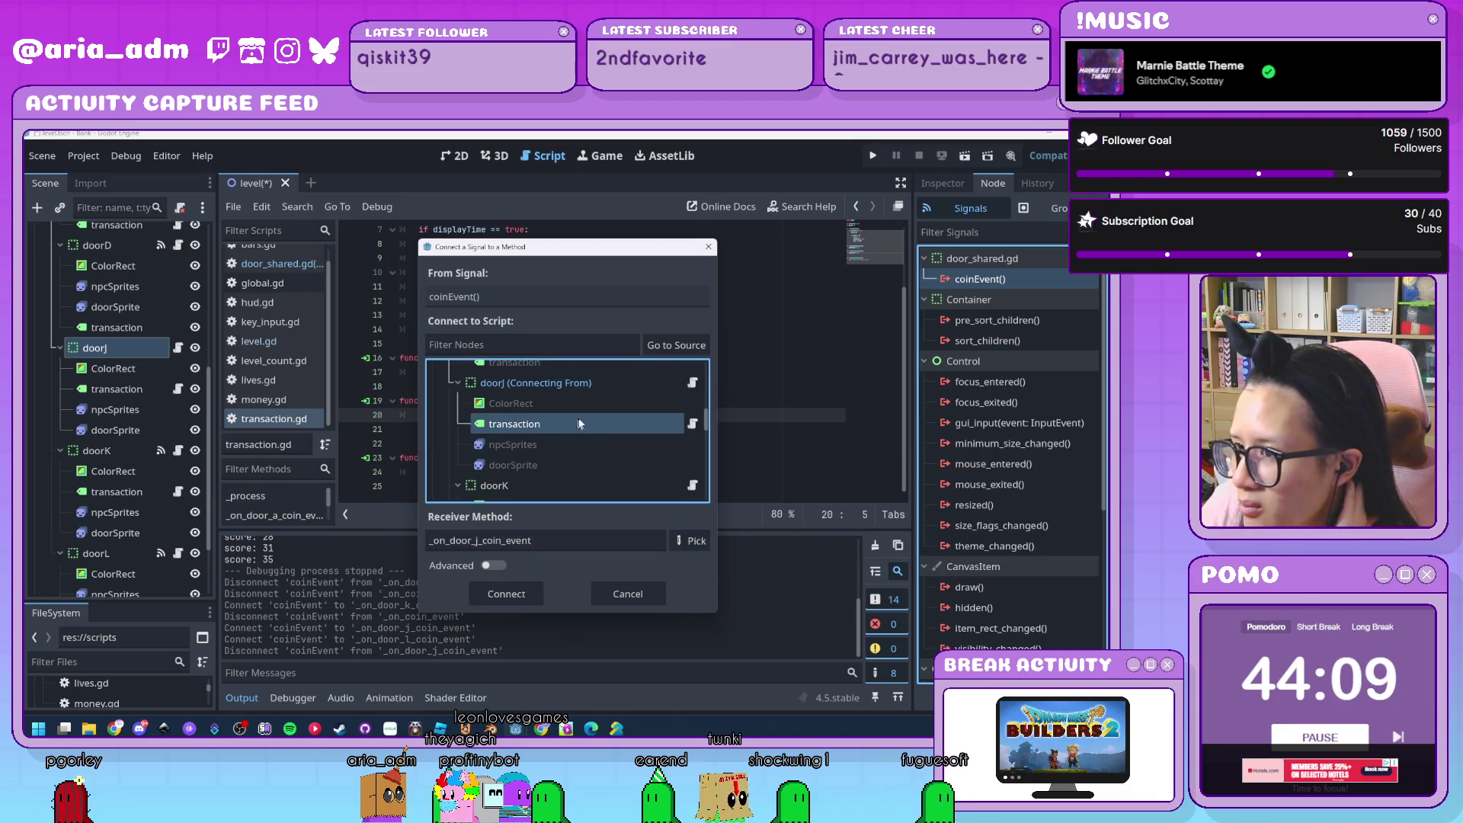
{"action": "left_click", "coordinate": [502, 595]}
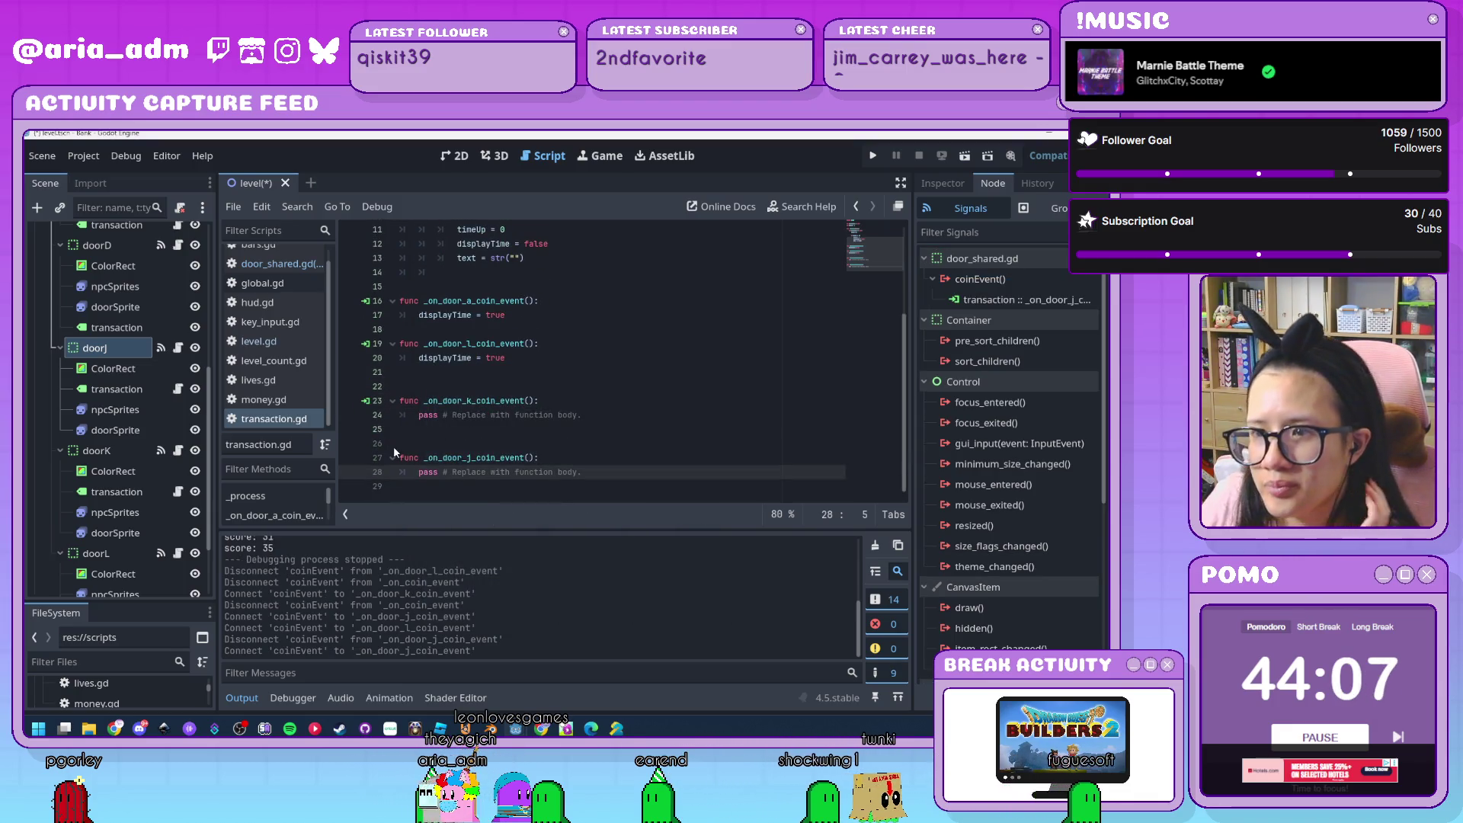
{"action": "left_click_drag", "start_coordinate": [583, 471], "coordinate": [397, 457]}
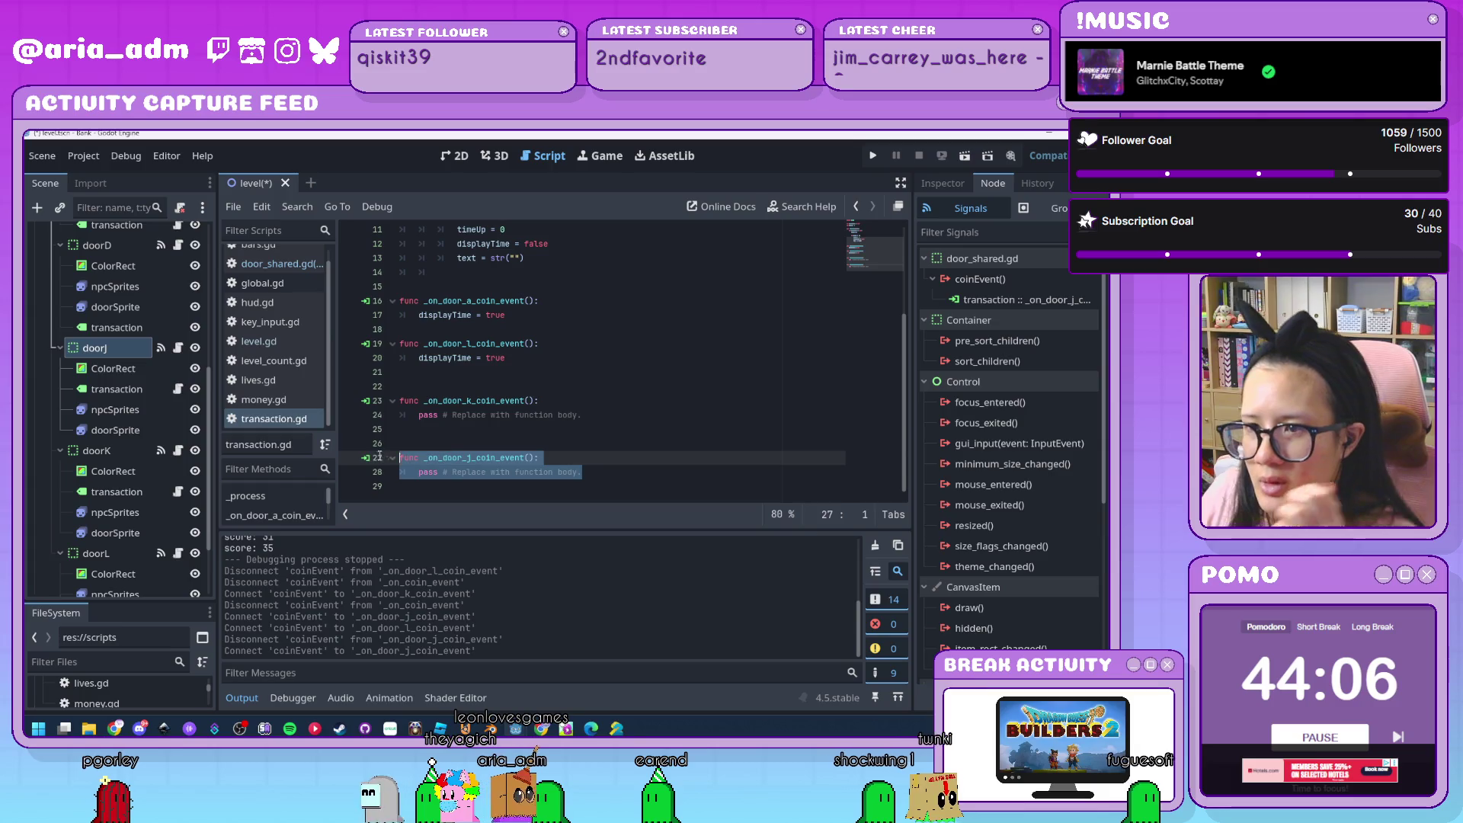
Step: Move the door_j and door_l handlers so transaction.gd lists them in a, j, k, l order
{"action": "key", "text": "ctrl+x"}
{"action": "left_click", "coordinate": [464, 378]}
{"action": "key", "text": "Return"}
{"action": "key", "text": "ctrl+v"}
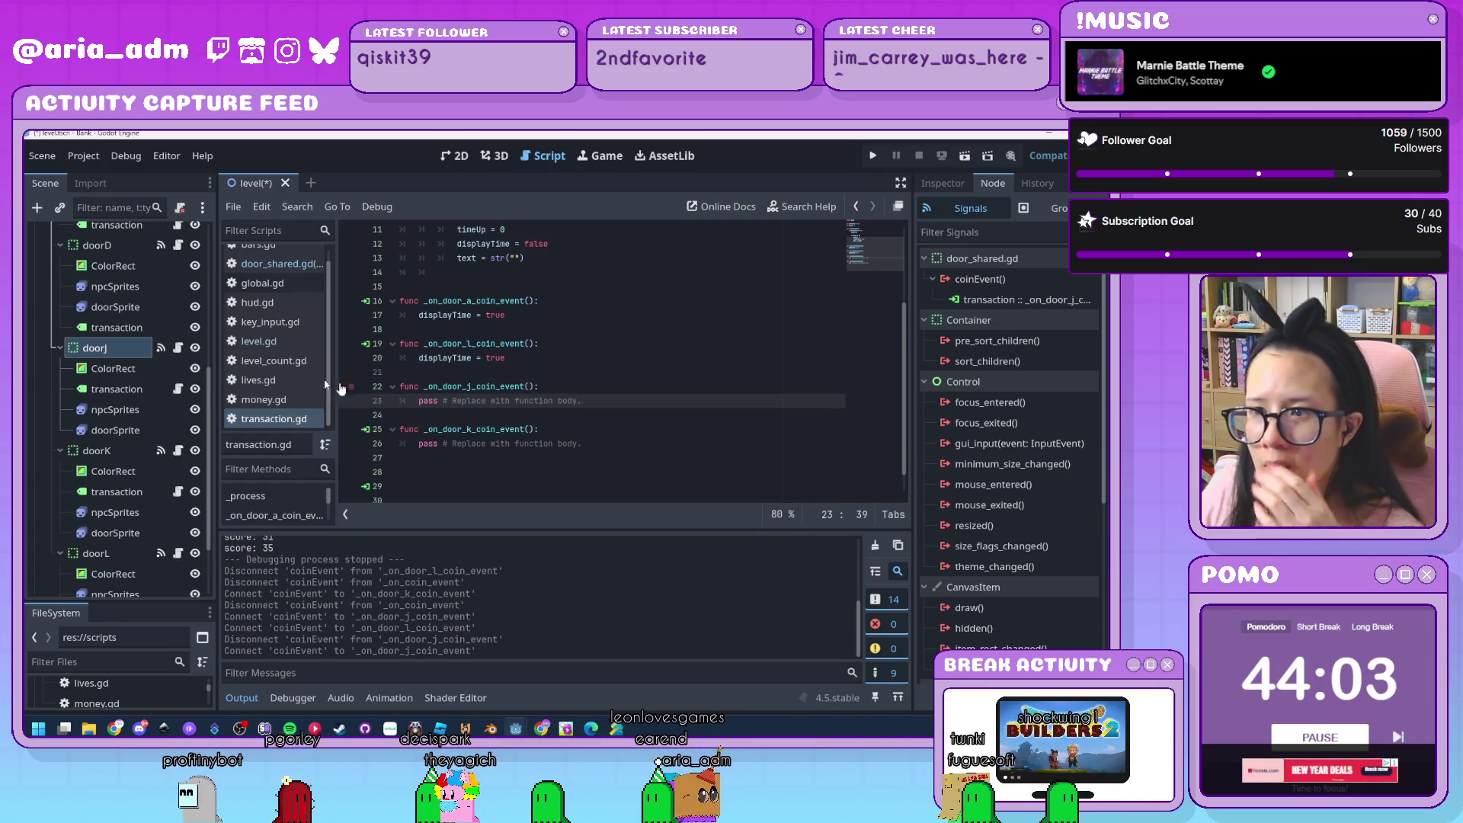
{"action": "left_click_drag", "start_coordinate": [526, 357], "coordinate": [384, 345]}
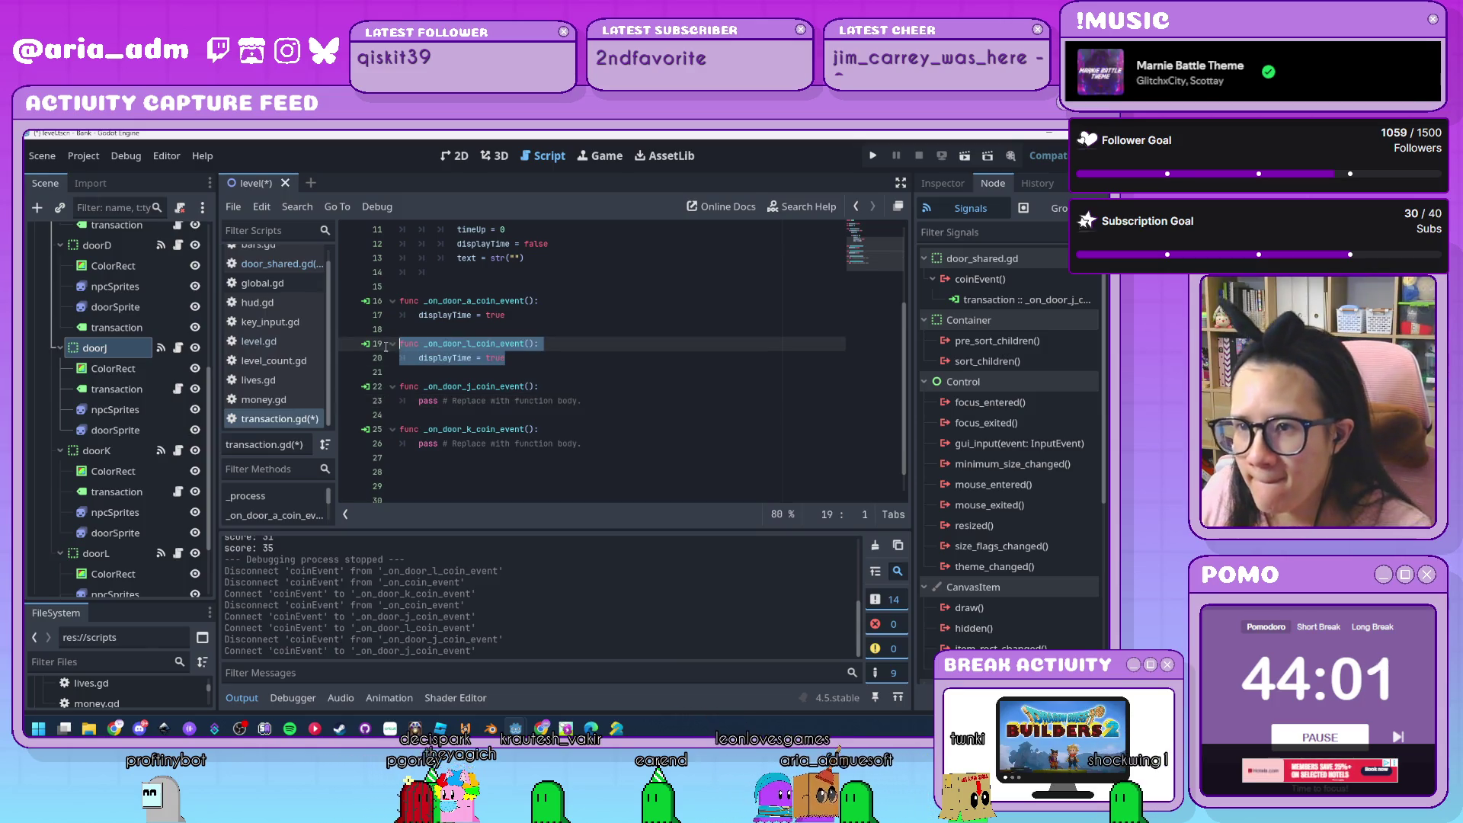
{"action": "key", "text": "BackSpace"}
{"action": "left_click", "coordinate": [464, 446]}
{"action": "key", "text": "ctrl+v"}
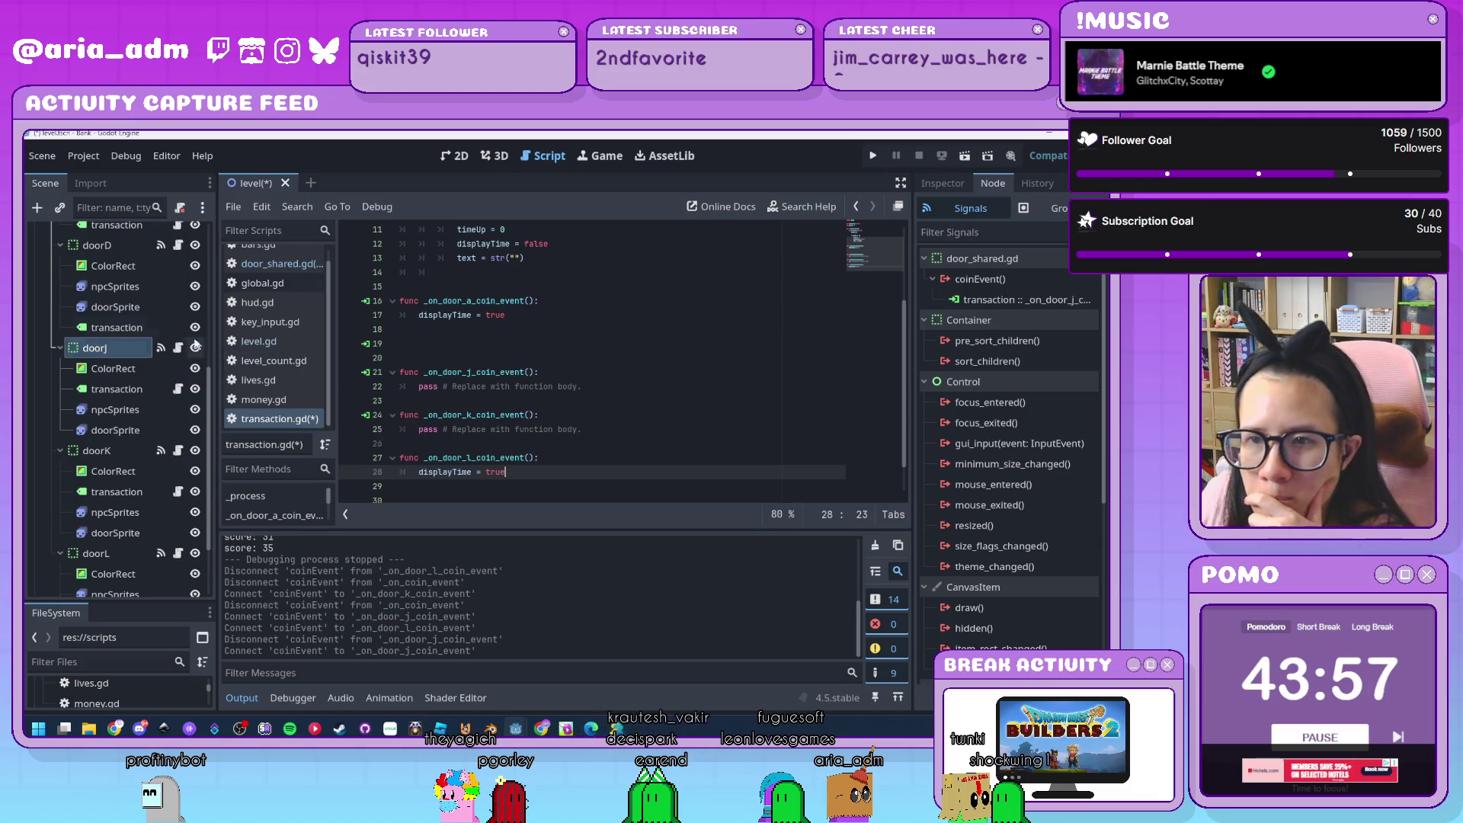
Step: Attach the existing res://scripts/transaction.gd to doorD's transaction node
{"action": "left_click_drag", "start_coordinate": [116, 327], "coordinate": [182, 212]}
{"action": "left_click", "coordinate": [182, 212]}
{"action": "left_click", "coordinate": [719, 415]}
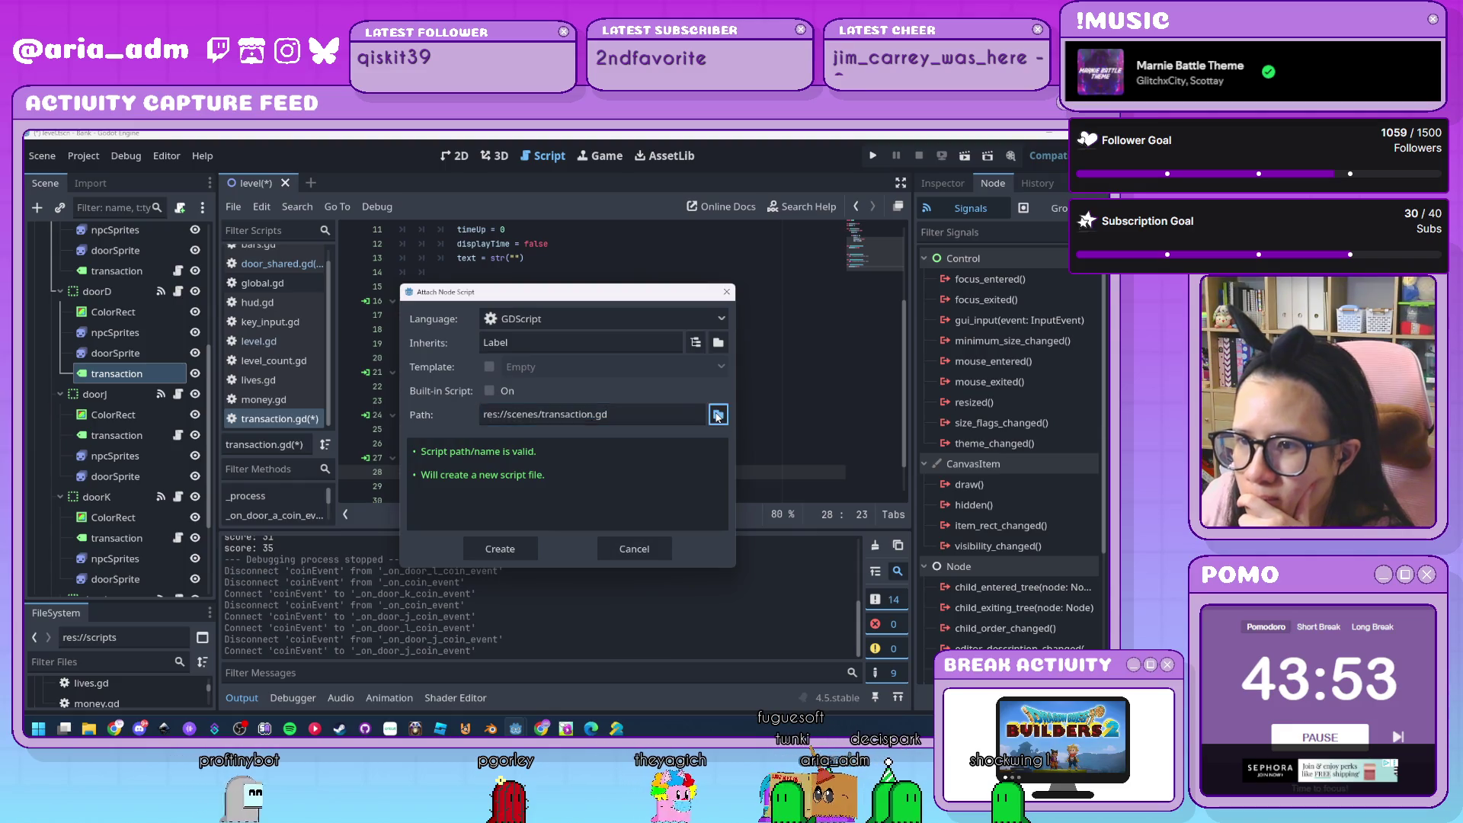
{"action": "left_click", "coordinate": [244, 205]}
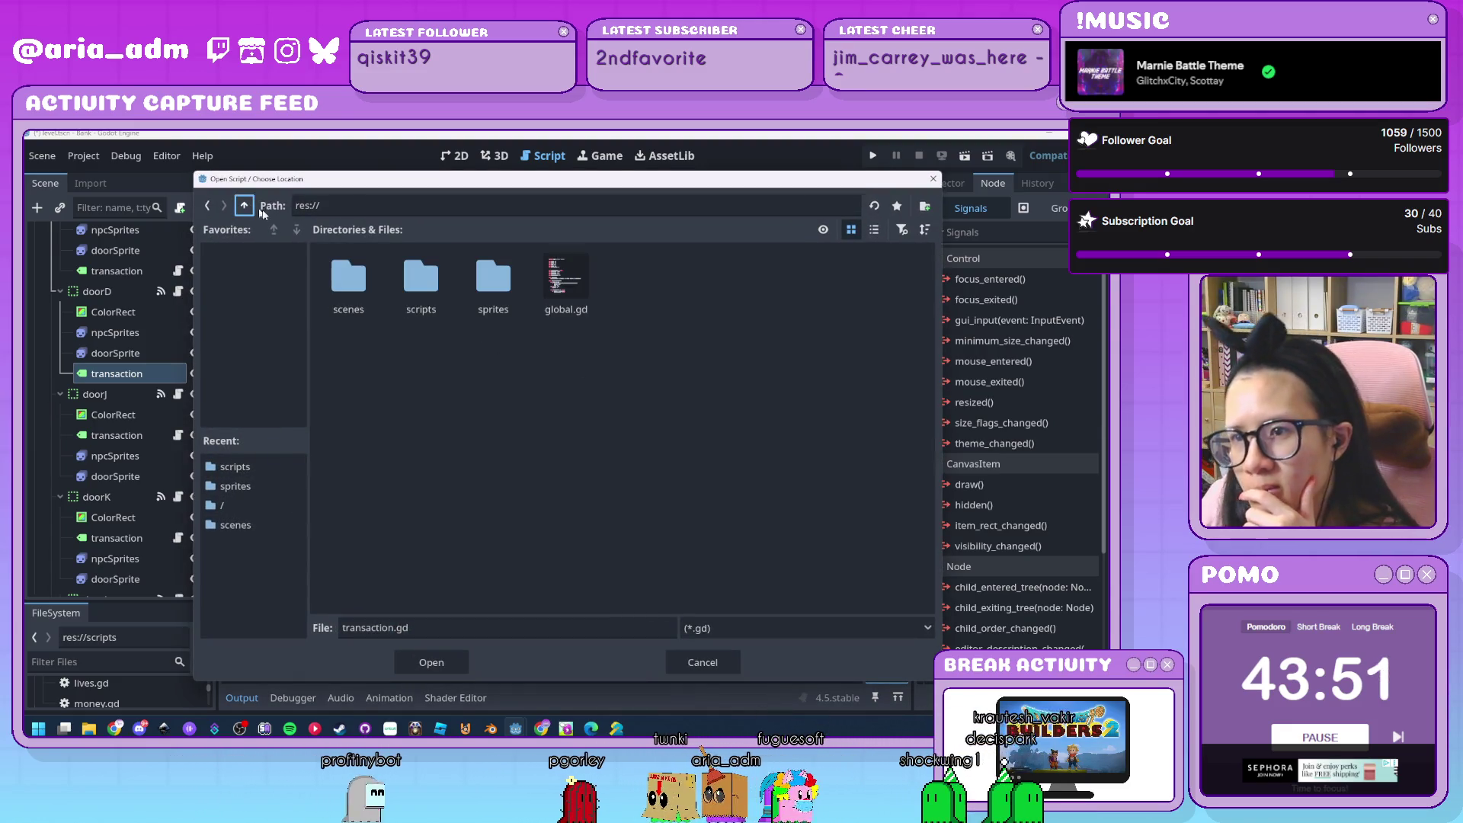
{"action": "double_click", "coordinate": [432, 288]}
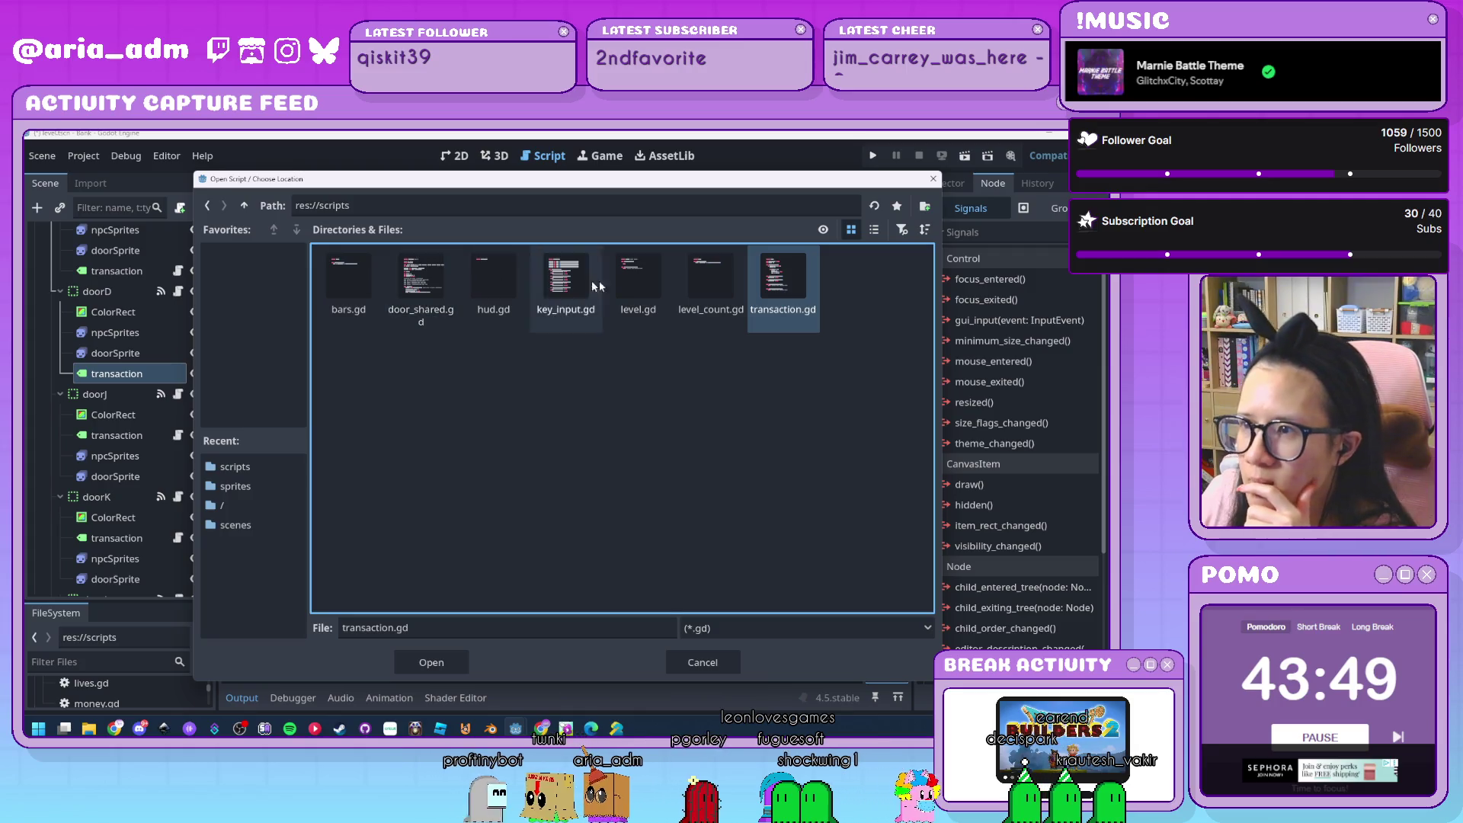
{"action": "double_click", "coordinate": [781, 278]}
{"action": "left_click", "coordinate": [534, 544]}
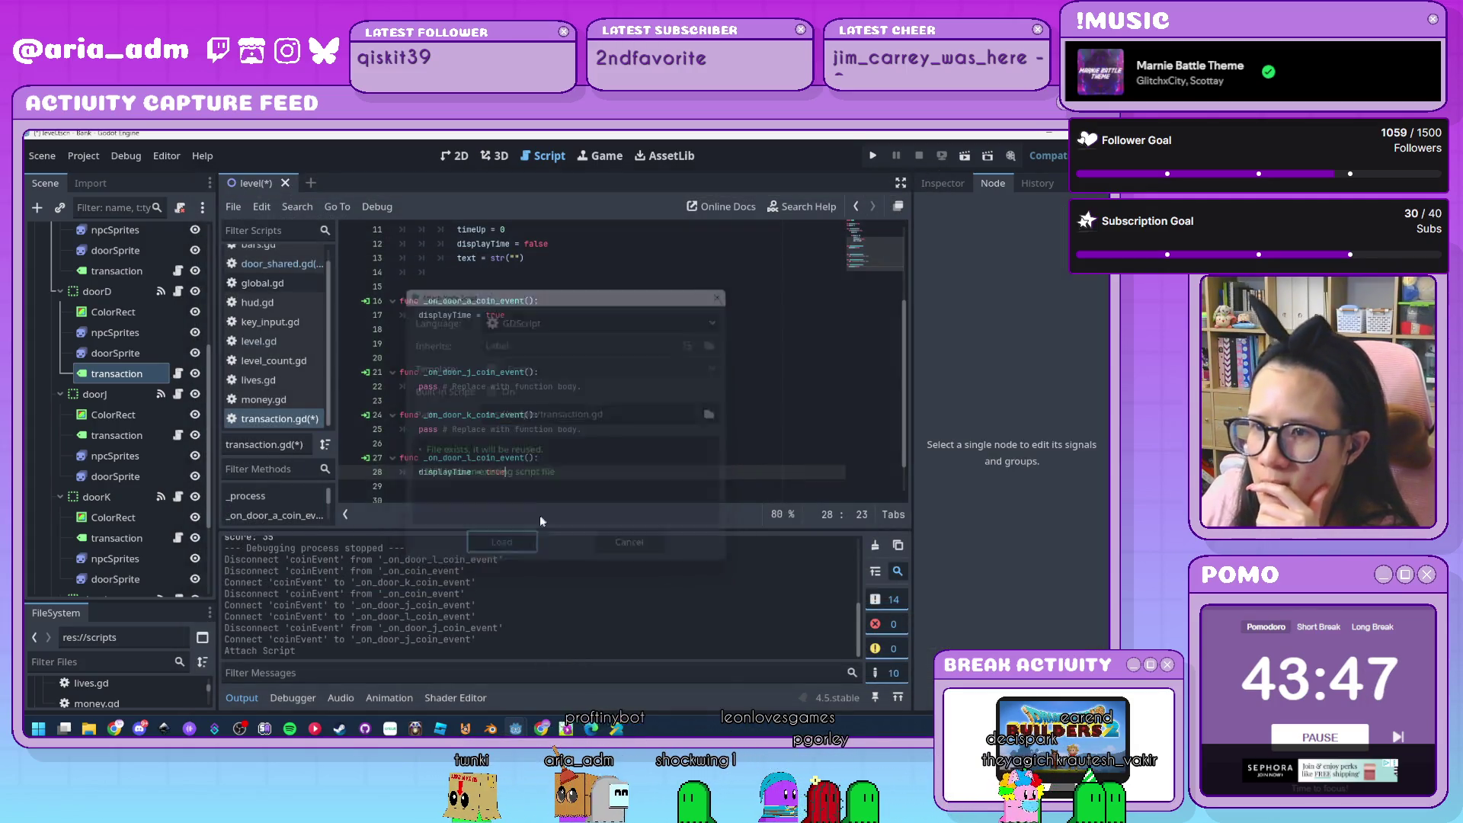
Step: Replace doorD's old coinEvent connection with one to _on_door_d_coin_event on its transaction node
{"action": "left_click", "coordinate": [161, 292]}
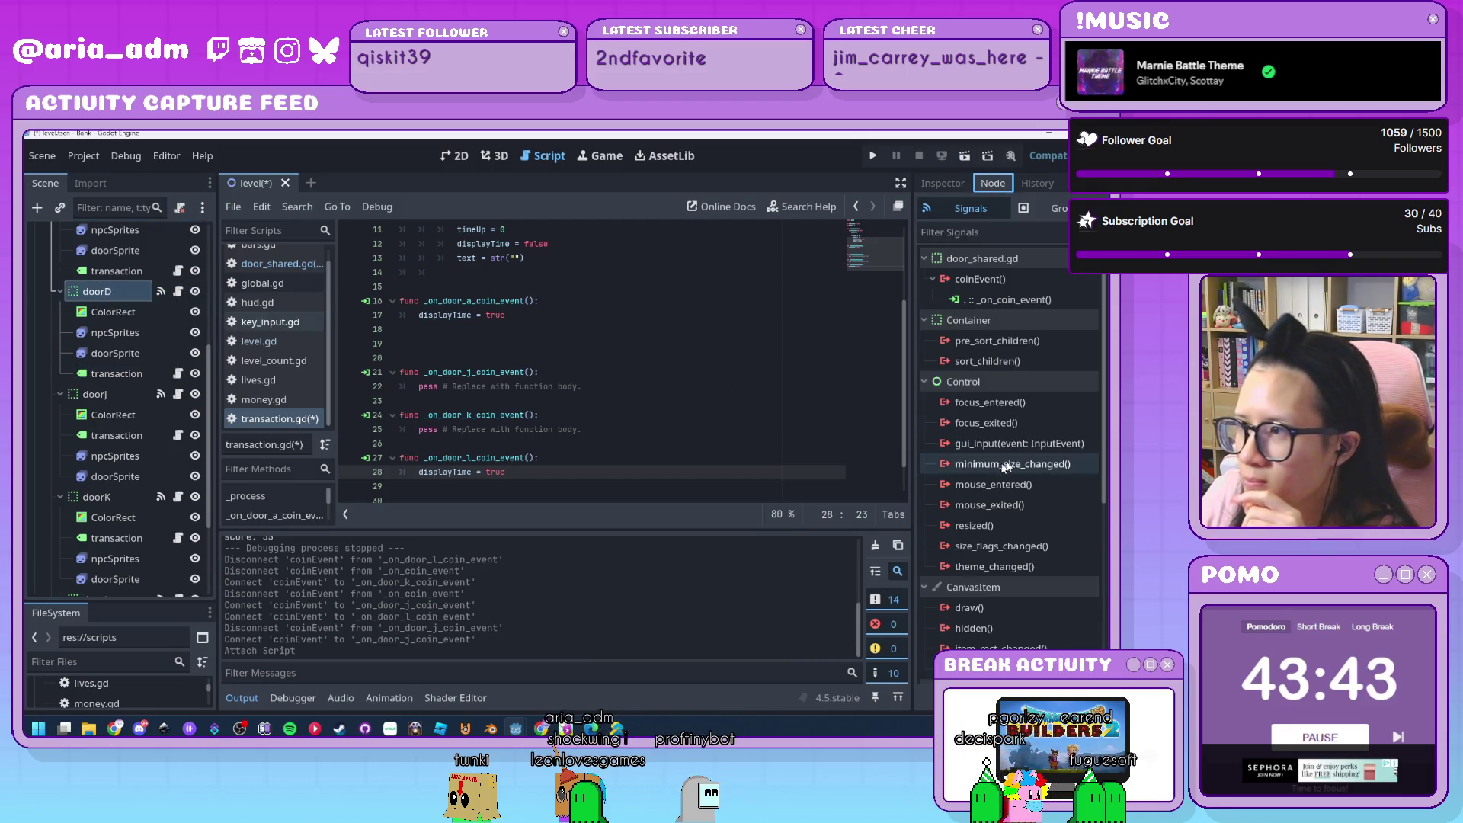
{"action": "left_click", "coordinate": [1005, 300]}
{"action": "key", "text": "Delete"}
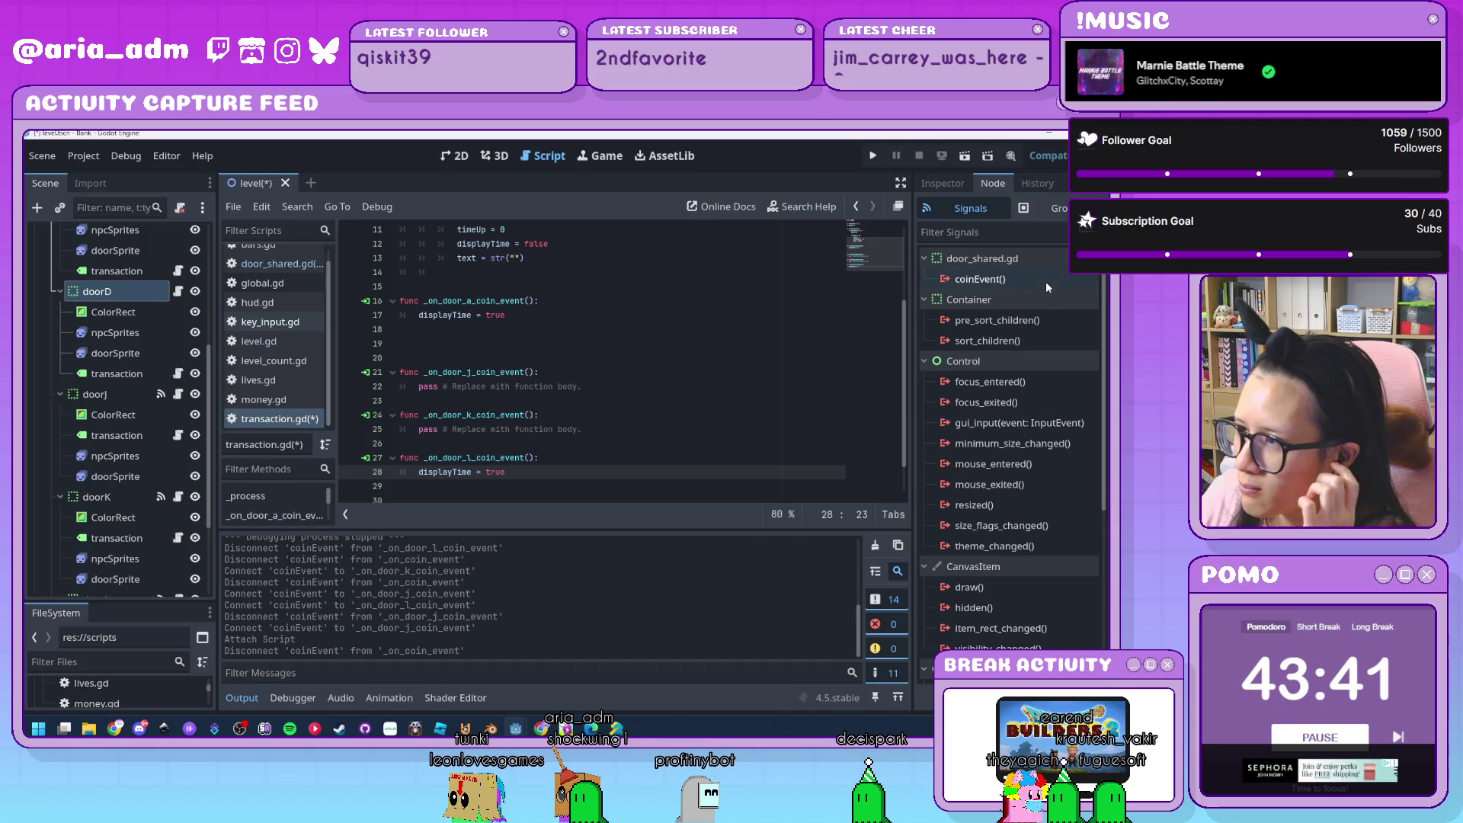
{"action": "double_click", "coordinate": [1039, 280]}
{"action": "scroll", "coordinate": [556, 460], "scroll_direction": "down", "scroll_amount": 3}
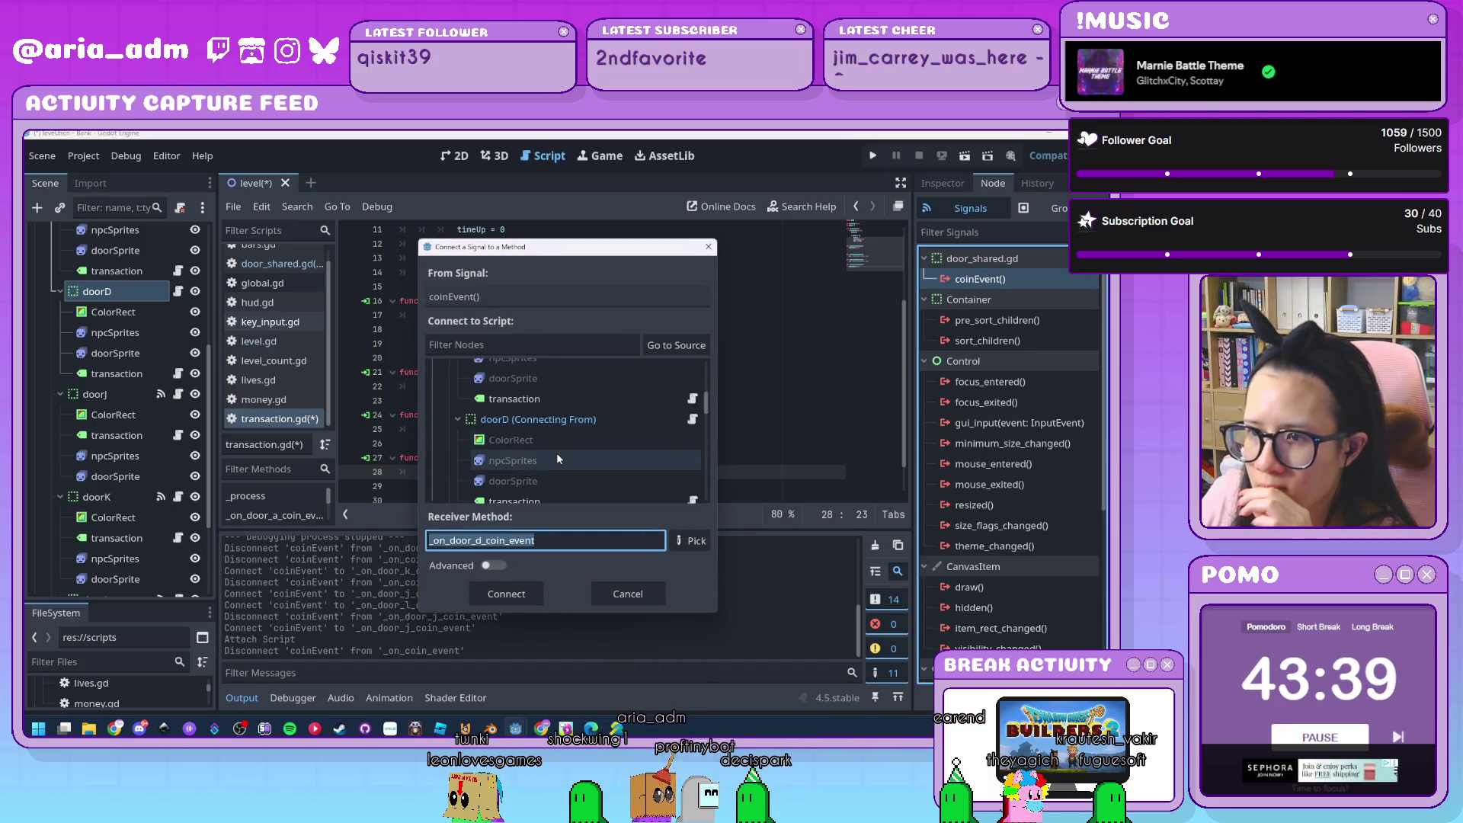
{"action": "left_click", "coordinate": [544, 467]}
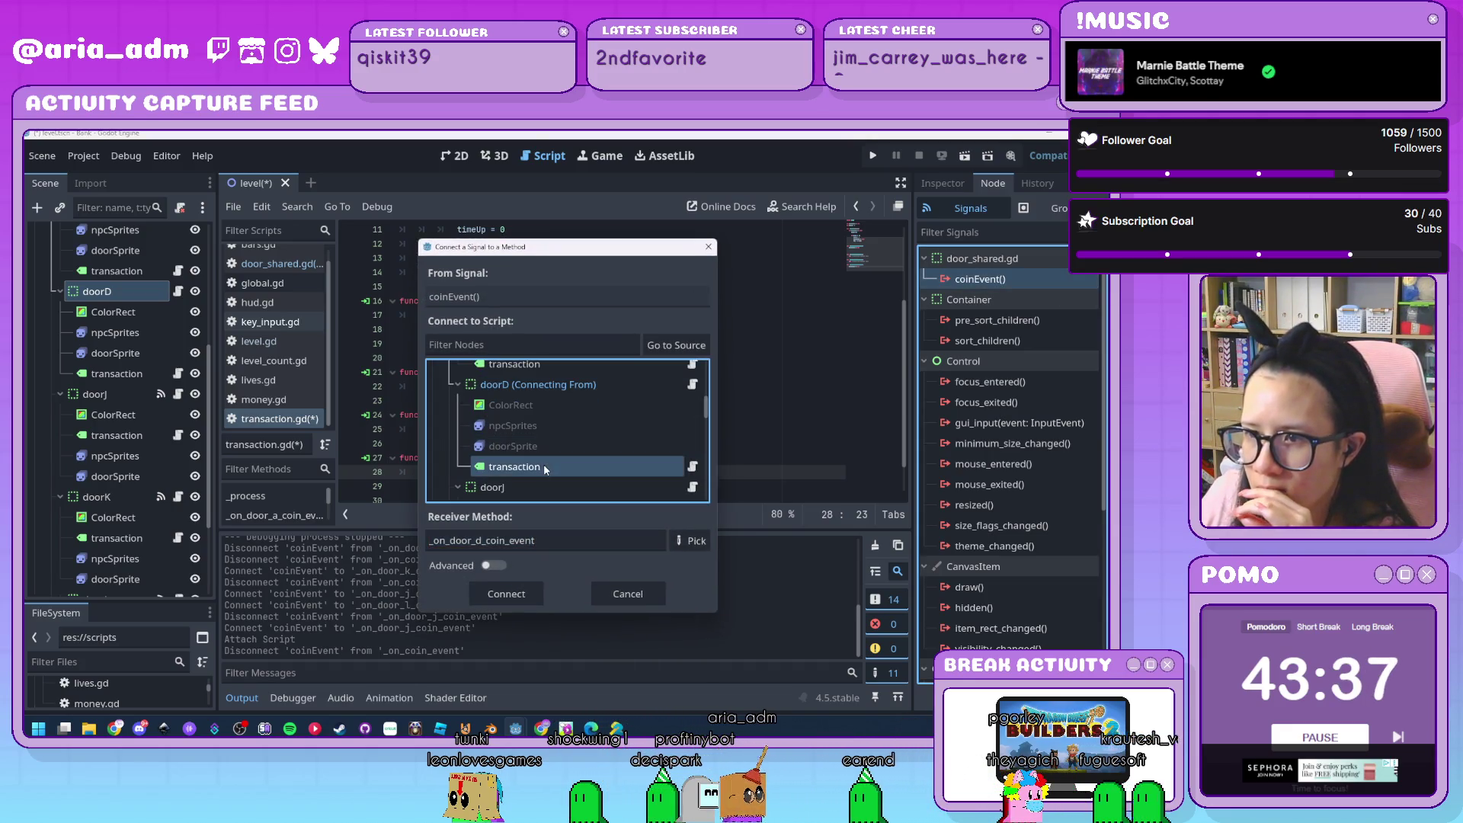
{"action": "left_click", "coordinate": [541, 594]}
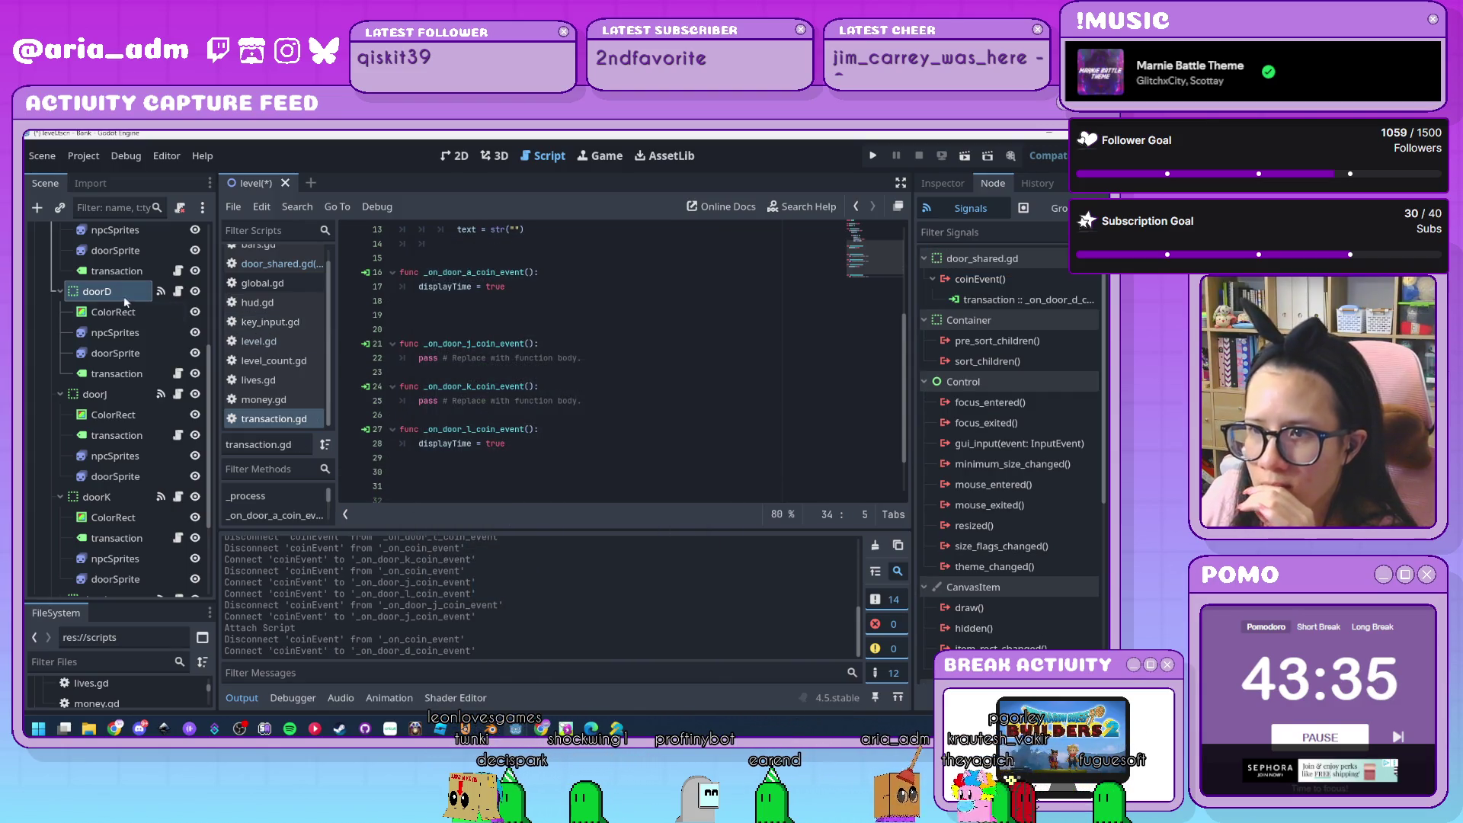
Step: Select the transaction node under doorS and open its script at the new _on_door_d_coin_event
{"action": "scroll", "coordinate": [126, 303], "scroll_direction": "up", "scroll_amount": 3}
{"action": "scroll", "coordinate": [497, 395], "scroll_direction": "up", "scroll_amount": 3}
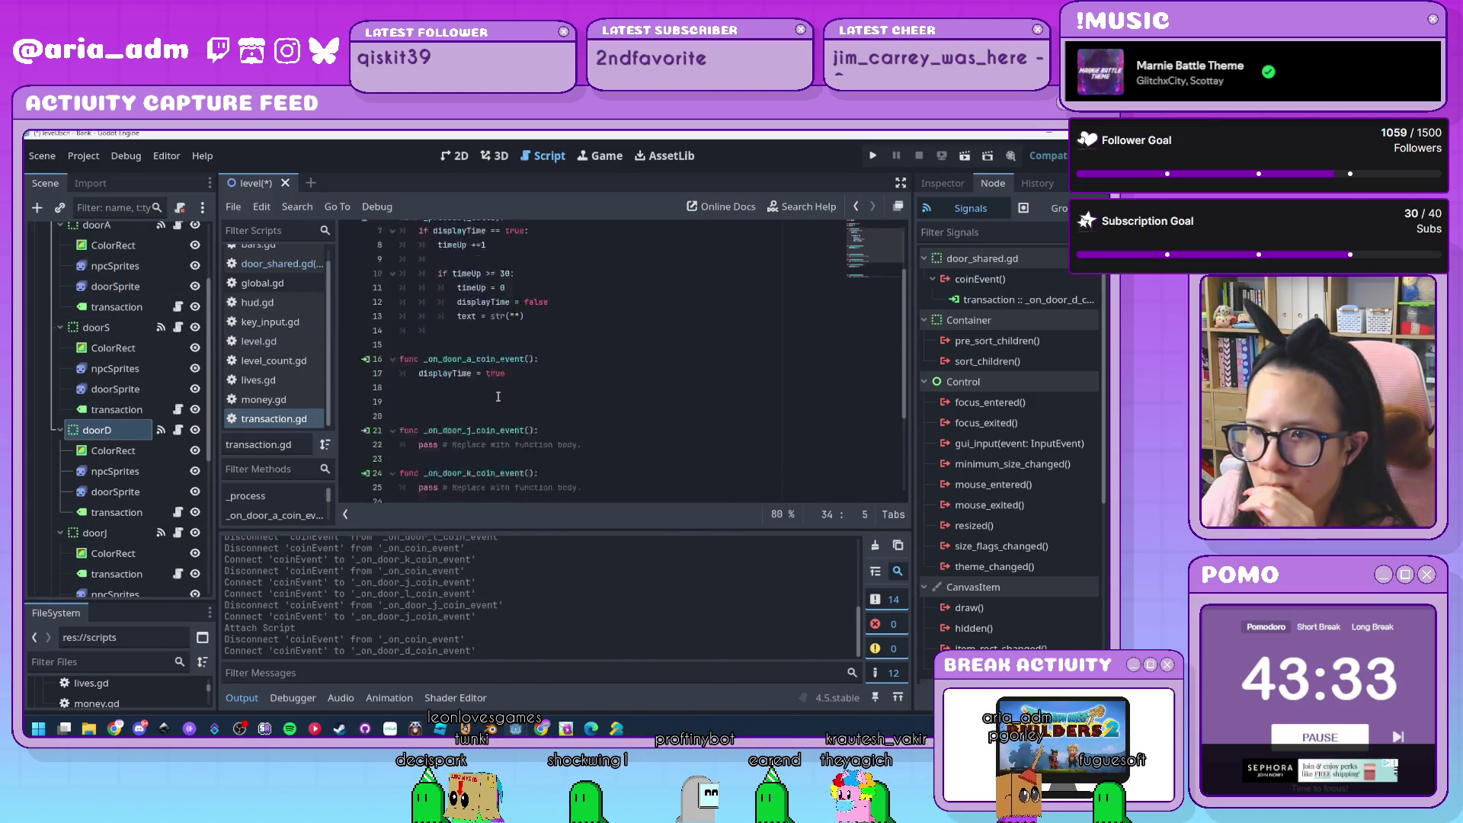
{"action": "scroll", "coordinate": [498, 396], "scroll_direction": "down", "scroll_amount": 4}
{"action": "scroll", "coordinate": [144, 388], "scroll_direction": "up", "scroll_amount": 2}
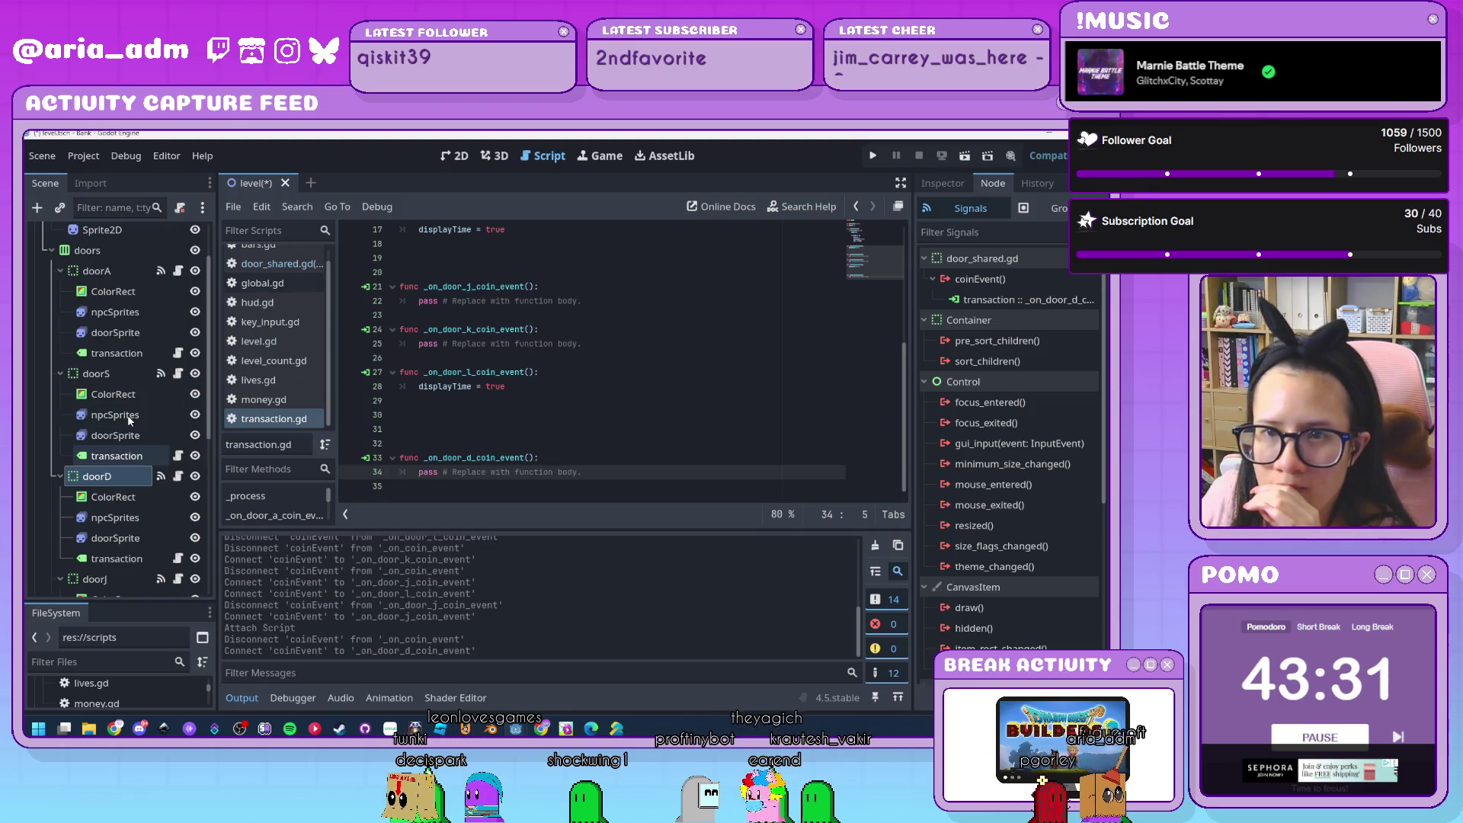
{"action": "left_click", "coordinate": [140, 455]}
{"action": "left_click", "coordinate": [178, 457]}
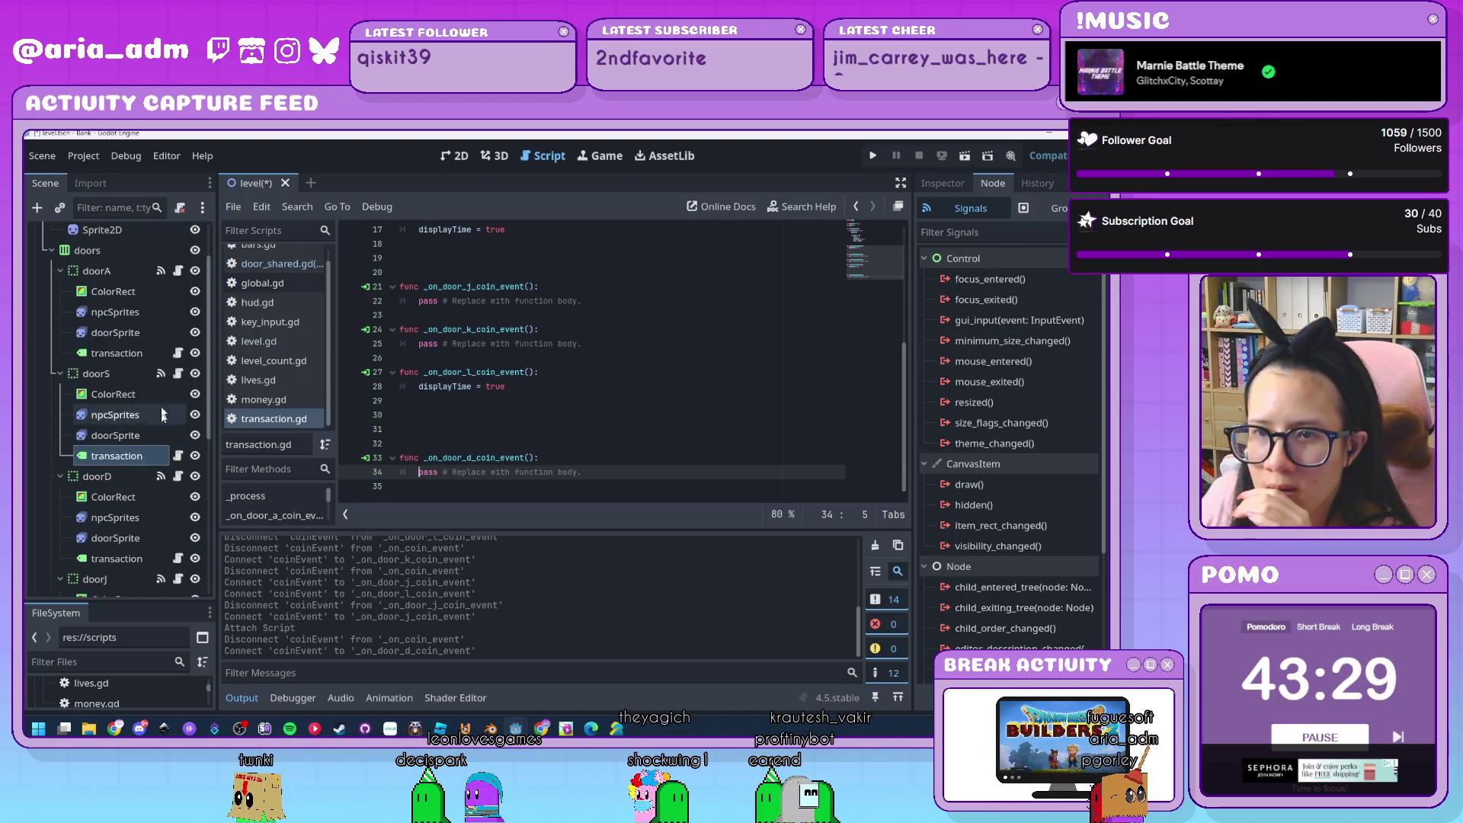
Step: Disconnect doorS's old _on_coin_event and connect its coinEvent to _on_door_s_coin_event on its transaction node
{"action": "left_click", "coordinate": [154, 373]}
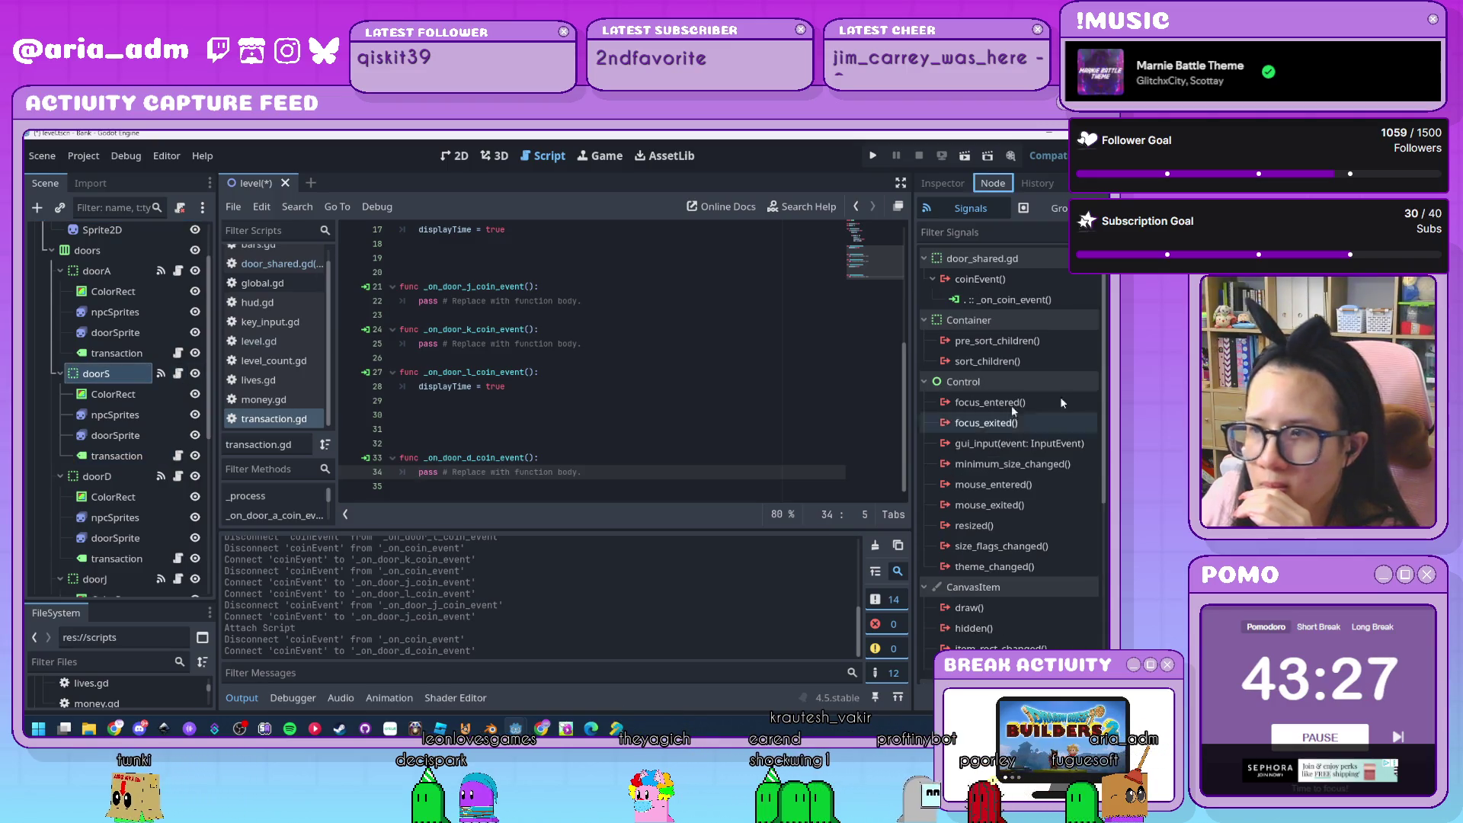
{"action": "right_click", "coordinate": [1040, 301]}
{"action": "left_click", "coordinate": [1067, 350]}
{"action": "double_click", "coordinate": [980, 279]}
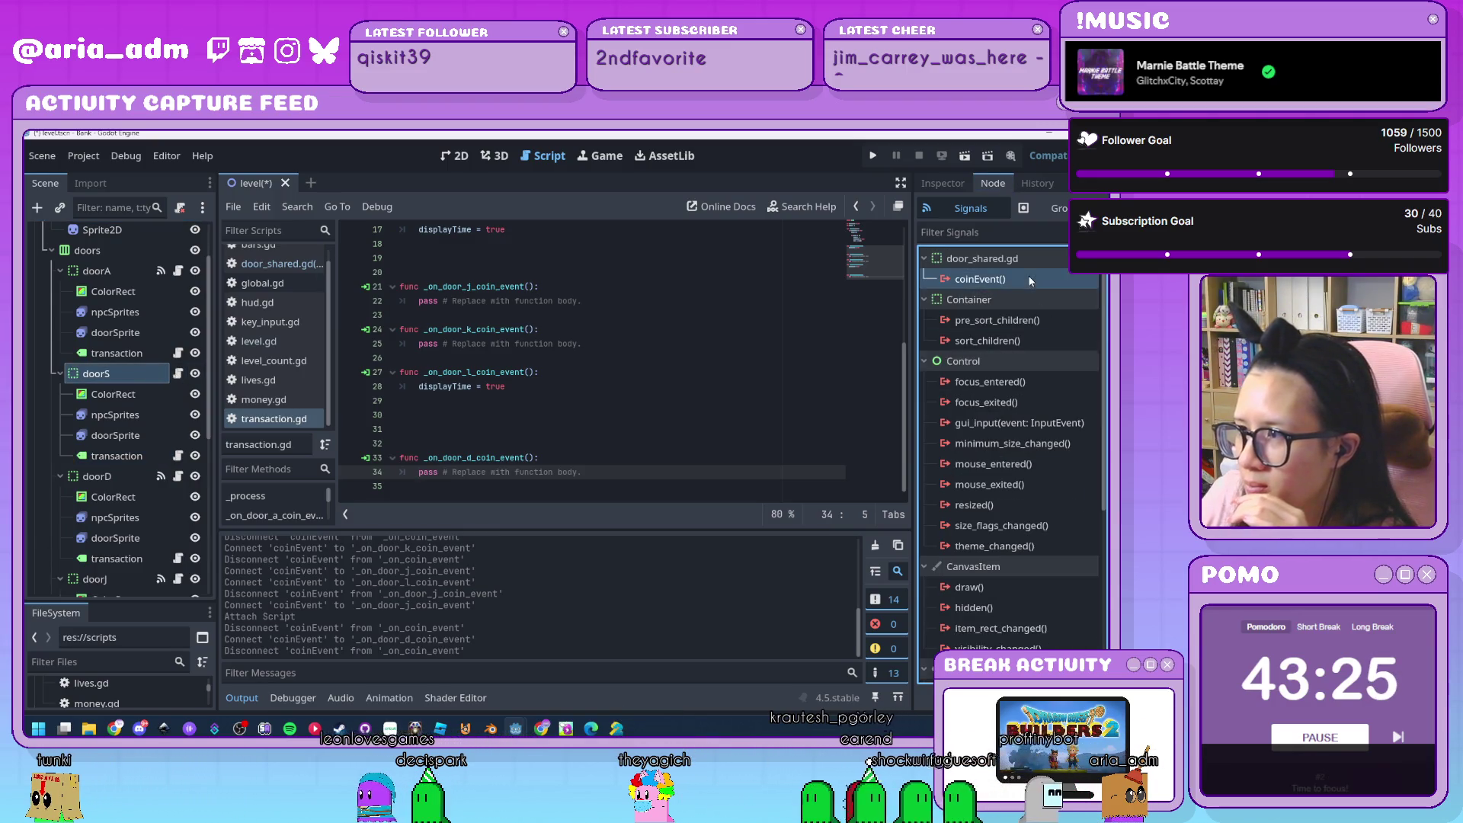
{"action": "scroll", "coordinate": [568, 454], "scroll_direction": "down", "scroll_amount": 3}
{"action": "left_click", "coordinate": [565, 486]}
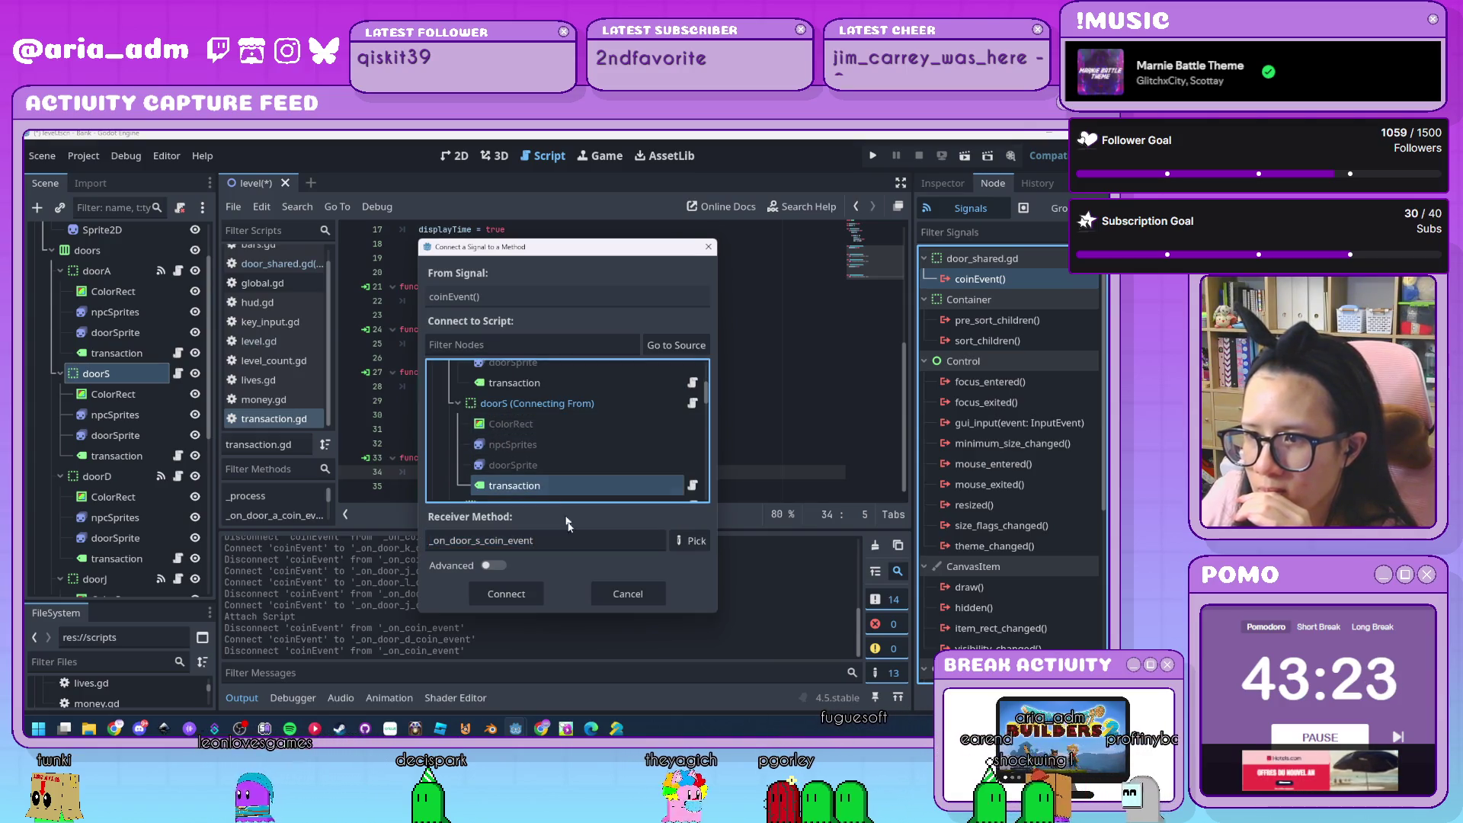
{"action": "left_click", "coordinate": [506, 594]}
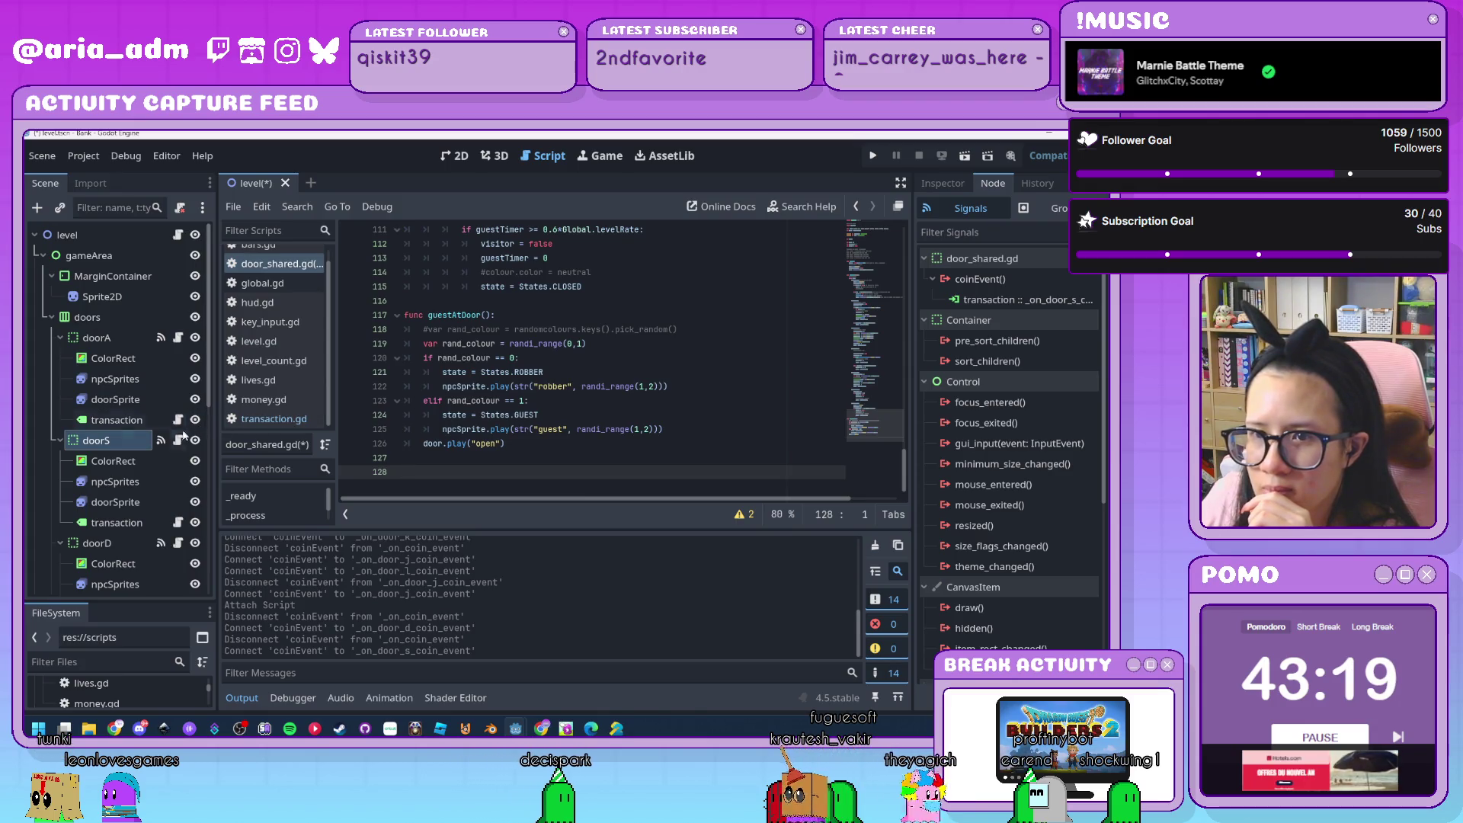
Step: Drag doorL's and the other lower doors' transaction nodes up between npcSprites and doorSprite
{"action": "scroll", "coordinate": [177, 476], "scroll_direction": "down", "scroll_amount": 2}
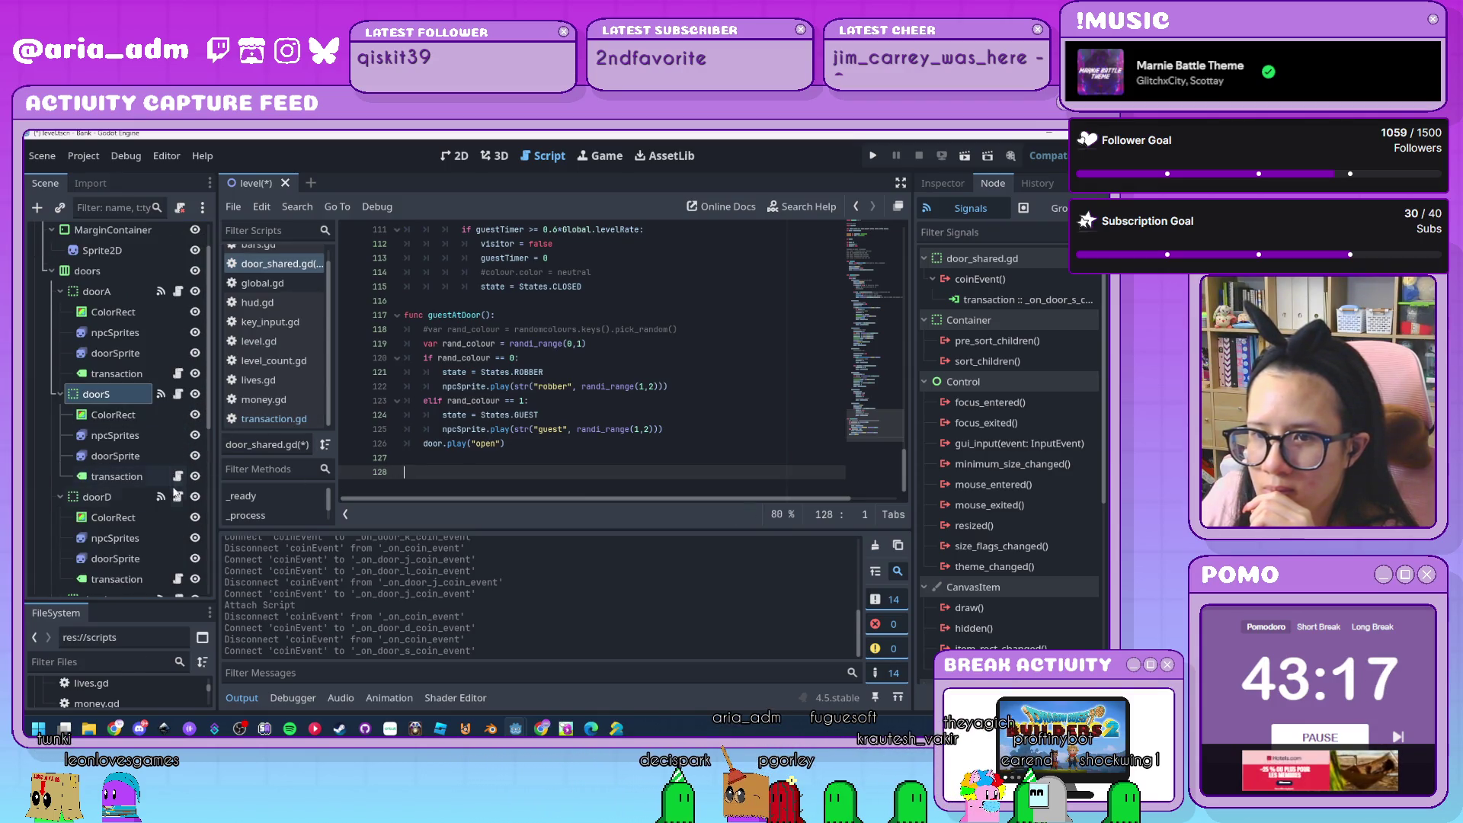
{"action": "scroll", "coordinate": [180, 472], "scroll_direction": "down", "scroll_amount": 4}
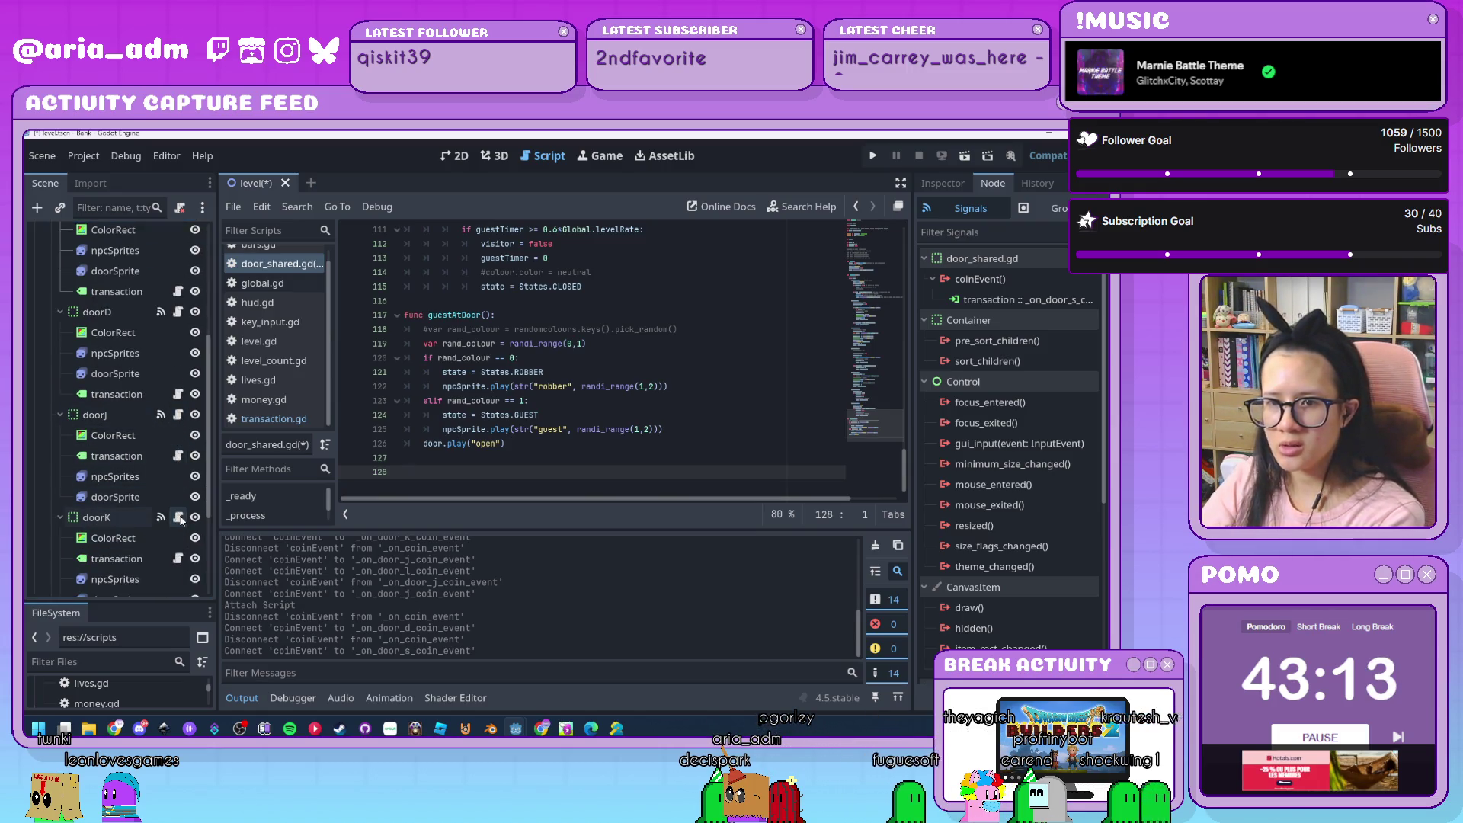
{"action": "scroll", "coordinate": [181, 519], "scroll_direction": "down", "scroll_amount": 2}
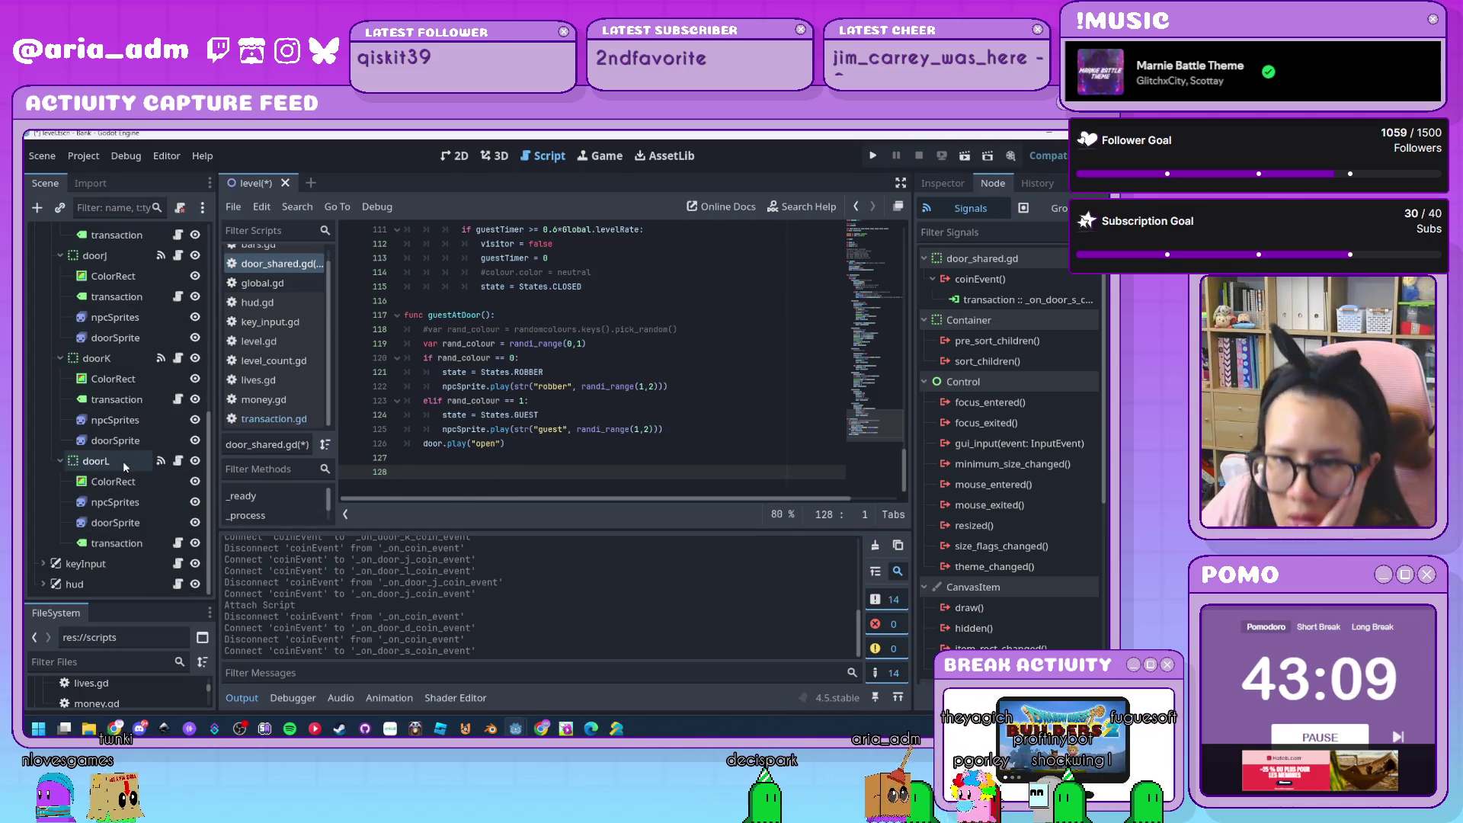
{"action": "scroll", "coordinate": [126, 526], "scroll_direction": "down", "scroll_amount": 2}
{"action": "left_click", "coordinate": [136, 545]}
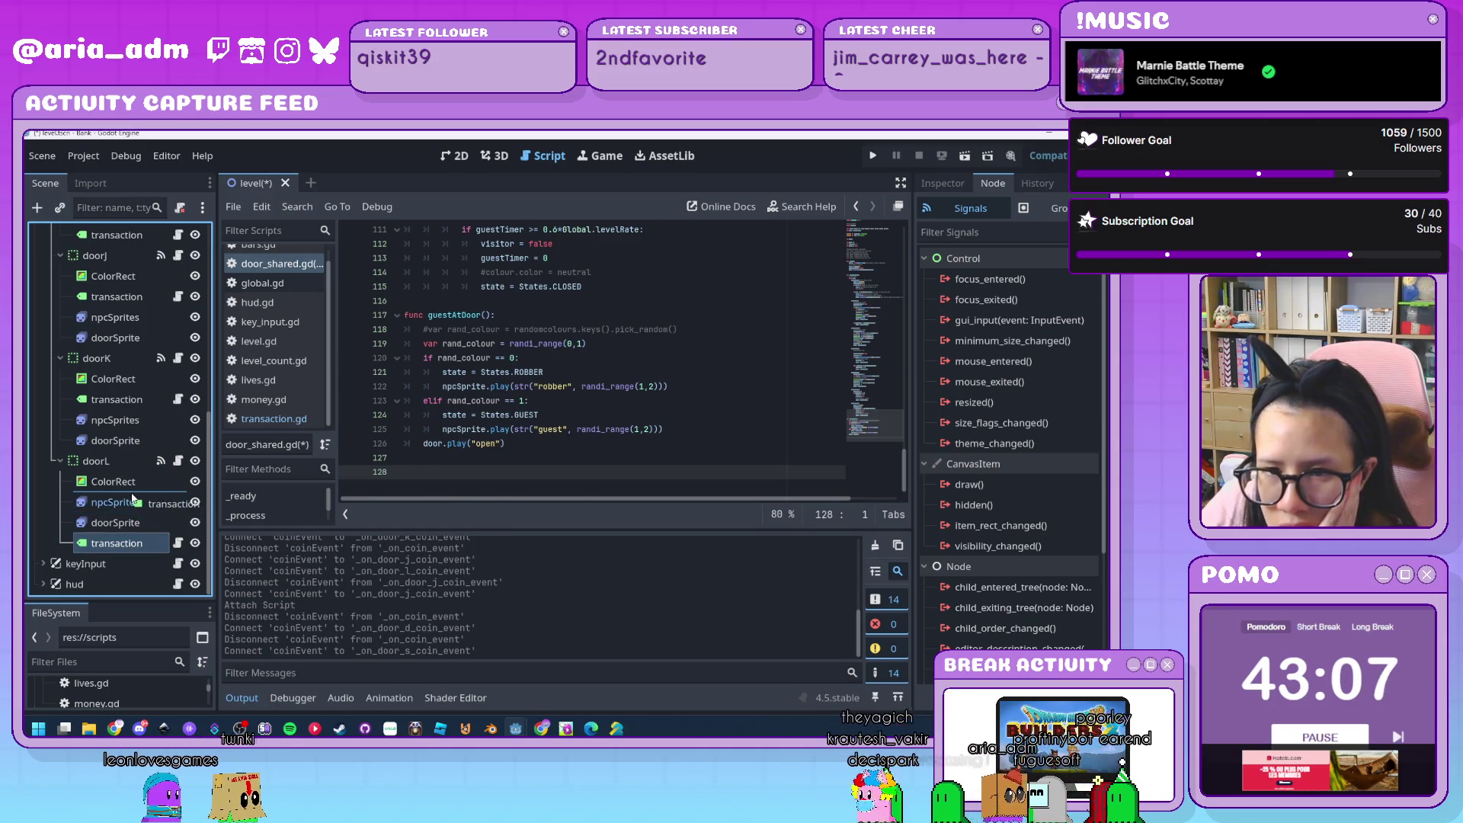
{"action": "left_click_drag", "start_coordinate": [132, 499], "coordinate": [130, 491]}
{"action": "scroll", "coordinate": [130, 492], "scroll_direction": "up", "scroll_amount": 4}
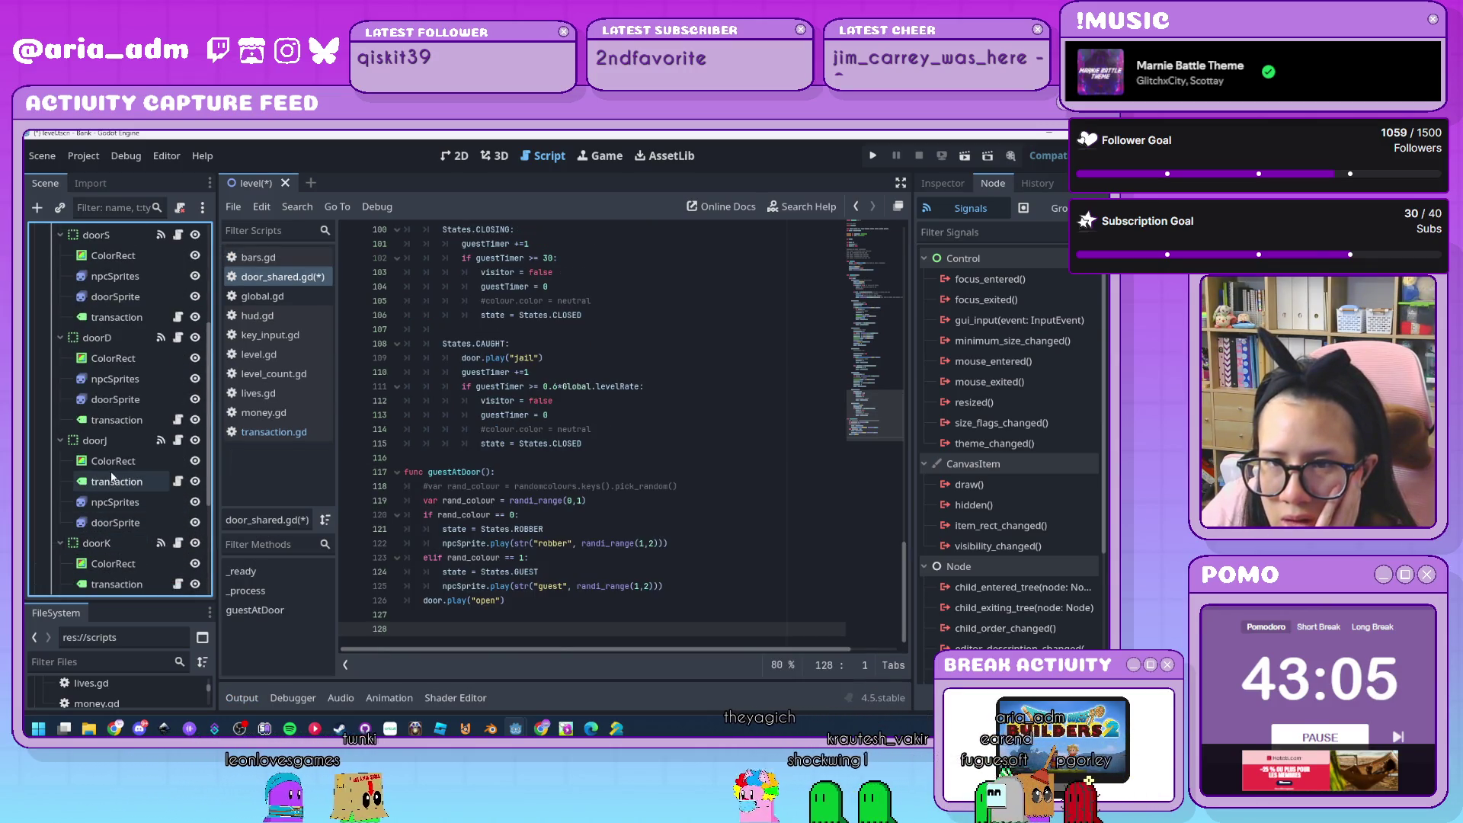
{"action": "scroll", "coordinate": [112, 477], "scroll_direction": "up", "scroll_amount": 1}
{"action": "left_click_drag", "start_coordinate": [118, 422], "coordinate": [126, 413]}
{"action": "scroll", "coordinate": [119, 449], "scroll_direction": "up", "scroll_amount": 2}
{"action": "left_click", "coordinate": [120, 458]}
{"action": "scroll", "coordinate": [134, 445], "scroll_direction": "up", "scroll_amount": 2}
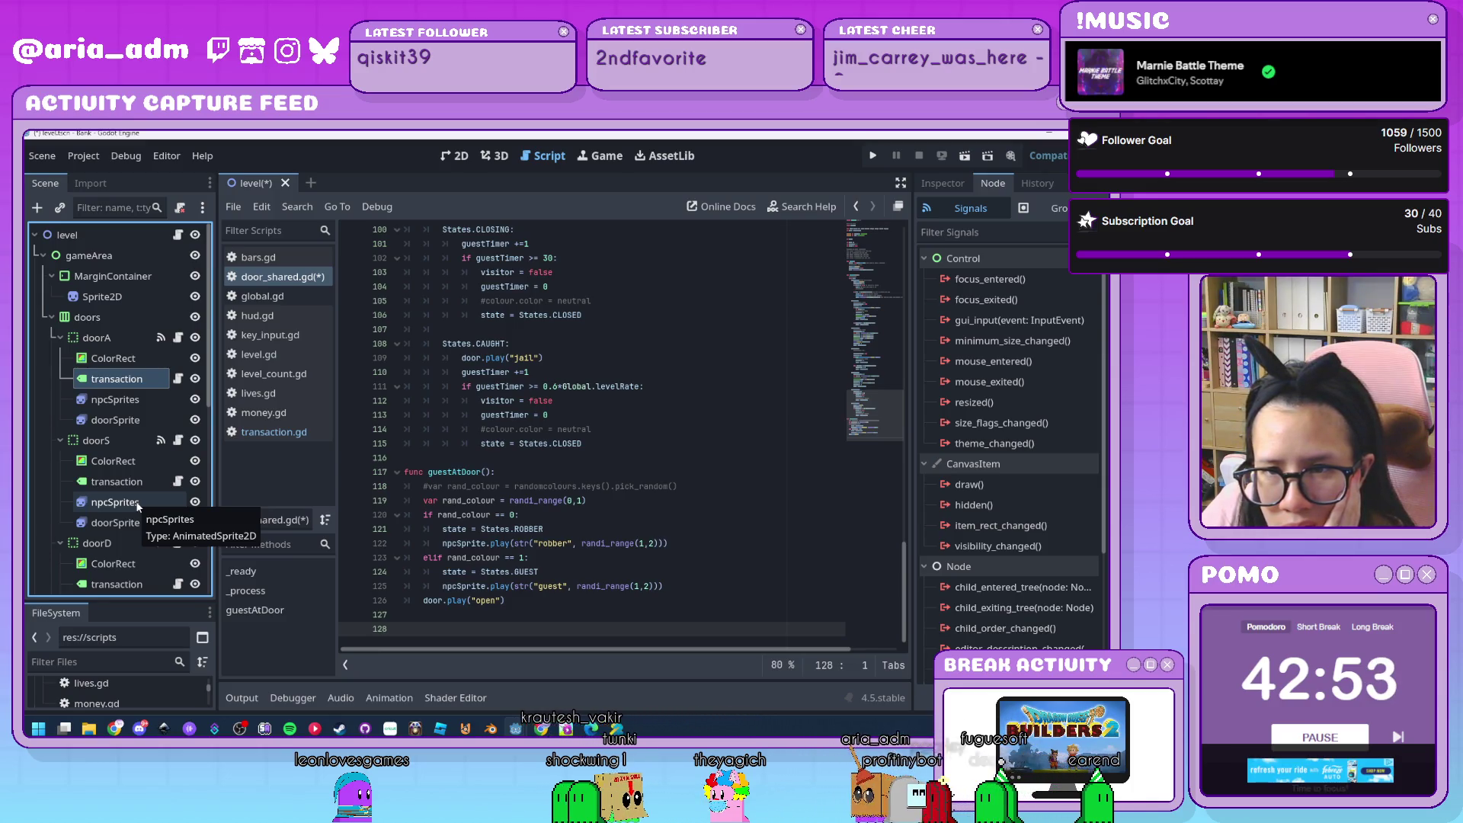
Step: Move doorJ's transaction node to sit directly after its npcSprites
{"action": "scroll", "coordinate": [138, 506], "scroll_direction": "down", "scroll_amount": 8}
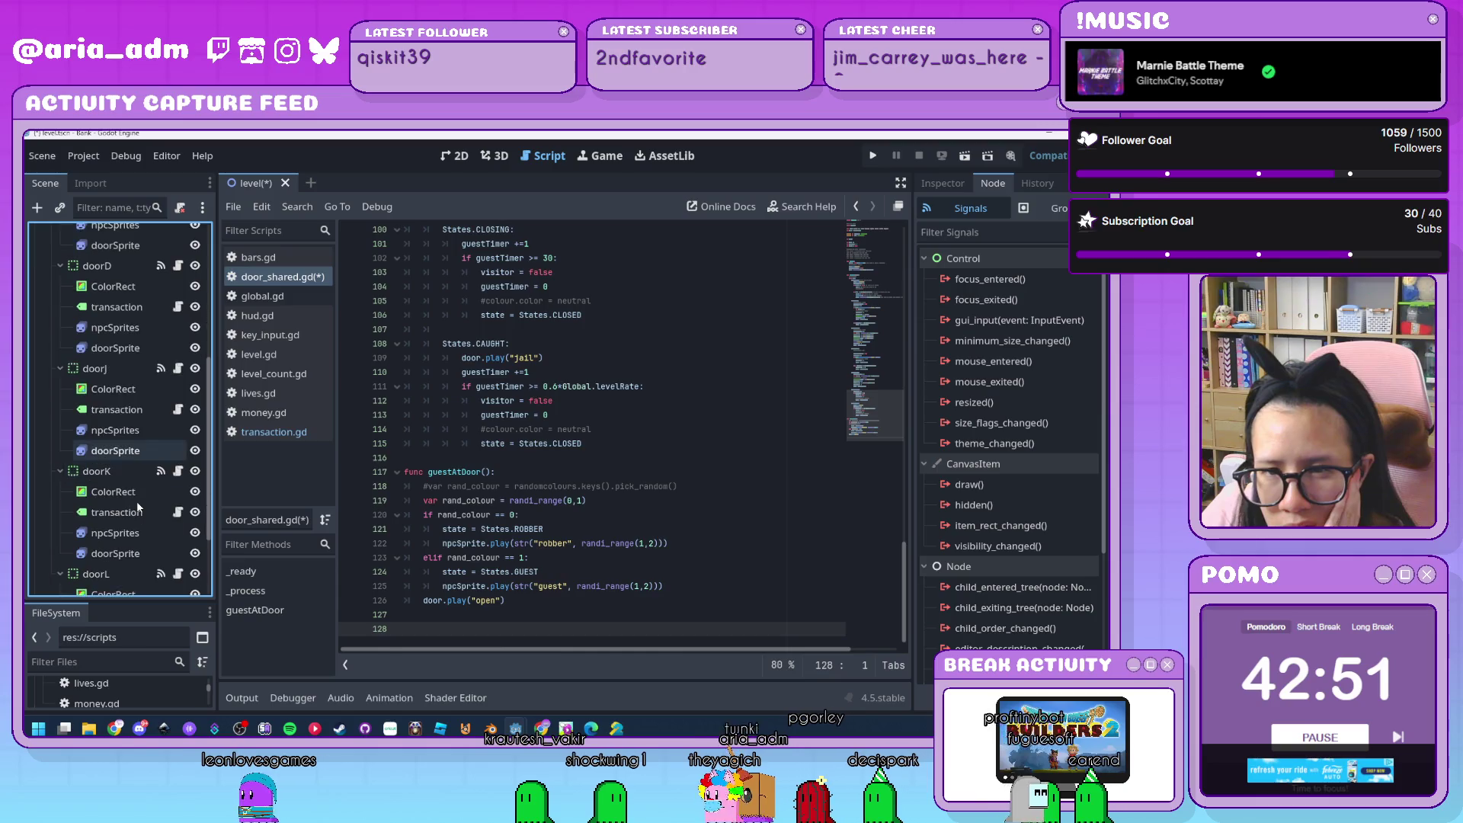
{"action": "scroll", "coordinate": [138, 506], "scroll_direction": "down", "scroll_amount": 3}
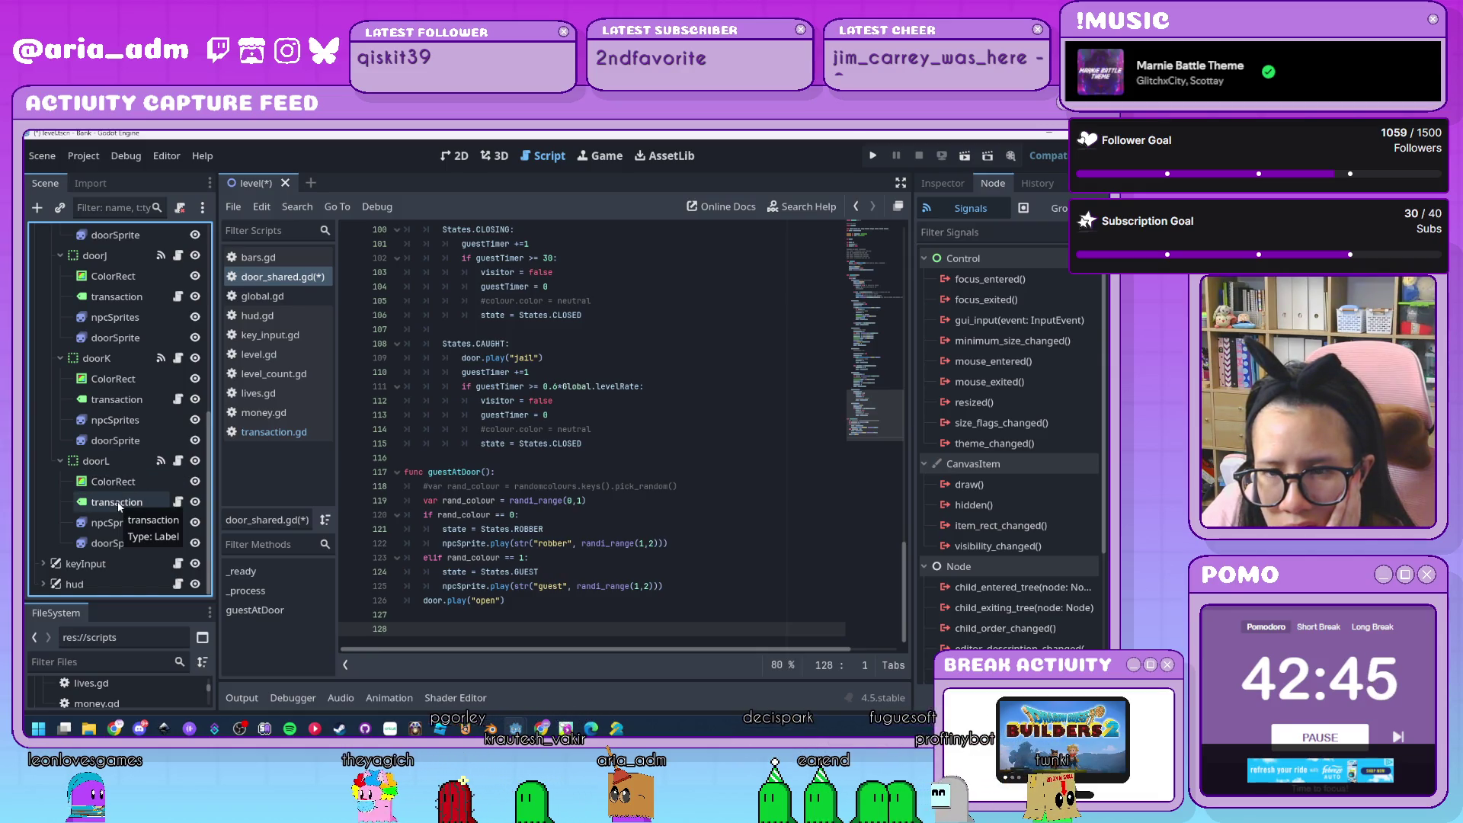
{"action": "left_click", "coordinate": [116, 503]}
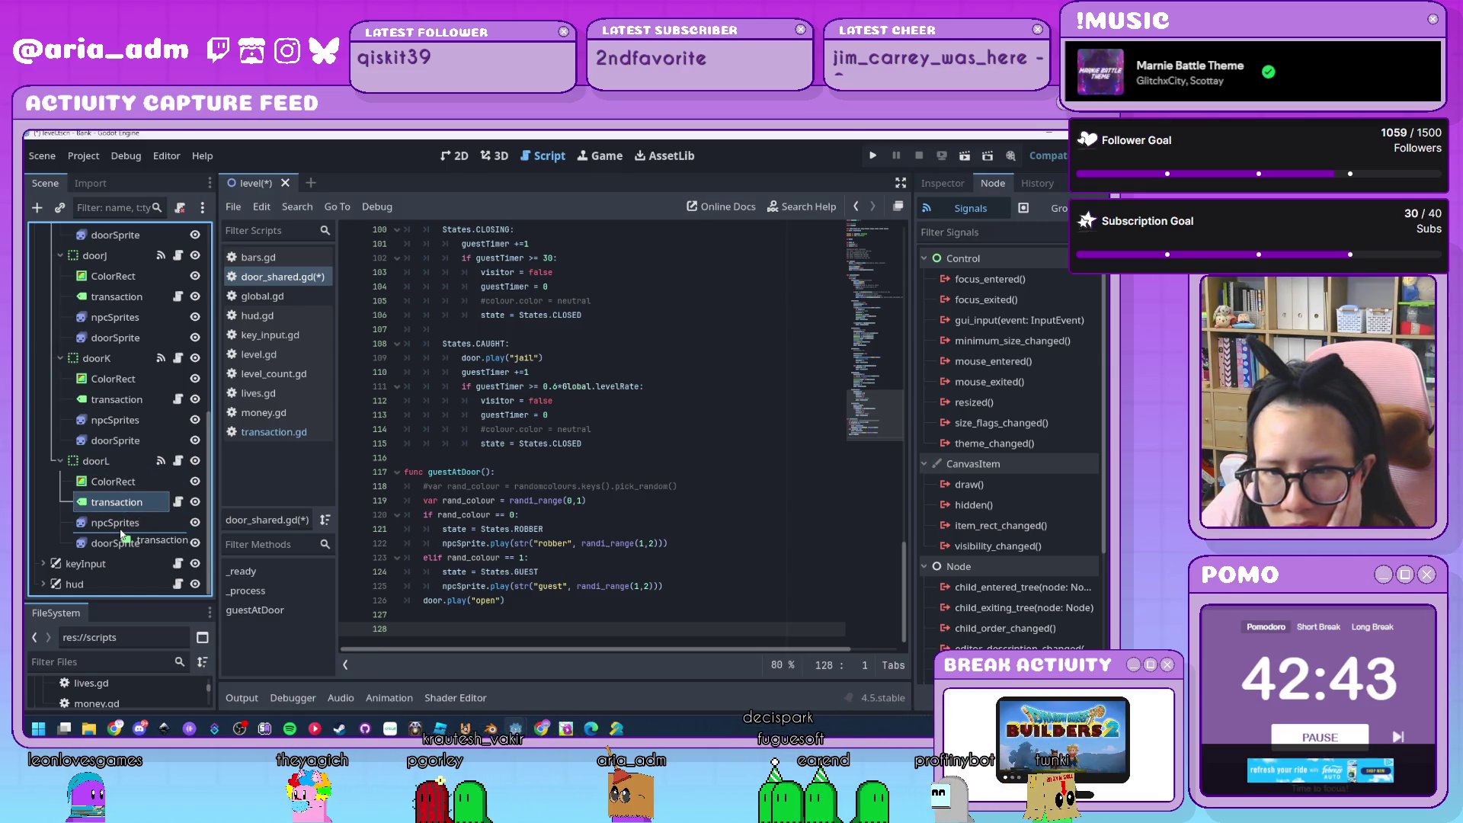
{"action": "scroll", "coordinate": [122, 527], "scroll_direction": "up", "scroll_amount": 1}
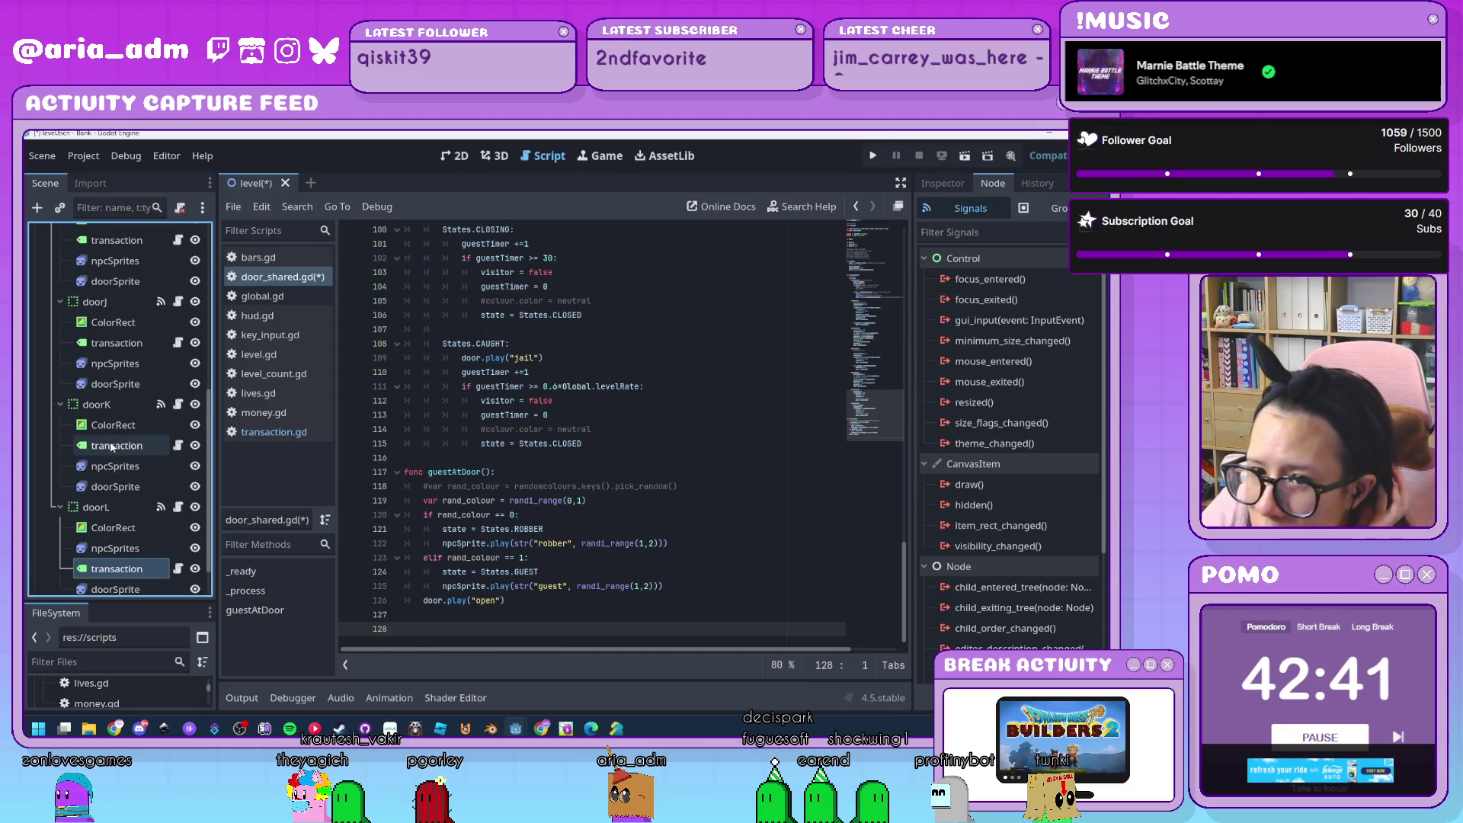
{"action": "scroll", "coordinate": [127, 477], "scroll_direction": "up", "scroll_amount": 1}
{"action": "mouse_move", "coordinate": [104, 392]}
{"action": "left_mouse_down"}
{"action": "mouse_move", "coordinate": [128, 414]}
{"action": "mouse_move", "coordinate": [114, 381]}
{"action": "left_mouse_up"}
{"action": "scroll", "coordinate": [128, 404], "scroll_direction": "up", "scroll_amount": 2}
{"action": "scroll", "coordinate": [121, 401], "scroll_direction": "up", "scroll_amount": 3}
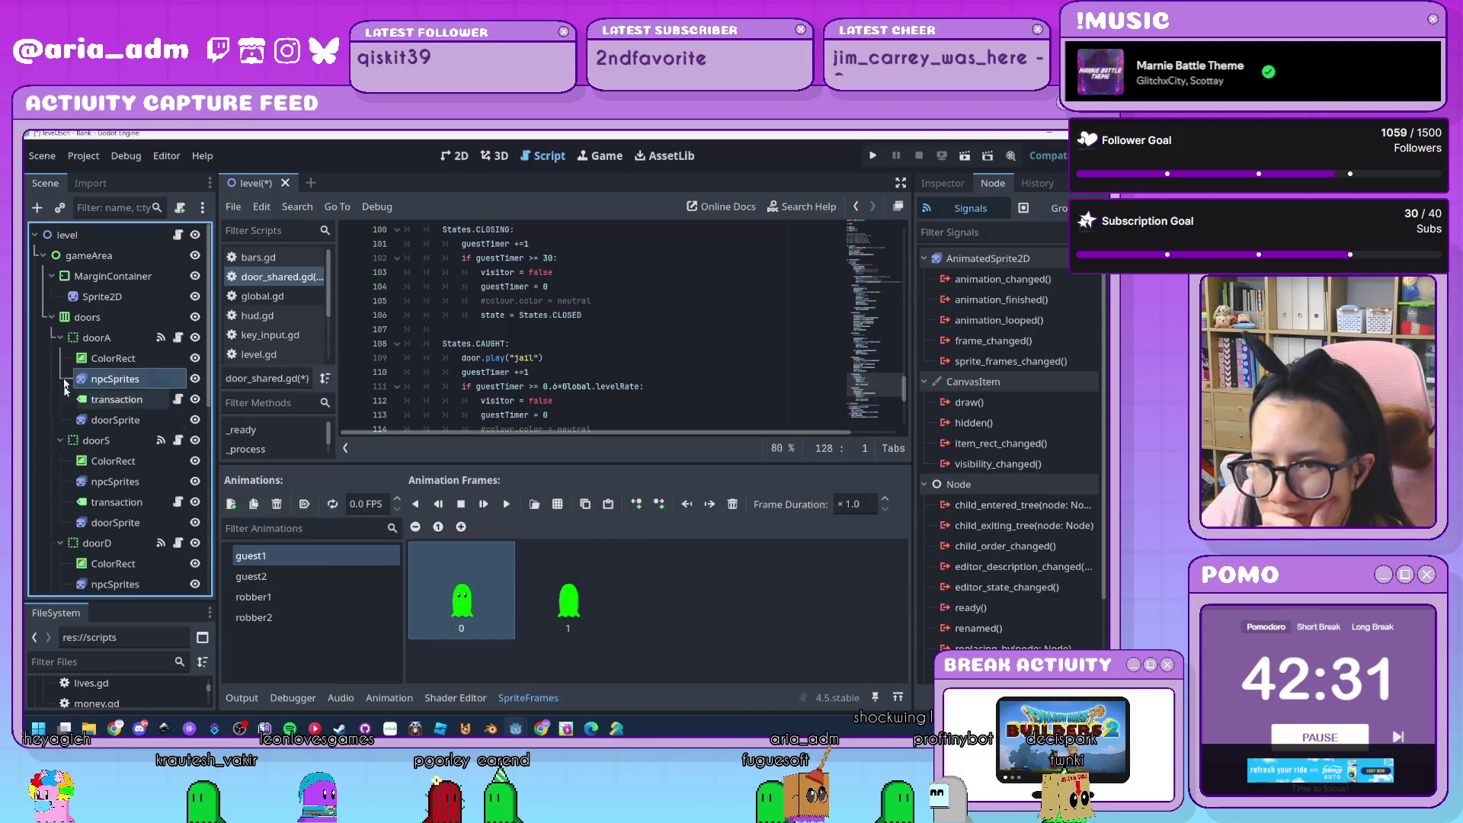
{"action": "left_click", "coordinate": [106, 423]}
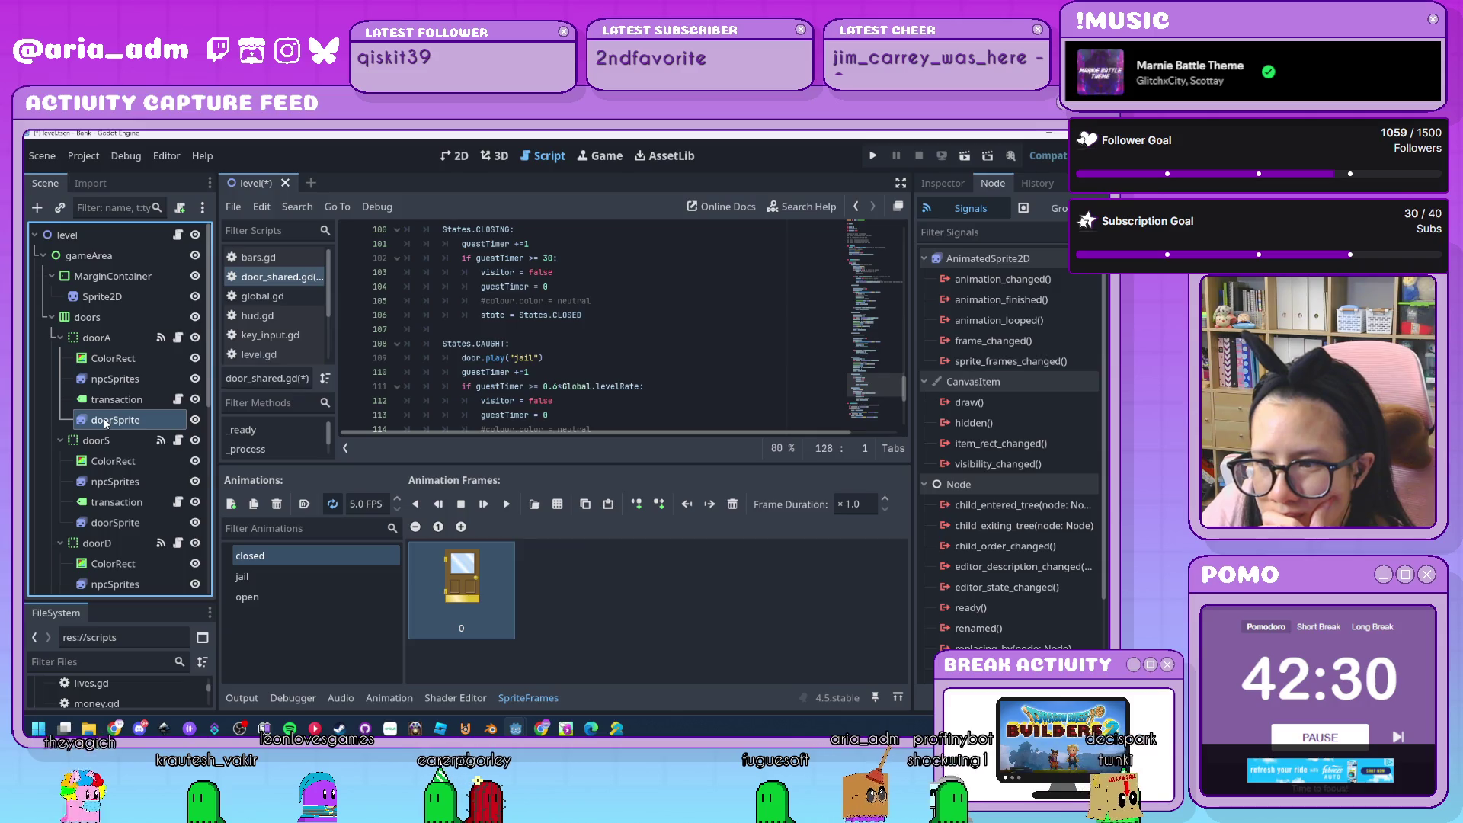
{"action": "left_click", "coordinate": [283, 575]}
{"action": "left_click", "coordinate": [282, 592]}
{"action": "left_click", "coordinate": [266, 561]}
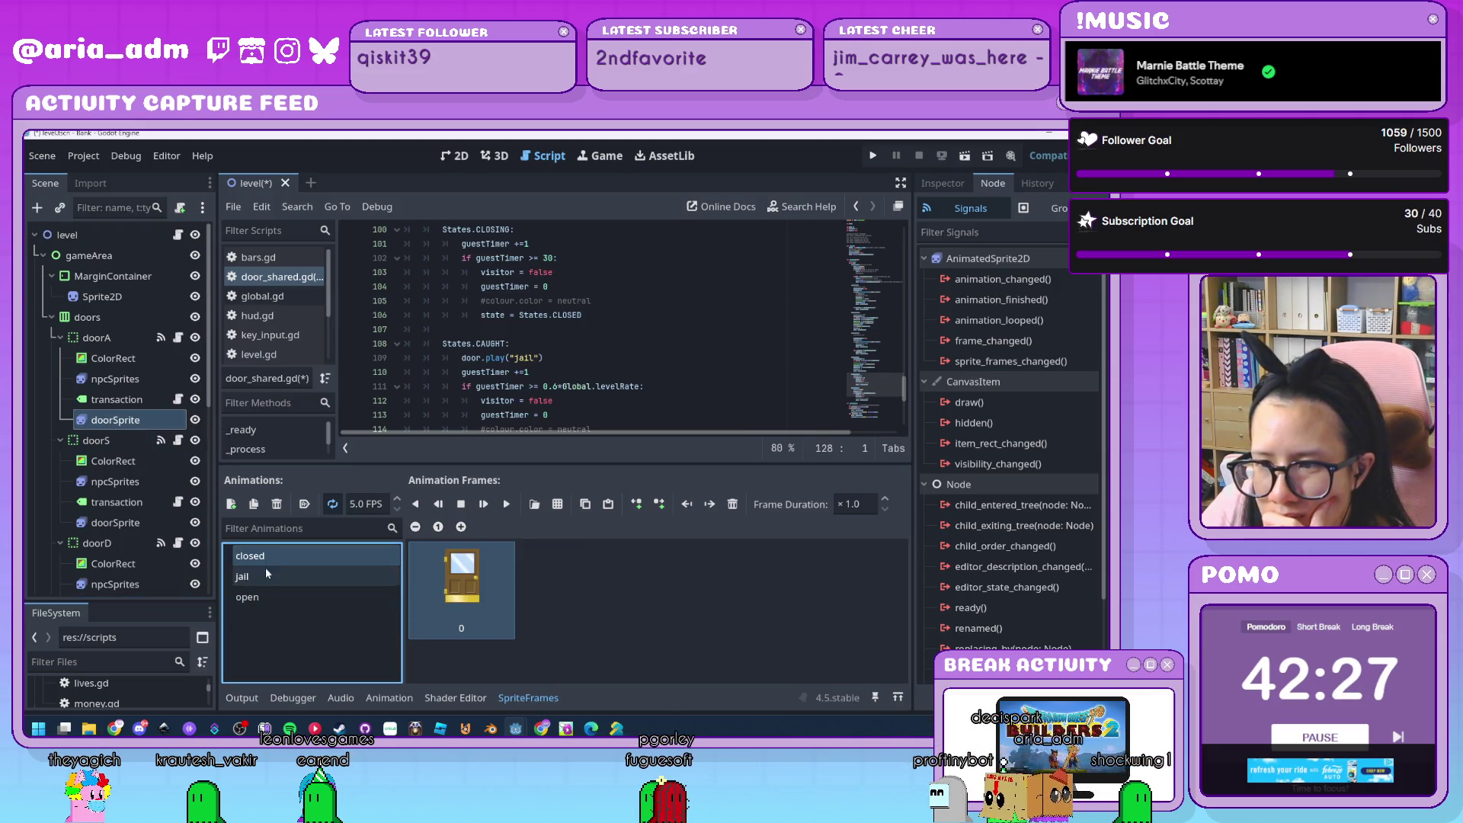
{"action": "left_click", "coordinate": [114, 379]}
{"action": "left_click", "coordinate": [282, 576]}
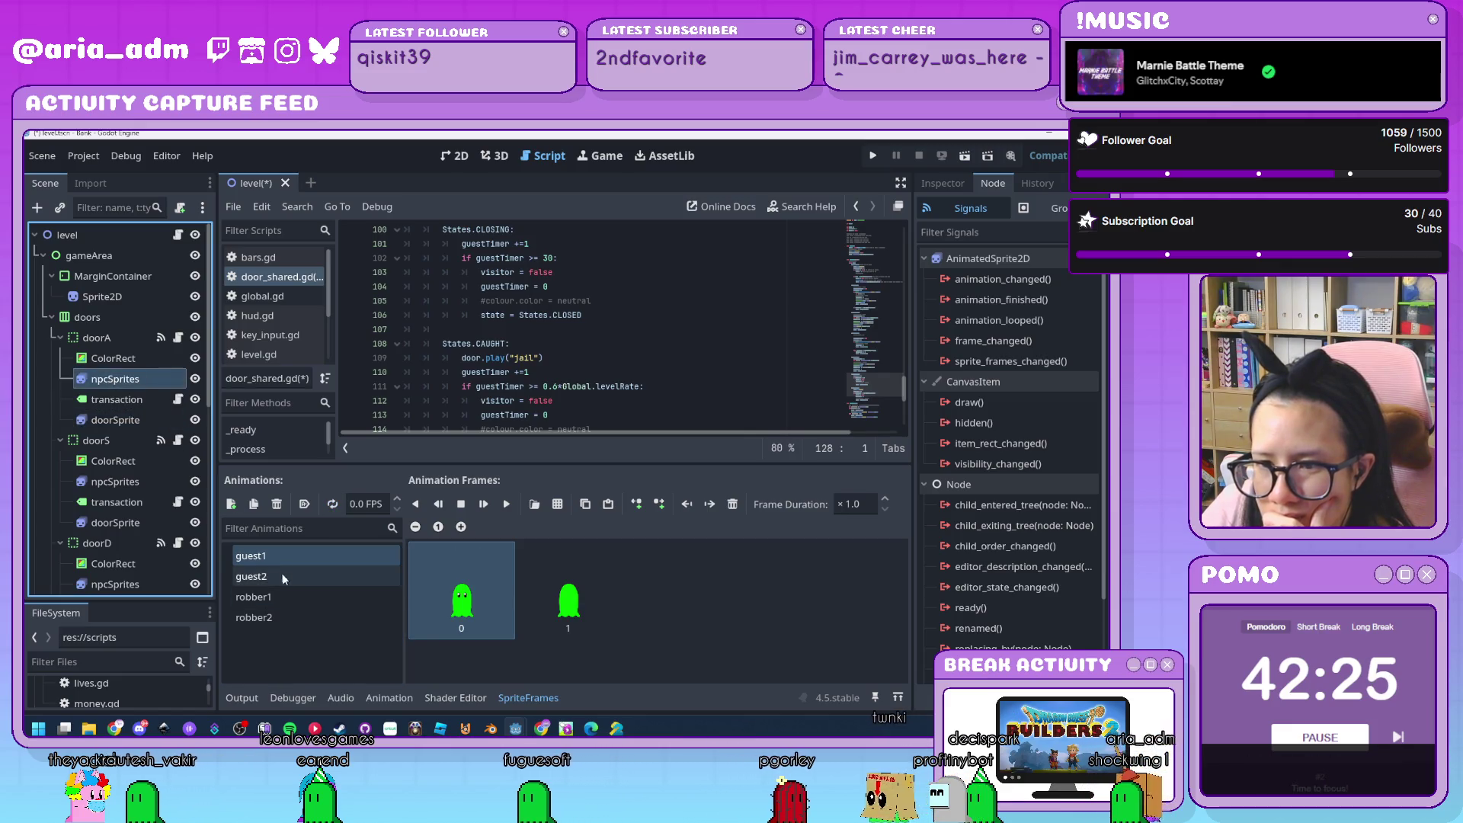
{"action": "left_click", "coordinate": [284, 598]}
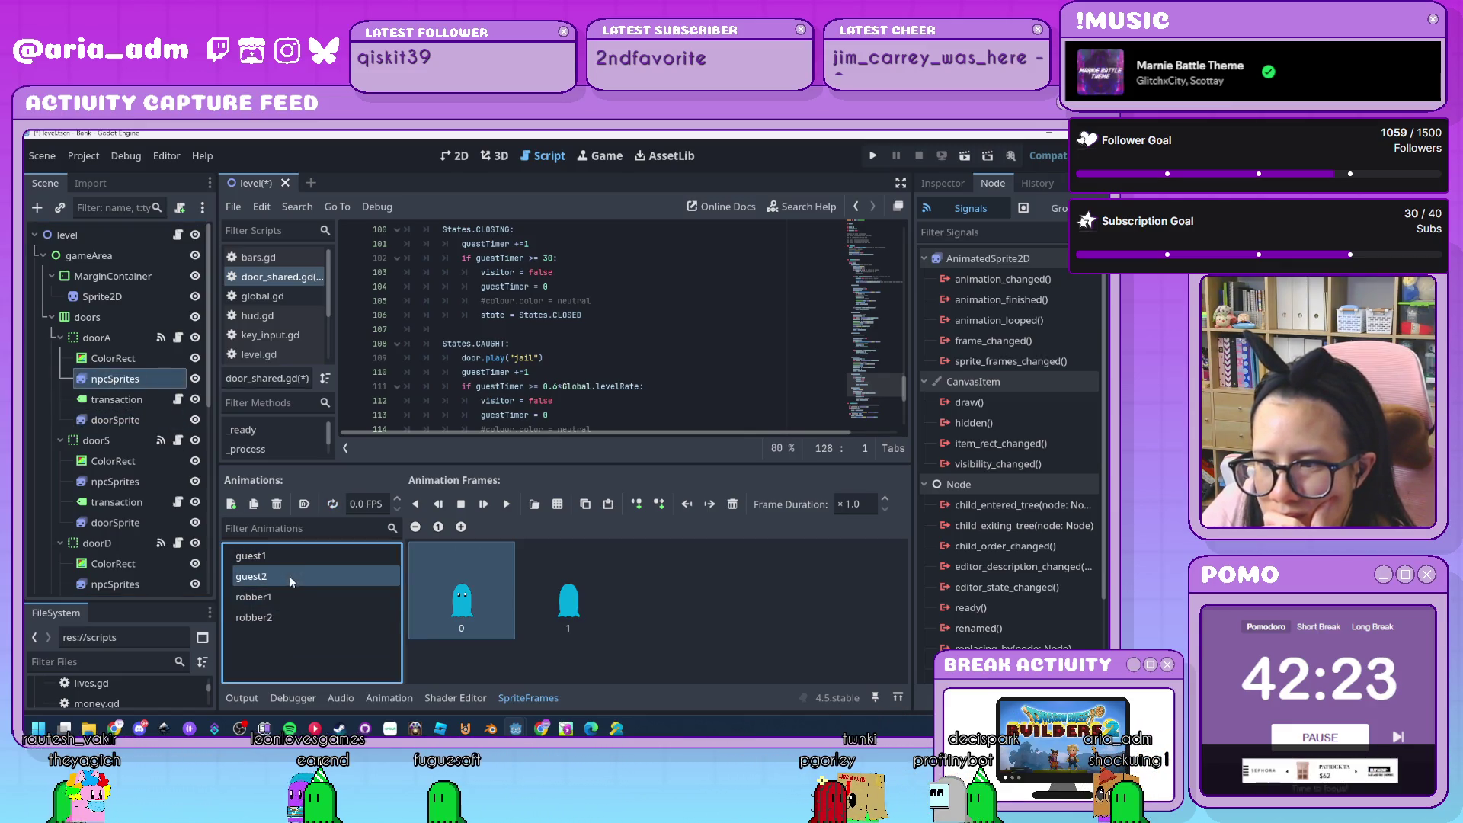
{"action": "left_click", "coordinate": [287, 576]}
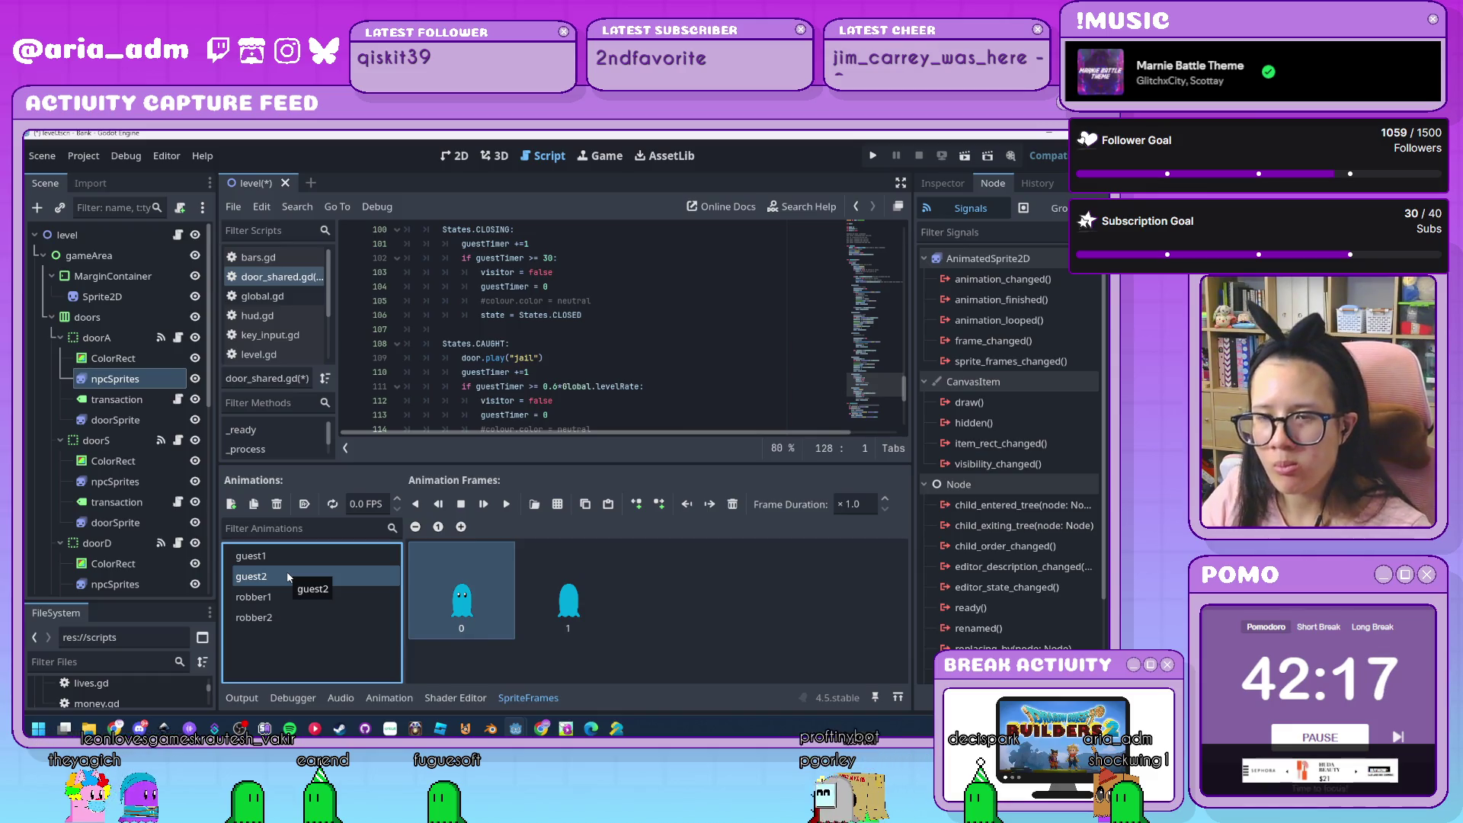
{"action": "left_click", "coordinate": [874, 157]}
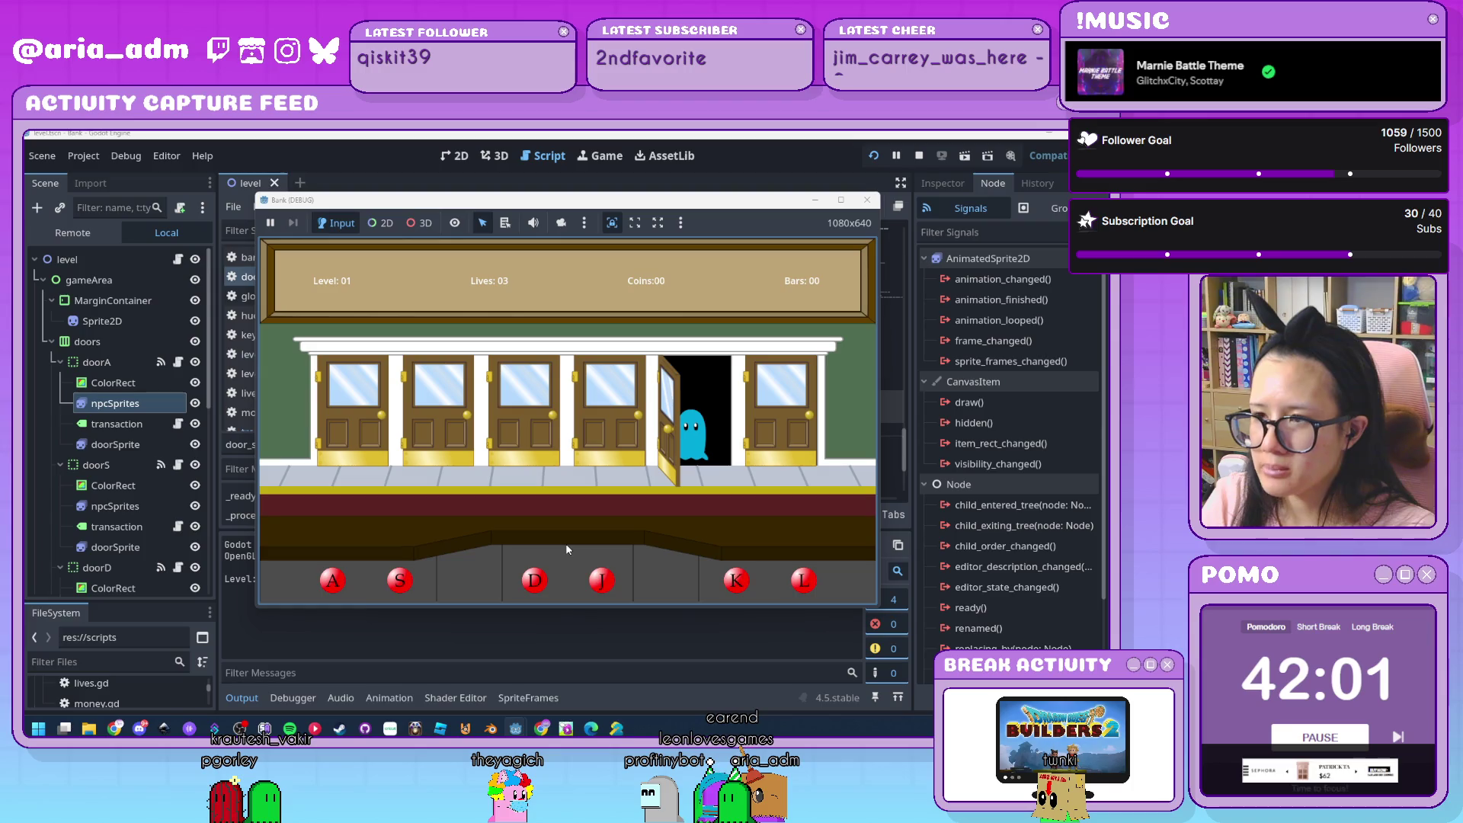
Step: Jail the robbers at doors S, L, D and J
{"action": "key", "text": "s"}
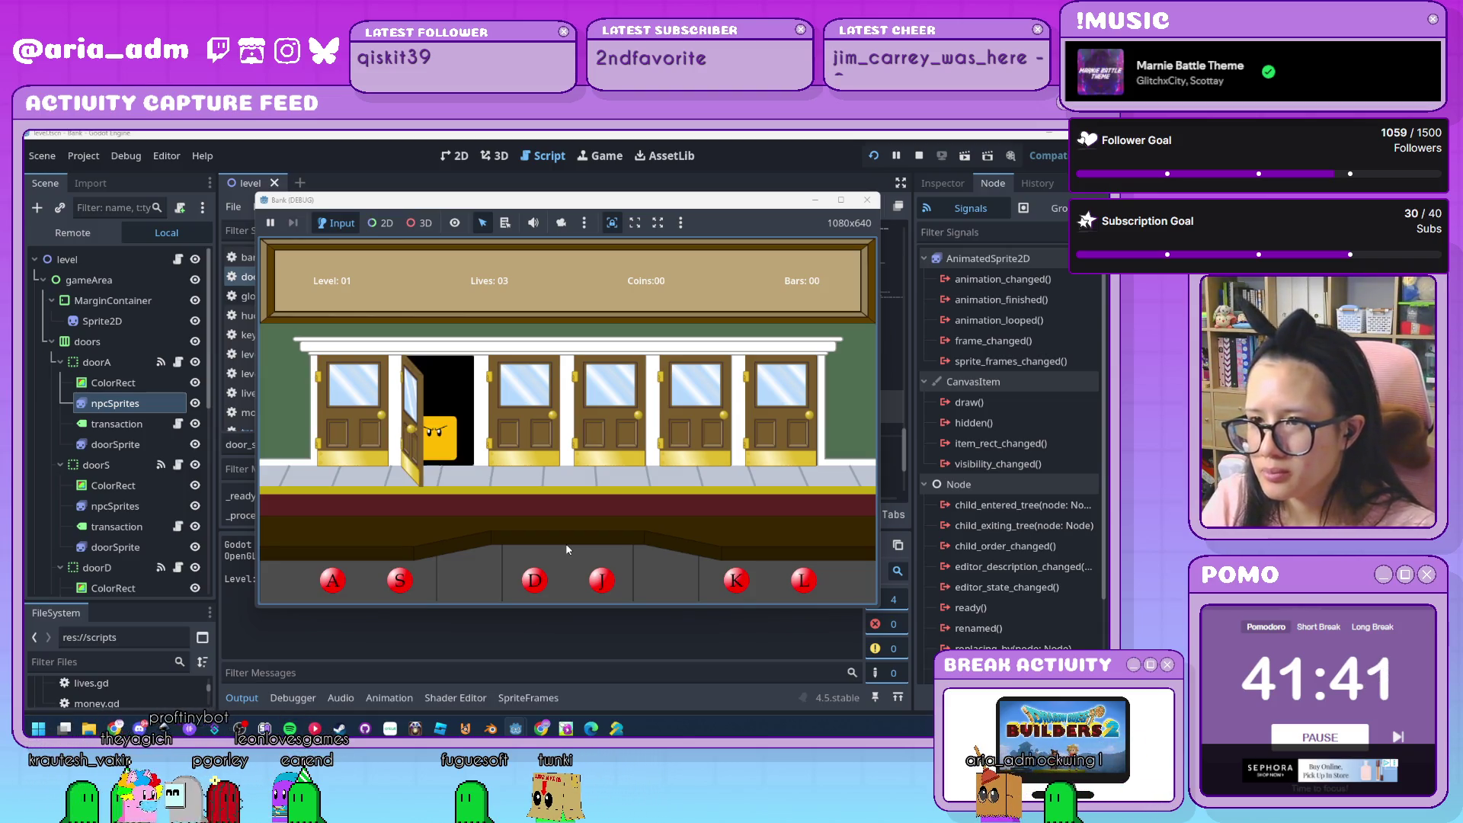
{"action": "key", "text": "s"}
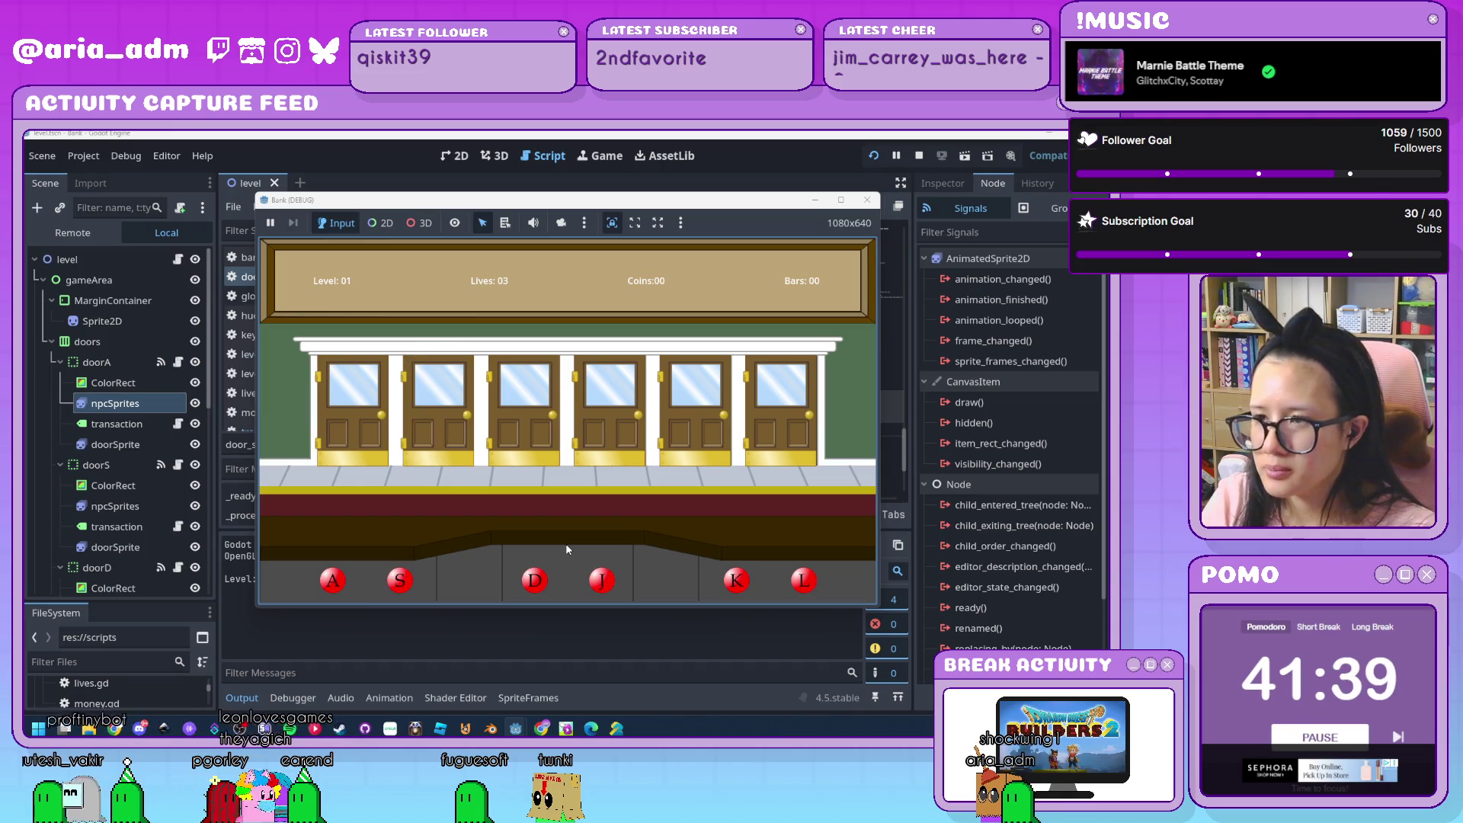
{"action": "key", "text": "l"}
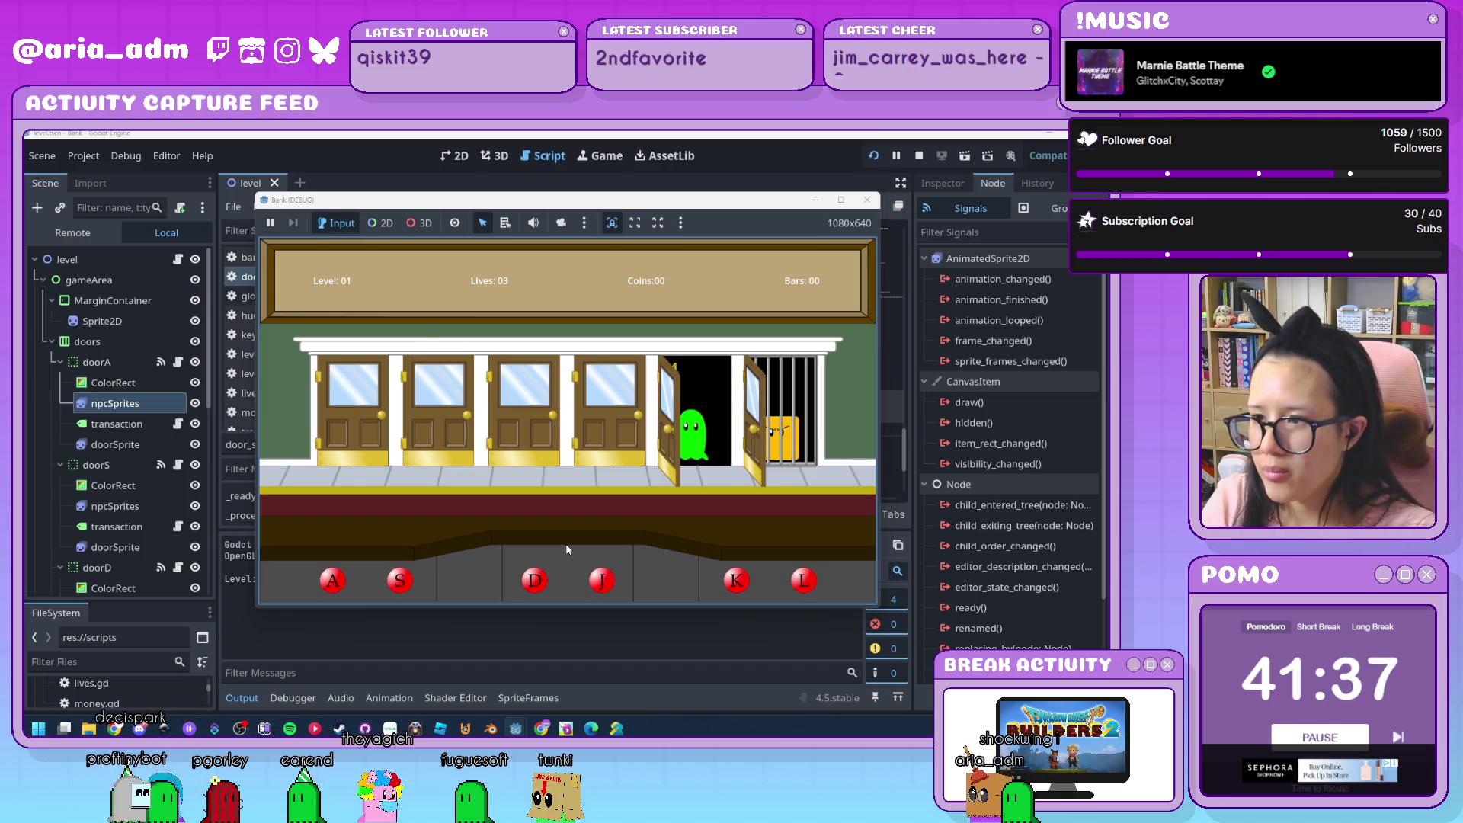
{"action": "key", "text": "d"}
{"action": "key", "text": "j"}
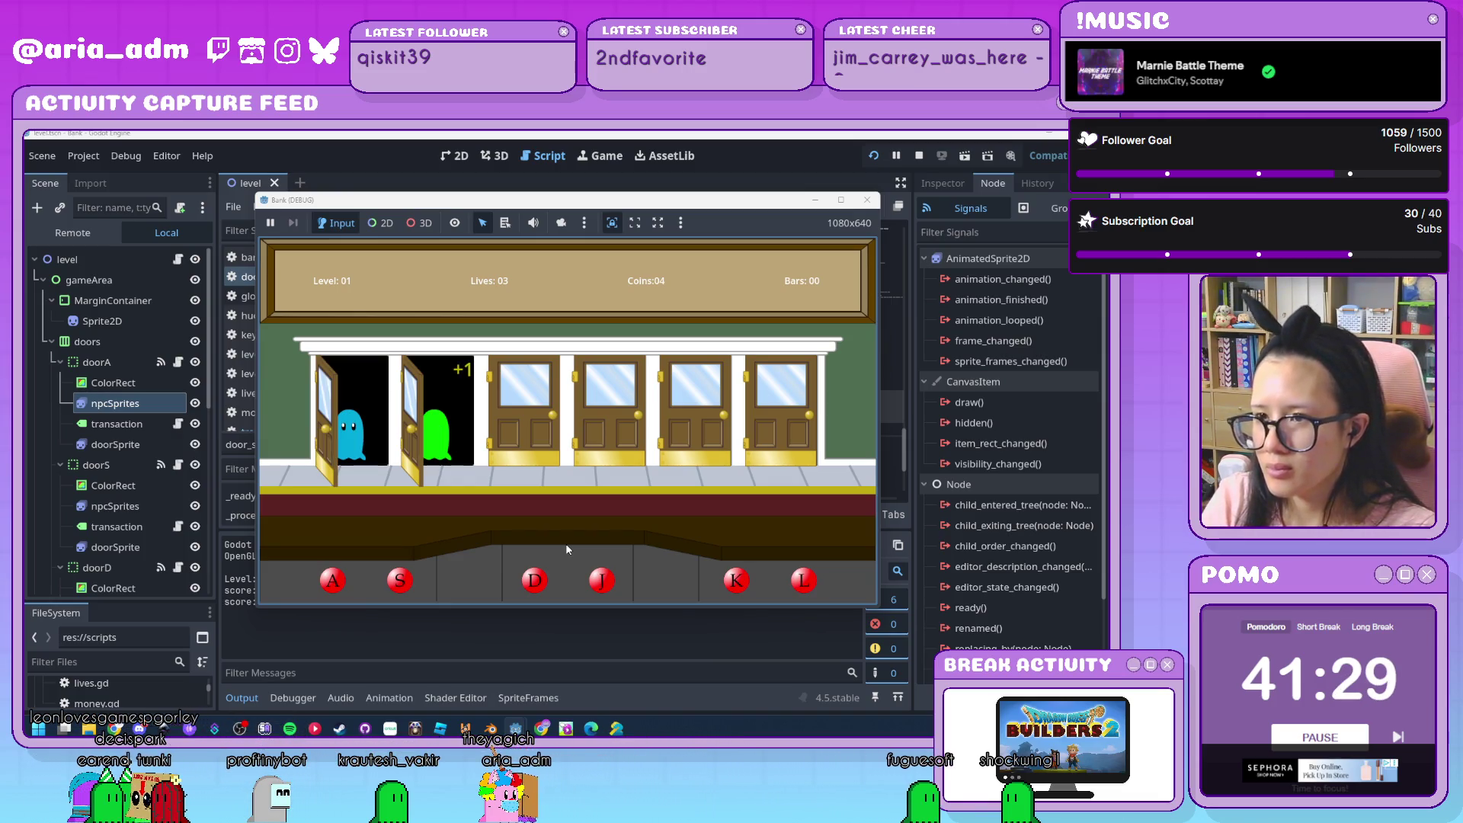
Step: Serve the guests at doors S, A, J, L and D until Coins reads 30, then stop the game
{"action": "key", "text": "s"}
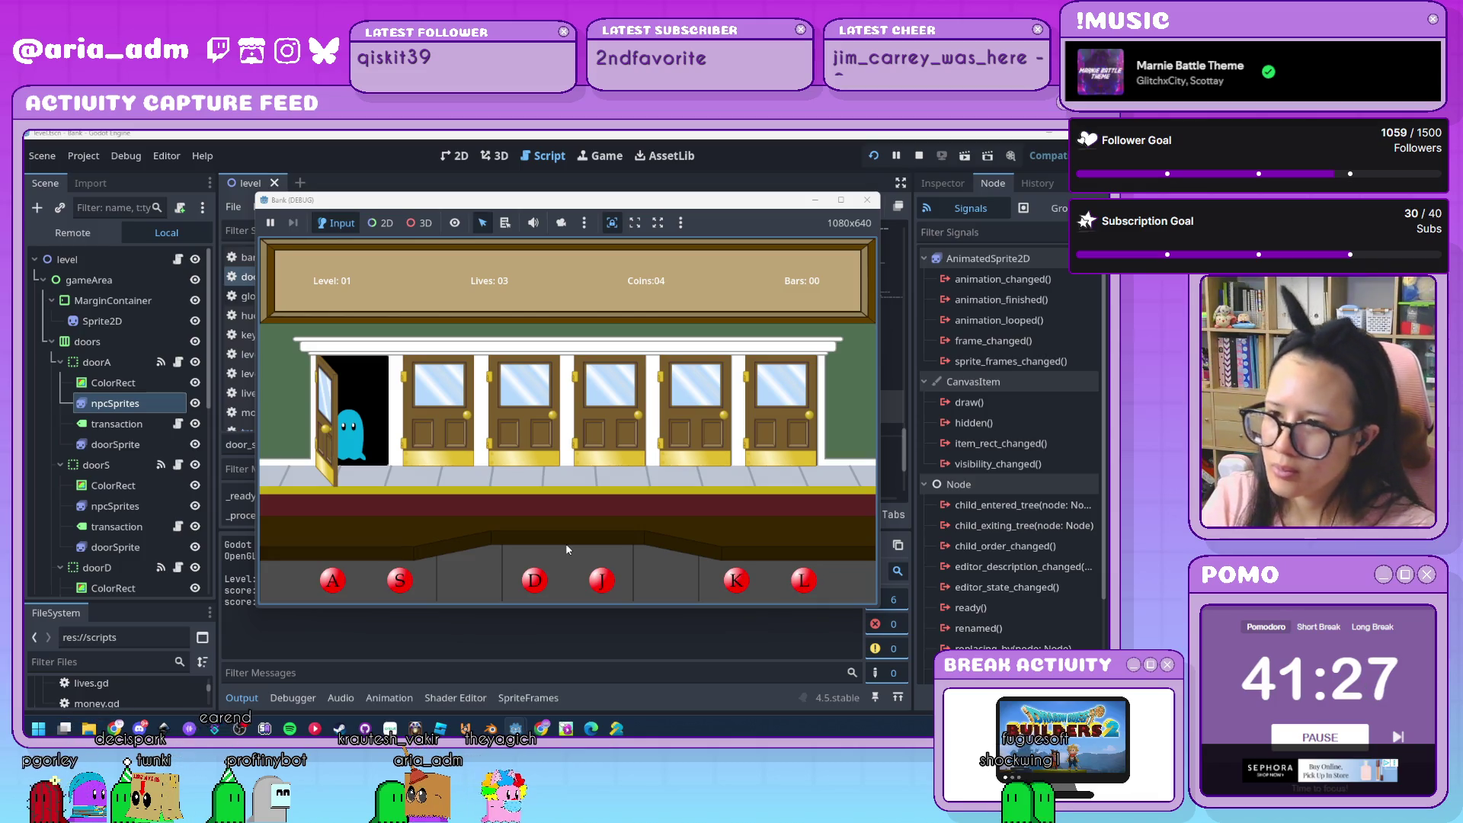
{"action": "key", "text": "a"}
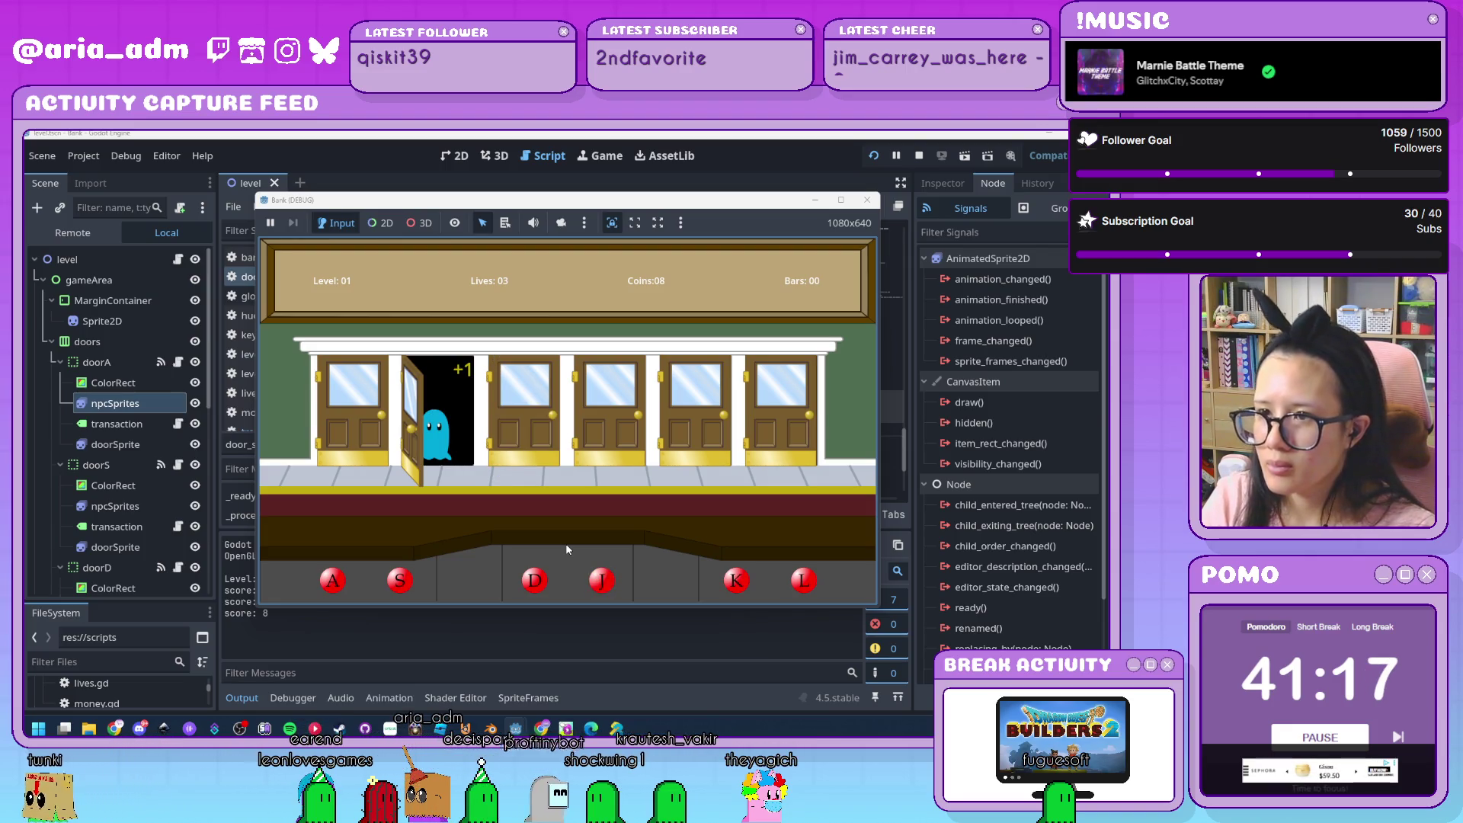
{"action": "key", "text": "s"}
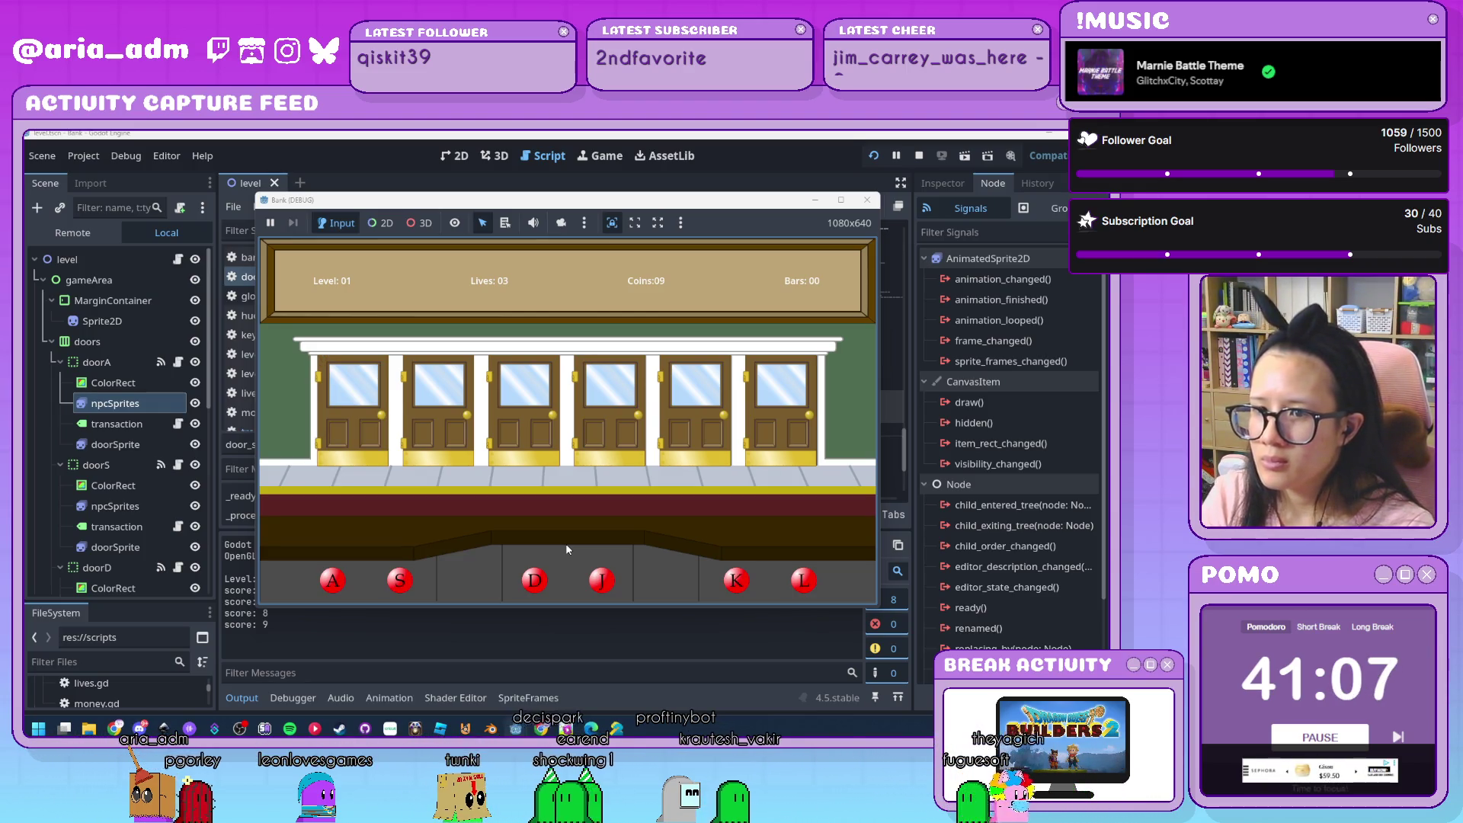
{"action": "key", "text": "a"}
{"action": "key", "text": "j"}
{"action": "key", "text": "l"}
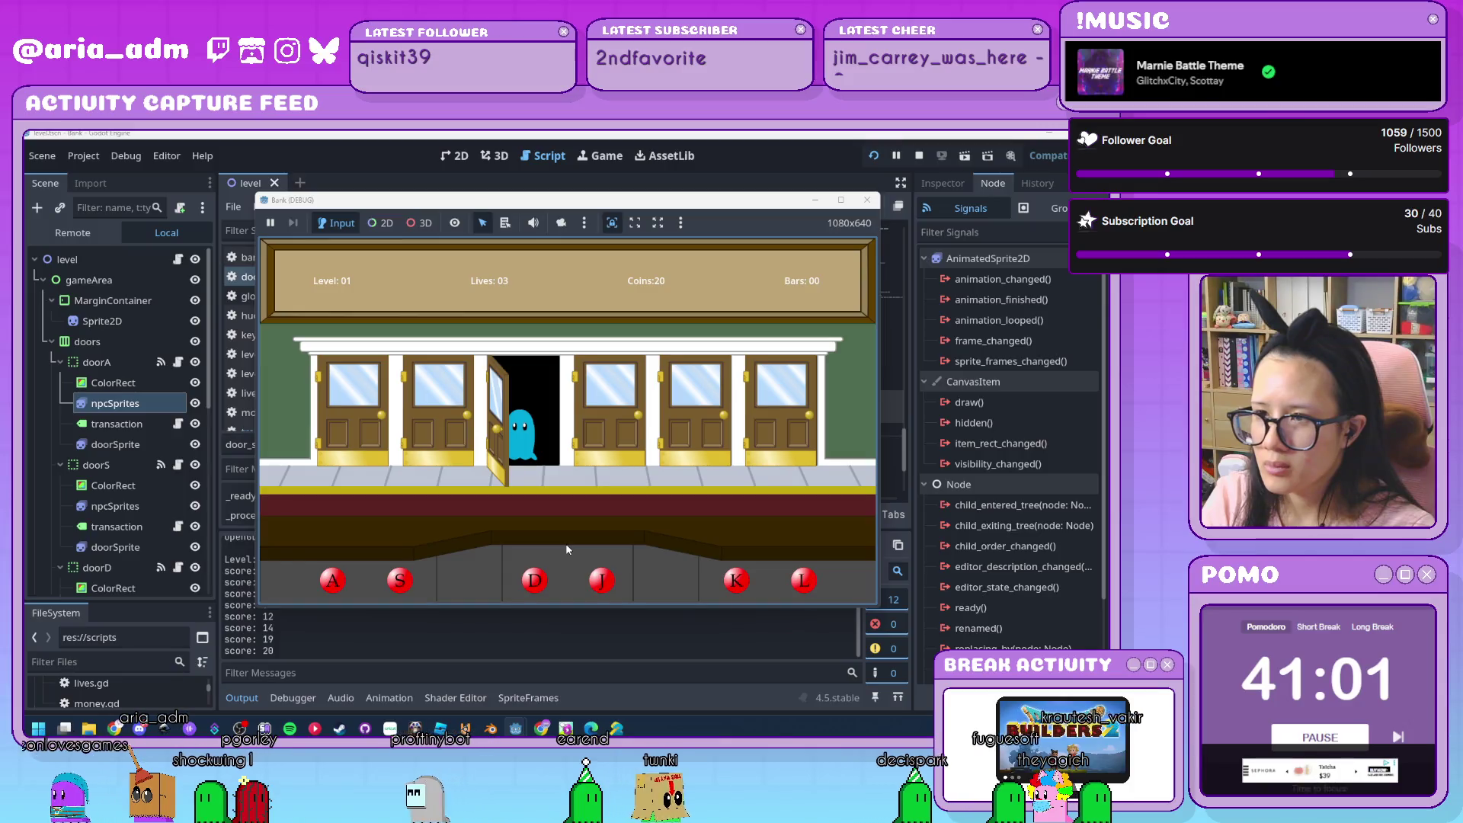
{"action": "key", "text": "d"}
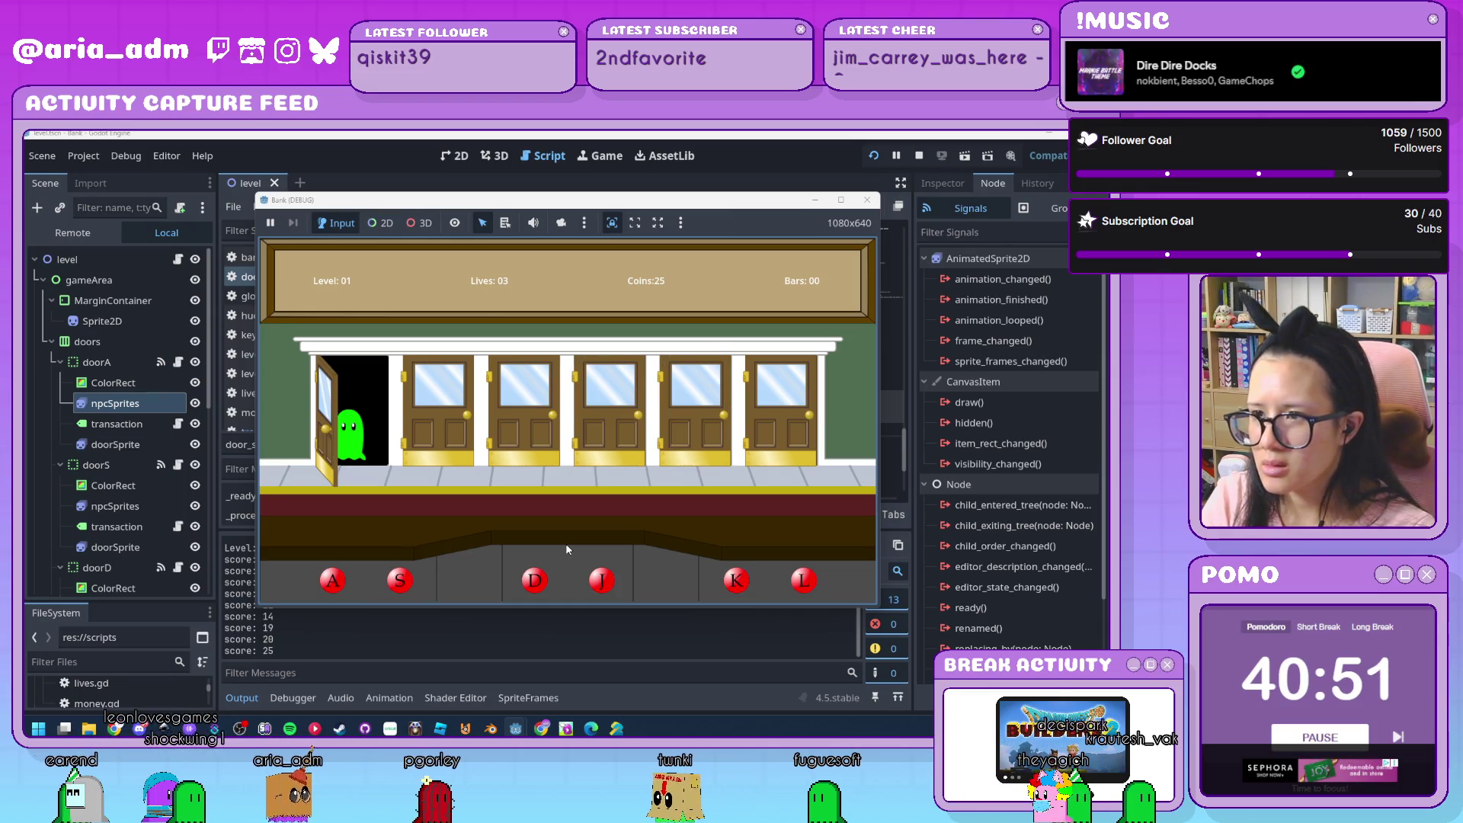
{"action": "key", "text": "a"}
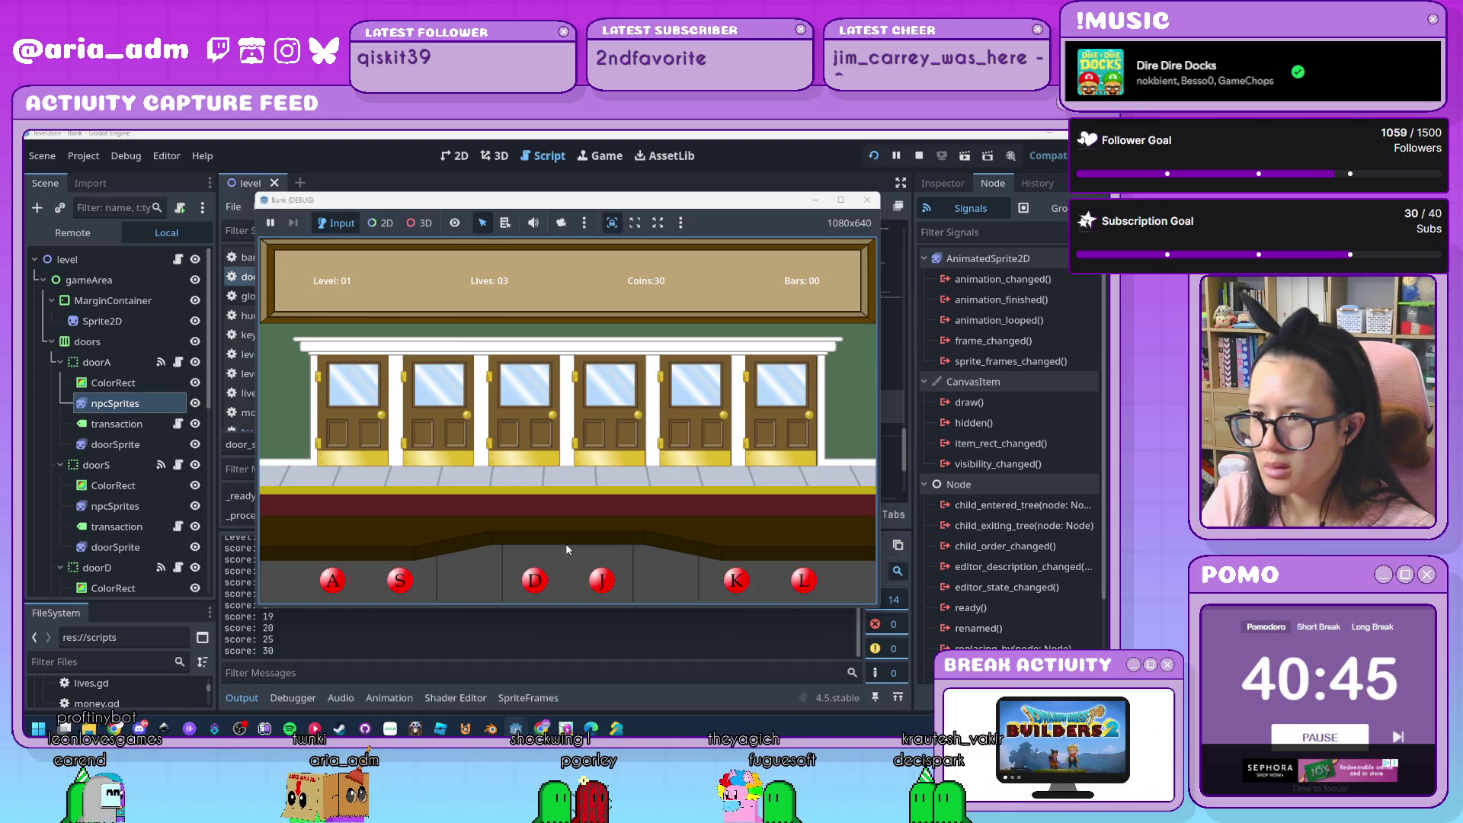
{"action": "left_click", "coordinate": [867, 200]}
Step: In transaction.gd, move the _on_door_s_coin_event function directly below door A's
{"action": "left_click", "coordinate": [177, 401]}
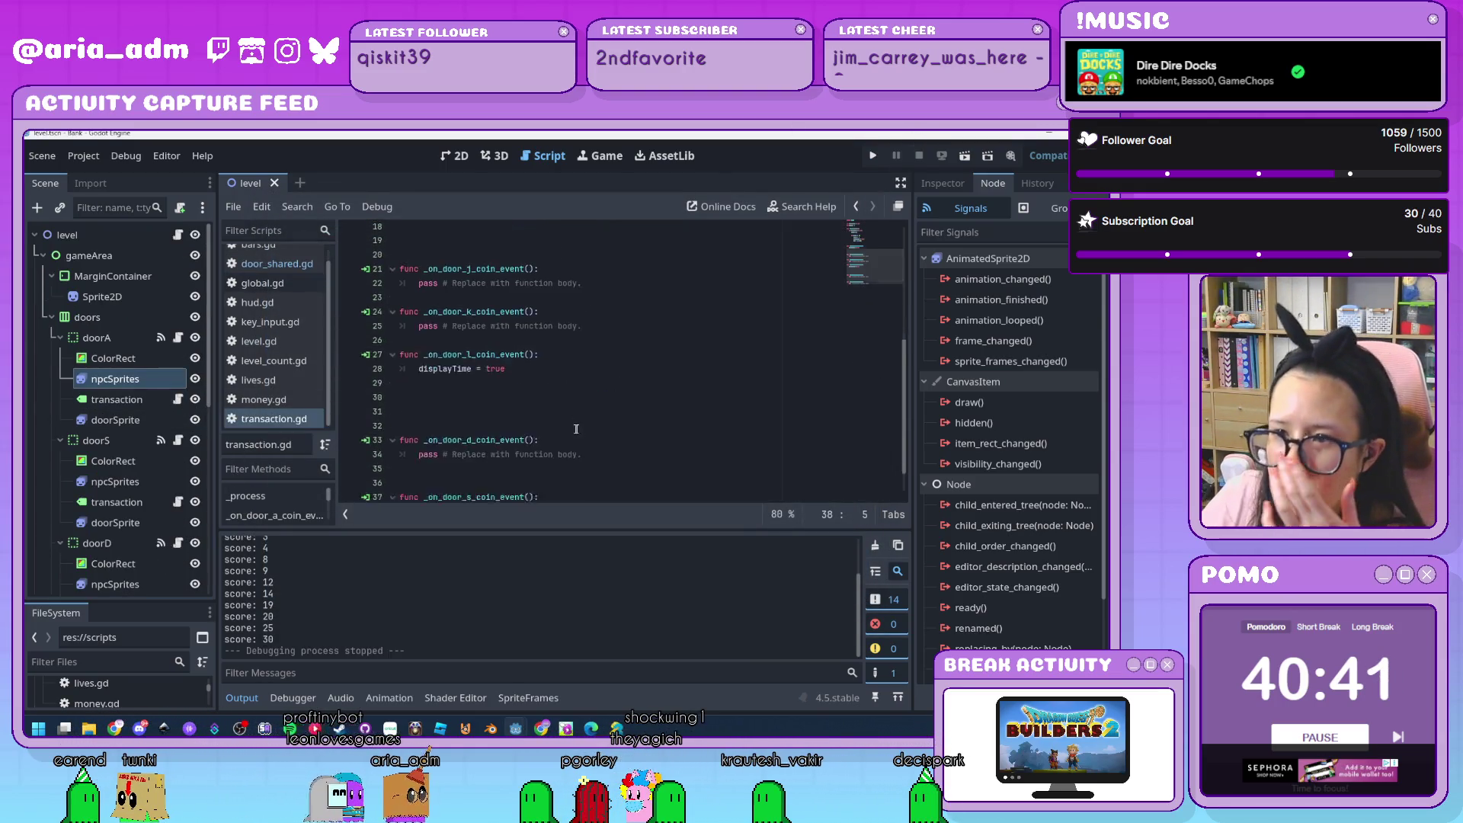
{"action": "mouse_move", "coordinate": [617, 478]}
{"action": "left_mouse_down"}
{"action": "mouse_move", "coordinate": [427, 412]}
{"action": "mouse_move", "coordinate": [386, 453]}
{"action": "left_mouse_up"}
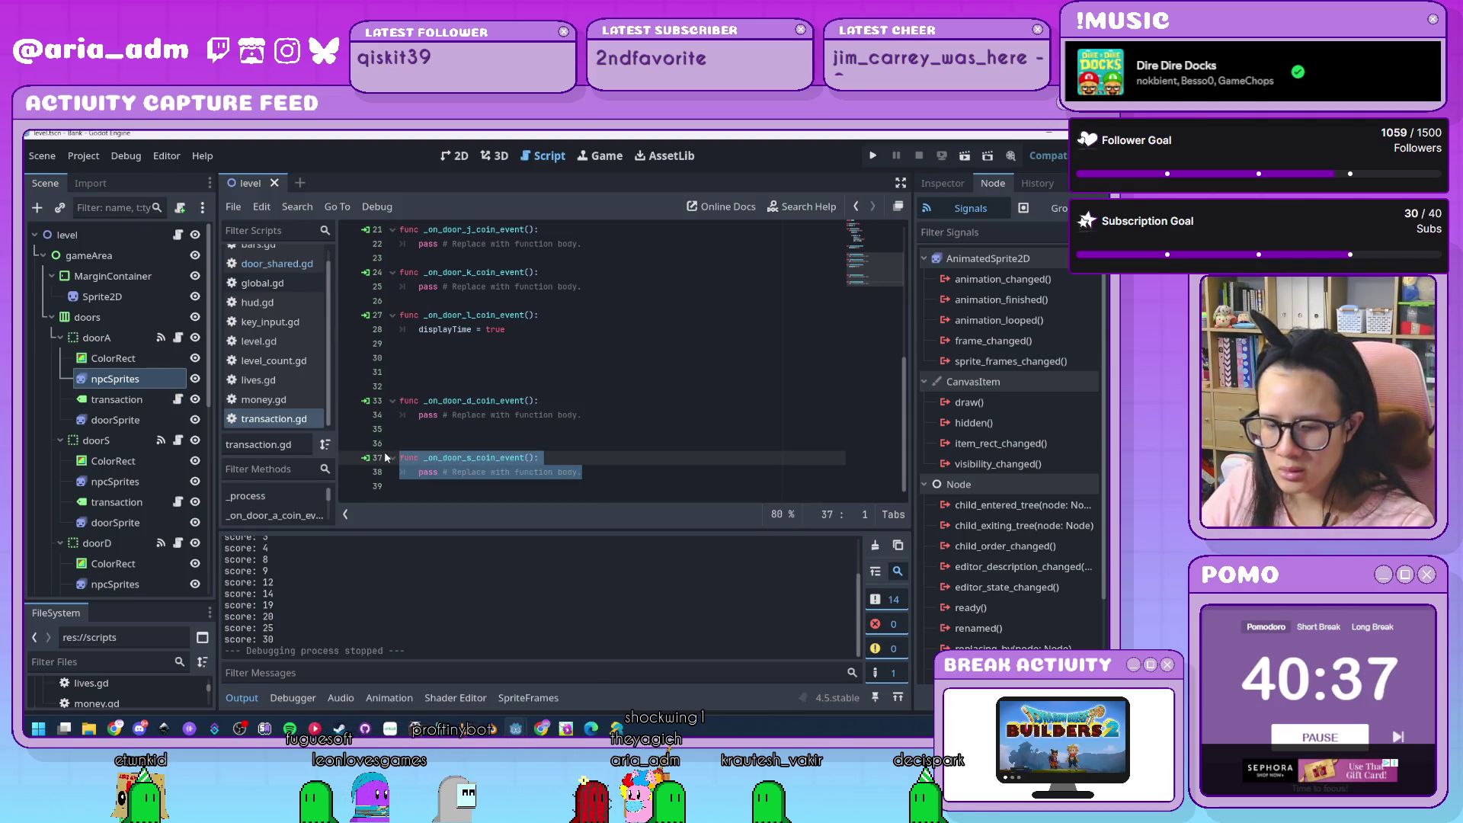
{"action": "key", "text": "ctrl+x"}
{"action": "scroll", "coordinate": [548, 342], "scroll_direction": "up", "scroll_amount": 3}
{"action": "left_click", "coordinate": [550, 342]}
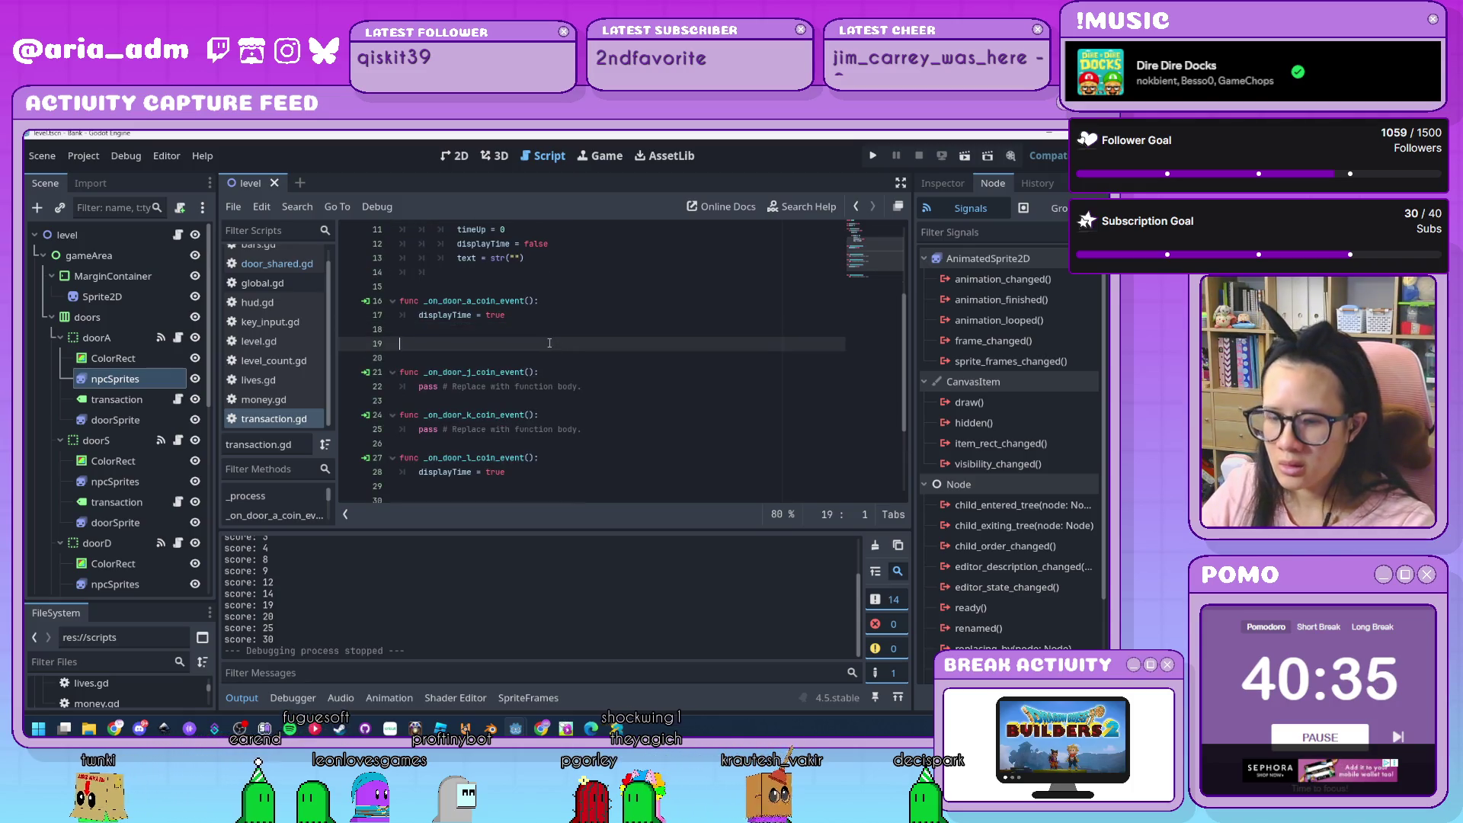
{"action": "key", "text": "ctrl+v"}
{"action": "scroll", "coordinate": [564, 381], "scroll_direction": "down", "scroll_amount": 3}
Step: Move the _on_door_d_coin_event function directly below door S's
{"action": "left_click_drag", "start_coordinate": [601, 446], "coordinate": [335, 424]}
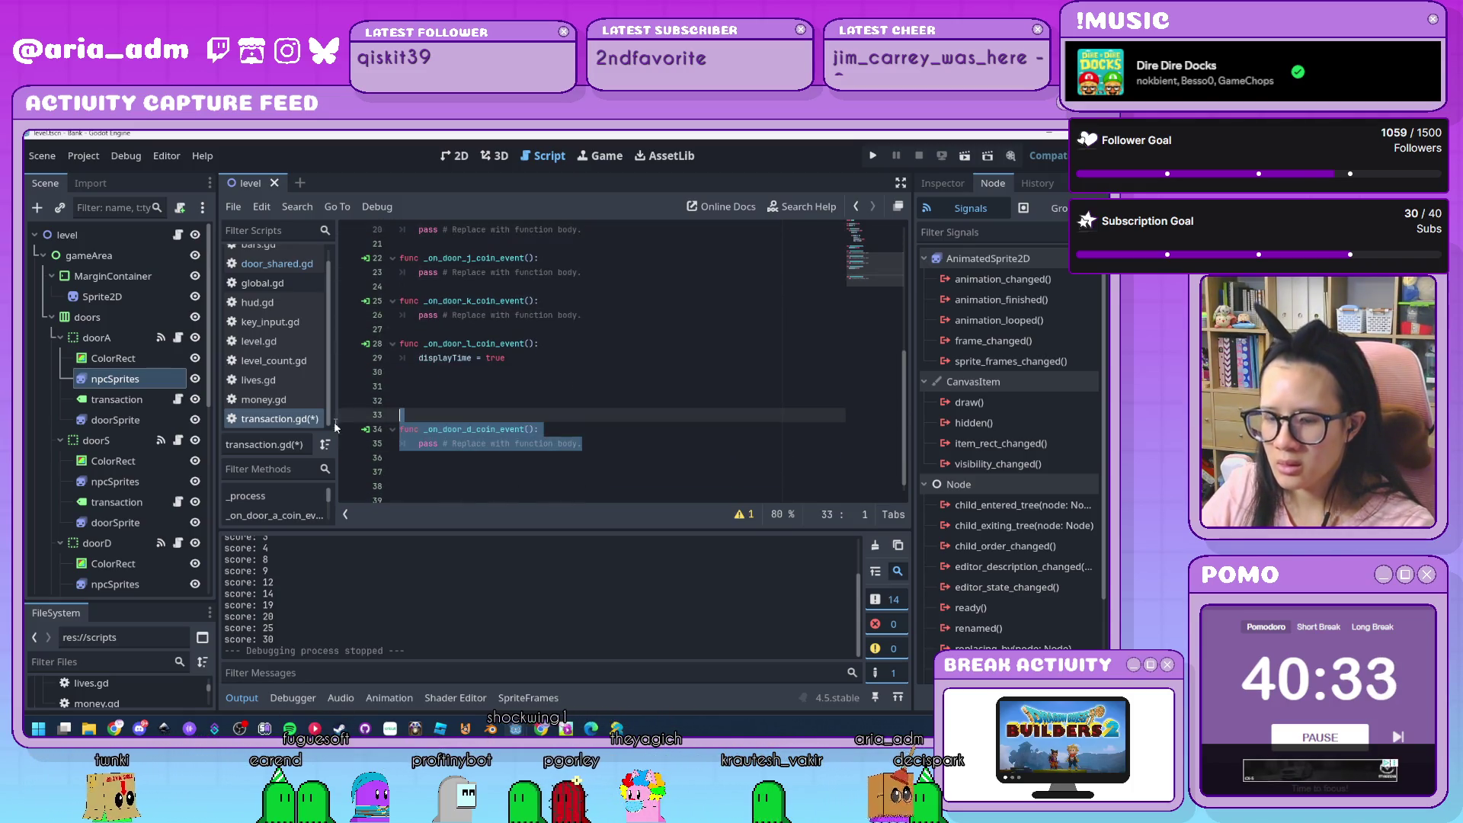
{"action": "key", "text": "ctrl+x"}
{"action": "scroll", "coordinate": [454, 386], "scroll_direction": "up", "scroll_amount": 3}
{"action": "left_click", "coordinate": [454, 385]}
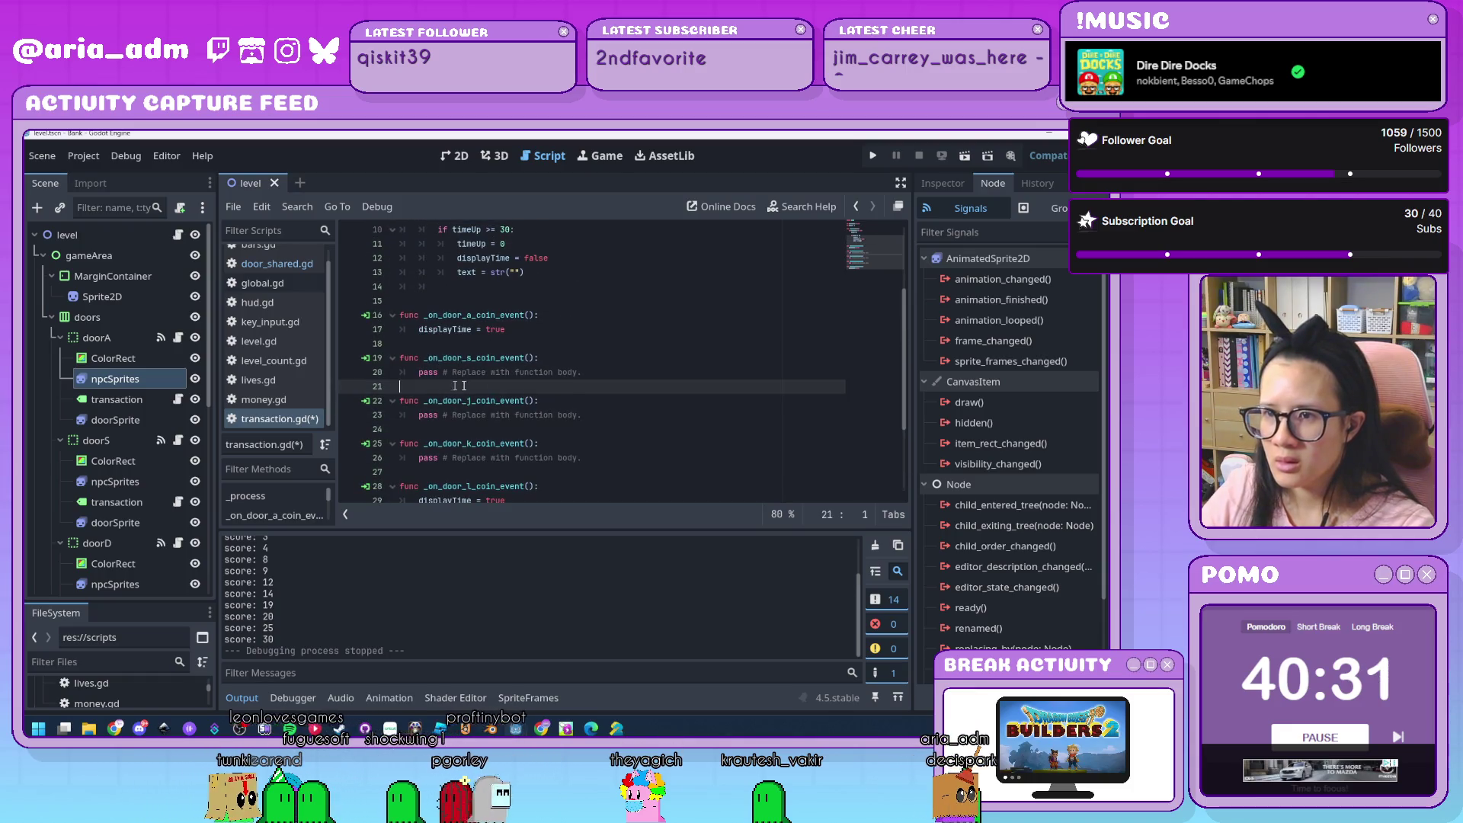
{"action": "key", "text": "ctrl+v"}
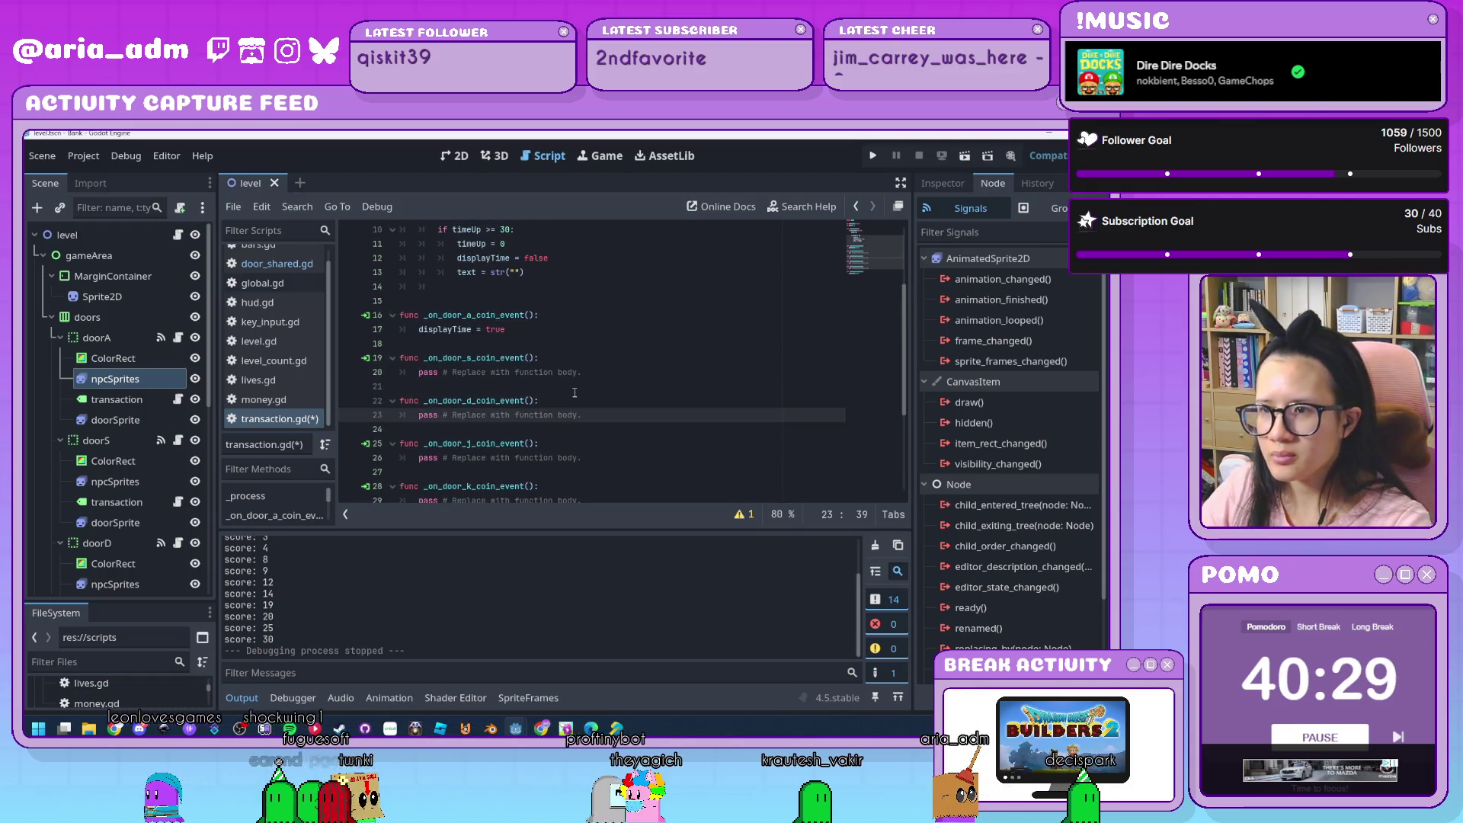
{"action": "scroll", "coordinate": [574, 393], "scroll_direction": "up", "scroll_amount": 1}
Step: Replace the pass placeholders in the door S and D functions with displayTime = true
{"action": "left_click_drag", "start_coordinate": [505, 371], "coordinate": [421, 371]}
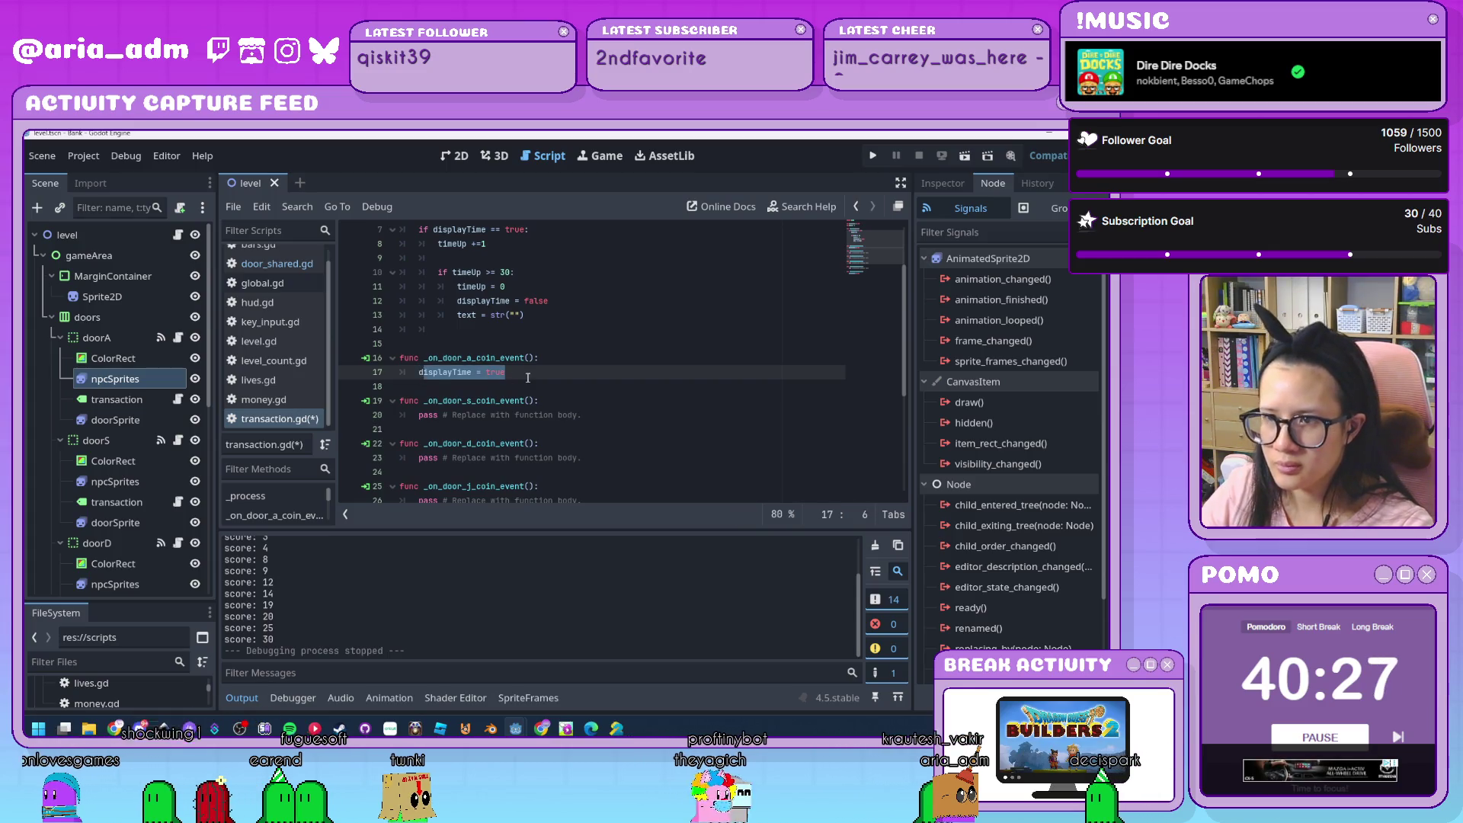
{"action": "left_click_drag", "start_coordinate": [527, 377], "coordinate": [418, 375]}
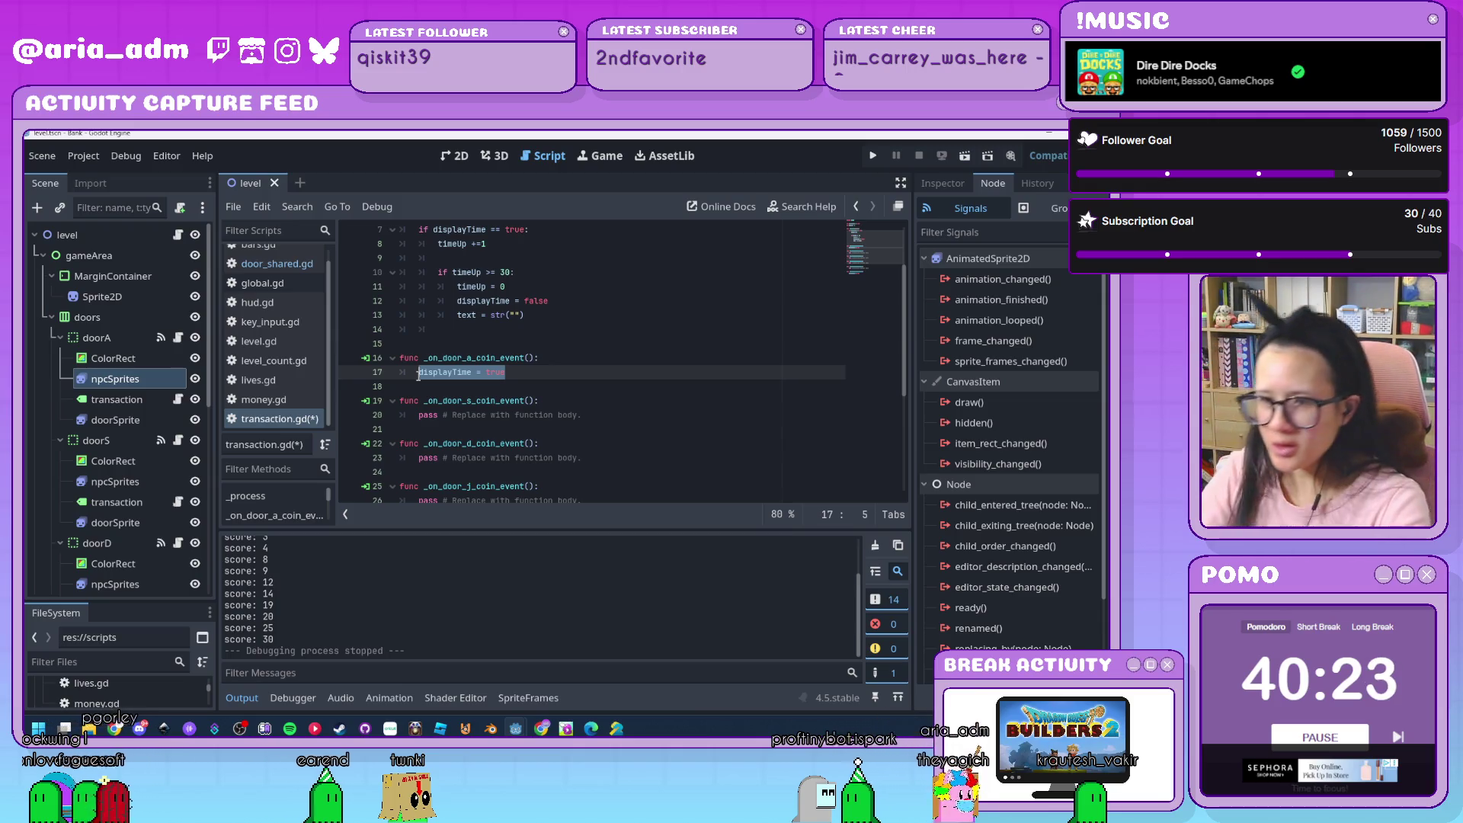
{"action": "left_click", "coordinate": [558, 404]}
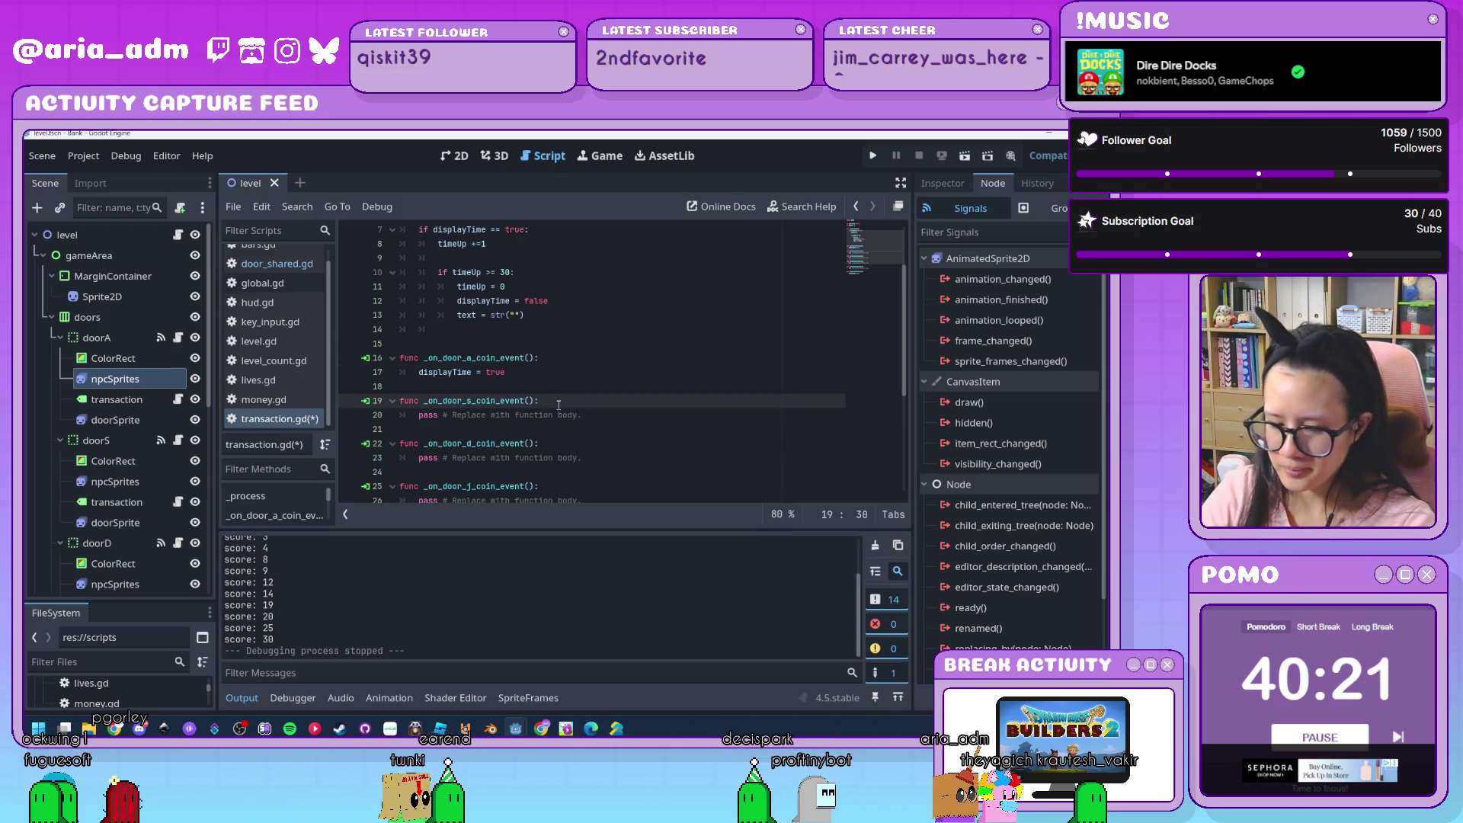
{"action": "left_click_drag", "start_coordinate": [603, 412], "coordinate": [440, 414]}
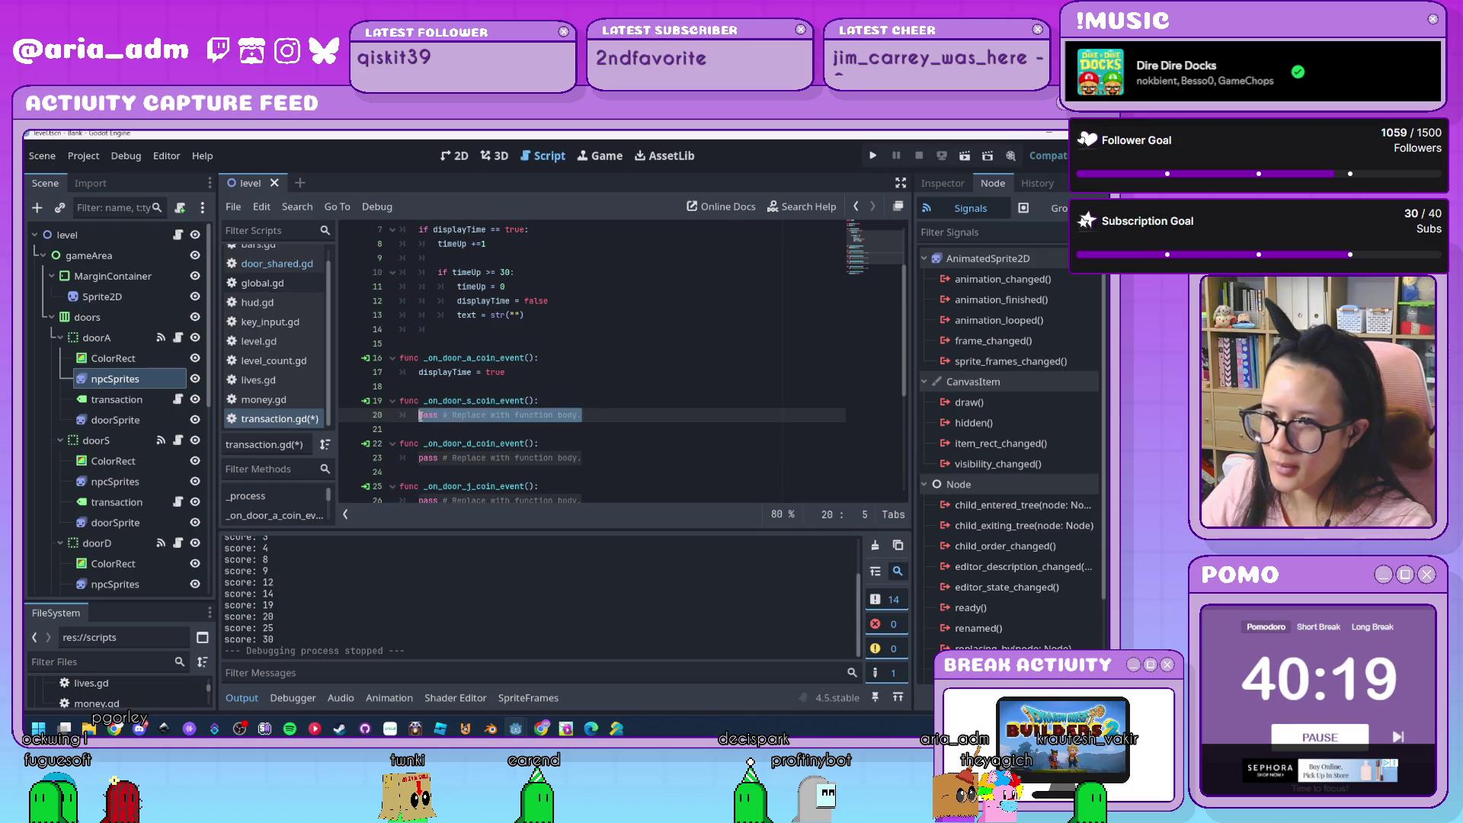
{"action": "left_click", "coordinate": [593, 458]}
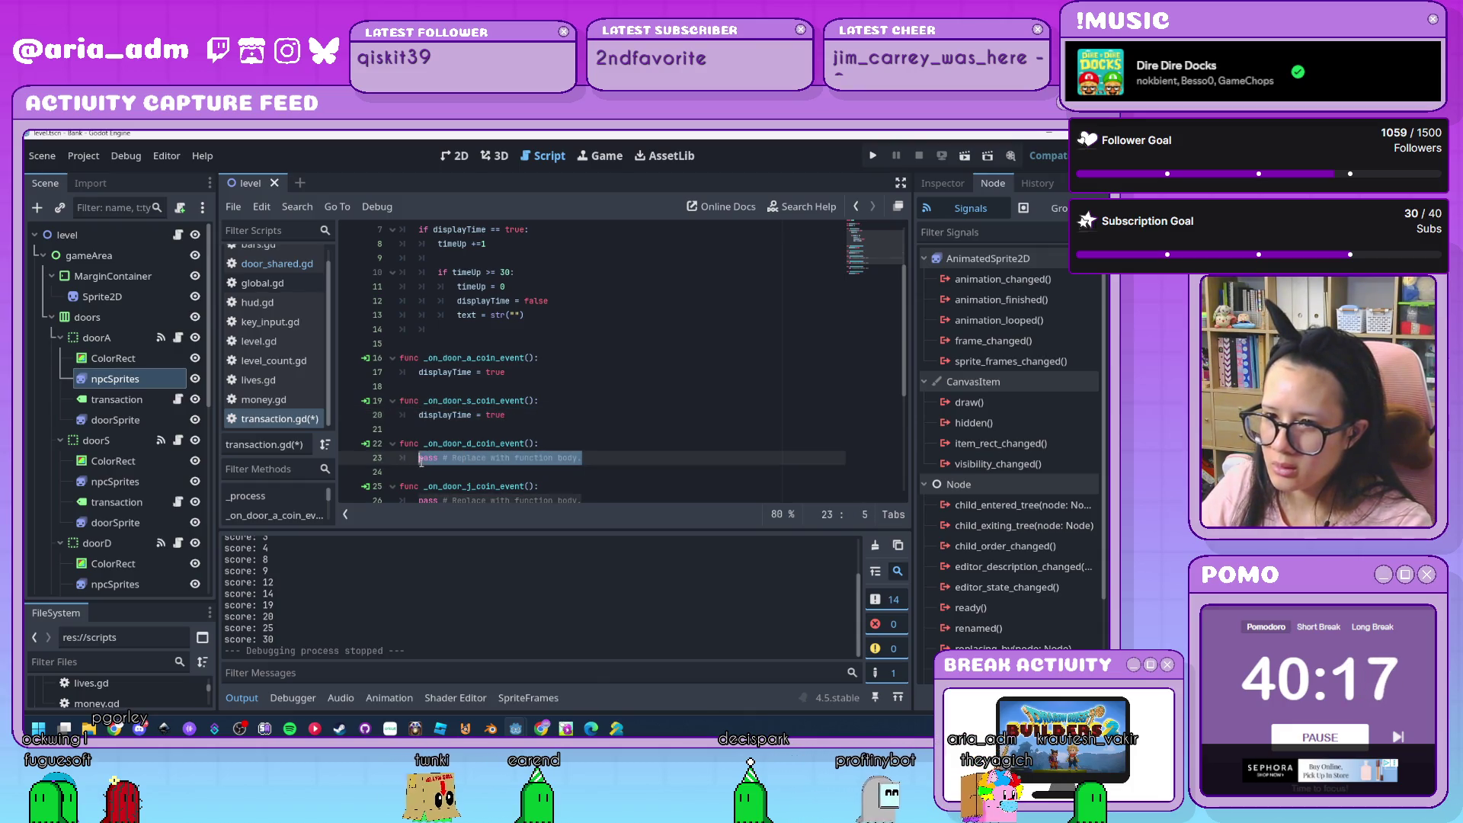
{"action": "key", "text": "ctrl+v"}
{"action": "scroll", "coordinate": [552, 414], "scroll_direction": "down", "scroll_amount": 2}
Step: Replace door J's and K's pass lines with displayTime = true and save transaction.gd
{"action": "left_click", "coordinate": [589, 416]}
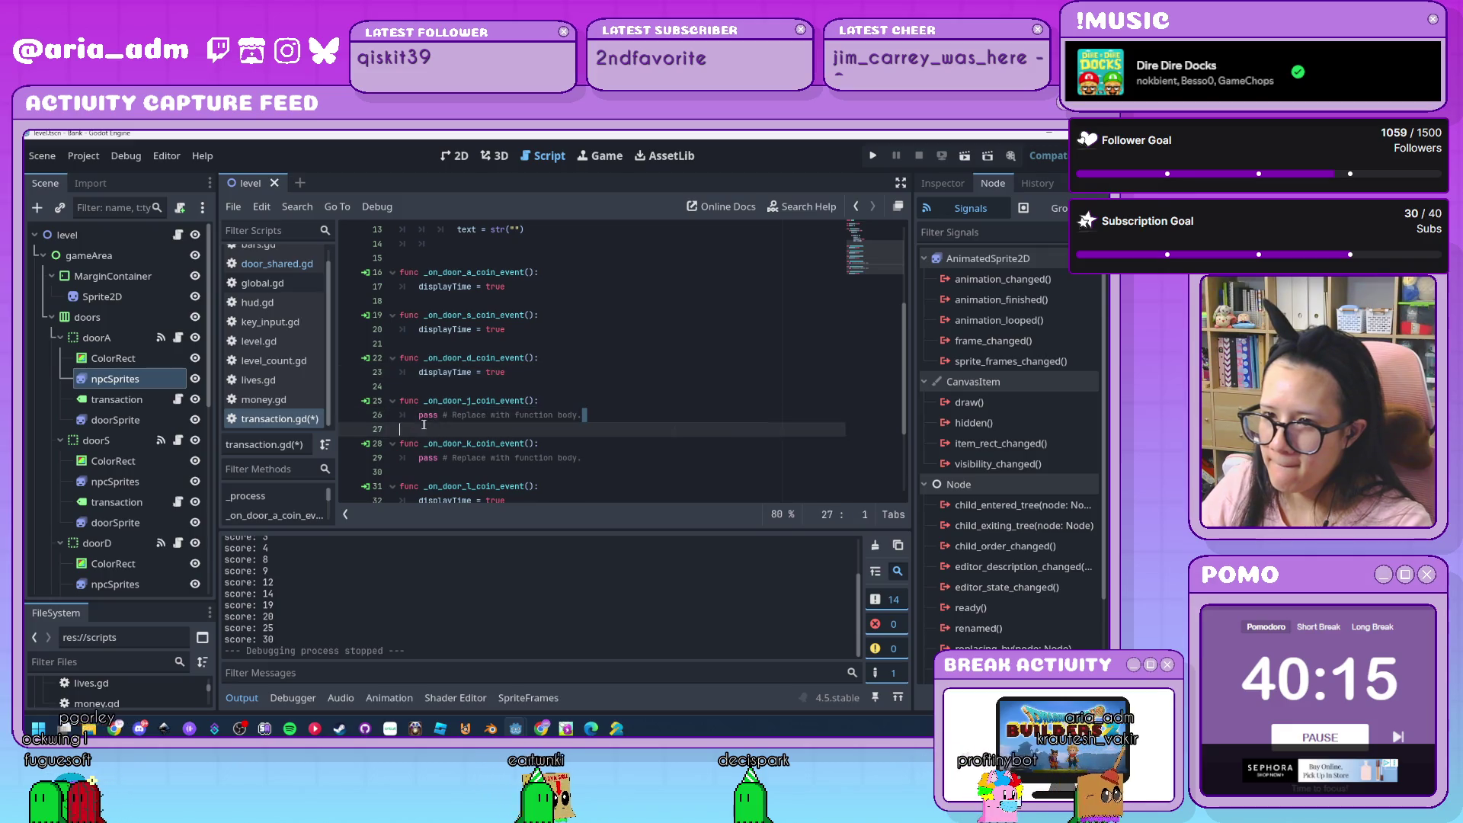
{"action": "key", "text": "shift+Home"}
{"action": "key", "text": "ctrl+v"}
{"action": "scroll", "coordinate": [587, 418], "scroll_direction": "down", "scroll_amount": 1}
{"action": "left_click", "coordinate": [588, 418]}
{"action": "key", "text": "shift+Home"}
{"action": "key", "text": "ctrl+v"}
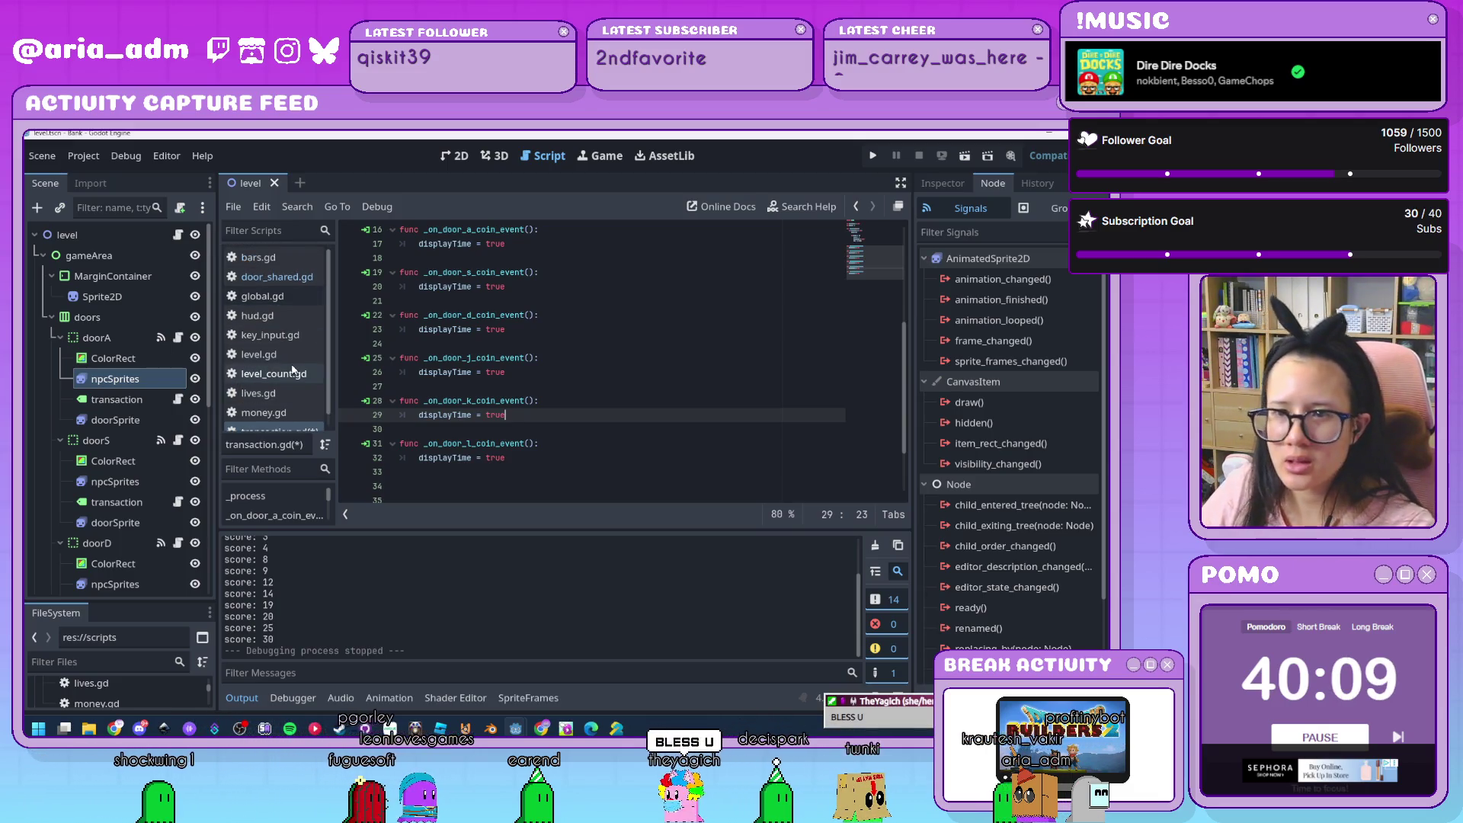
{"action": "key", "text": "ctrl+s"}
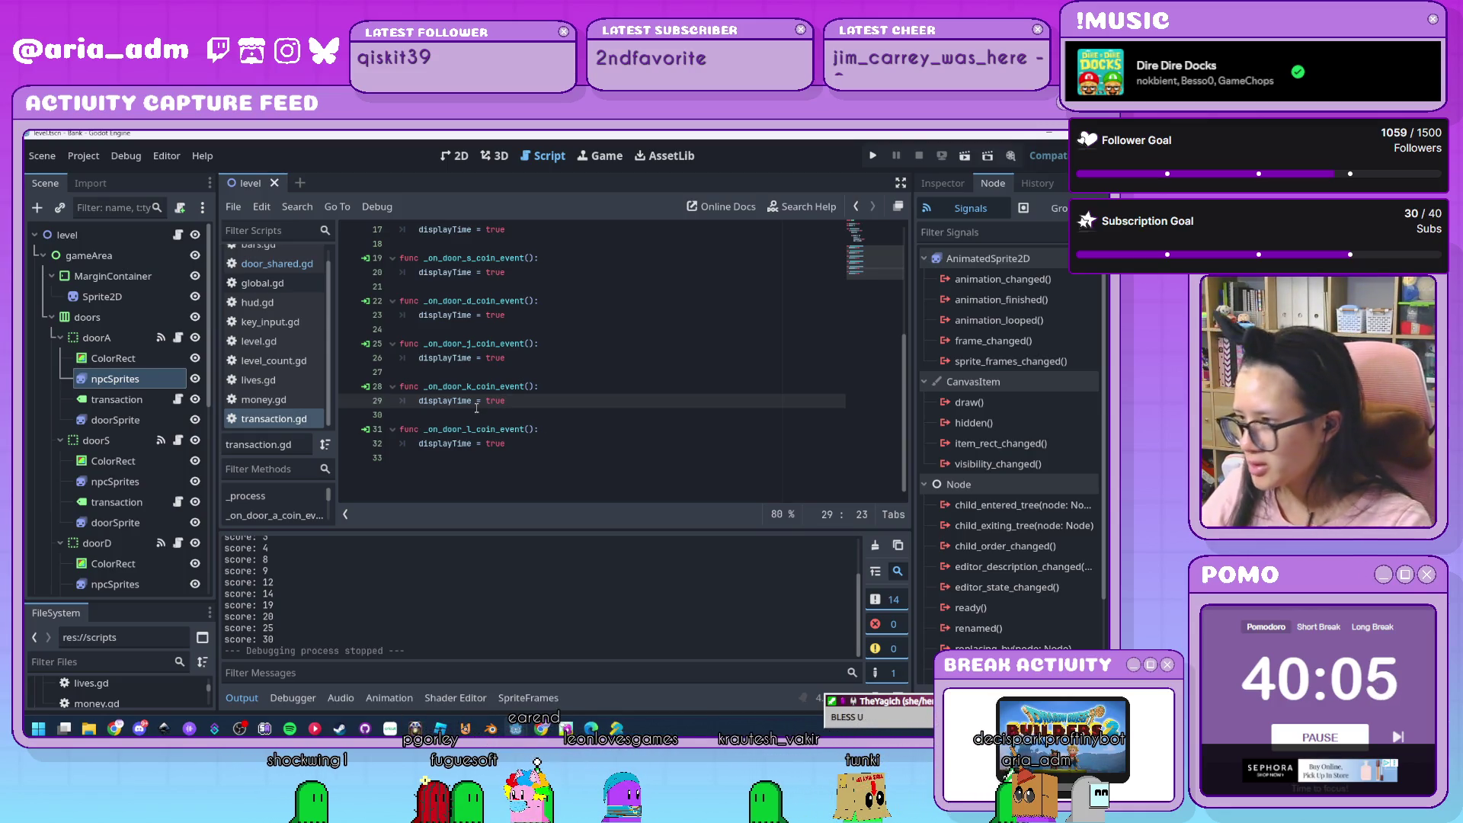
{"action": "scroll", "coordinate": [279, 290], "scroll_direction": "up", "scroll_amount": 1}
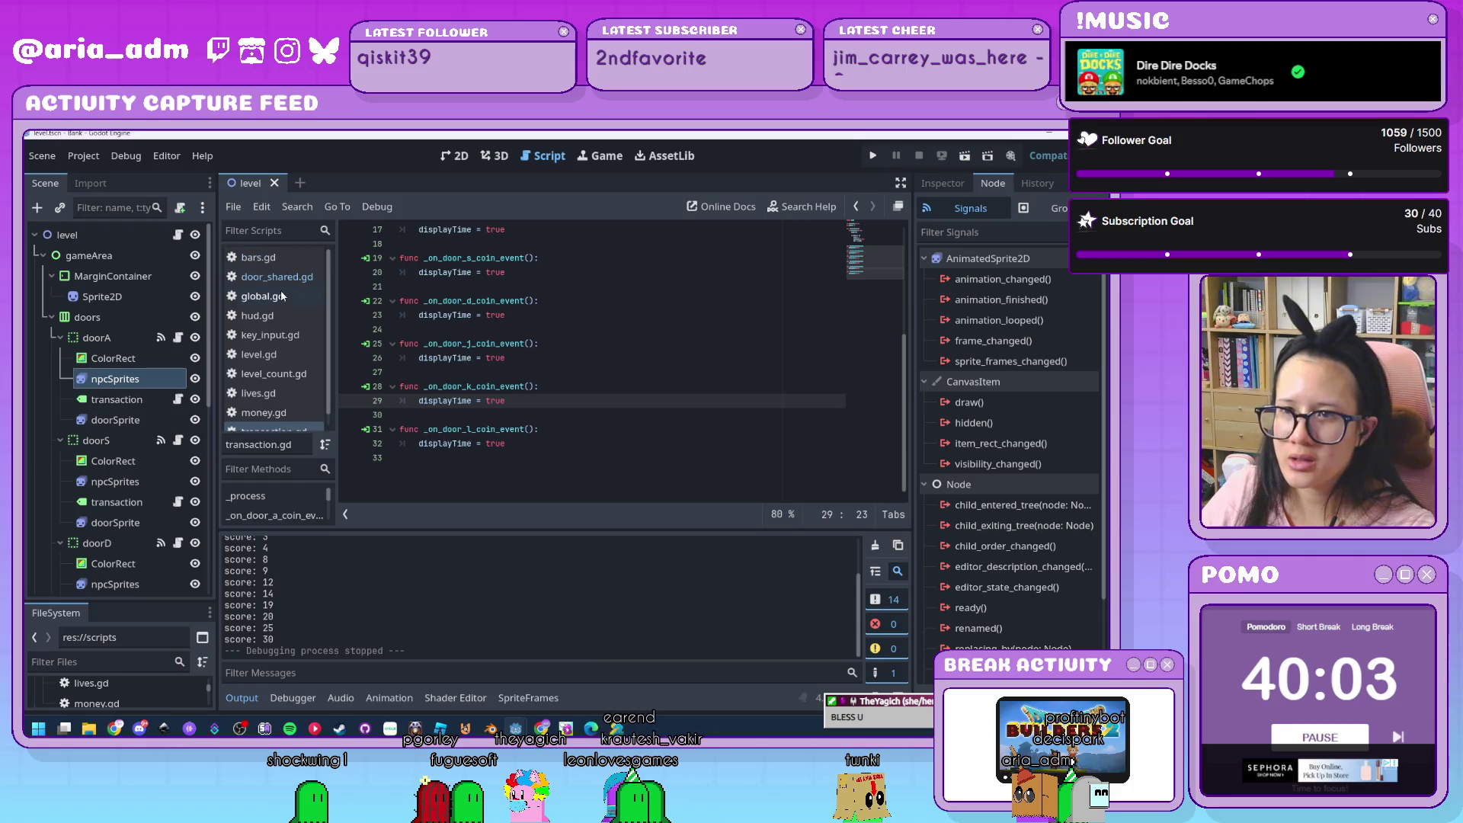
Step: Look over global.gd and door_shared.gd, then select doorS's transaction label
{"action": "left_click", "coordinate": [296, 296]}
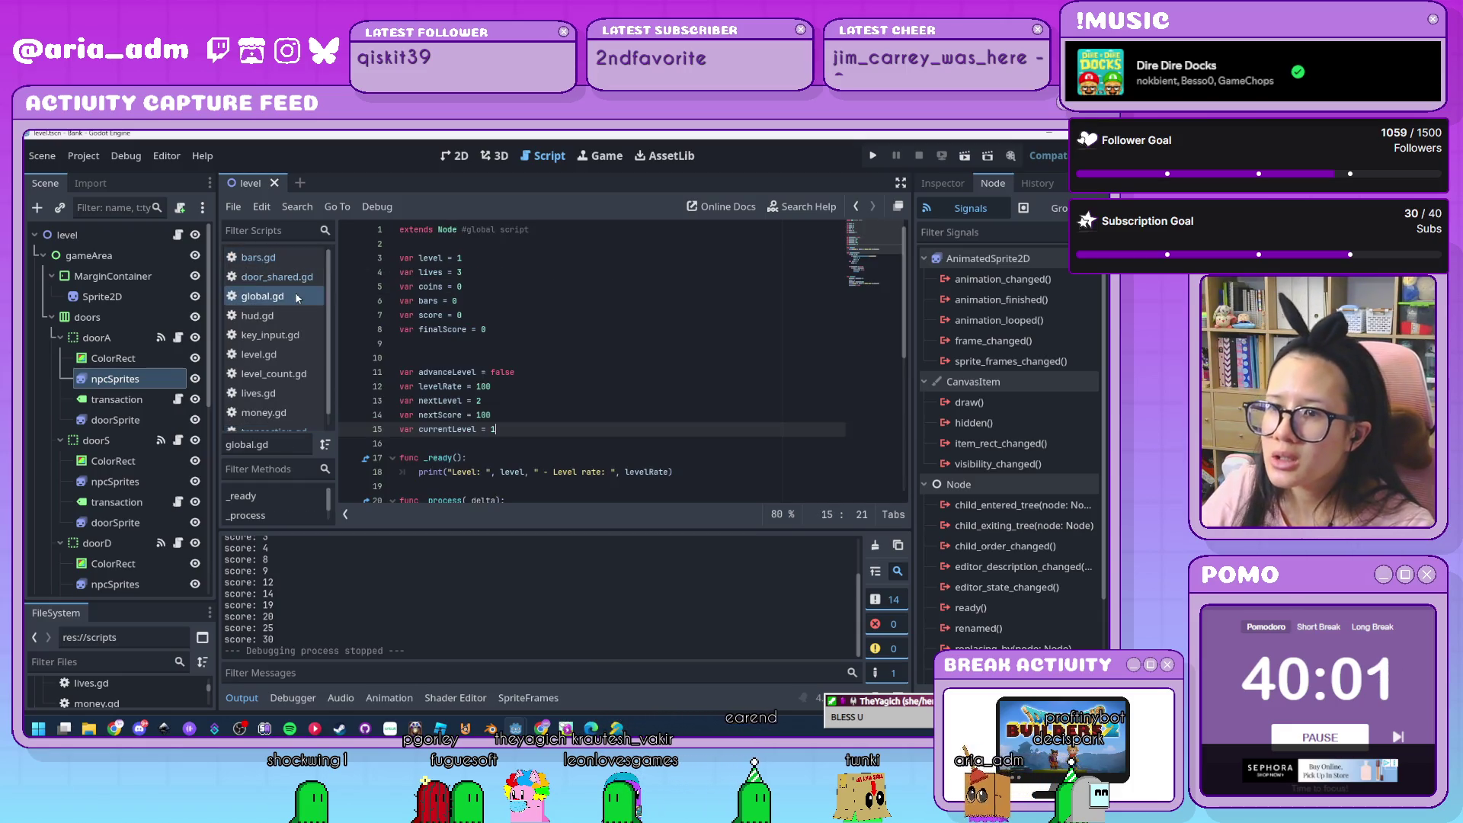
{"action": "left_click", "coordinate": [251, 276]}
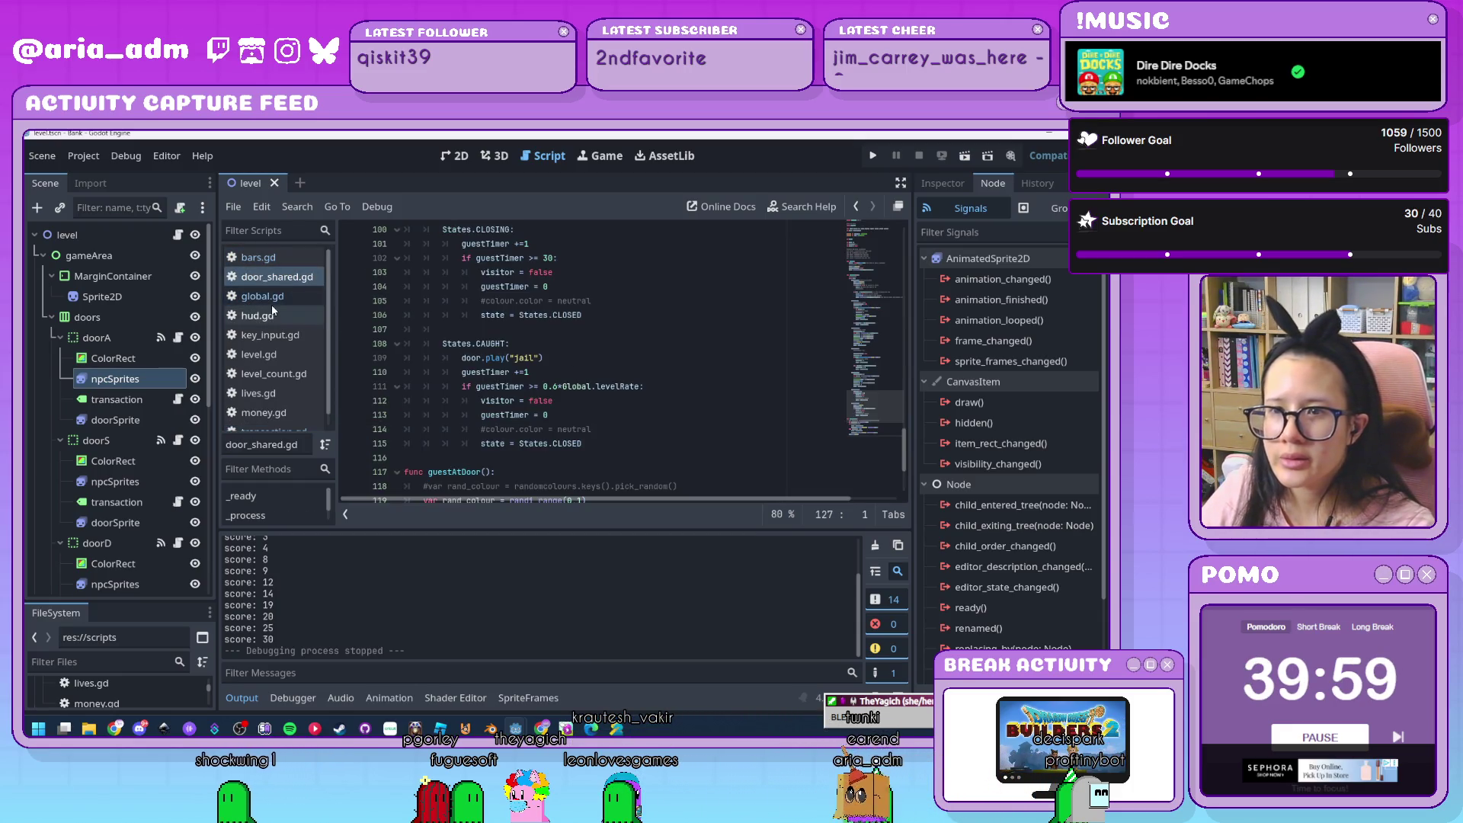
{"action": "scroll", "coordinate": [268, 320], "scroll_direction": "down", "scroll_amount": 1}
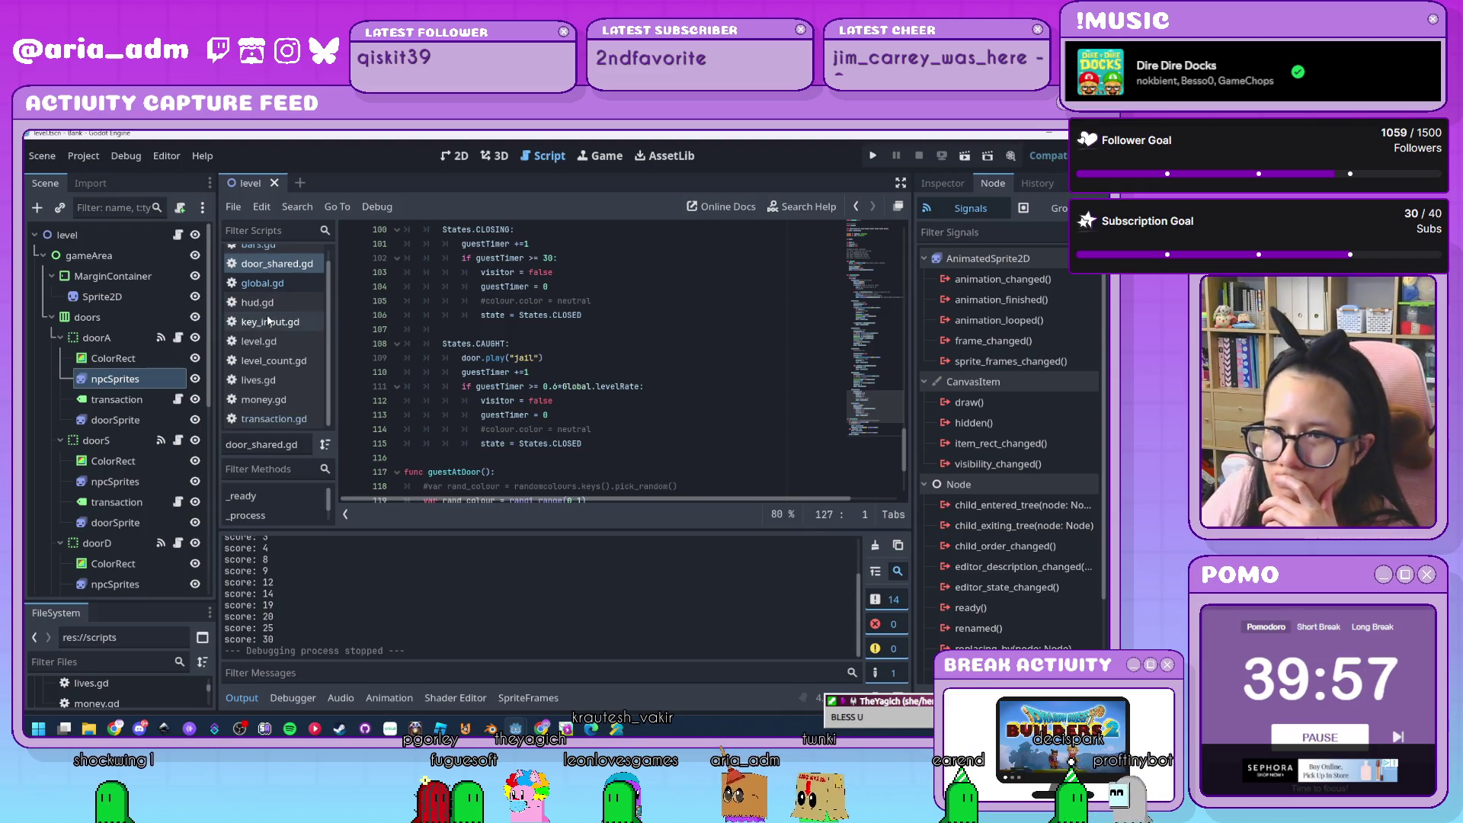
{"action": "left_click", "coordinate": [117, 503]}
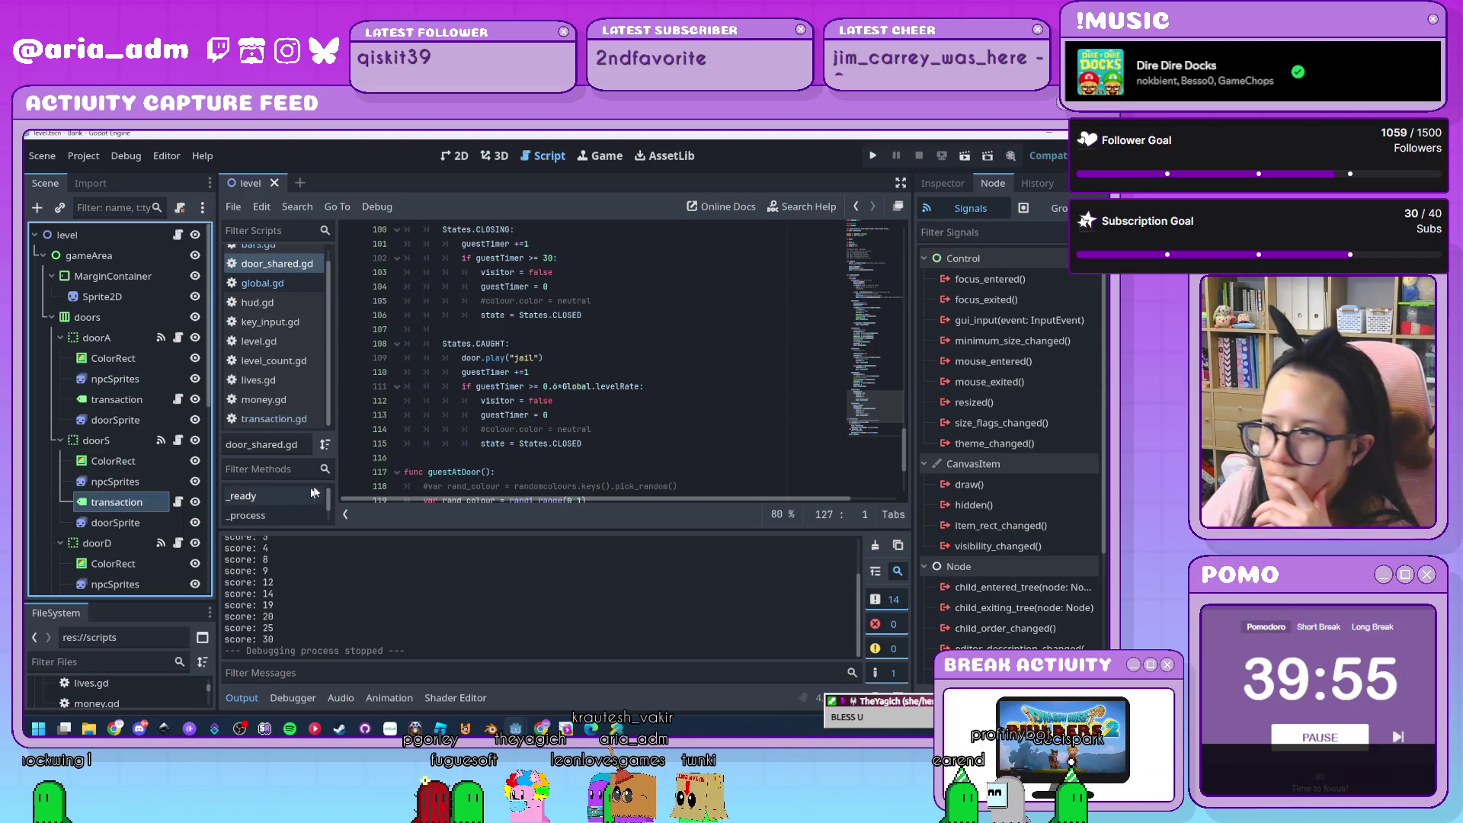
Step: Set Horizontal Alignment to Center on doorS's and doorA's transaction labels
{"action": "left_click", "coordinate": [943, 184]}
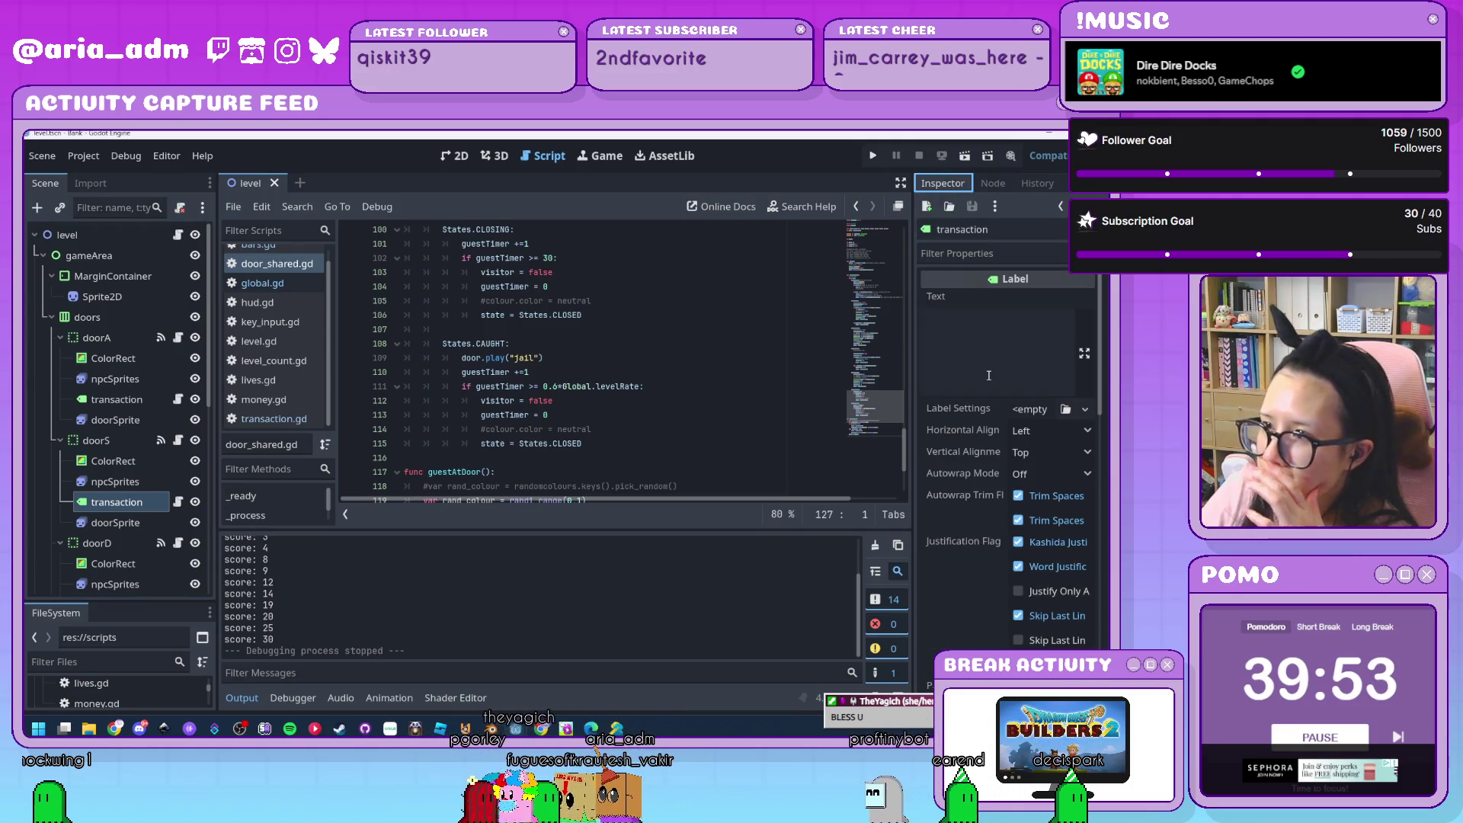
{"action": "left_click", "coordinate": [1036, 432]}
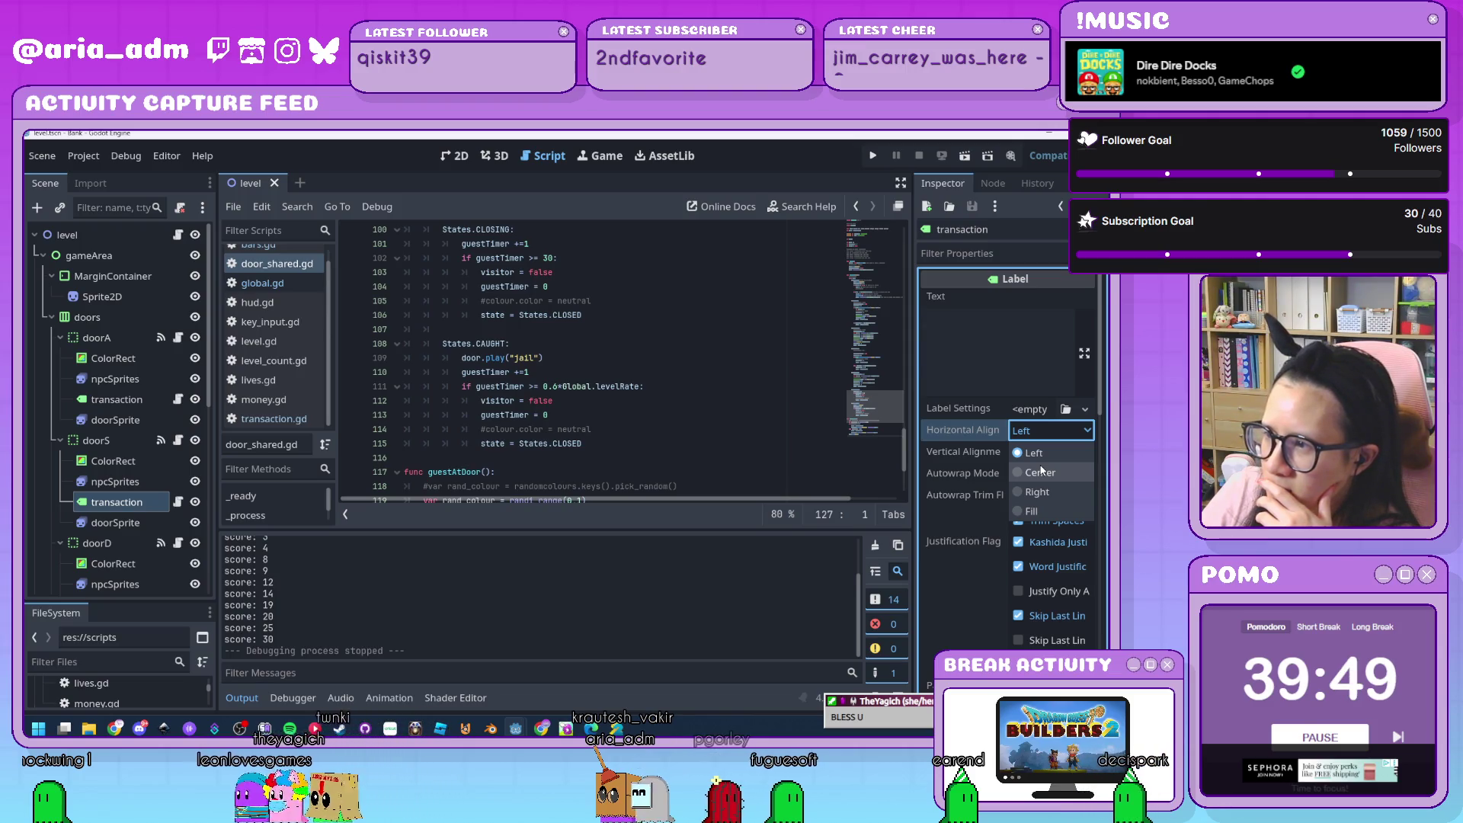
{"action": "left_click", "coordinate": [1041, 471]}
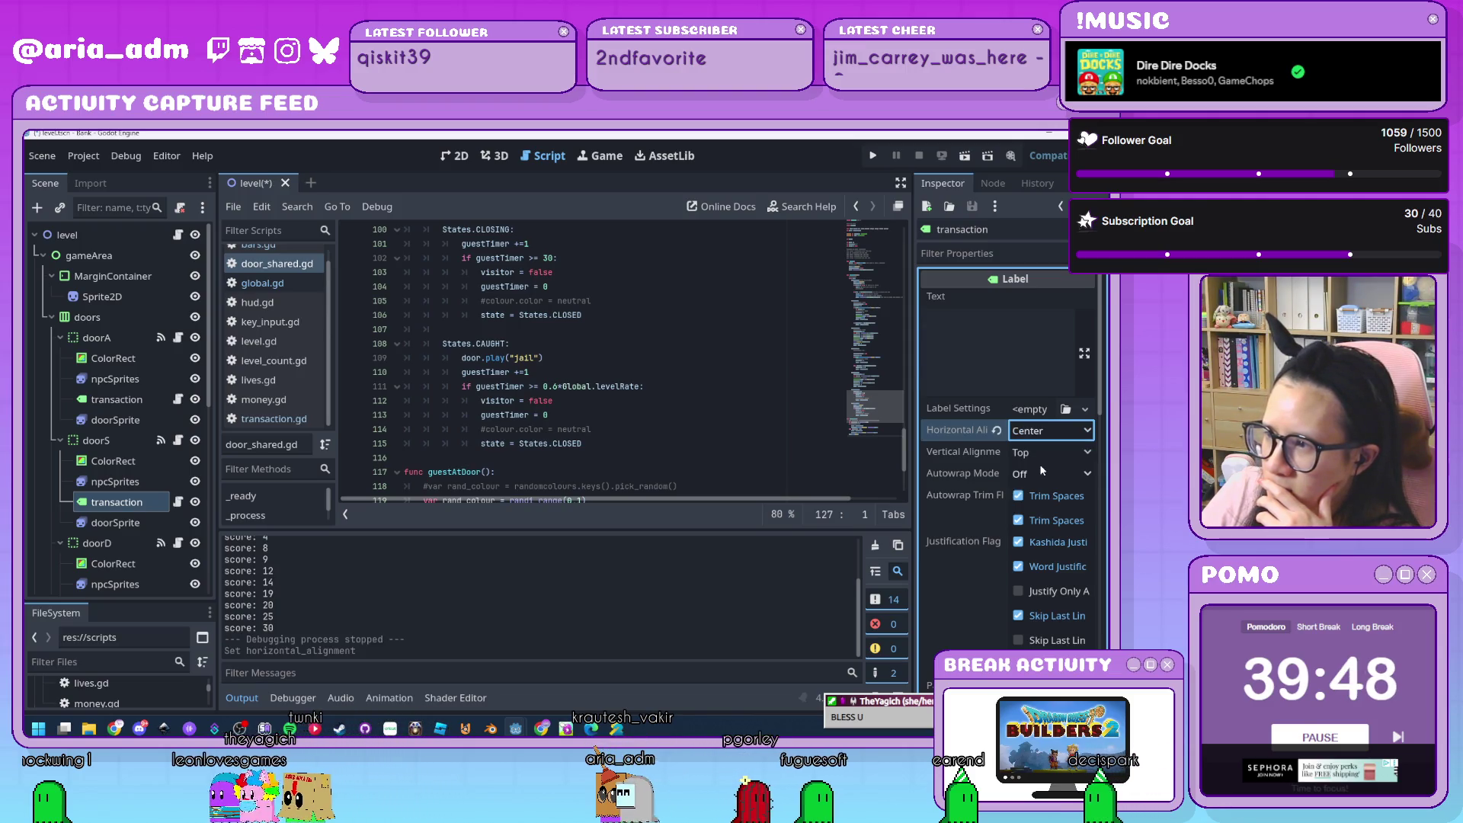
{"action": "left_click", "coordinate": [117, 399]}
{"action": "left_click", "coordinate": [455, 156]}
{"action": "scroll", "coordinate": [557, 477], "scroll_direction": "up", "scroll_amount": 3}
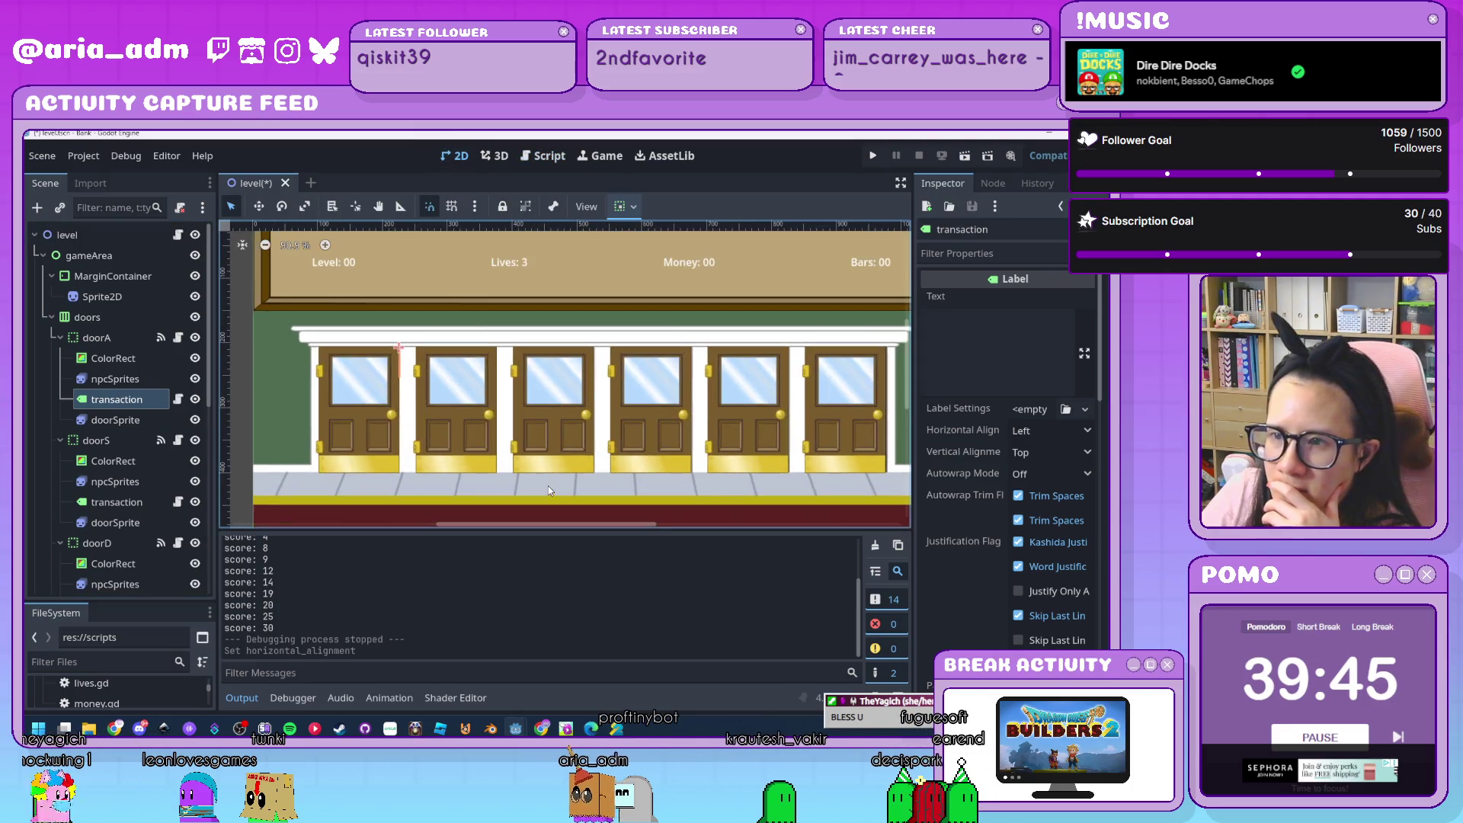
{"action": "left_click", "coordinate": [1027, 431]}
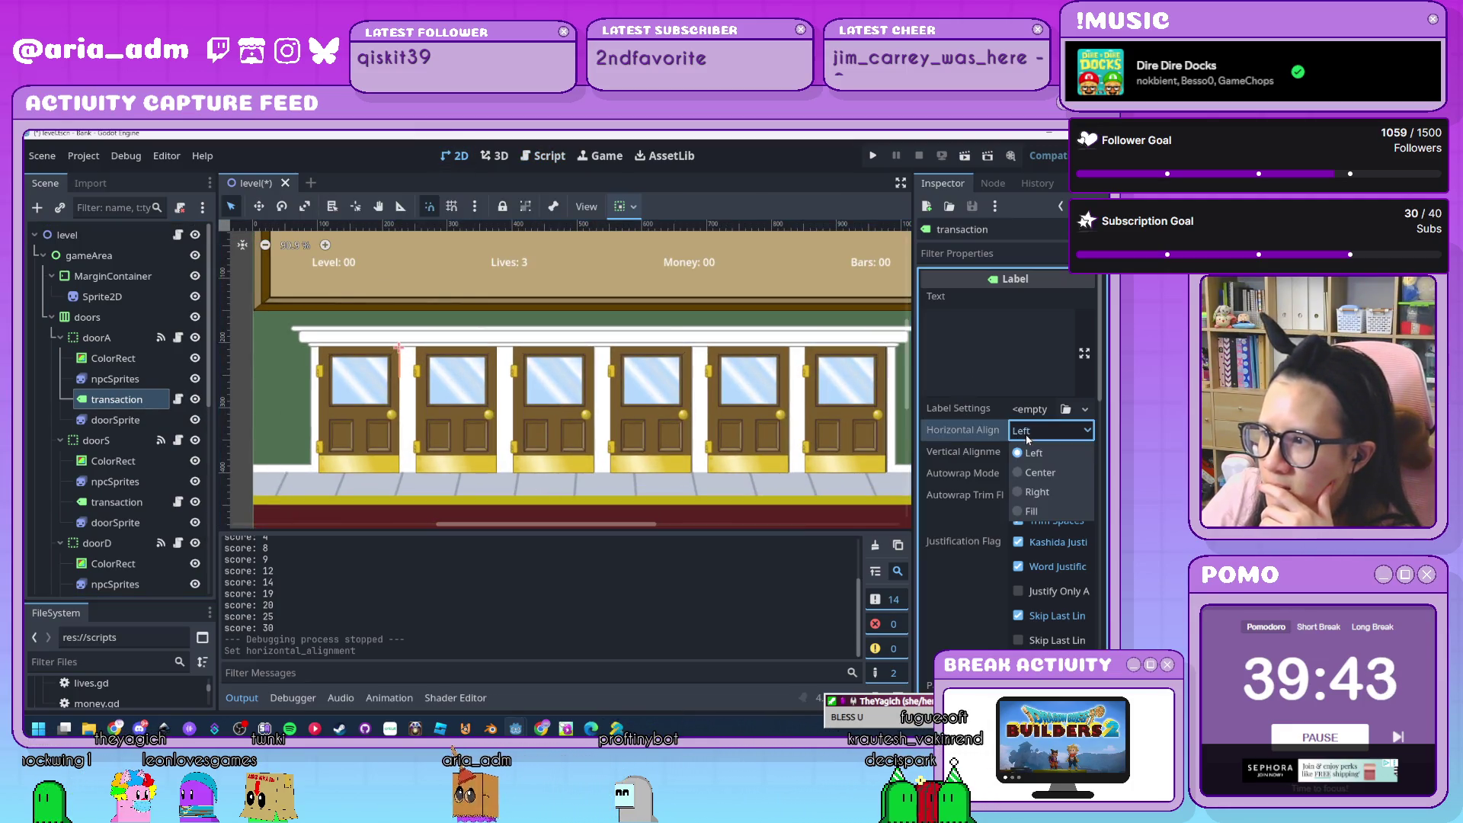
{"action": "left_click", "coordinate": [1050, 472]}
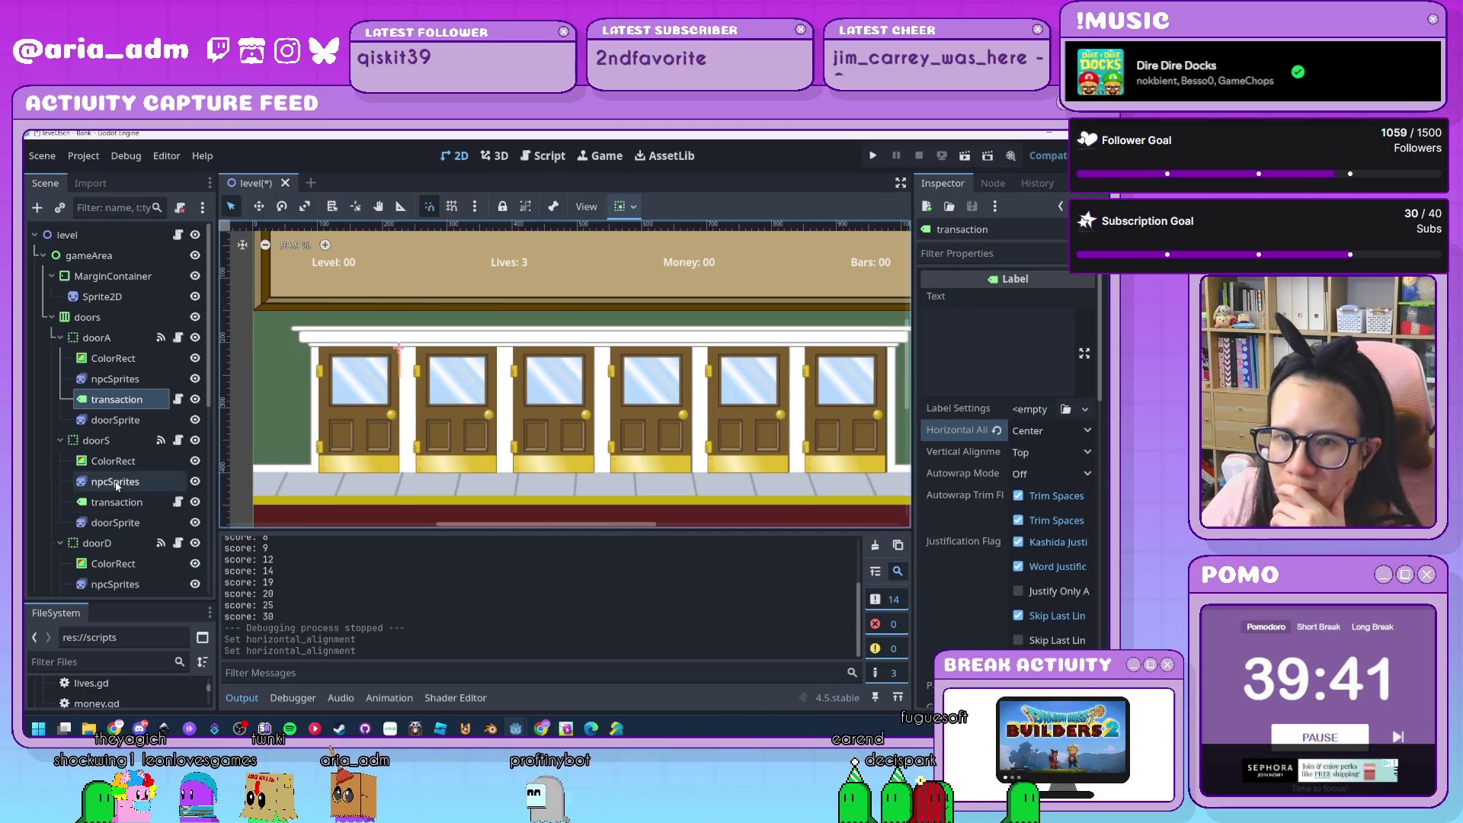
Step: Center the transaction labels on doorD and doorJ
{"action": "left_click", "coordinate": [117, 507]}
{"action": "scroll", "coordinate": [118, 509], "scroll_direction": "down", "scroll_amount": 2}
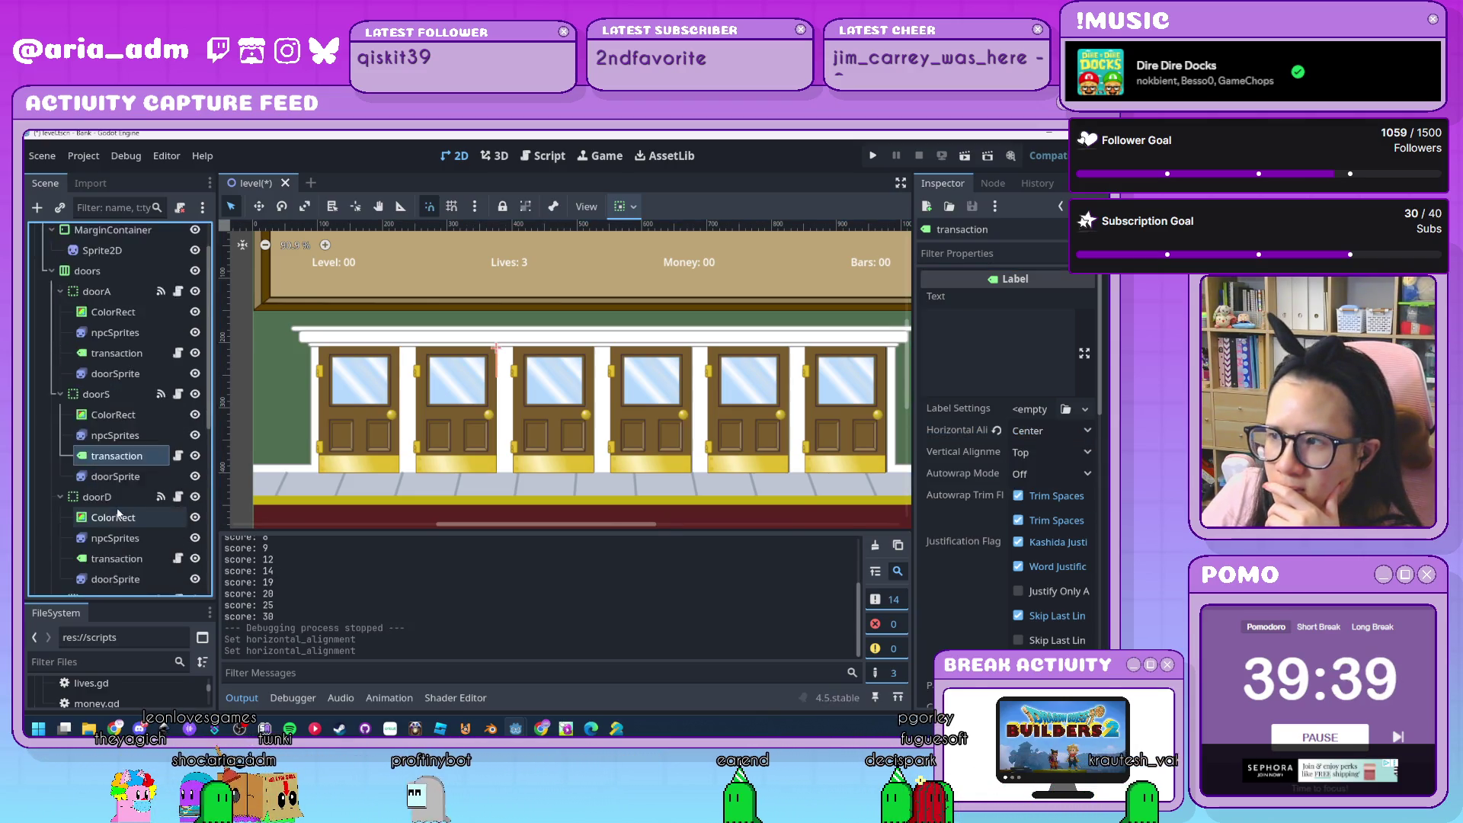
{"action": "left_click", "coordinate": [120, 513]}
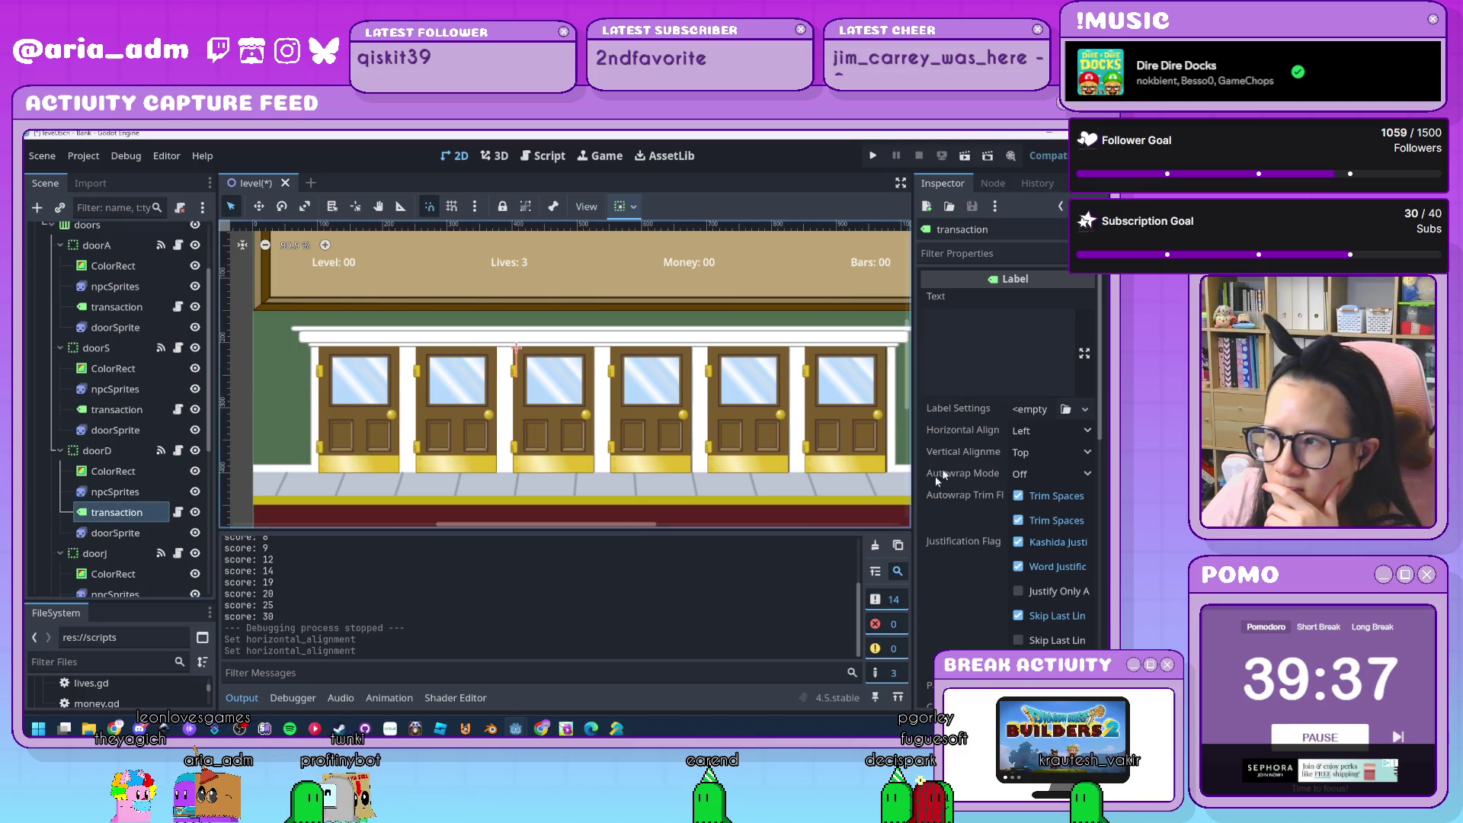
{"action": "left_click", "coordinate": [1050, 430]}
{"action": "left_click", "coordinate": [1049, 472]}
{"action": "scroll", "coordinate": [124, 518], "scroll_direction": "down", "scroll_amount": 3}
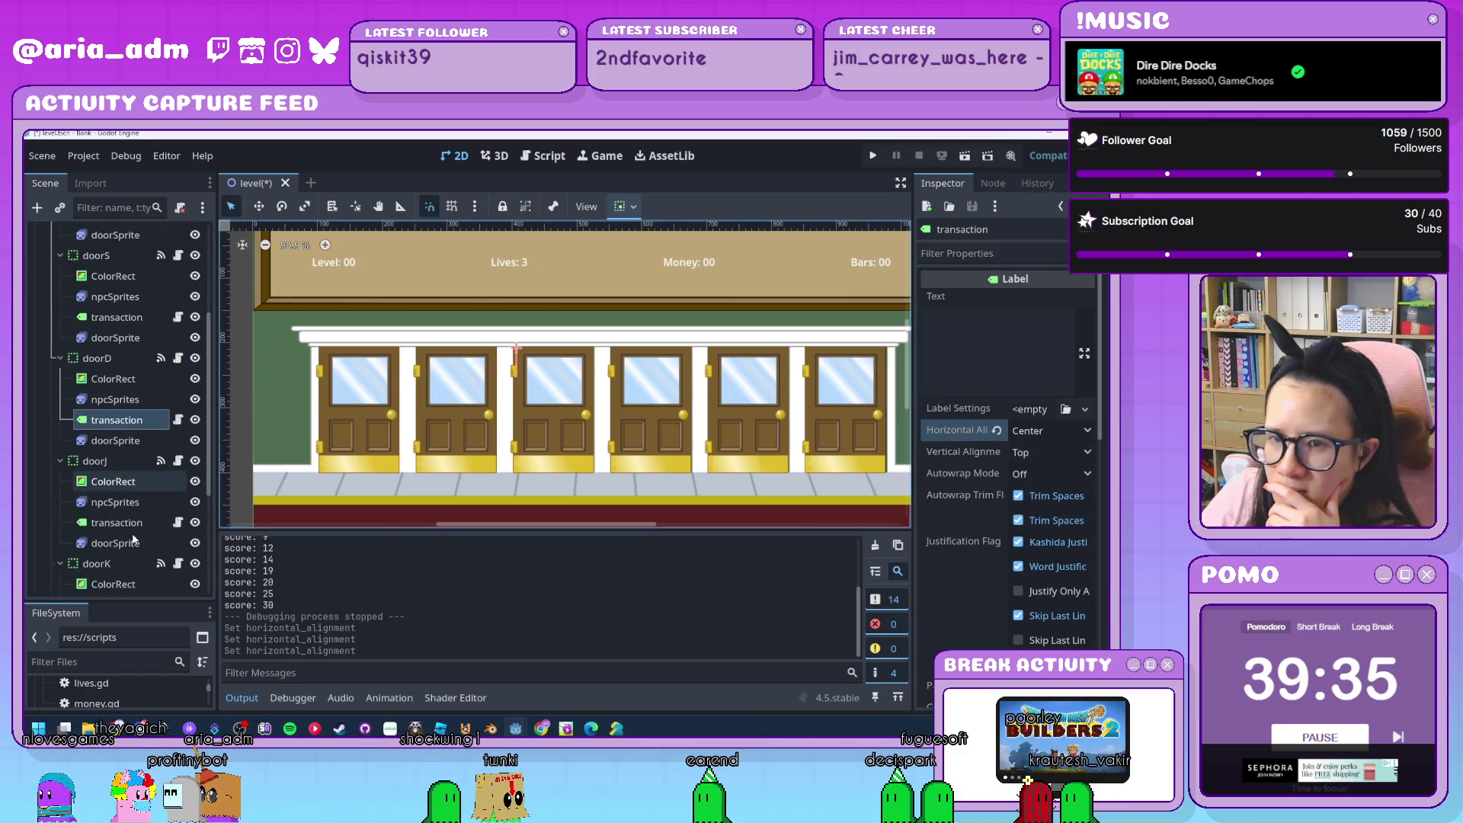
{"action": "left_click", "coordinate": [122, 522]}
{"action": "left_click", "coordinate": [1033, 429]}
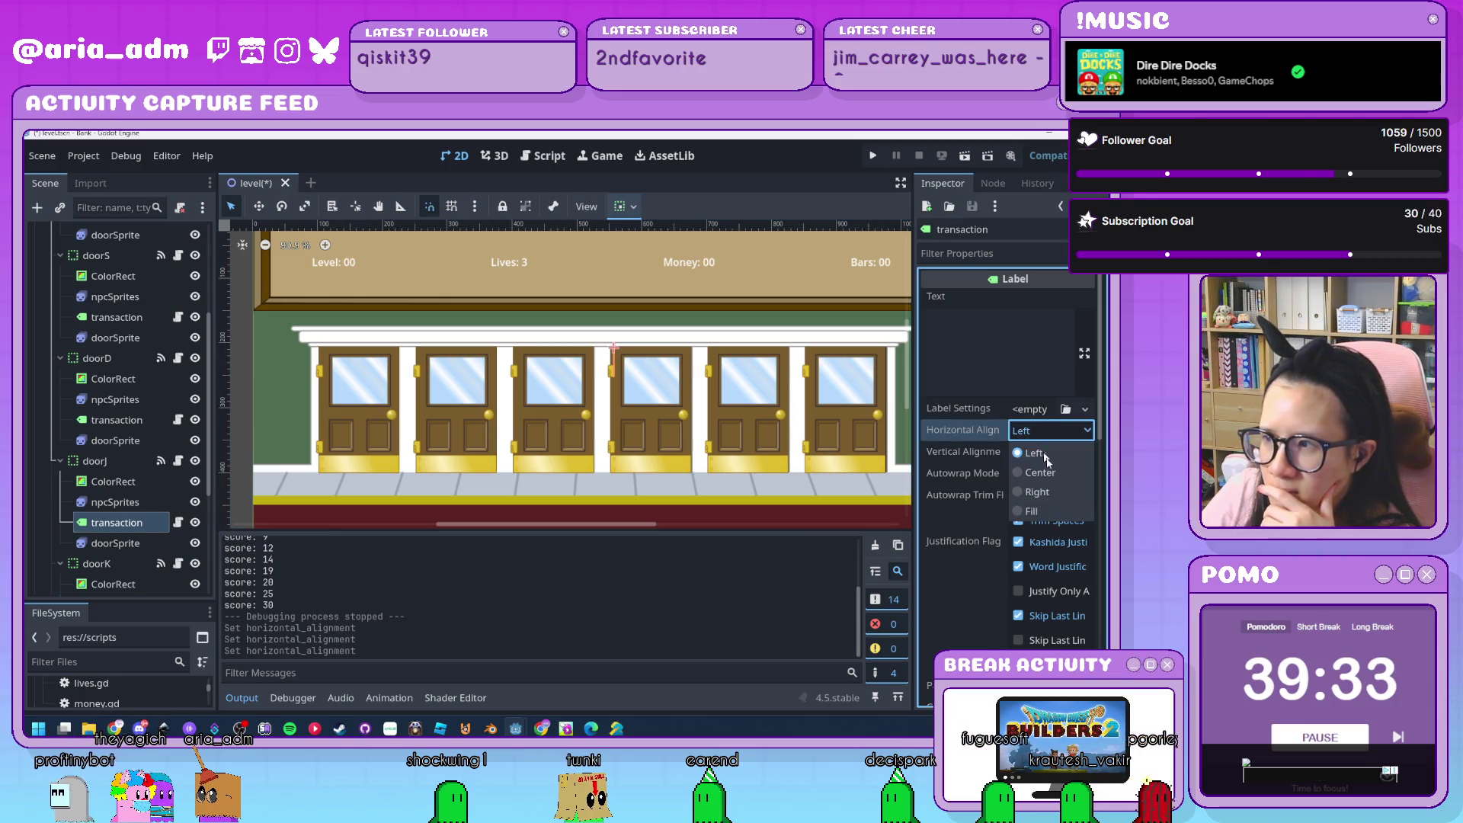
{"action": "left_click", "coordinate": [1059, 492]}
{"action": "left_click", "coordinate": [1050, 431]}
{"action": "left_click", "coordinate": [1038, 472]}
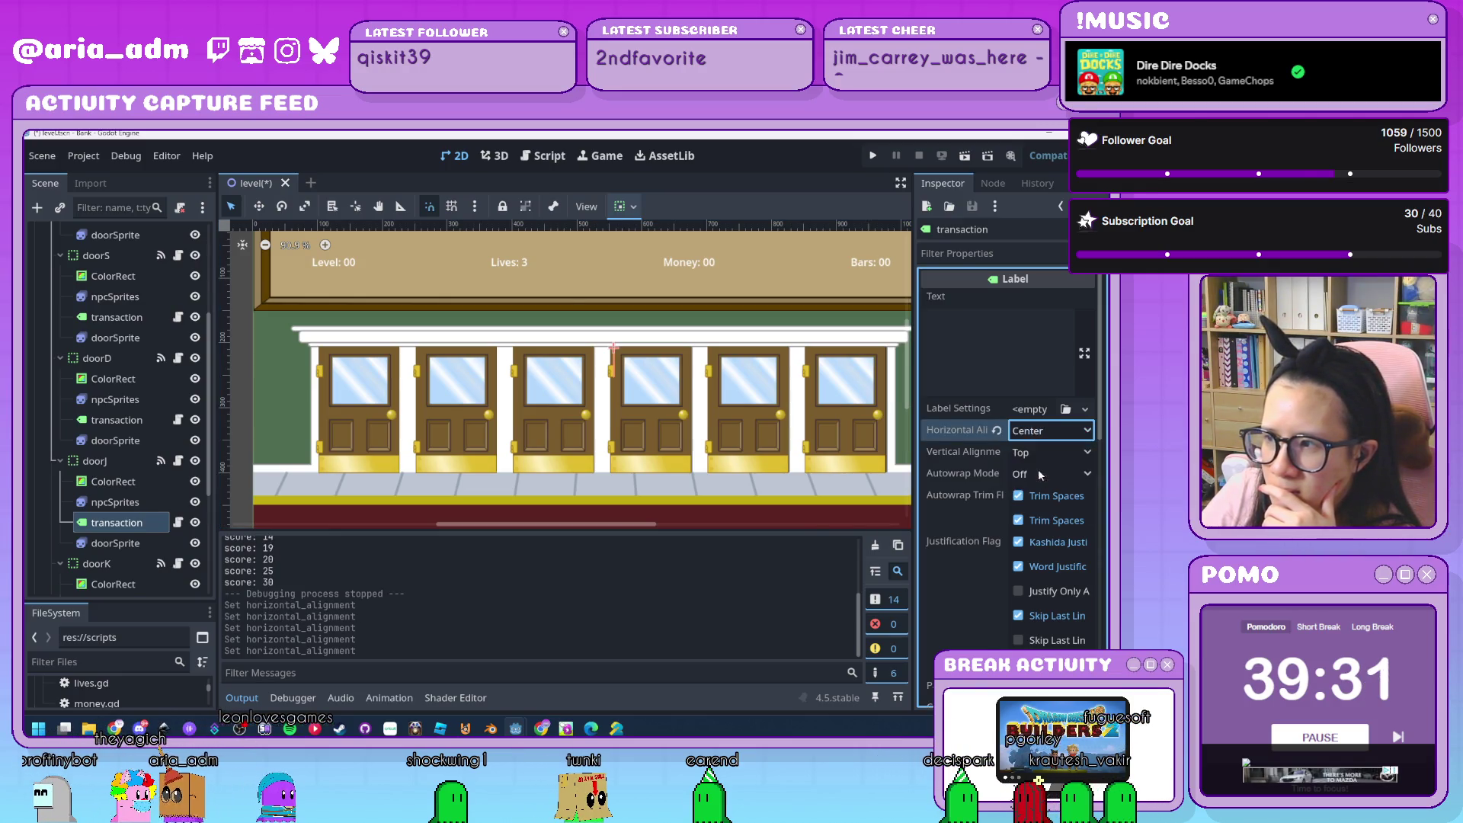
Step: Center doorK's and doorL's transaction labels, then save and run the game with F5
{"action": "scroll", "coordinate": [149, 523], "scroll_direction": "down", "scroll_amount": 3}
{"action": "left_click", "coordinate": [149, 531]}
{"action": "left_click", "coordinate": [1050, 431]}
{"action": "left_click", "coordinate": [1037, 471]}
{"action": "scroll", "coordinate": [74, 500], "scroll_direction": "down", "scroll_amount": 2}
{"action": "scroll", "coordinate": [74, 500], "scroll_direction": "down", "scroll_amount": 3}
{"action": "left_click", "coordinate": [116, 522]}
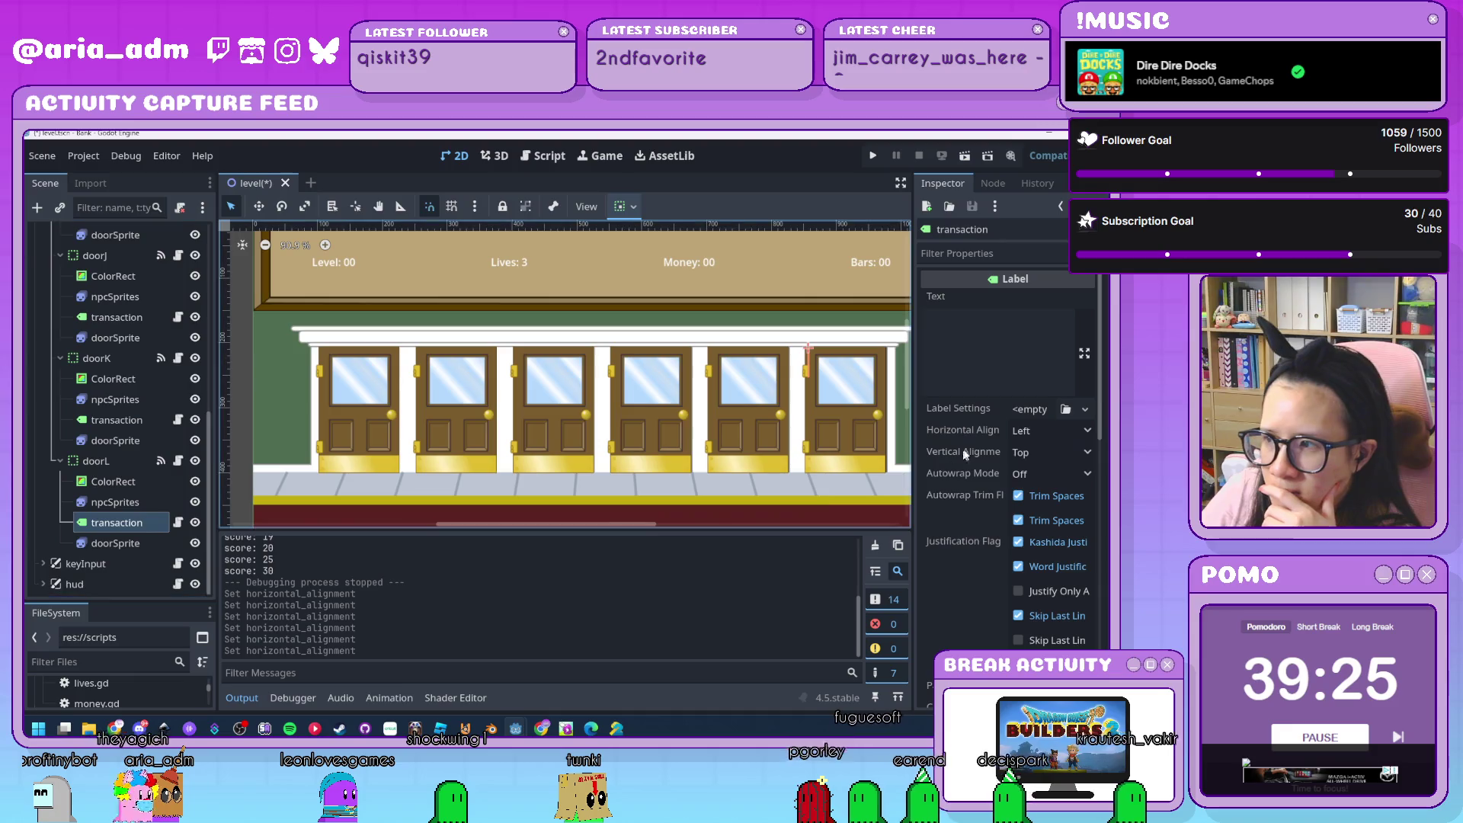
{"action": "left_click", "coordinate": [1050, 430]}
{"action": "left_click", "coordinate": [1039, 472]}
{"action": "key", "text": "F5"}
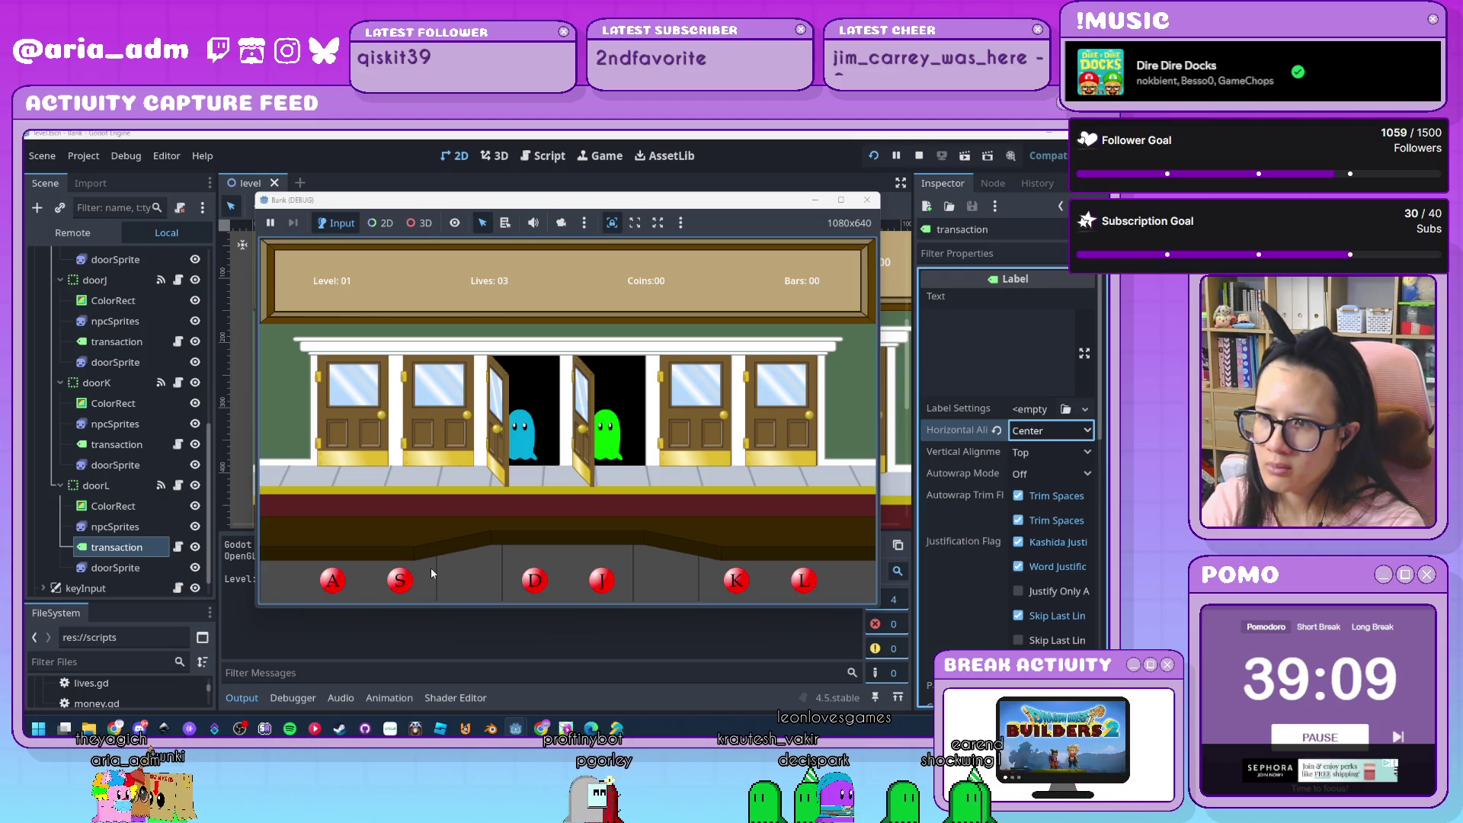
Step: Serve the ghost at door J to reach 06 coins, then stop the game
{"action": "key", "text": "j"}
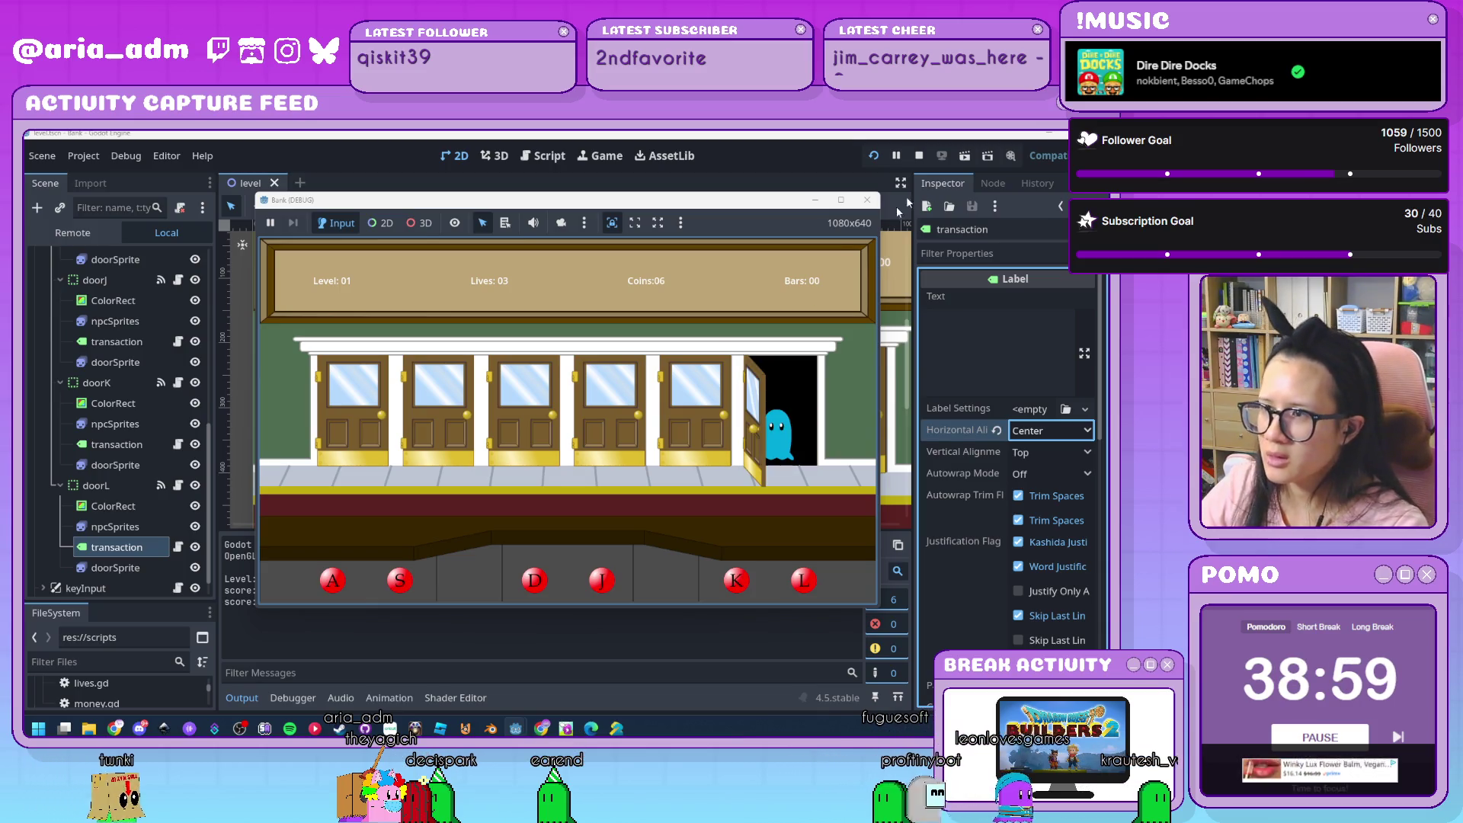
{"action": "left_click", "coordinate": [868, 200]}
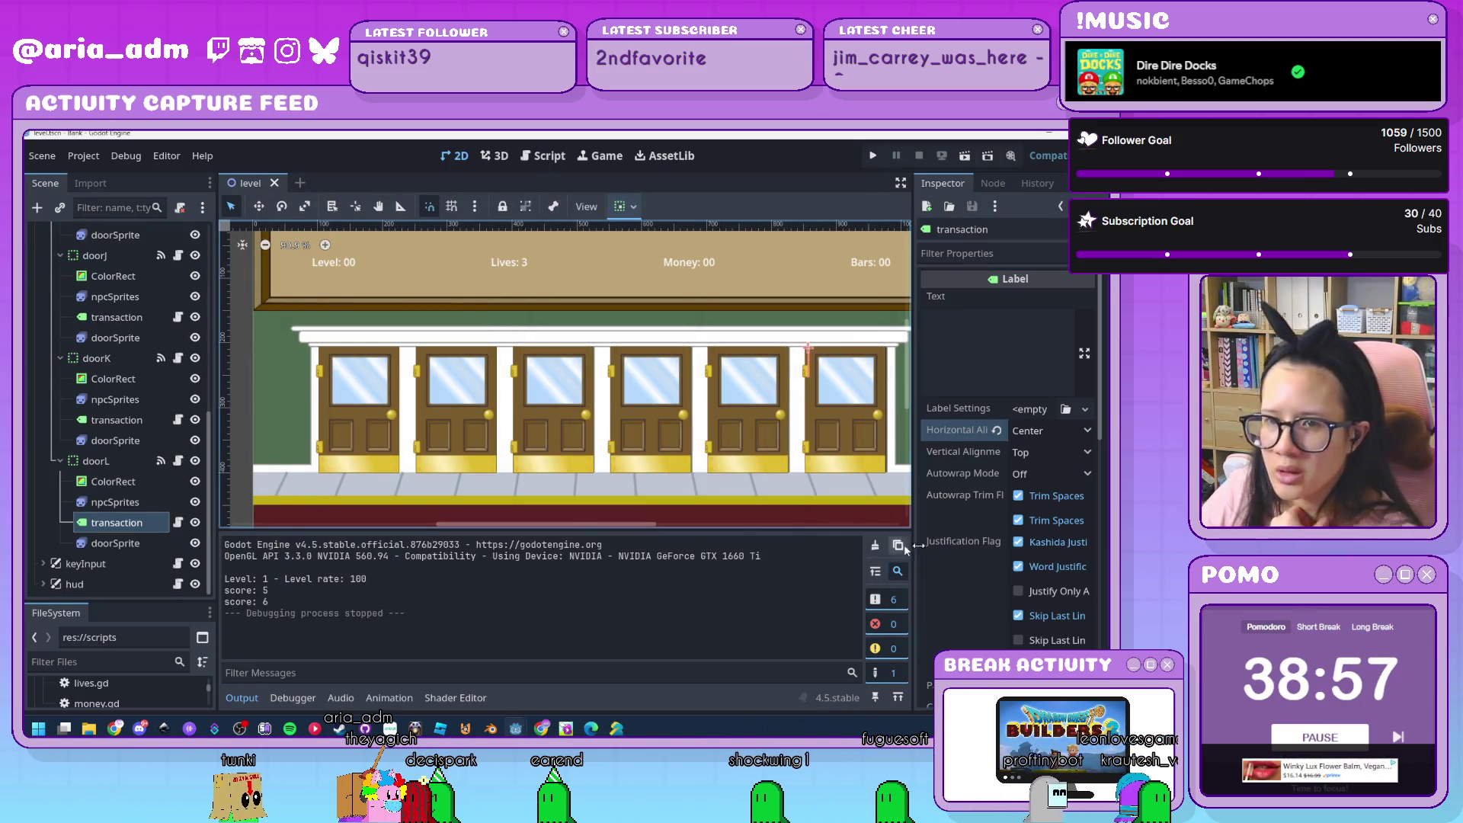
Step: Right-align doorL's transaction label and hide the Output panel
{"action": "left_click", "coordinate": [1044, 434]}
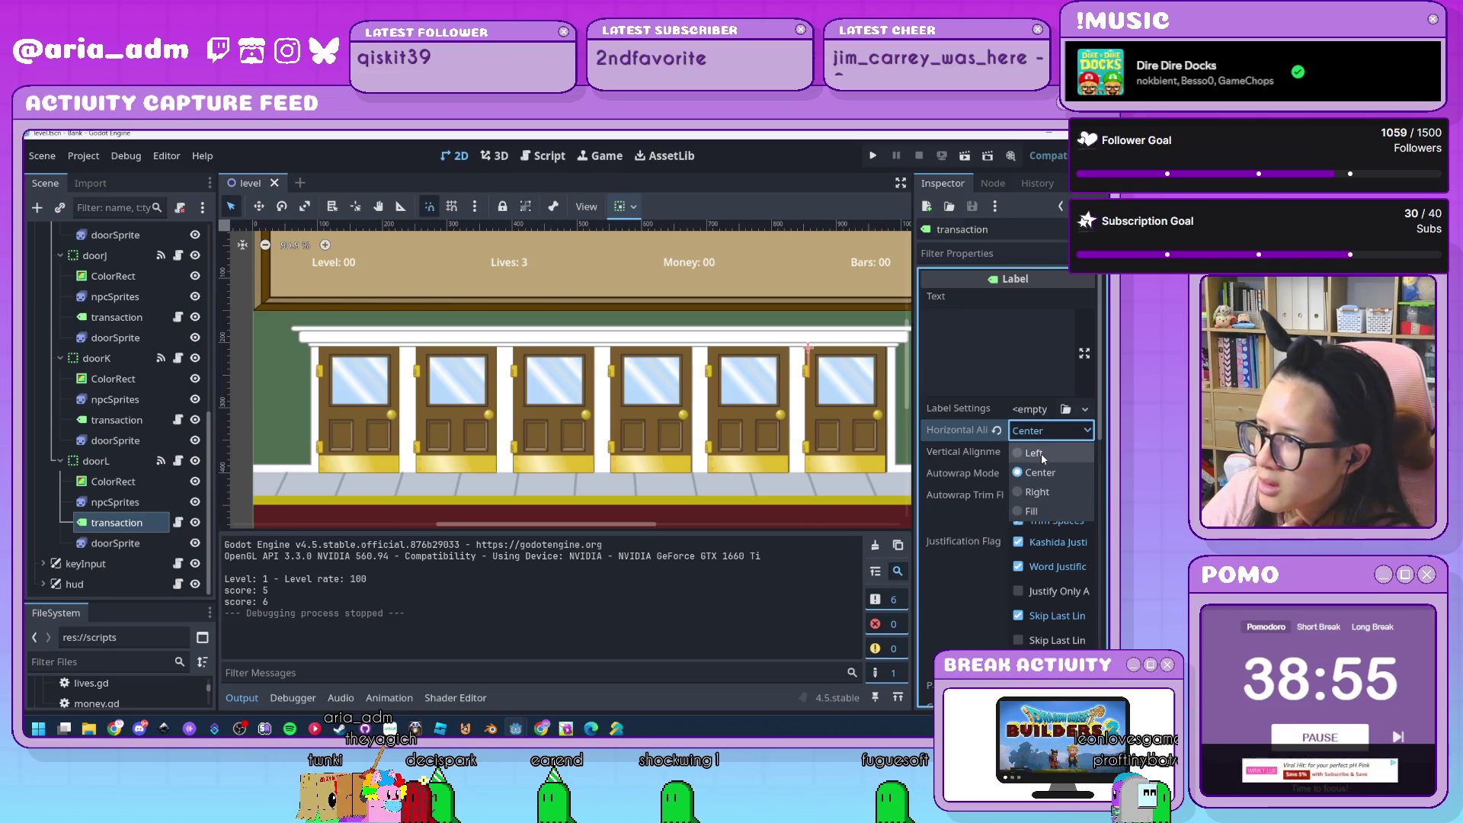
{"action": "left_click", "coordinate": [1045, 495]}
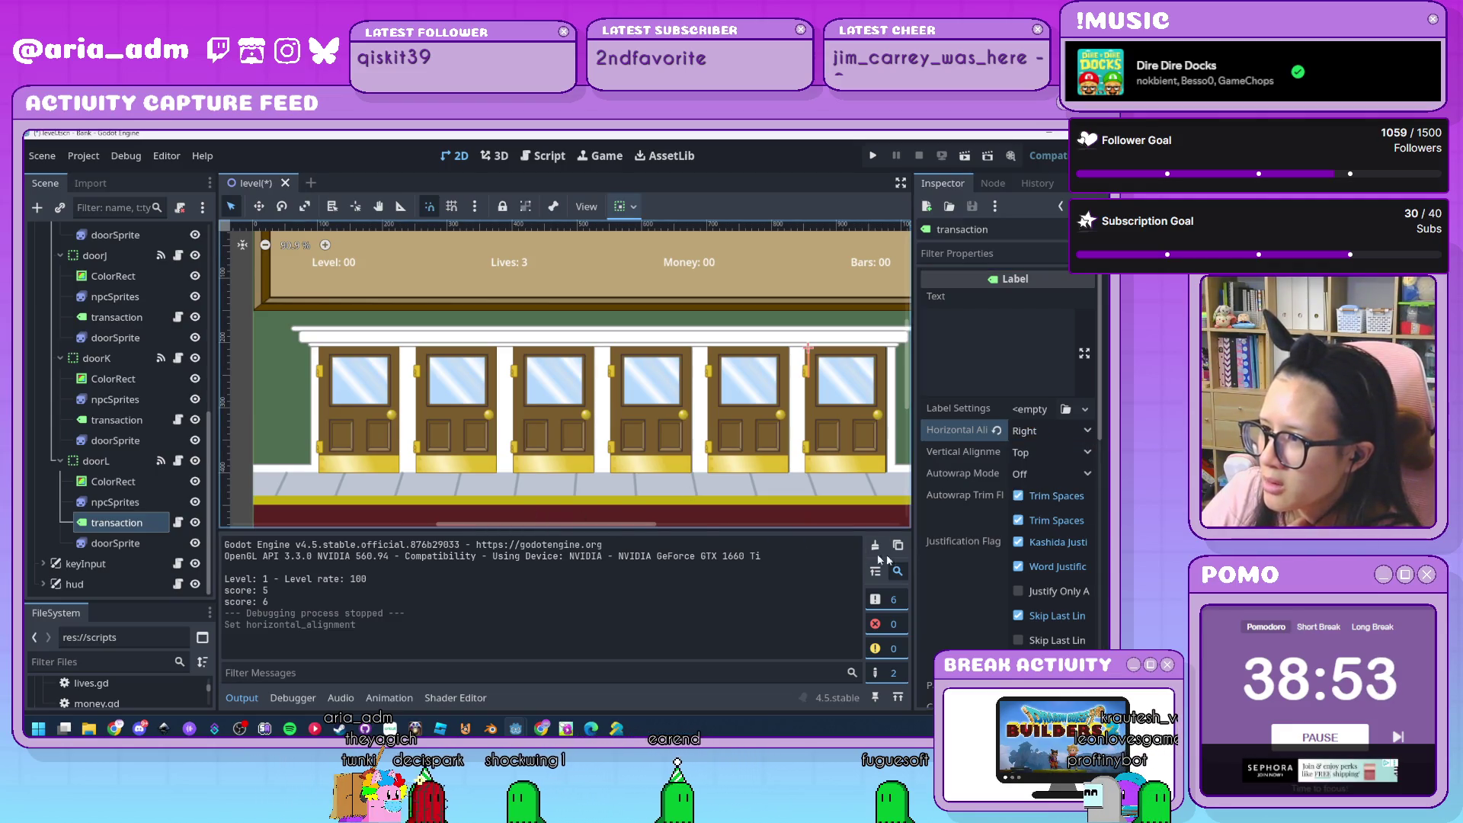
{"action": "scroll", "coordinate": [987, 574], "scroll_direction": "down", "scroll_amount": 5}
{"action": "scroll", "coordinate": [988, 575], "scroll_direction": "up", "scroll_amount": 5}
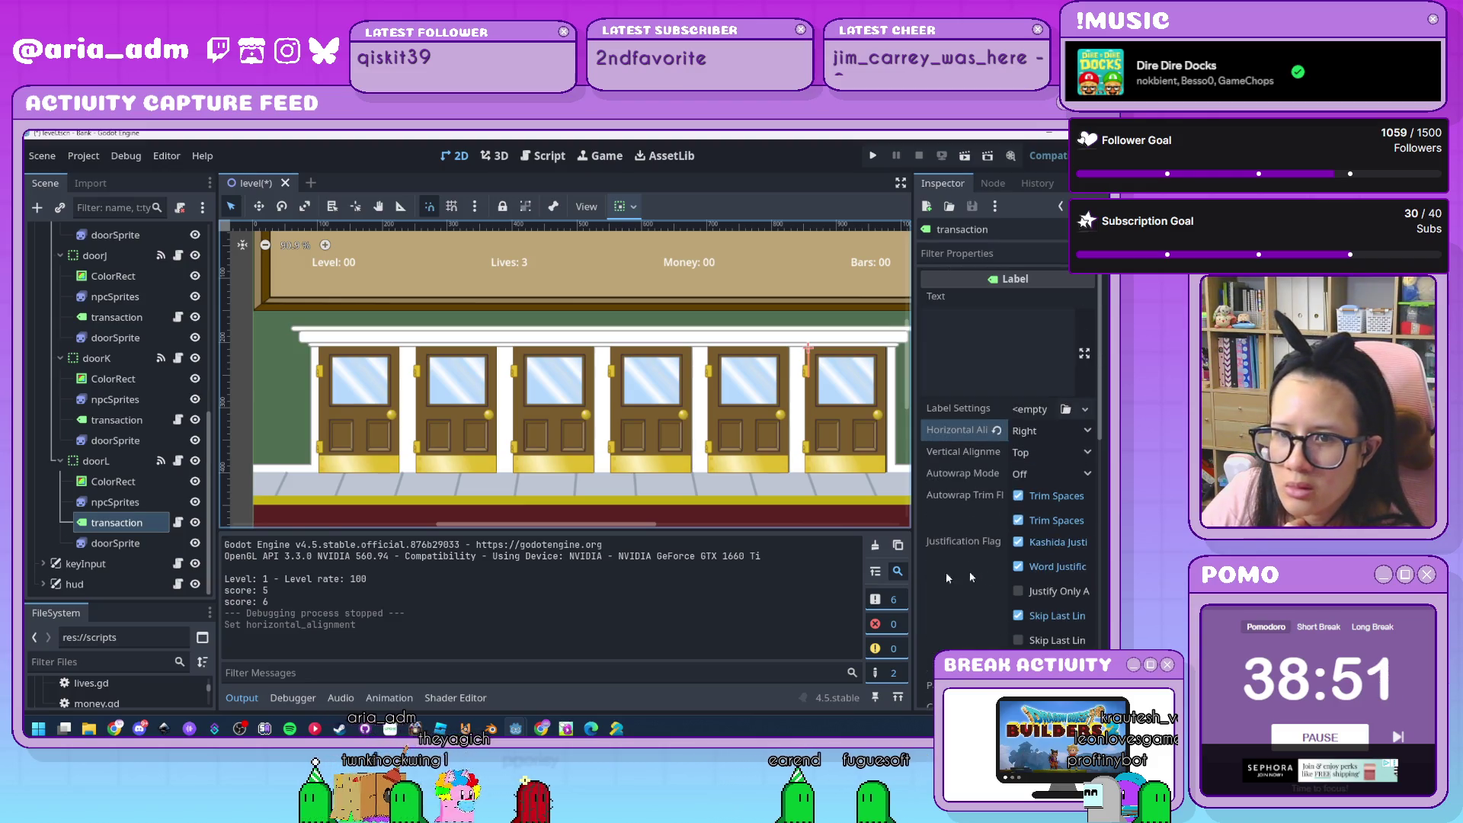
{"action": "left_click", "coordinate": [114, 502]}
{"action": "left_click", "coordinate": [122, 524]}
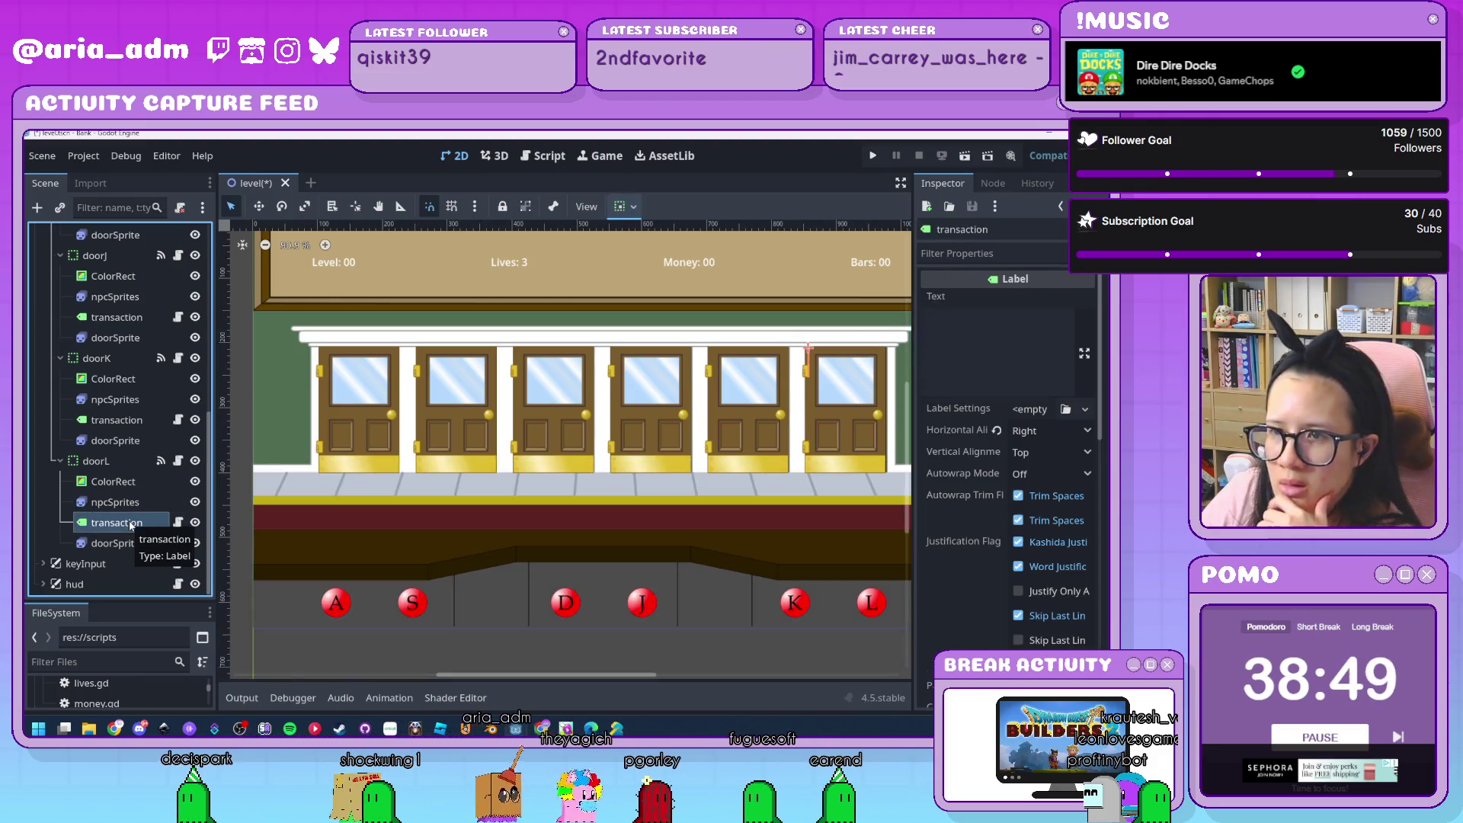
Step: Set doorK's transaction label Horizontal Alignment to Right
{"action": "left_click", "coordinate": [128, 424]}
{"action": "left_click", "coordinate": [1037, 433]}
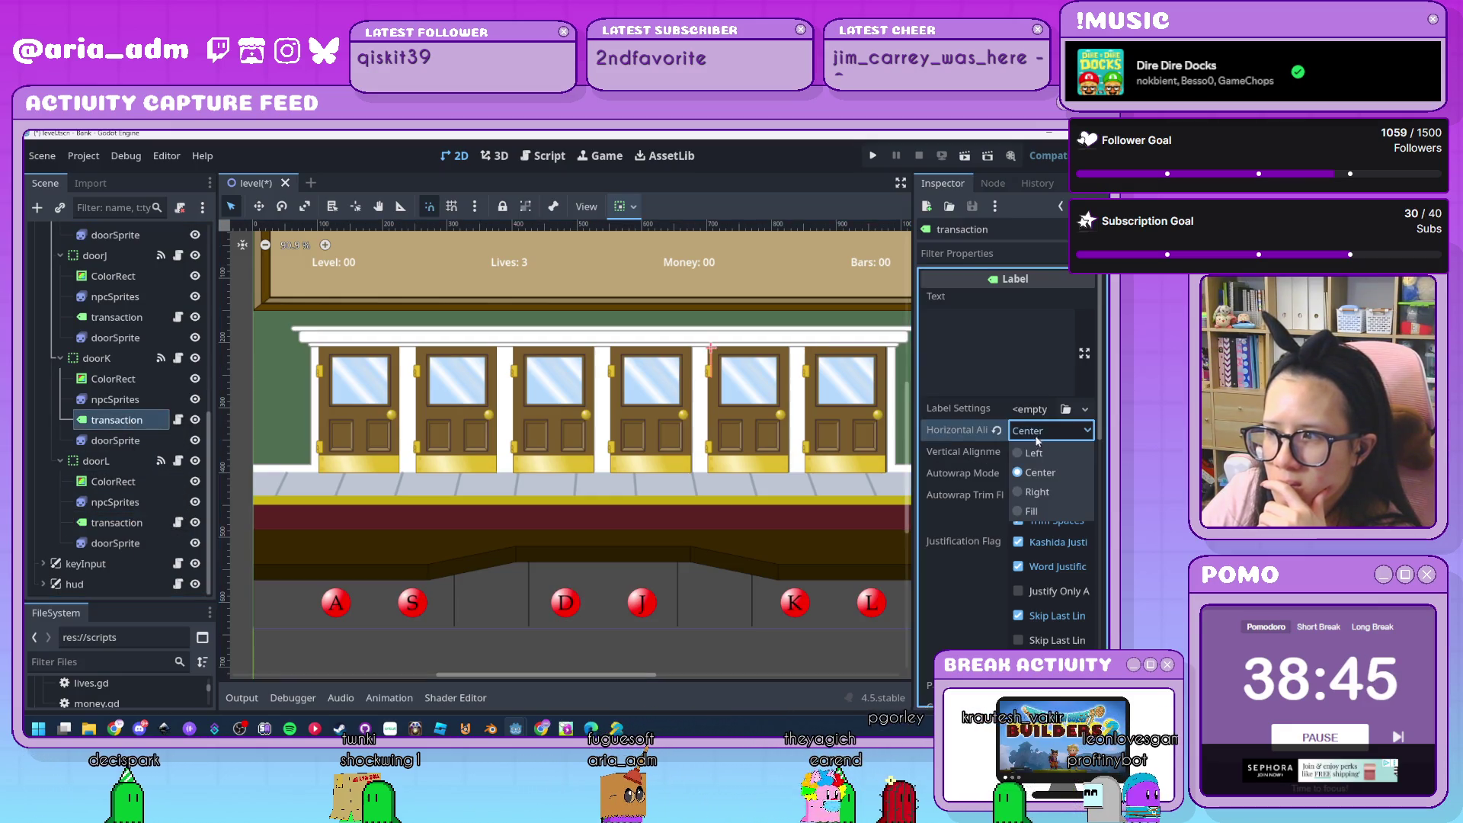
{"action": "left_click", "coordinate": [1038, 451]}
{"action": "left_click", "coordinate": [1041, 431]}
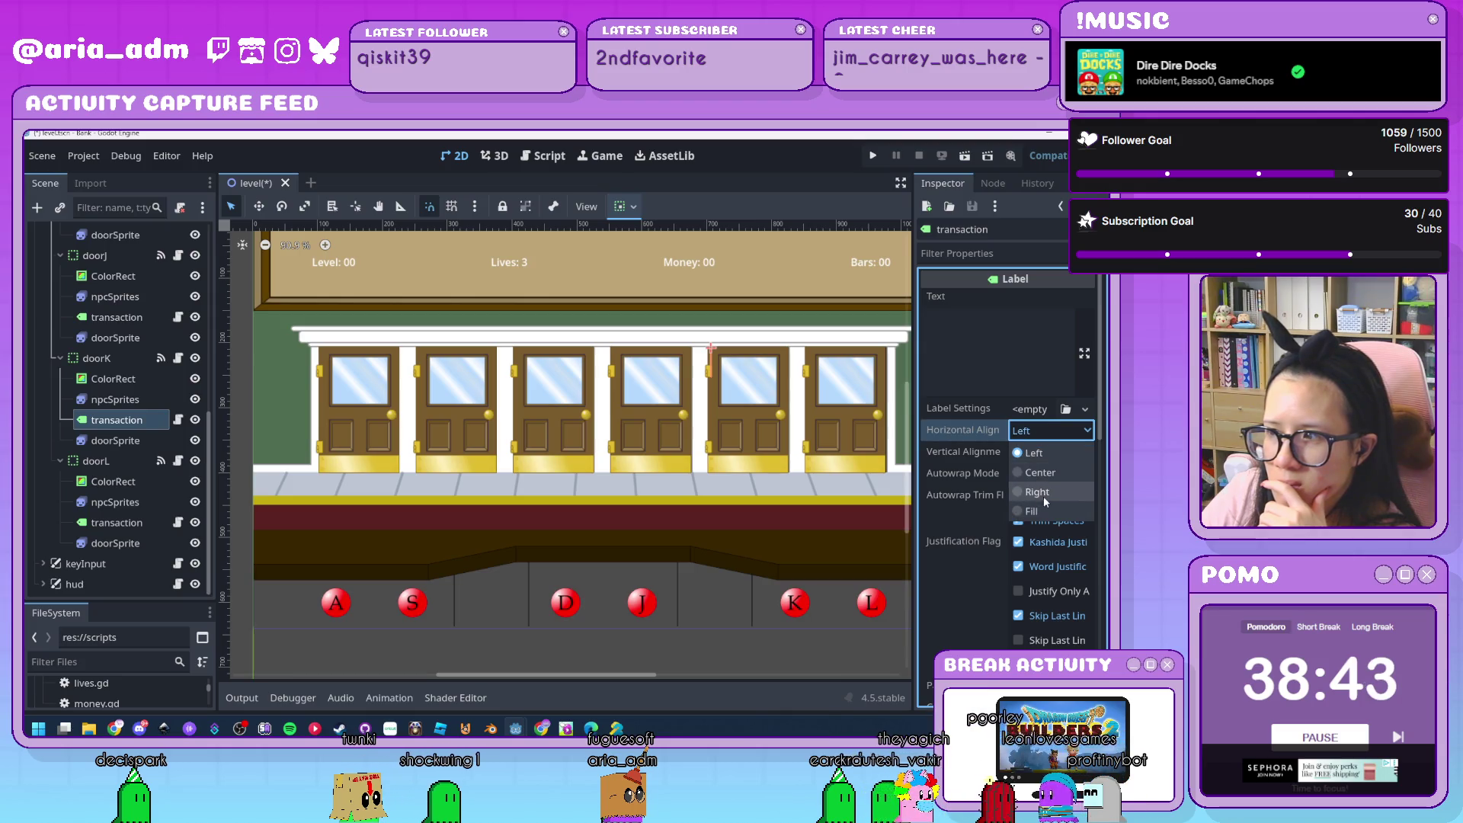
{"action": "left_click", "coordinate": [1038, 492]}
{"action": "scroll", "coordinate": [138, 388], "scroll_direction": "up", "scroll_amount": 2}
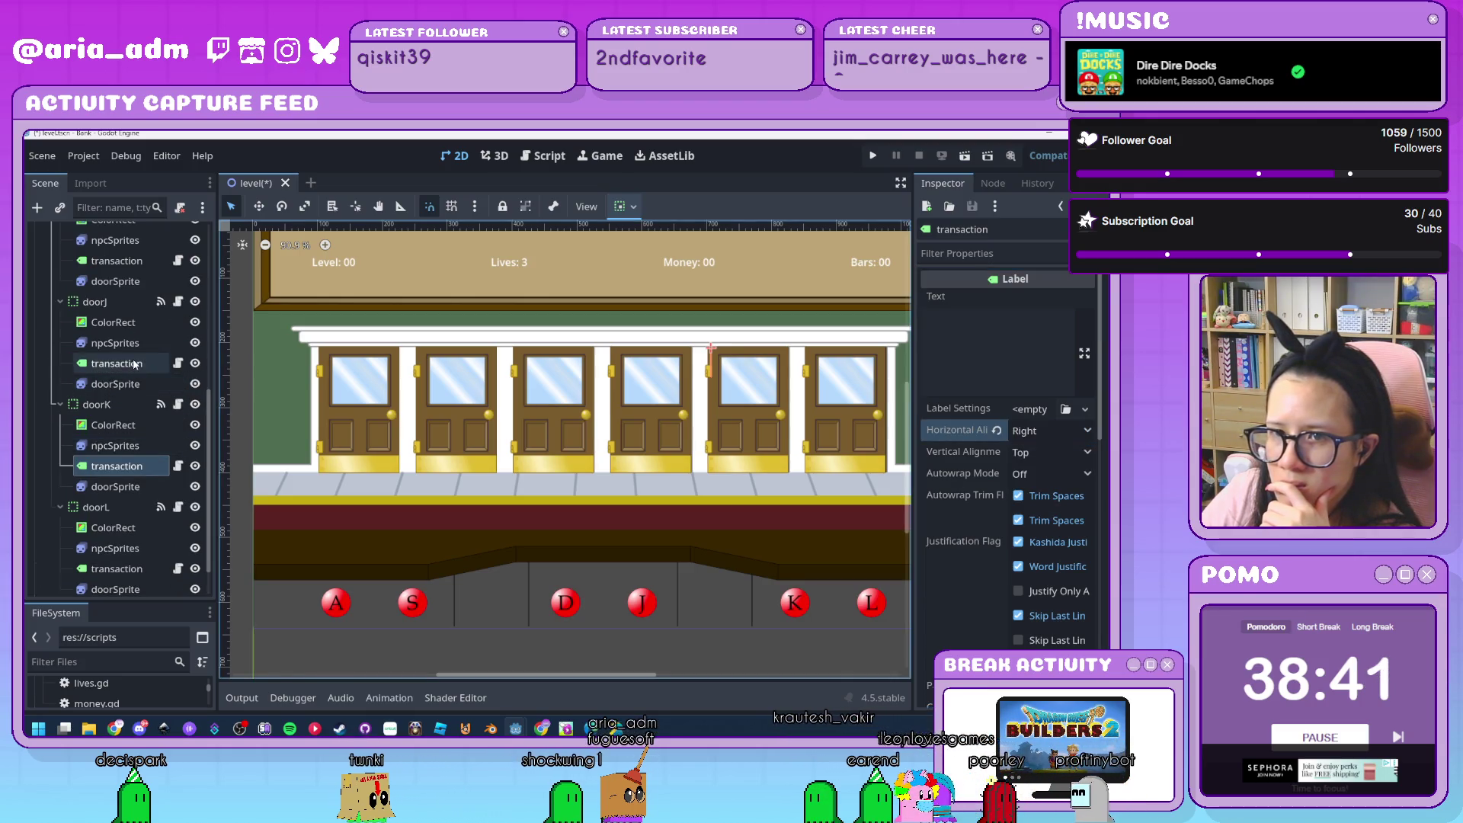
Step: Right-align the transaction labels on doorJ and doorD
{"action": "left_click", "coordinate": [135, 363]}
{"action": "left_click", "coordinate": [1042, 432]}
{"action": "left_click", "coordinate": [1038, 495]}
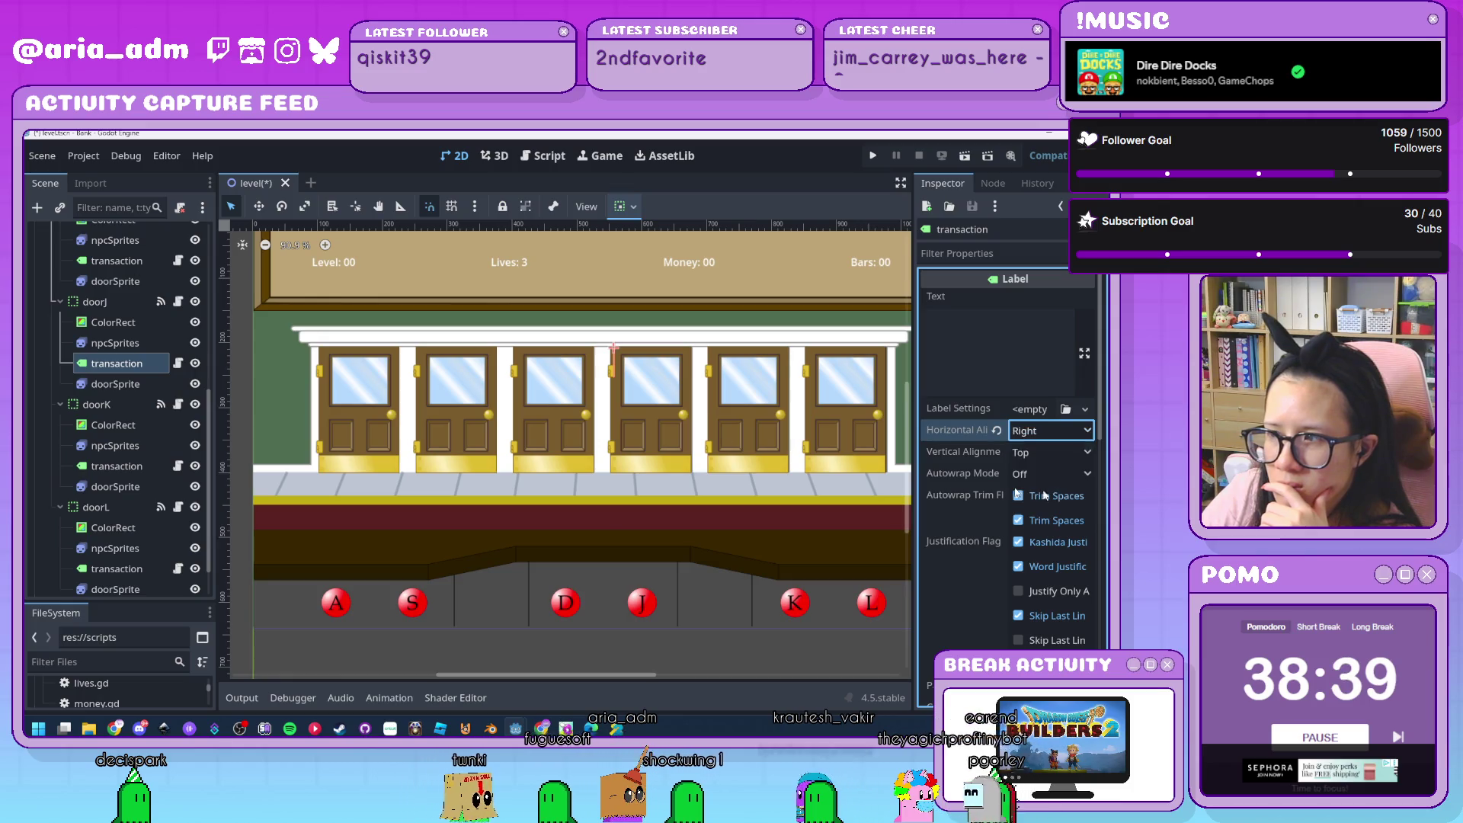
{"action": "scroll", "coordinate": [122, 368], "scroll_direction": "up", "scroll_amount": 4}
{"action": "left_click", "coordinate": [122, 353]}
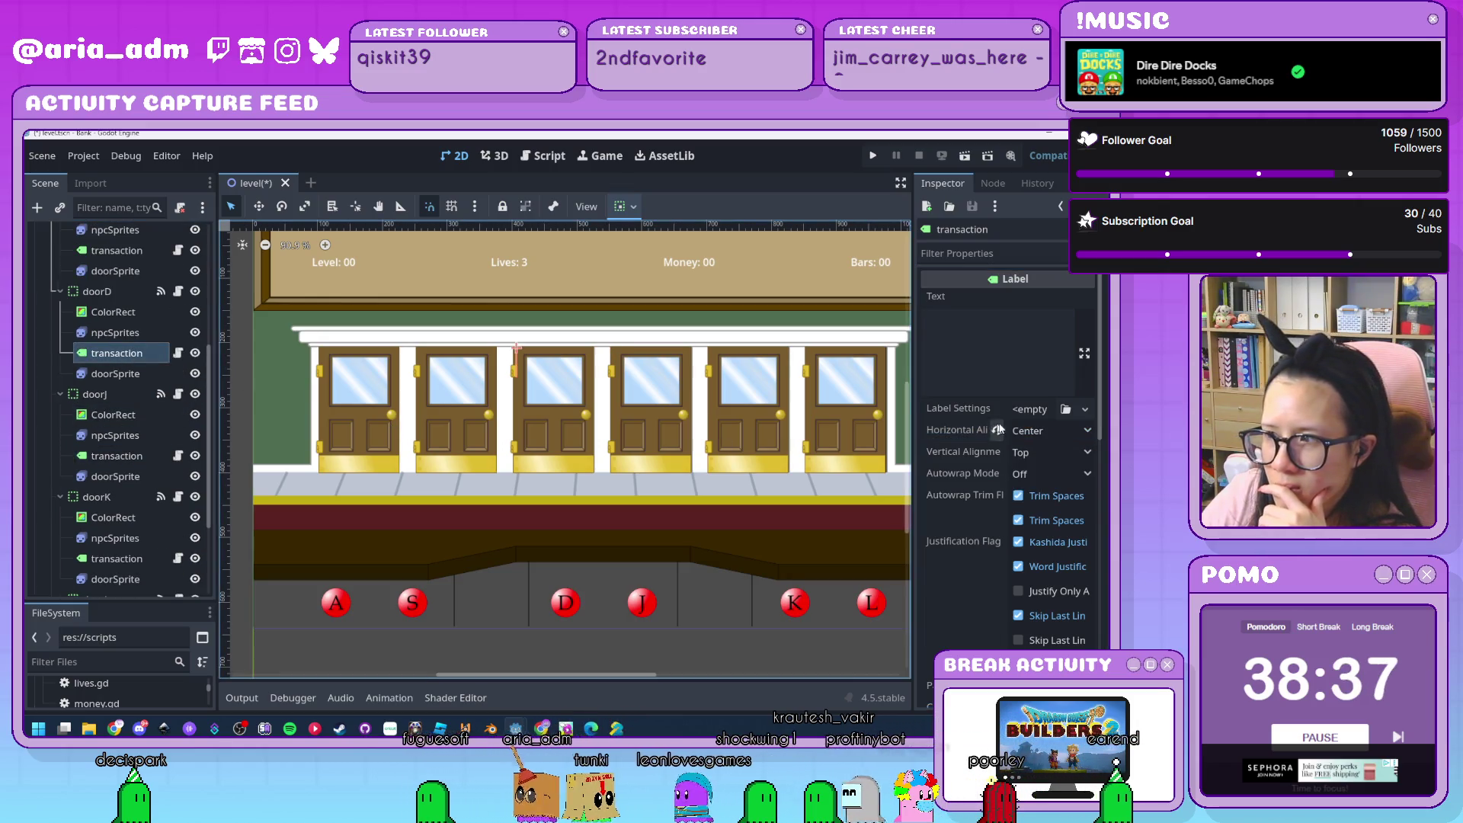
{"action": "left_click", "coordinate": [1050, 430]}
{"action": "left_click", "coordinate": [1050, 499]}
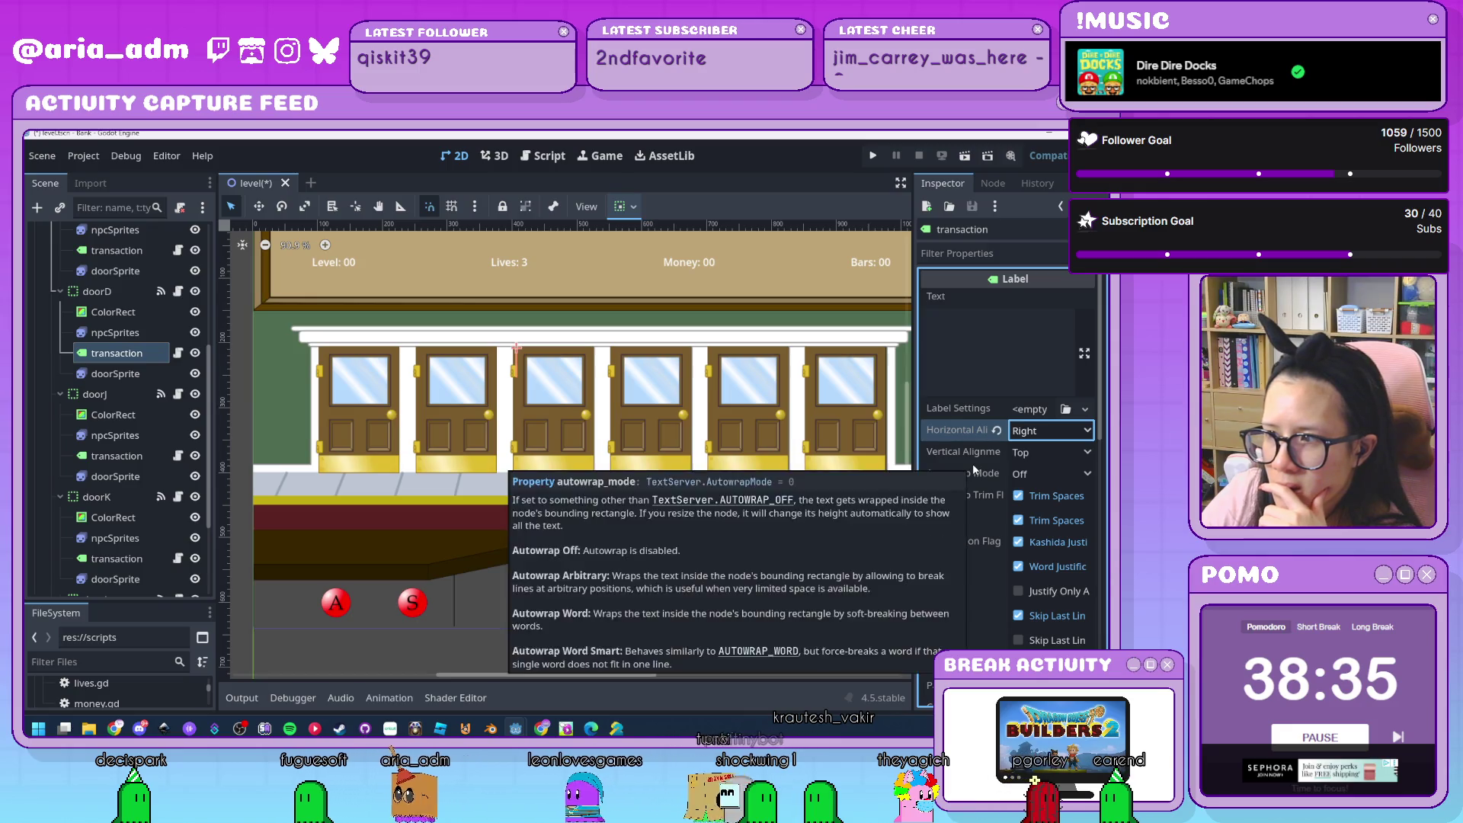
Step: Set doorD's label text to 0 for testing, then select doorS's and doorA's labels
{"action": "scroll", "coordinate": [972, 463], "scroll_direction": "down", "scroll_amount": 5}
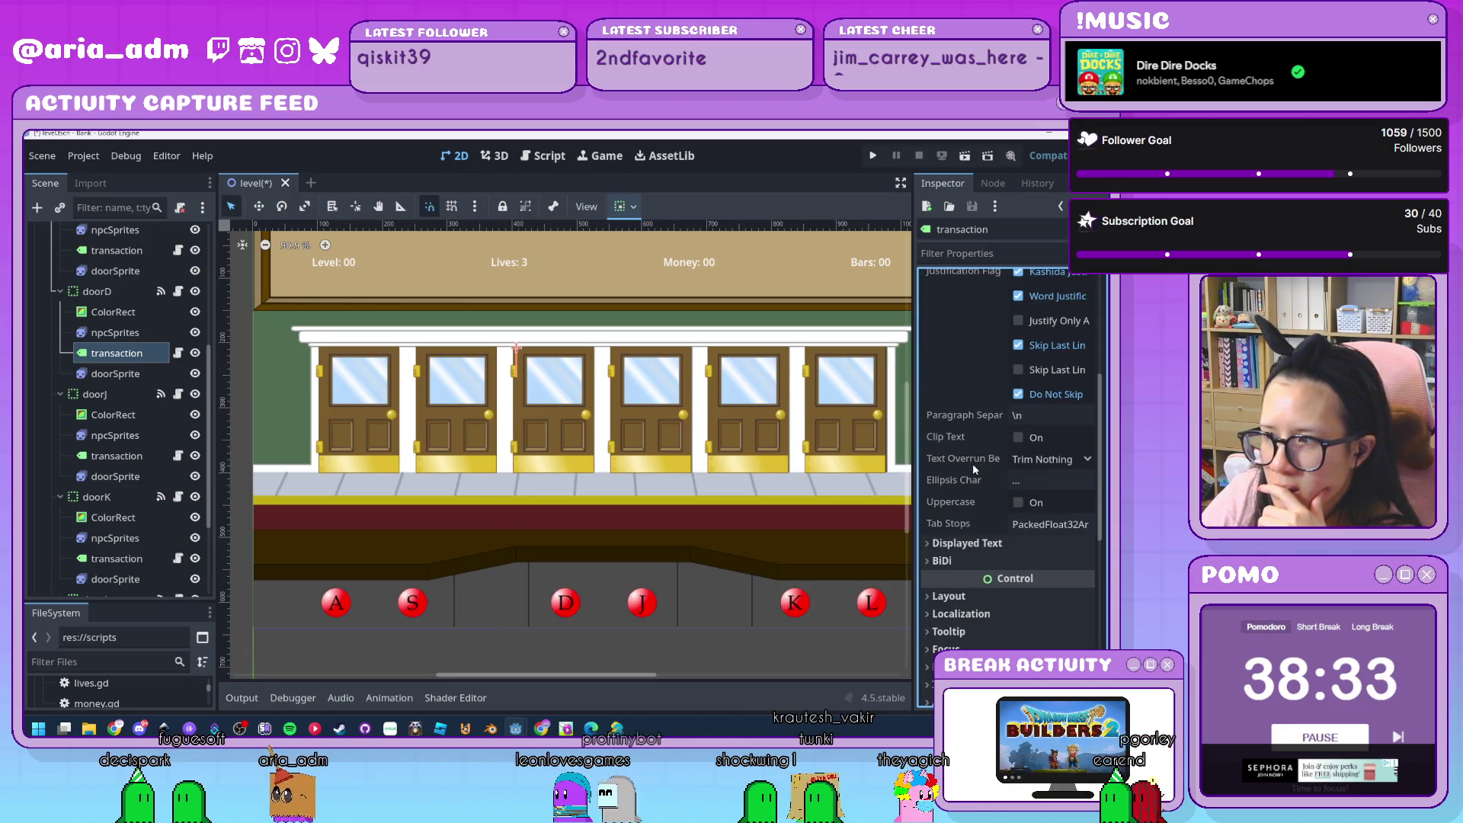
{"action": "scroll", "coordinate": [972, 503], "scroll_direction": "up", "scroll_amount": 5}
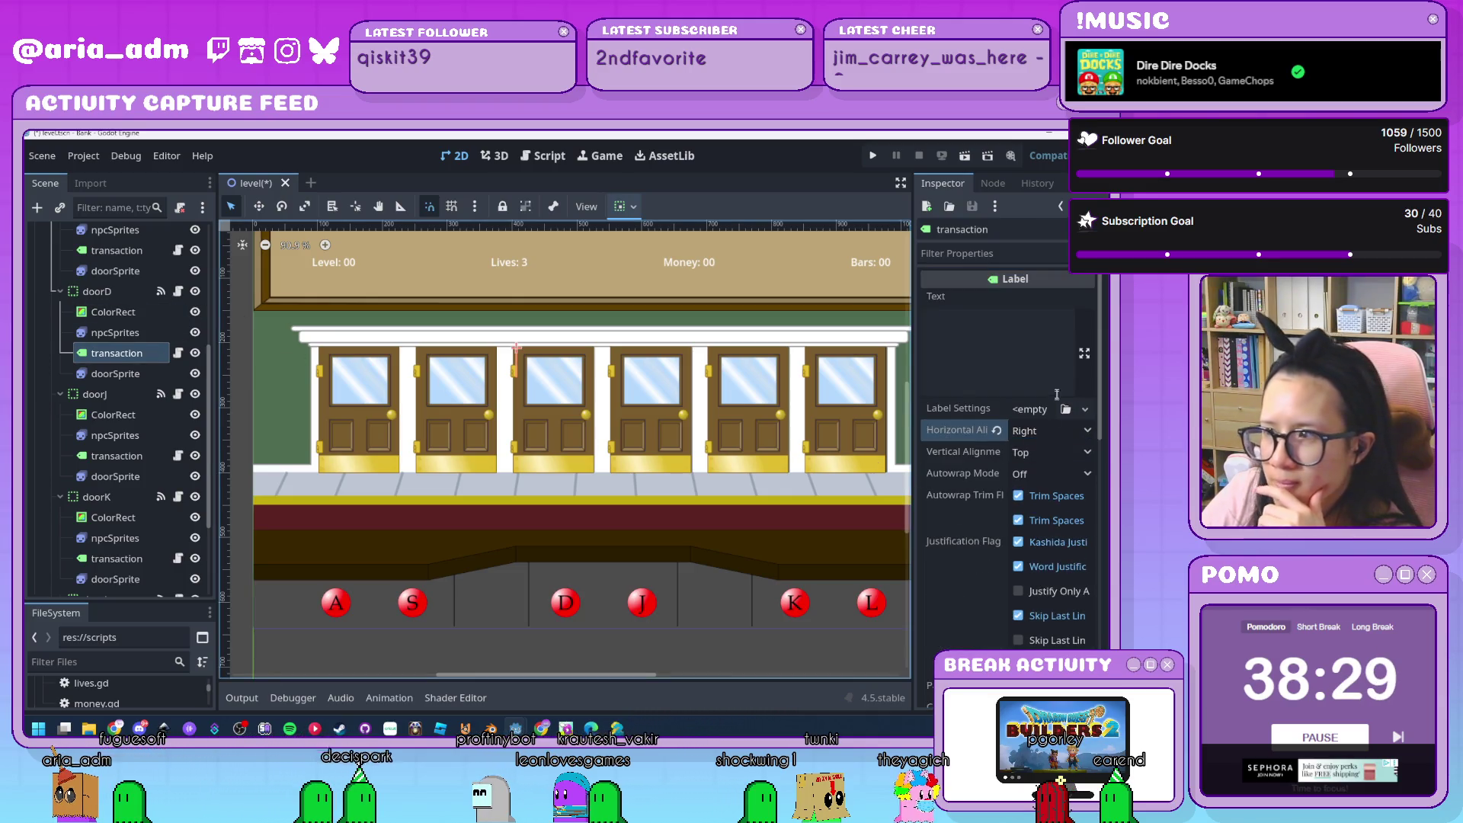
{"action": "left_click", "coordinate": [1021, 344]}
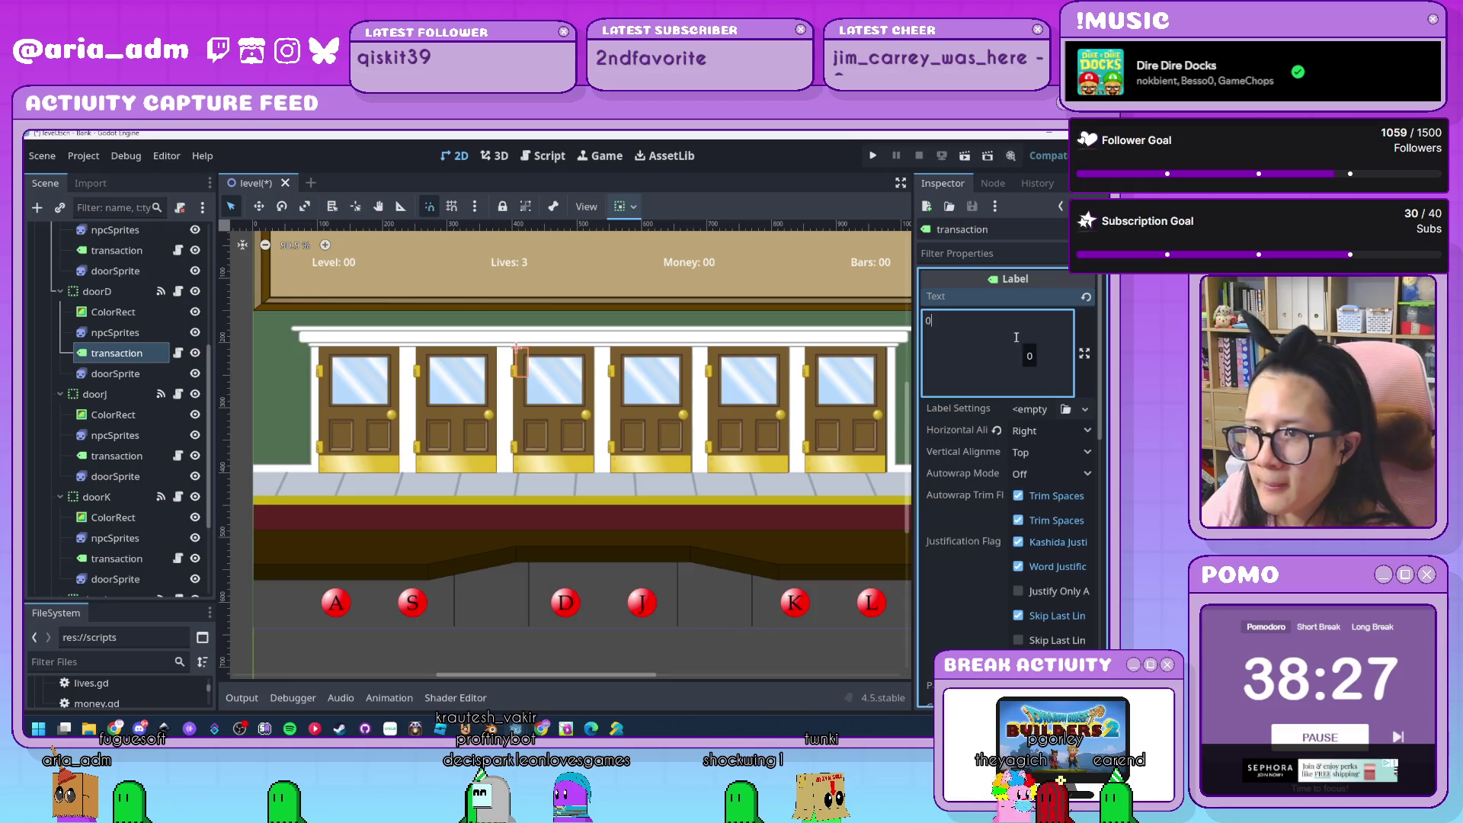
{"action": "scroll", "coordinate": [148, 386], "scroll_direction": "up", "scroll_amount": 5}
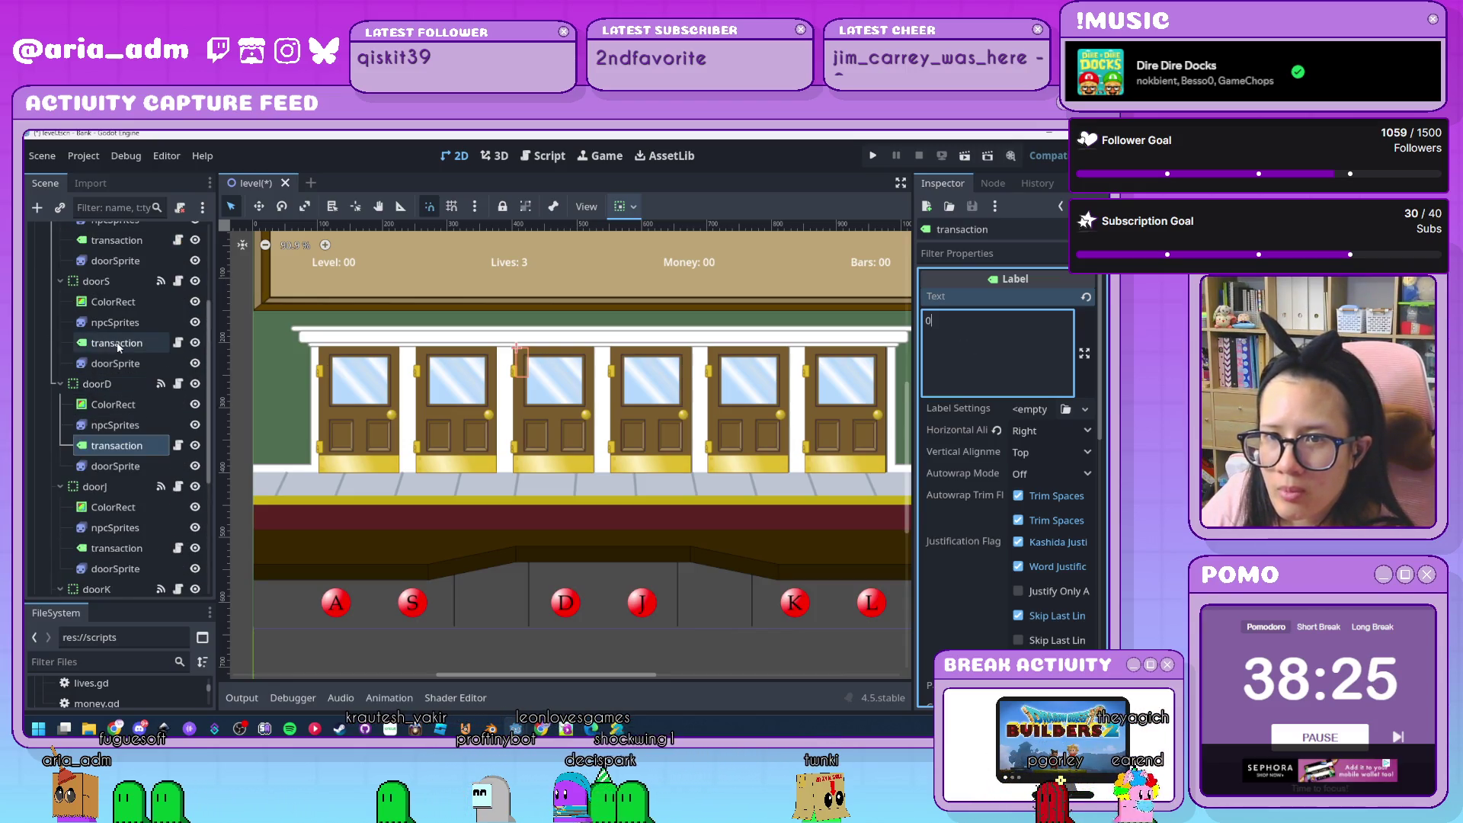
{"action": "left_click", "coordinate": [117, 481]}
{"action": "left_click", "coordinate": [116, 379]}
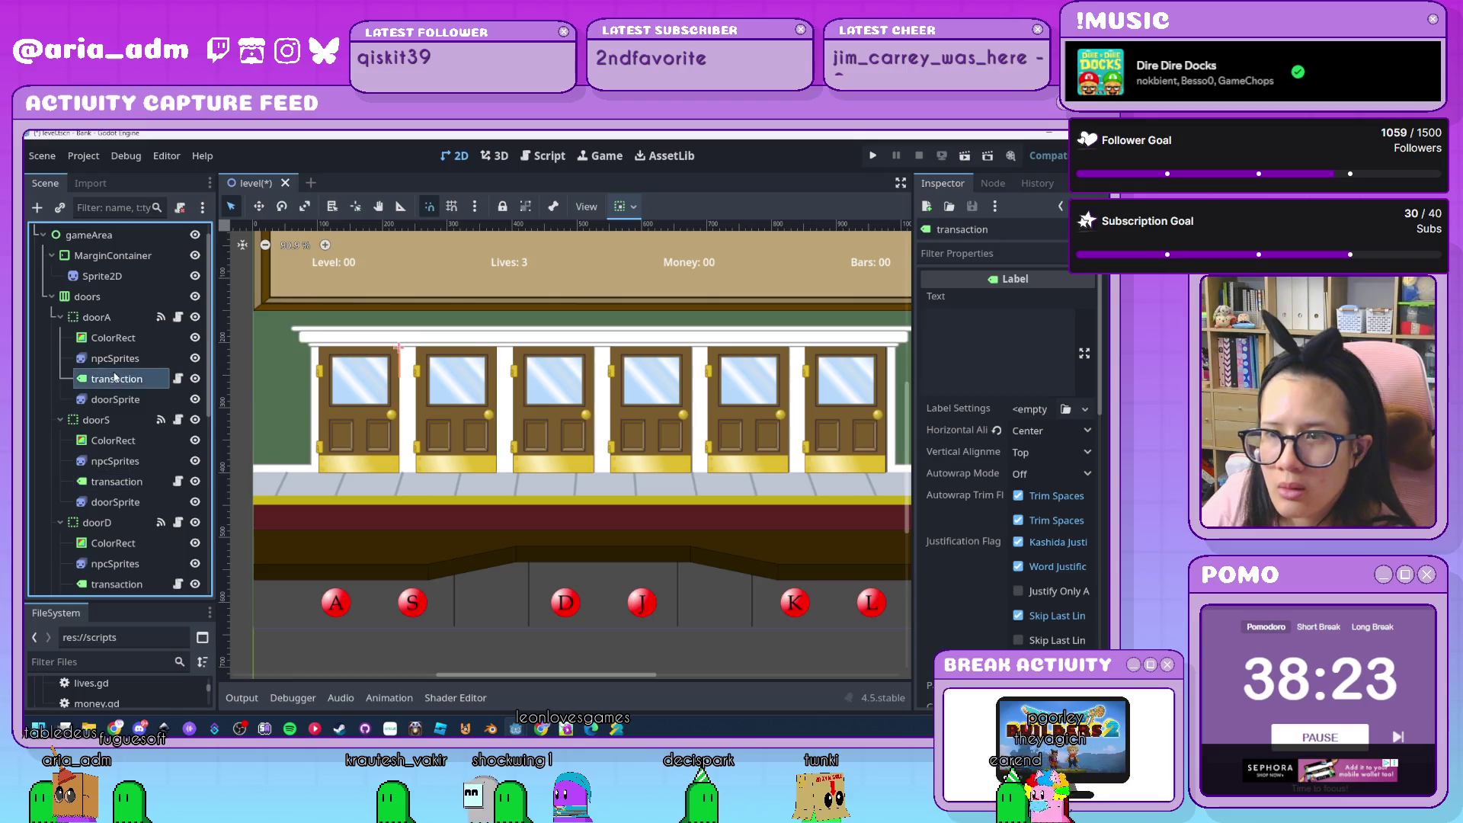
{"action": "left_click", "coordinate": [999, 346]}
{"action": "type", "text": "0"}
{"action": "left_click", "coordinate": [1064, 444]}
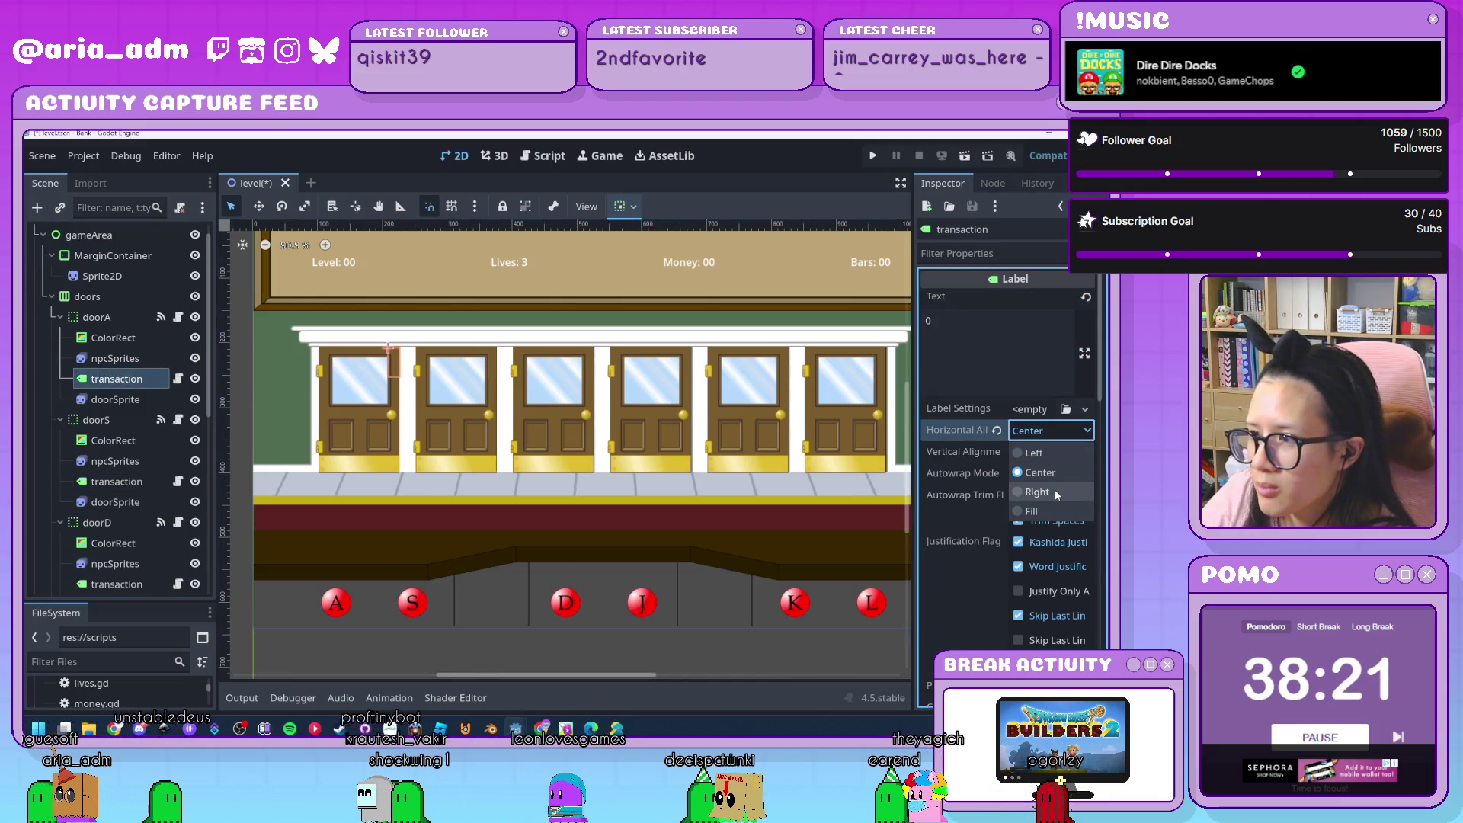
{"action": "left_click", "coordinate": [1024, 486]}
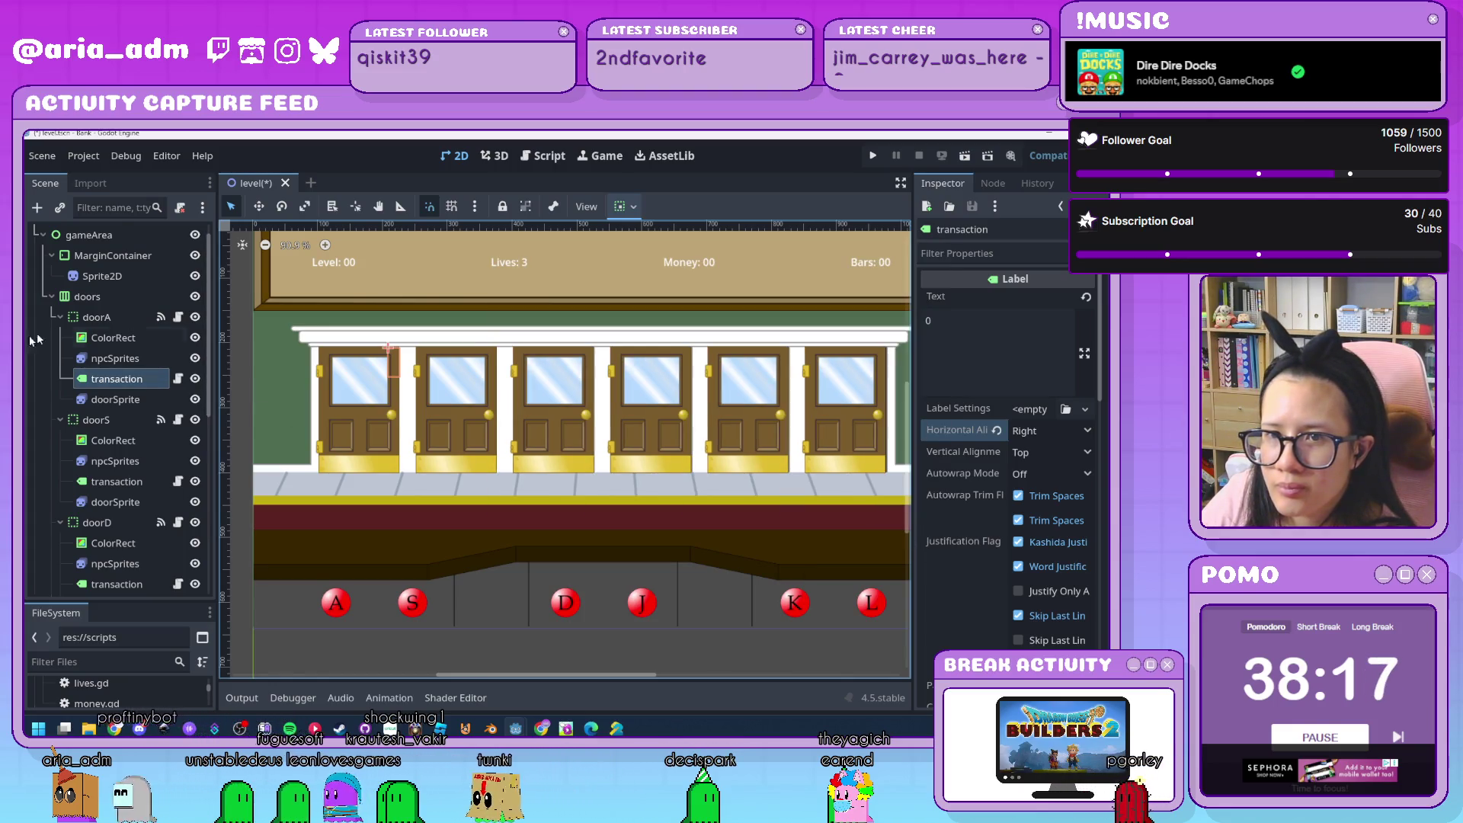
{"action": "left_click", "coordinate": [92, 318]}
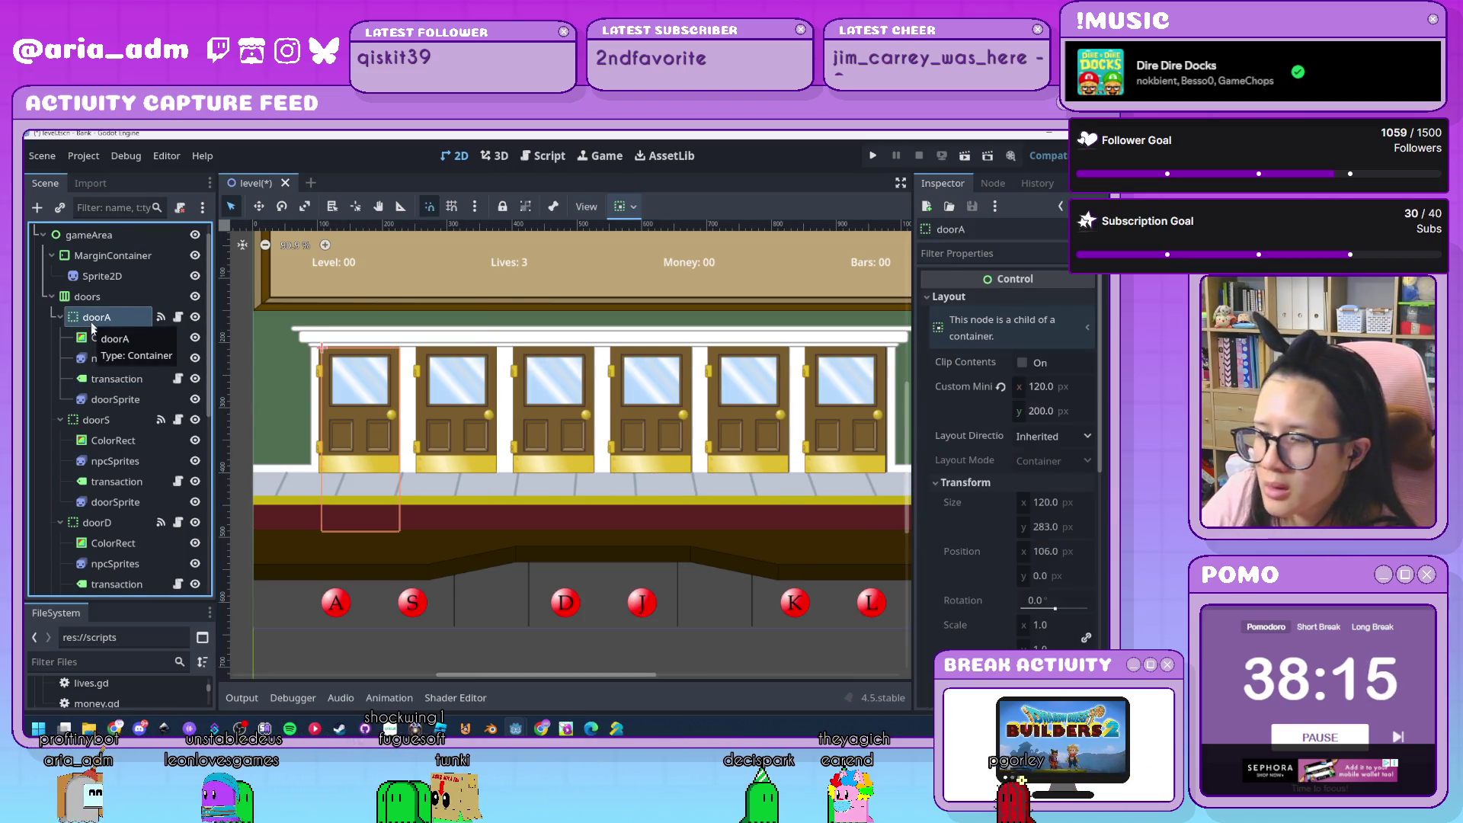
{"action": "left_click", "coordinate": [116, 482]}
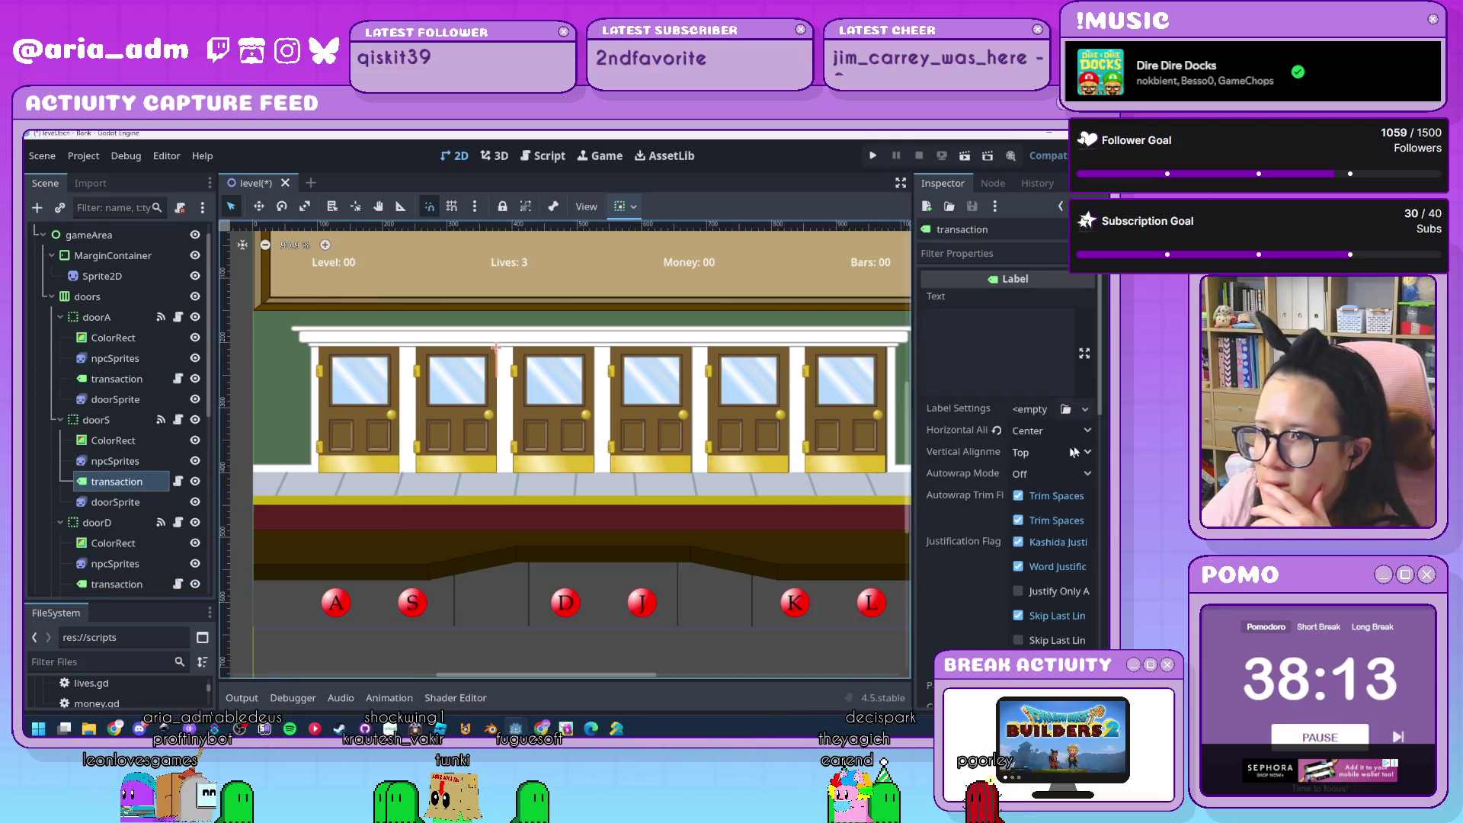
{"action": "left_click", "coordinate": [1031, 430]}
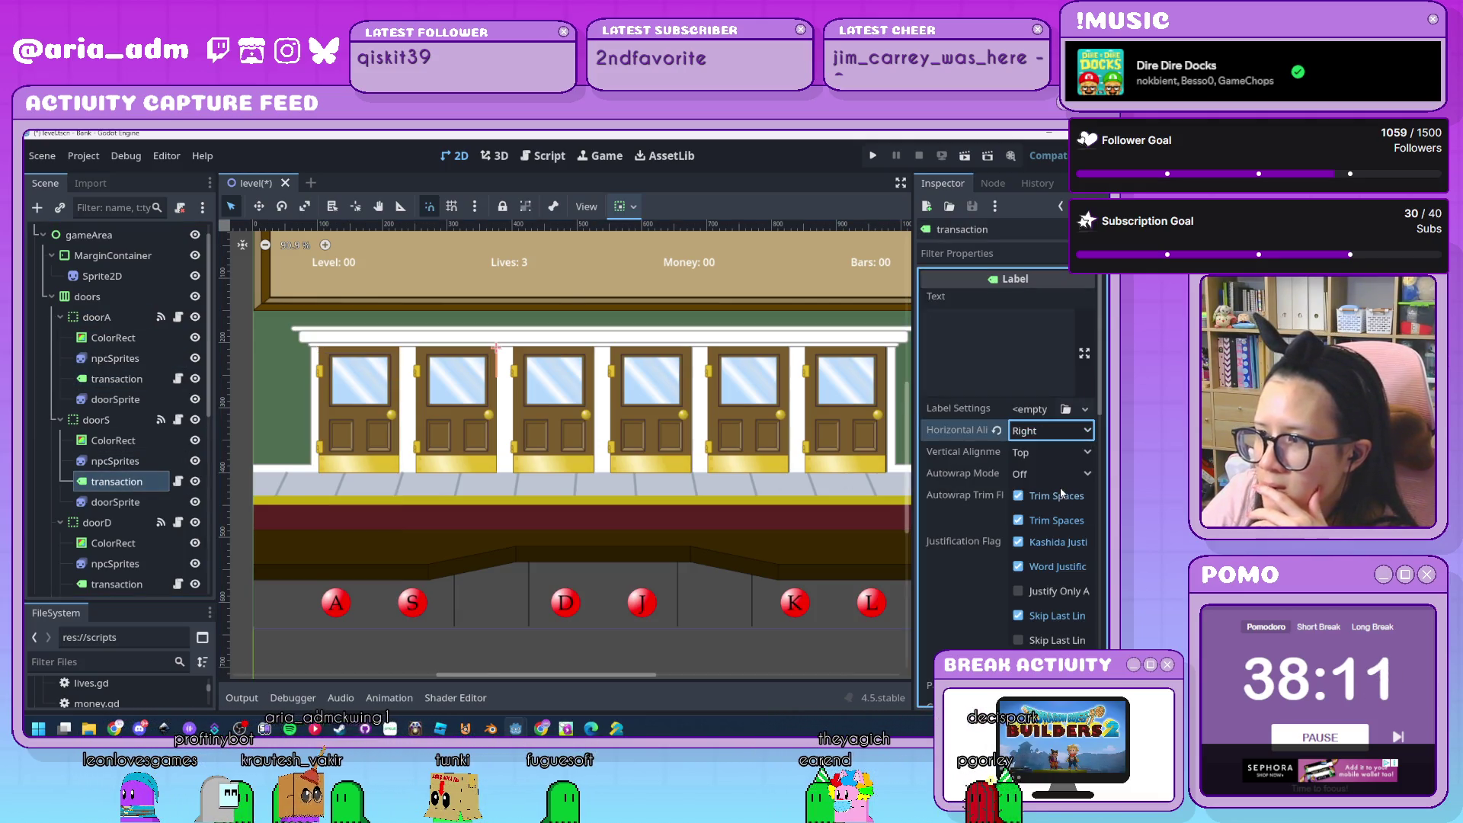
{"action": "scroll", "coordinate": [117, 431], "scroll_direction": "down", "scroll_amount": 3}
{"action": "left_click", "coordinate": [117, 493]}
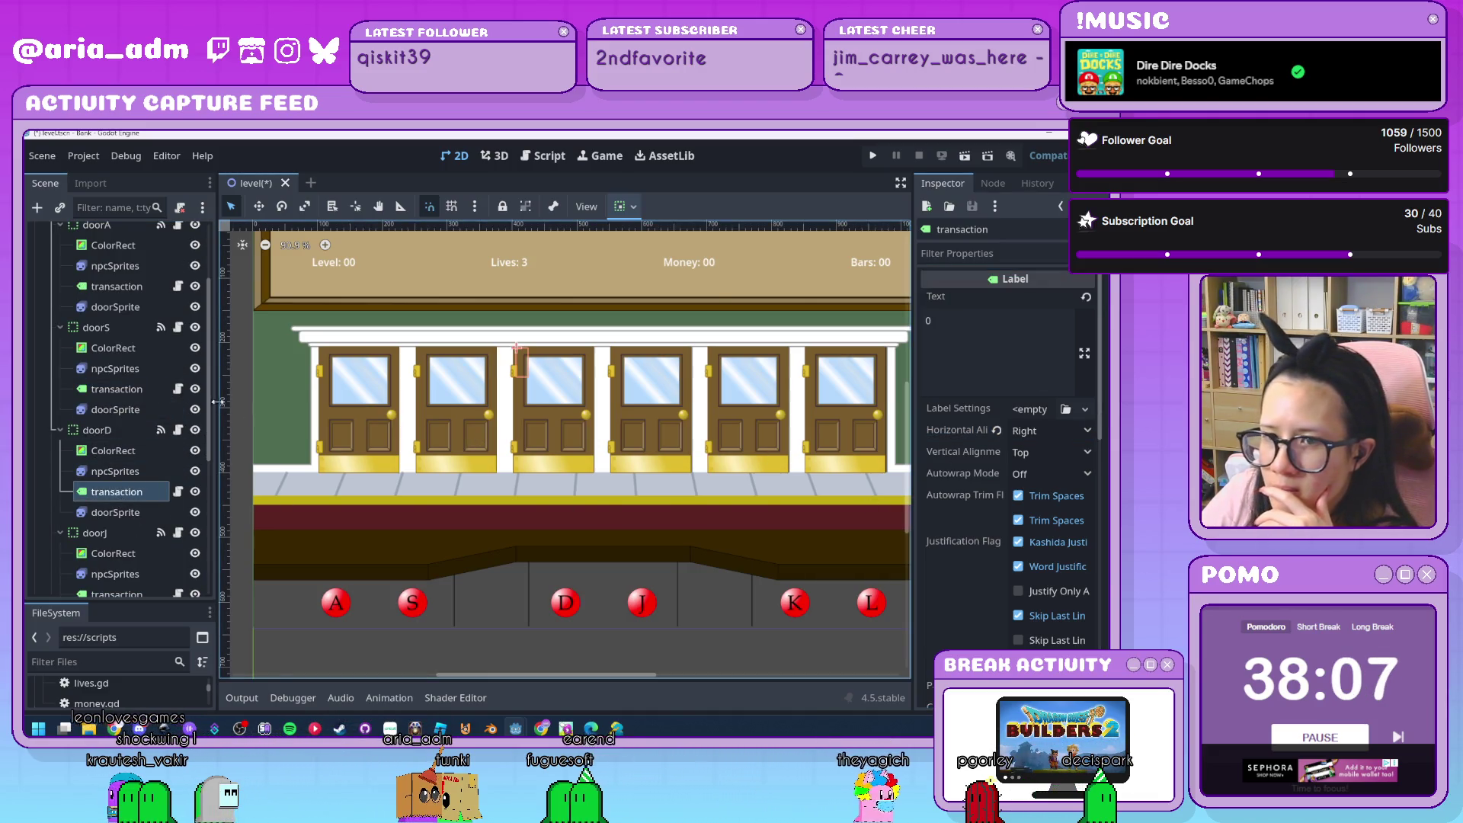
{"action": "left_click", "coordinate": [117, 390]}
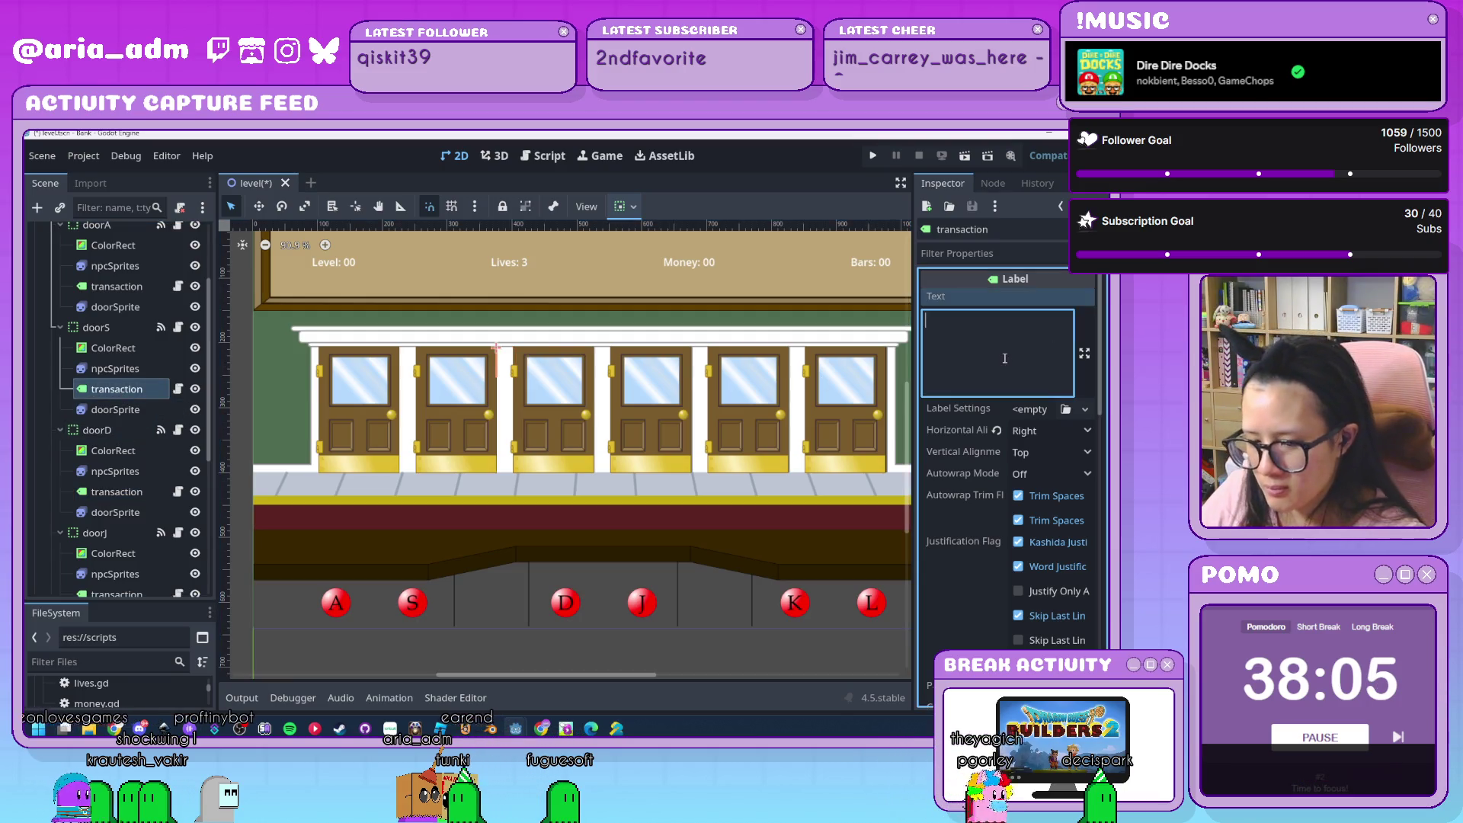
{"action": "left_click", "coordinate": [116, 286]}
{"action": "left_click", "coordinate": [118, 492]}
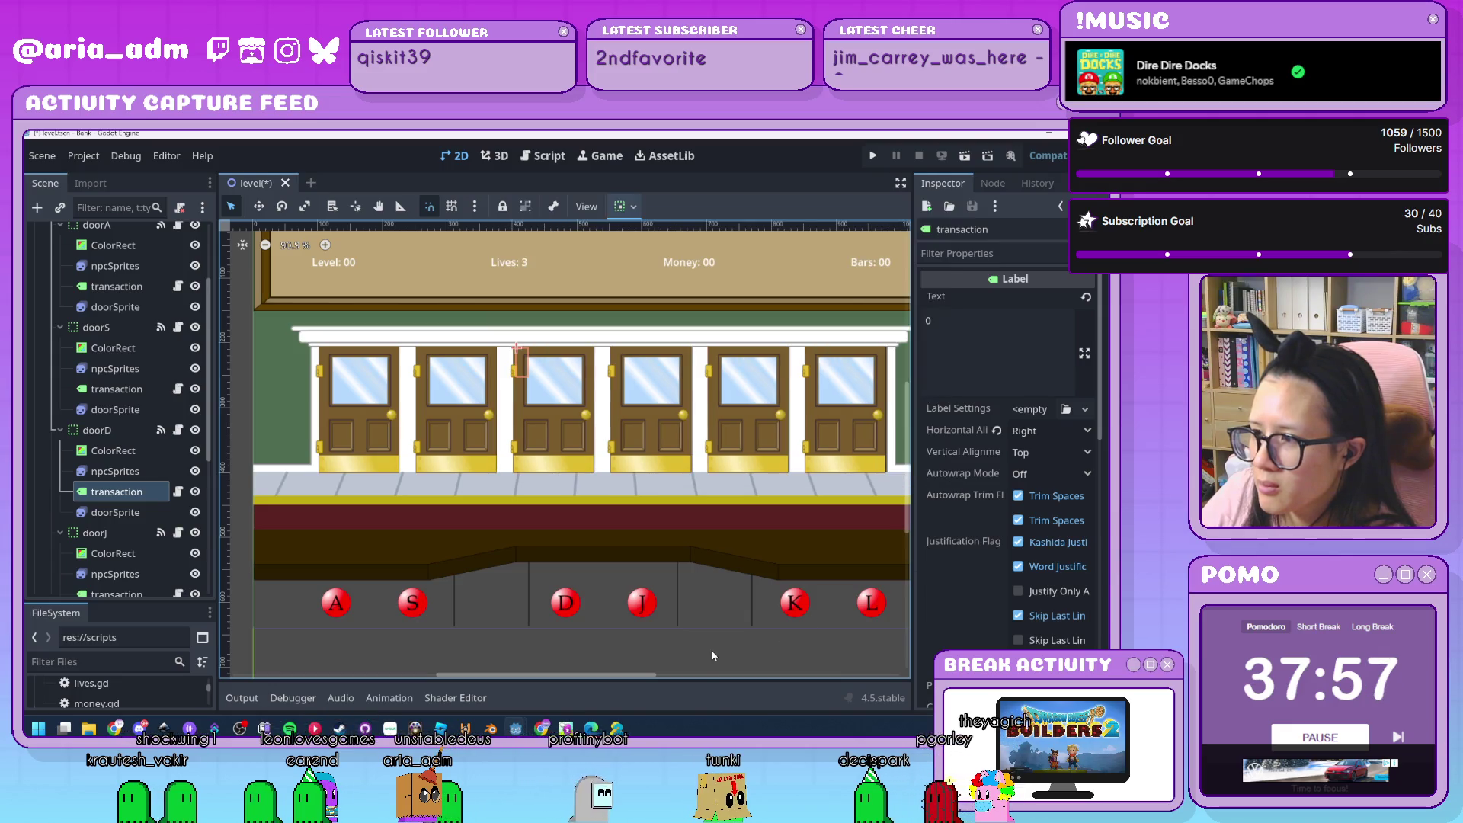
{"action": "scroll", "coordinate": [982, 507], "scroll_direction": "down", "scroll_amount": 3}
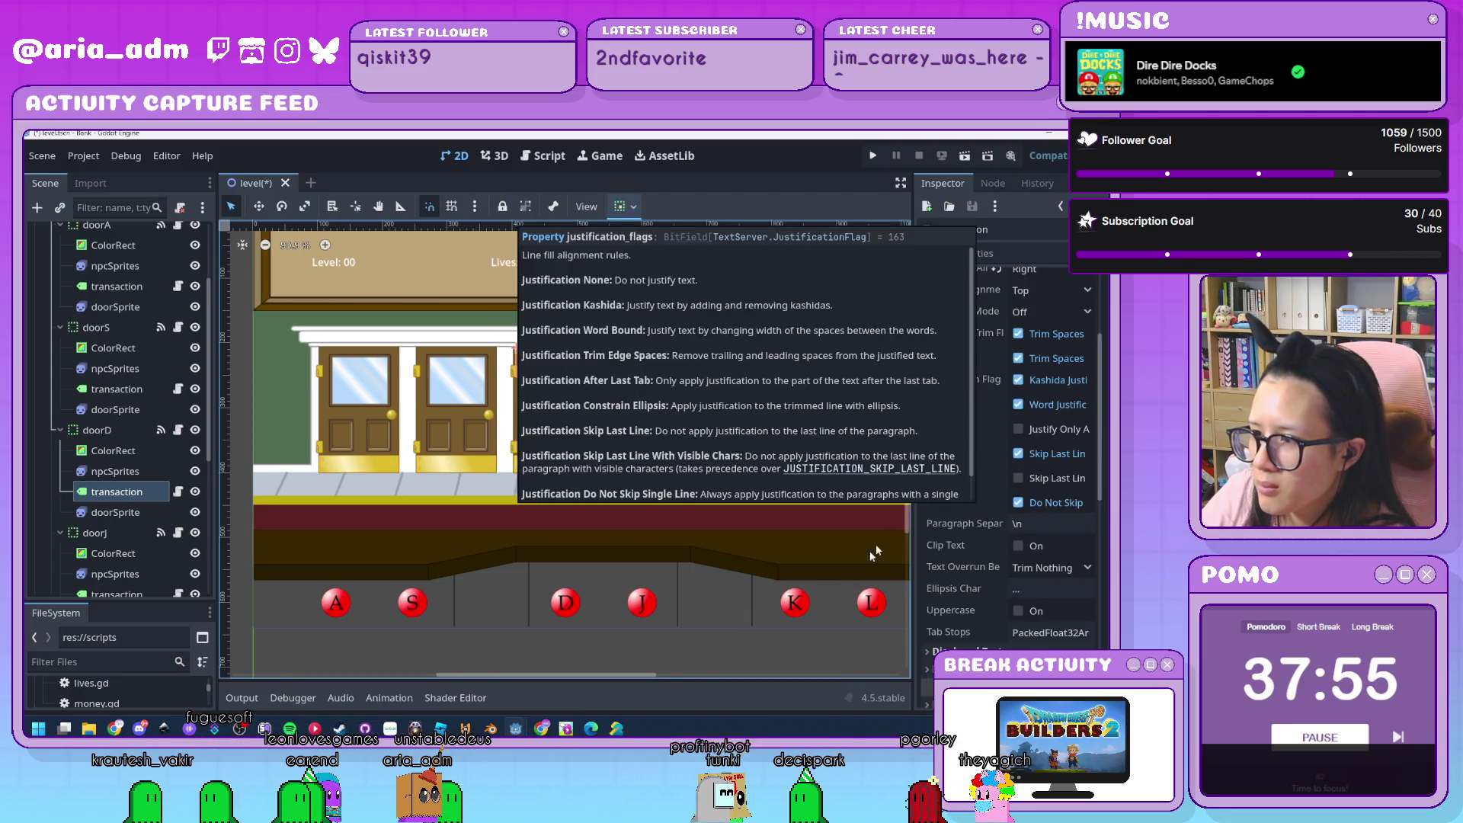
Step: Browse the label's Styles and Theme sections, then select doorD to view its 120 × 200 minimum size
{"action": "scroll", "coordinate": [981, 496], "scroll_direction": "down", "scroll_amount": 3}
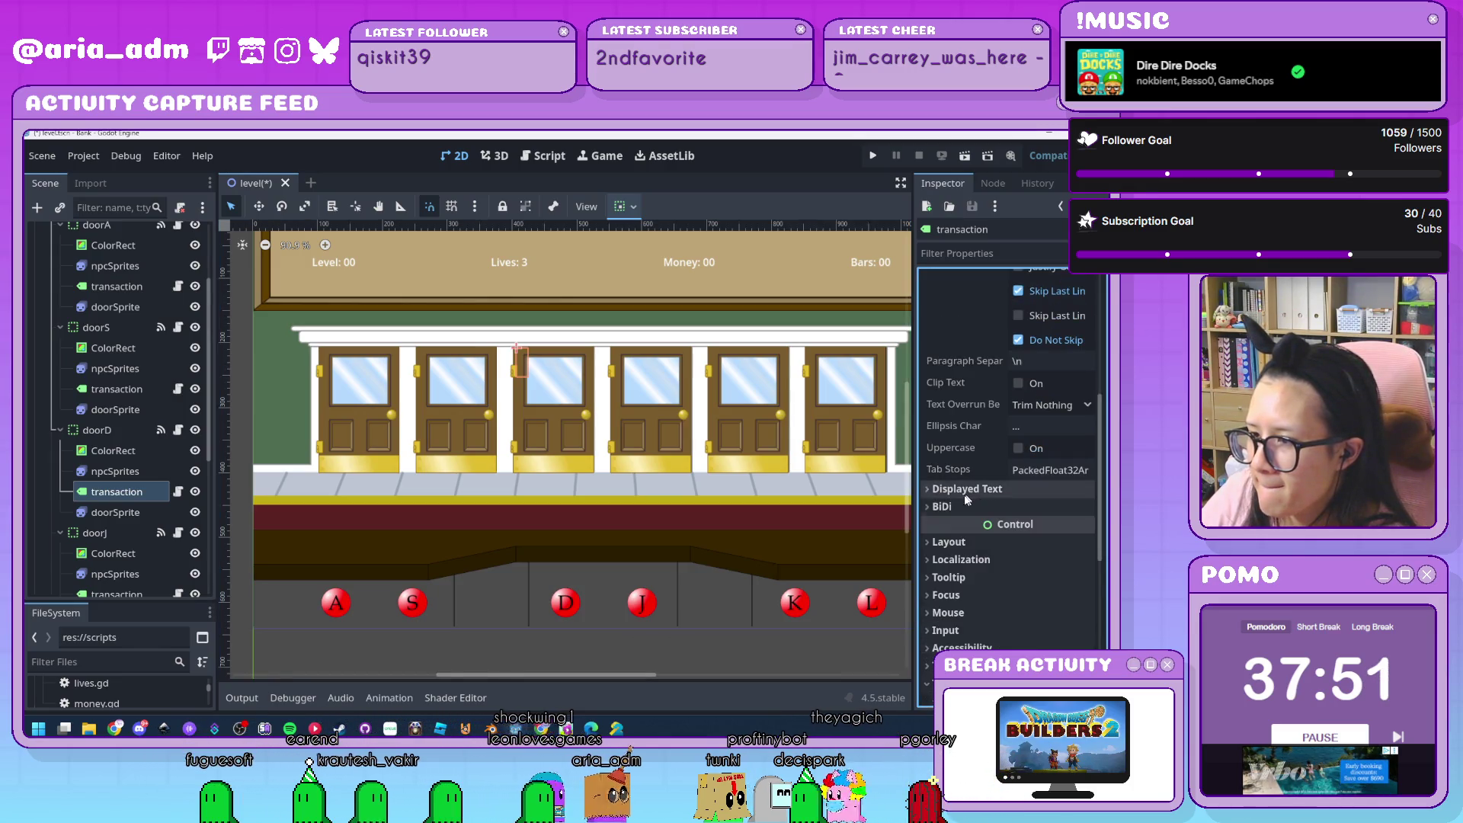
{"action": "scroll", "coordinate": [1023, 579], "scroll_direction": "down", "scroll_amount": 3}
{"action": "scroll", "coordinate": [1022, 579], "scroll_direction": "down", "scroll_amount": 1}
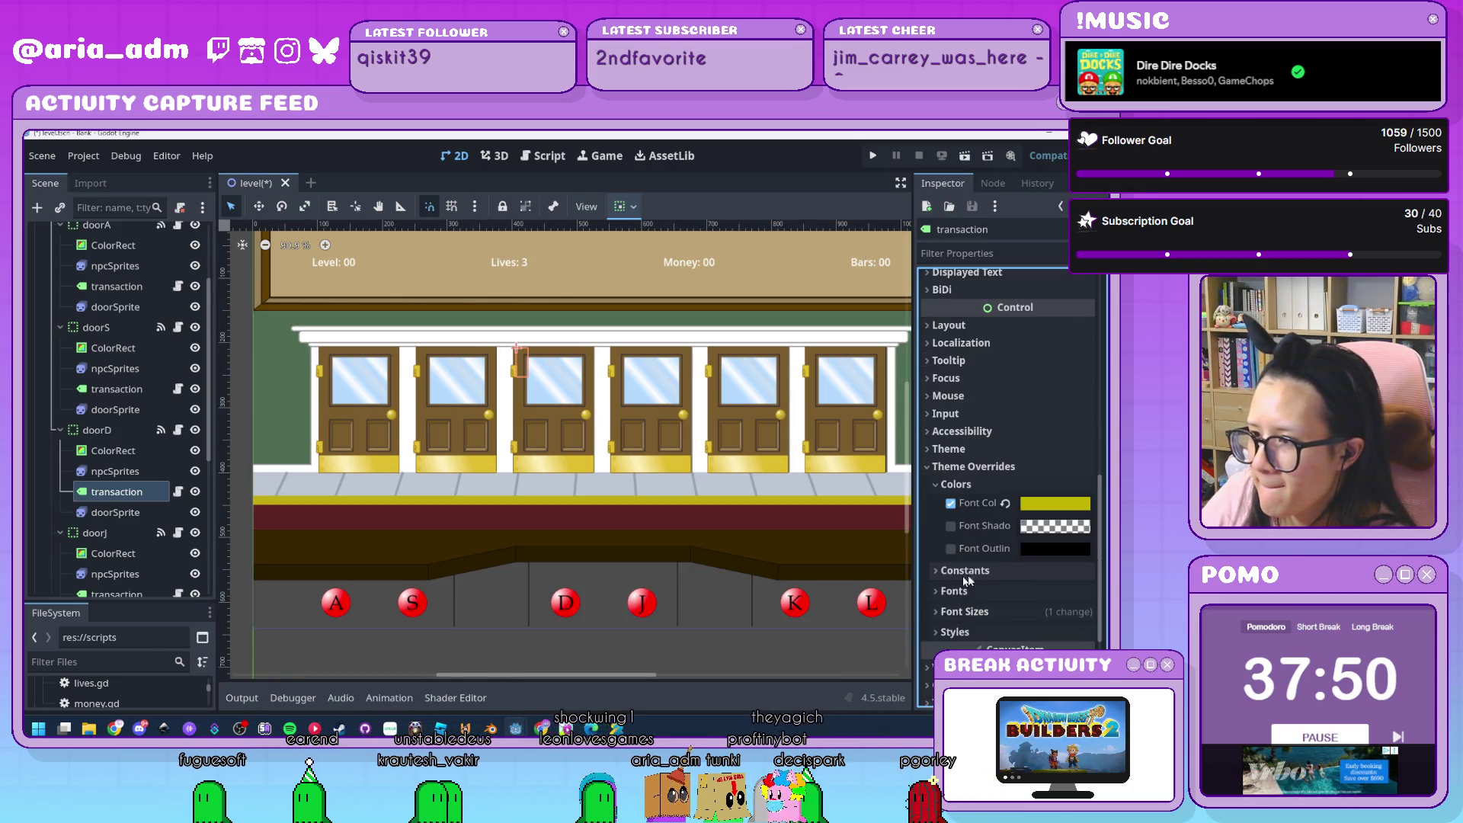
{"action": "left_click", "coordinate": [963, 634]}
{"action": "left_click", "coordinate": [967, 451]}
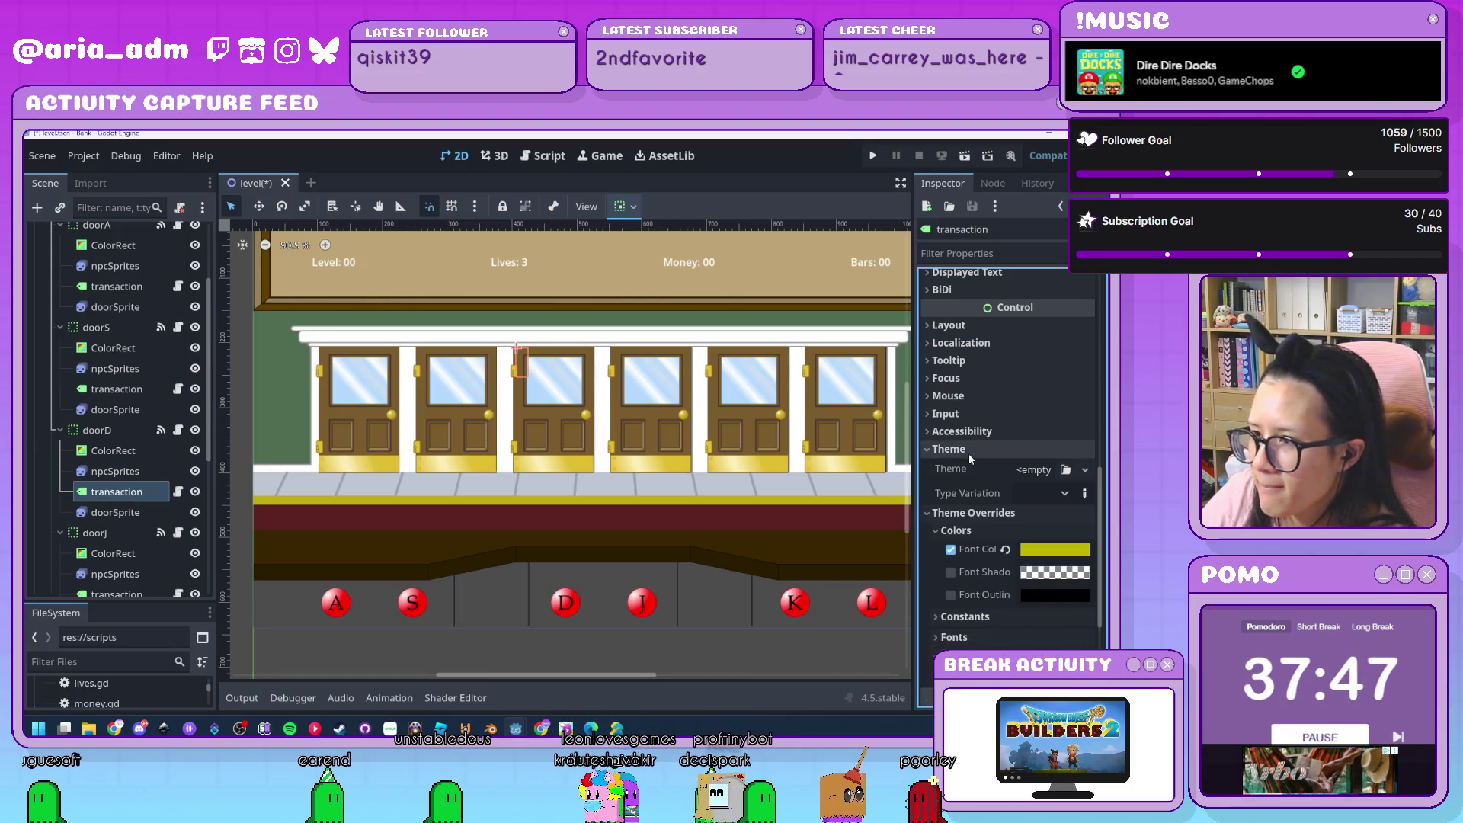
{"action": "left_click", "coordinate": [968, 454]}
{"action": "scroll", "coordinate": [969, 457], "scroll_direction": "up", "scroll_amount": 3}
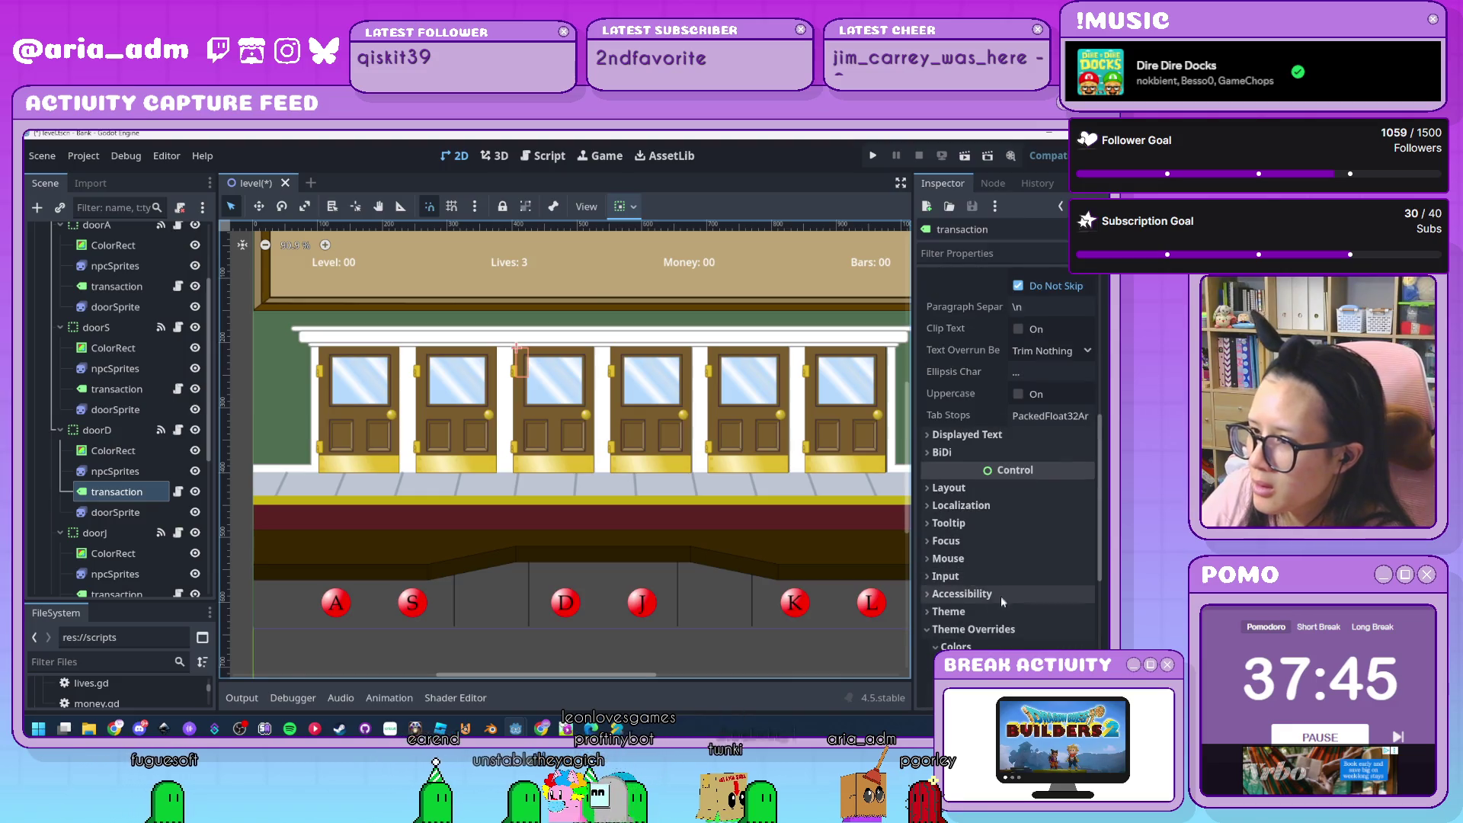
{"action": "left_click", "coordinate": [85, 431]}
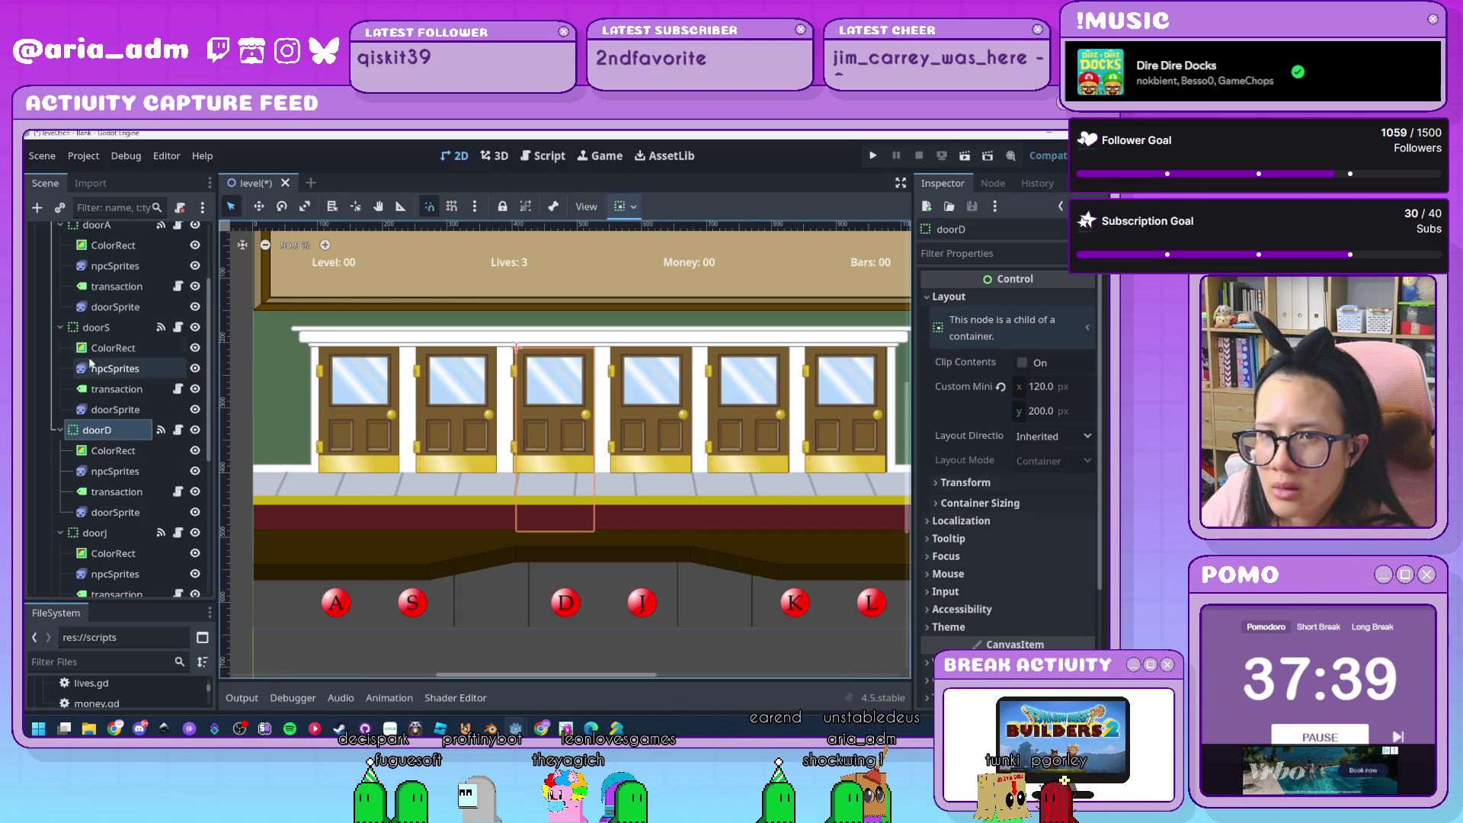
Step: Inspect the doorS and doorA container nodes' properties in the Inspector
{"action": "left_click", "coordinate": [90, 329]}
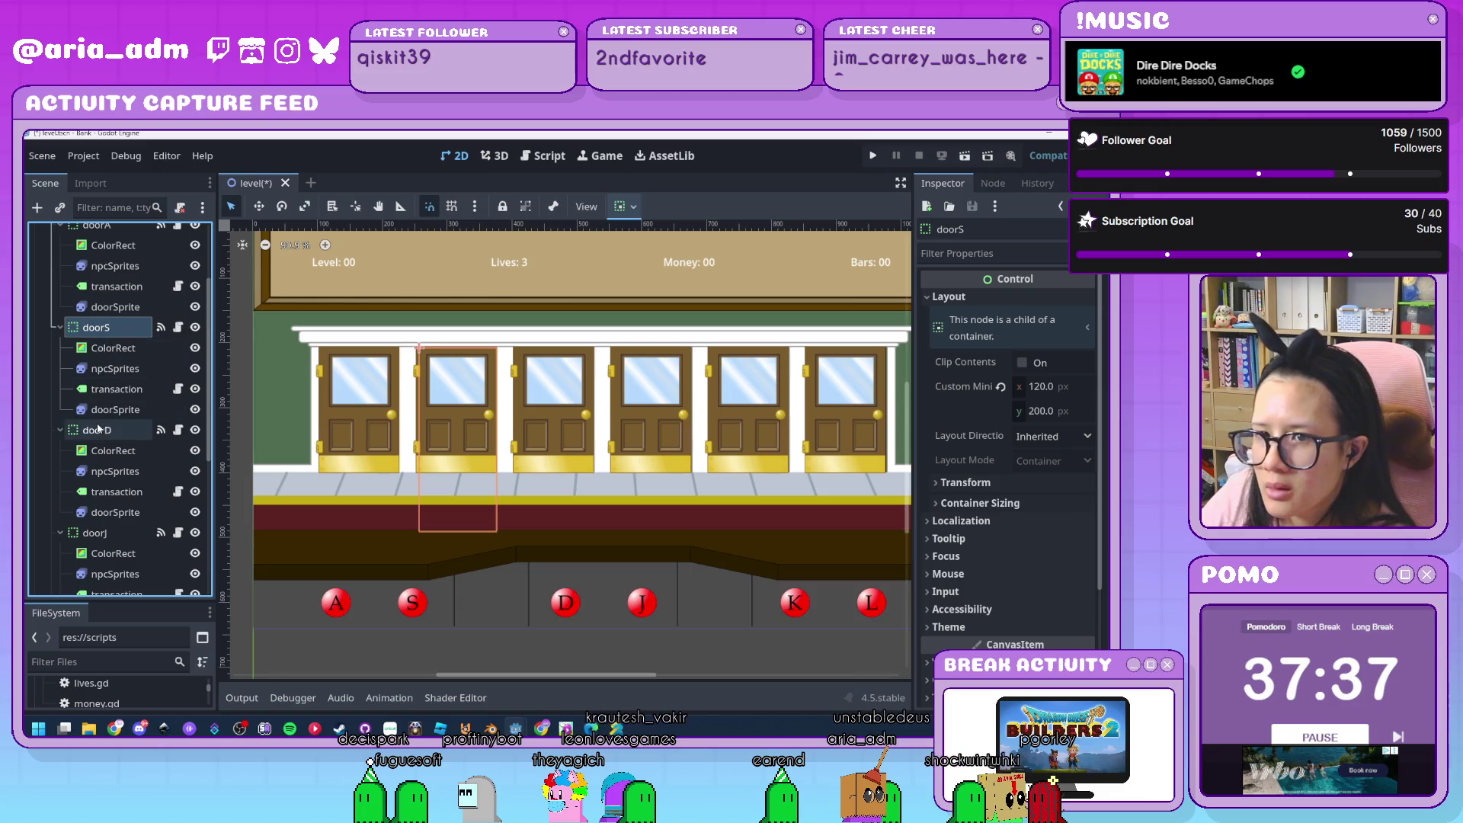
{"action": "scroll", "coordinate": [982, 592], "scroll_direction": "down", "scroll_amount": 5}
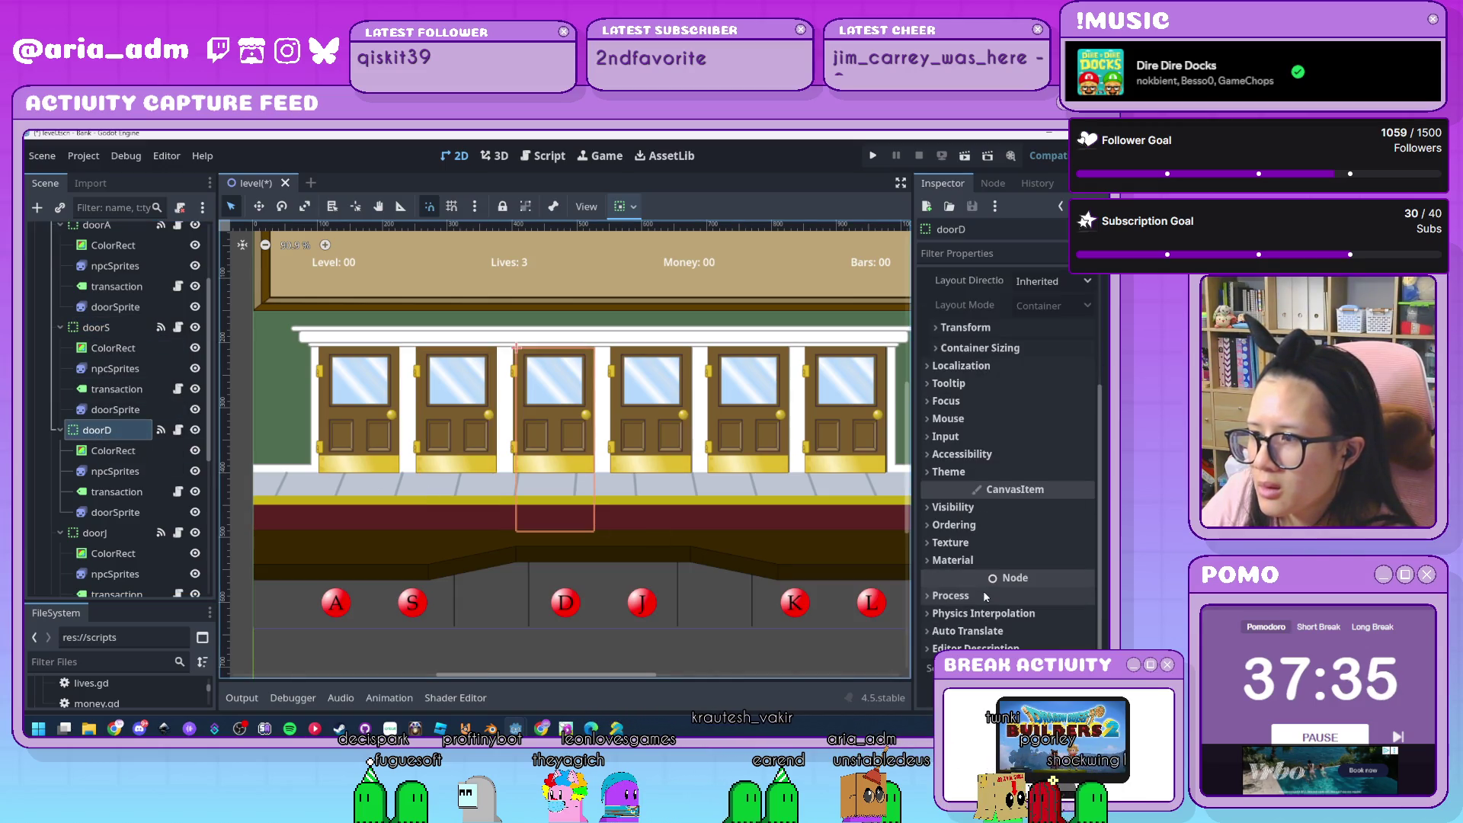
{"action": "scroll", "coordinate": [983, 591], "scroll_direction": "up", "scroll_amount": 5}
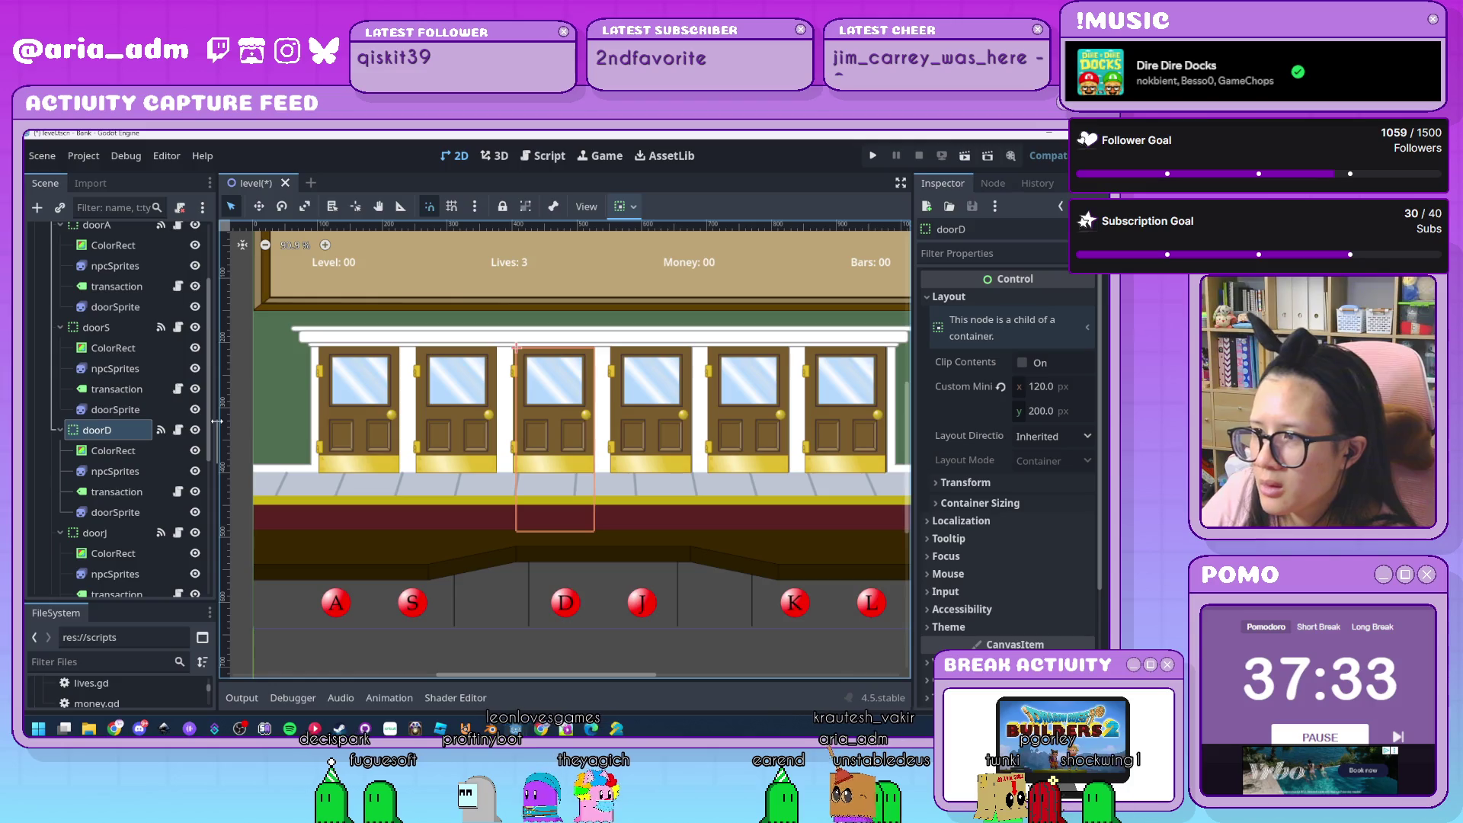
{"action": "scroll", "coordinate": [152, 411], "scroll_direction": "up", "scroll_amount": 3}
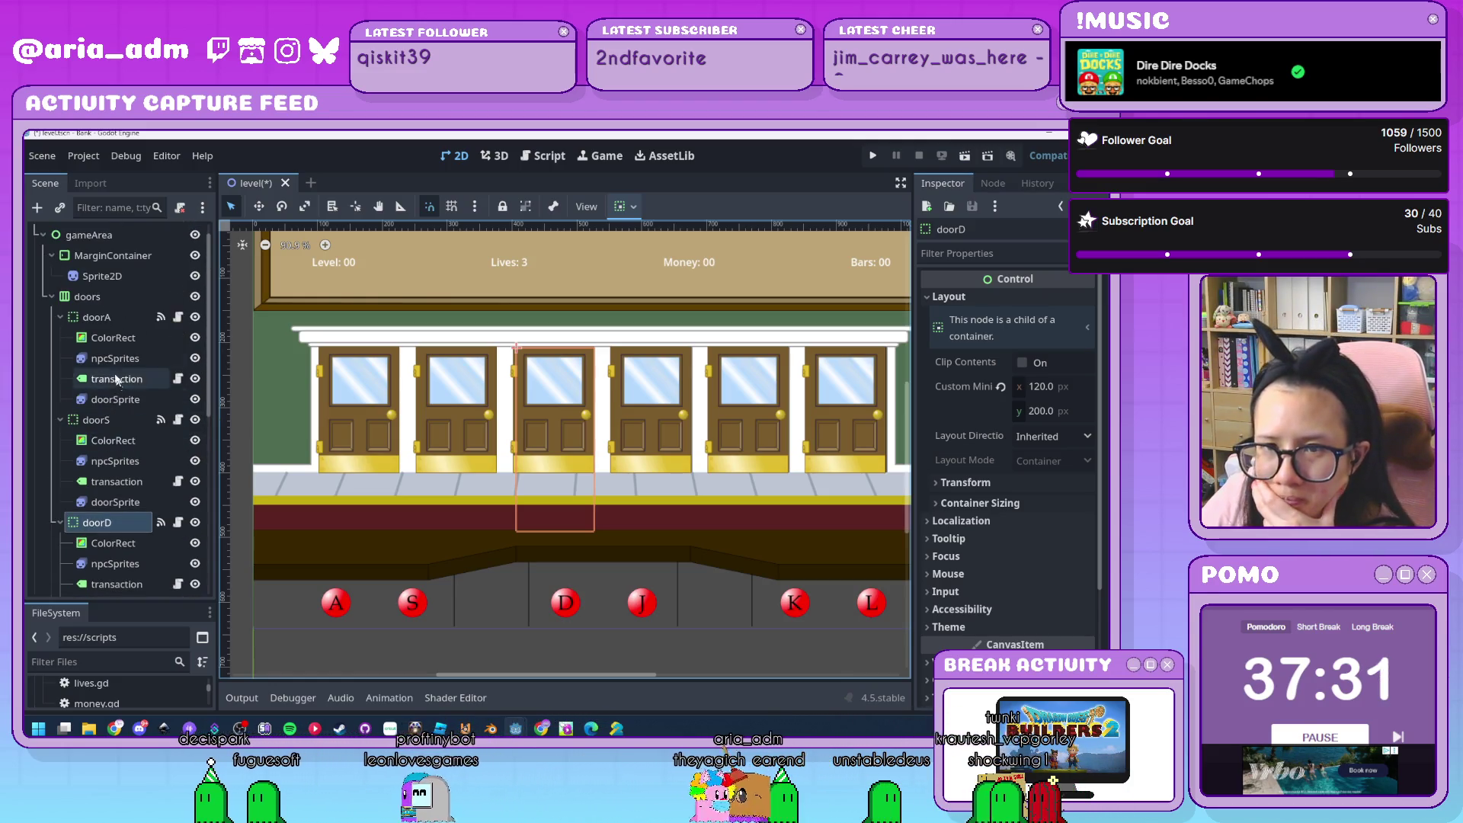
{"action": "left_click", "coordinate": [96, 317]}
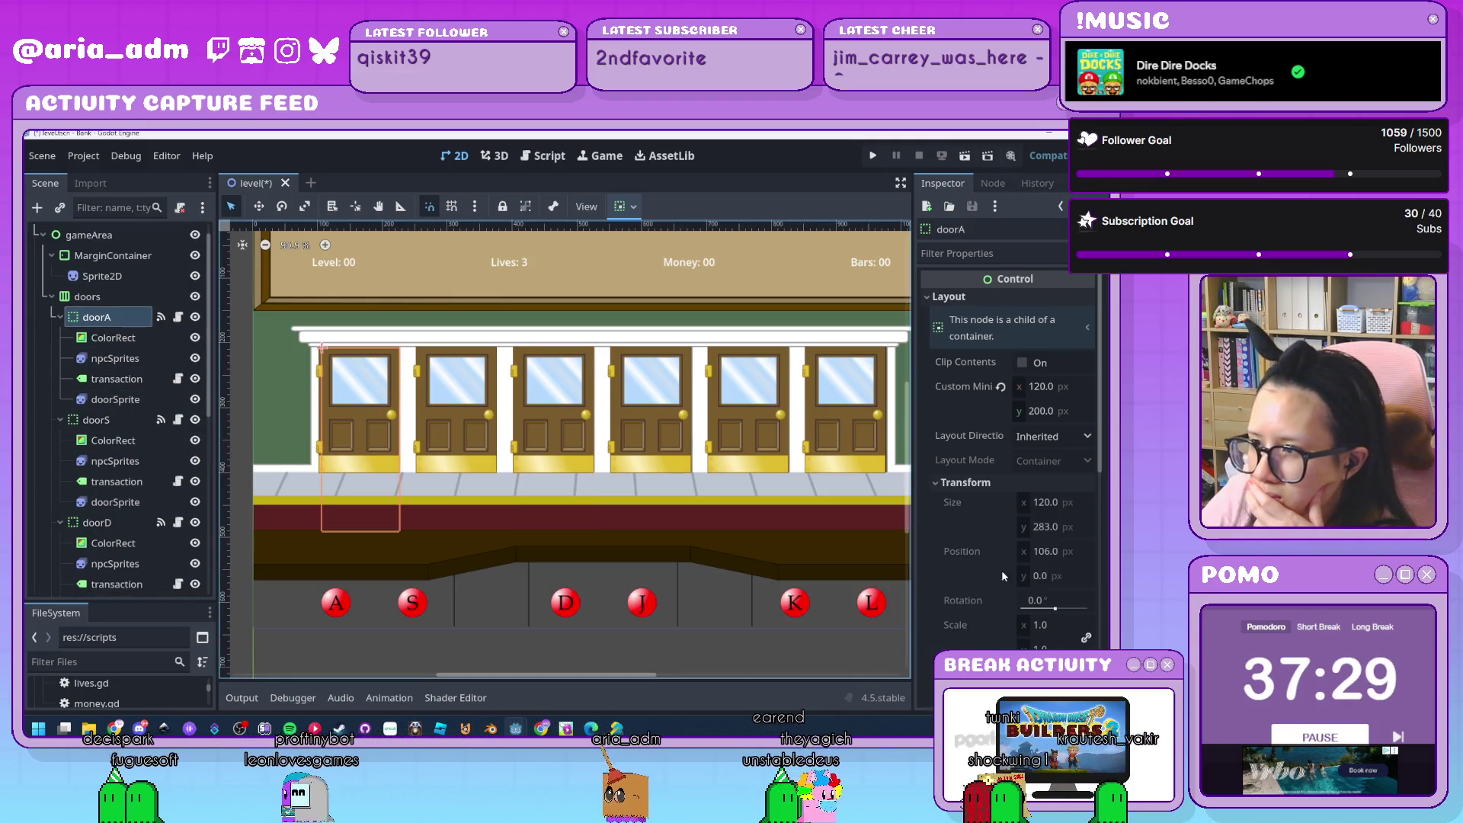
{"action": "scroll", "coordinate": [962, 555], "scroll_direction": "down", "scroll_amount": 2}
{"action": "scroll", "coordinate": [963, 555], "scroll_direction": "down", "scroll_amount": 2}
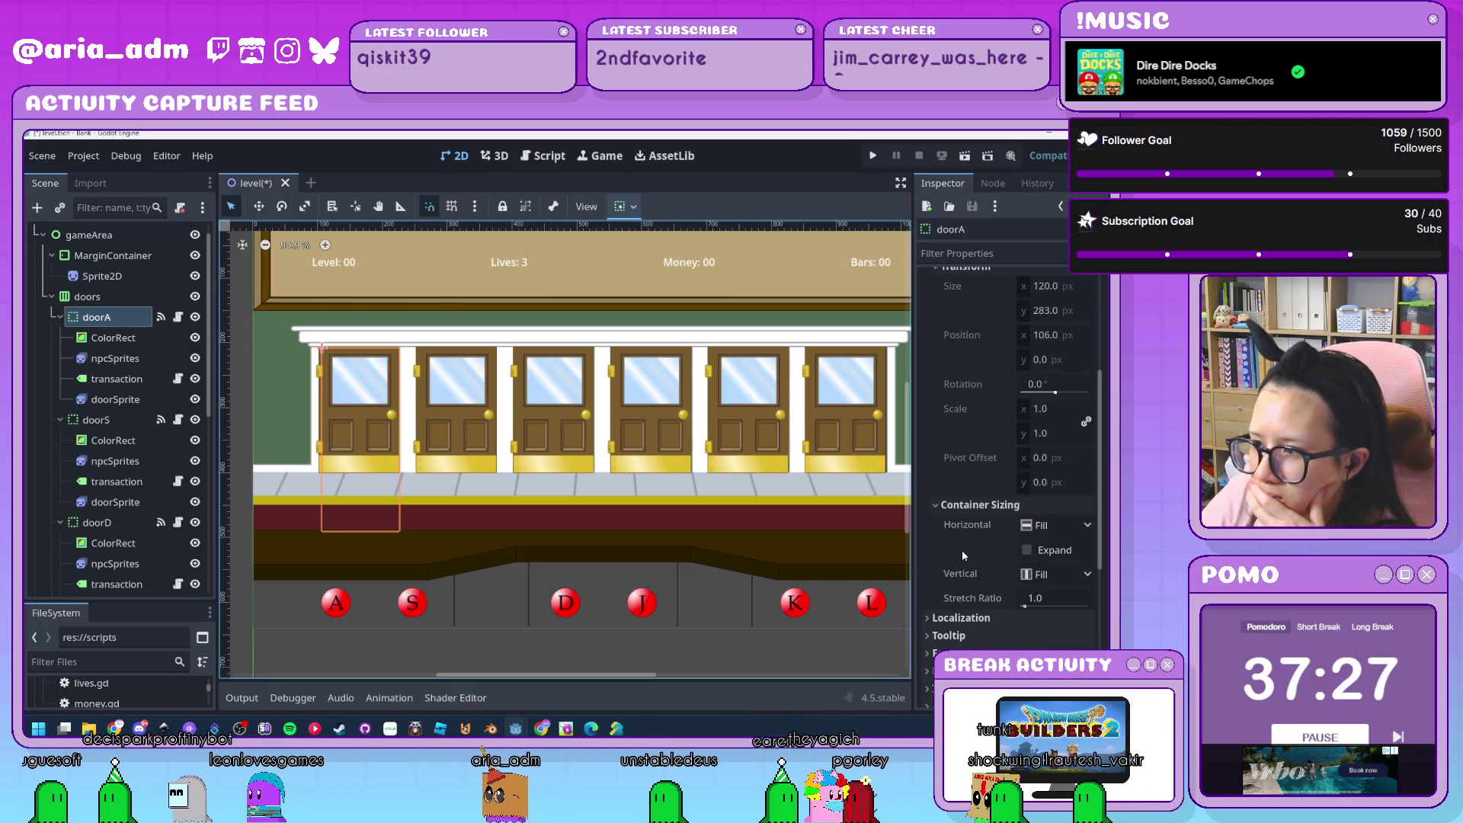
{"action": "scroll", "coordinate": [963, 555], "scroll_direction": "down", "scroll_amount": 2}
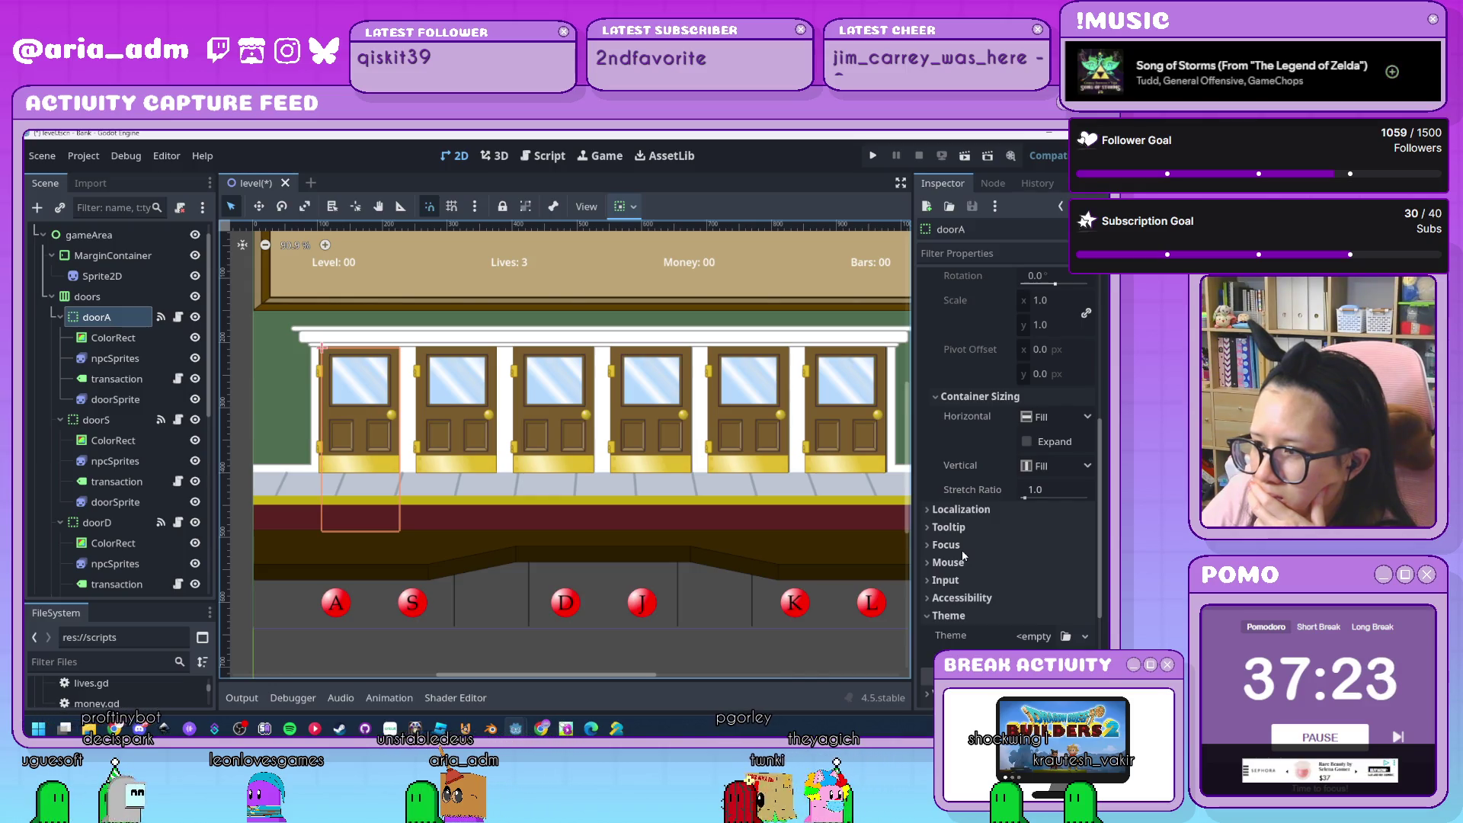
{"action": "scroll", "coordinate": [964, 555], "scroll_direction": "down", "scroll_amount": 3}
{"action": "scroll", "coordinate": [964, 556], "scroll_direction": "up", "scroll_amount": 7}
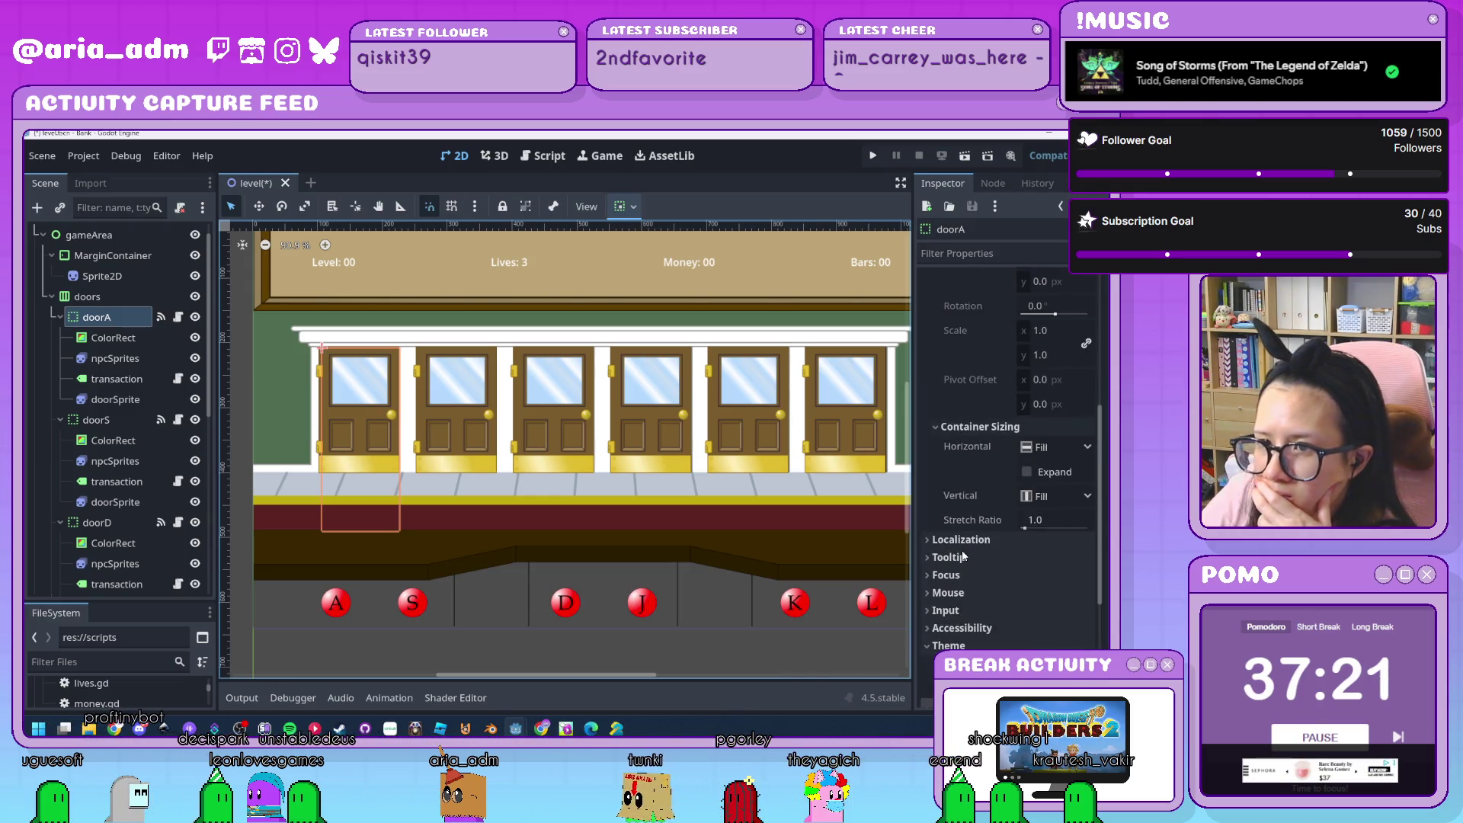
Step: Show doorA's transaction label Layout: Right-to-Left, 18 × 45 px at x 102
{"action": "left_click", "coordinate": [122, 378]}
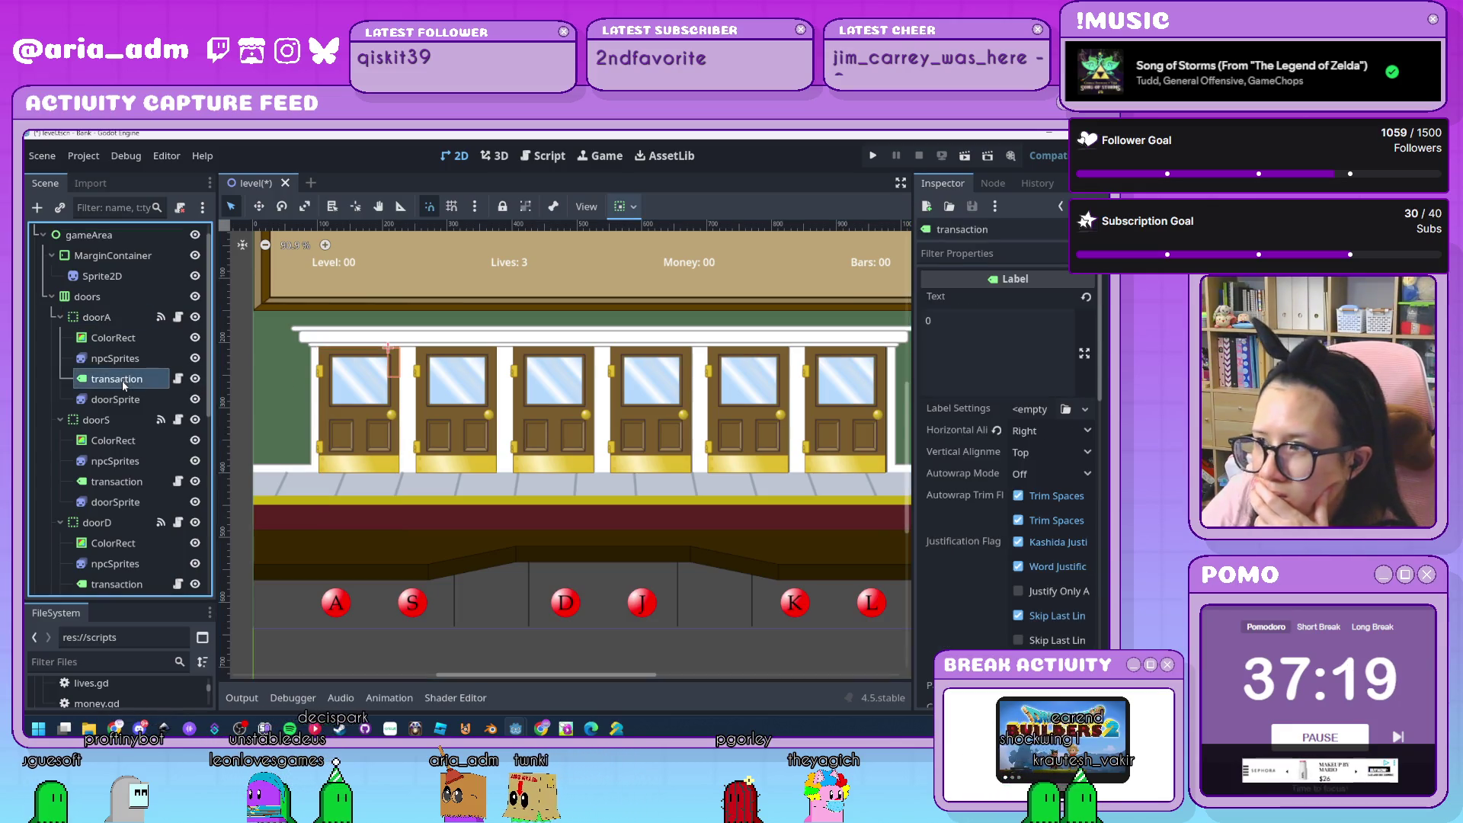
{"action": "scroll", "coordinate": [940, 455], "scroll_direction": "down", "scroll_amount": 5}
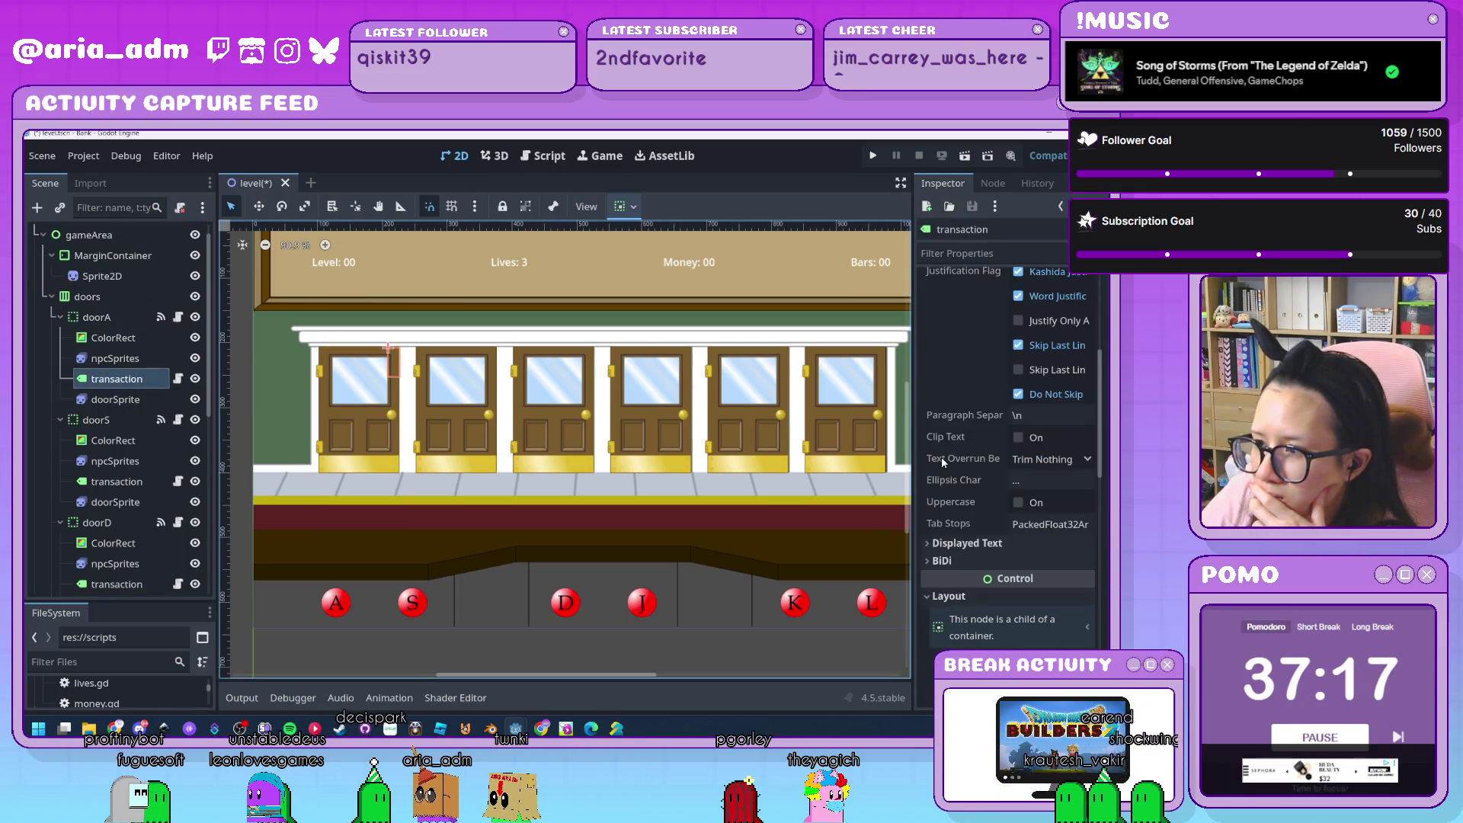
{"action": "scroll", "coordinate": [940, 457], "scroll_direction": "down", "scroll_amount": 2}
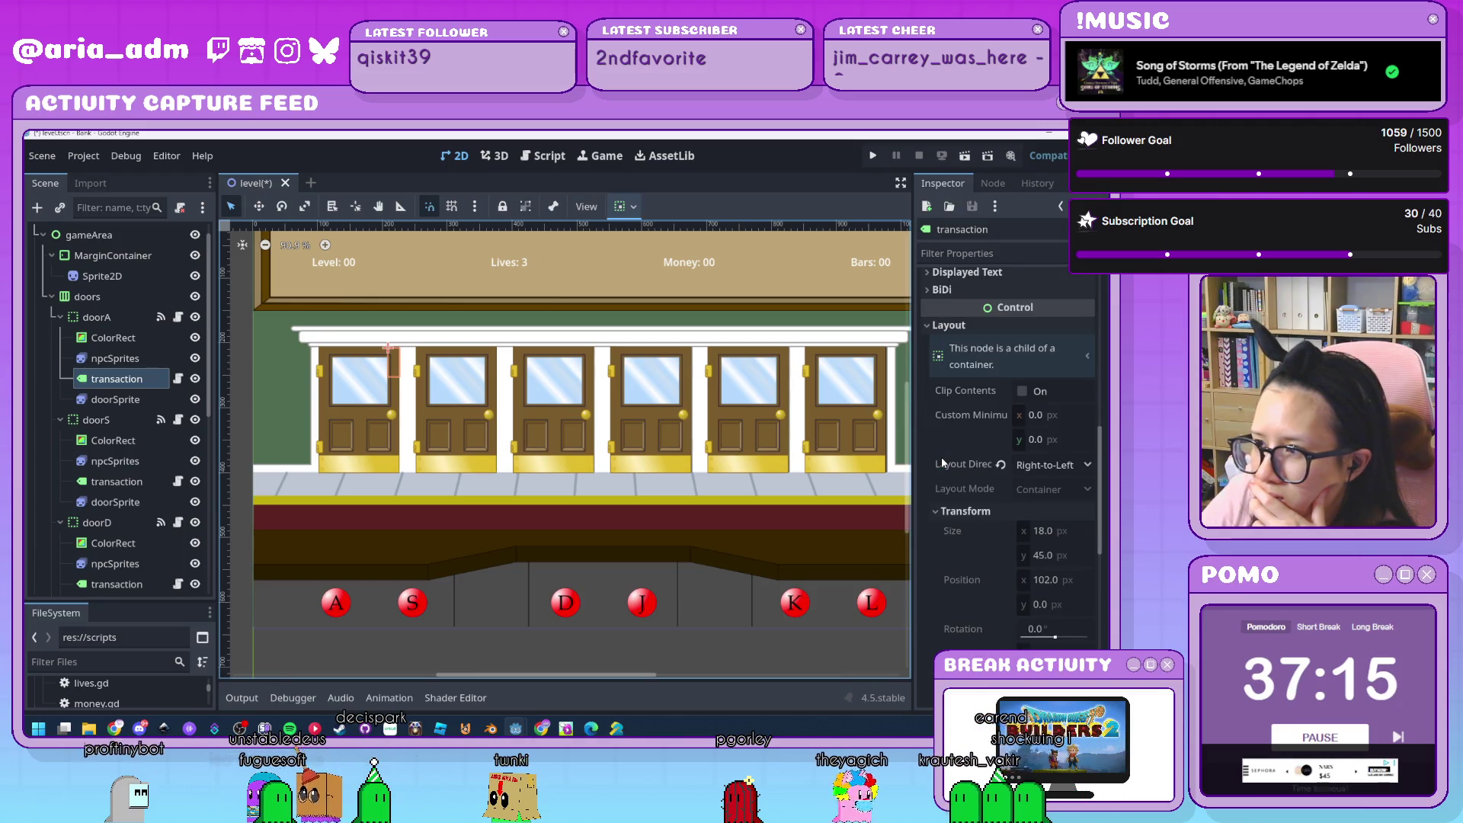
{"action": "left_click", "coordinate": [1050, 466]}
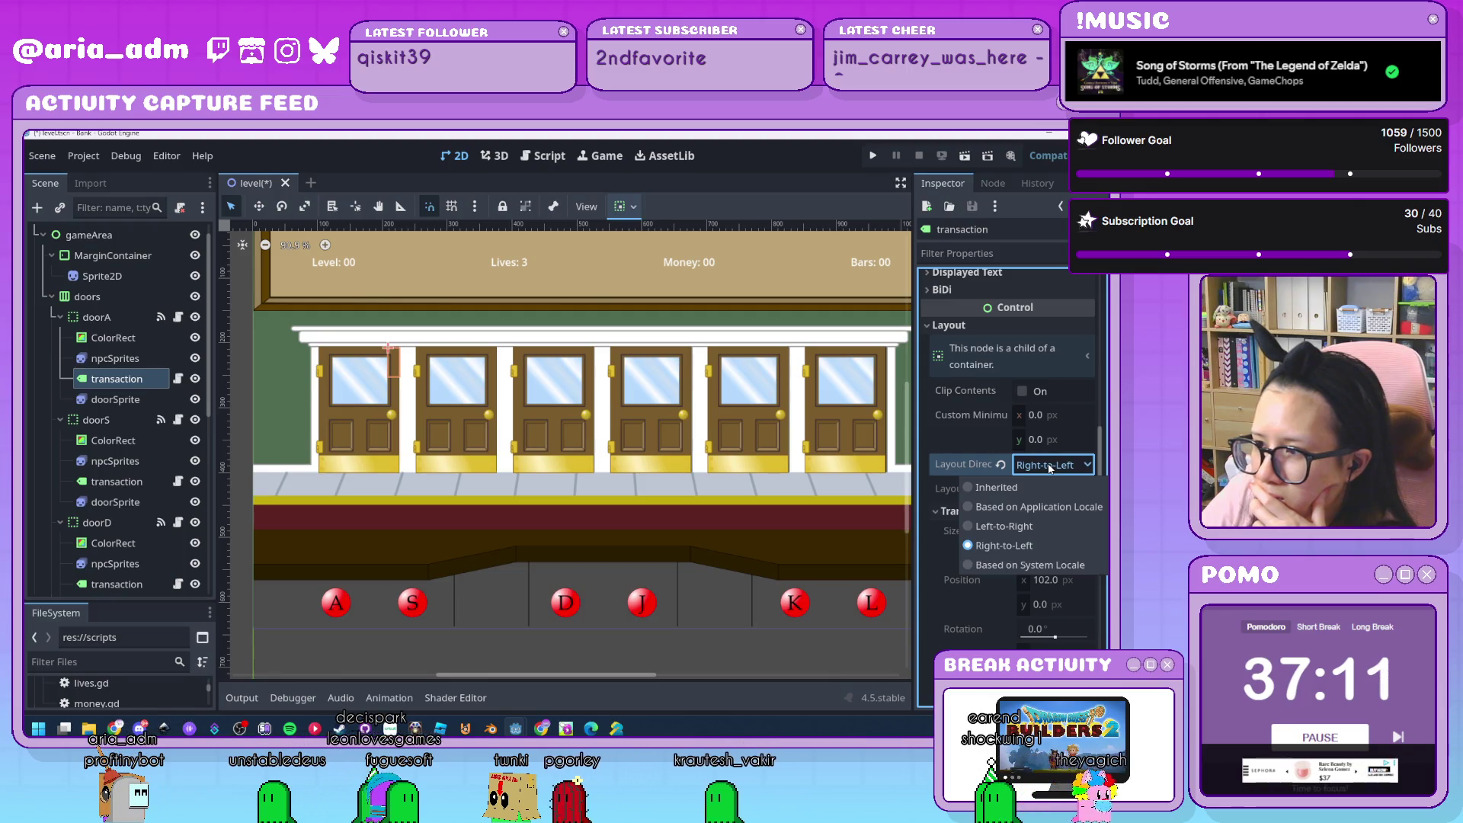
{"action": "left_click", "coordinate": [1026, 526]}
{"action": "left_click", "coordinate": [1051, 464]}
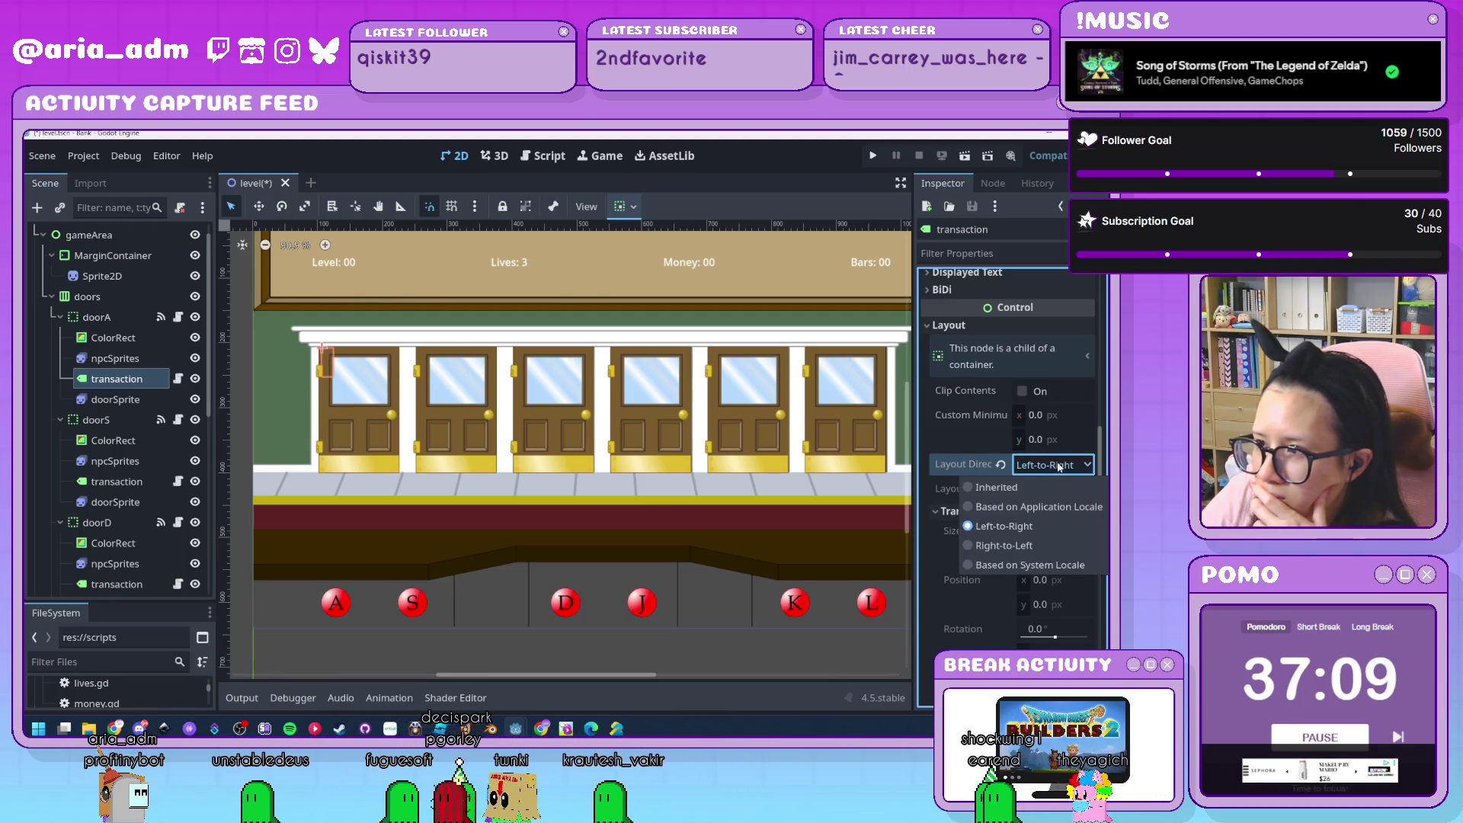
{"action": "left_click", "coordinate": [1026, 547]}
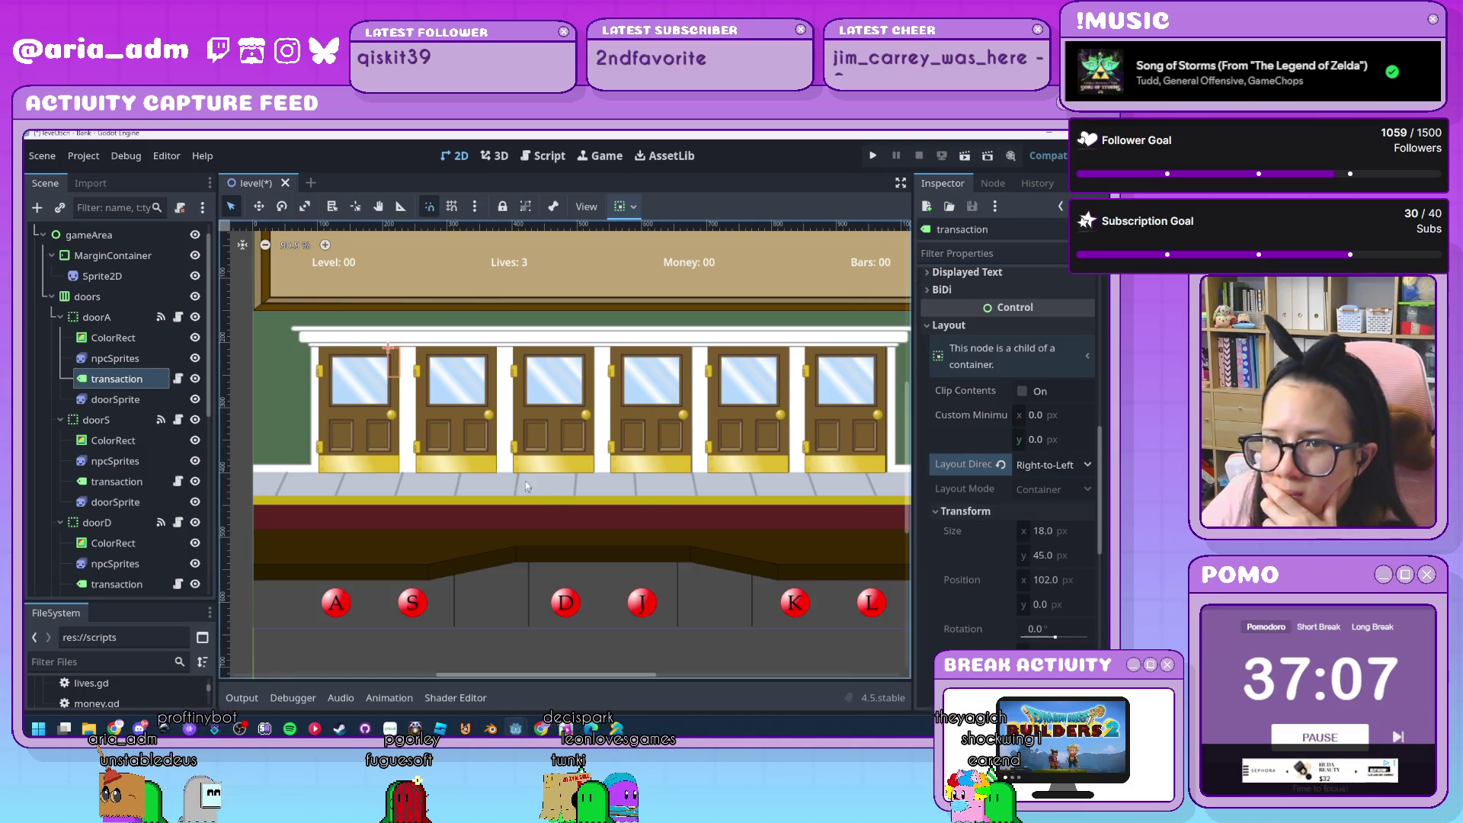
{"action": "scroll", "coordinate": [971, 471], "scroll_direction": "up", "scroll_amount": 5}
{"action": "scroll", "coordinate": [971, 471], "scroll_direction": "up", "scroll_amount": 3}
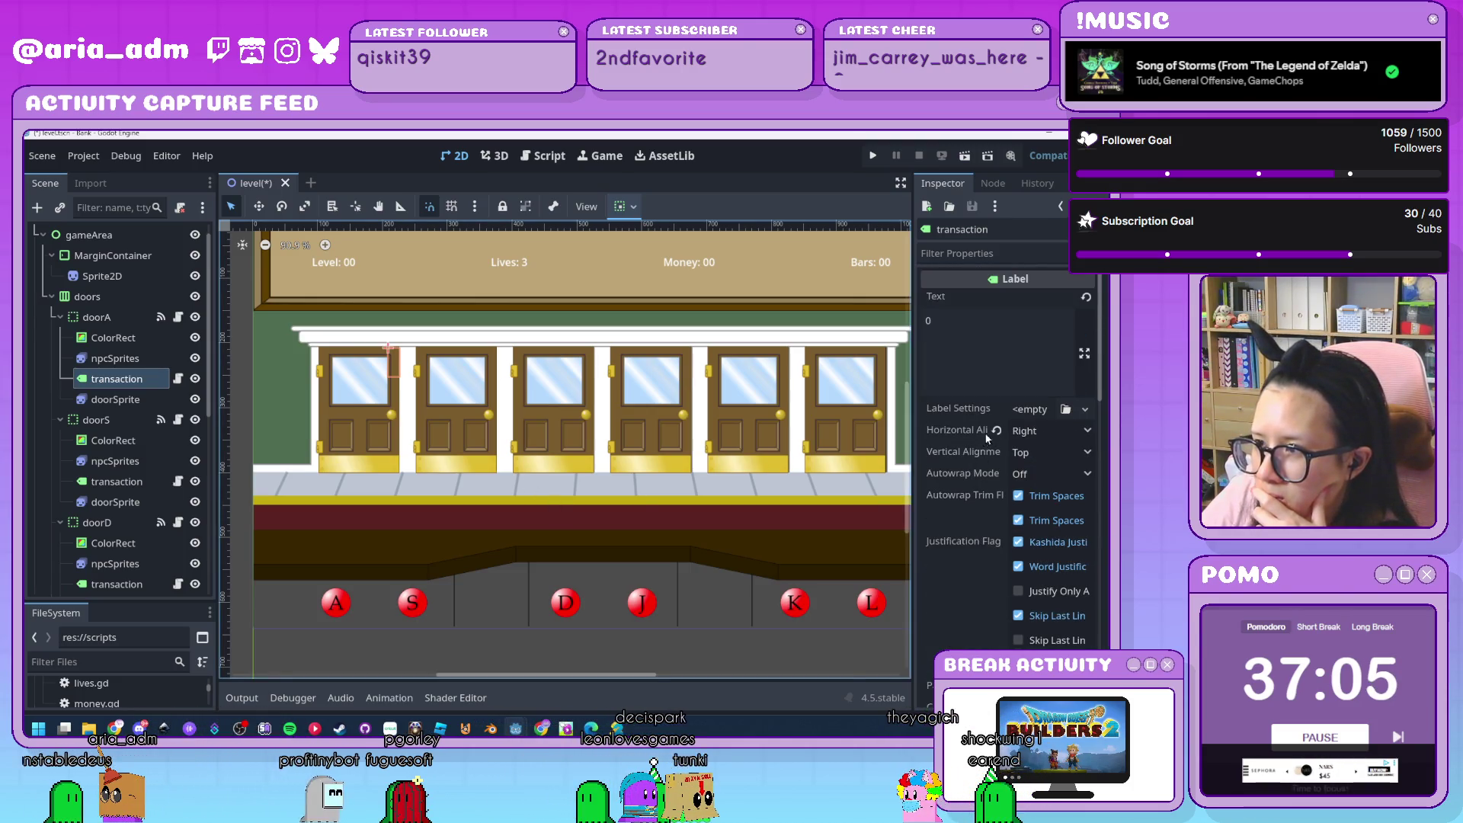
{"action": "left_click", "coordinate": [116, 481]}
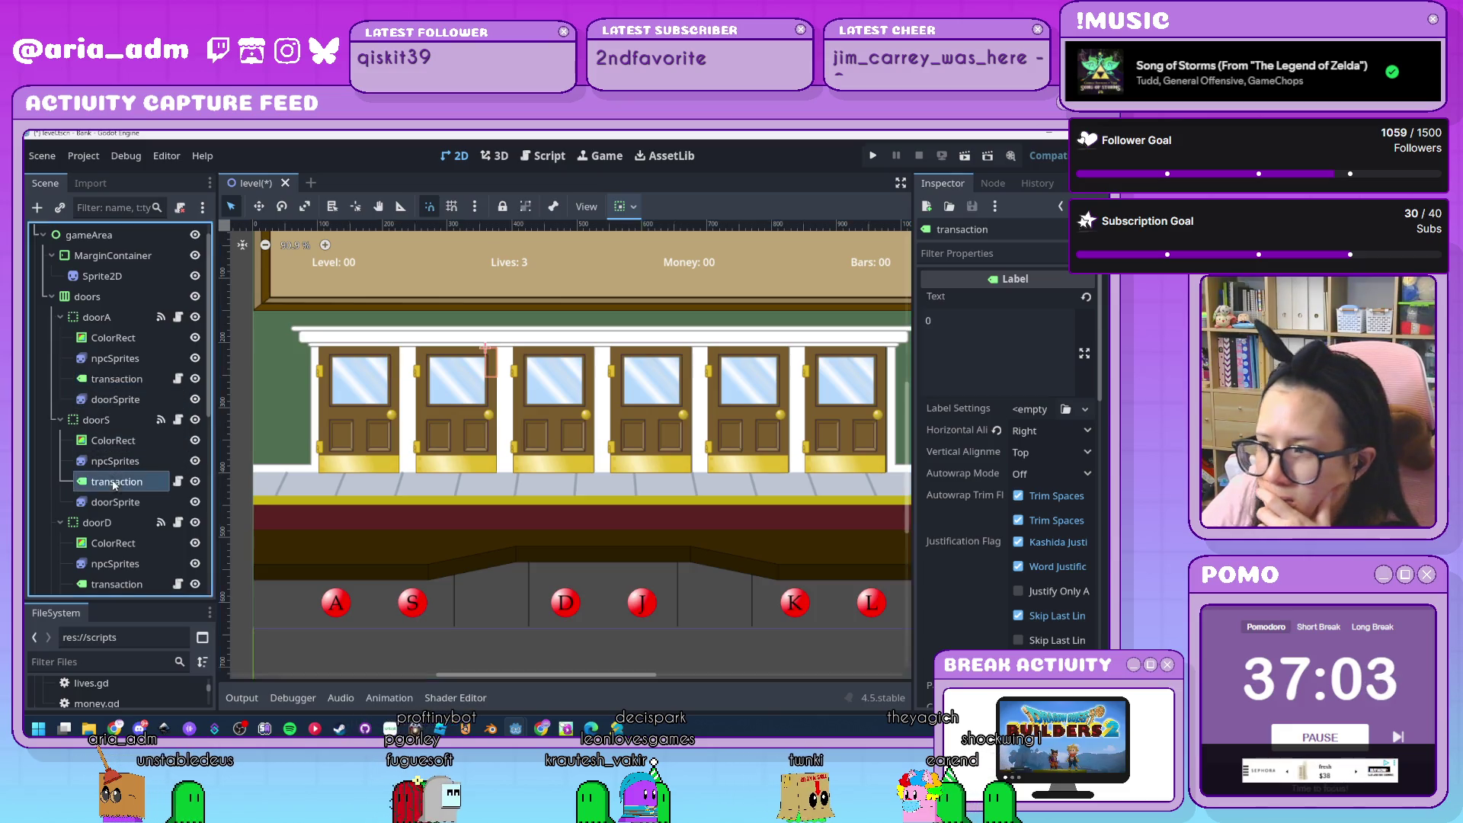
{"action": "scroll", "coordinate": [989, 528], "scroll_direction": "down", "scroll_amount": 3}
{"action": "scroll", "coordinate": [989, 528], "scroll_direction": "down", "scroll_amount": 5}
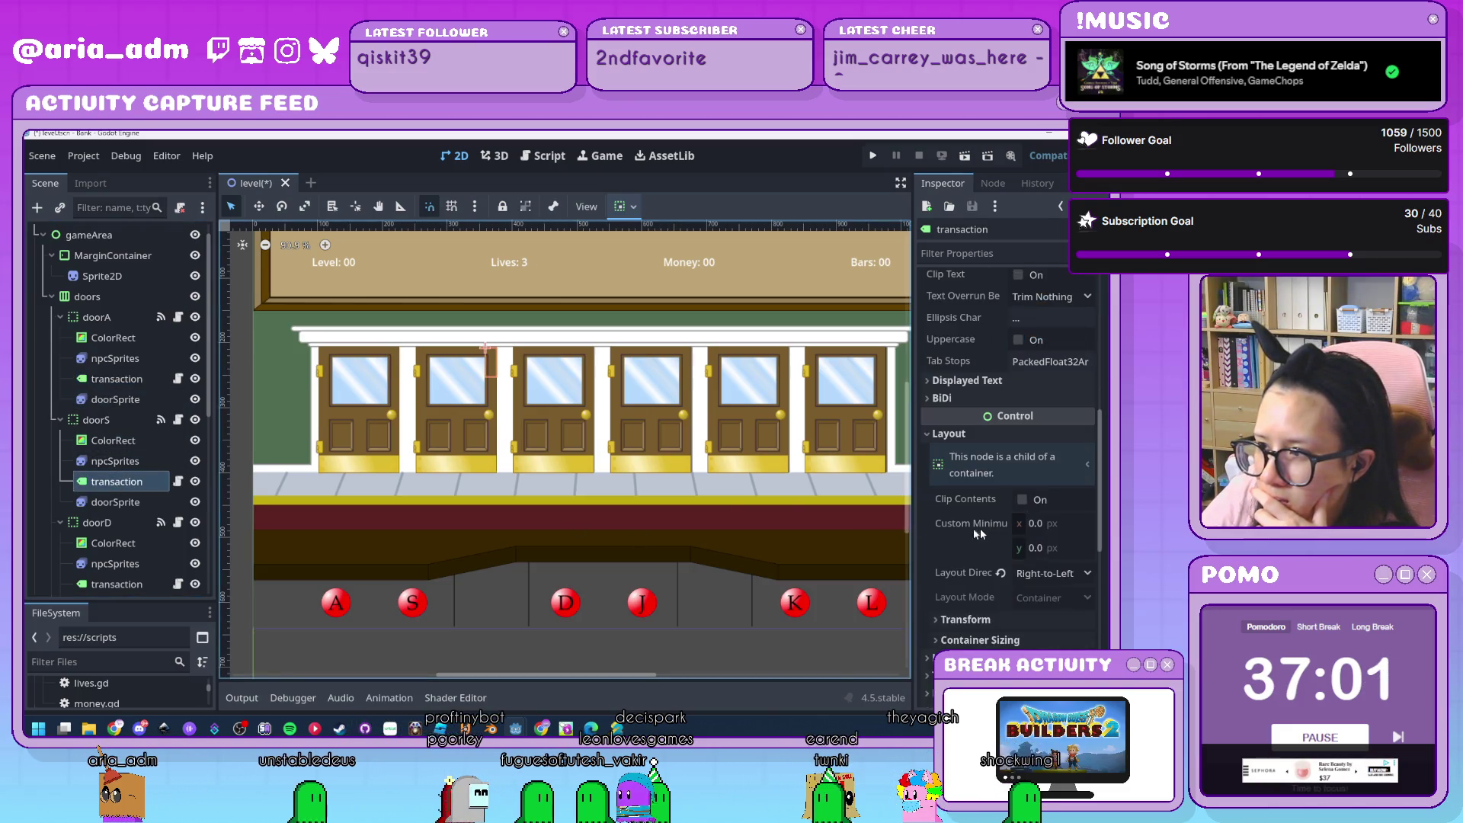
{"action": "scroll", "coordinate": [130, 446], "scroll_direction": "down", "scroll_amount": 3}
{"action": "left_click", "coordinate": [130, 445]}
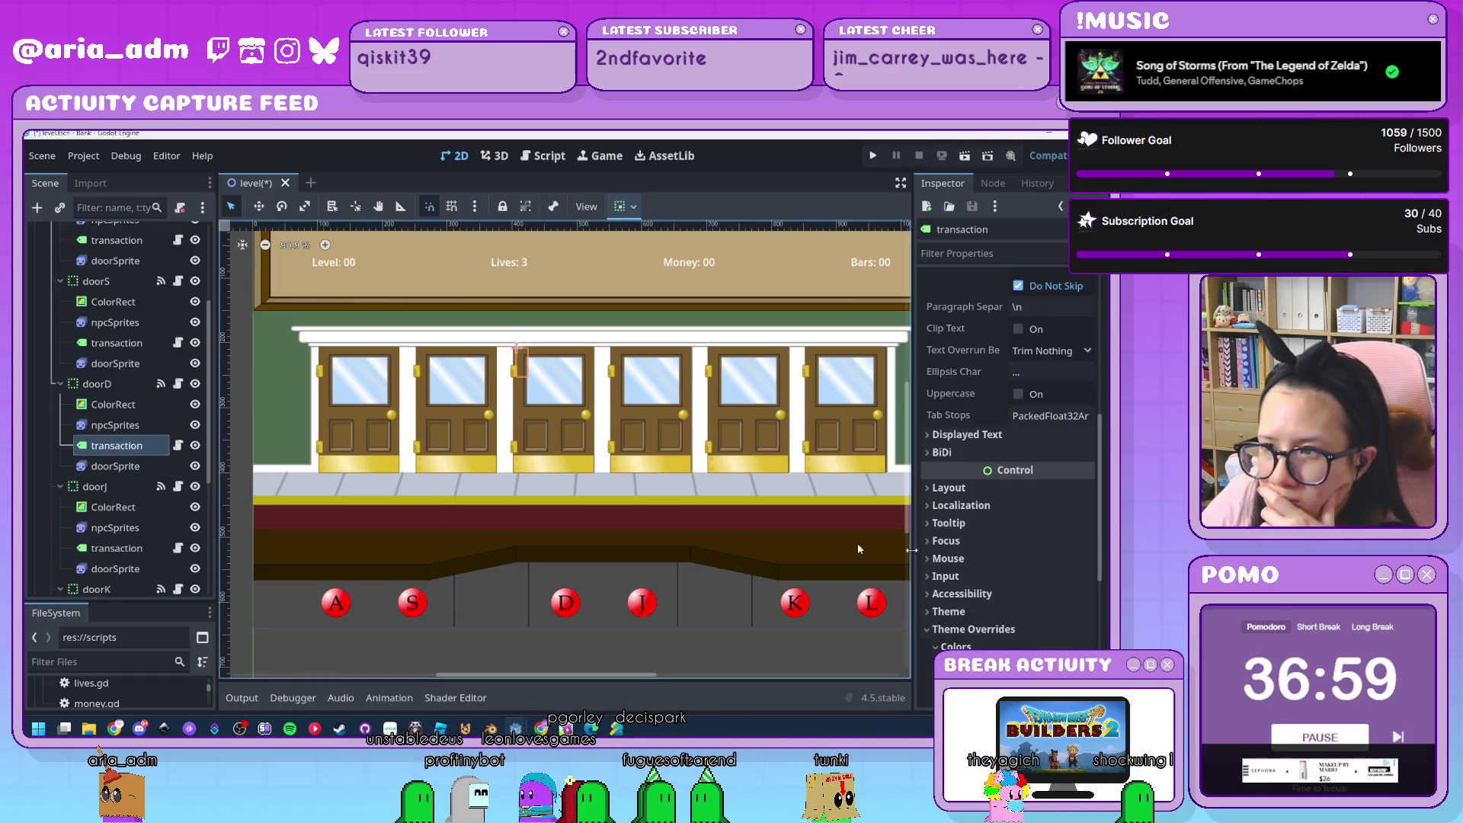
Step: Set doorD's transaction label Layout Direction to Right-to-Left
{"action": "left_click", "coordinate": [1012, 492]}
{"action": "scroll", "coordinate": [1012, 495], "scroll_direction": "down", "scroll_amount": 5}
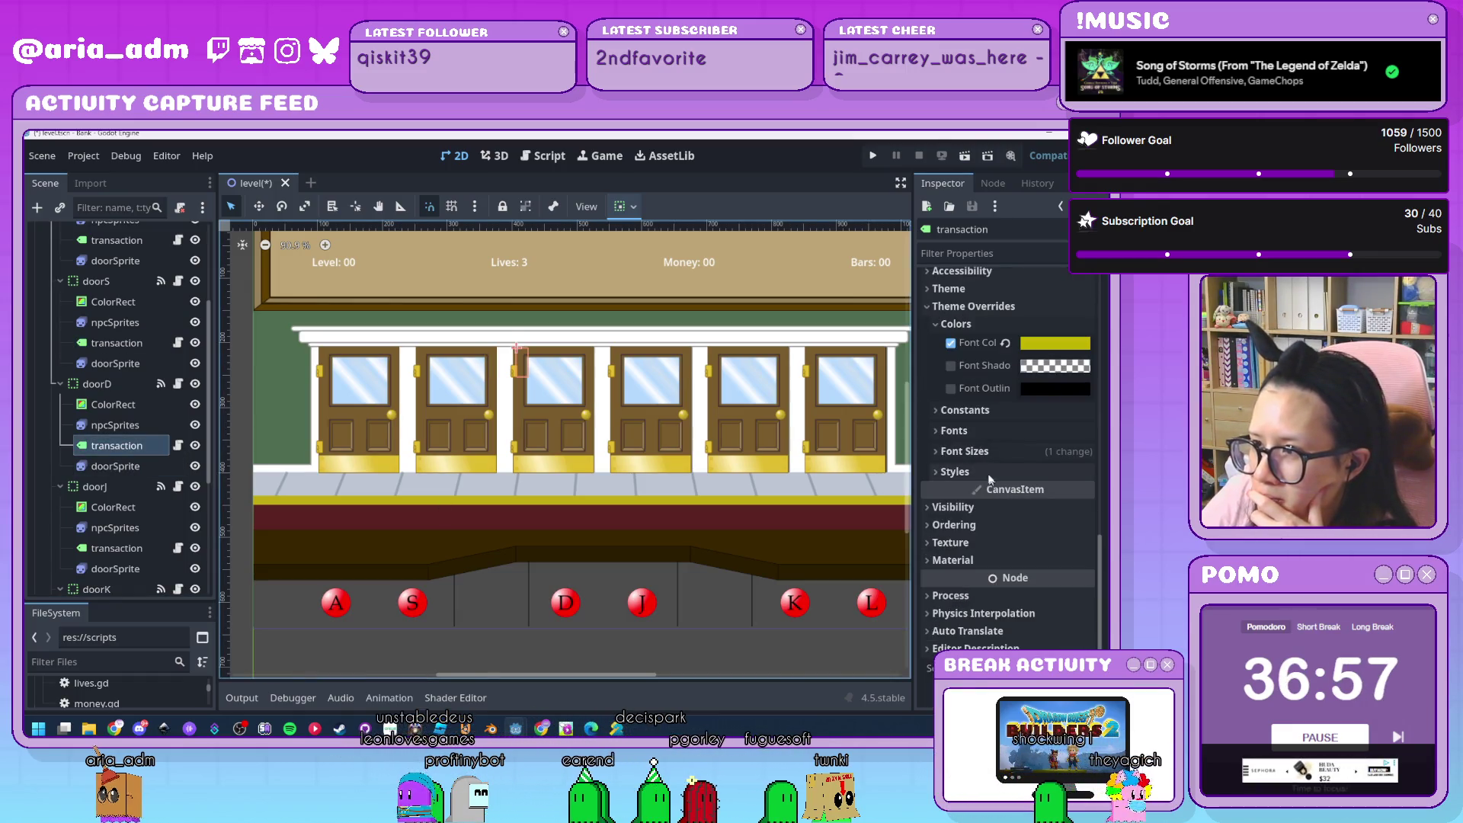
{"action": "left_click", "coordinate": [983, 411]}
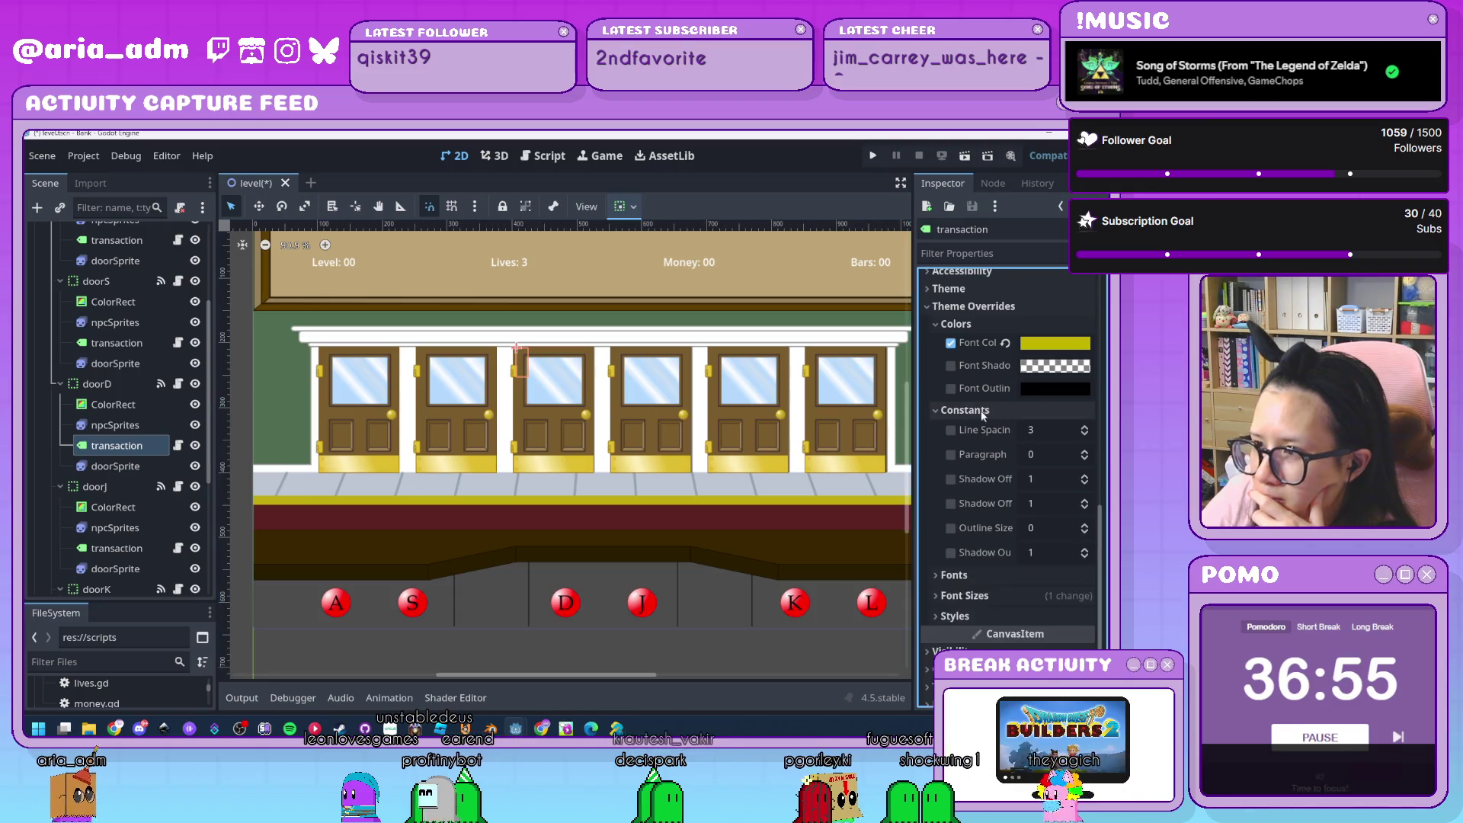
{"action": "scroll", "coordinate": [990, 465], "scroll_direction": "up", "scroll_amount": 5}
{"action": "left_click", "coordinate": [963, 491]}
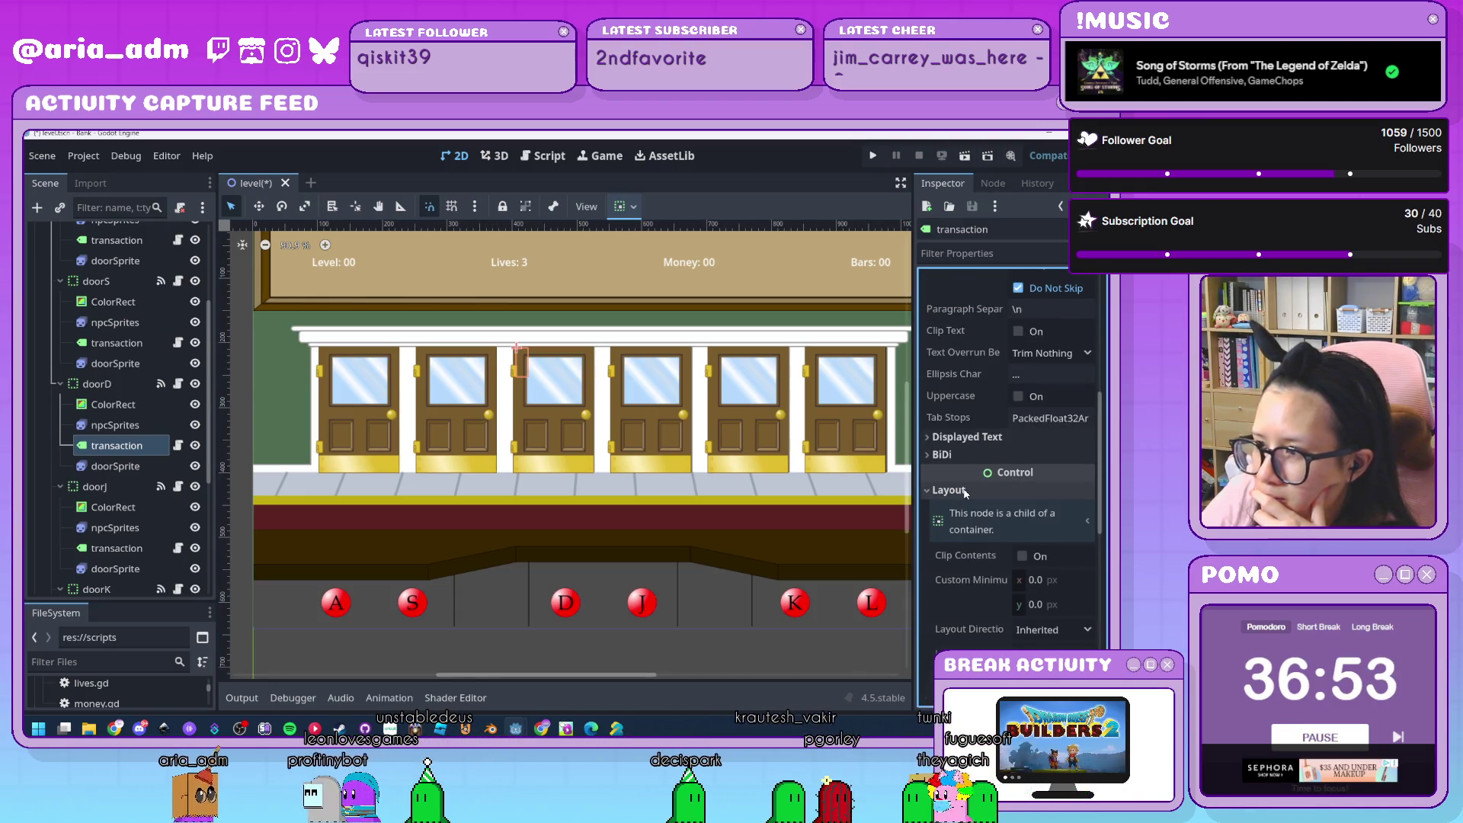
{"action": "scroll", "coordinate": [963, 491], "scroll_direction": "down", "scroll_amount": 1}
{"action": "left_click", "coordinate": [1051, 576]}
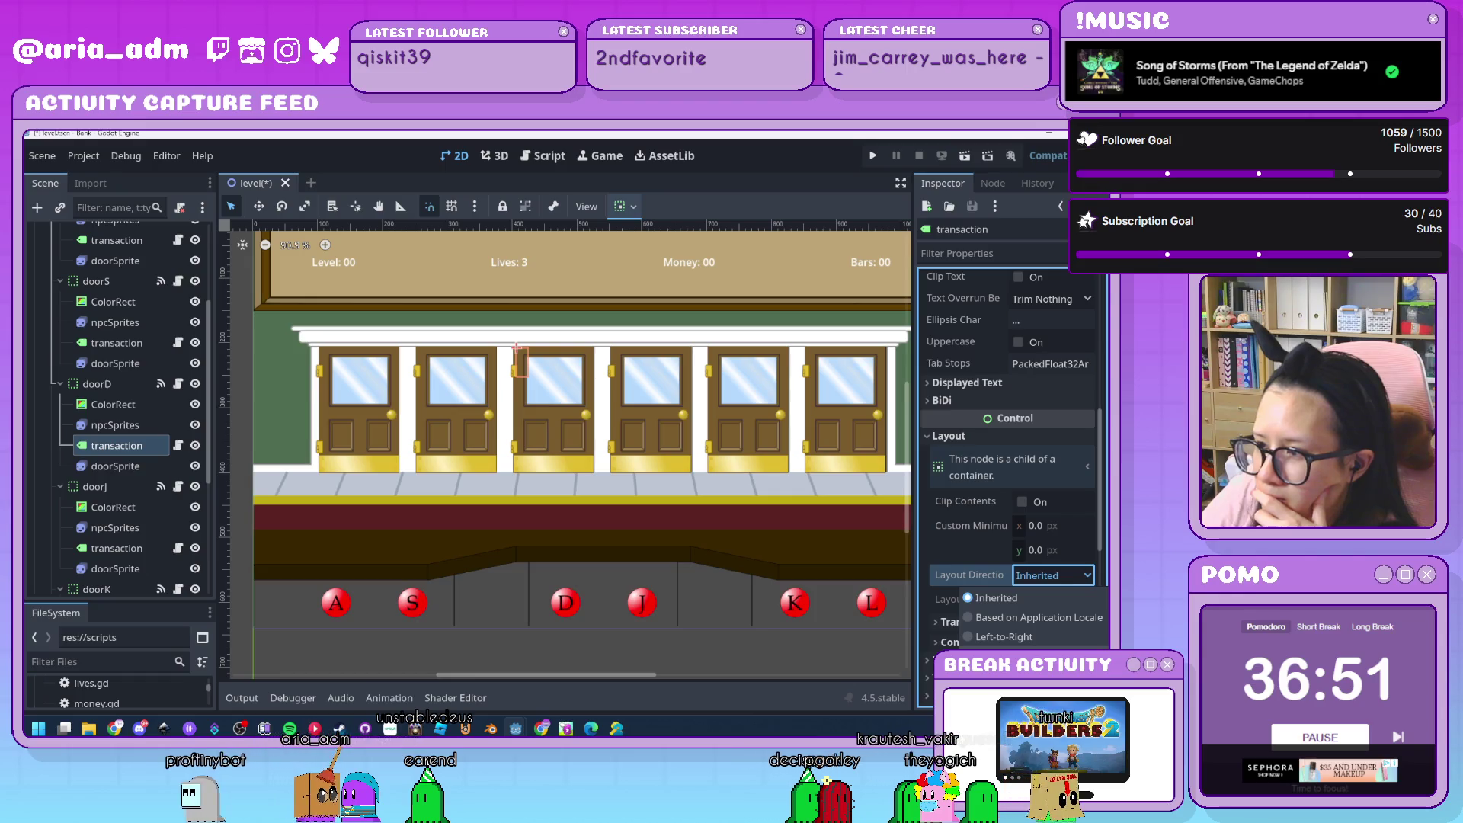
{"action": "left_click", "coordinate": [1004, 656]}
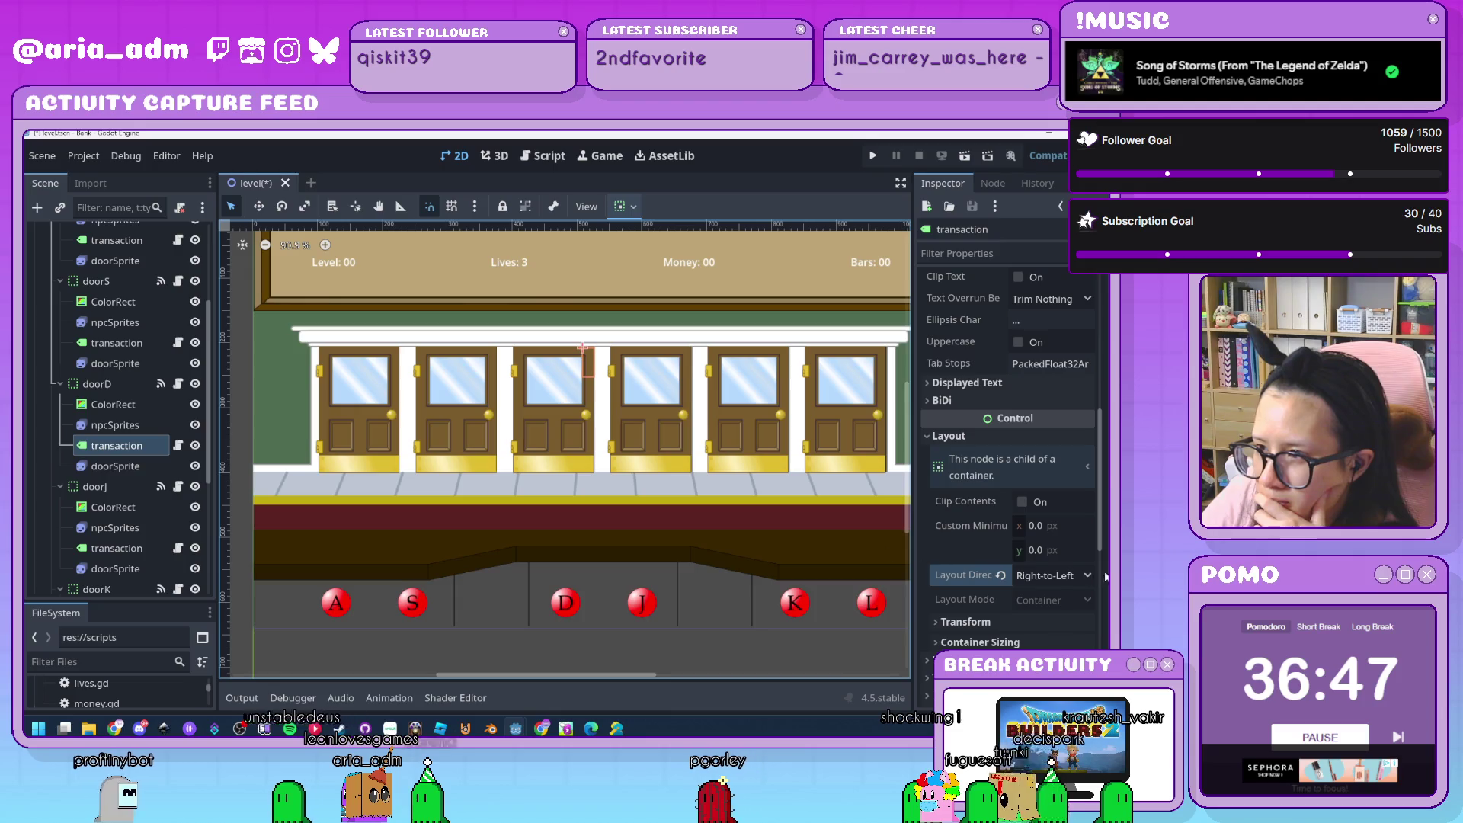
Step: Try adjusting the label's custom minimum width, then reset it back to 0
{"action": "left_click", "coordinate": [1035, 526]}
{"action": "left_click", "coordinate": [951, 549]}
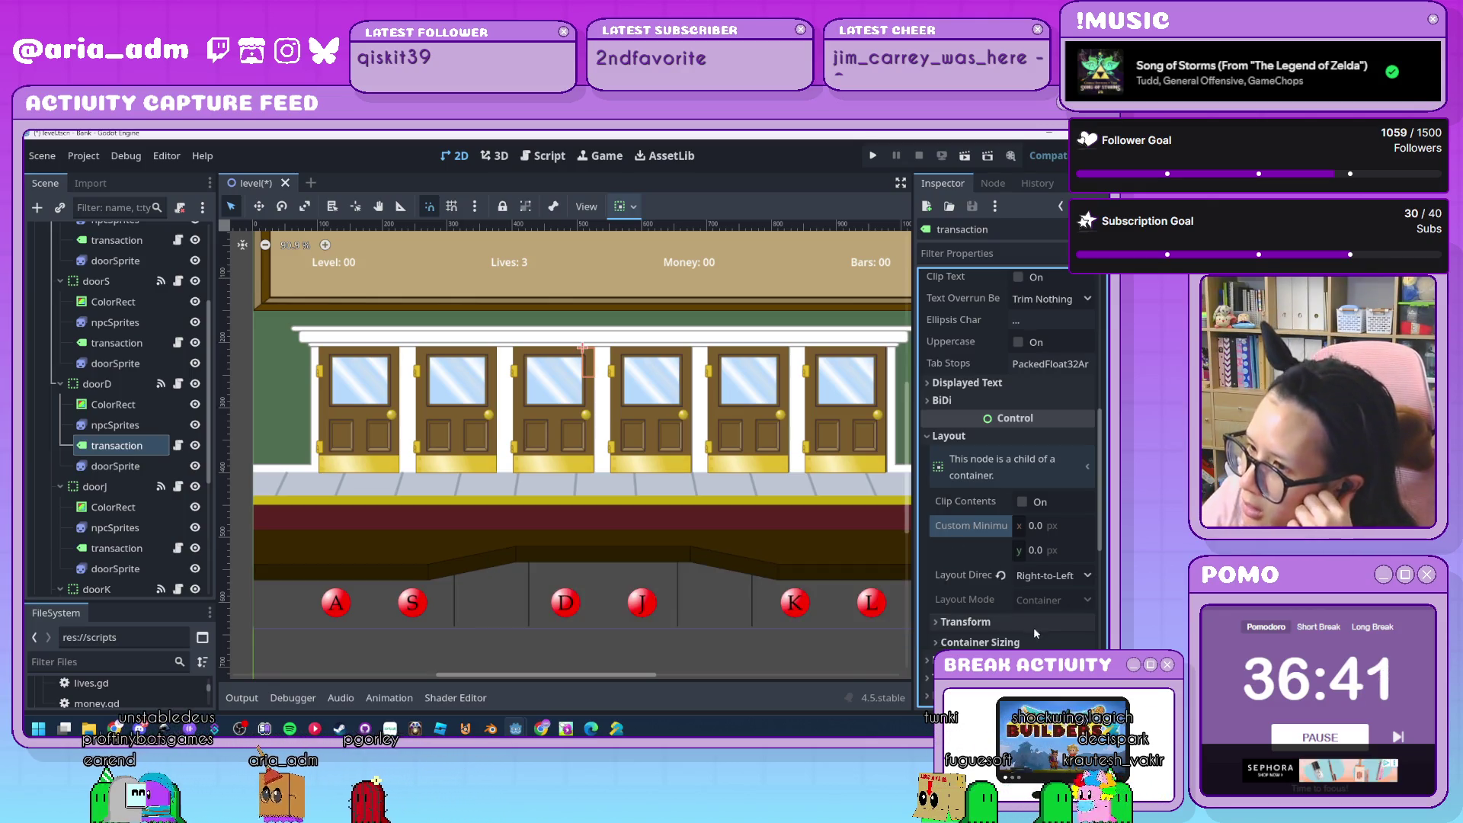
{"action": "scroll", "coordinate": [963, 621], "scroll_direction": "down", "scroll_amount": 3}
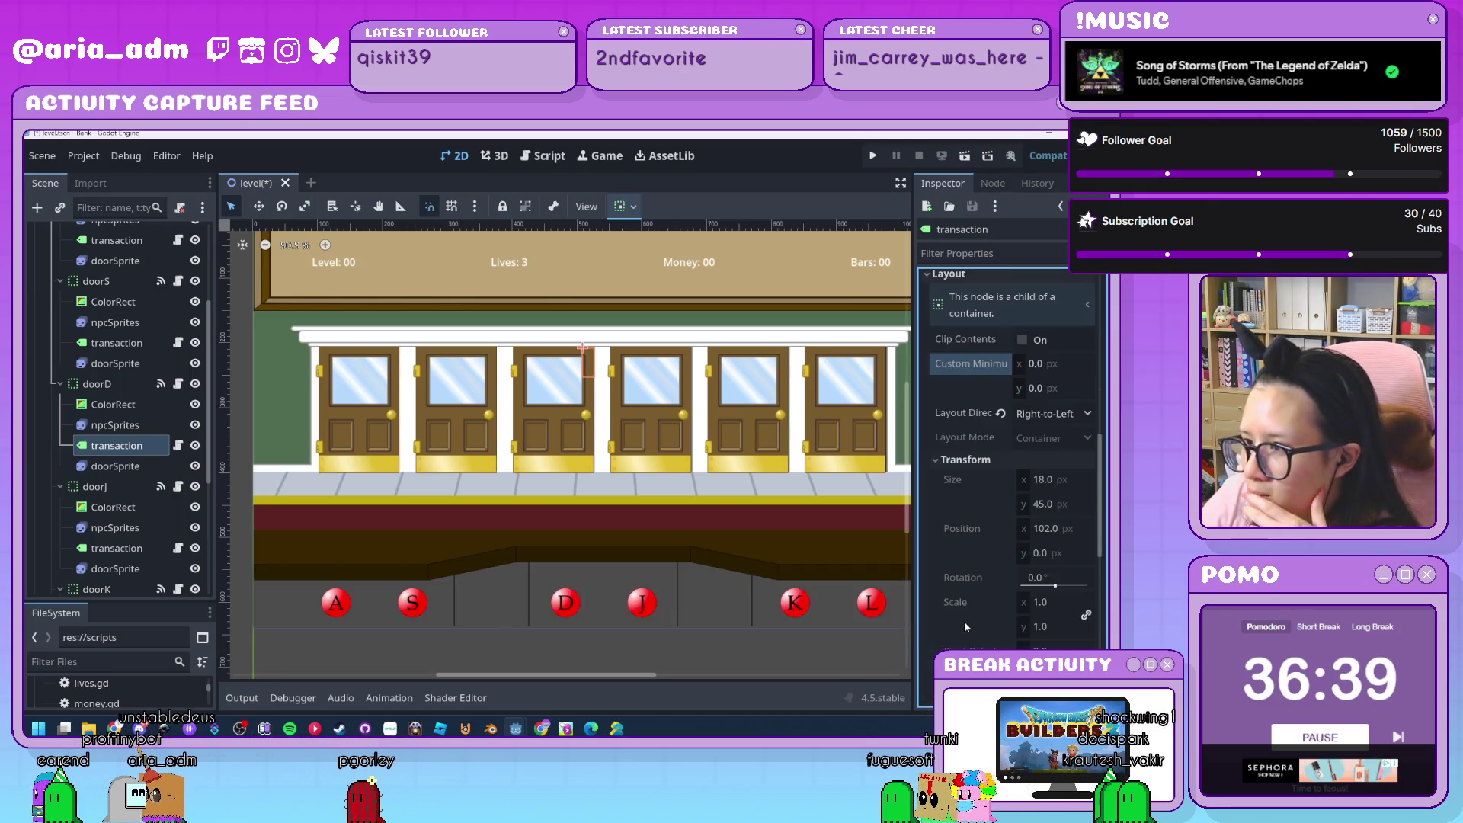
{"action": "left_click", "coordinate": [1041, 527]}
{"action": "left_click", "coordinate": [967, 459]}
{"action": "scroll", "coordinate": [994, 491], "scroll_direction": "up", "scroll_amount": 3}
{"action": "left_click_drag", "start_coordinate": [1032, 524], "coordinate": [1038, 542]}
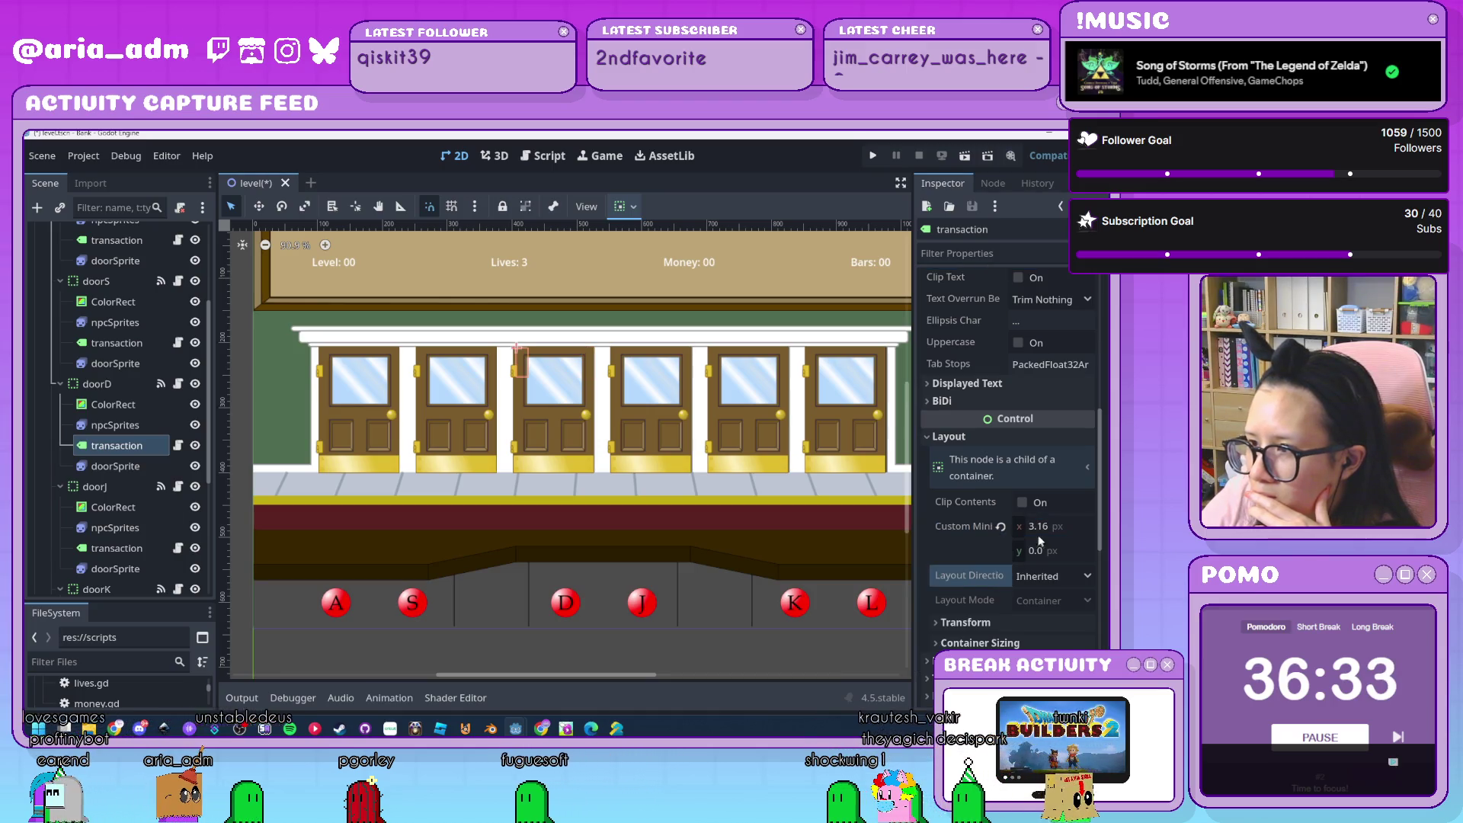
{"action": "left_click_drag", "start_coordinate": [1029, 527], "coordinate": [1060, 531]}
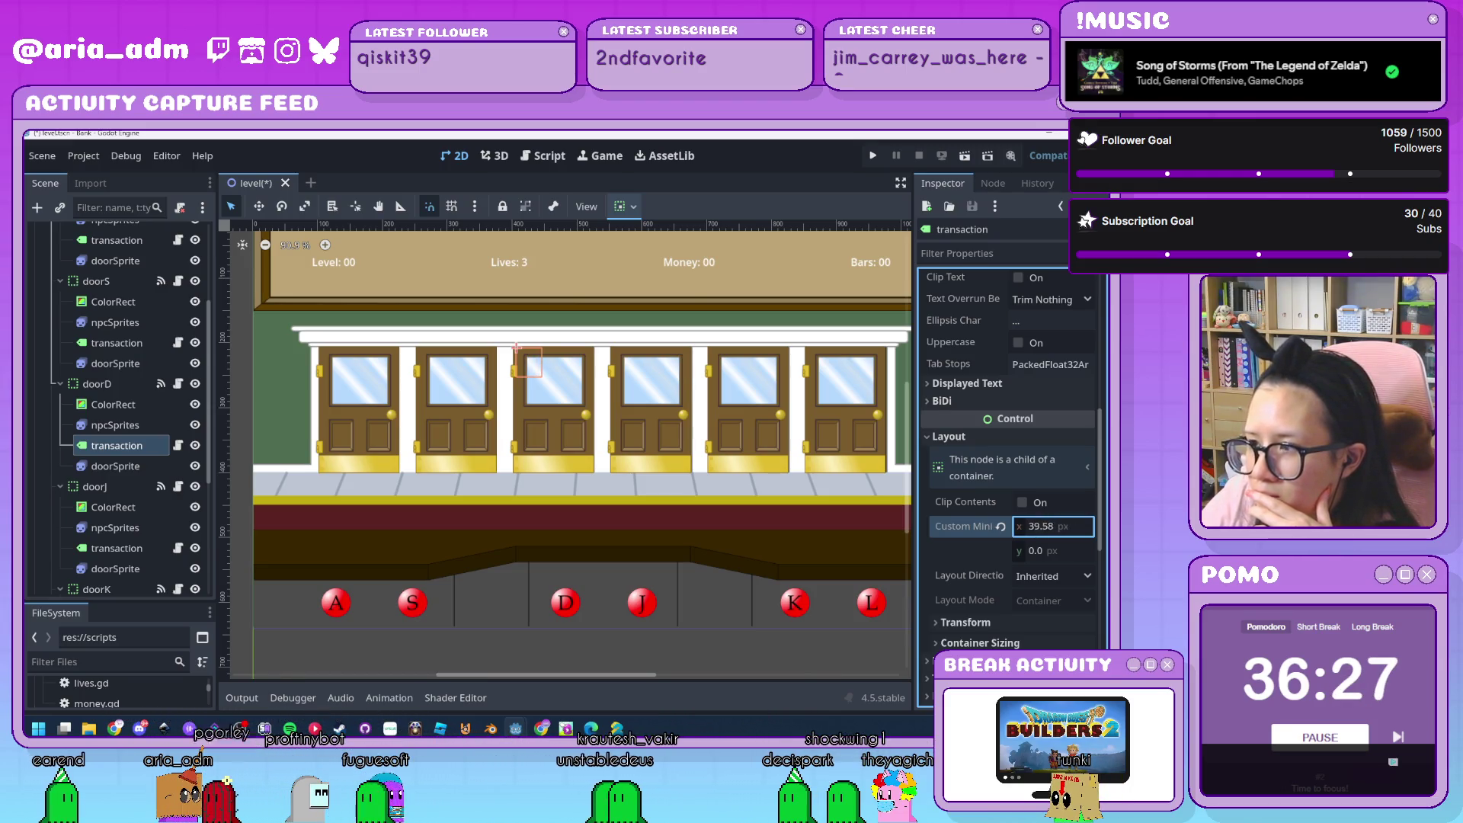
{"action": "left_click", "coordinate": [1002, 528]}
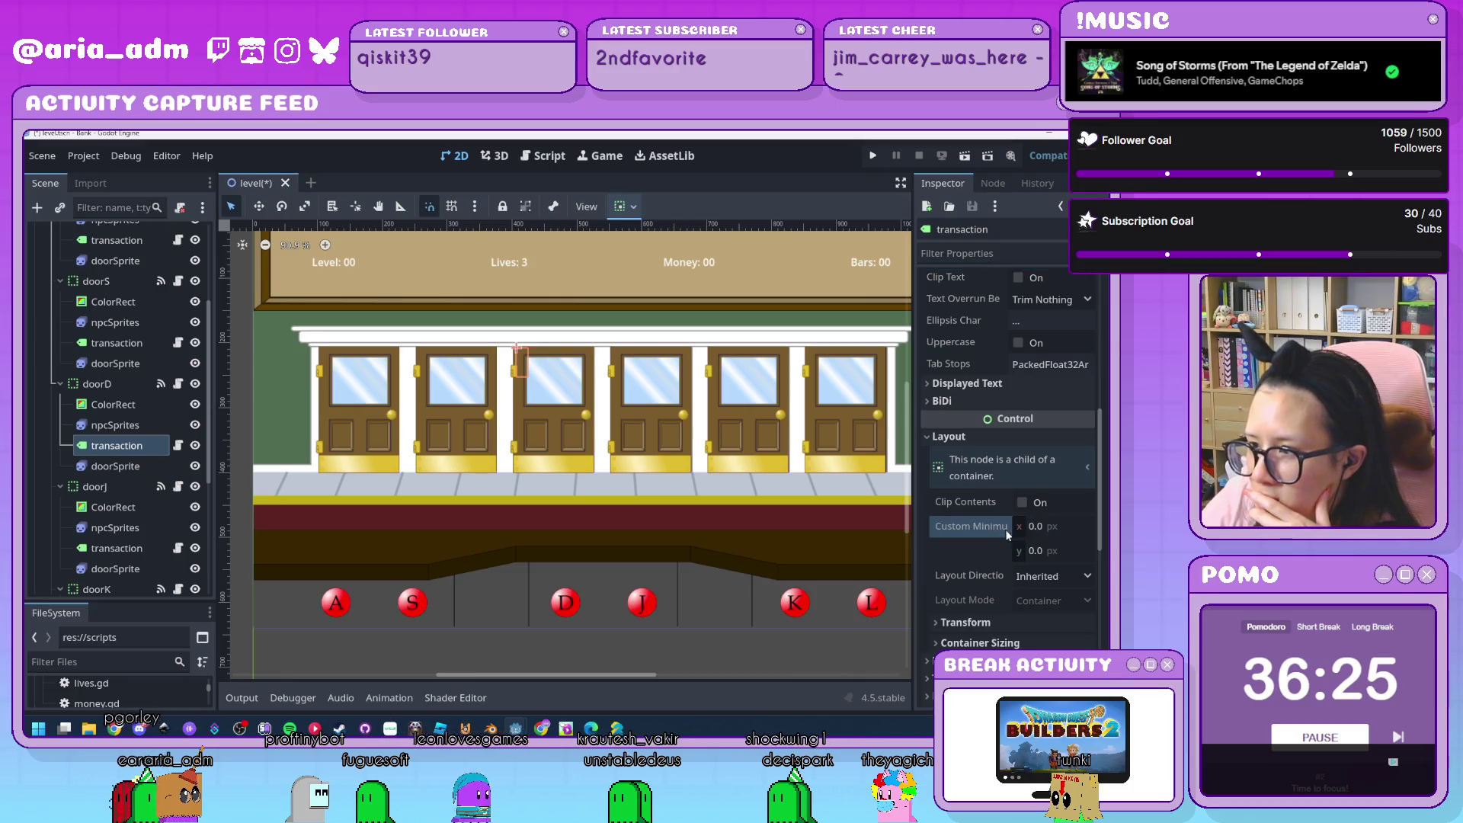
Step: Reconfirm Right-to-Left layout direction and select doorJ's transaction label
{"action": "left_click", "coordinate": [1041, 578]}
{"action": "left_click", "coordinate": [997, 657]}
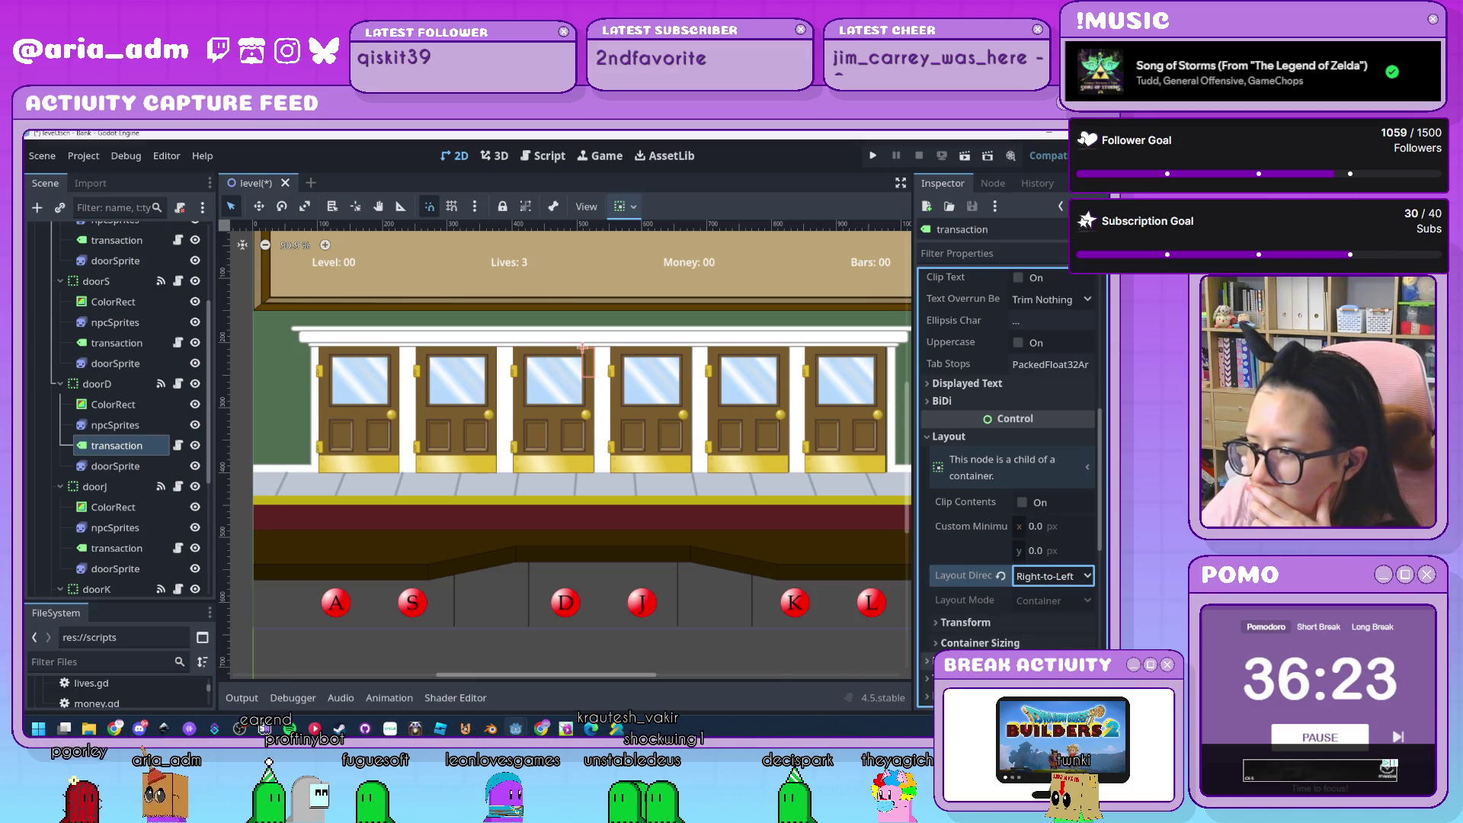
{"action": "left_click", "coordinate": [987, 643]}
{"action": "scroll", "coordinate": [986, 643], "scroll_direction": "down", "scroll_amount": 3}
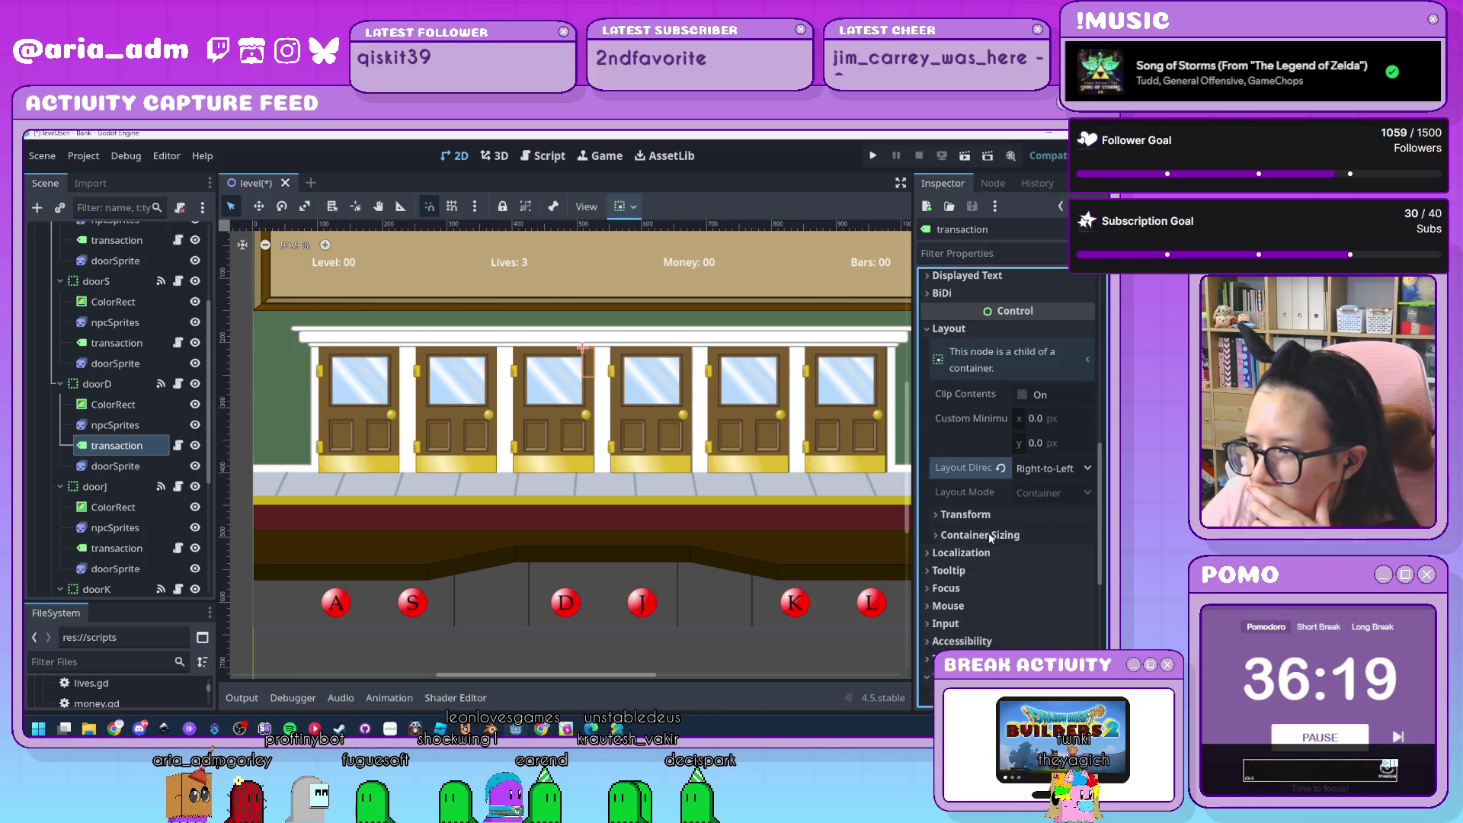
{"action": "scroll", "coordinate": [997, 547], "scroll_direction": "up", "scroll_amount": 3}
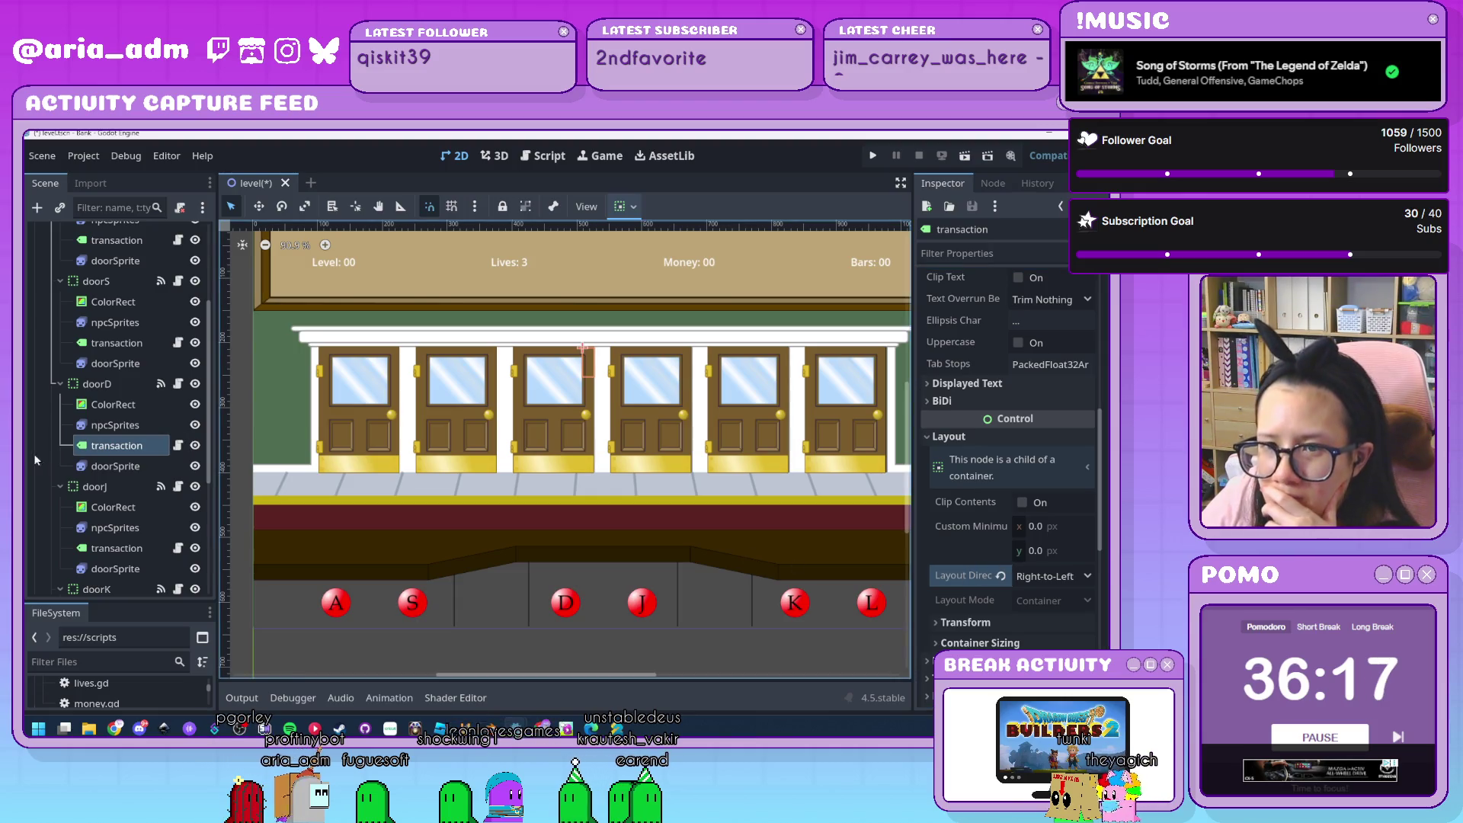
{"action": "scroll", "coordinate": [38, 459], "scroll_direction": "down", "scroll_amount": 3}
{"action": "left_click", "coordinate": [117, 456]}
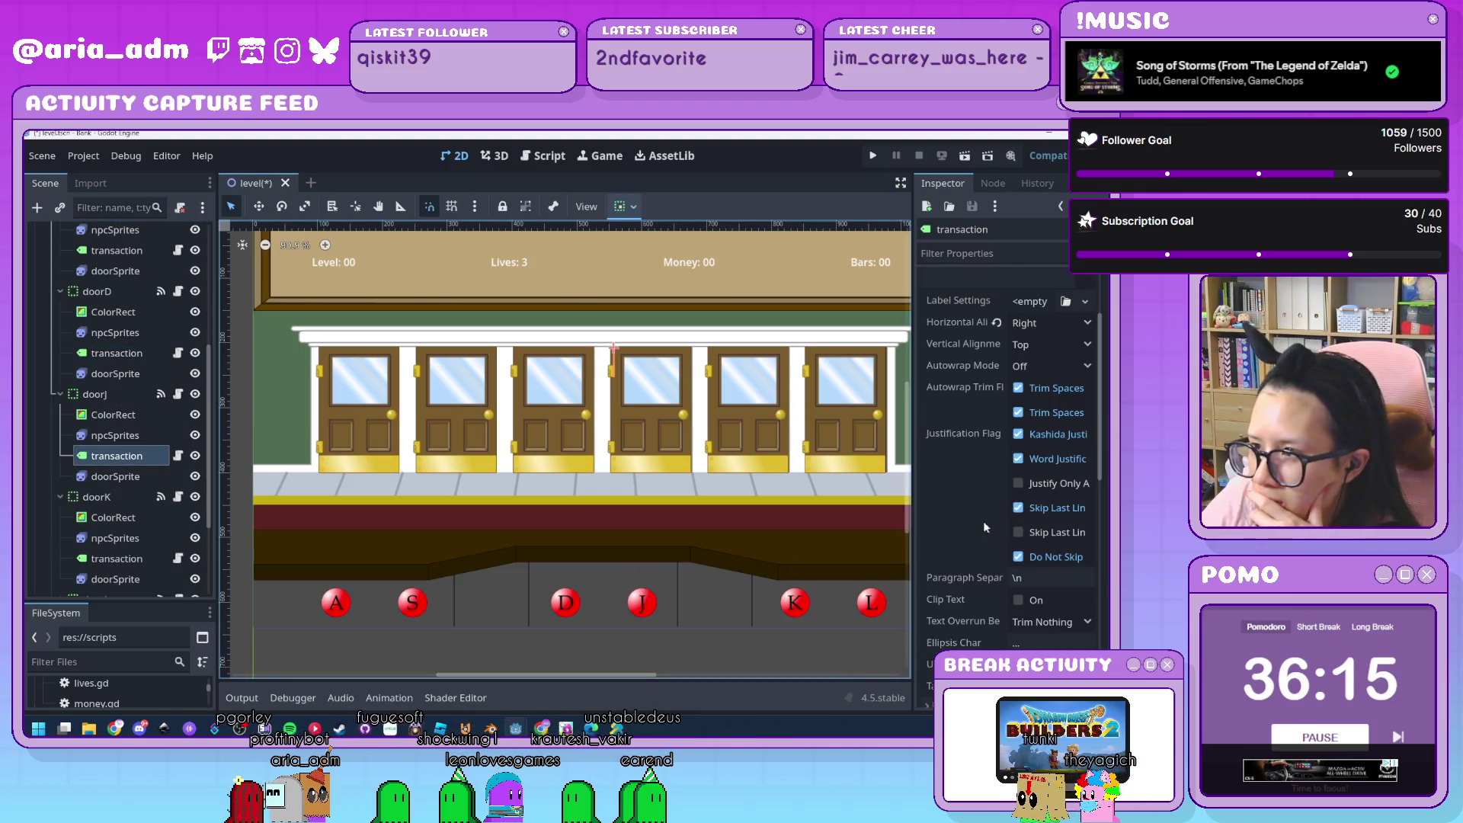
Step: Check doorJ's transaction label text and set its Layout Direction to Right-to-Left
{"action": "scroll", "coordinate": [986, 526], "scroll_direction": "down", "scroll_amount": 2}
{"action": "scroll", "coordinate": [982, 526], "scroll_direction": "down", "scroll_amount": 3}
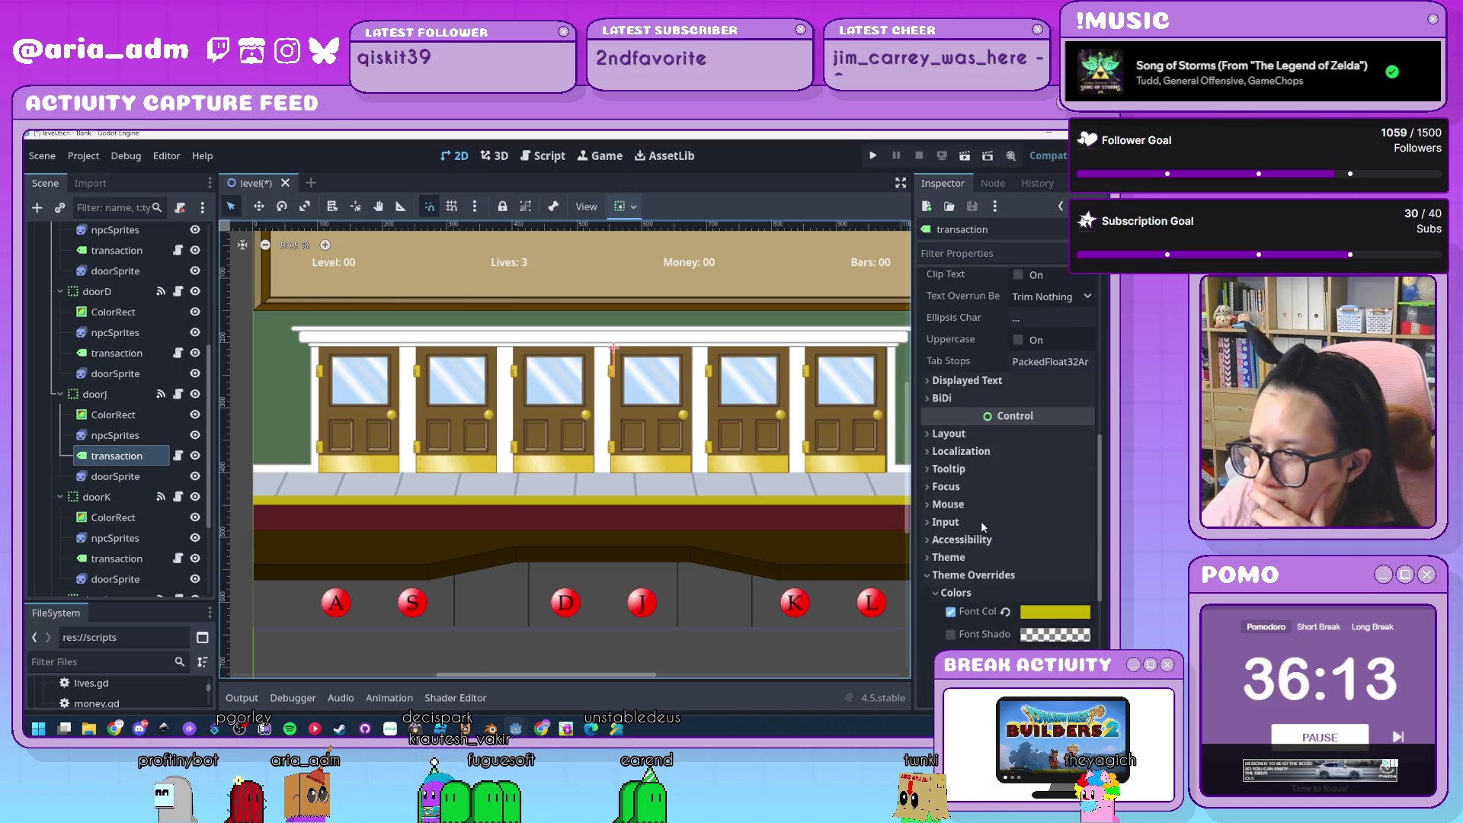
{"action": "scroll", "coordinate": [982, 526], "scroll_direction": "up", "scroll_amount": 8}
{"action": "left_click", "coordinate": [952, 347]}
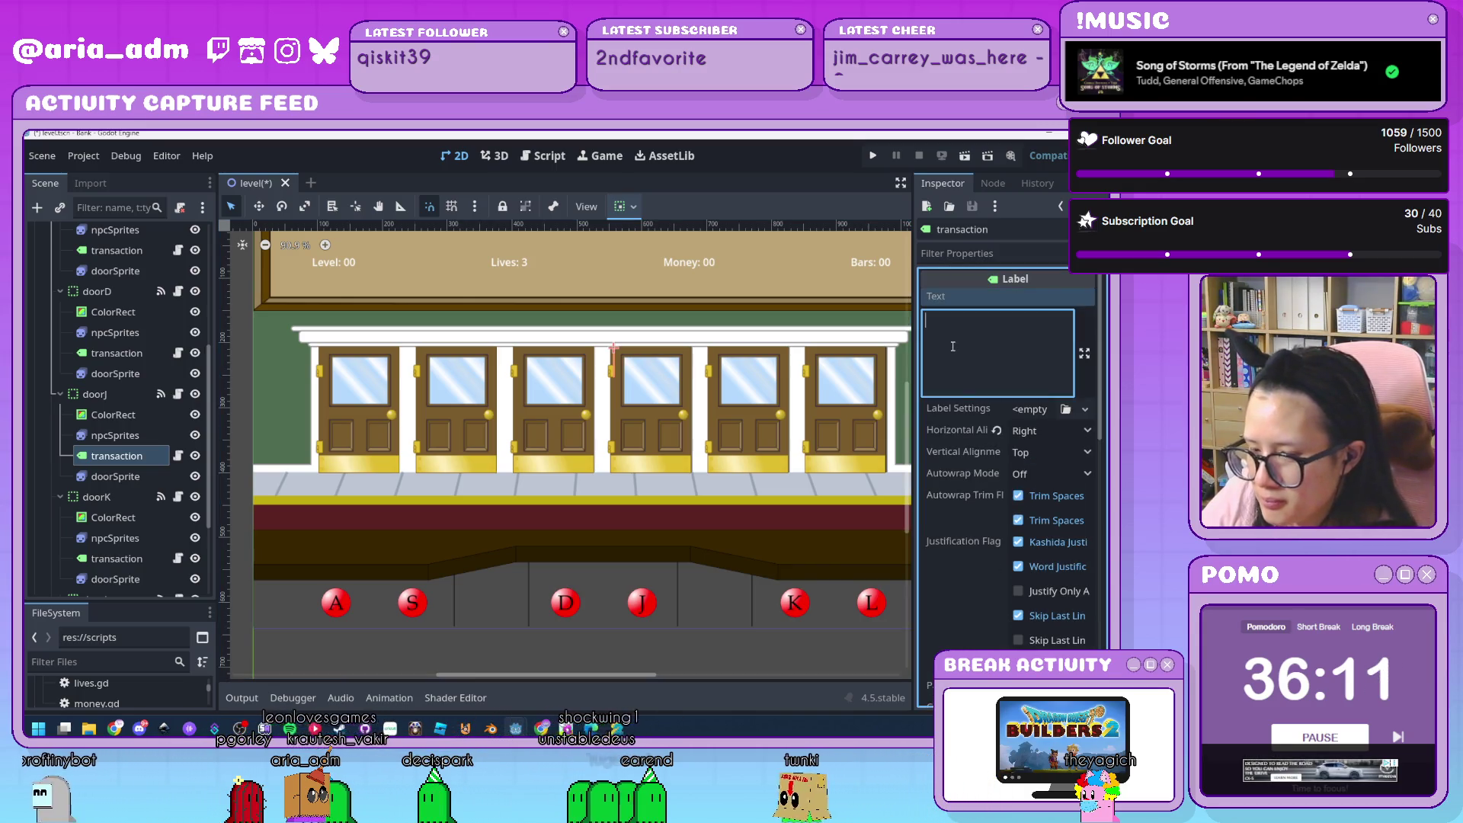
{"action": "scroll", "coordinate": [964, 482], "scroll_direction": "down", "scroll_amount": 10}
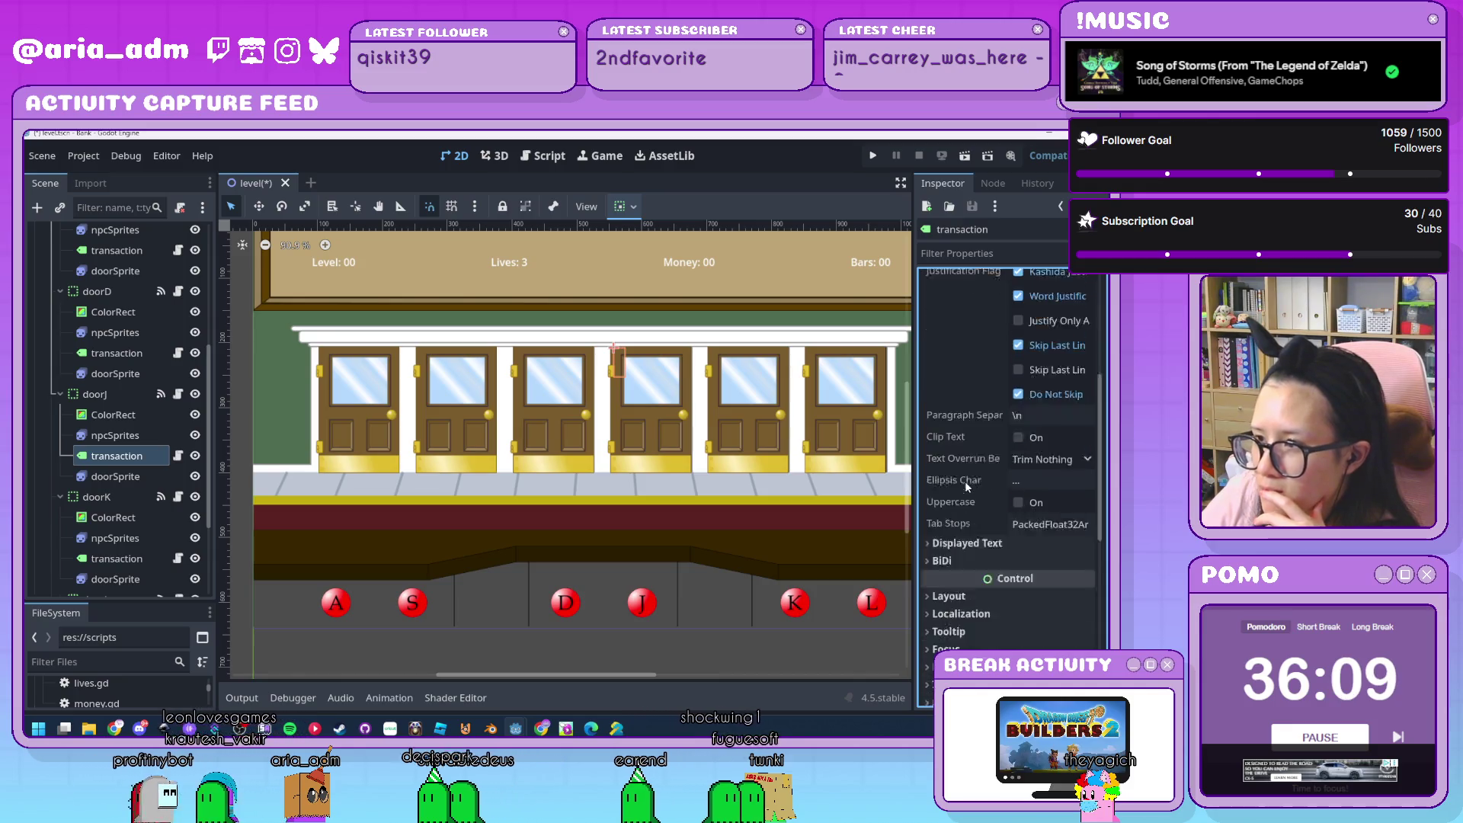
{"action": "scroll", "coordinate": [961, 496], "scroll_direction": "down", "scroll_amount": 2}
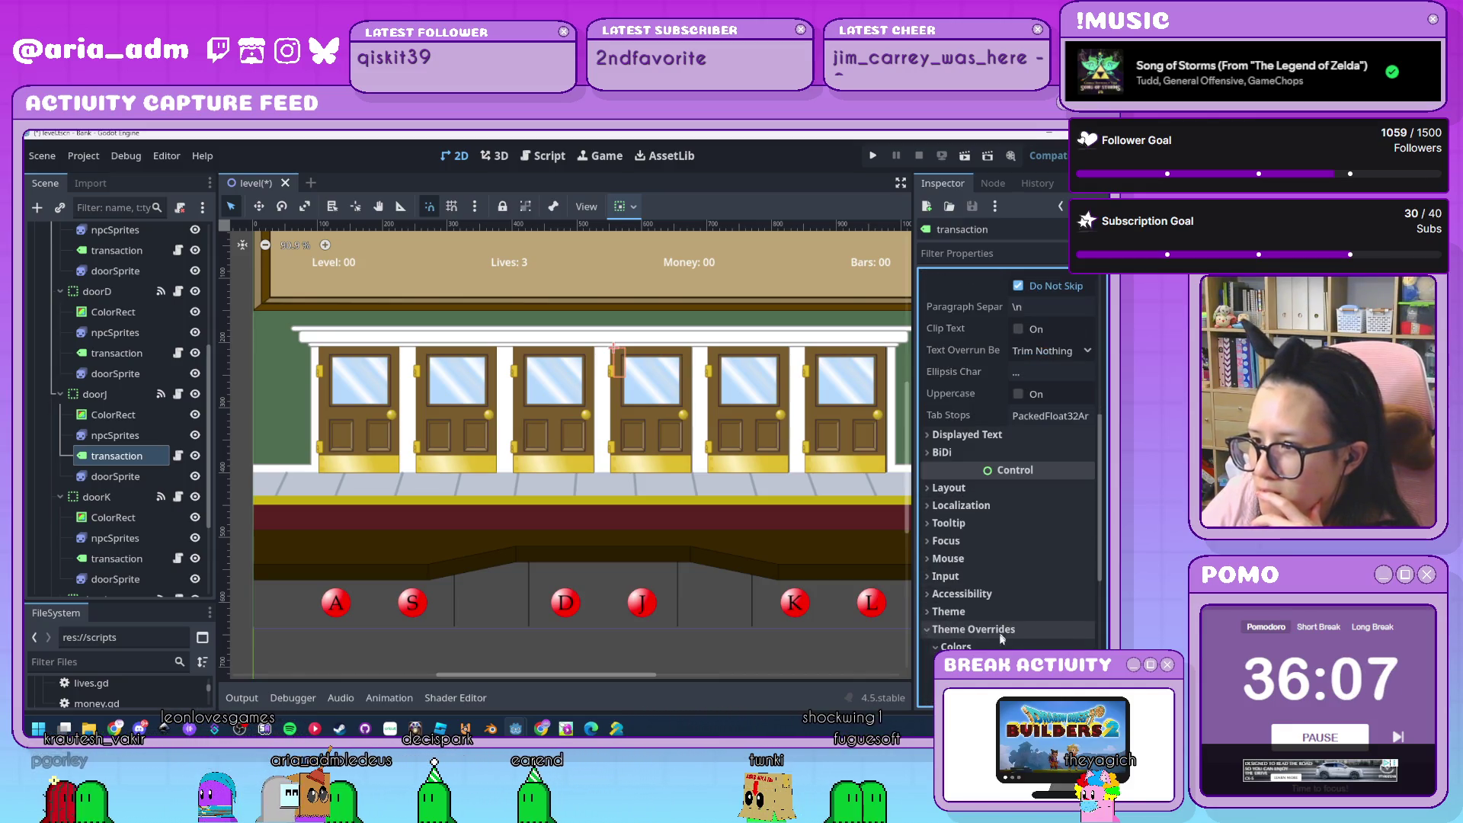
{"action": "left_click", "coordinate": [990, 488]}
{"action": "left_click", "coordinate": [1044, 627]}
{"action": "left_click", "coordinate": [1043, 701]}
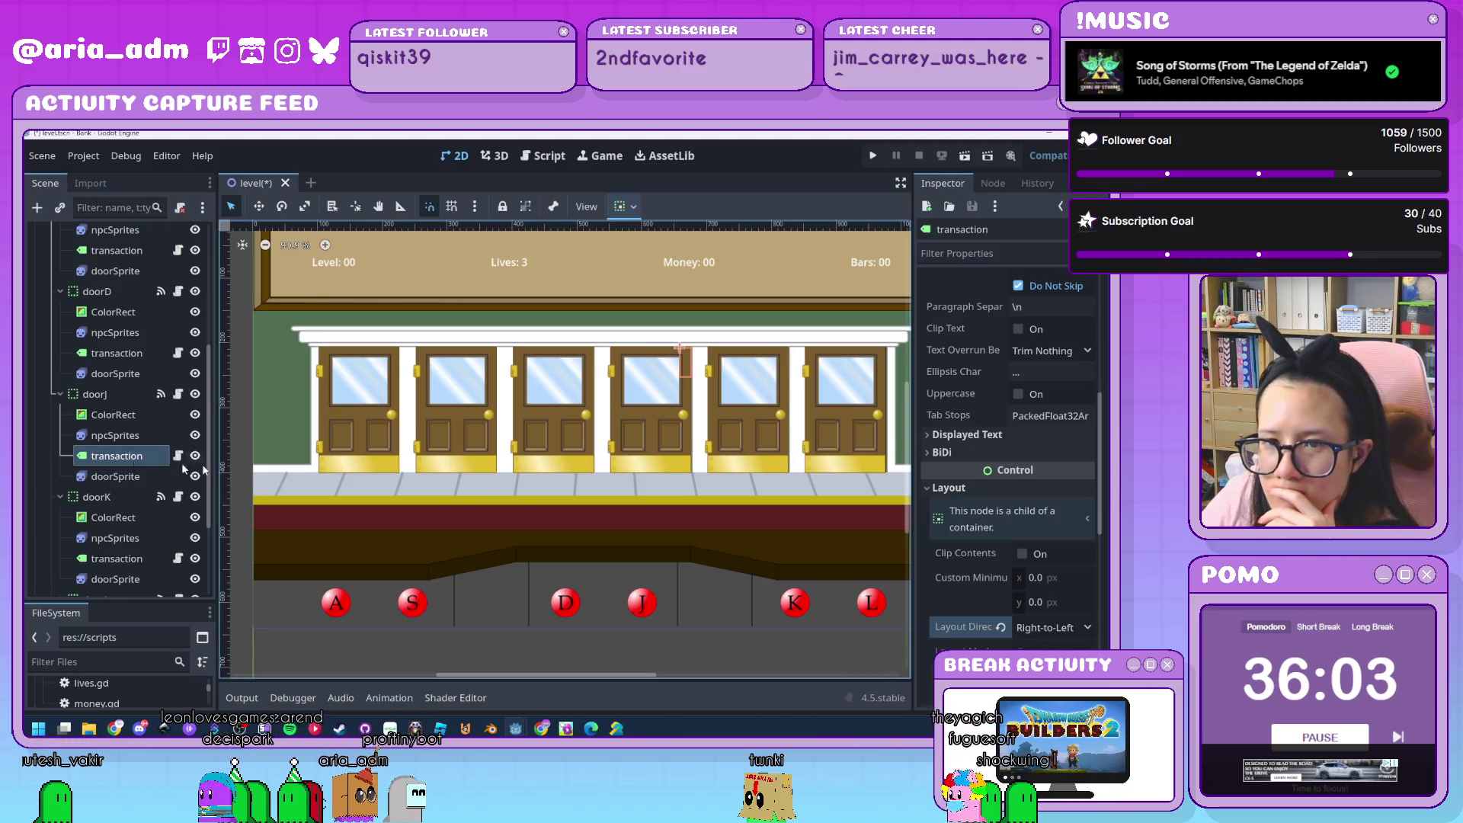
{"action": "scroll", "coordinate": [134, 464], "scroll_direction": "down", "scroll_amount": 2}
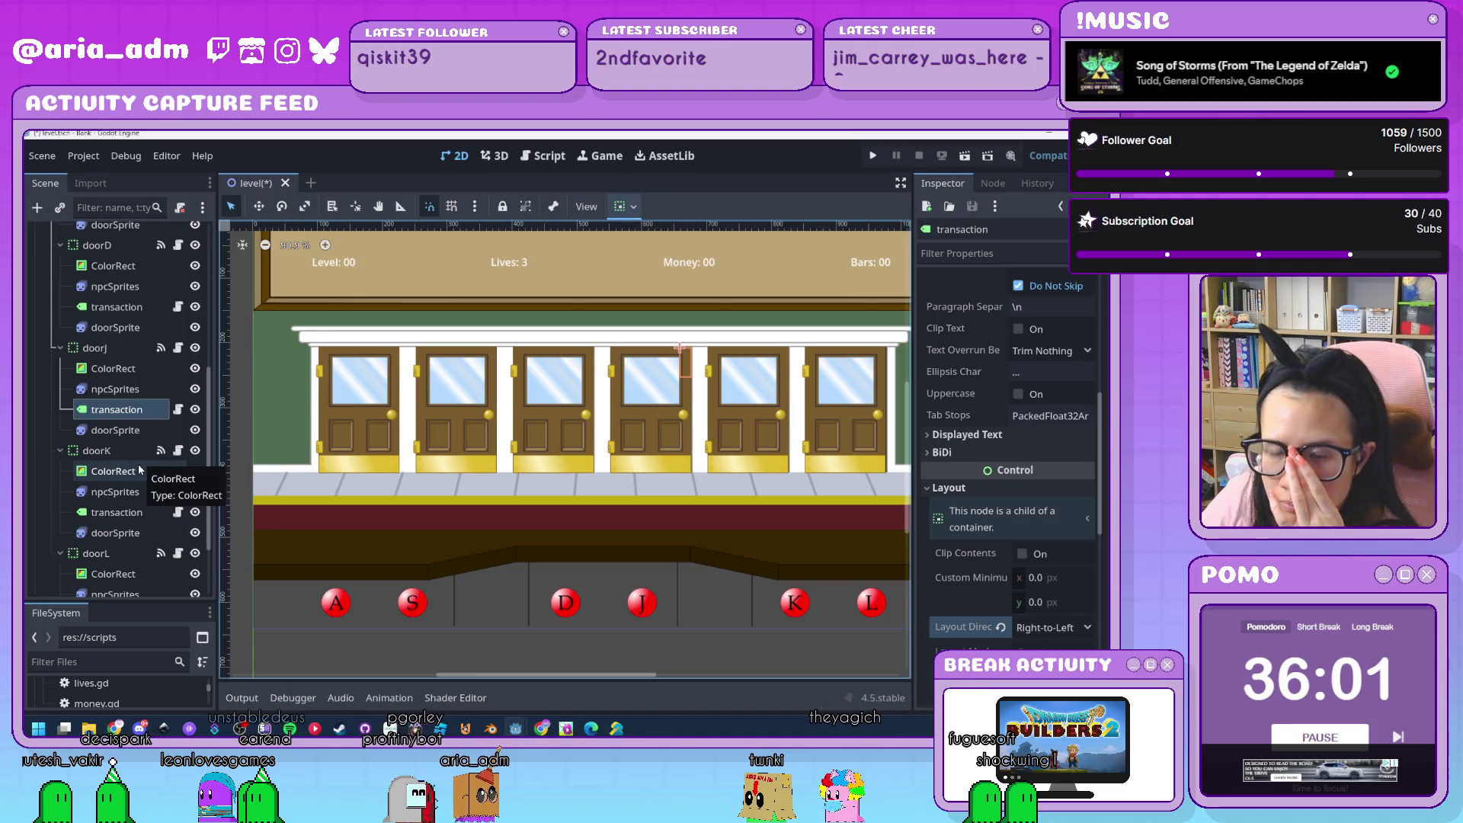
Step: Set doorK's transaction label, with text 0, to Right-to-Left layout direction
{"action": "left_click", "coordinate": [118, 514]}
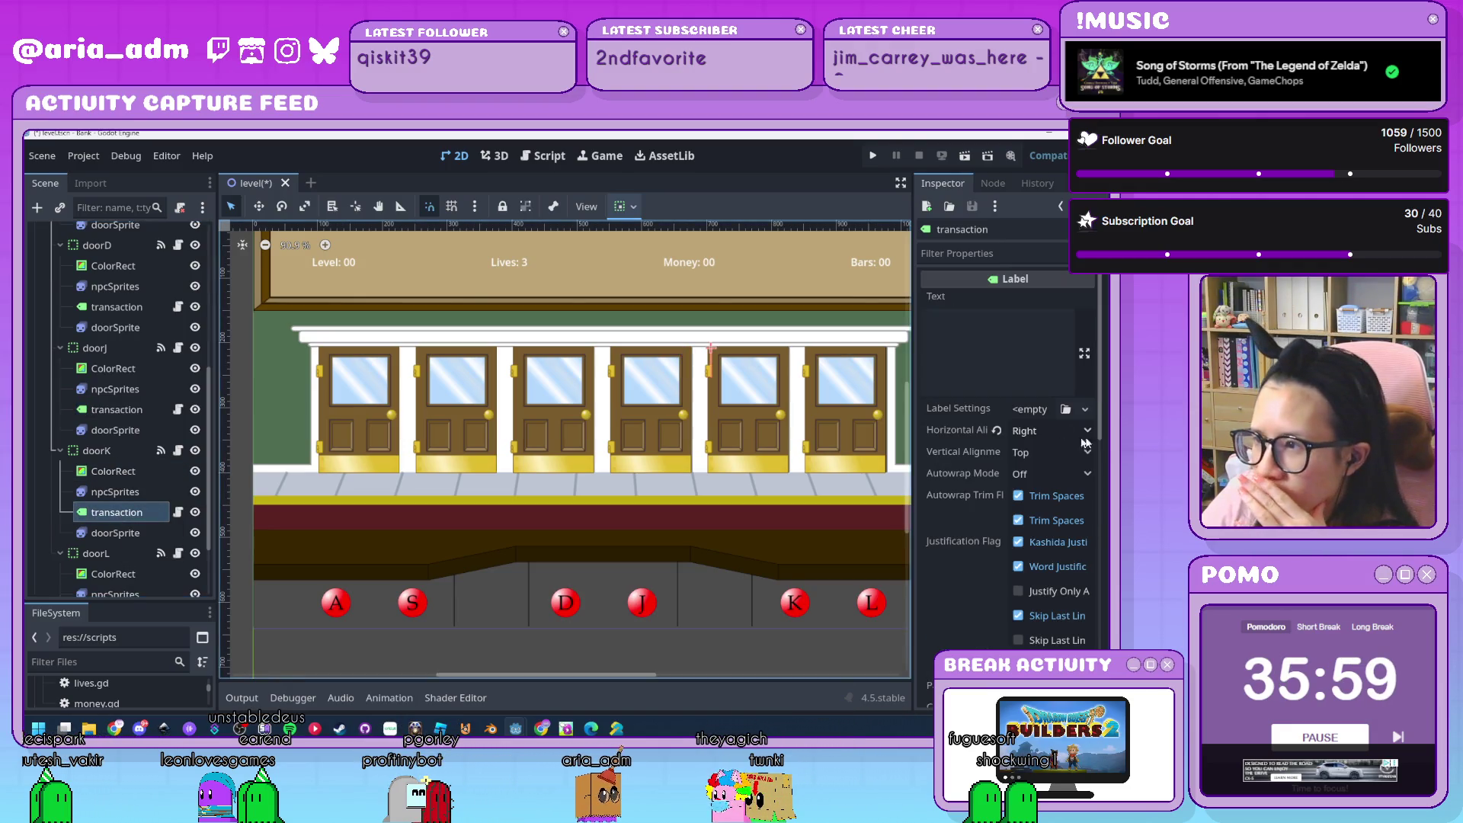
{"action": "left_click", "coordinate": [1009, 374]}
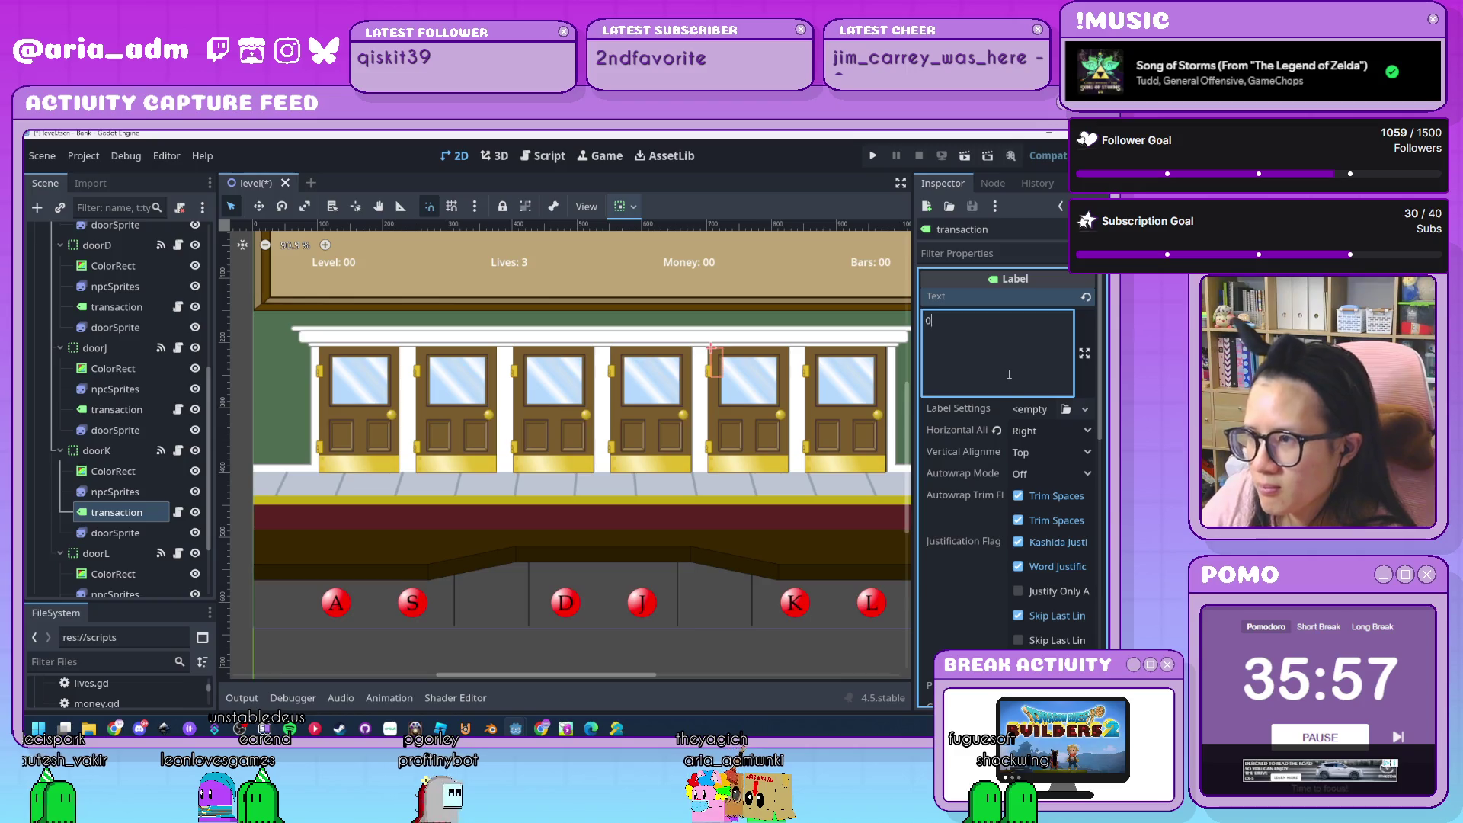
{"action": "scroll", "coordinate": [1004, 433], "scroll_direction": "down", "scroll_amount": 5}
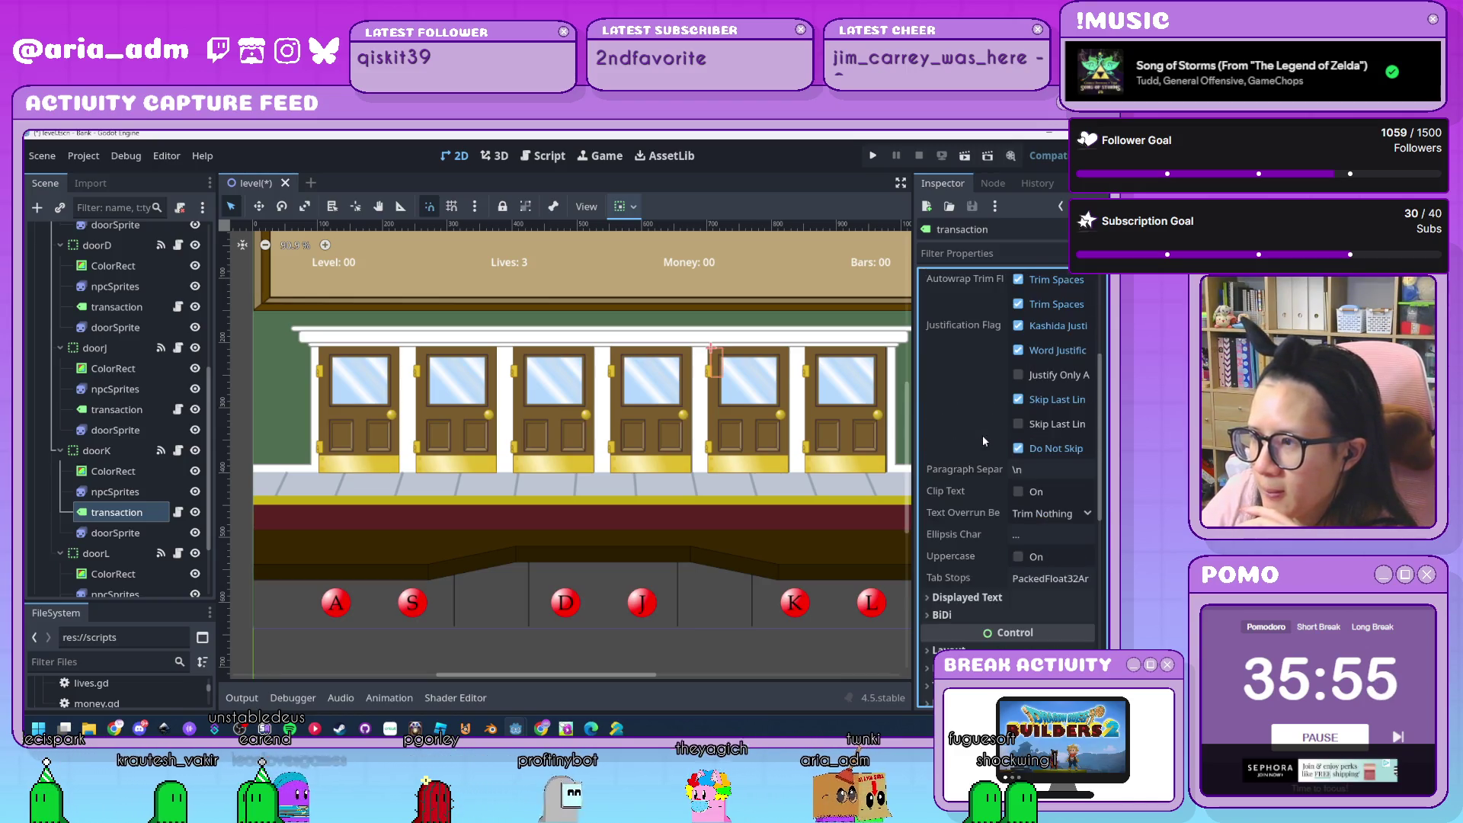
{"action": "scroll", "coordinate": [982, 436], "scroll_direction": "down", "scroll_amount": 4}
{"action": "left_click", "coordinate": [990, 488]}
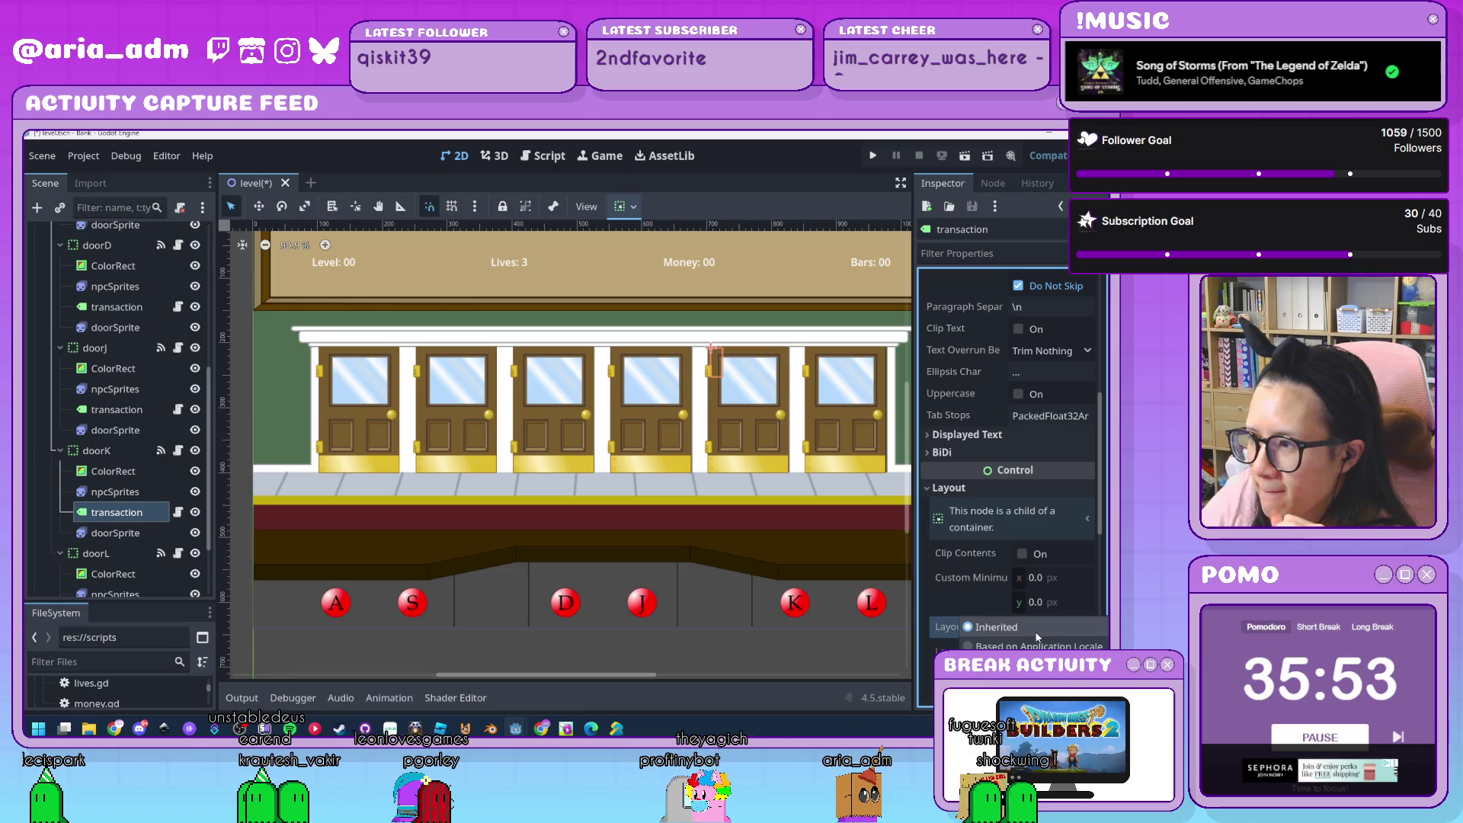
{"action": "left_click", "coordinate": [1006, 684]}
{"action": "scroll", "coordinate": [145, 538], "scroll_direction": "down", "scroll_amount": 3}
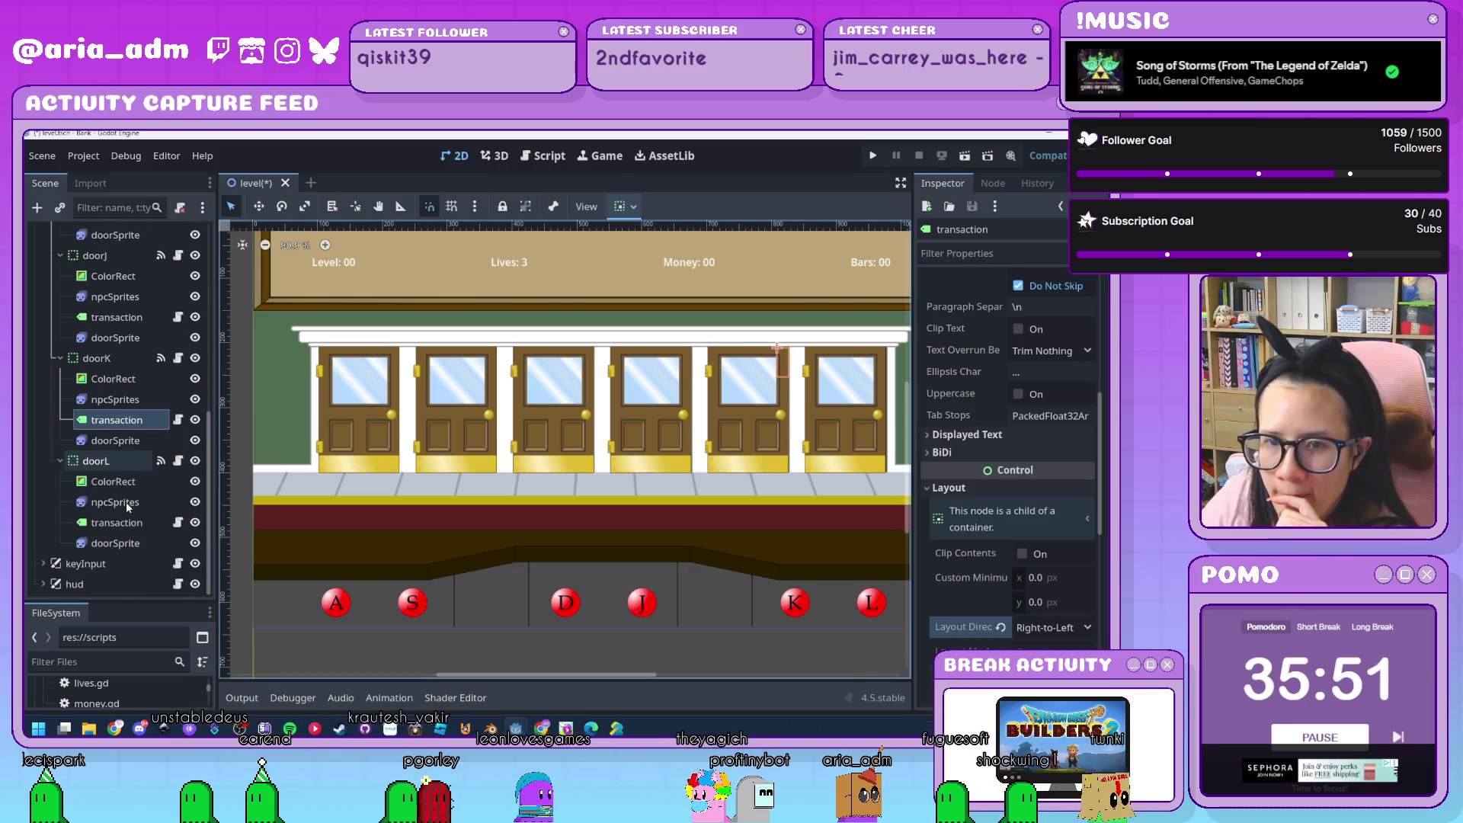
Step: Inspect doorL's transaction label and its layout direction choices
{"action": "left_click", "coordinate": [119, 523]}
{"action": "scroll", "coordinate": [1001, 458], "scroll_direction": "up", "scroll_amount": 8}
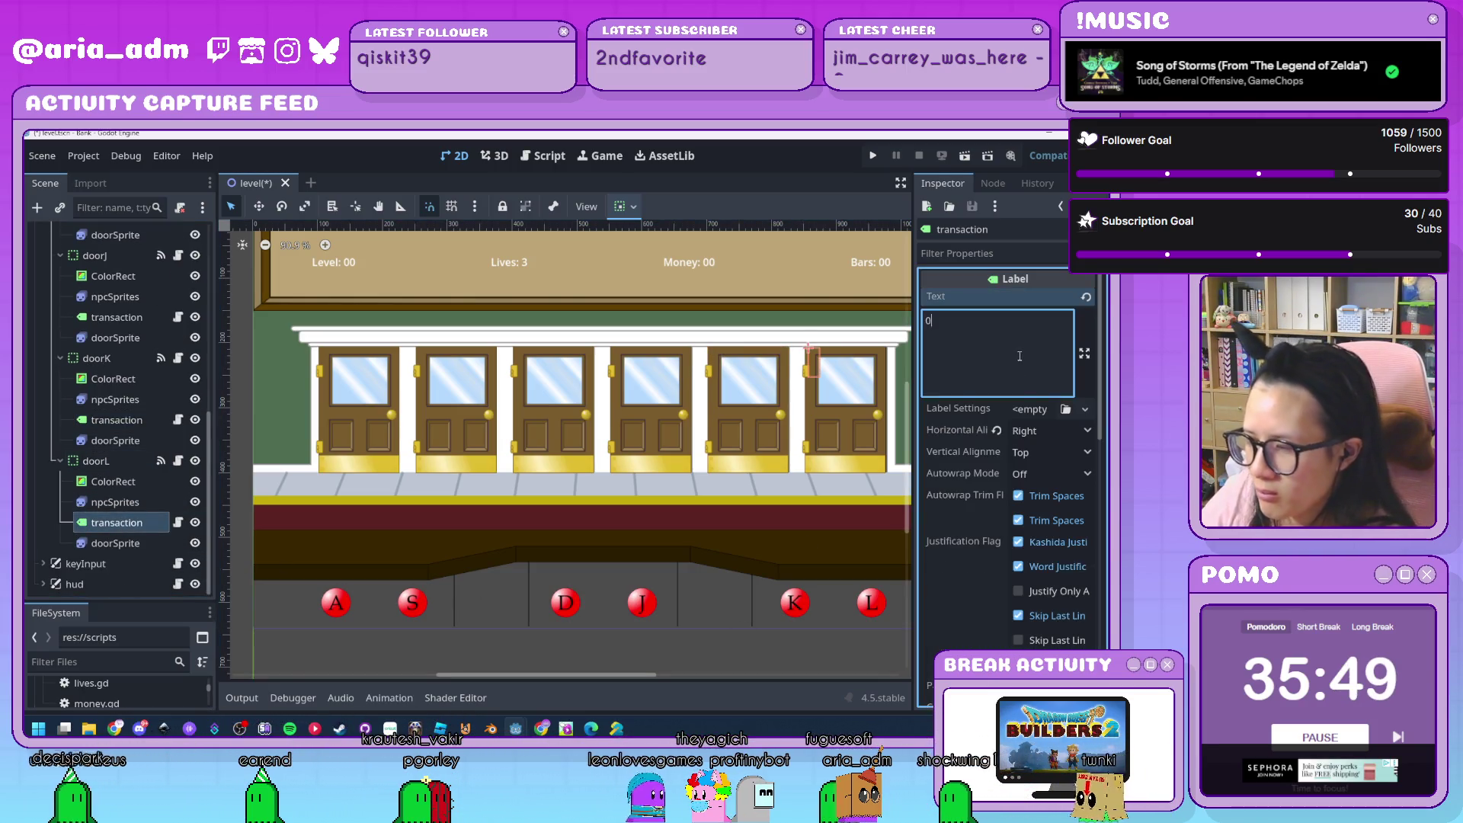
{"action": "scroll", "coordinate": [1000, 512], "scroll_direction": "down", "scroll_amount": 3}
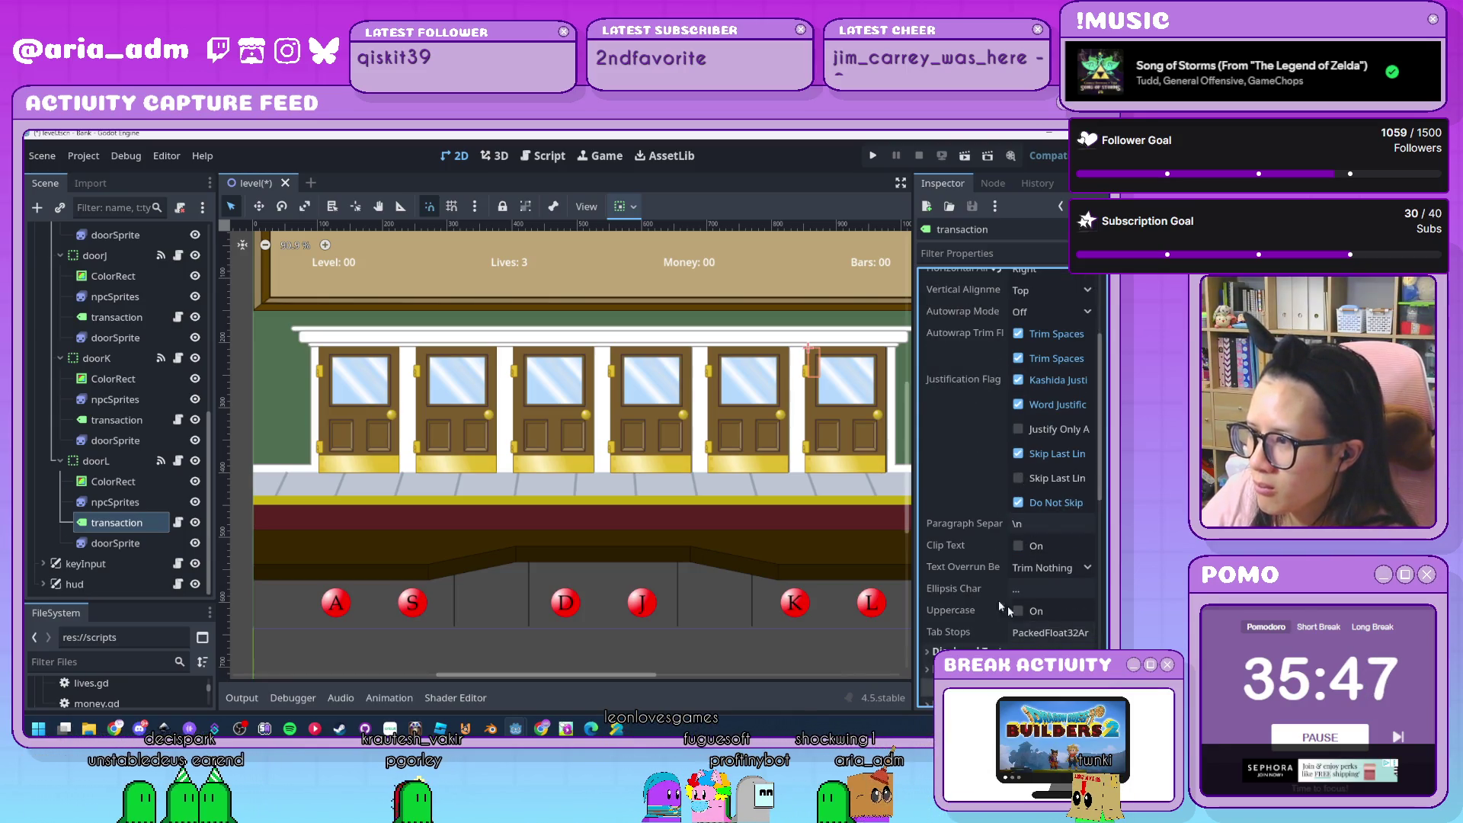
{"action": "scroll", "coordinate": [1021, 472], "scroll_direction": "up", "scroll_amount": 4}
{"action": "scroll", "coordinate": [1029, 457], "scroll_direction": "down", "scroll_amount": 8}
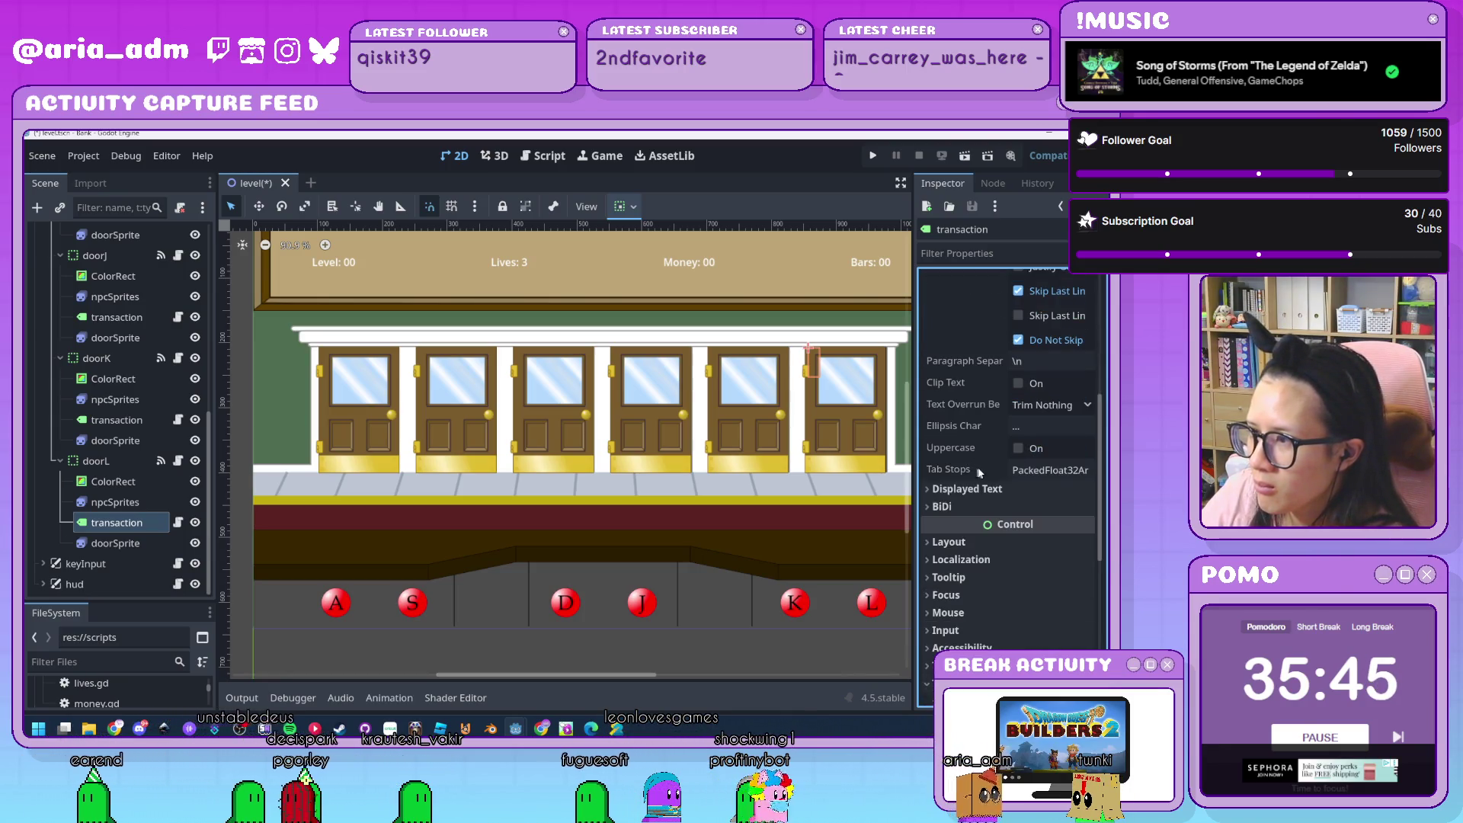
{"action": "left_click", "coordinate": [981, 540]}
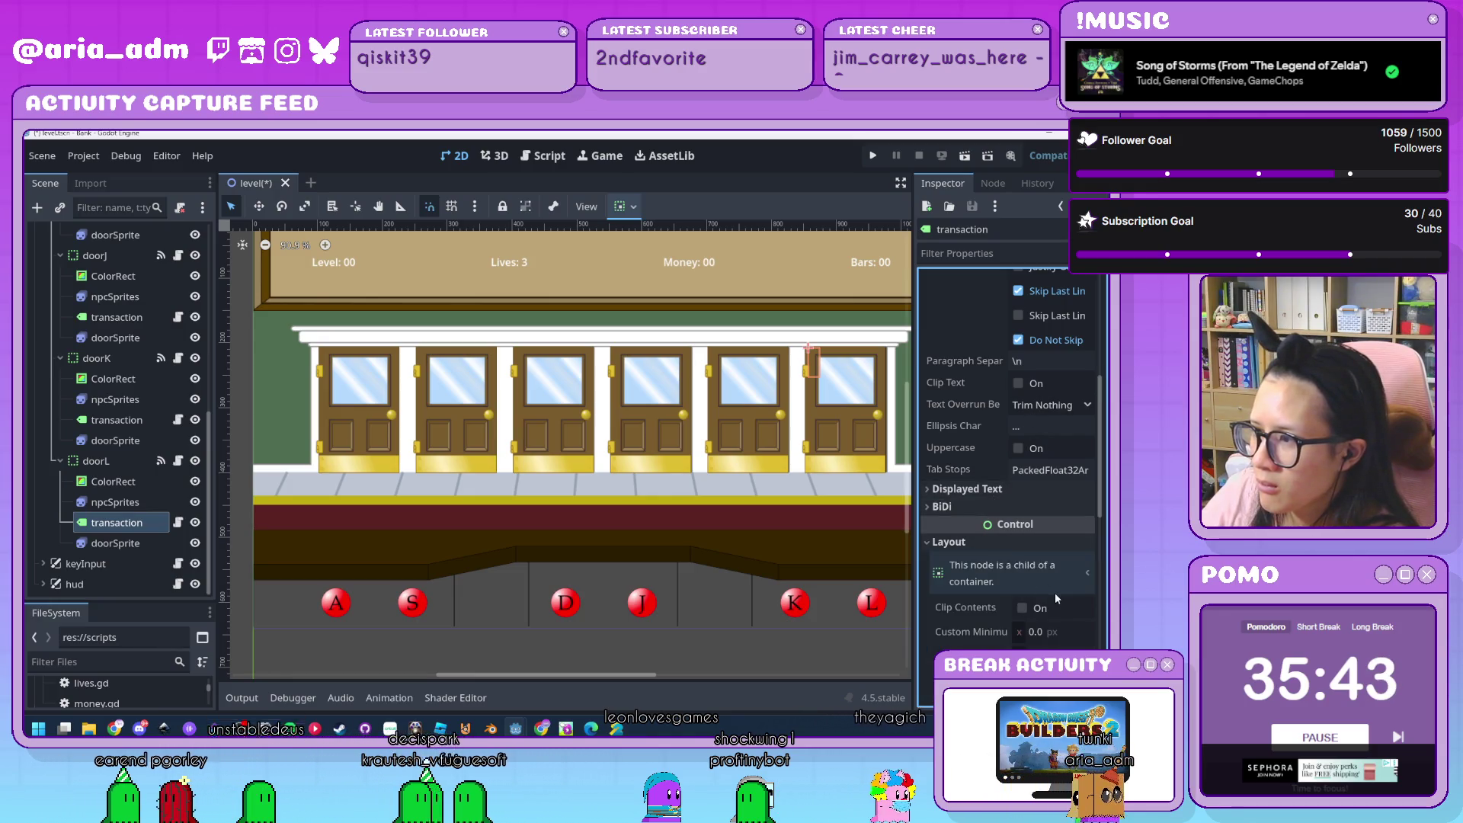
{"action": "left_click", "coordinate": [1051, 660]}
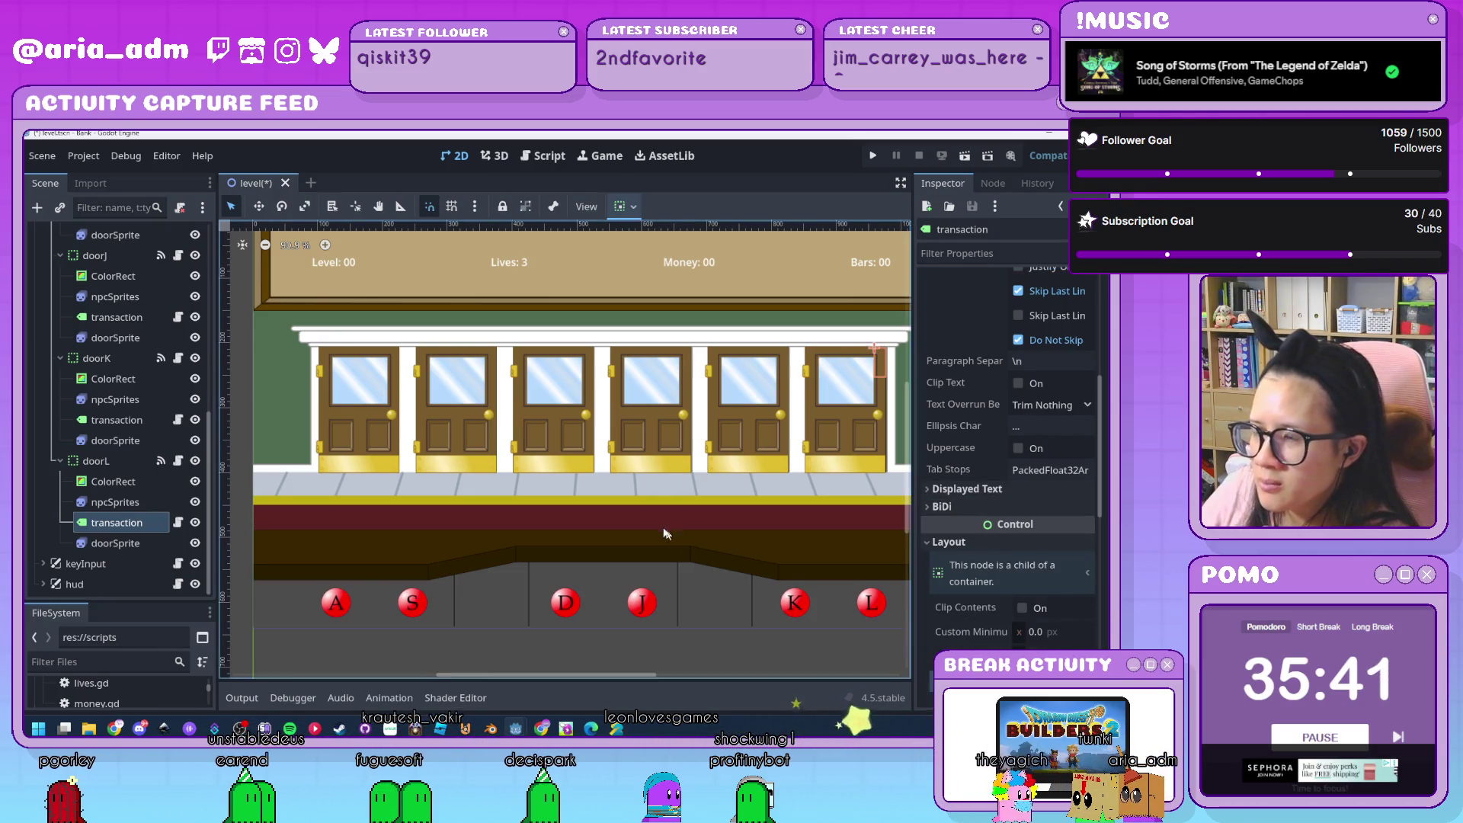
{"action": "scroll", "coordinate": [656, 536], "scroll_direction": "down", "scroll_amount": 1}
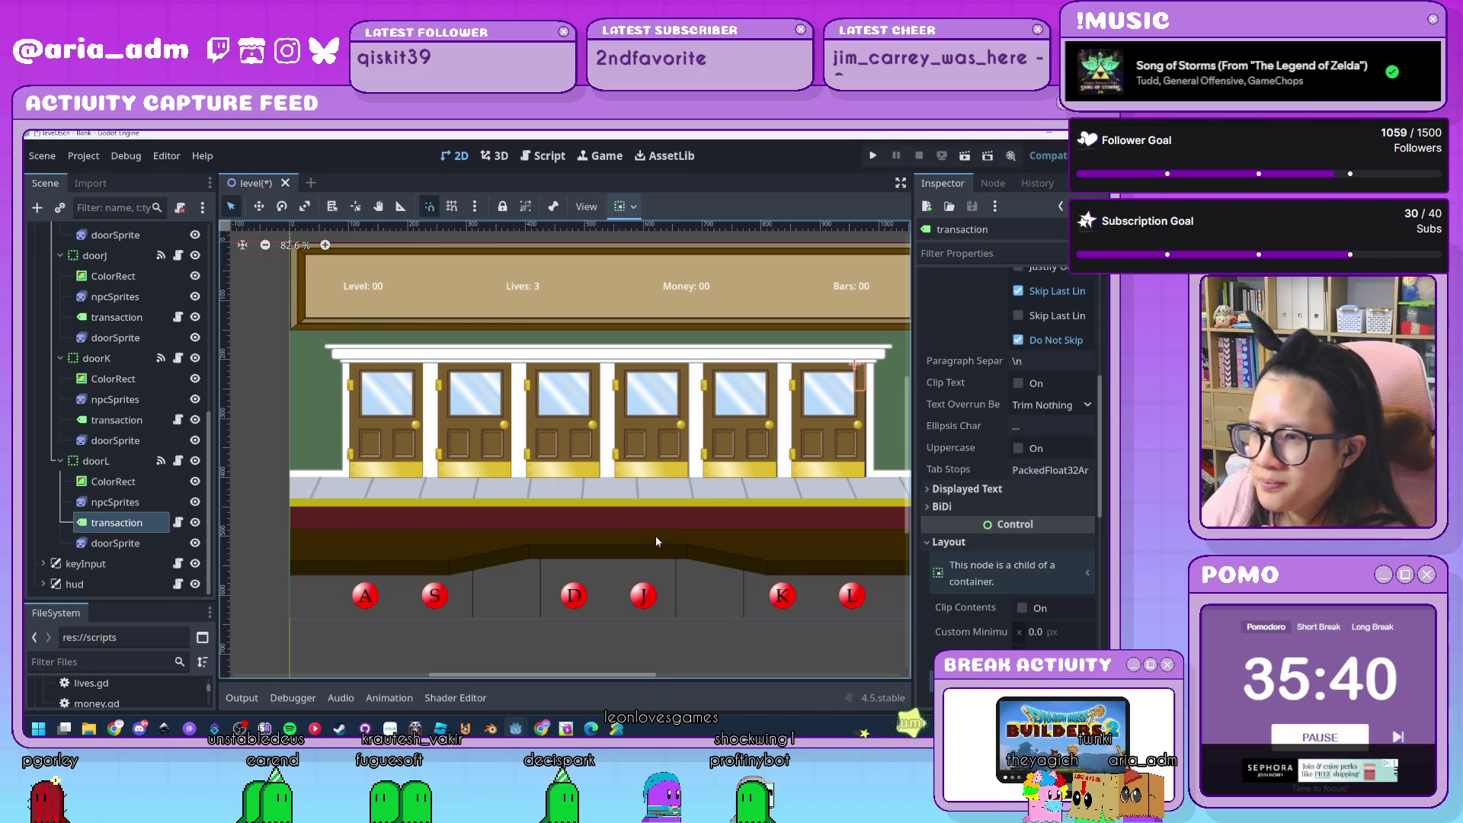
Step: Review the transaction labels of doorK, doorD and doorA
{"action": "left_click", "coordinate": [116, 420]}
{"action": "scroll", "coordinate": [126, 387], "scroll_direction": "up", "scroll_amount": 2}
{"action": "scroll", "coordinate": [116, 367], "scroll_direction": "up", "scroll_amount": 4}
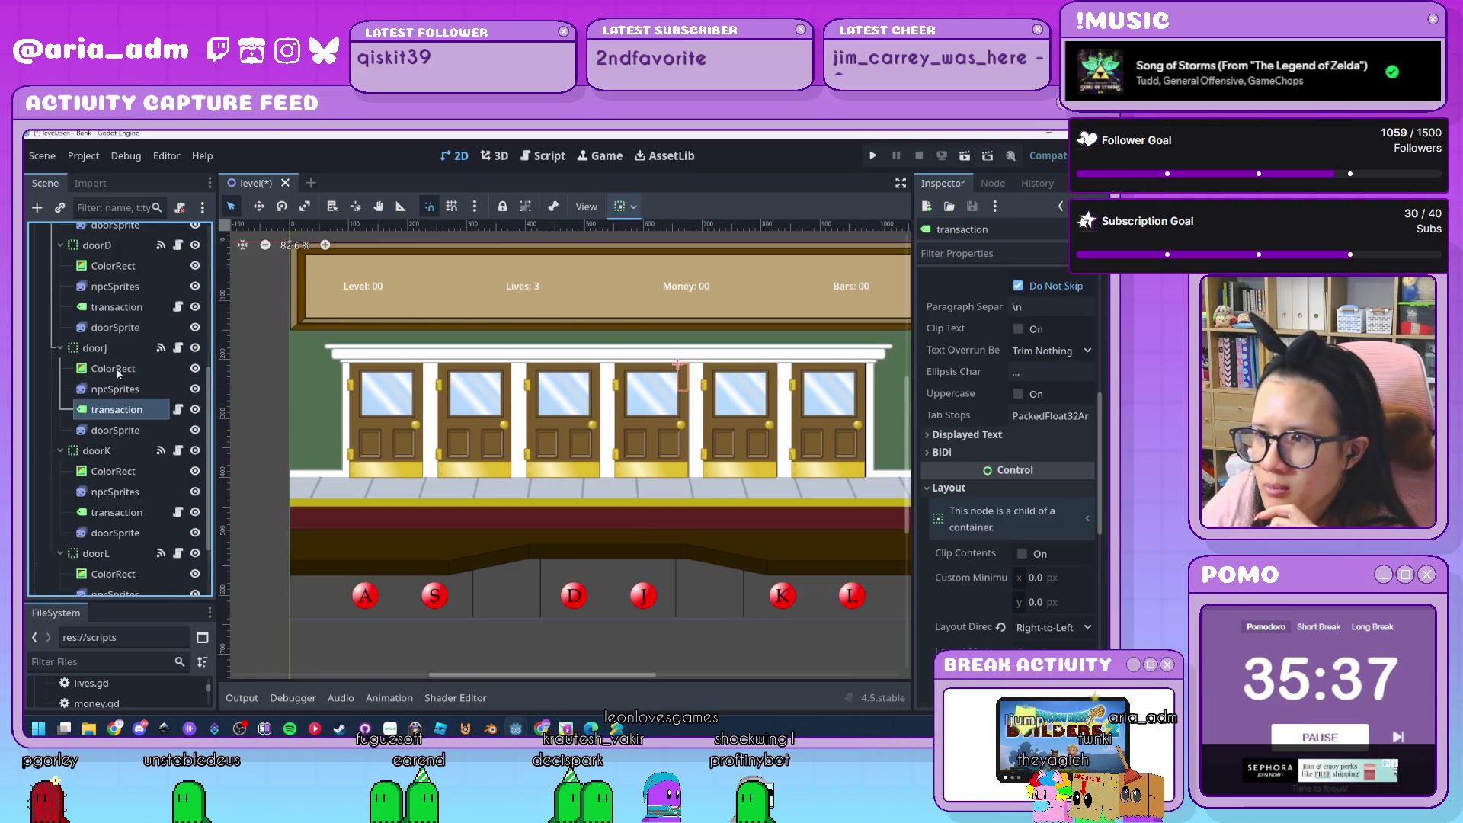
{"action": "left_click", "coordinate": [111, 355]}
{"action": "scroll", "coordinate": [112, 360], "scroll_direction": "up", "scroll_amount": 3}
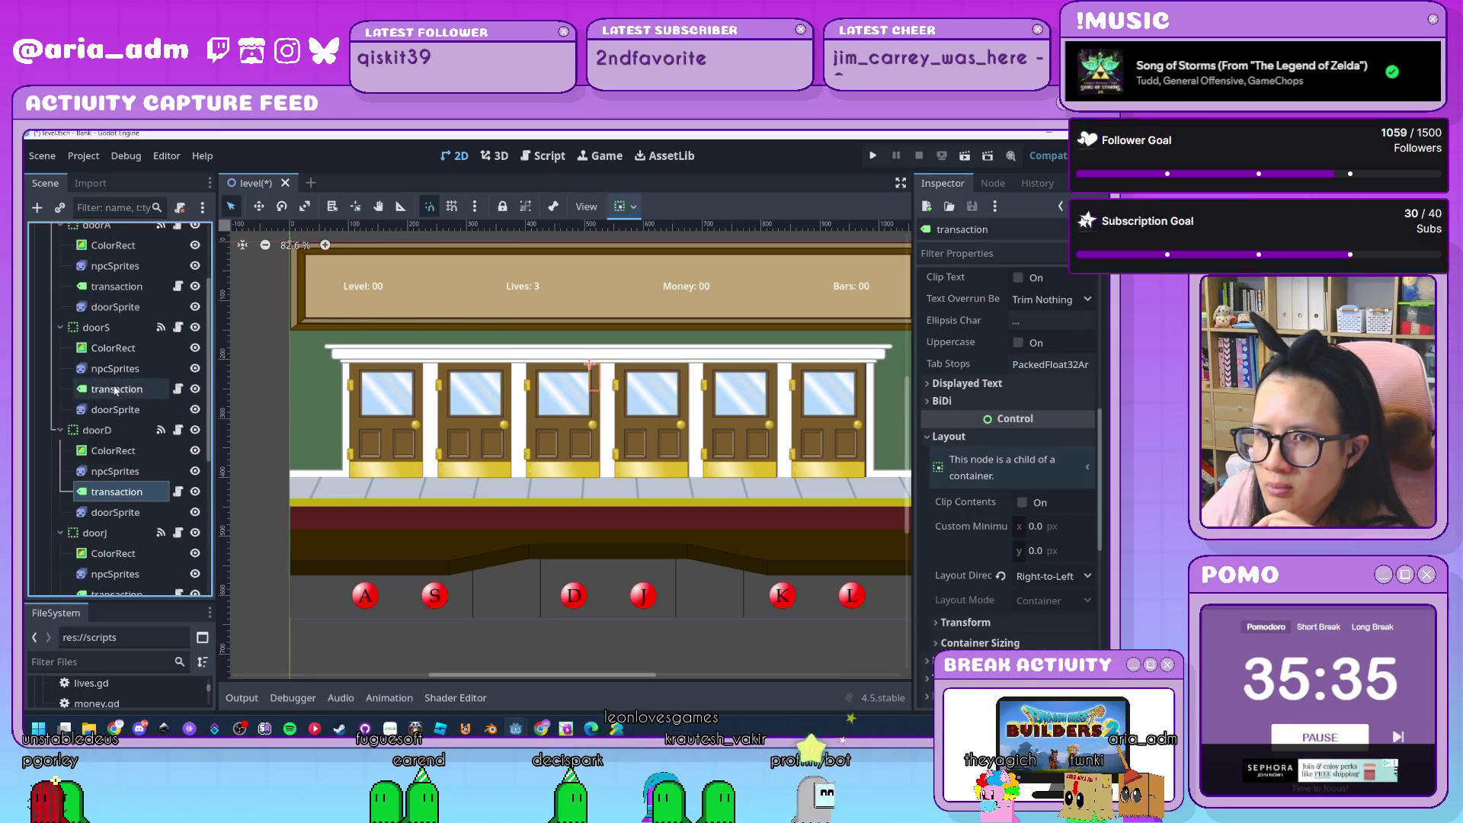
{"action": "scroll", "coordinate": [112, 365], "scroll_direction": "up", "scroll_amount": 3}
{"action": "left_click", "coordinate": [112, 379]}
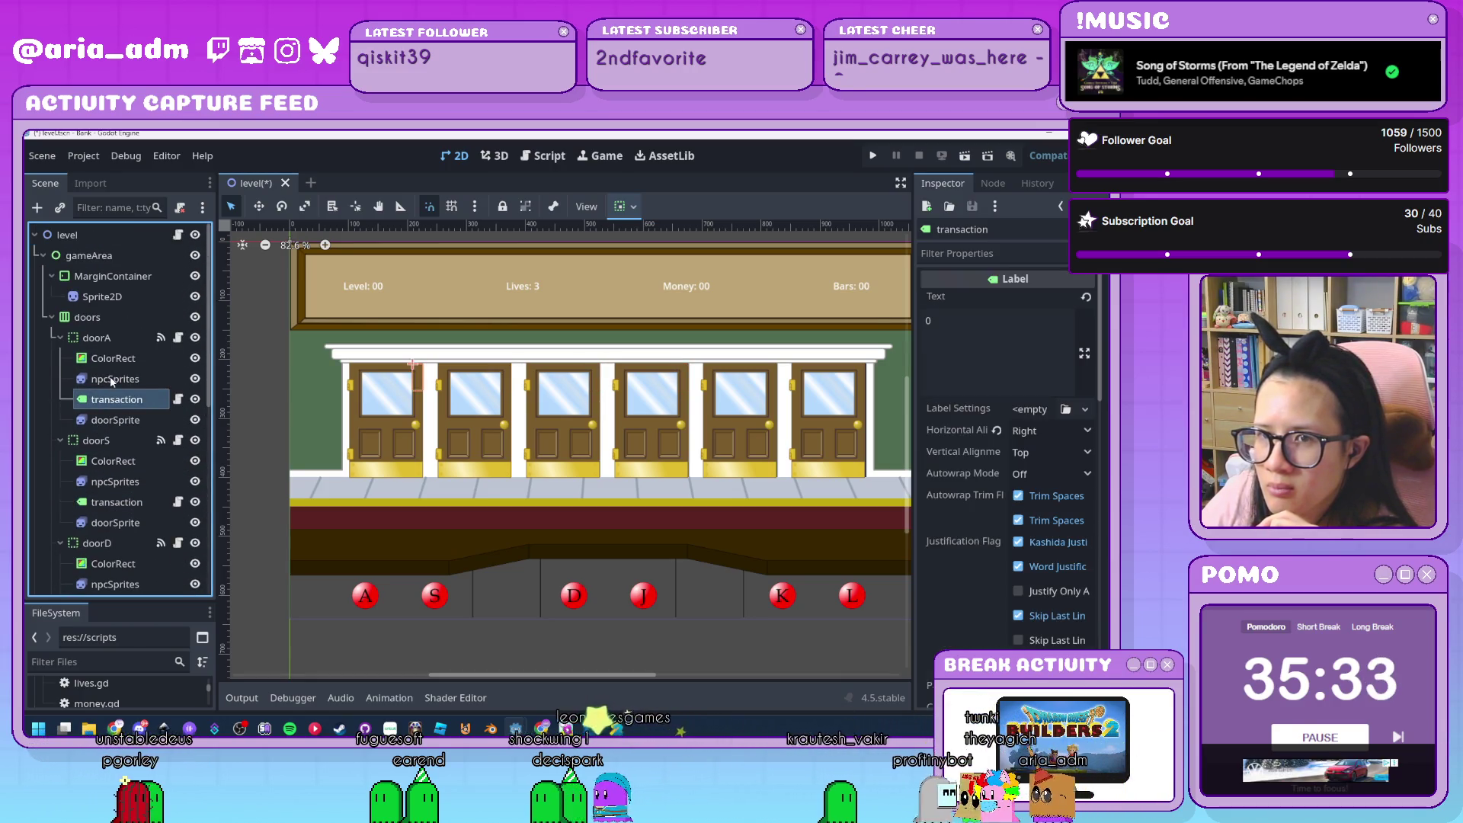
{"action": "scroll", "coordinate": [114, 381], "scroll_direction": "up", "scroll_amount": 1}
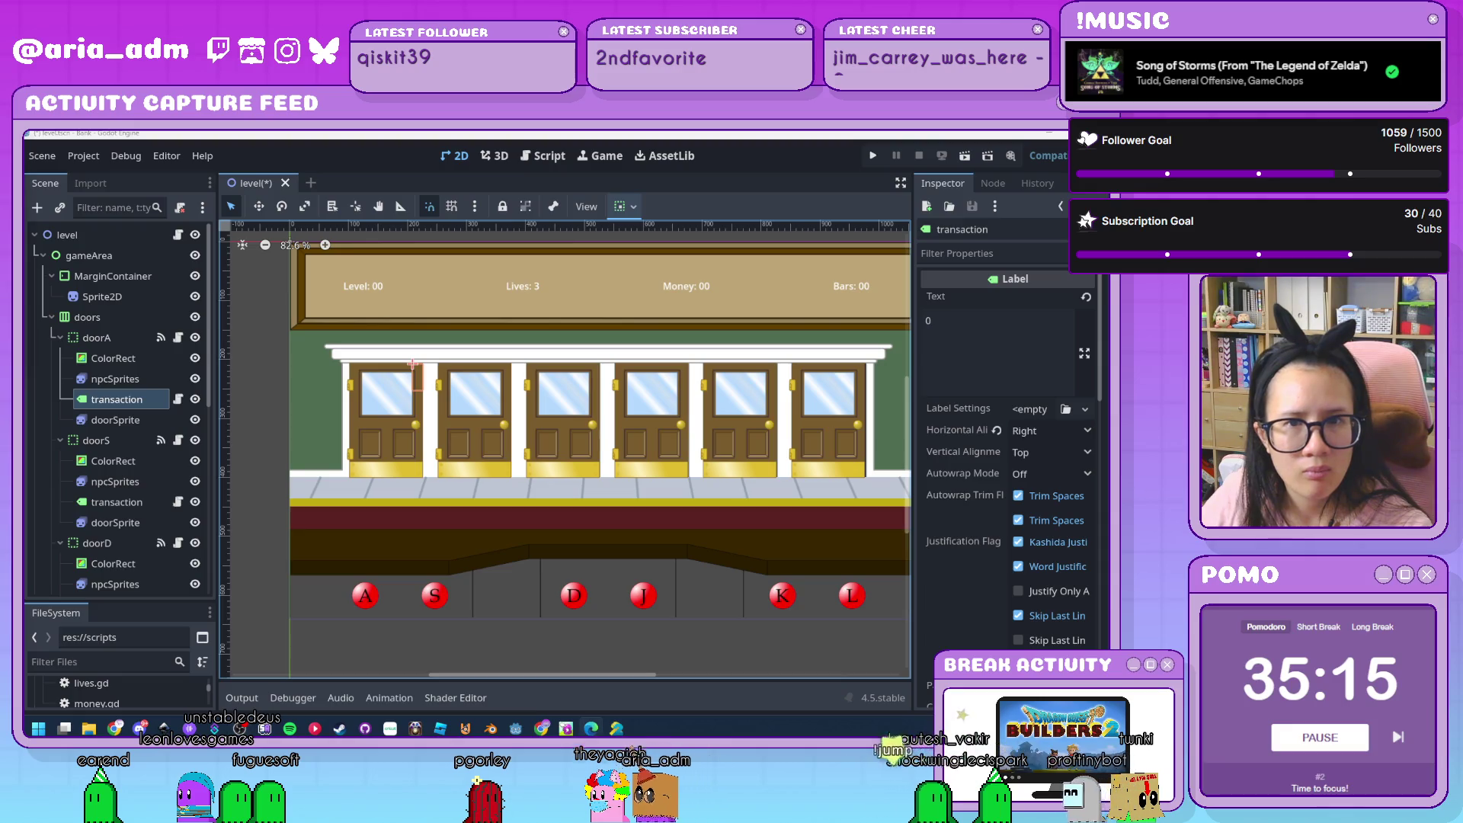
Step: Save the level scene and run the bank game with F5
{"action": "right_click", "coordinate": [663, 538]}
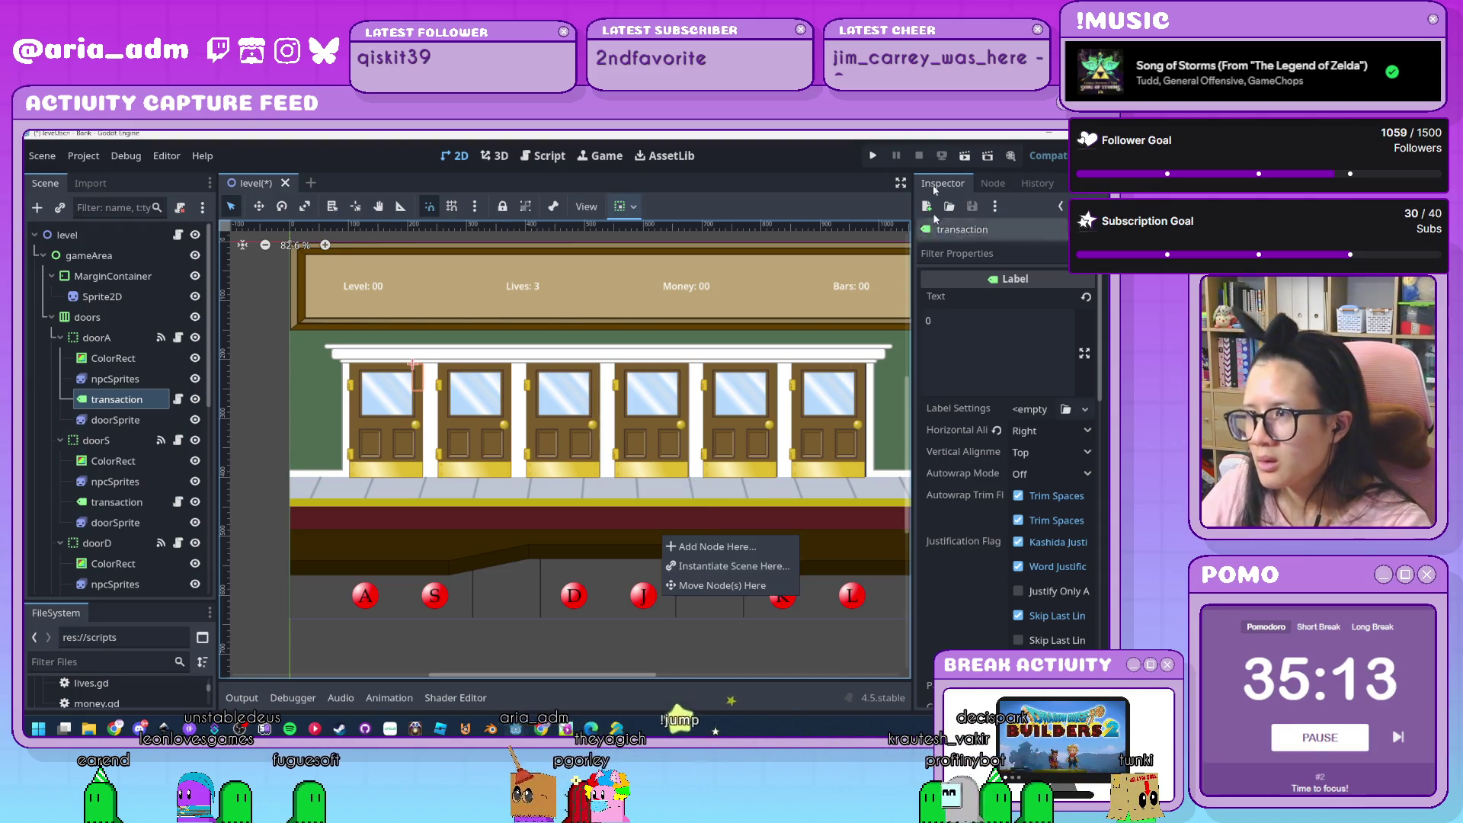
{"action": "key", "text": "Escape"}
{"action": "key", "text": "F5"}
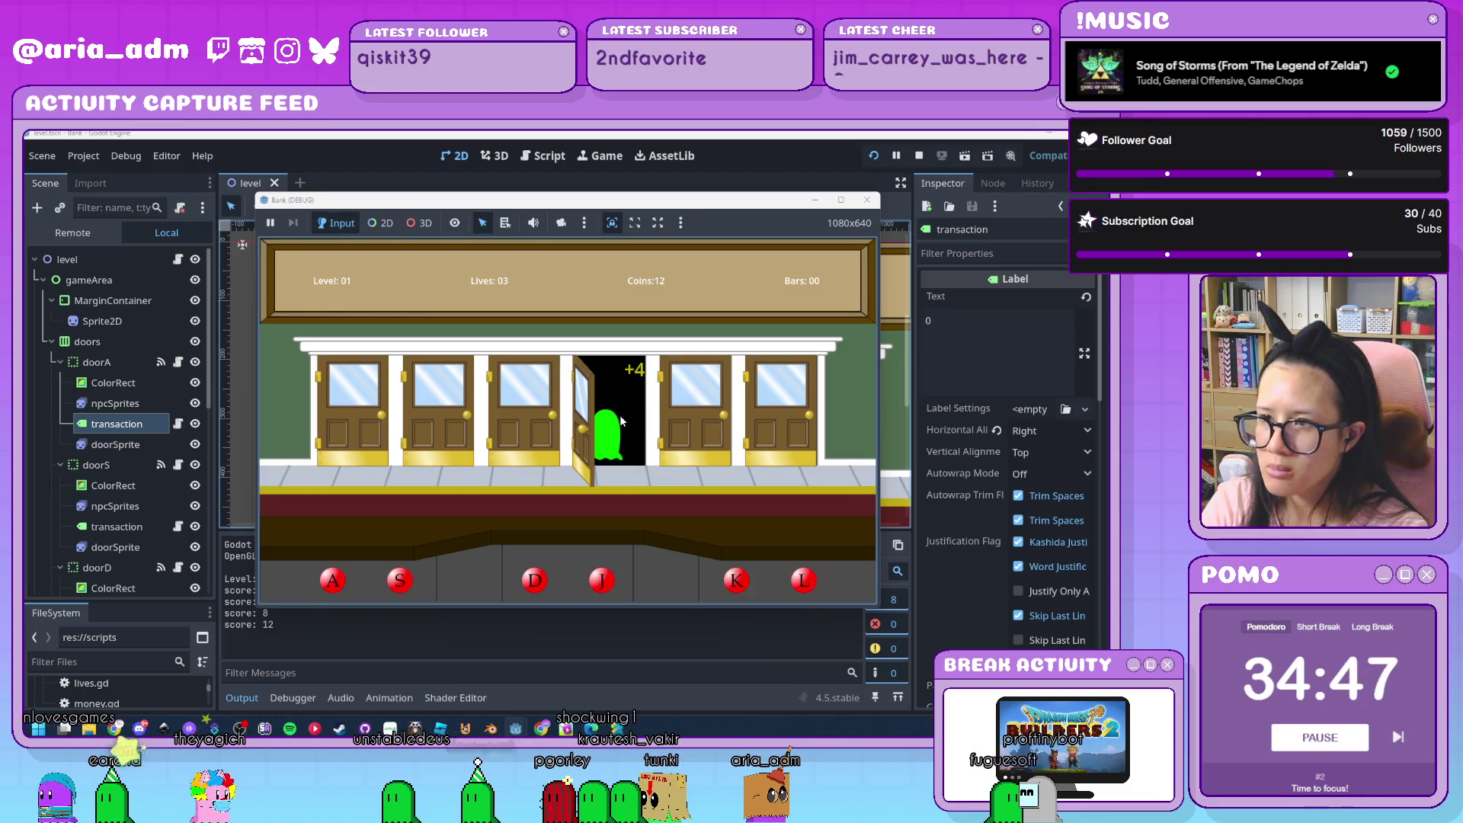
Step: Collect customers' deposits at doors J, L and A
{"action": "key", "text": "j"}
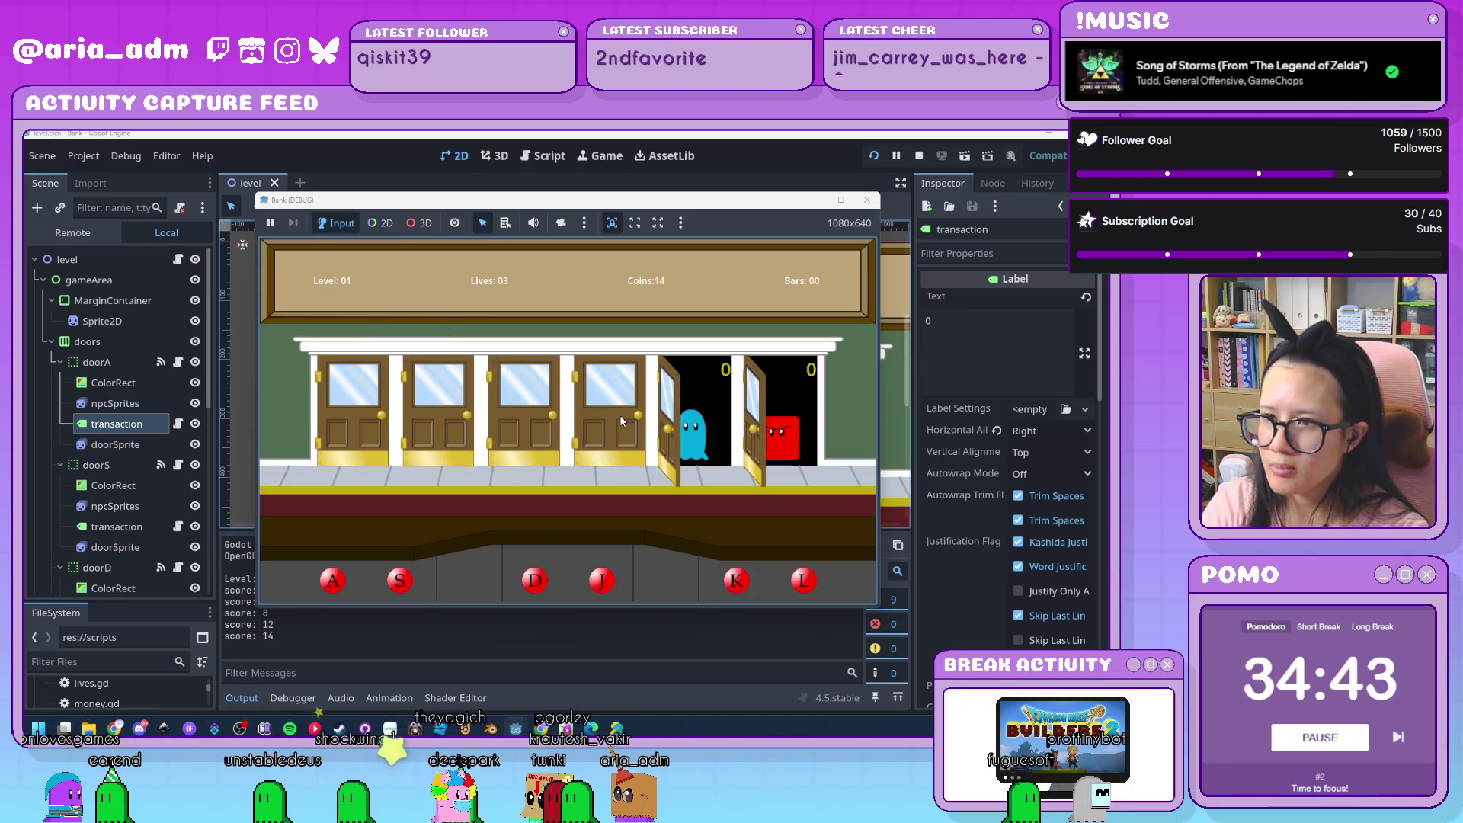
{"action": "key", "text": "l"}
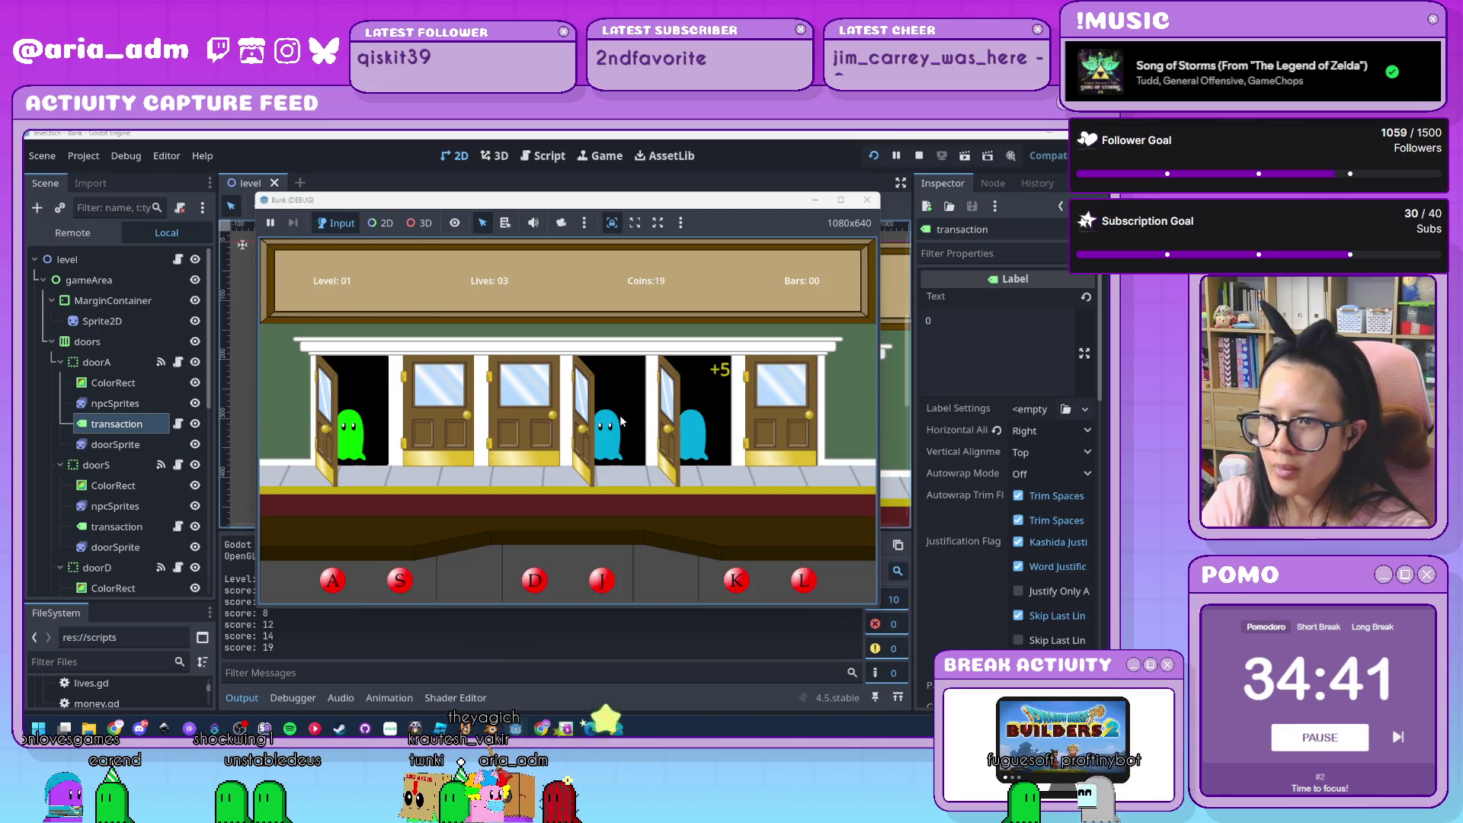
{"action": "key", "text": "j"}
{"action": "key", "text": "a"}
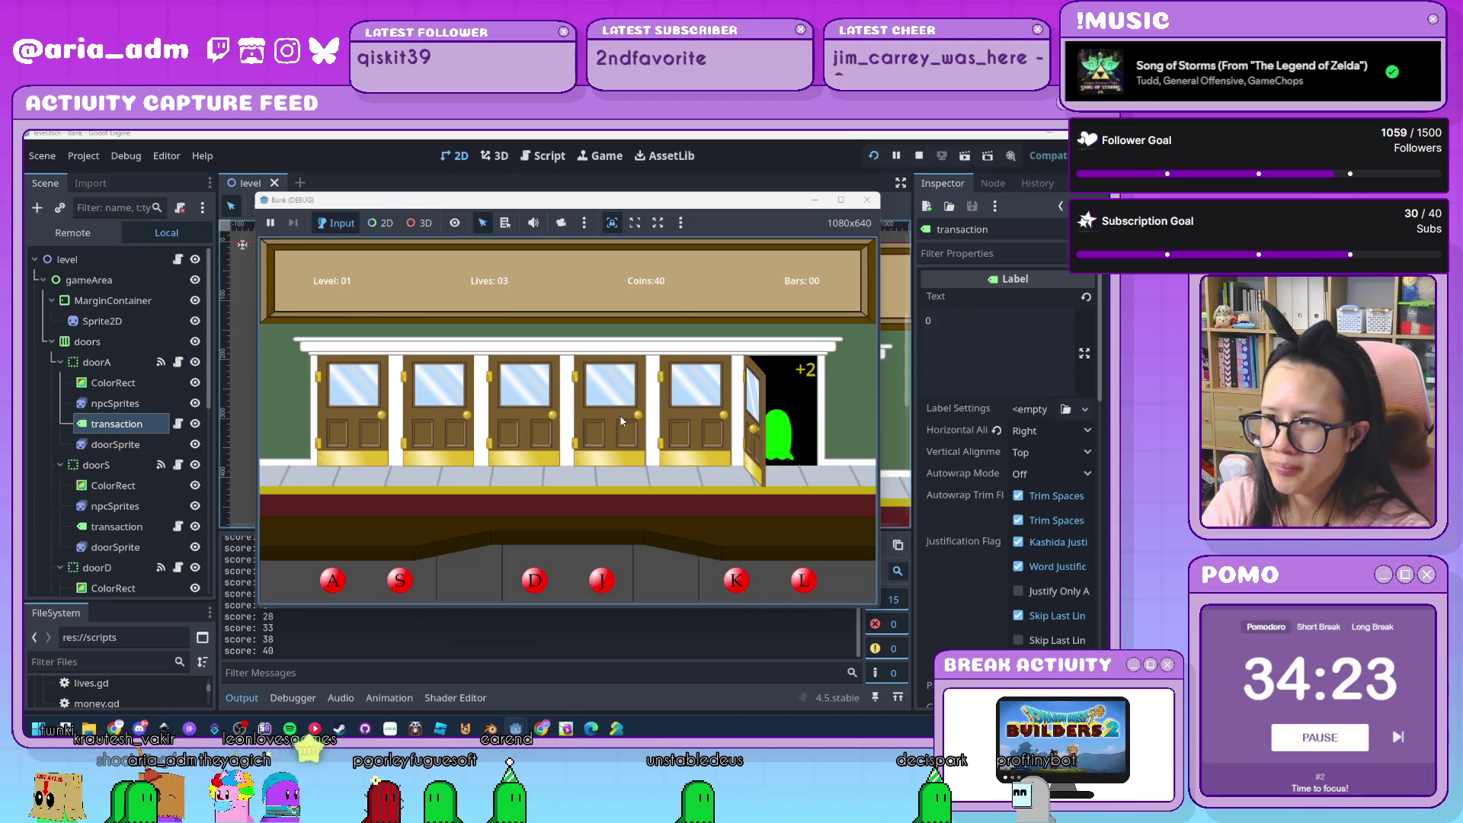
{"action": "key", "text": "l"}
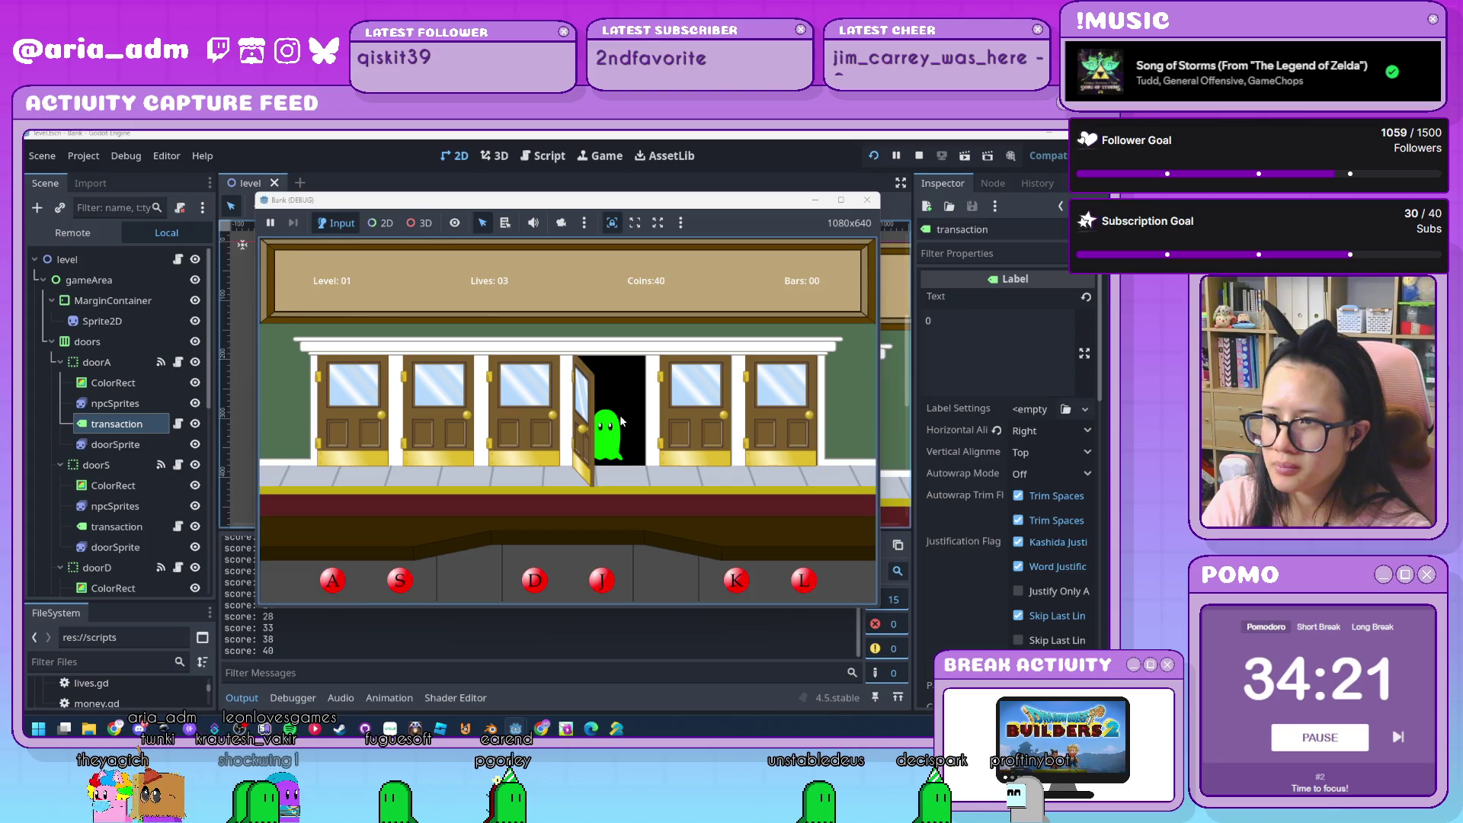
Step: Trap robbers behind bars at doors K, S and A, then stop the game with F8
{"action": "key", "text": "k"}
{"action": "key", "text": "s"}
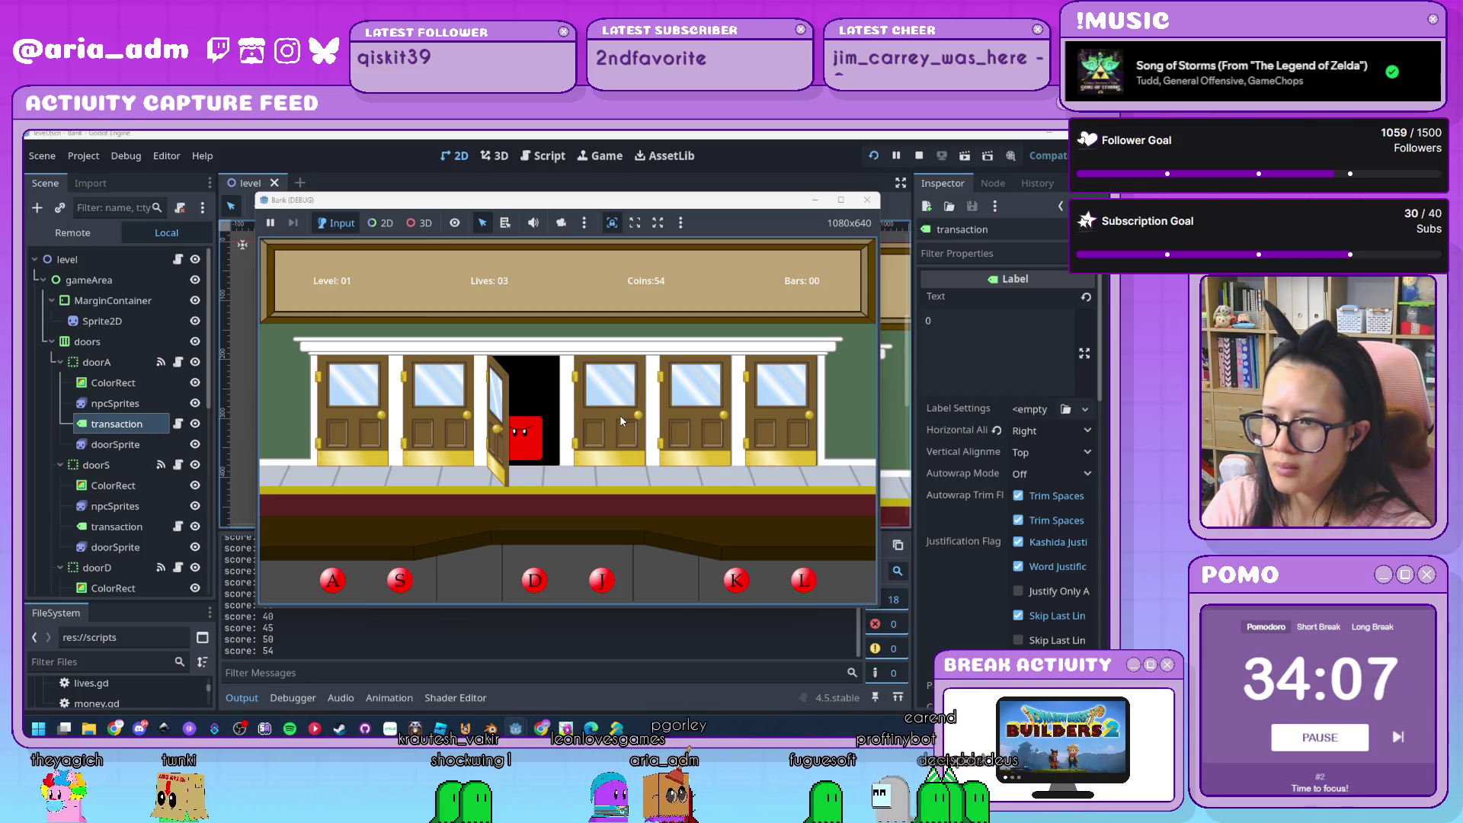
{"action": "key", "text": "a"}
{"action": "key", "text": "s"}
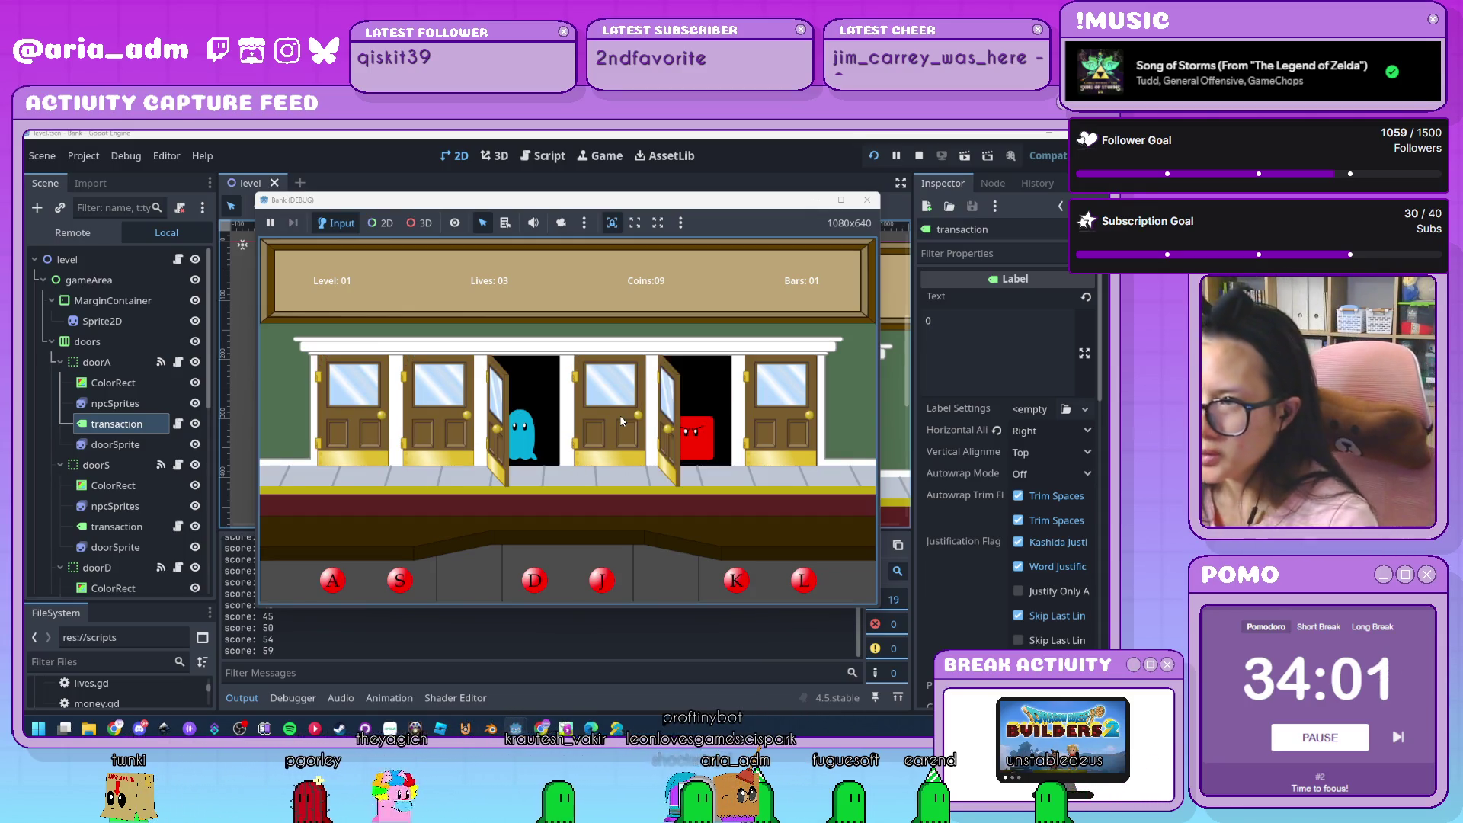
{"action": "key", "text": "k"}
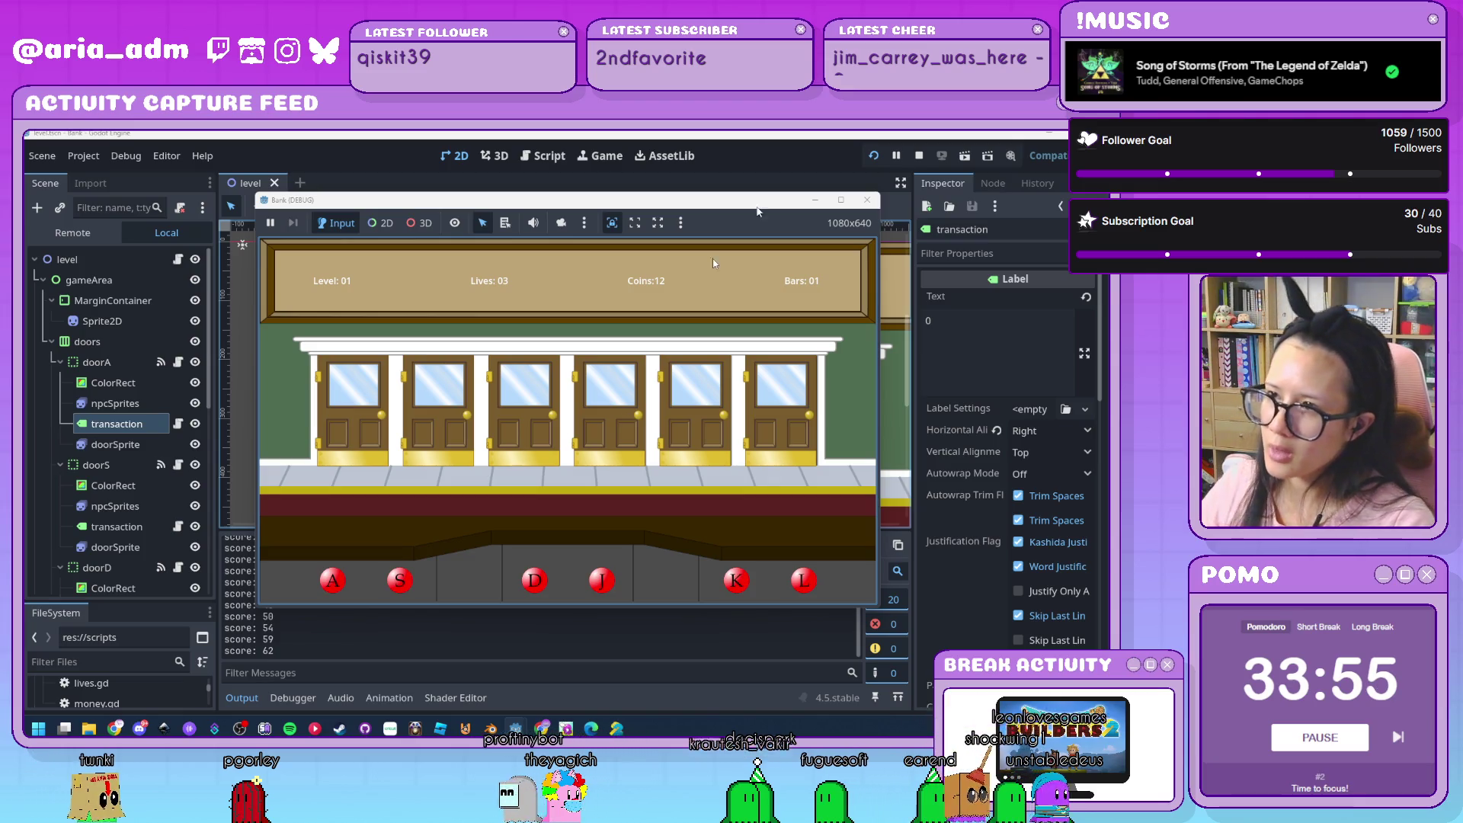
{"action": "key", "text": "F8"}
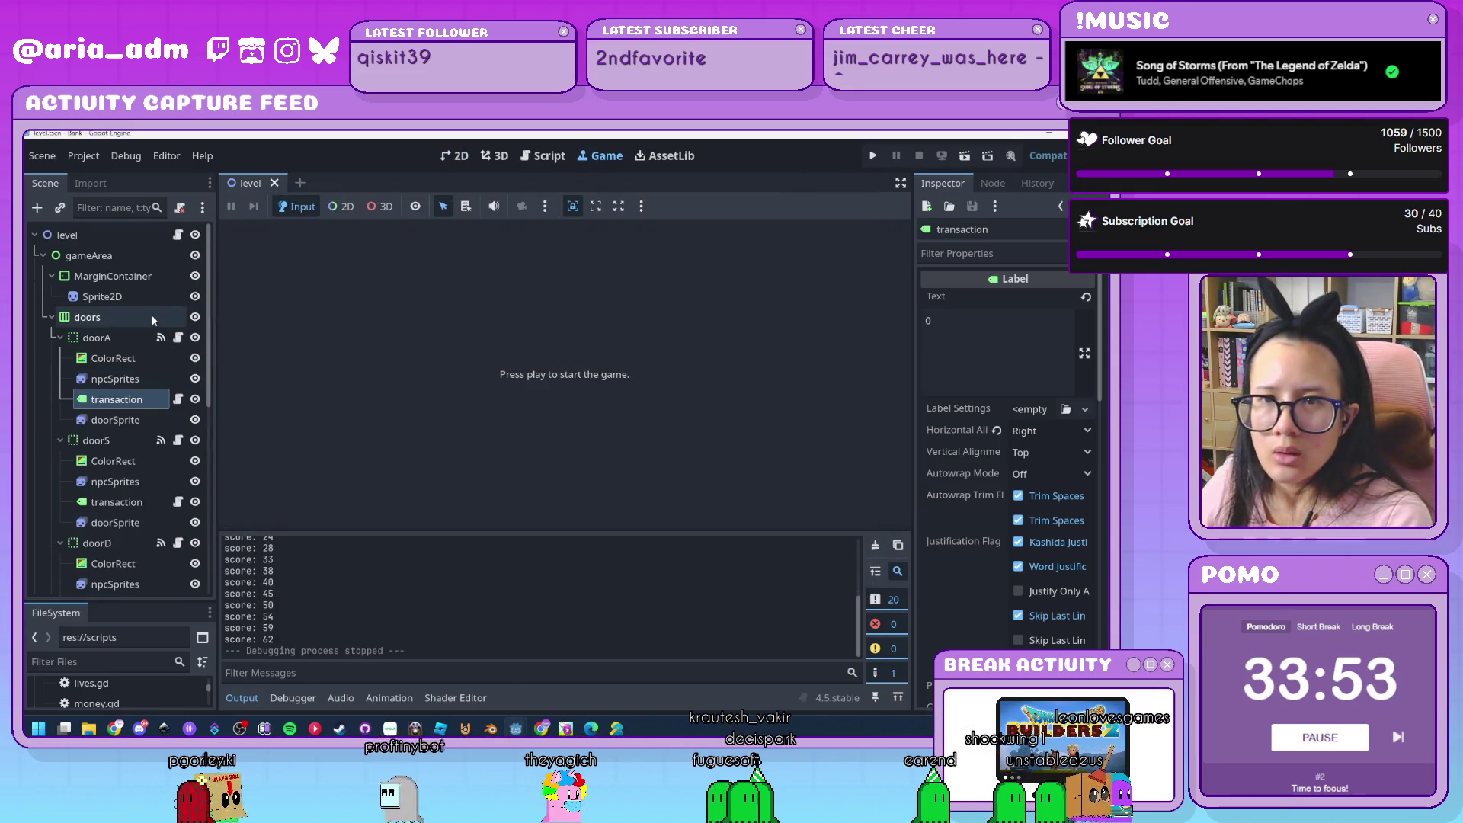
Step: Collapse gameArea, select the level root node and return to the 2D view
{"action": "left_click", "coordinate": [107, 254]}
{"action": "key", "text": "Left"}
{"action": "key", "text": "Left"}
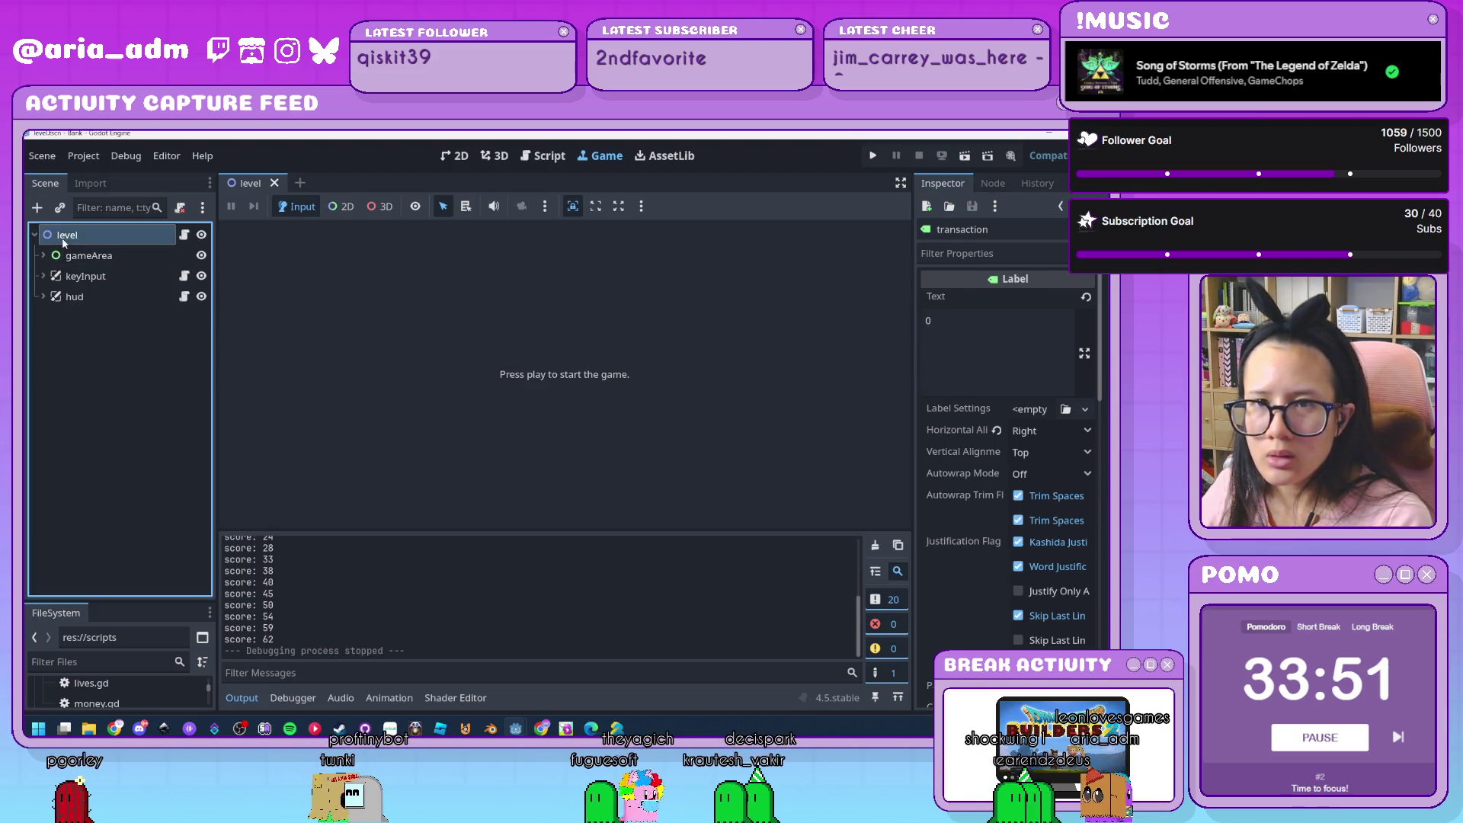
{"action": "left_click", "coordinate": [63, 236]}
{"action": "left_click", "coordinate": [458, 156]}
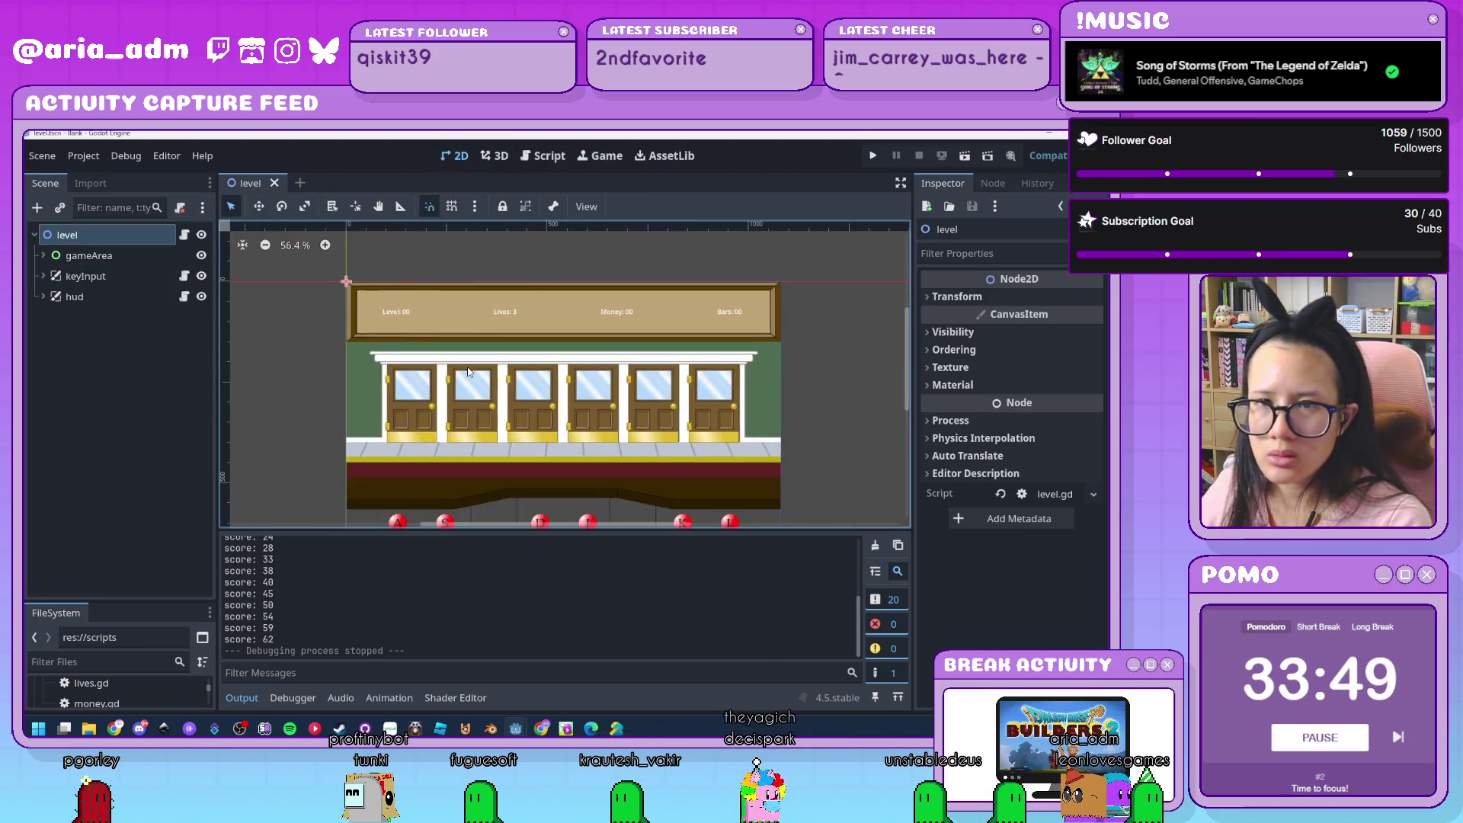
{"action": "left_click", "coordinate": [149, 352]}
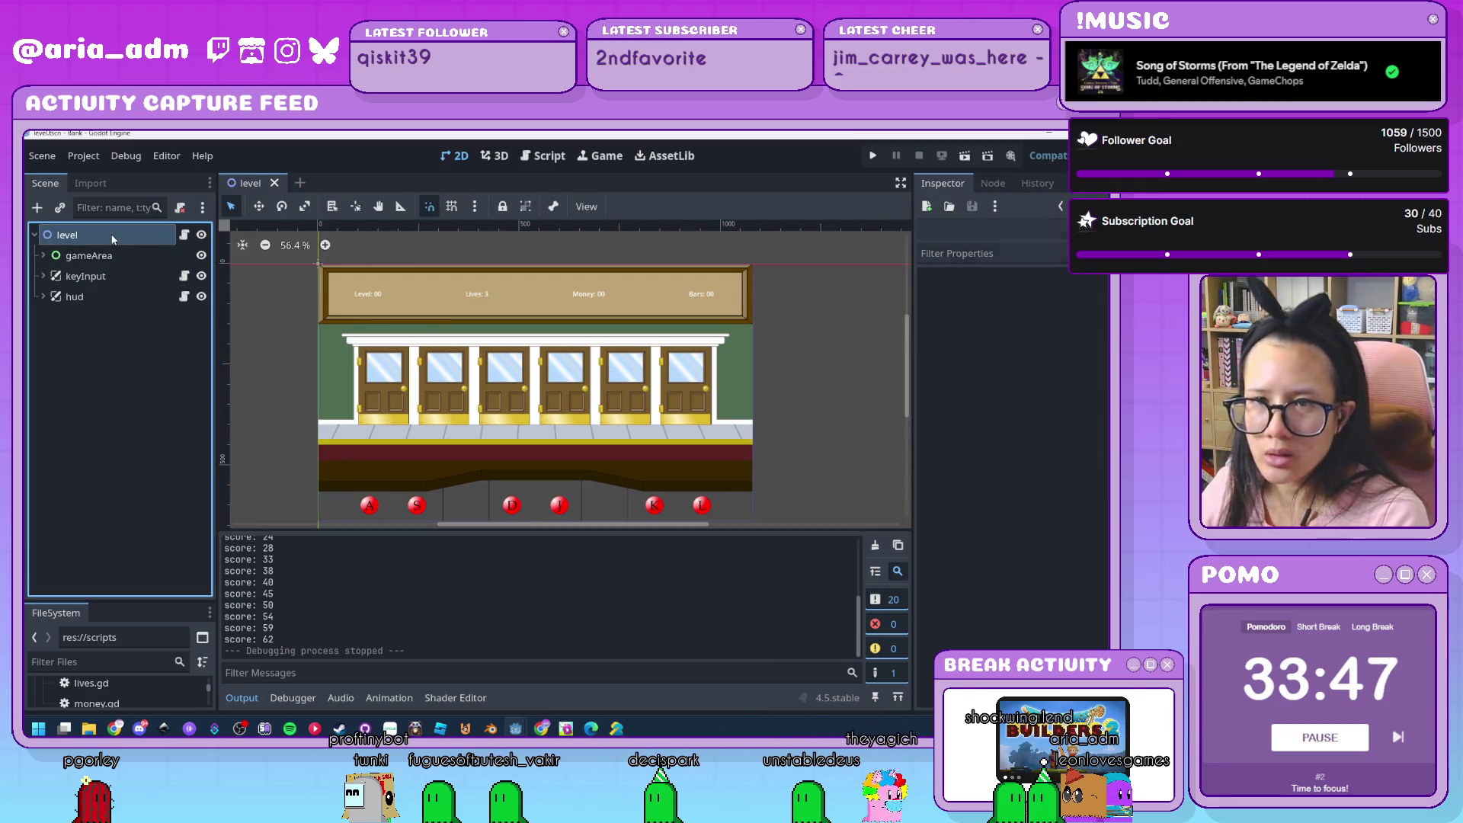
Step: Add a CanvasLayer child to level and rename it debug
{"action": "key", "text": "ctrl+a"}
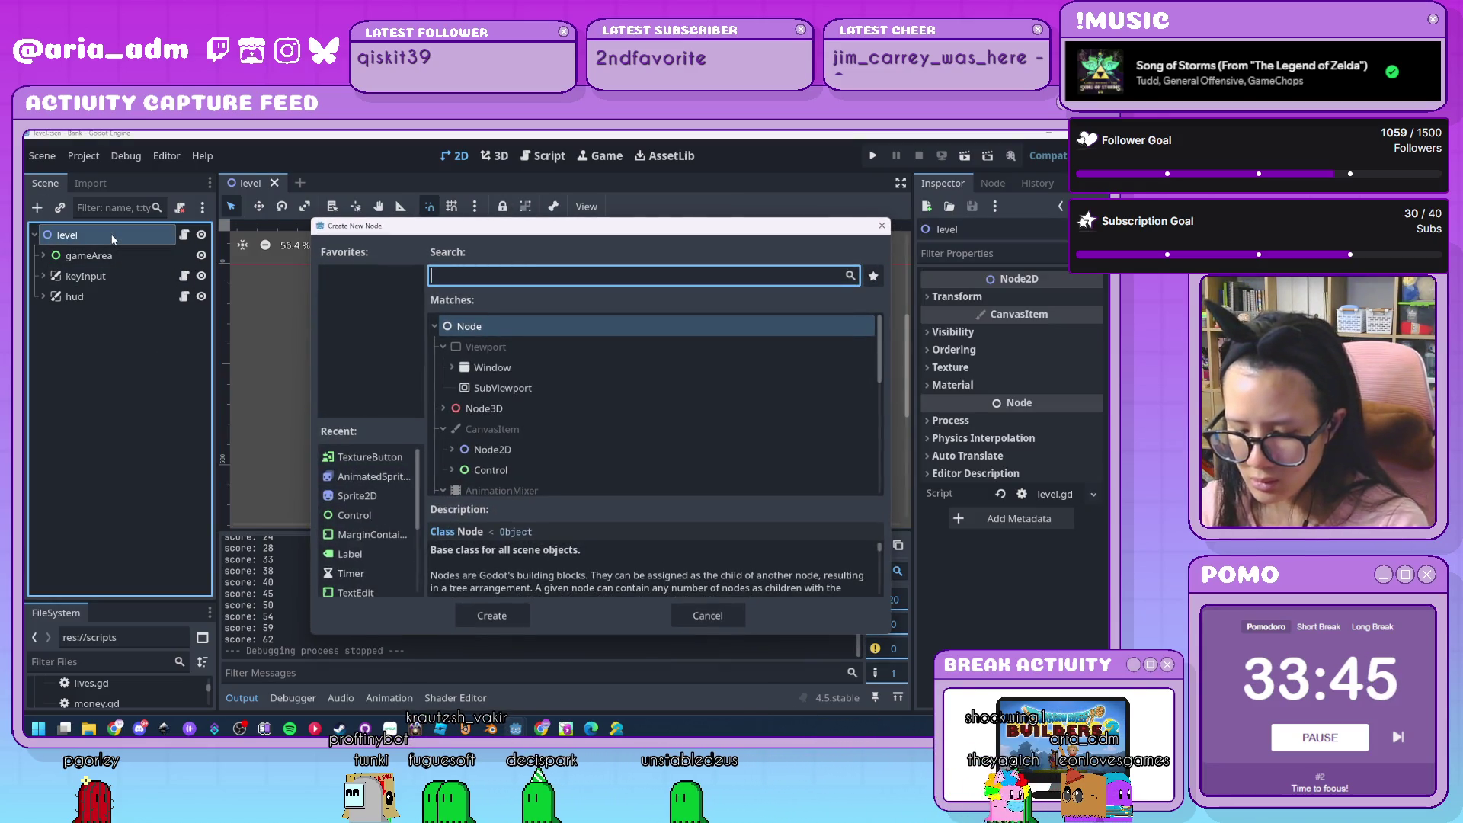
{"action": "type", "text": "canvas"}
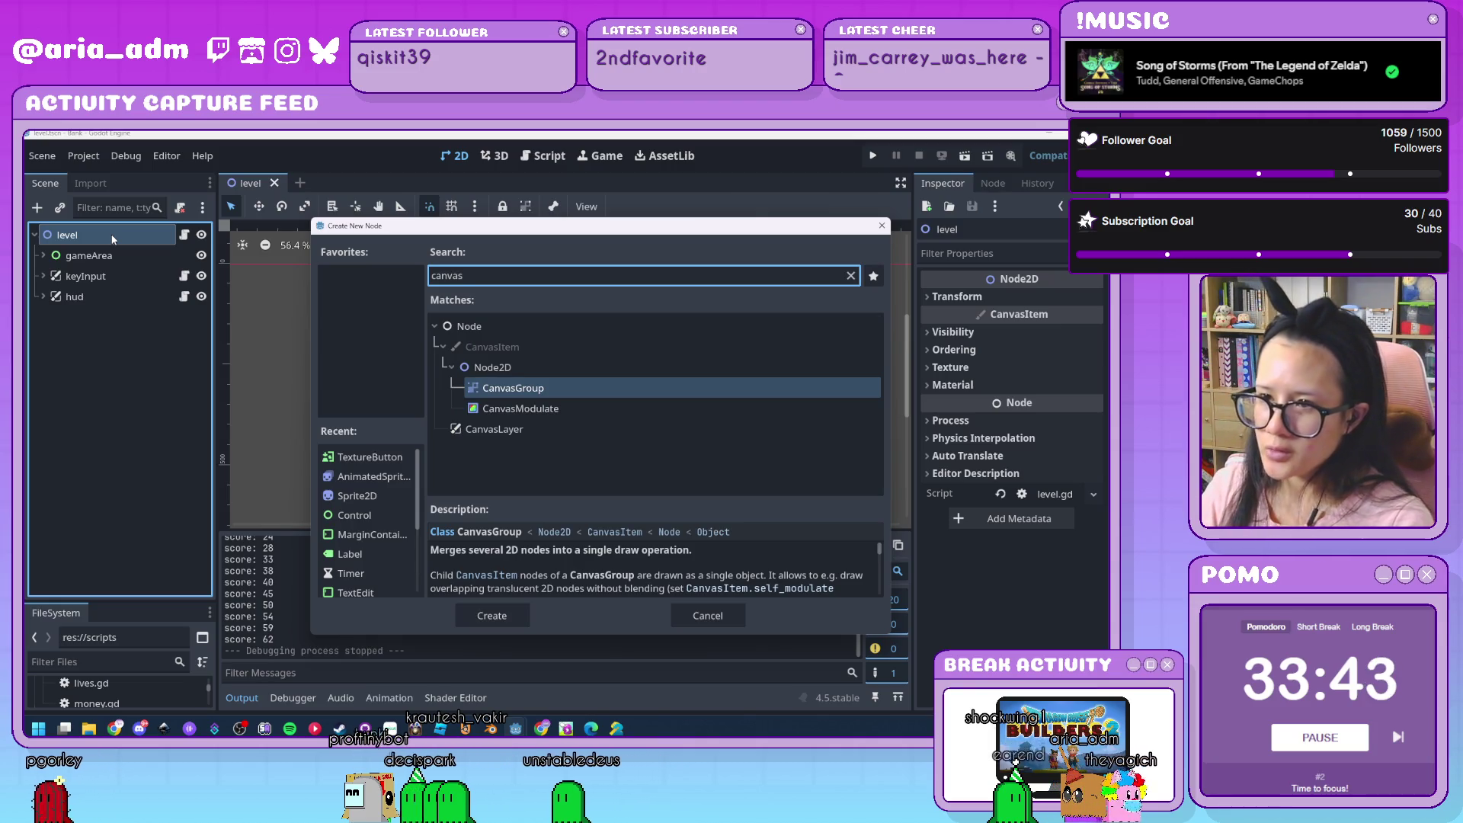
{"action": "key", "text": "Down"}
{"action": "key", "text": "Down"}
{"action": "key", "text": "Return"}
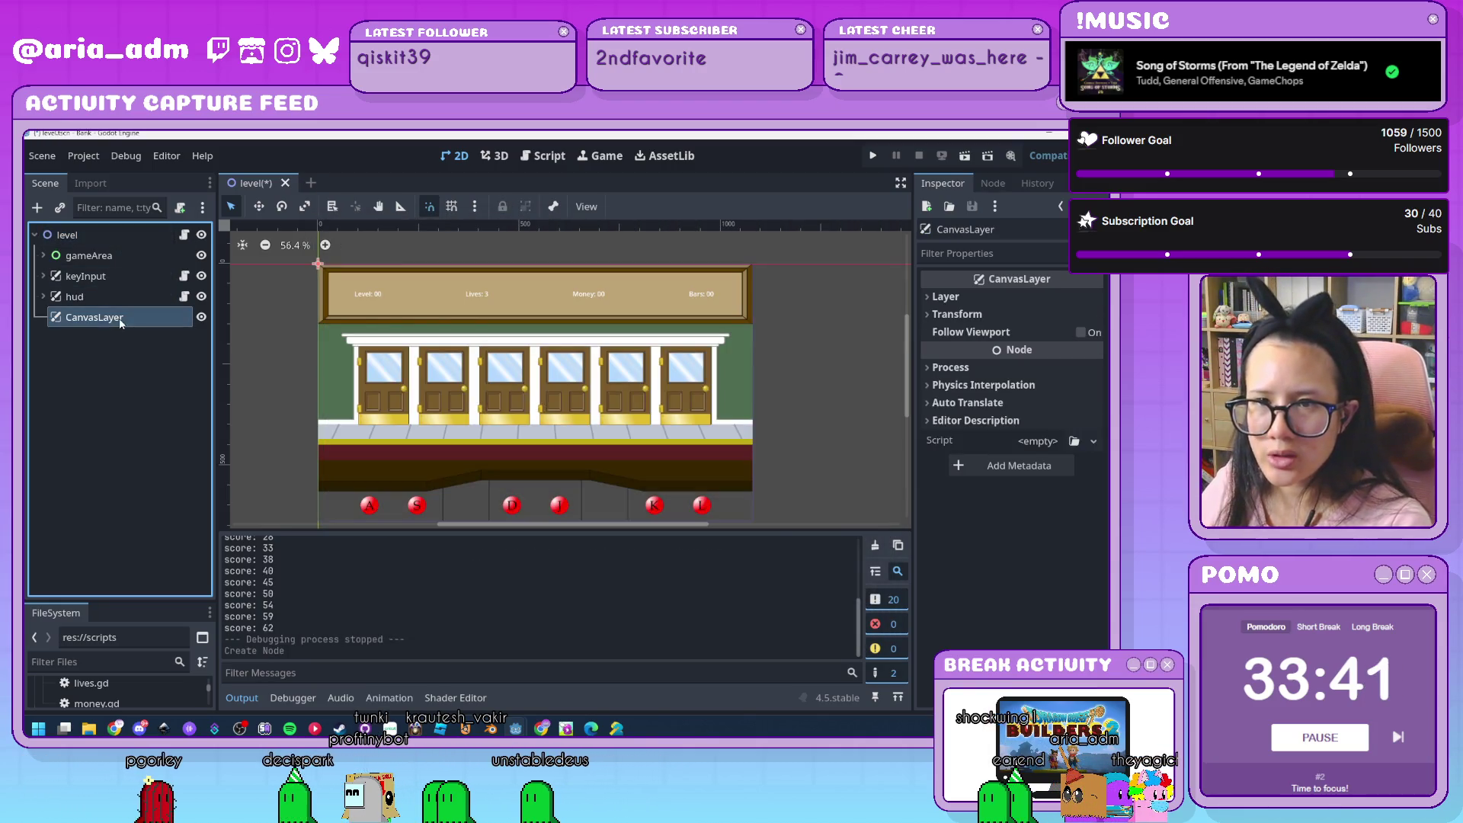
{"action": "key", "text": "F2"}
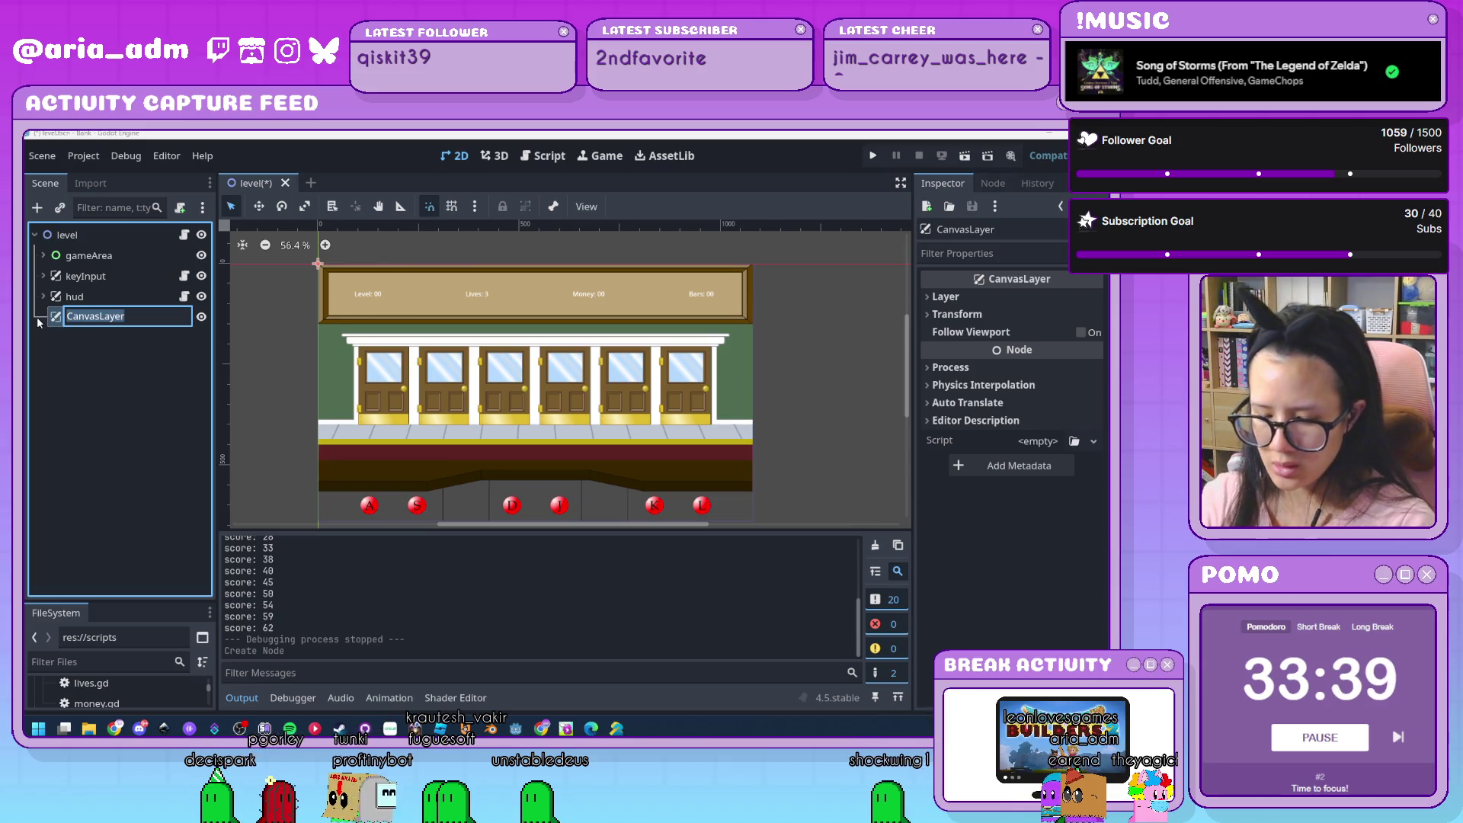
{"action": "type", "text": "debug"}
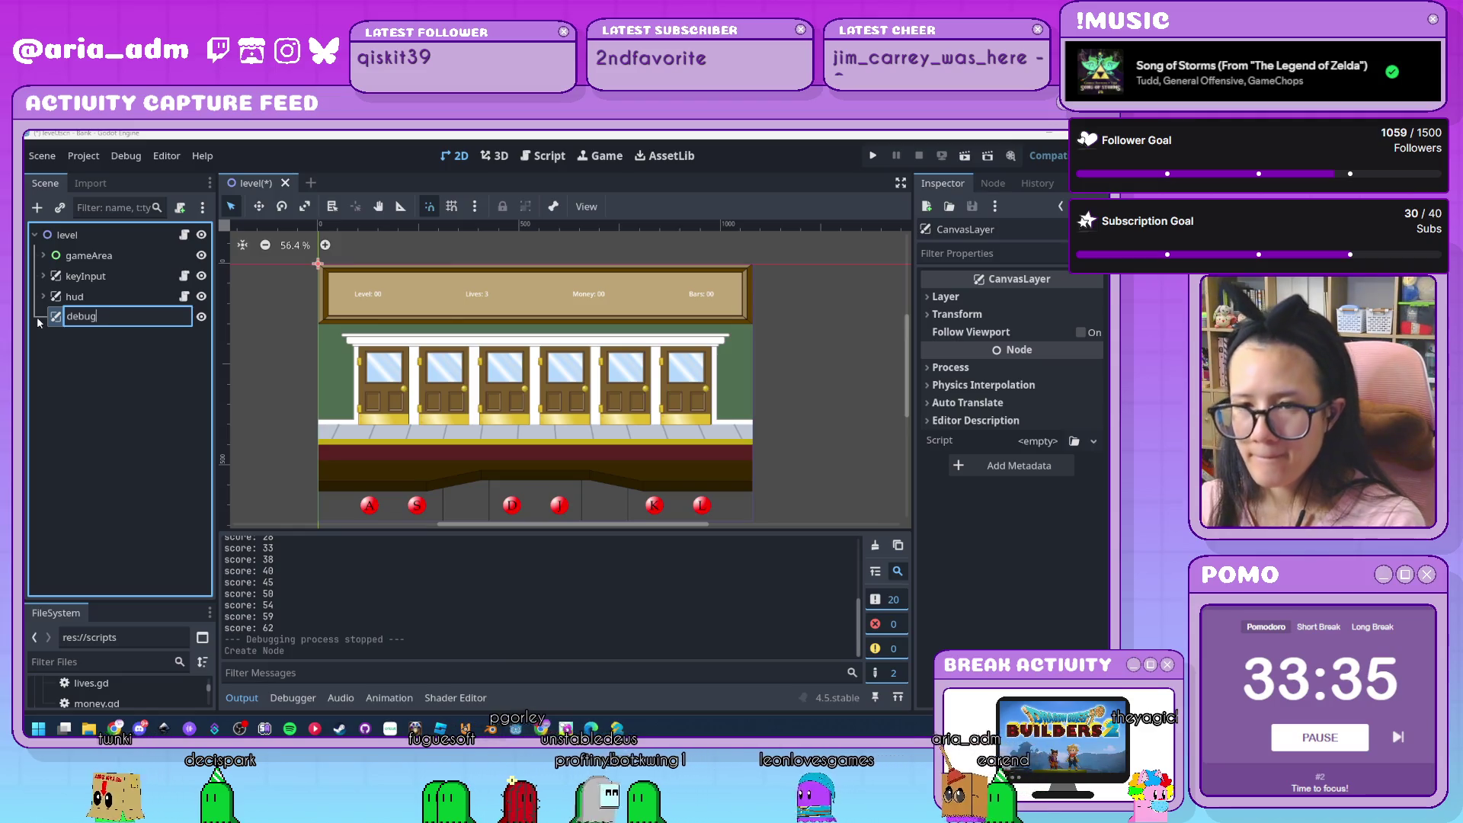
{"action": "key", "text": "Return"}
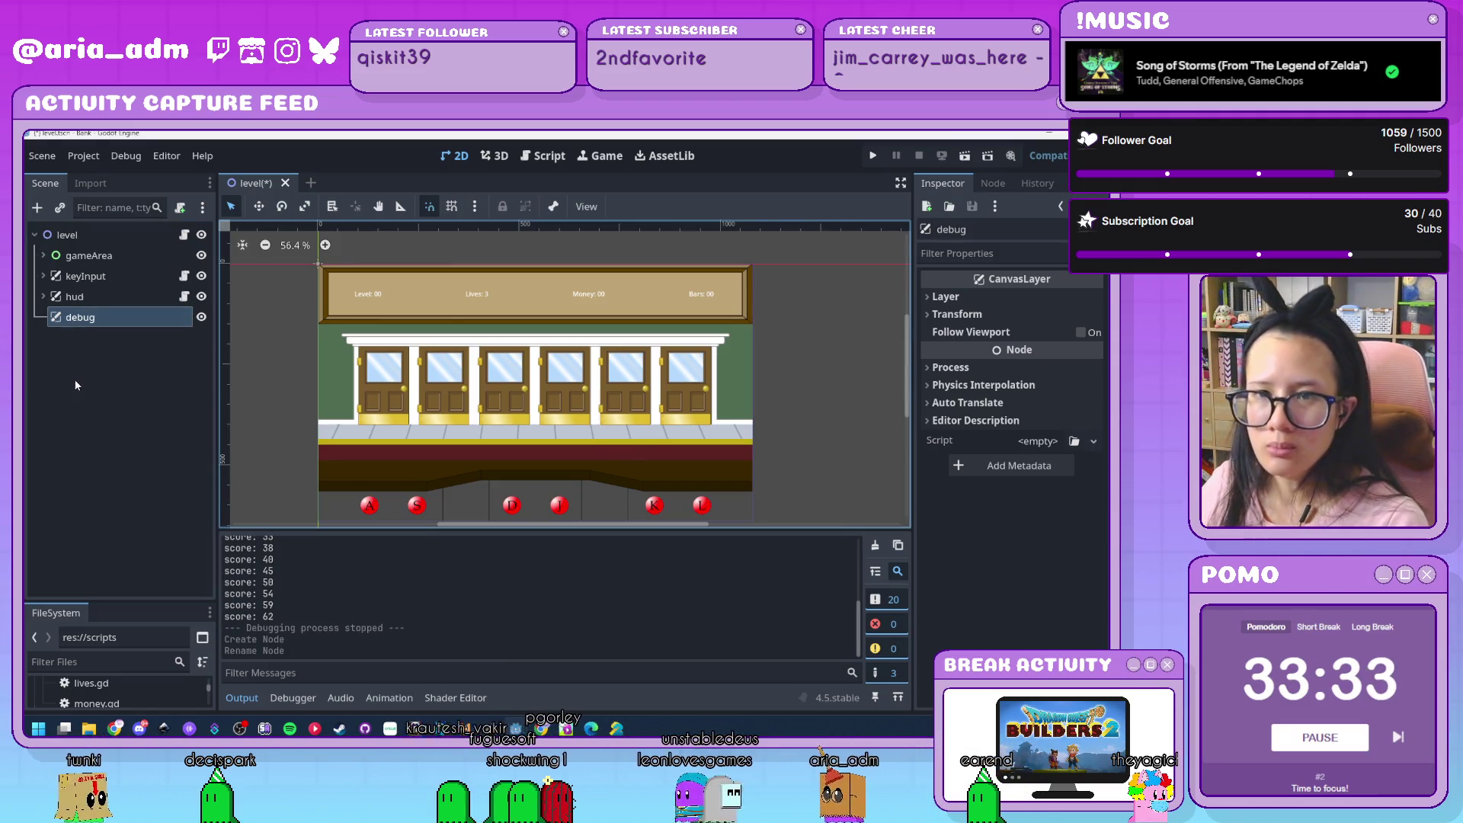
{"action": "key", "text": "ctrl+a"}
Step: Add Label and Label2 as children of the debug CanvasLayer
{"action": "type", "text": "label"}
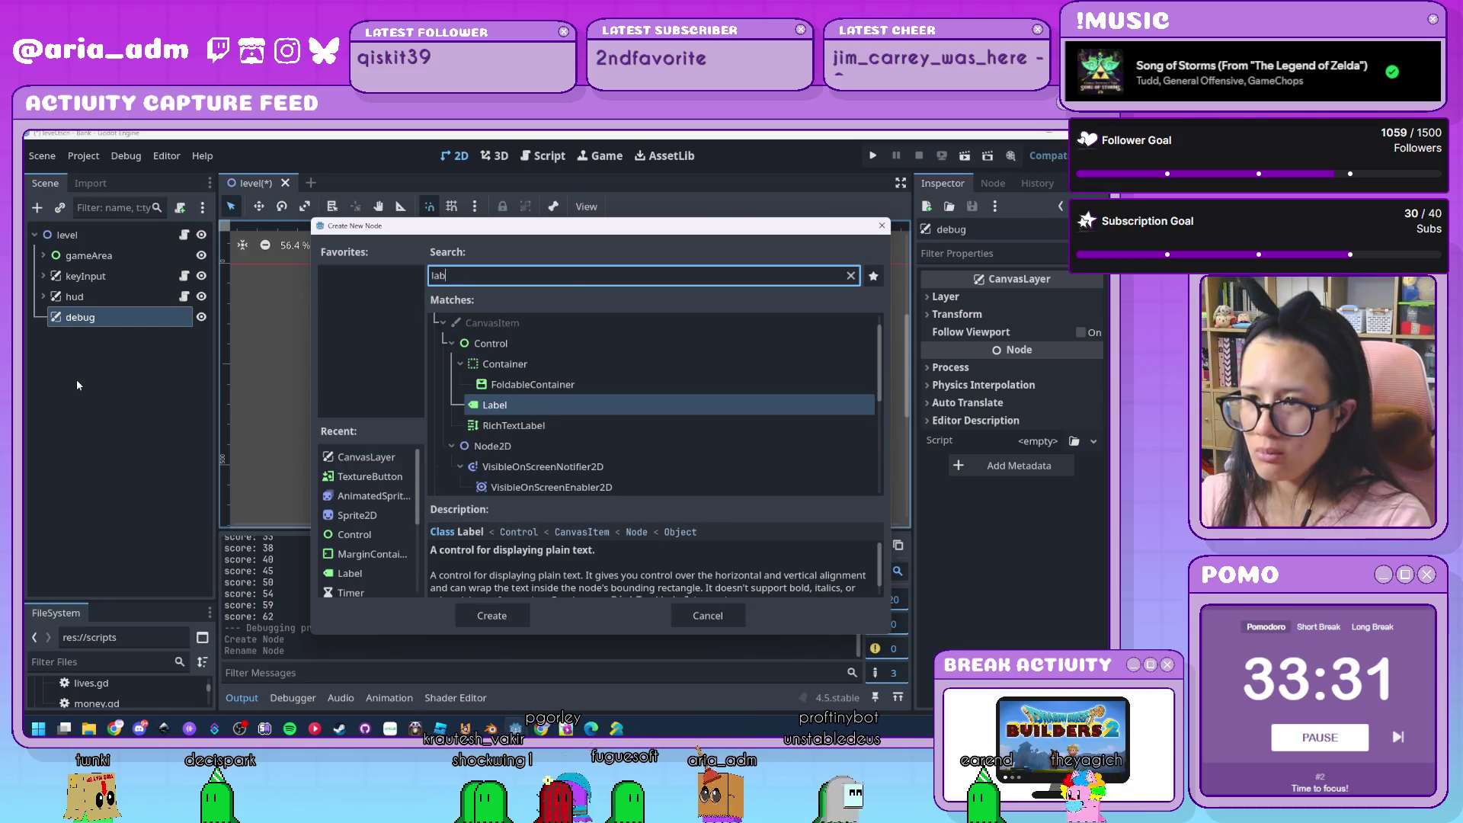
{"action": "key", "text": "Return"}
{"action": "scroll", "coordinate": [352, 244], "scroll_direction": "up", "scroll_amount": 8}
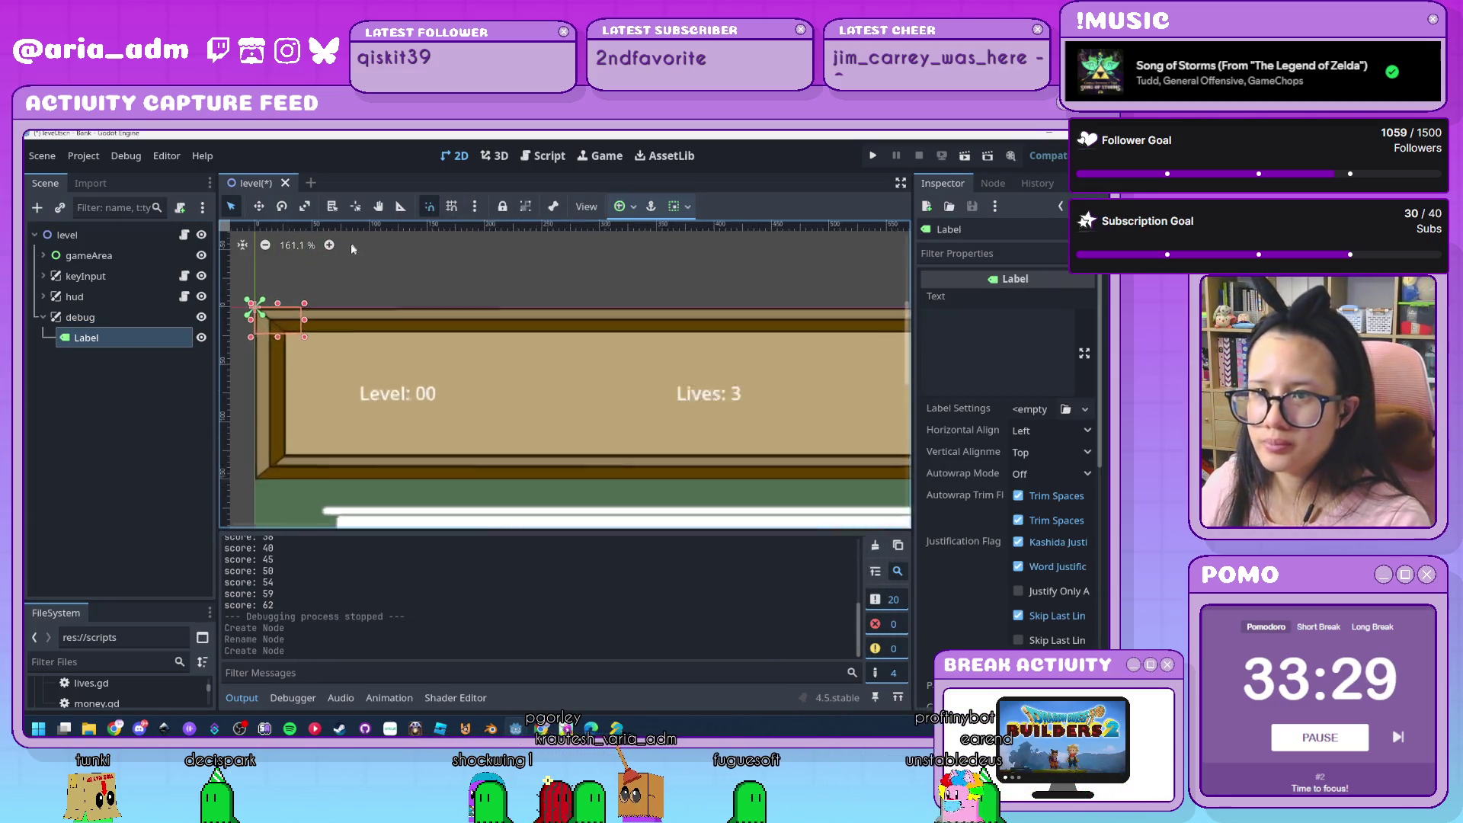
{"action": "left_click", "coordinate": [100, 320]}
{"action": "key", "text": "ctrl+a"}
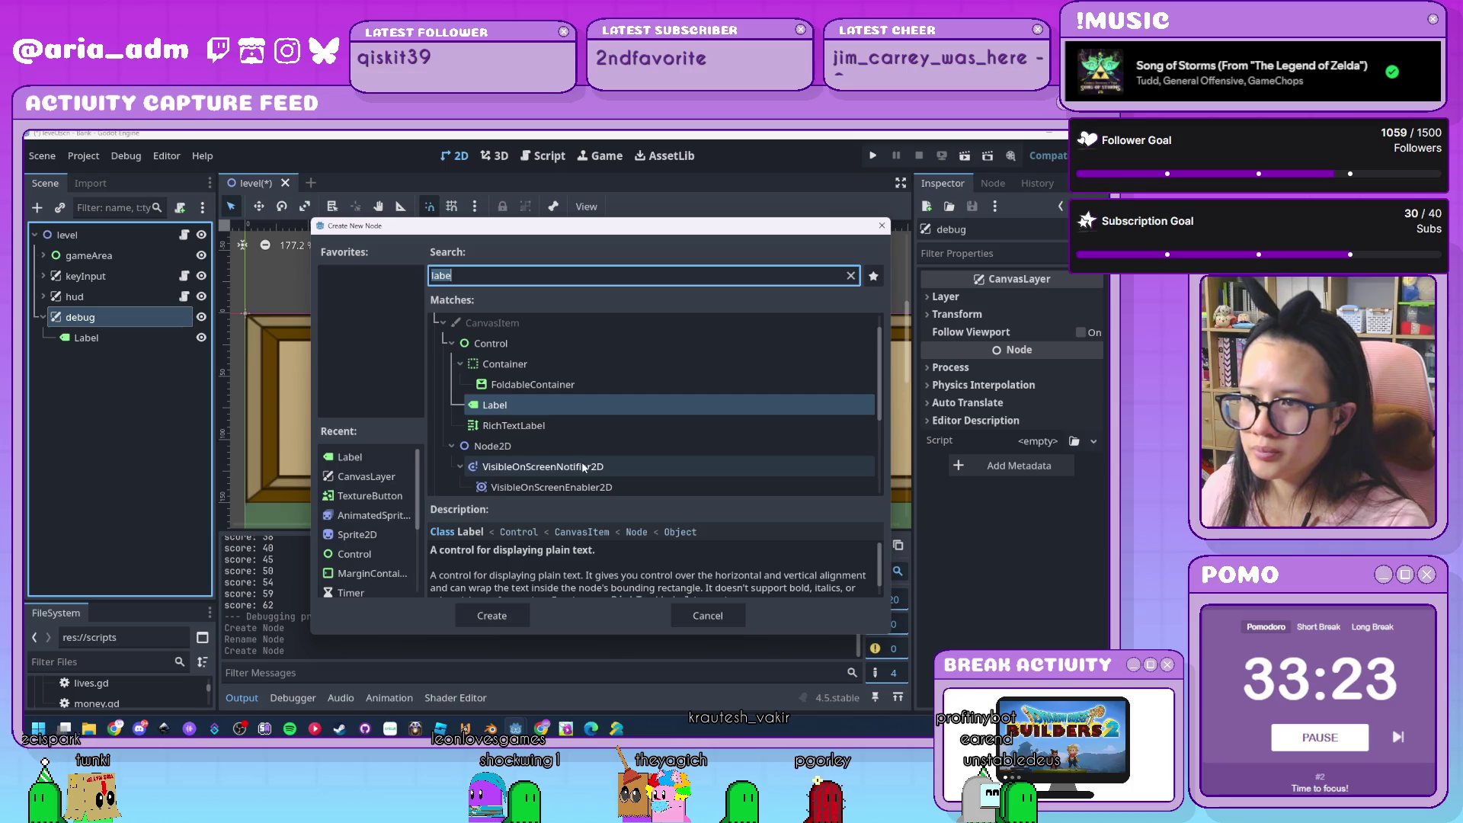
{"action": "left_click", "coordinate": [514, 617]}
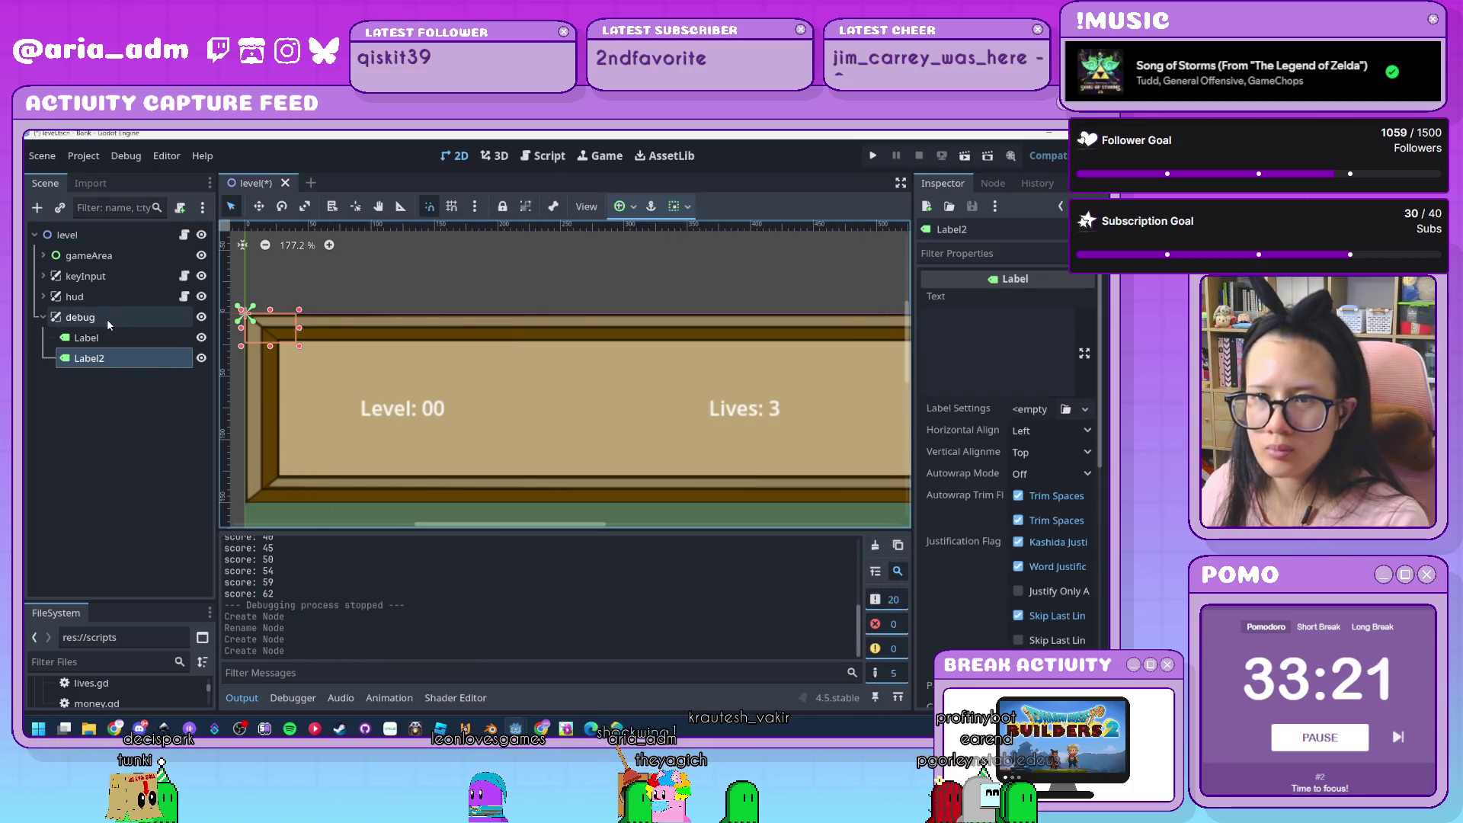
Step: Add Label3 and Label4 under debug, bringing the count to four Labels
{"action": "left_click", "coordinate": [104, 319]}
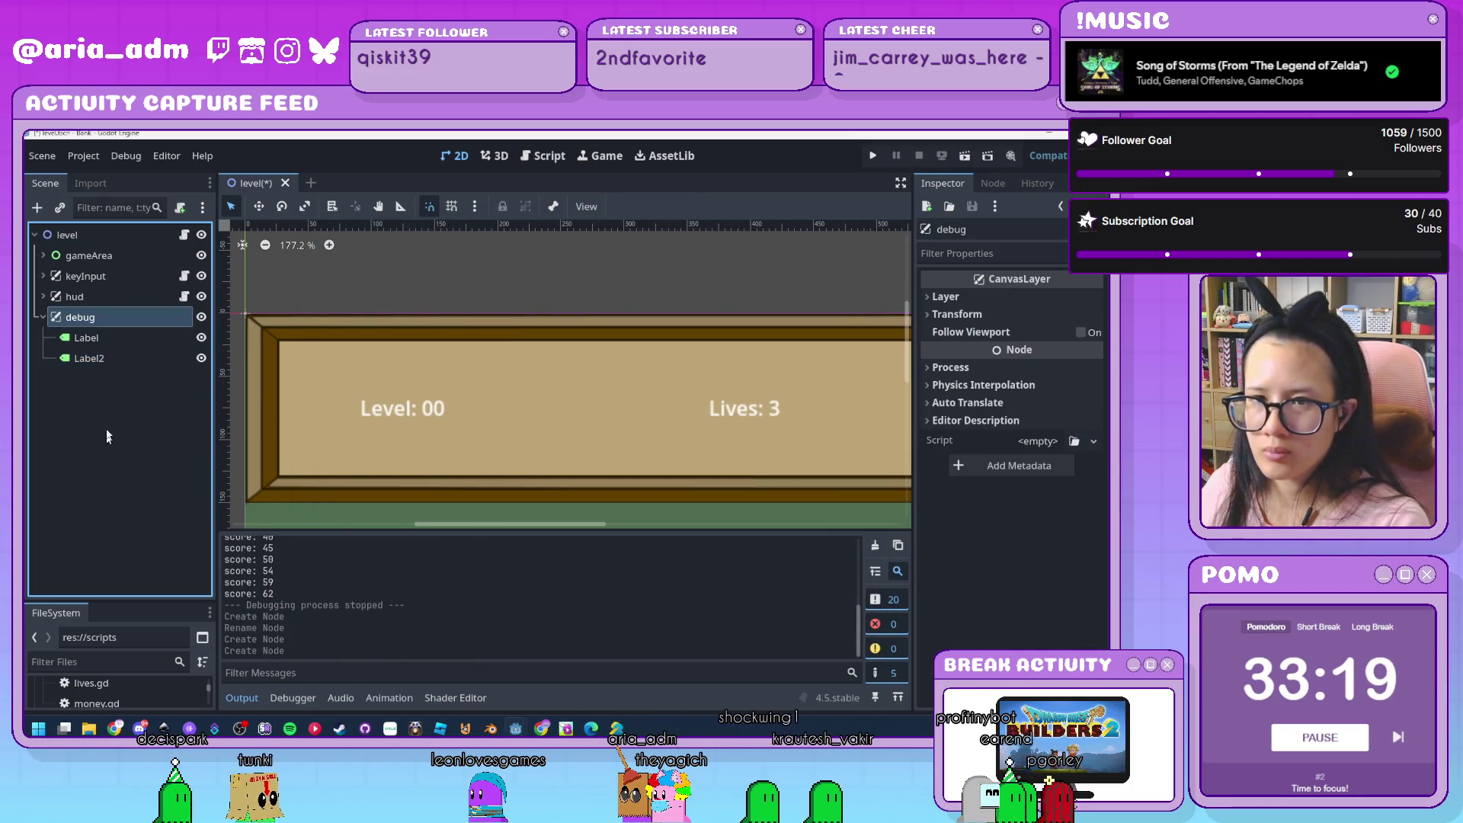
{"action": "key", "text": "ctrl+a"}
{"action": "double_click", "coordinate": [362, 457]}
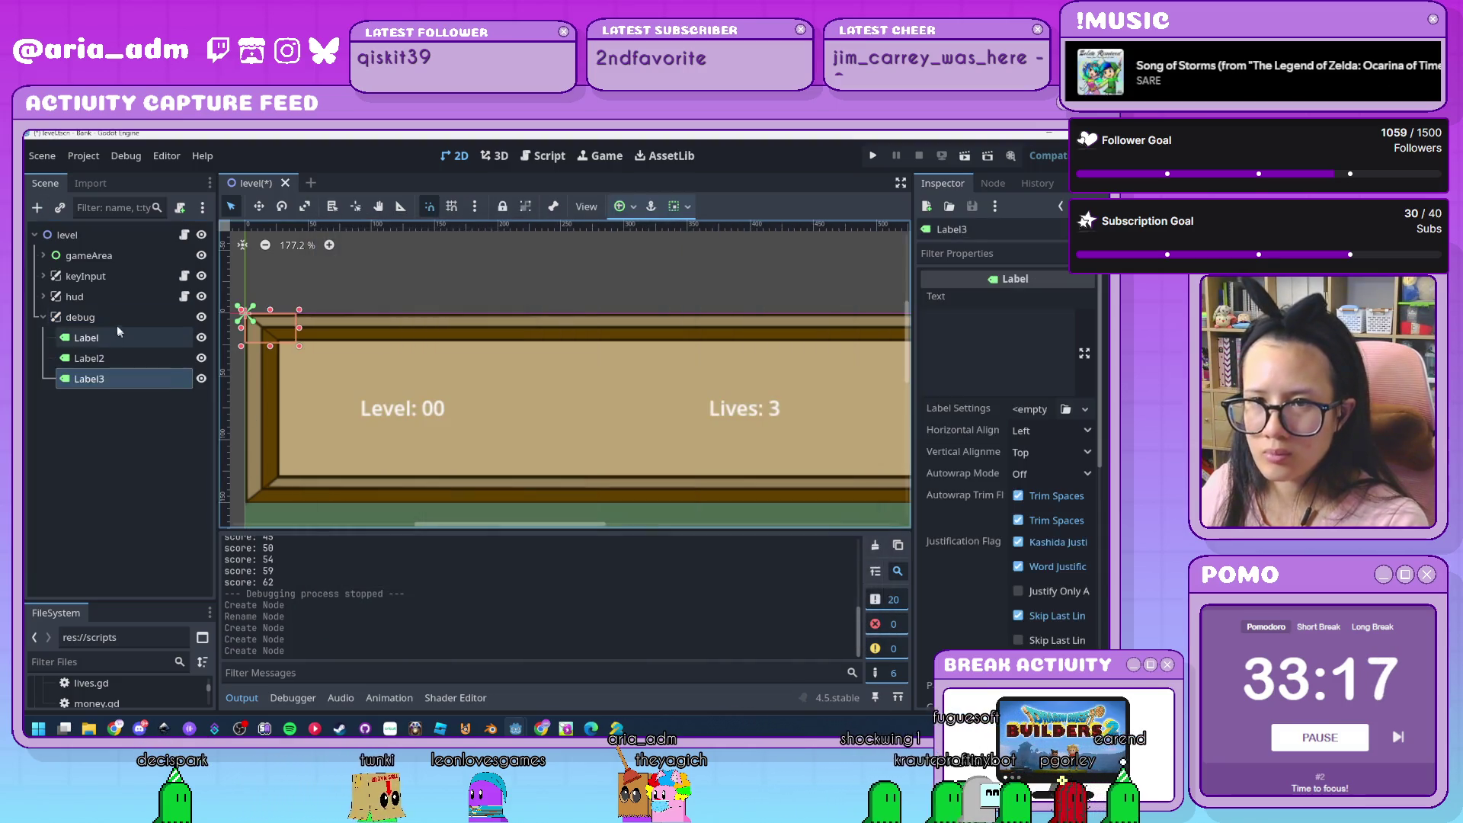
{"action": "left_click", "coordinate": [107, 318]}
{"action": "key", "text": "ctrl+a"}
{"action": "double_click", "coordinate": [366, 457]}
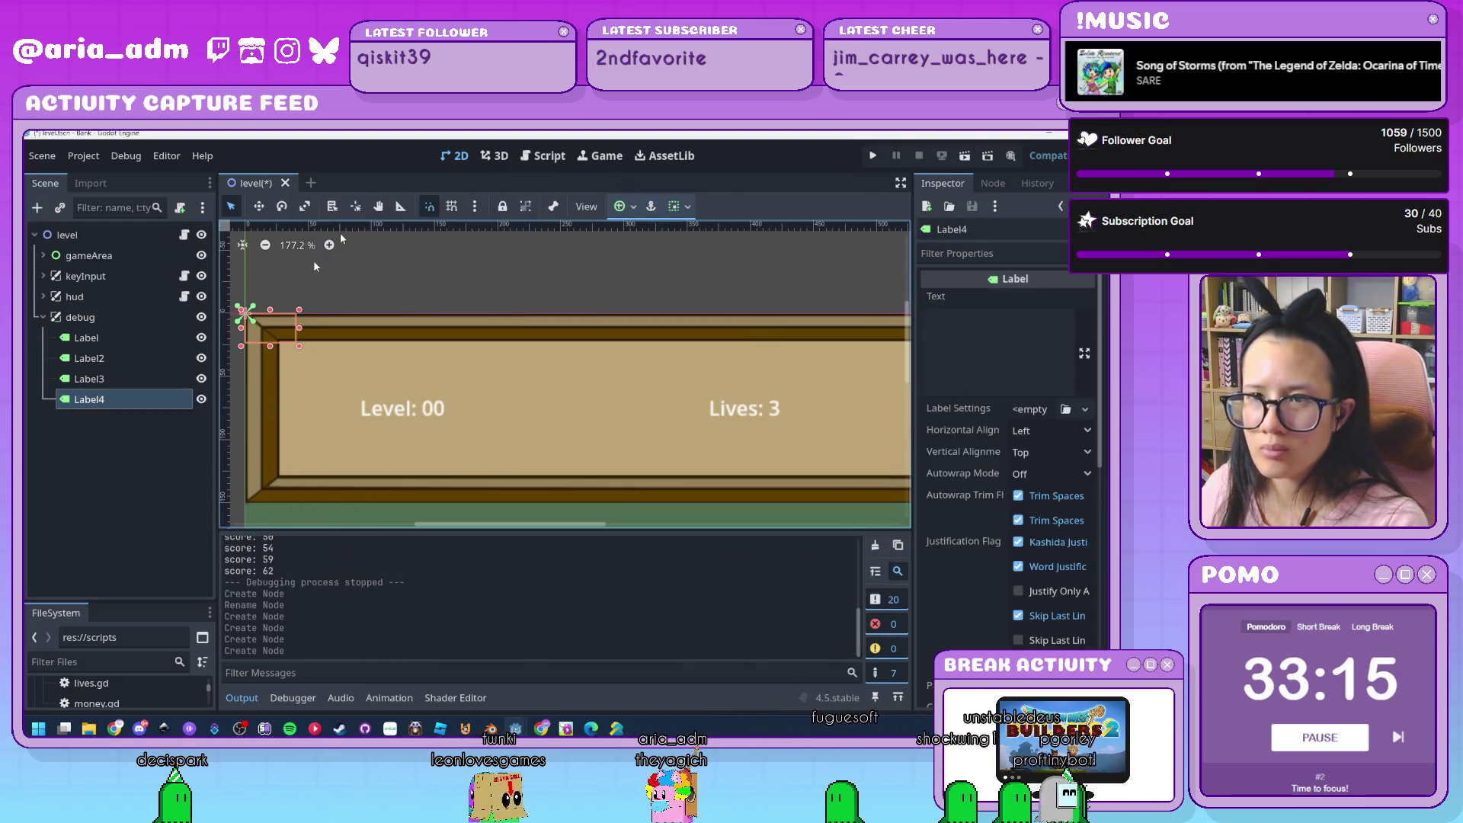
{"action": "left_click", "coordinate": [543, 156]}
{"action": "scroll", "coordinate": [640, 403], "scroll_direction": "down", "scroll_amount": 5}
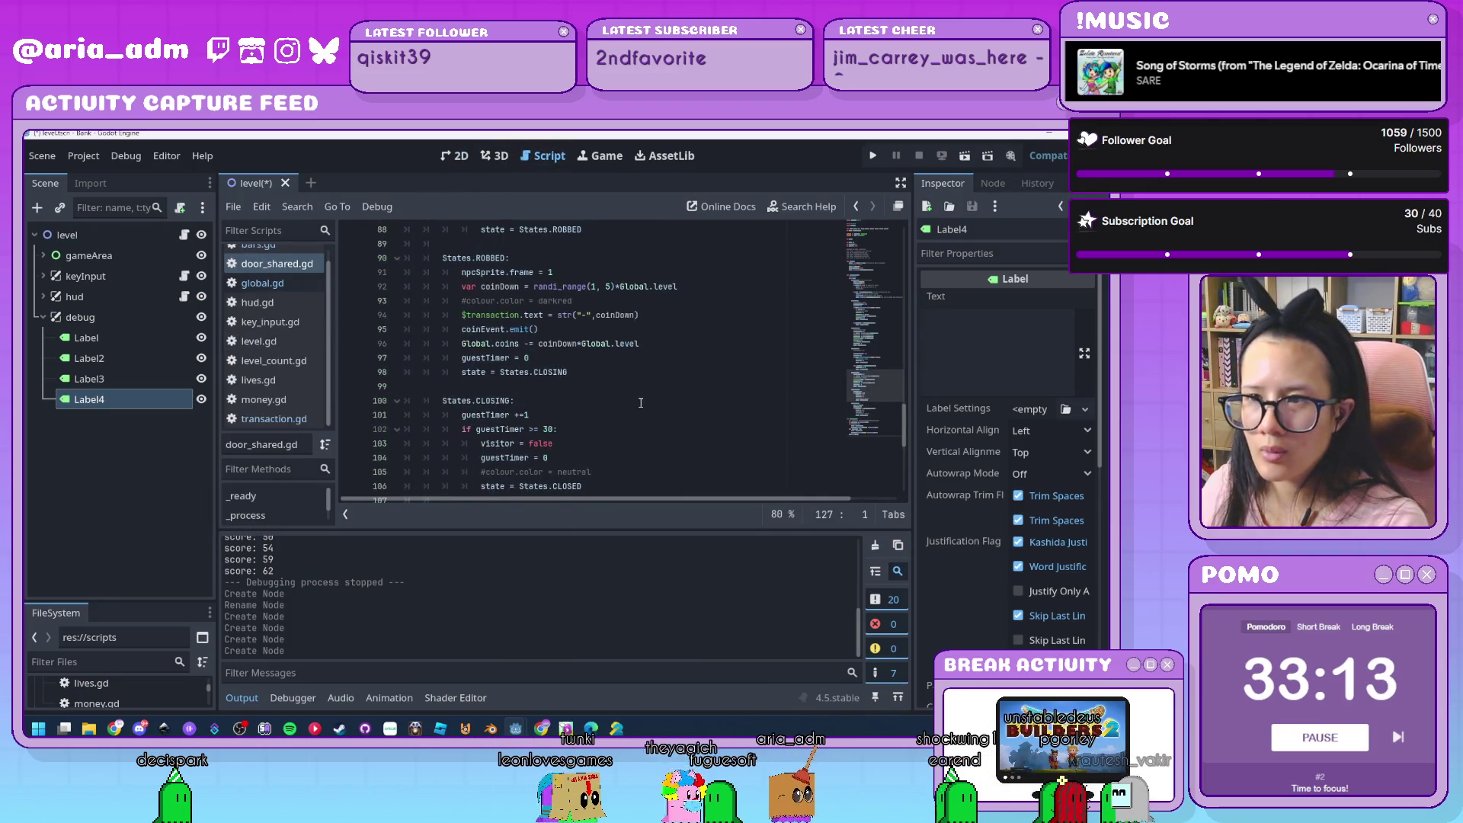
Step: Open global.gd to review variables like level, lives, coins, score and levelRate
{"action": "scroll", "coordinate": [640, 402], "scroll_direction": "down", "scroll_amount": 3}
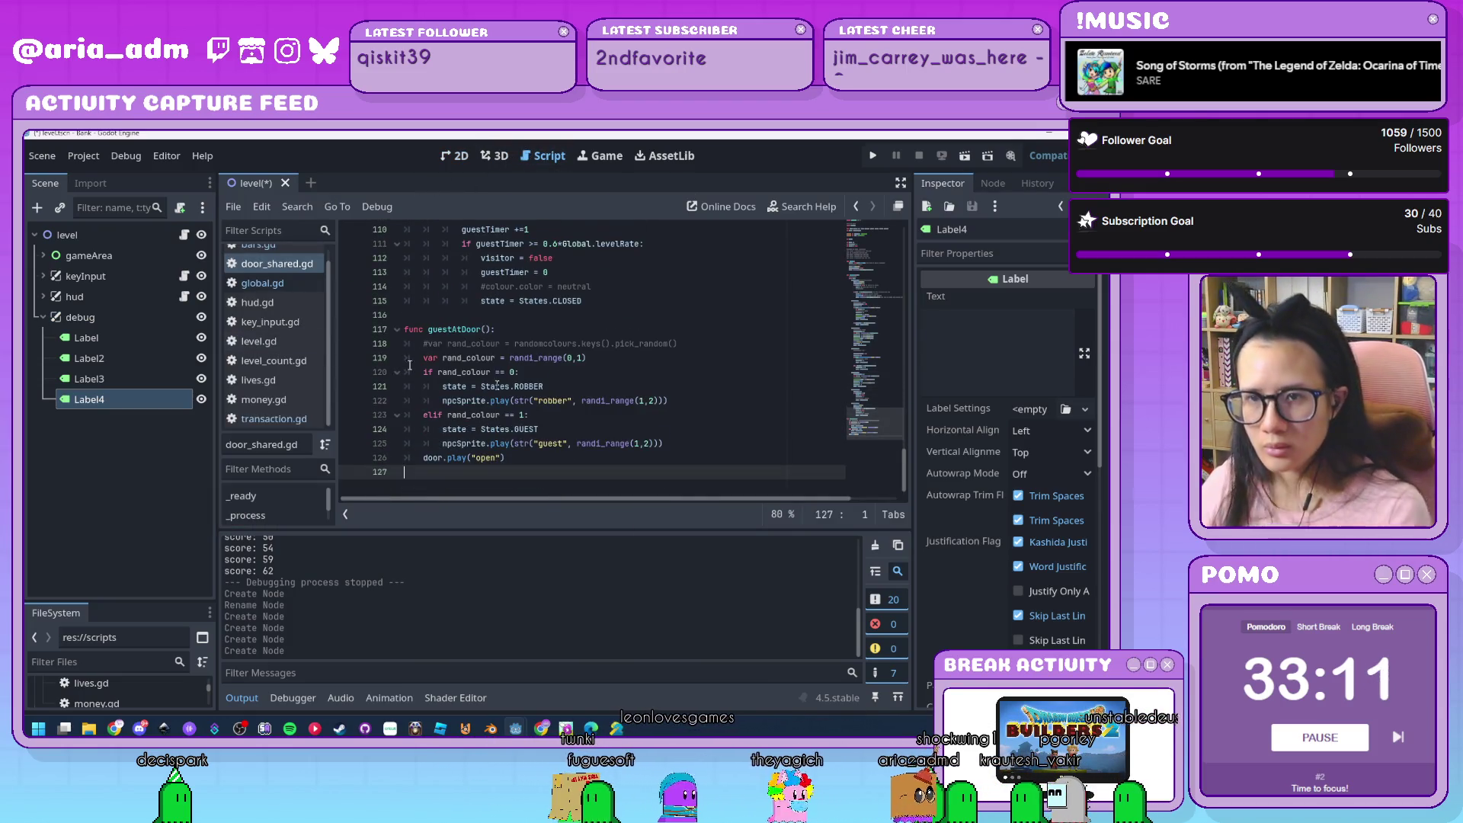
{"action": "left_click", "coordinate": [290, 286]}
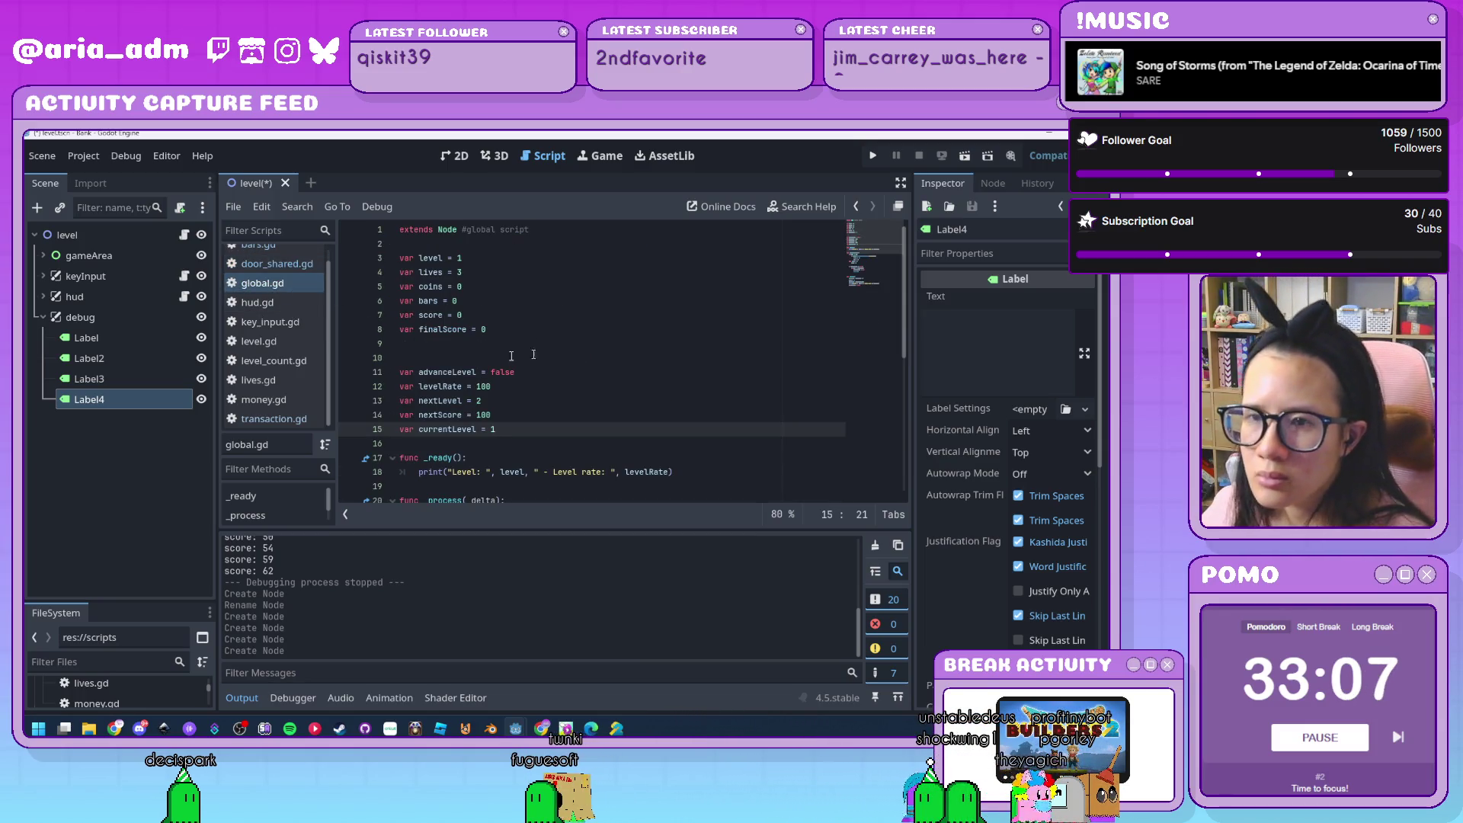
{"action": "left_click", "coordinate": [126, 321]}
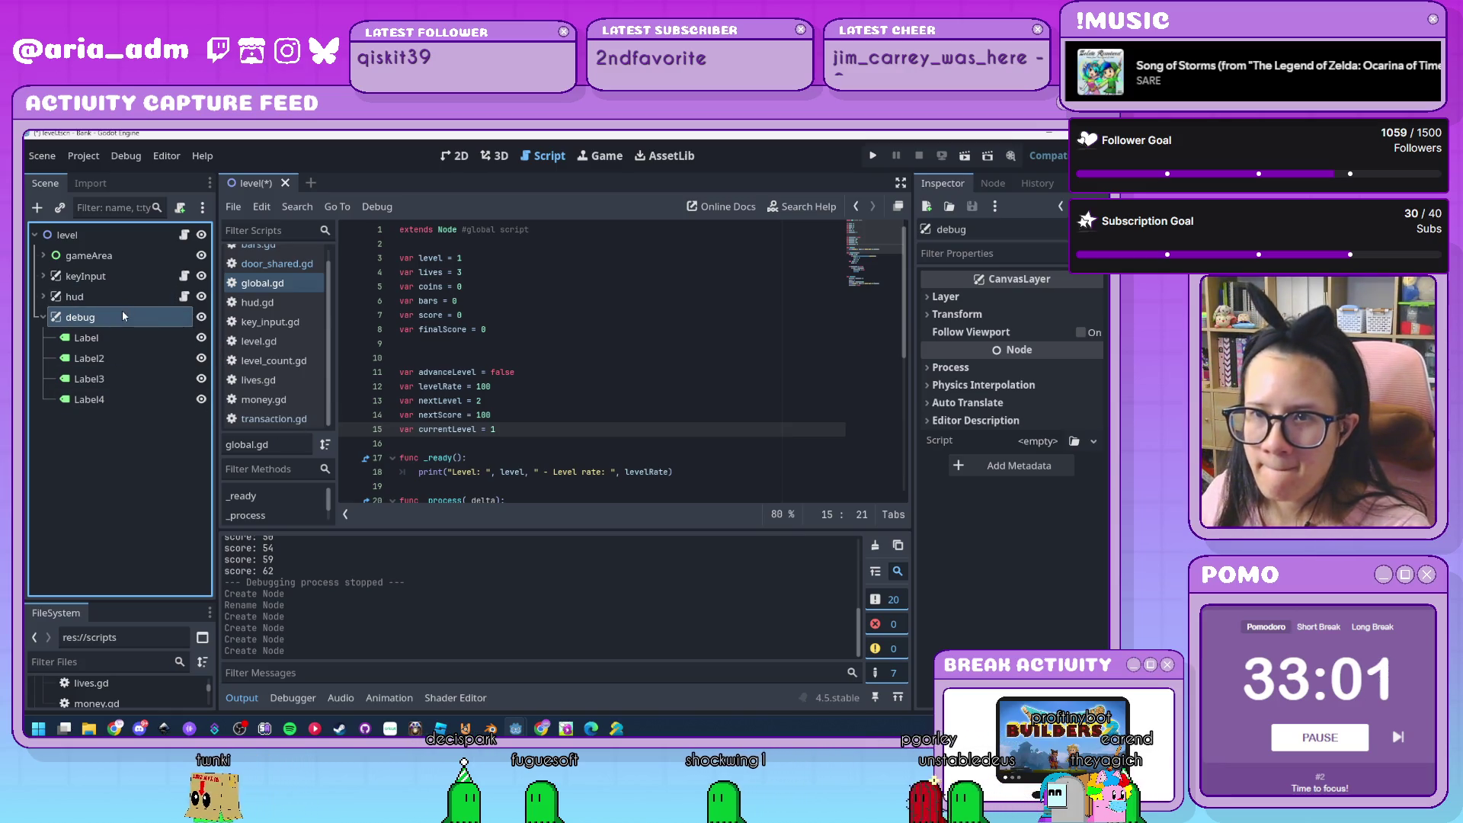
Step: Create debug.gd in the scripts folder, extending CanvasLayer, and attach it to debug
{"action": "left_click", "coordinate": [180, 208]}
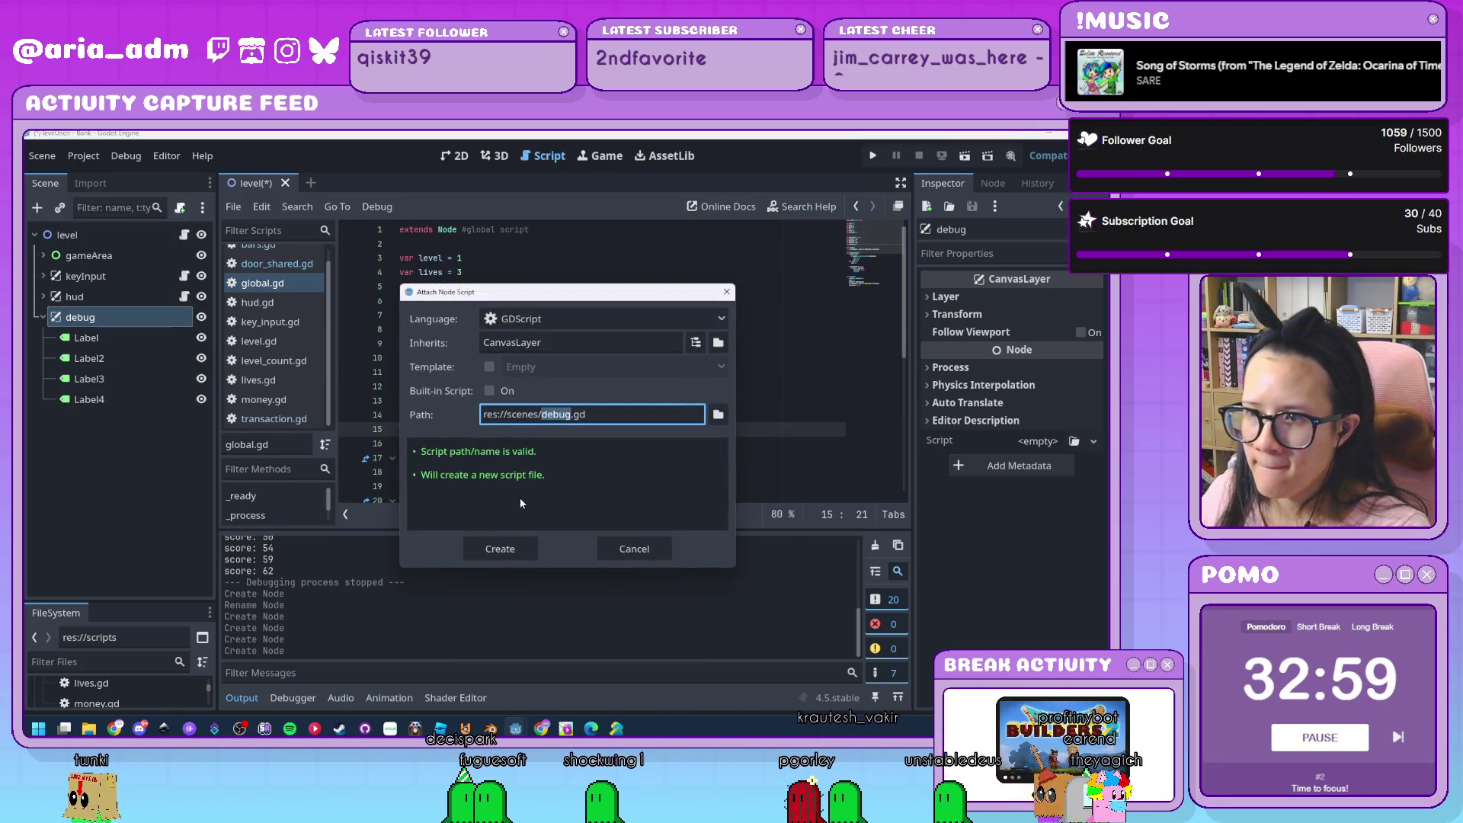
{"action": "left_click", "coordinate": [718, 414]}
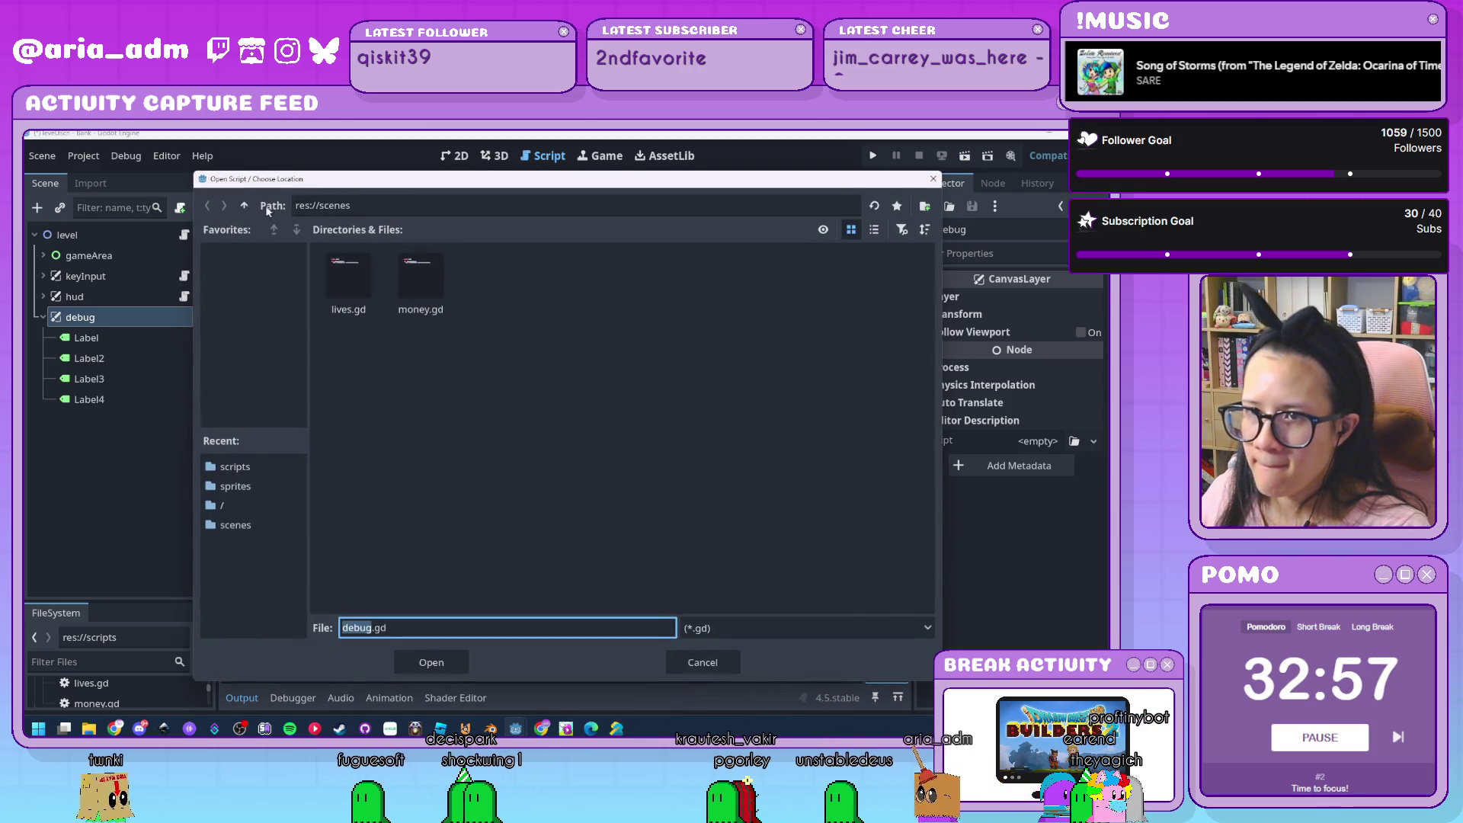
{"action": "double_click", "coordinate": [420, 278]}
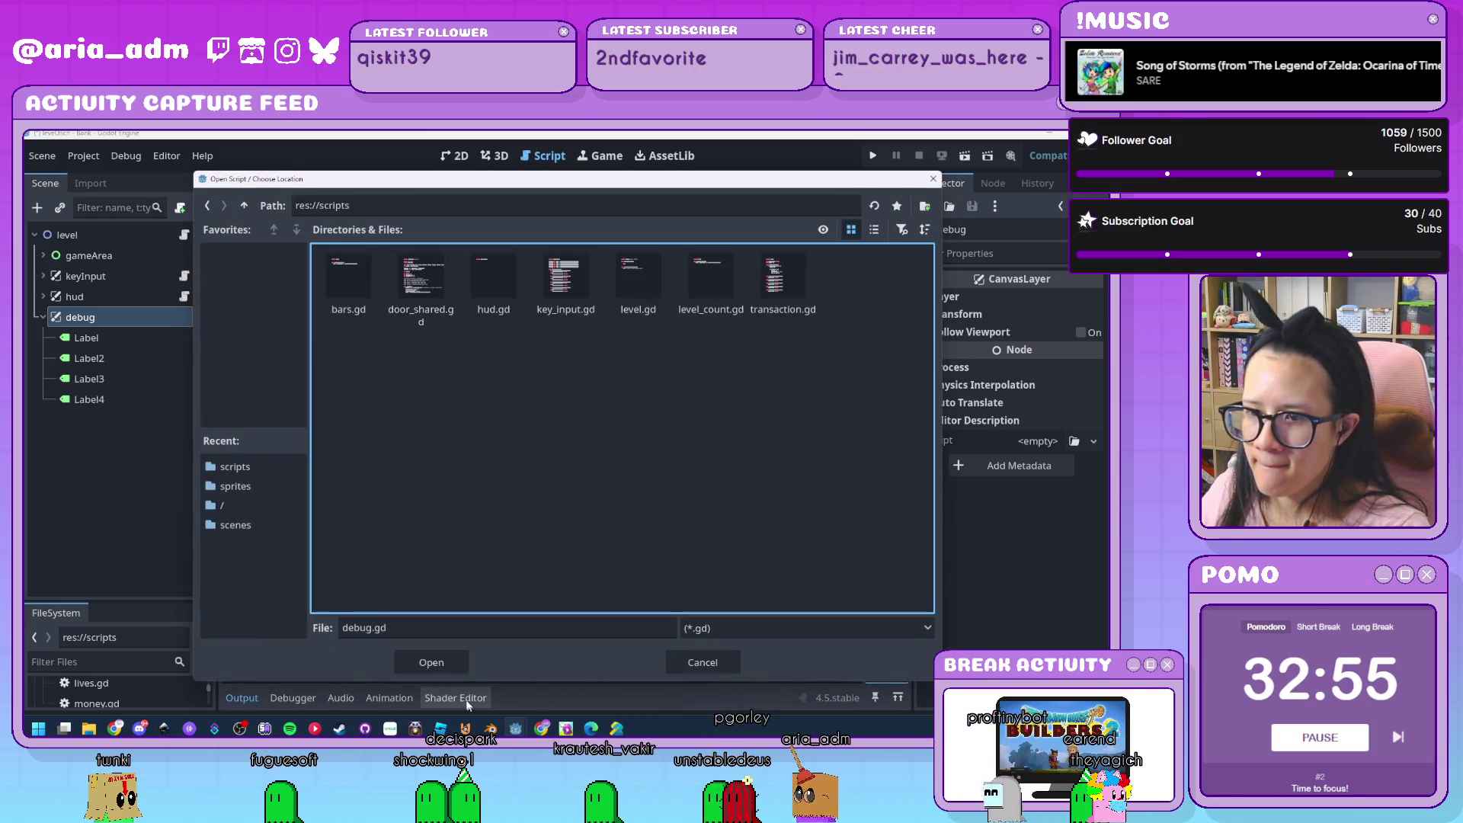
{"action": "left_click", "coordinate": [431, 661]}
{"action": "left_click", "coordinate": [499, 548]}
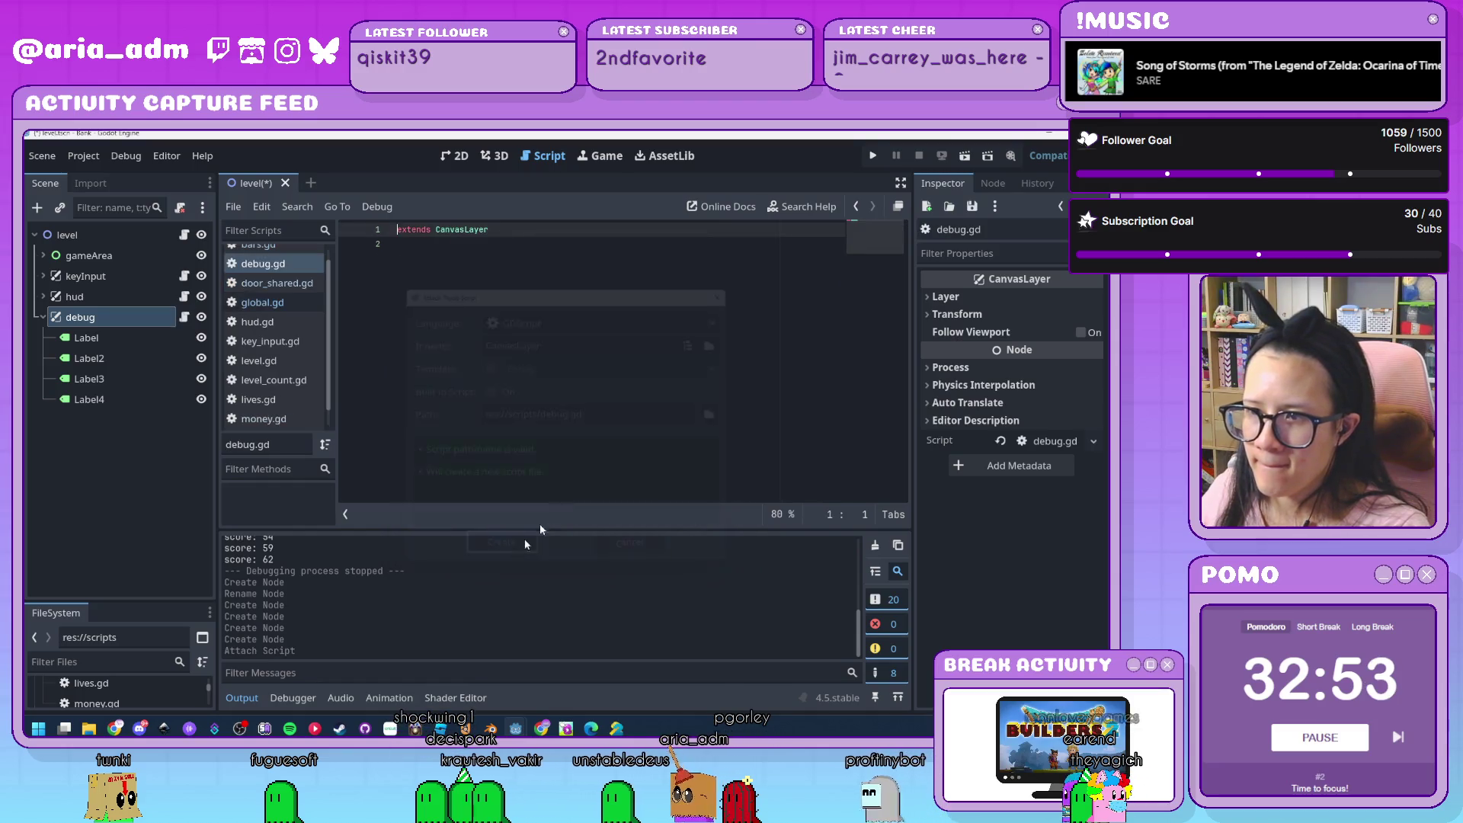
{"action": "left_click", "coordinate": [511, 231]}
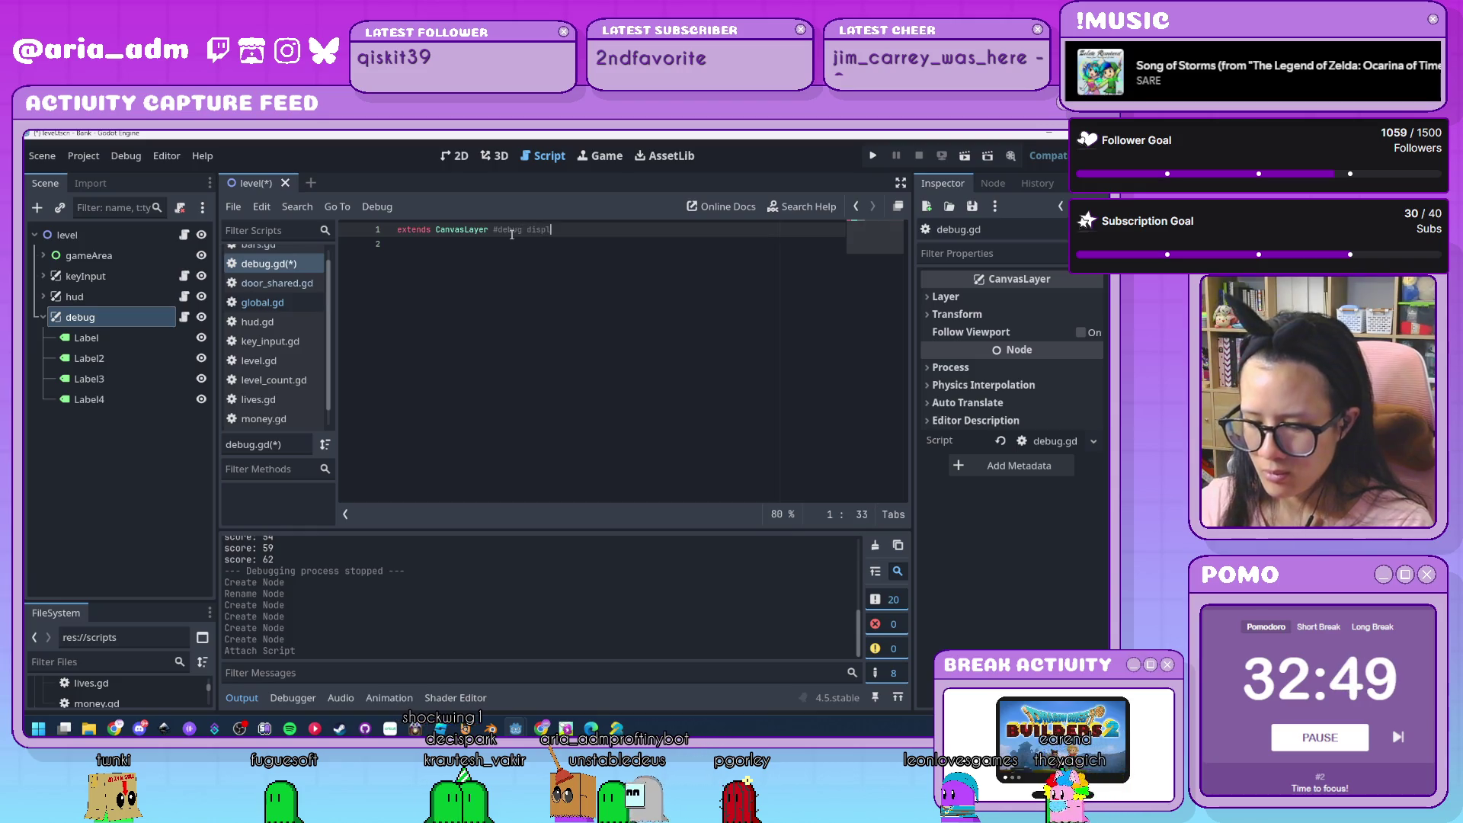
{"action": "key", "text": "Return"}
{"action": "key", "text": "Return"}
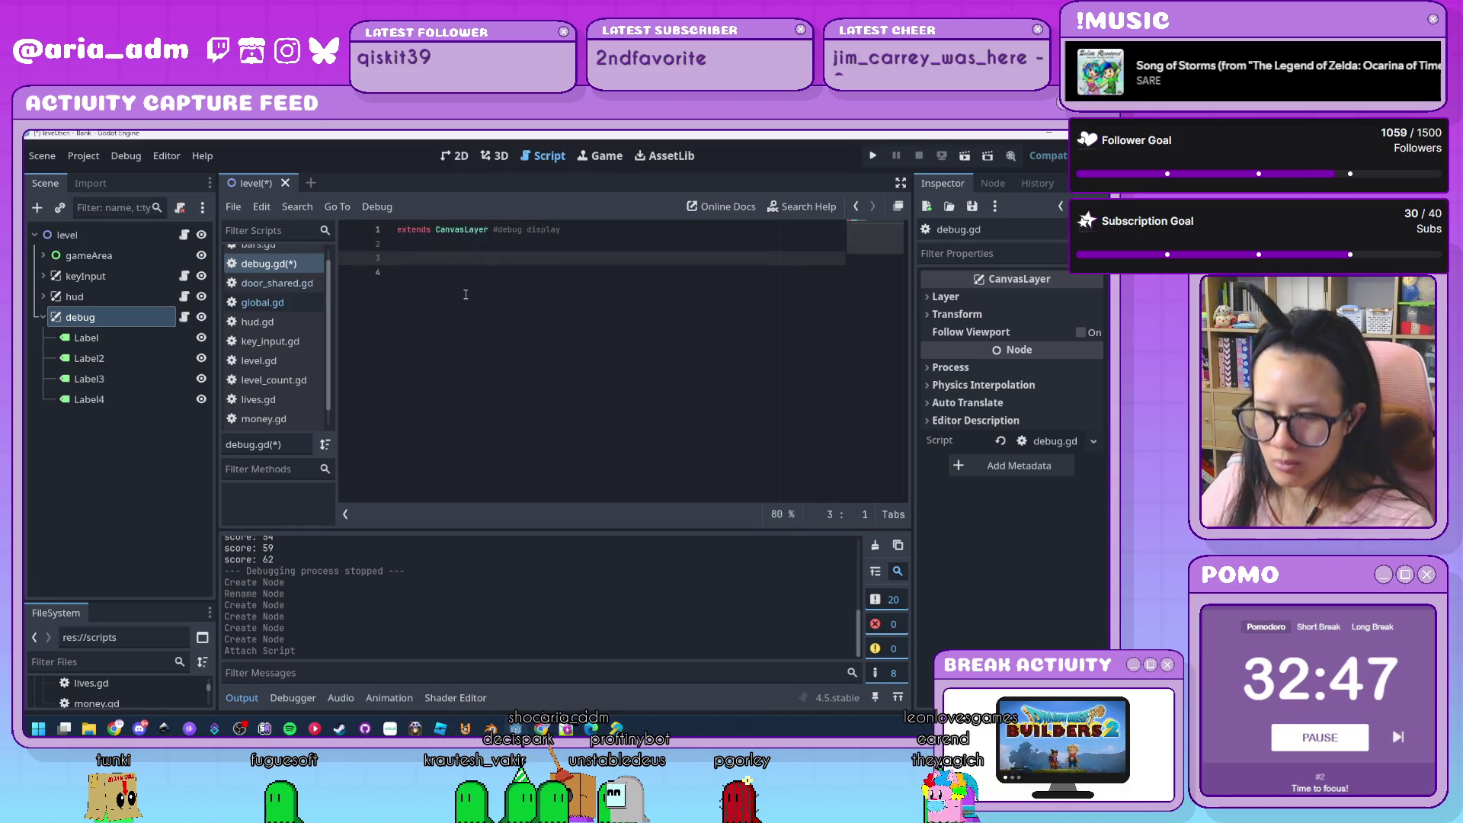
{"action": "type", "text": "@onready var"}
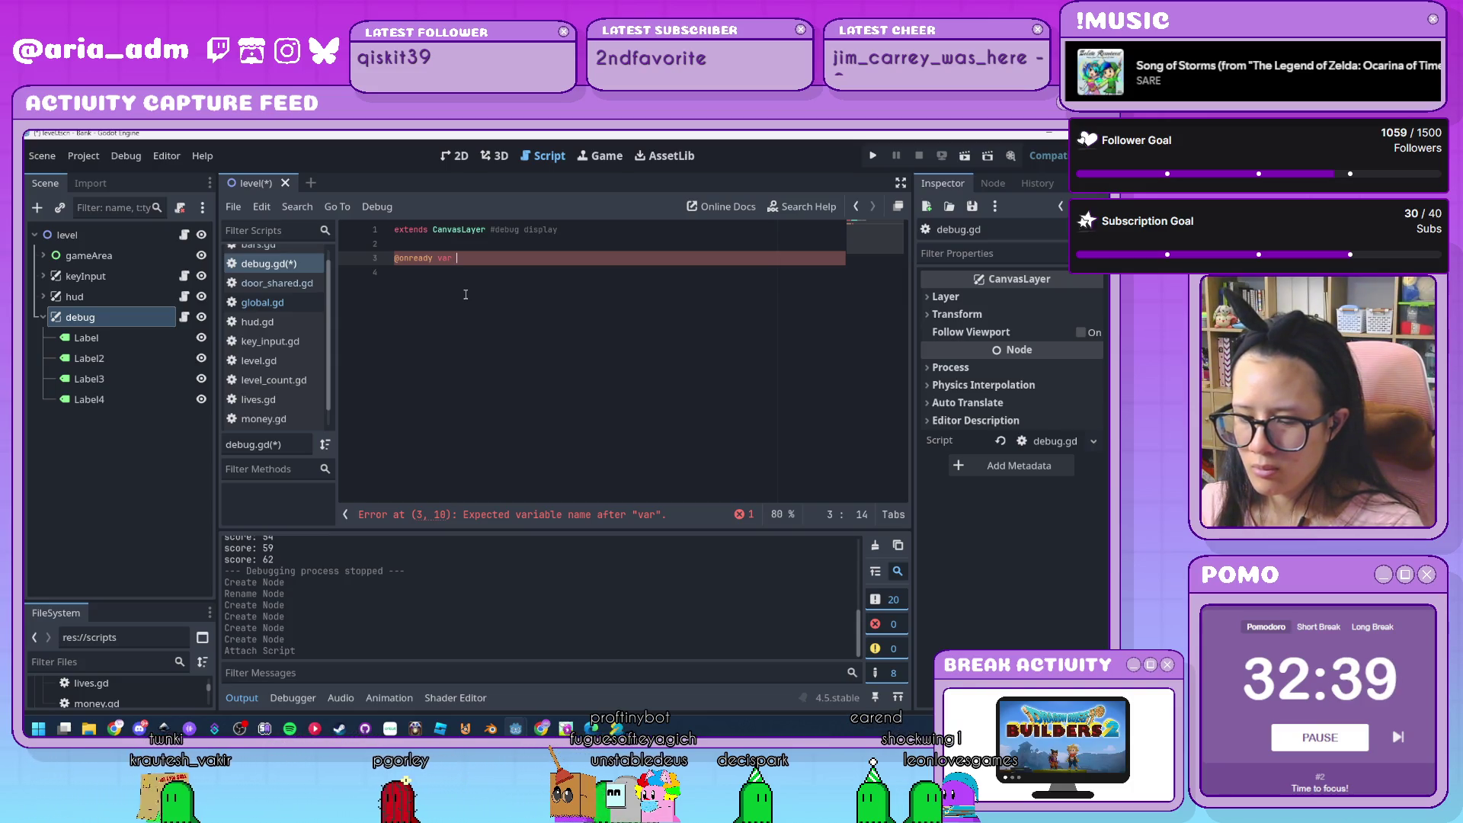
{"action": "type", "text": "abel1"}
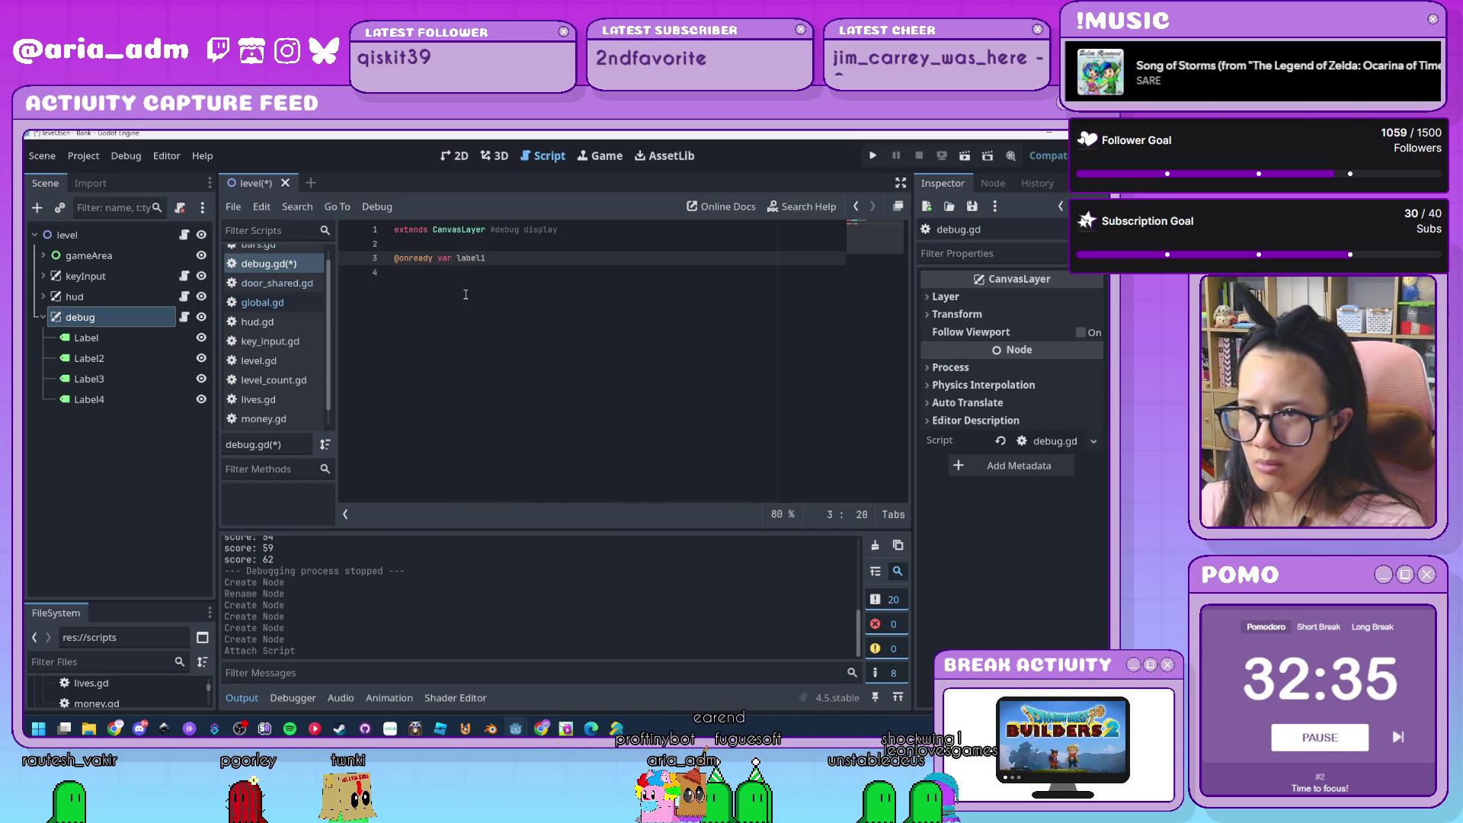
{"action": "key", "text": "shift+Home"}
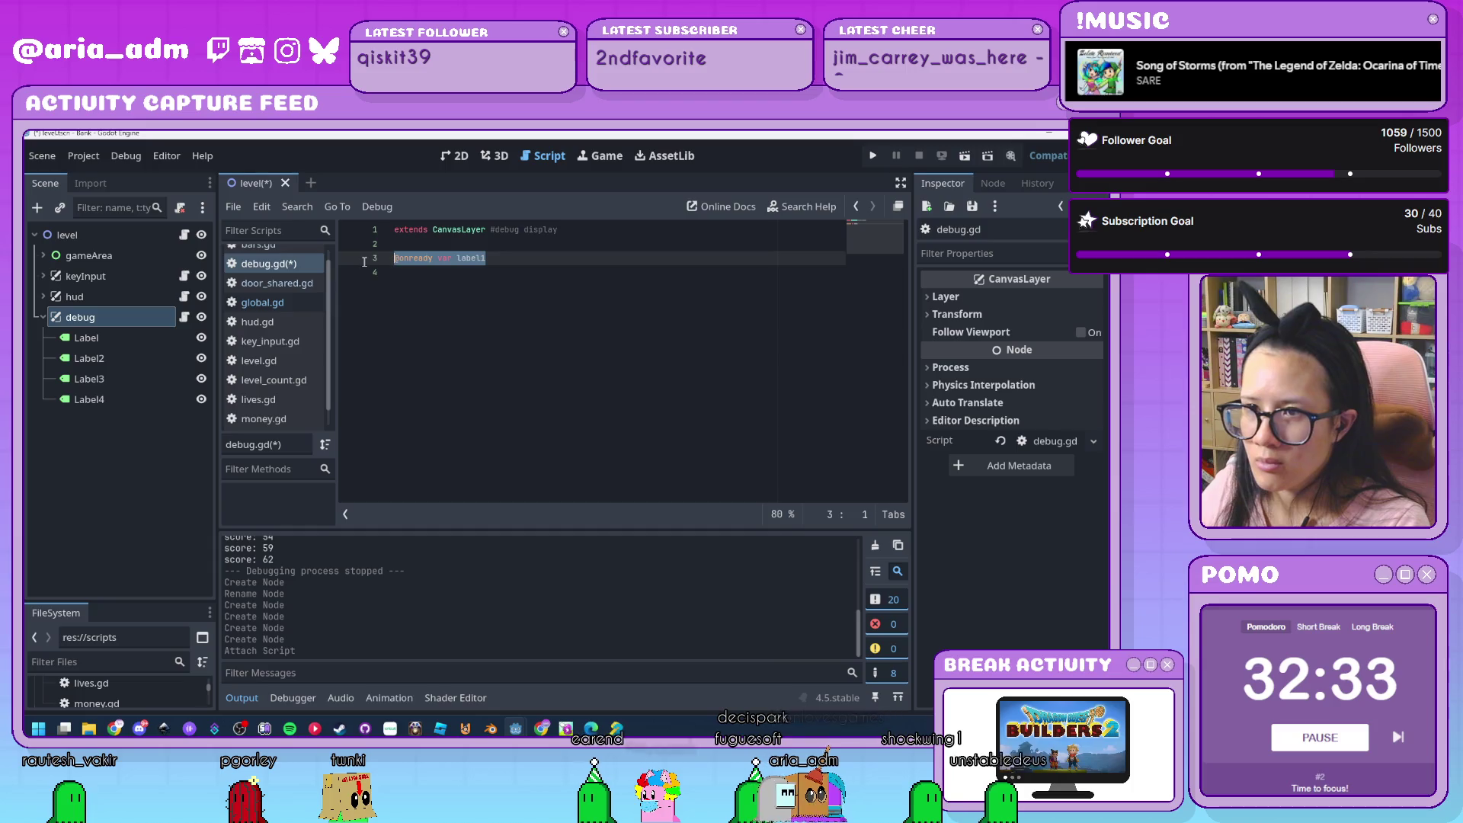
{"action": "left_click", "coordinate": [506, 258]}
{"action": "type", "text": "="}
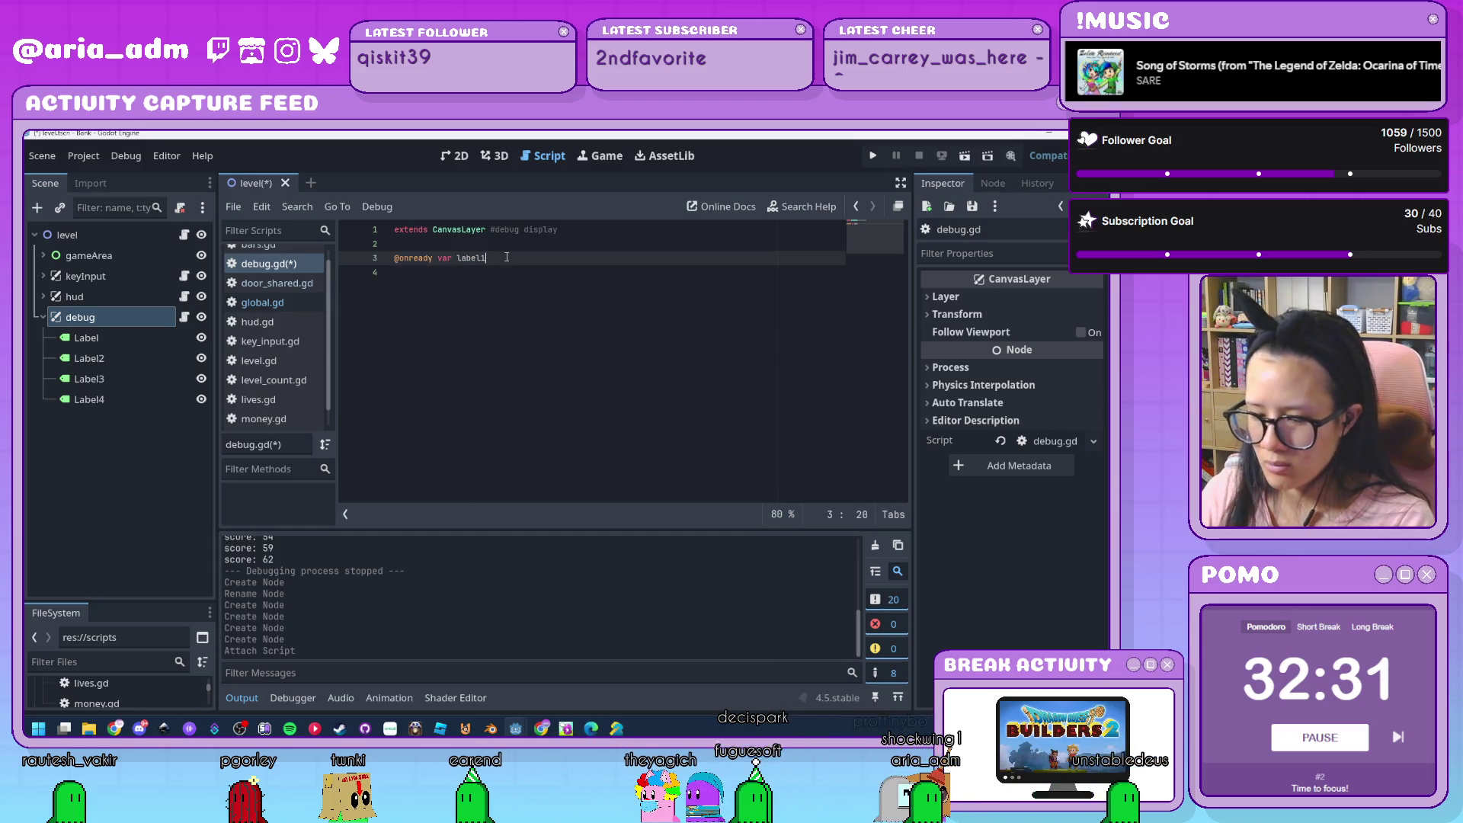
{"action": "key", "text": "Escape"}
Step: Duplicate the label1 declaration into three more lines
{"action": "key", "text": "shift+Up"}
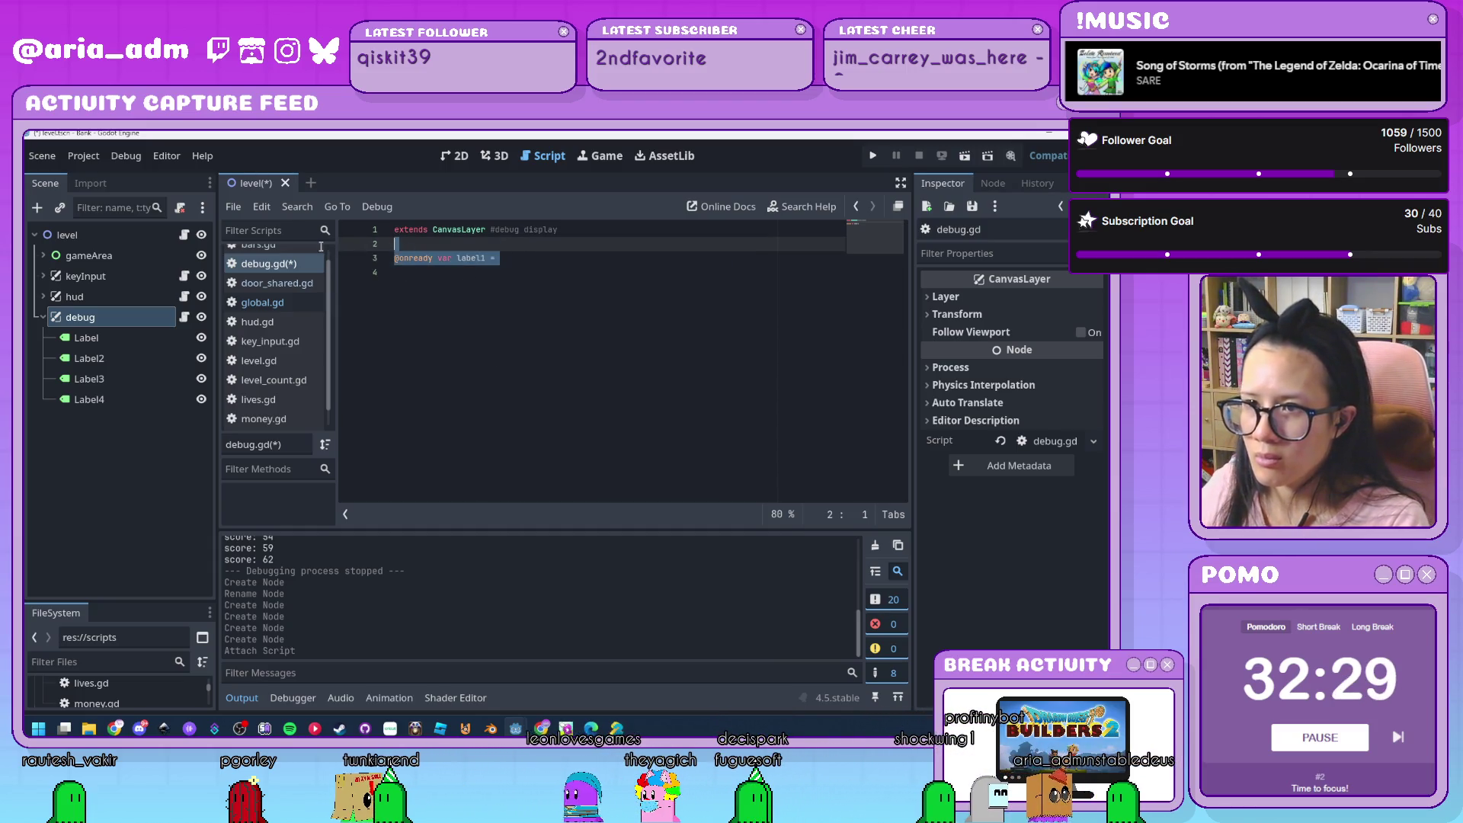
{"action": "key", "text": "shift+Down"}
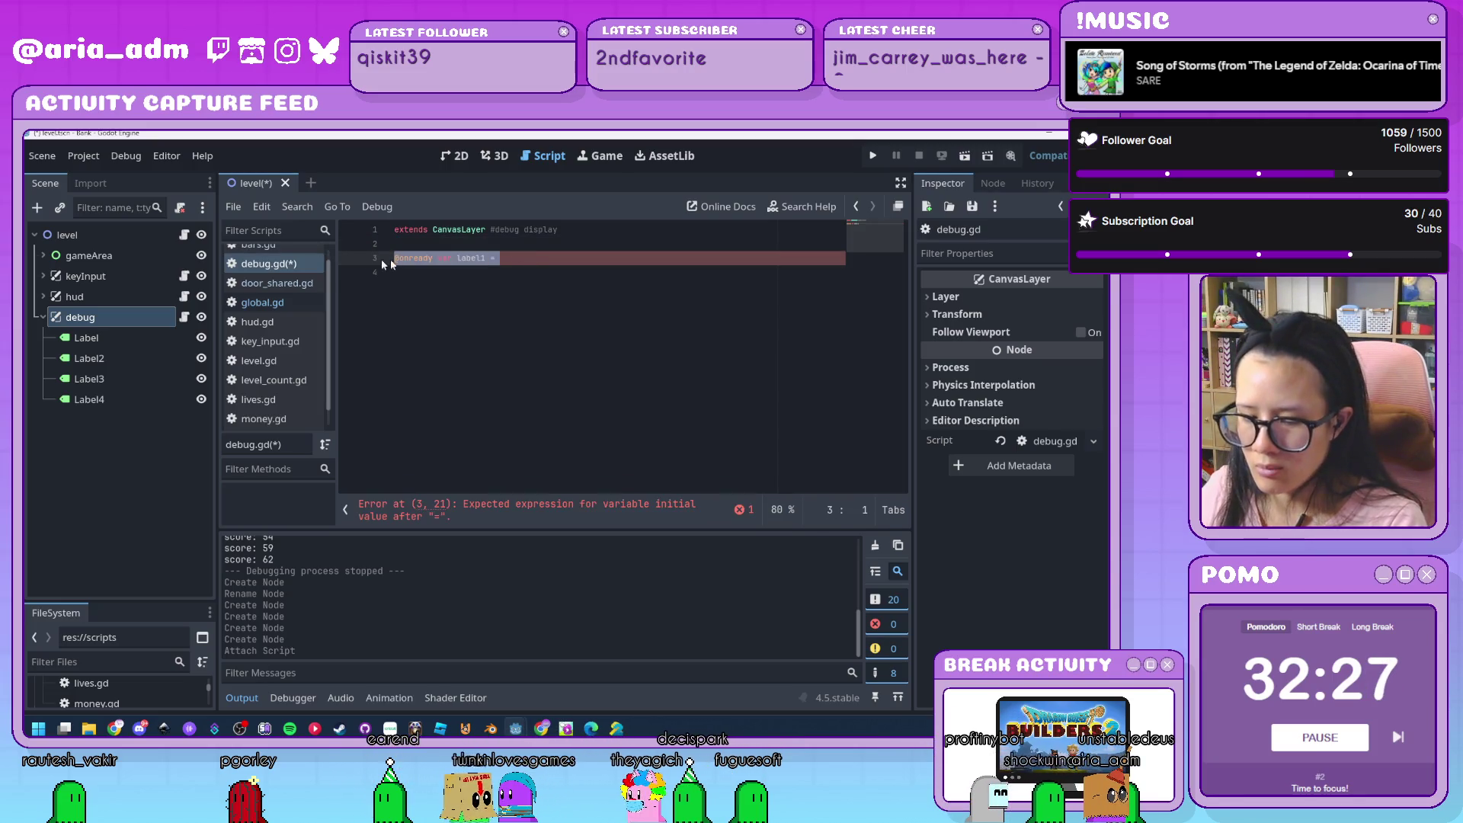
{"action": "key", "text": "ctrl+c"}
{"action": "key", "text": "End"}
{"action": "key", "text": "Return"}
{"action": "key", "text": "ctrl+v"}
{"action": "key", "text": "Return"}
{"action": "key", "text": "ctrl+v"}
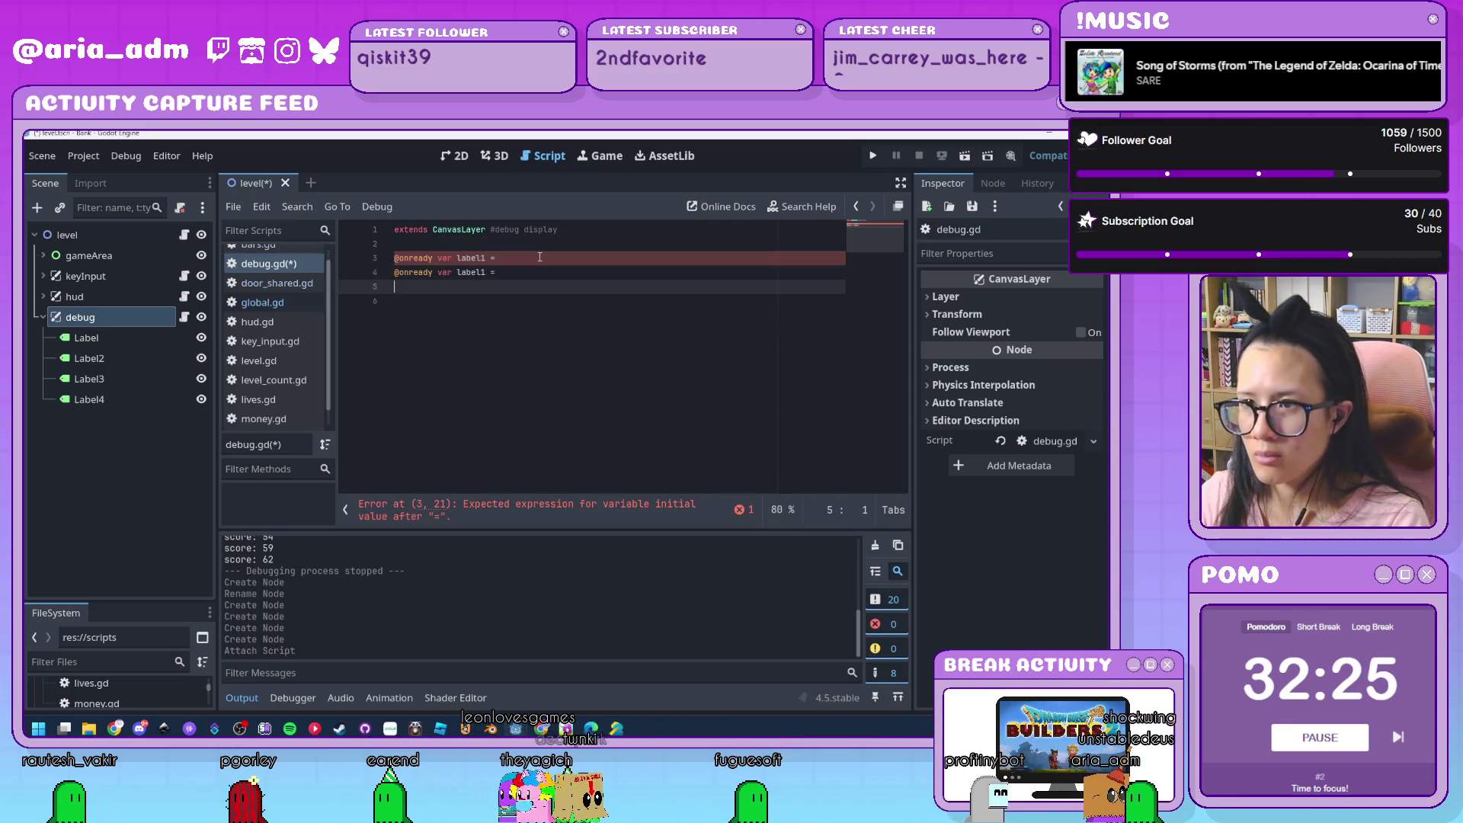
{"action": "key", "text": "Return"}
{"action": "key", "text": "ctrl+v"}
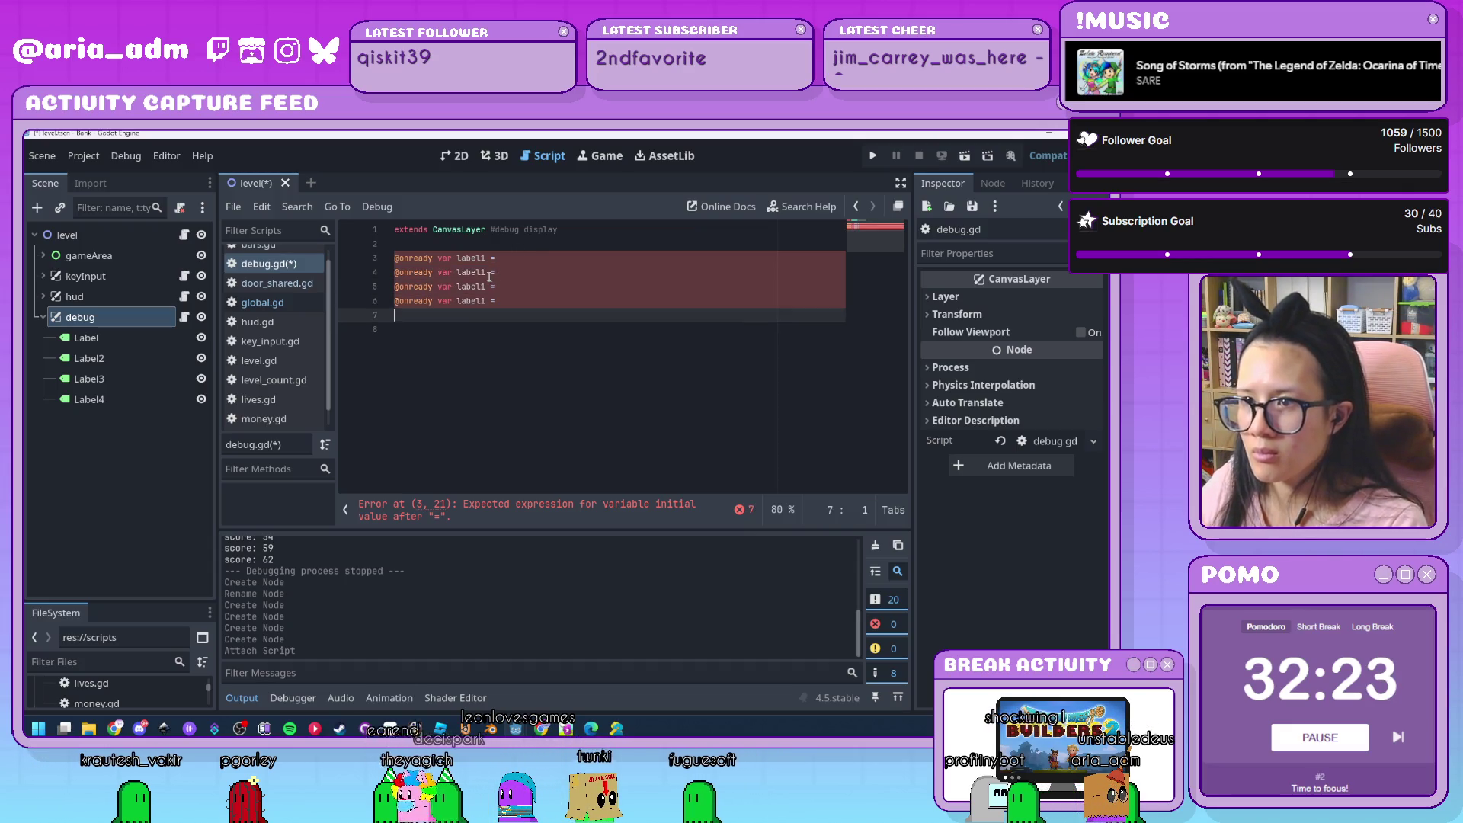
Step: Rename the three copies to label2, label3 and label4
{"action": "left_click", "coordinate": [483, 272]}
{"action": "key", "text": "Delete"}
{"action": "type", "text": "2"}
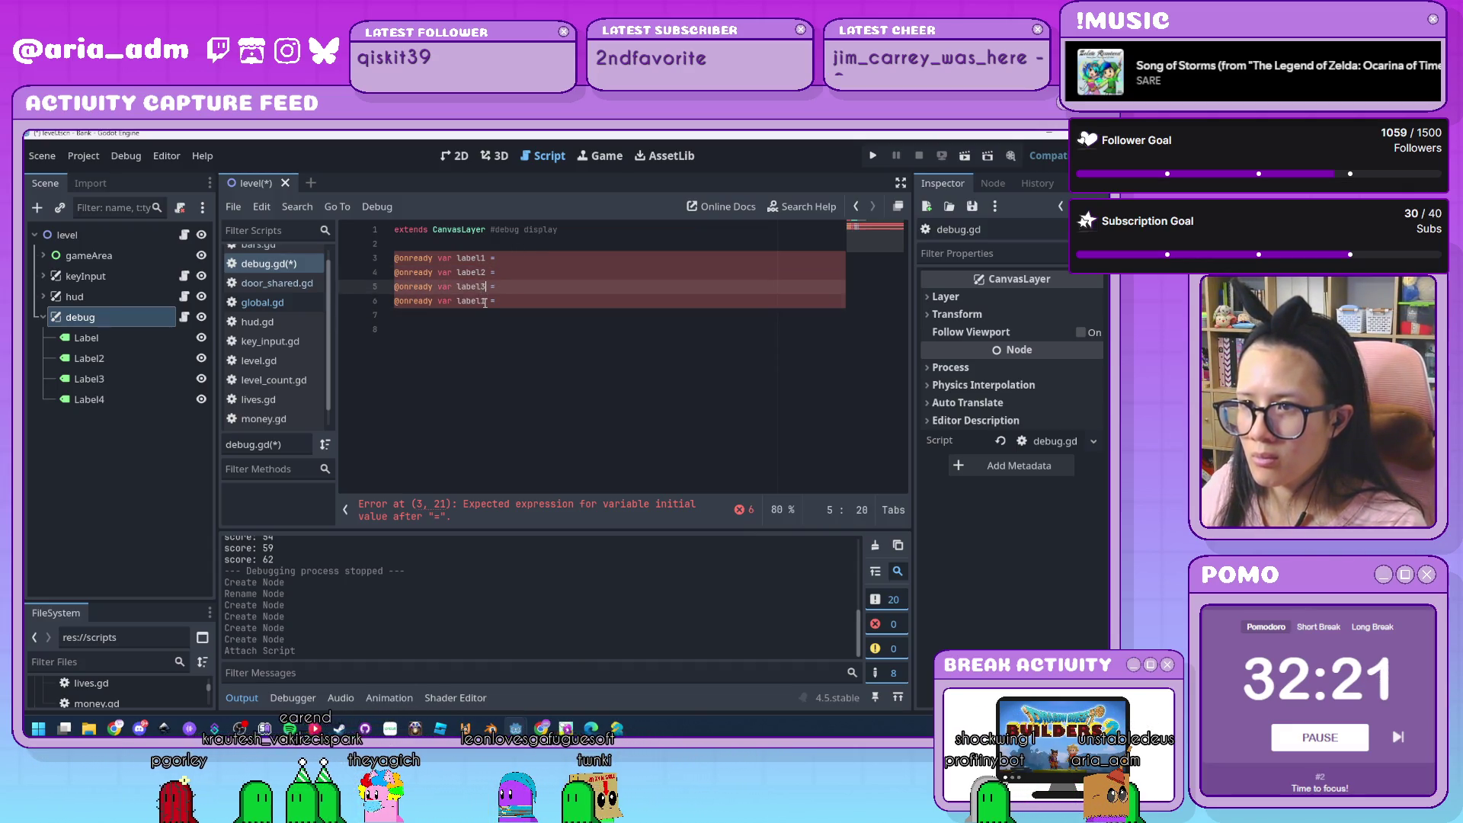
{"action": "left_click", "coordinate": [483, 287]}
{"action": "key", "text": "Delete"}
{"action": "type", "text": "3"}
{"action": "left_click", "coordinate": [482, 301]}
{"action": "key", "text": "Delete"}
{"action": "type", "text": "4"}
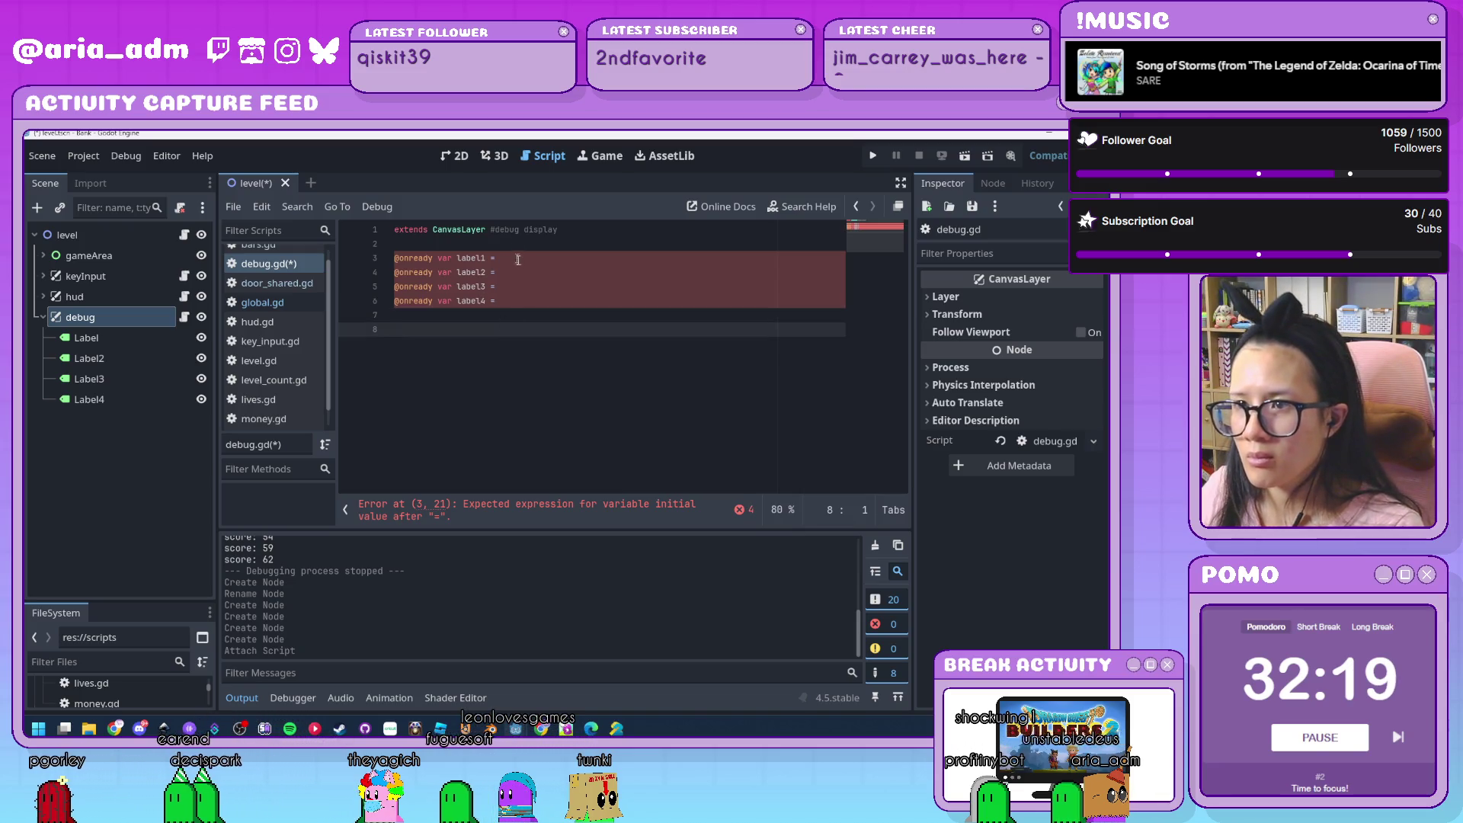
Step: Drag the Label, Label2, Label3 and Label4 nodes onto their matching declaration lines
{"action": "key", "text": "Up"}
{"action": "key", "text": "Up"}
{"action": "key", "text": "Up"}
{"action": "key", "text": "End"}
{"action": "mouse_move", "coordinate": [86, 338]}
{"action": "left_mouse_down"}
{"action": "mouse_move", "coordinate": [433, 299]}
{"action": "mouse_move", "coordinate": [503, 259]}
{"action": "mouse_move", "coordinate": [509, 313]}
{"action": "mouse_move", "coordinate": [532, 272]}
{"action": "left_mouse_up"}
{"action": "mouse_move", "coordinate": [89, 378]}
{"action": "left_mouse_down"}
{"action": "mouse_move", "coordinate": [540, 315]}
{"action": "mouse_move", "coordinate": [526, 288]}
{"action": "left_mouse_up"}
{"action": "mouse_move", "coordinate": [90, 399]}
{"action": "left_mouse_down"}
{"action": "mouse_move", "coordinate": [534, 319]}
{"action": "mouse_move", "coordinate": [532, 301]}
{"action": "left_mouse_up"}
{"action": "left_click", "coordinate": [502, 387]}
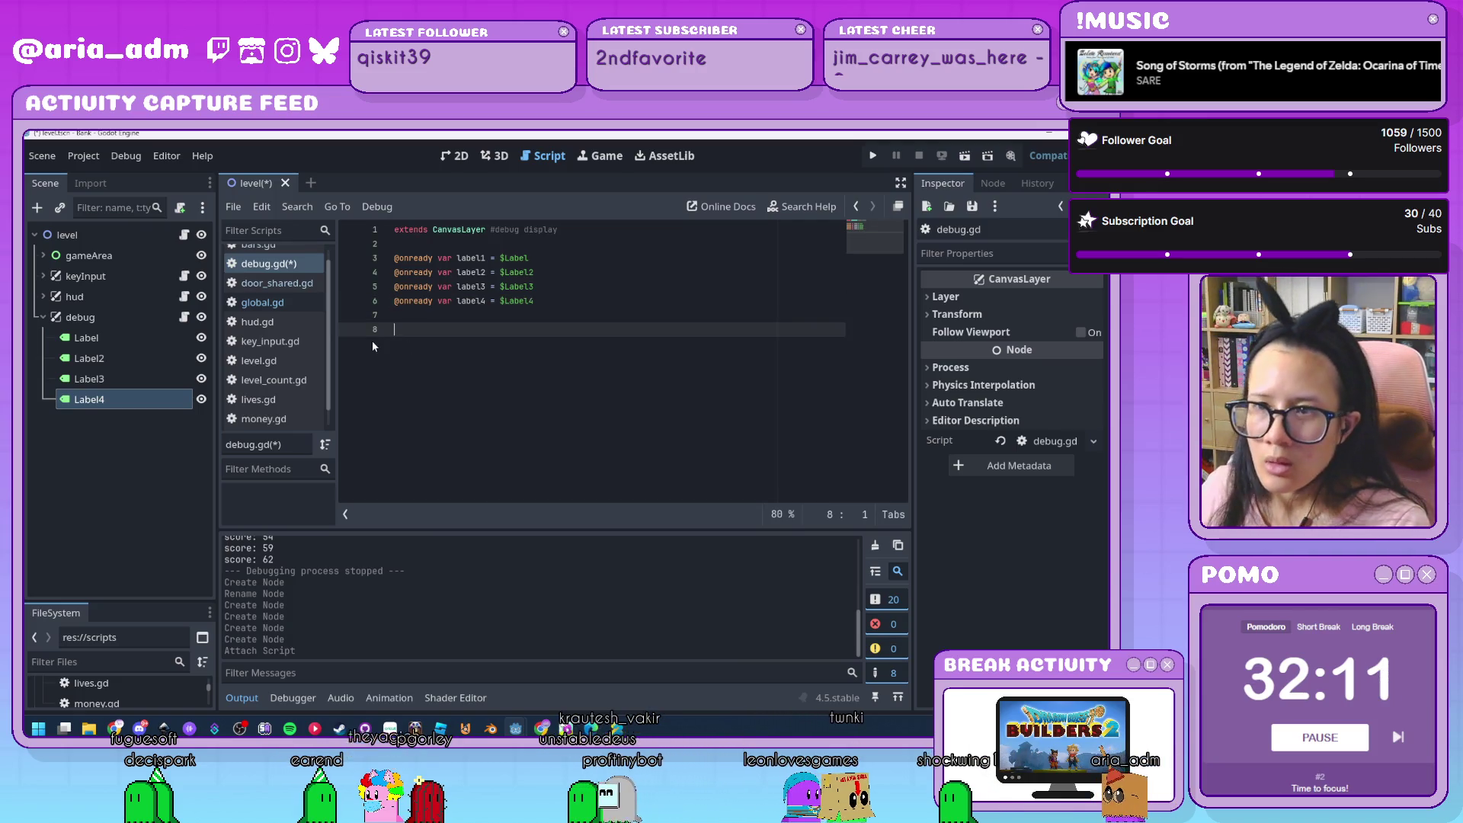
Step: Save debug.gd and add a _process(delta) function containing label1.text = str()
{"action": "key", "text": "ctrl+s"}
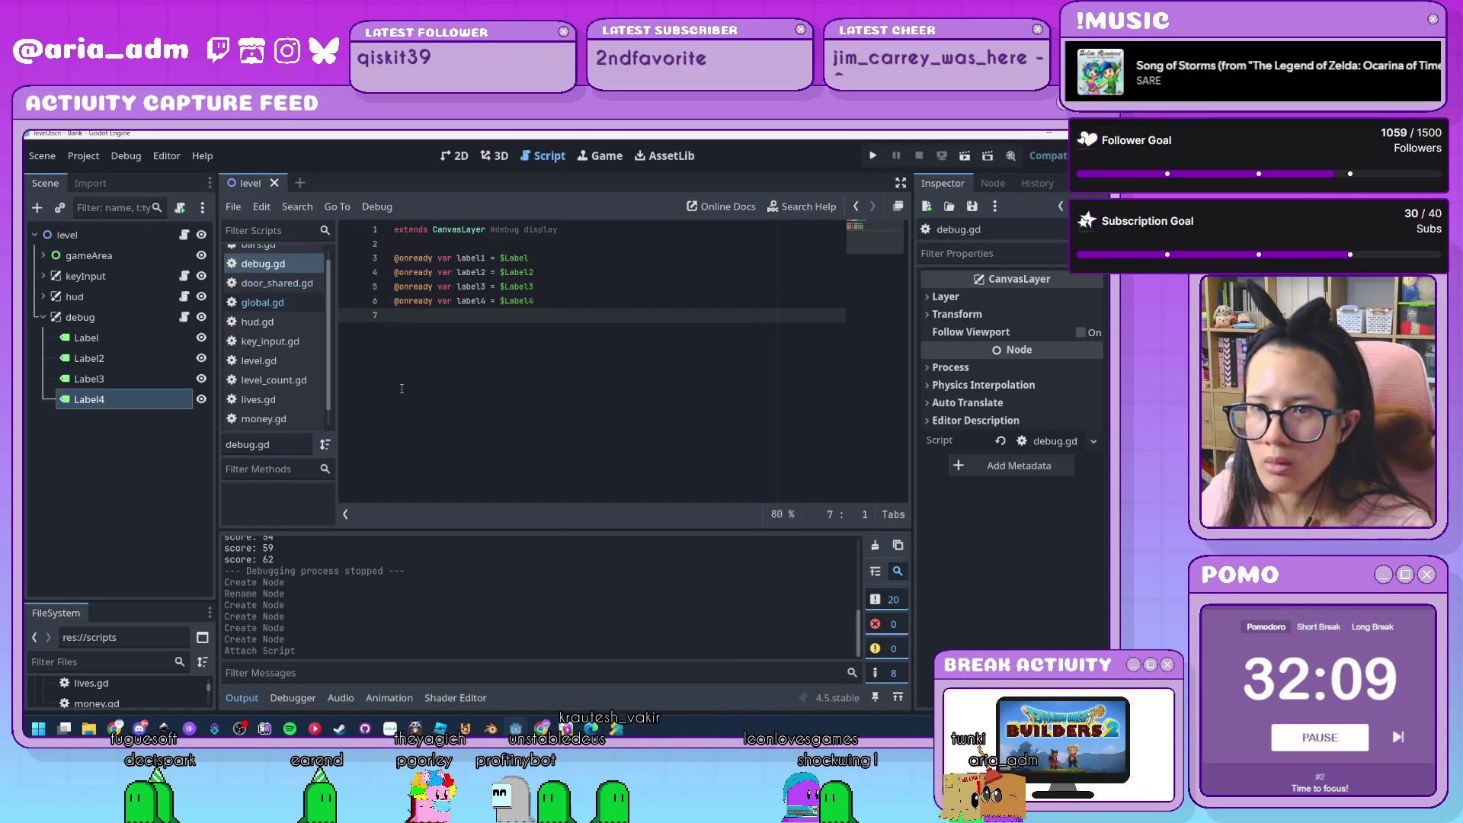
{"action": "scroll", "coordinate": [258, 355], "scroll_direction": "up", "scroll_amount": 1}
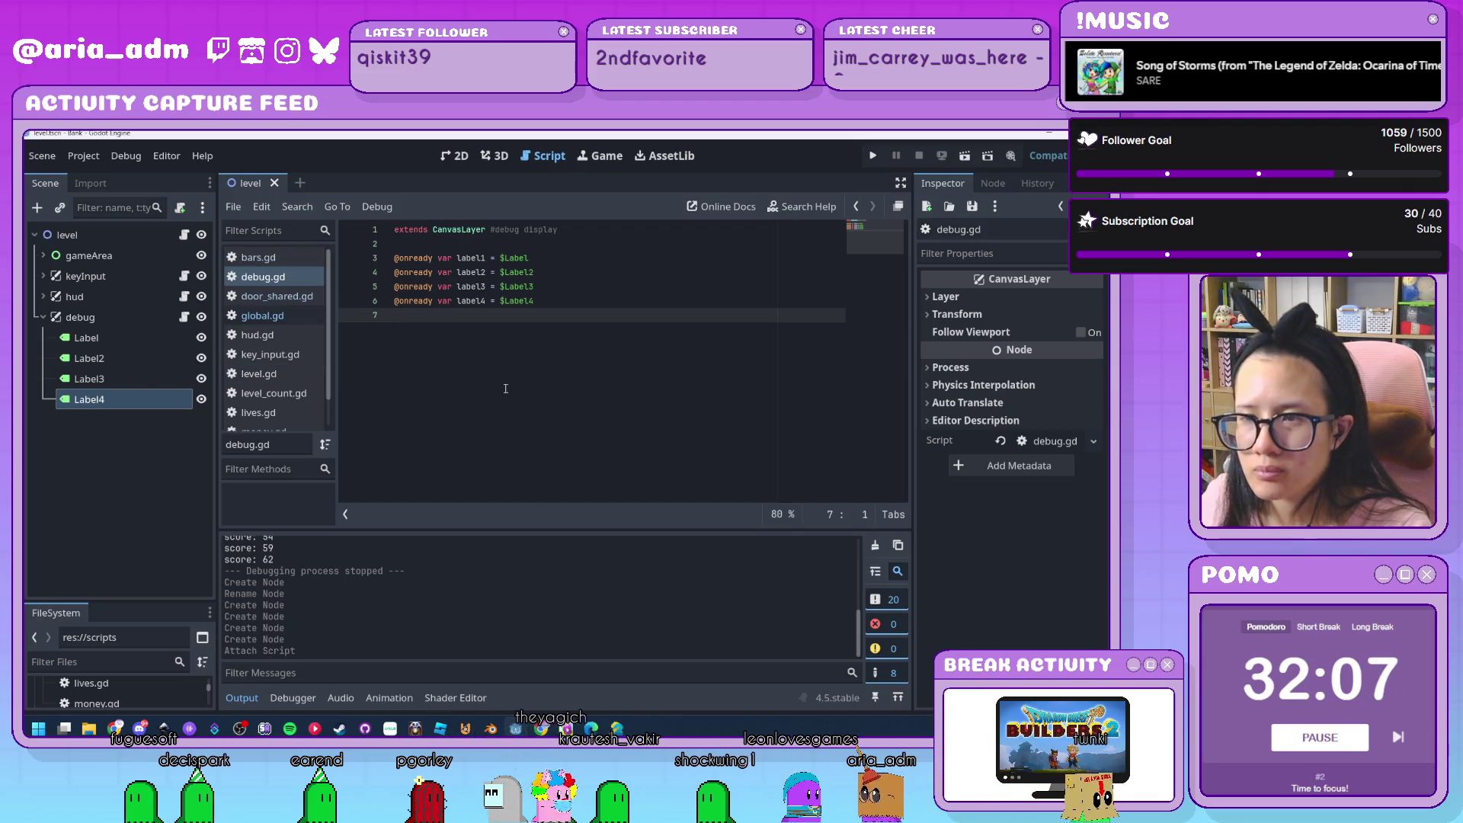
{"action": "key", "text": "Return"}
{"action": "type", "text": "va"}
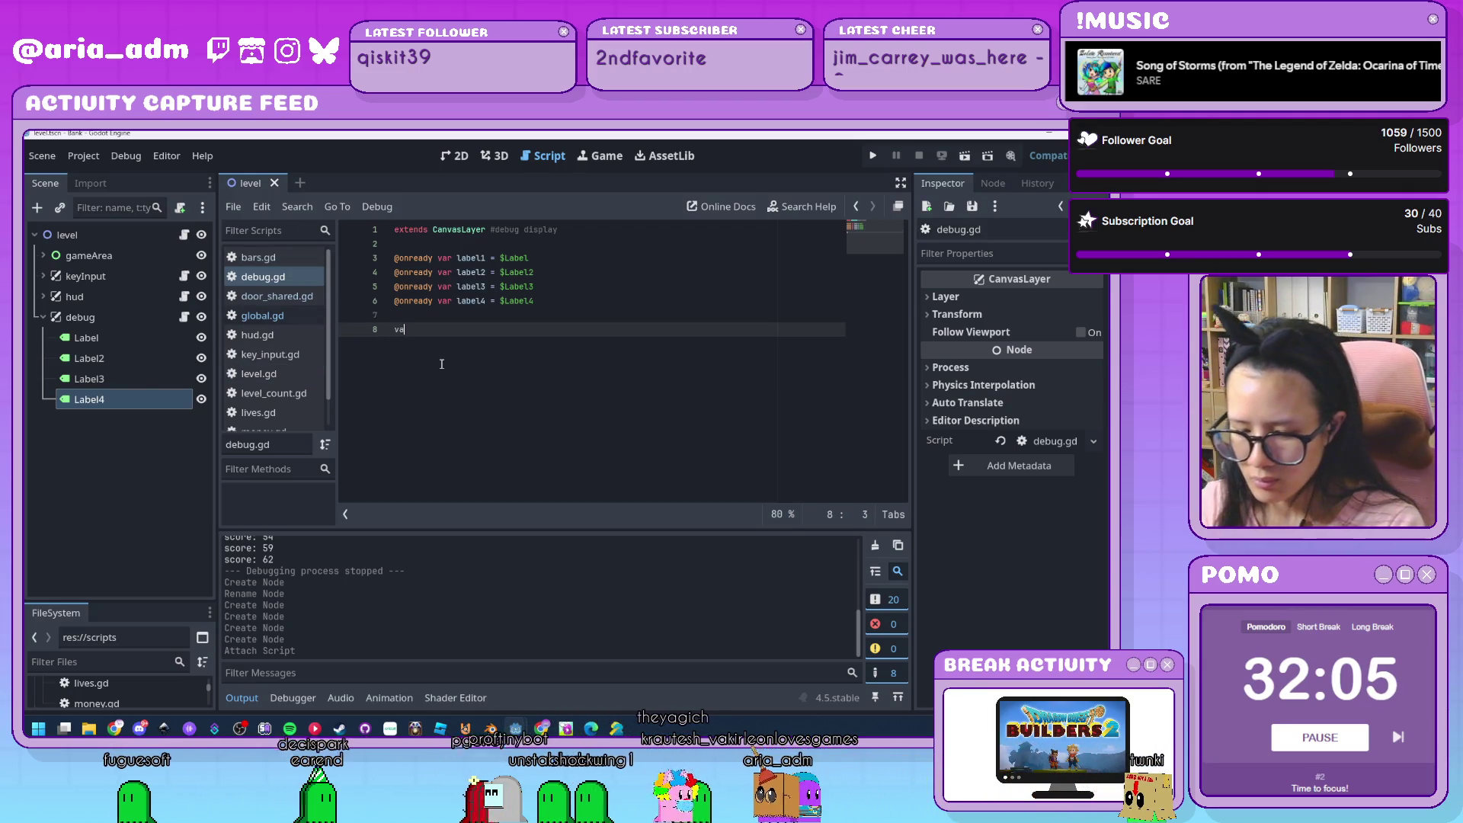
{"action": "key", "text": "BackSpace"}
{"action": "key", "text": "BackSpace"}
{"action": "key", "text": "BackSpace"}
{"action": "type", "text": "func "}
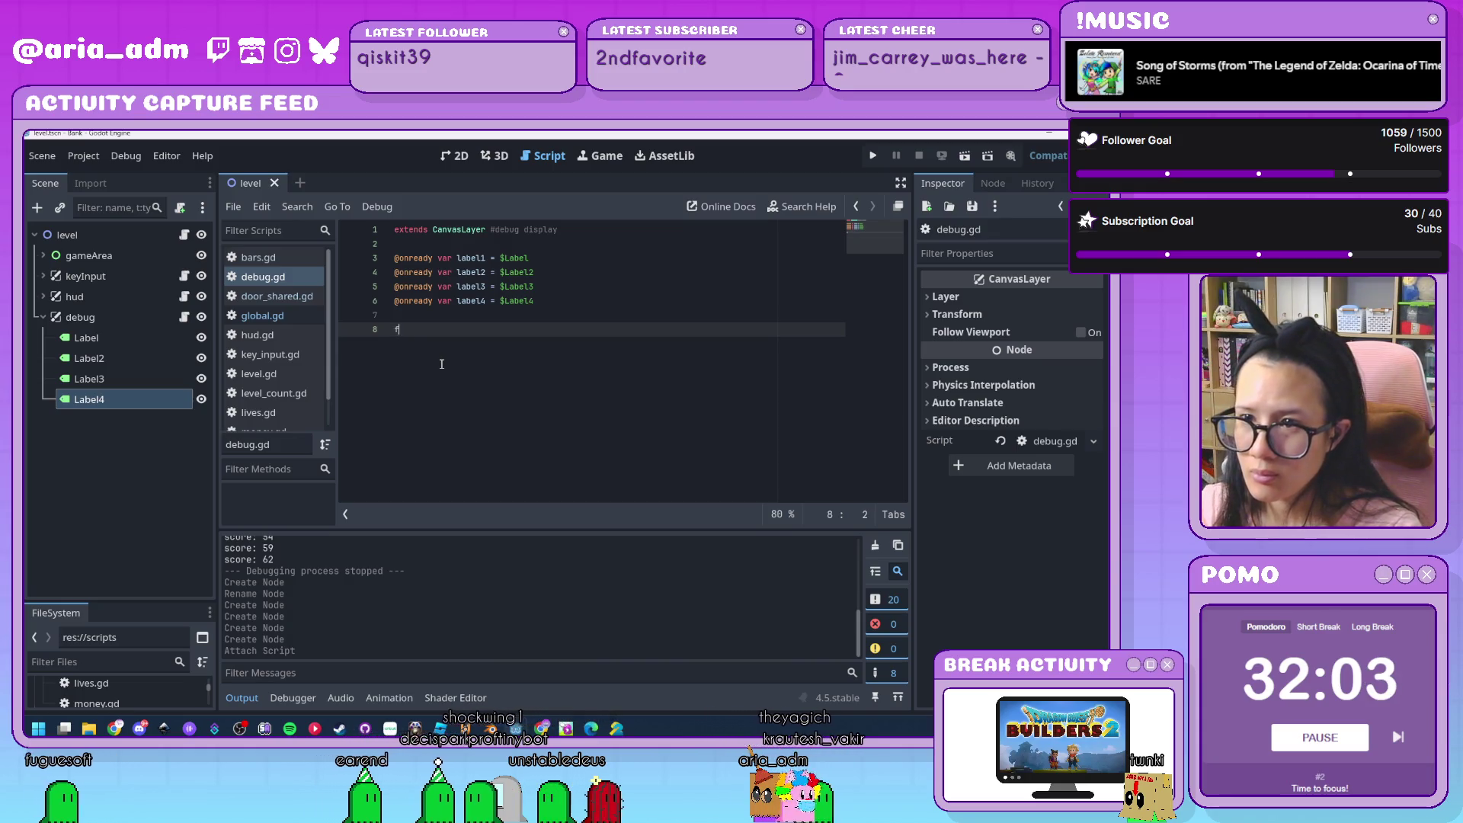
{"action": "type", "text": "_proce"}
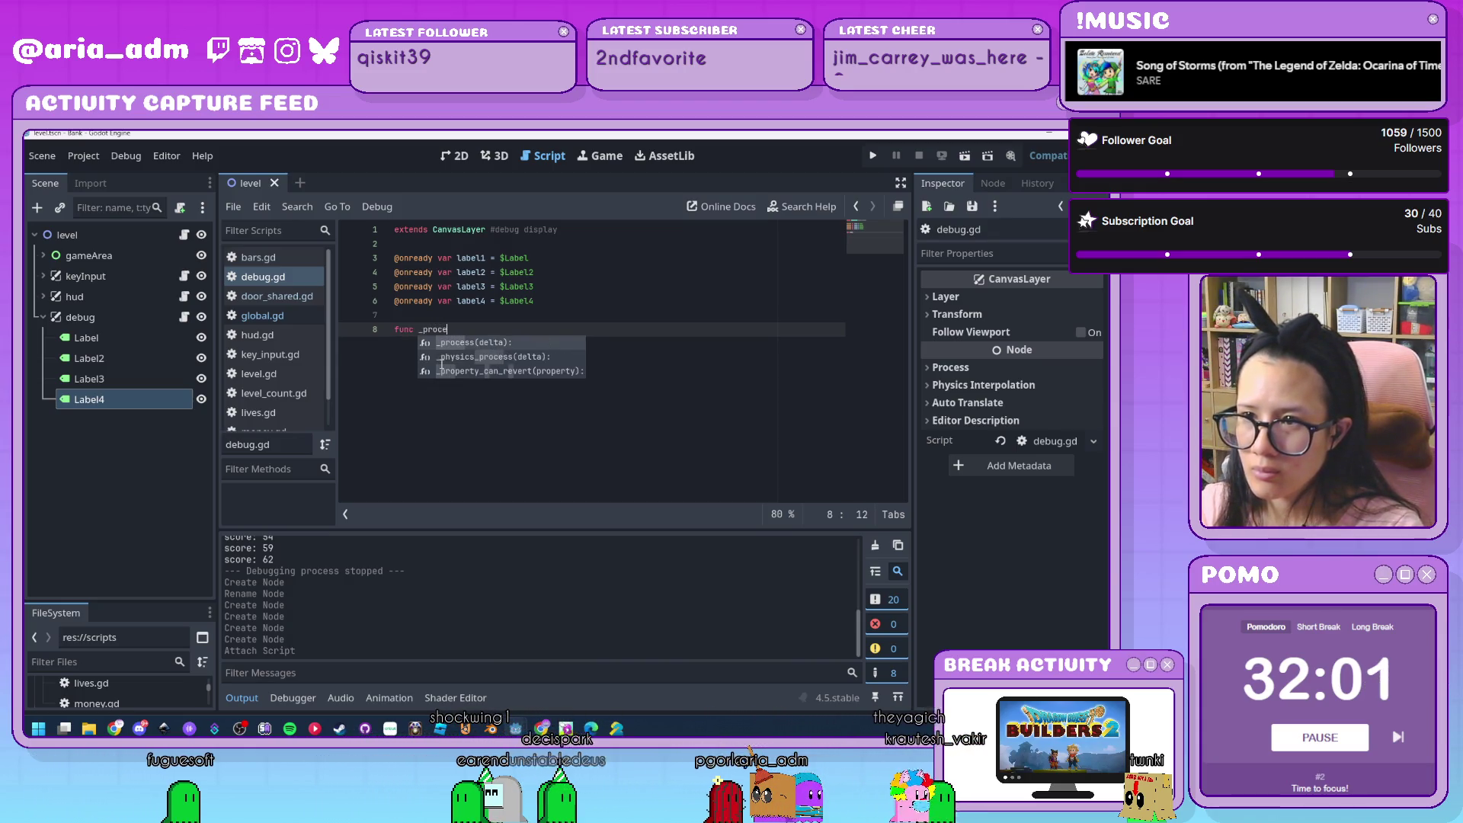
{"action": "key", "text": "Return"}
{"action": "key", "text": "Return"}
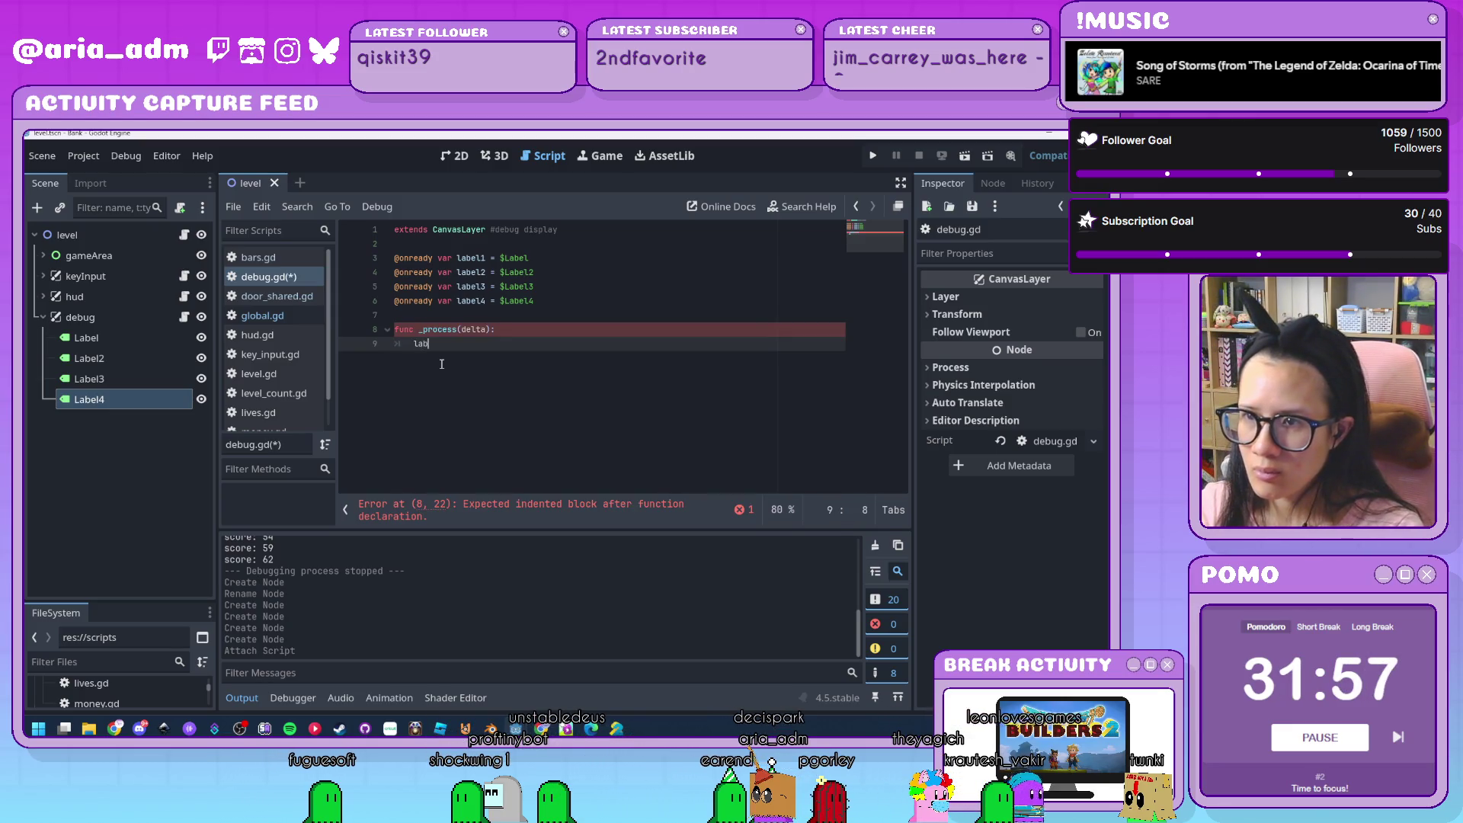
{"action": "key", "text": "Return"}
{"action": "type", "text": ".text ="}
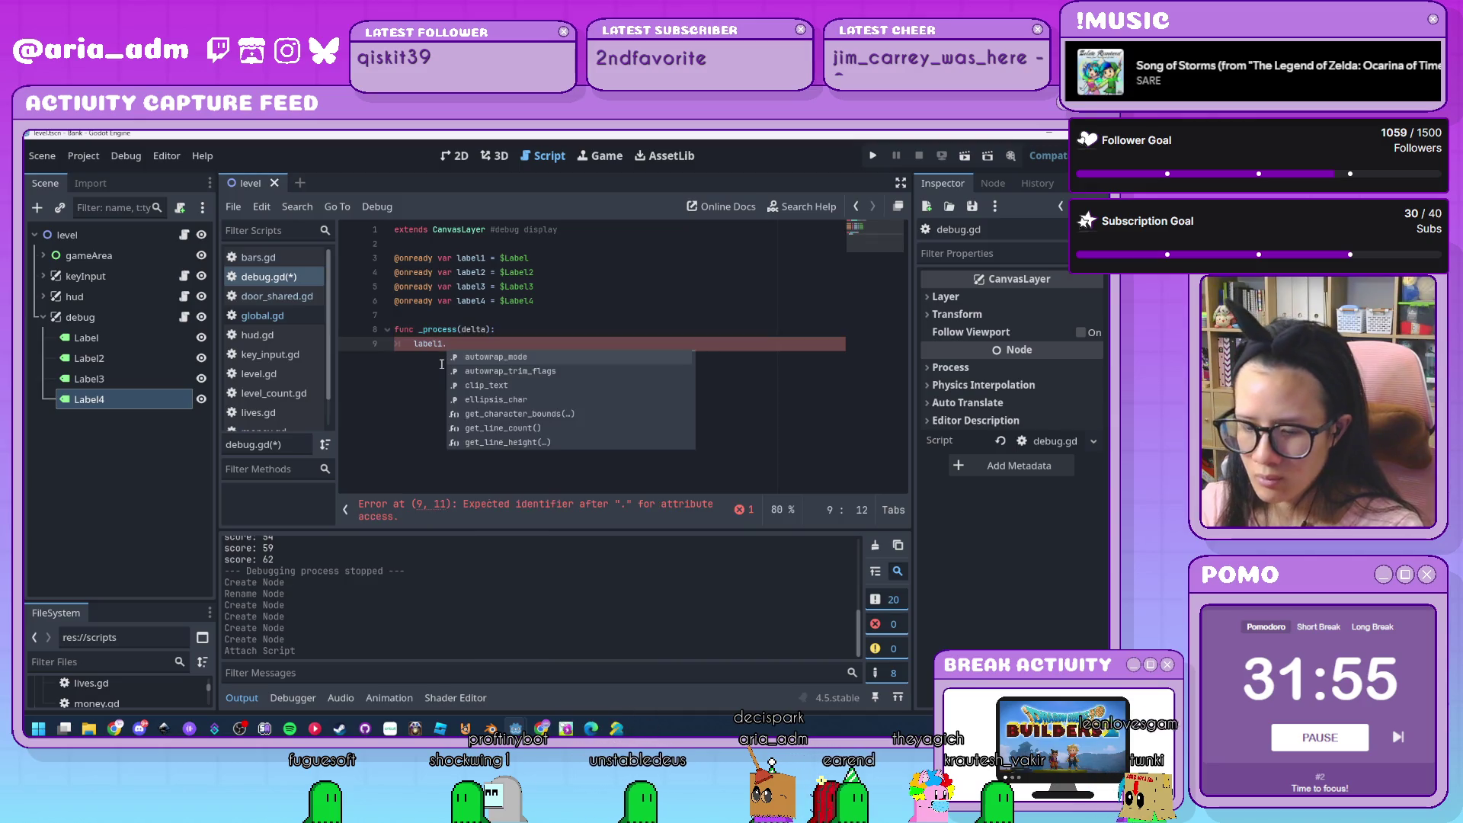
{"action": "type", "text": " str("}
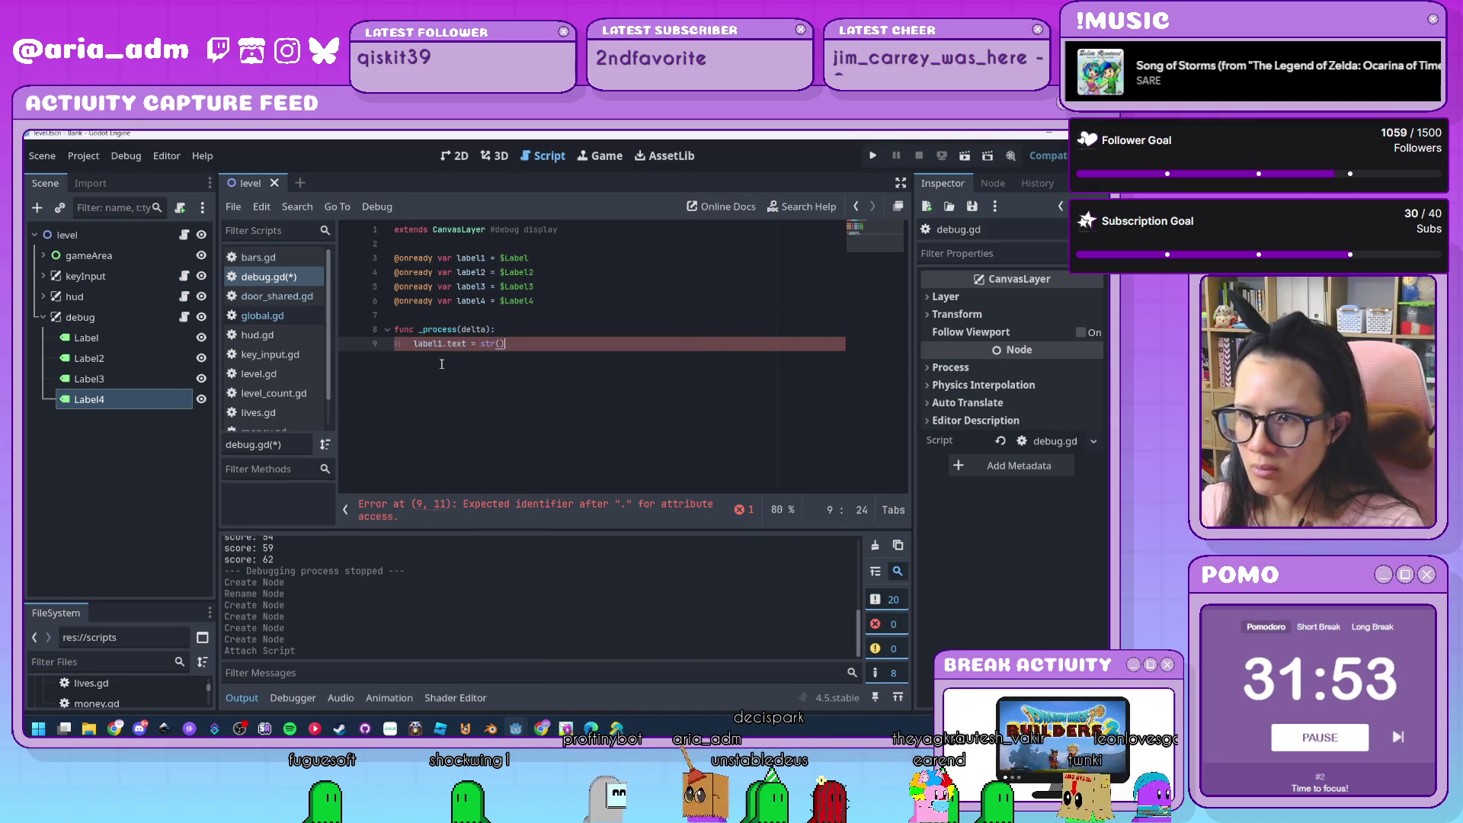
{"action": "key", "text": "Return"}
Step: Paste three copies of the label1.text assignment below it in _process
{"action": "left_click_drag", "start_coordinate": [509, 344], "coordinate": [420, 347]}
{"action": "key", "text": "ctrl+c"}
{"action": "left_click", "coordinate": [436, 372]}
{"action": "key", "text": "ctrl+v"}
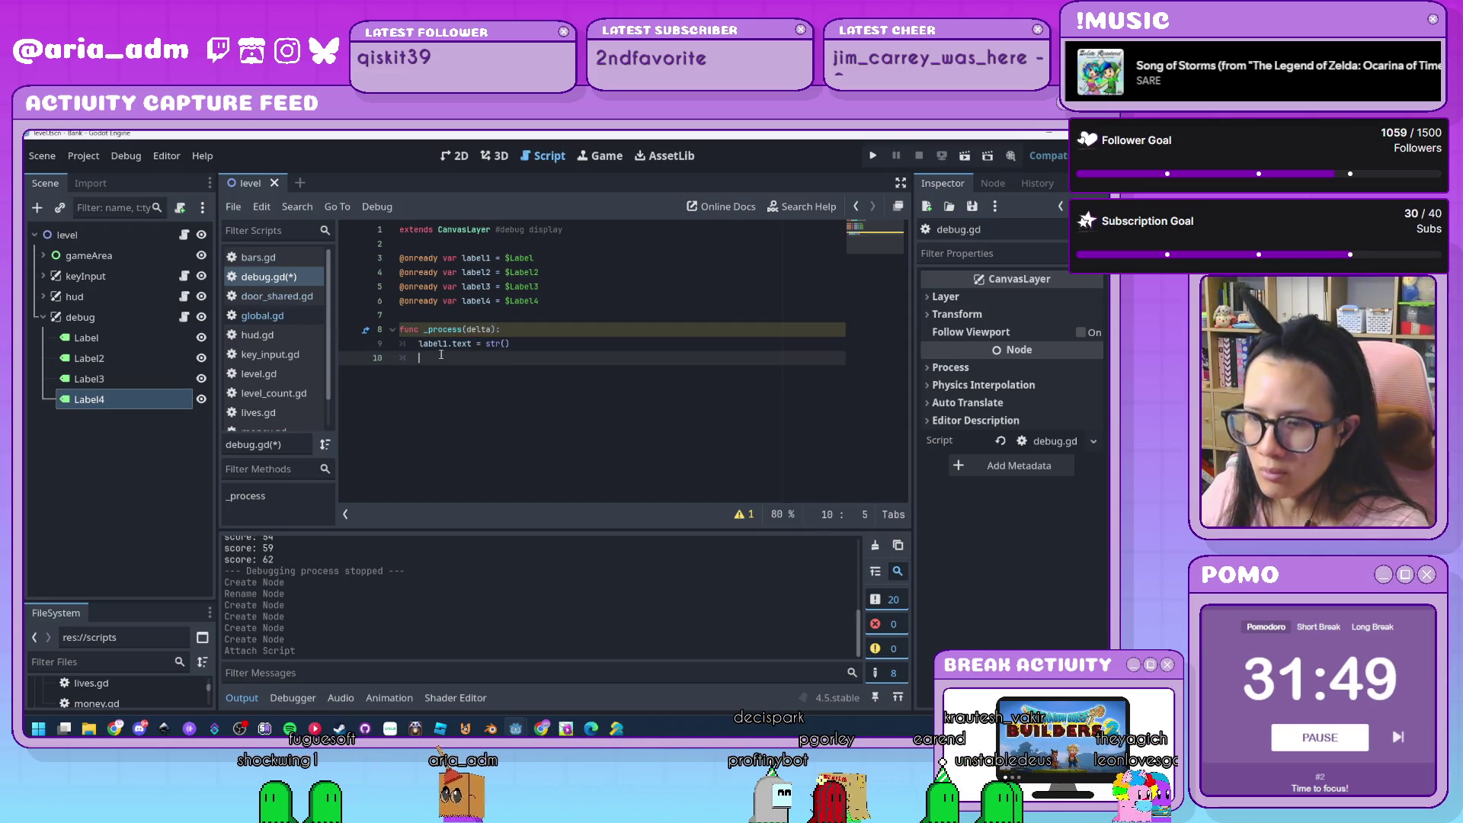
{"action": "key", "text": "Return"}
{"action": "key", "text": "ctrl+v"}
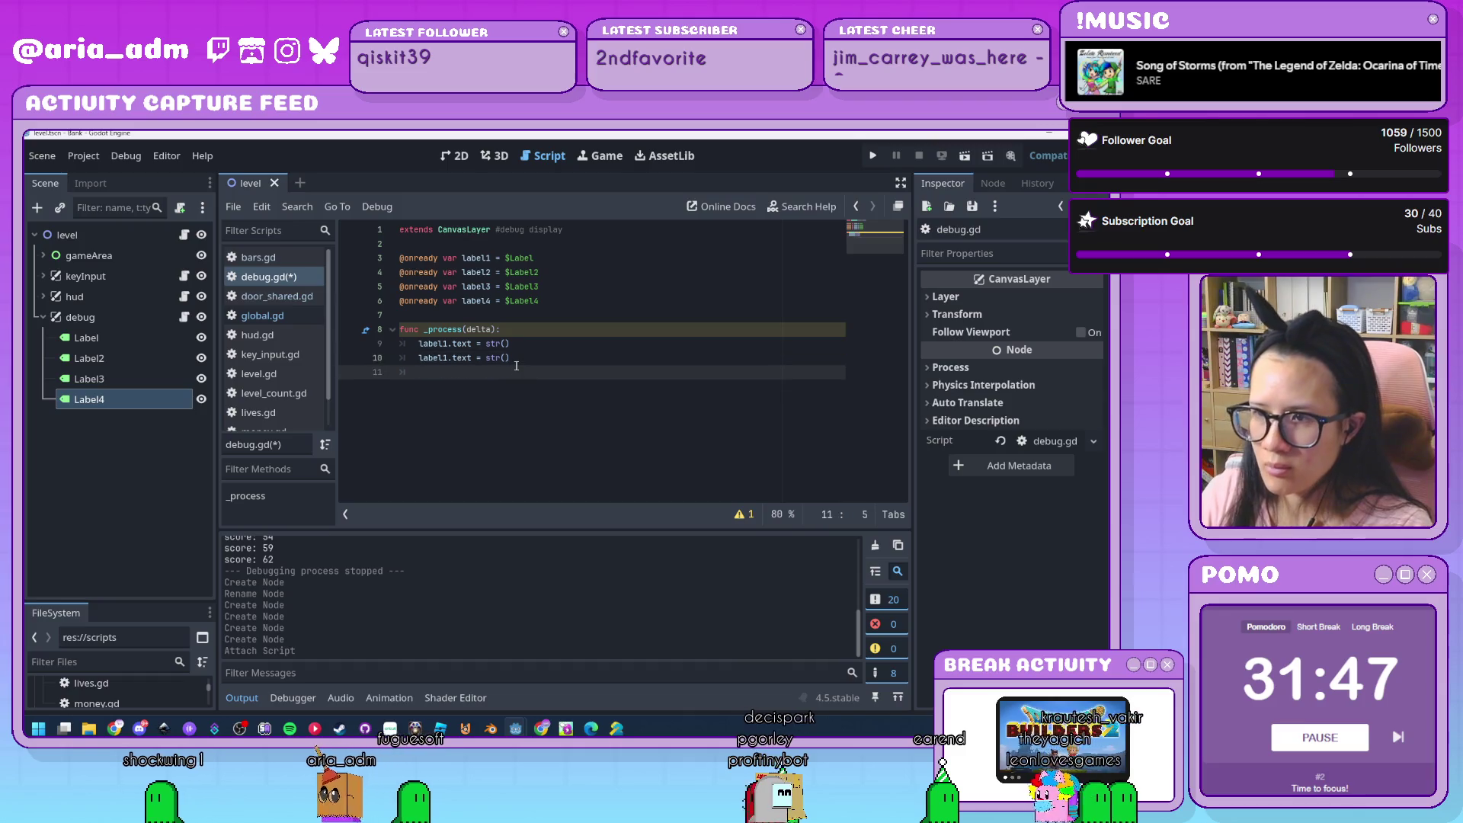
{"action": "key", "text": "Return"}
{"action": "key", "text": "ctrl+v"}
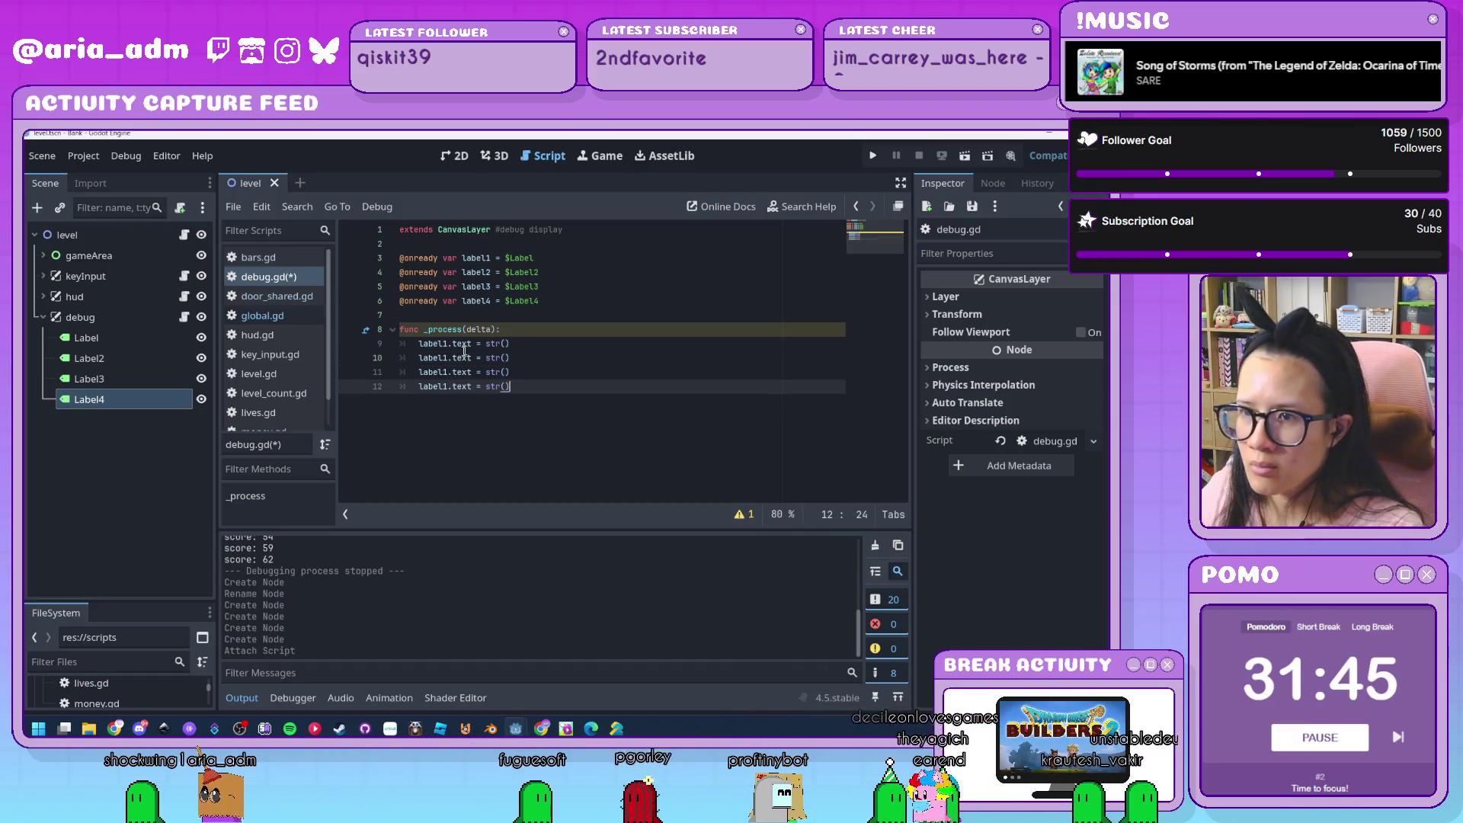
Step: Rename the copied assignments' labels, changing line 10 to label2
{"action": "left_click", "coordinate": [447, 358]}
{"action": "key", "text": "BackSpace"}
{"action": "type", "text": "2"}
{"action": "left_click", "coordinate": [444, 372]}
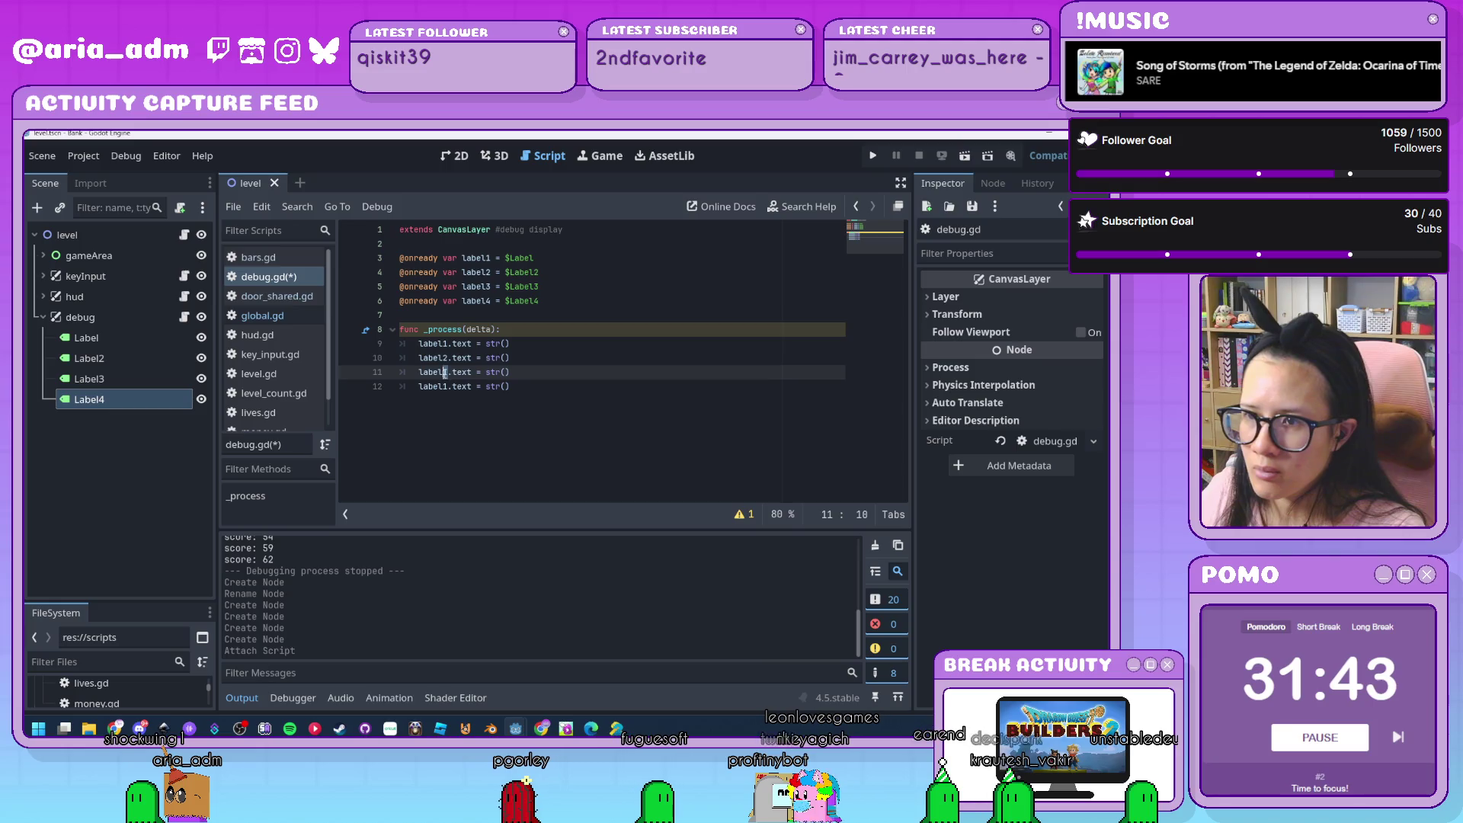
{"action": "left_click", "coordinate": [519, 387]}
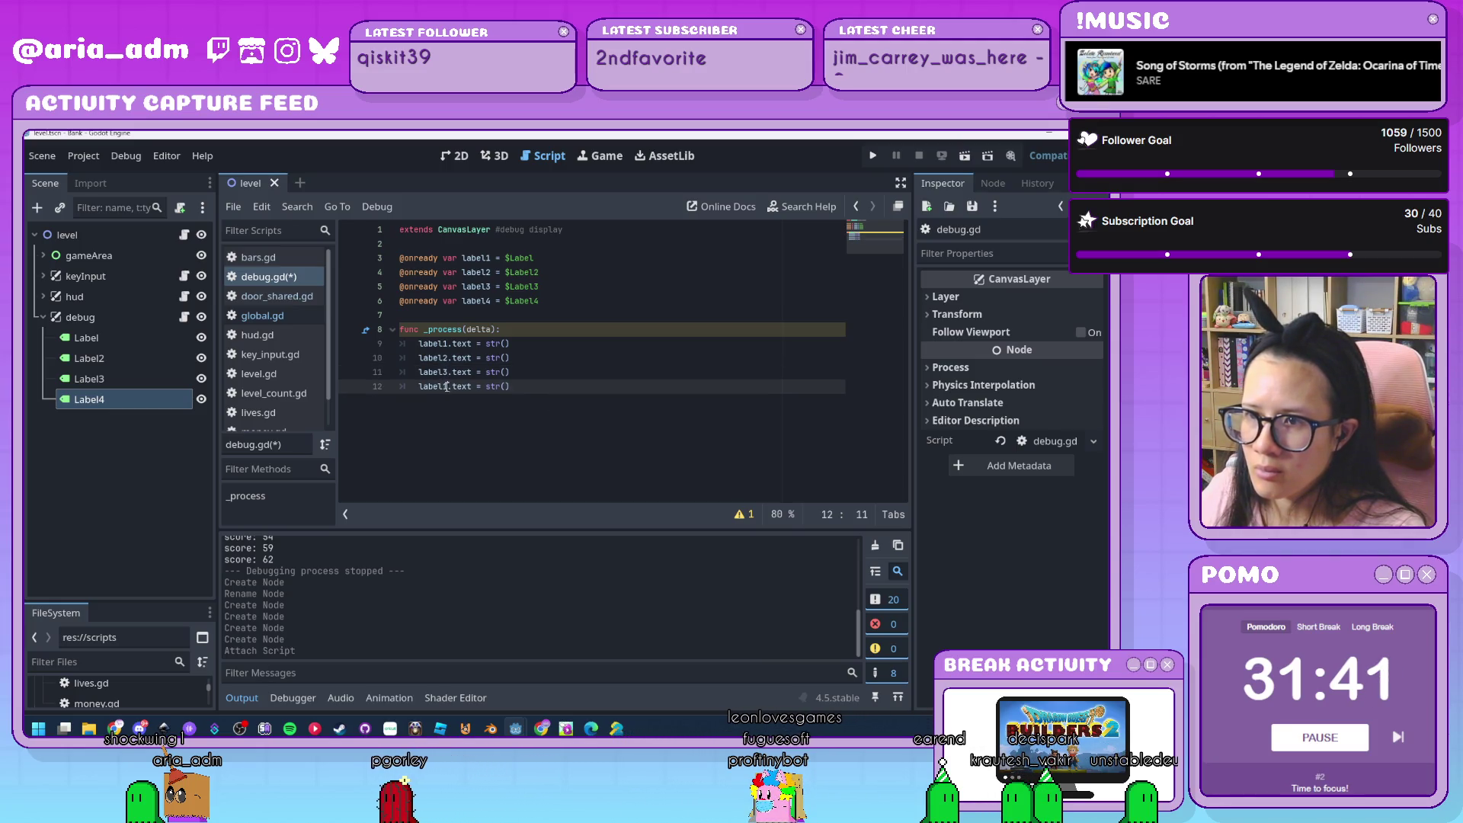
{"action": "left_click", "coordinate": [616, 359]}
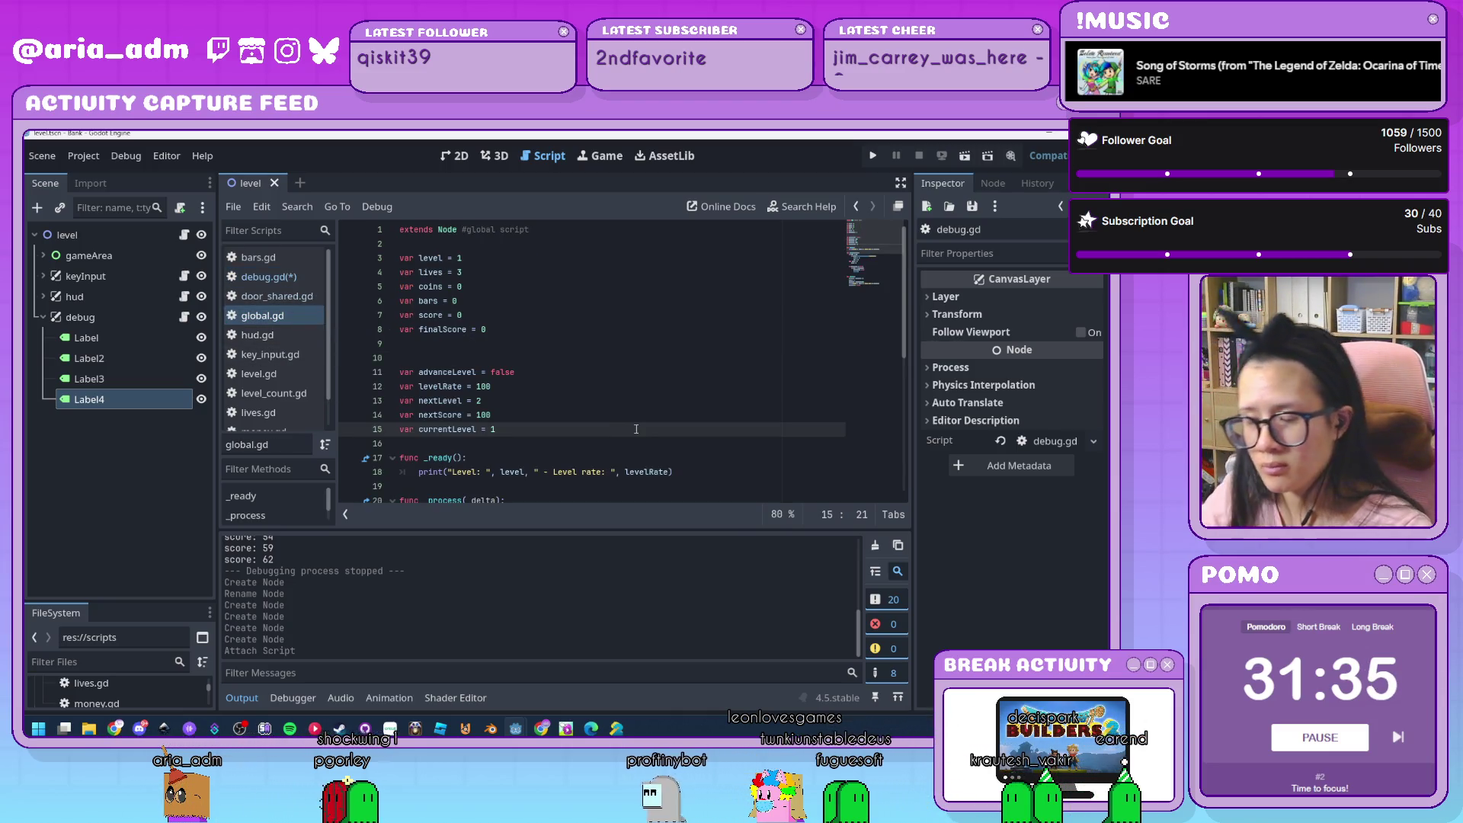
Step: Scroll through global.gd's level, lives, coins, bars and score variables, then check the Label node
{"action": "scroll", "coordinate": [644, 404], "scroll_direction": "down", "scroll_amount": 7}
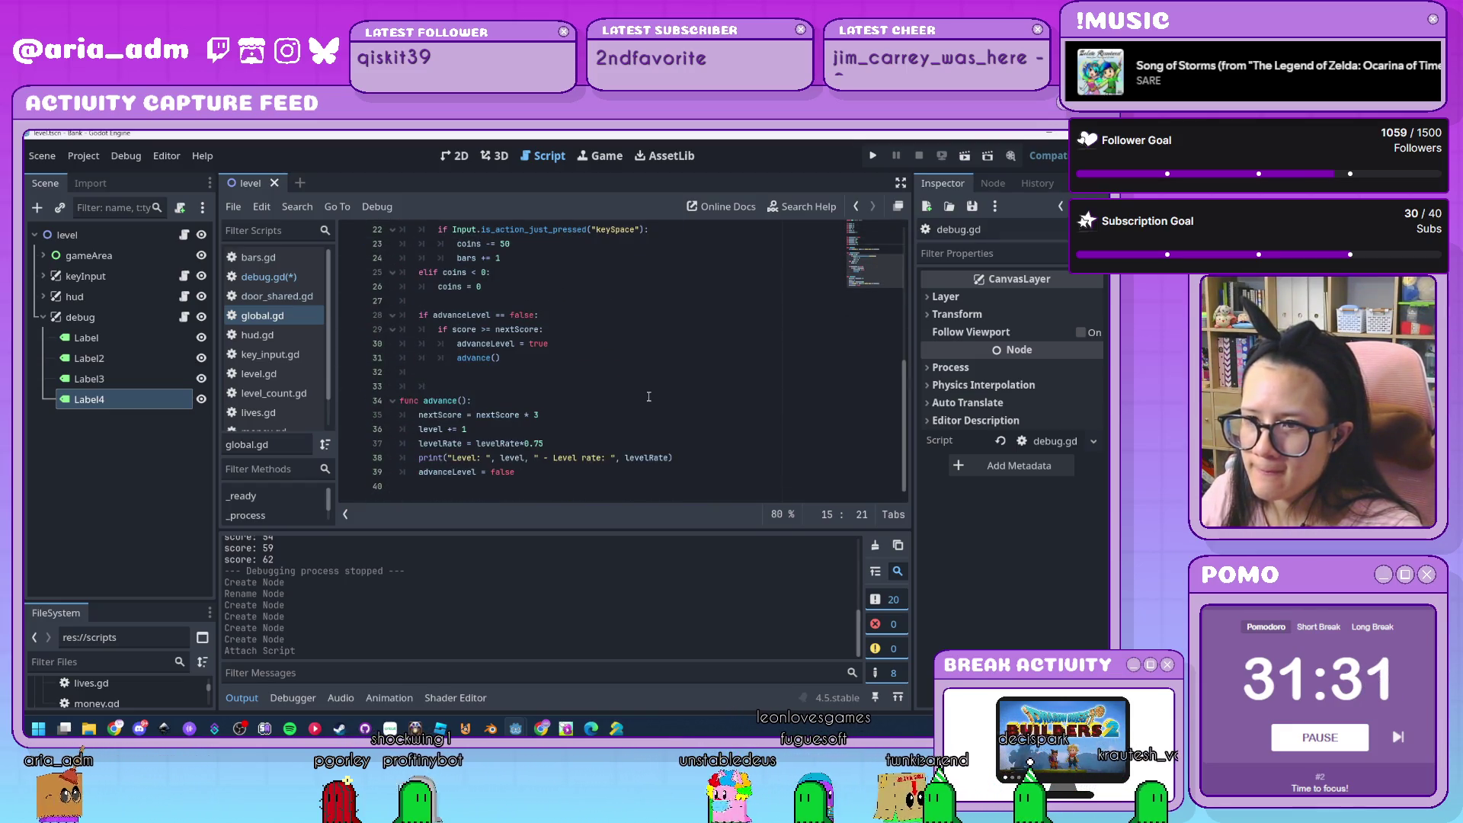
{"action": "scroll", "coordinate": [648, 397], "scroll_direction": "up", "scroll_amount": 7}
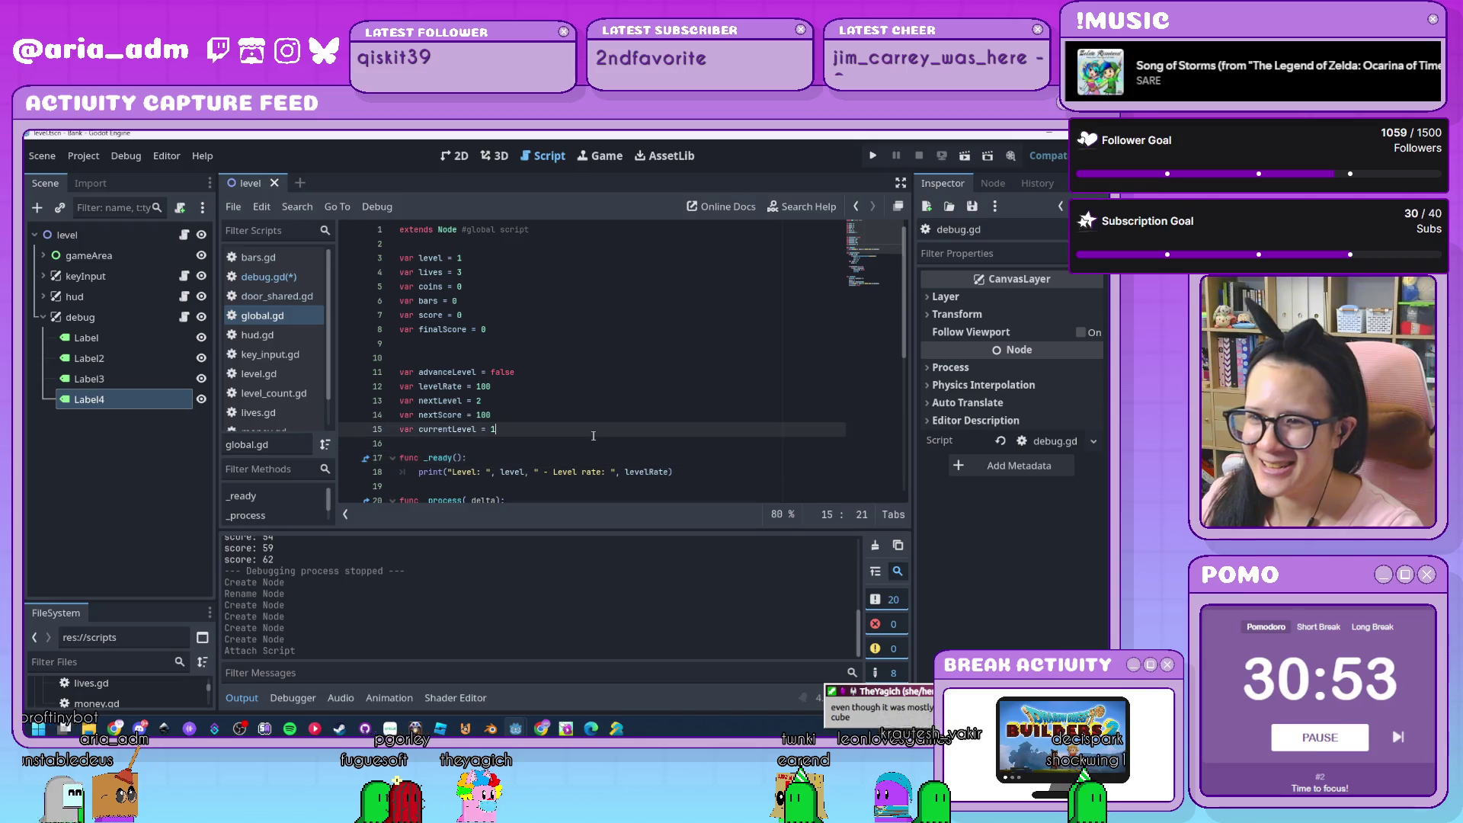
{"action": "left_click", "coordinate": [552, 455]}
{"action": "left_click", "coordinate": [562, 433]}
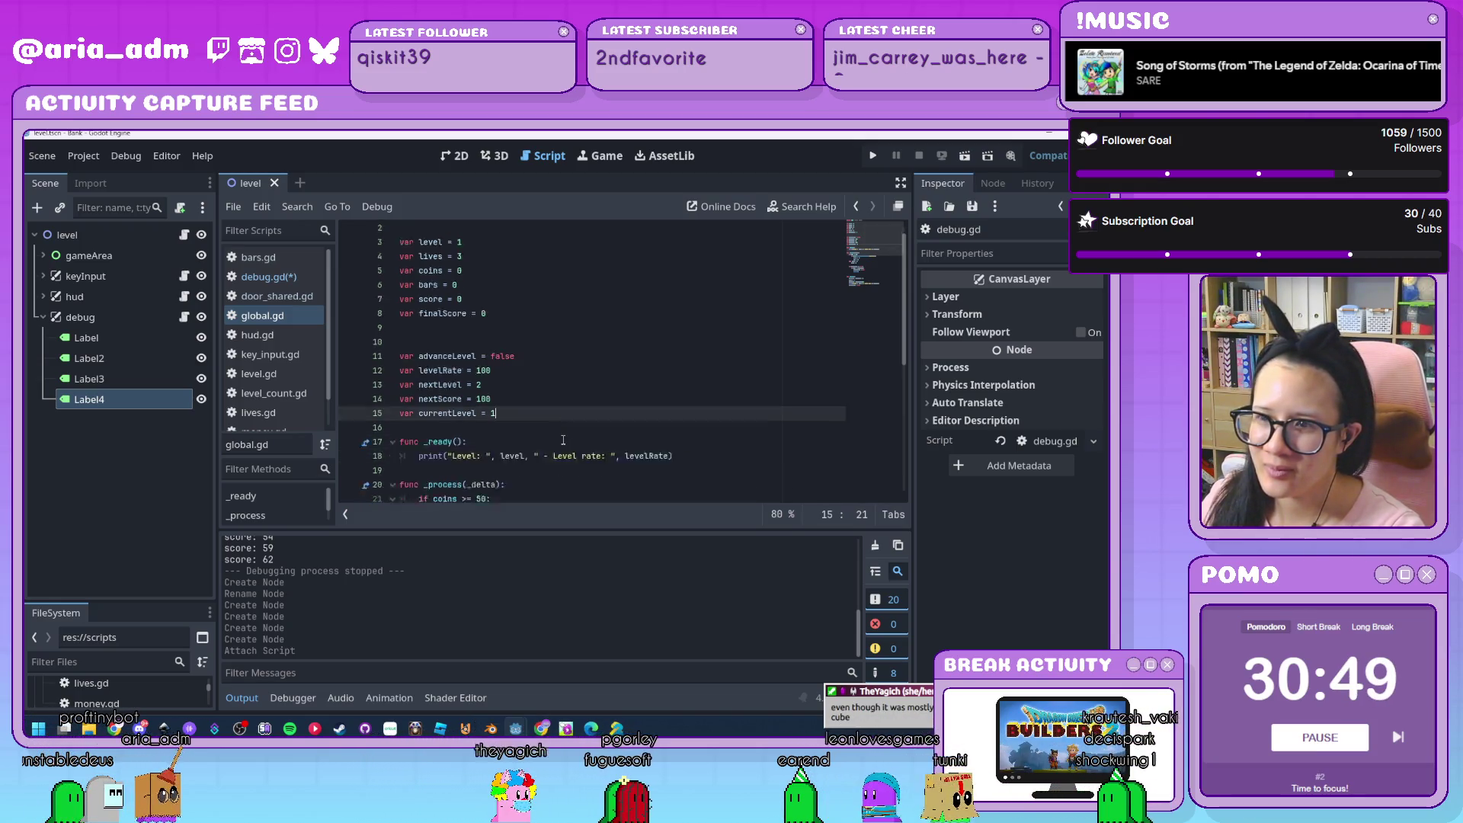
{"action": "scroll", "coordinate": [563, 439], "scroll_direction": "down", "scroll_amount": 5}
{"action": "scroll", "coordinate": [563, 440], "scroll_direction": "up", "scroll_amount": 4}
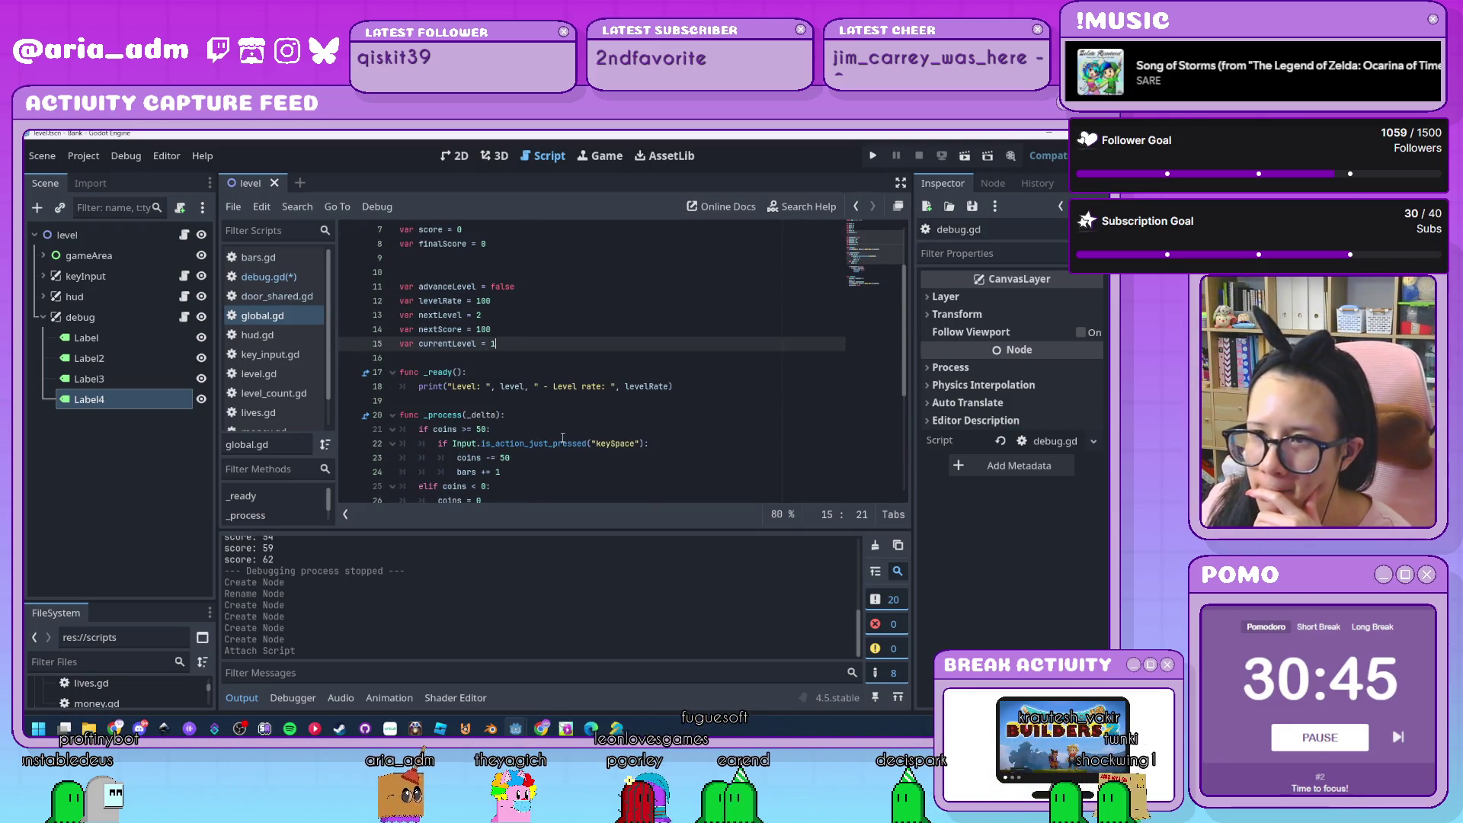
{"action": "scroll", "coordinate": [562, 438], "scroll_direction": "up", "scroll_amount": 2}
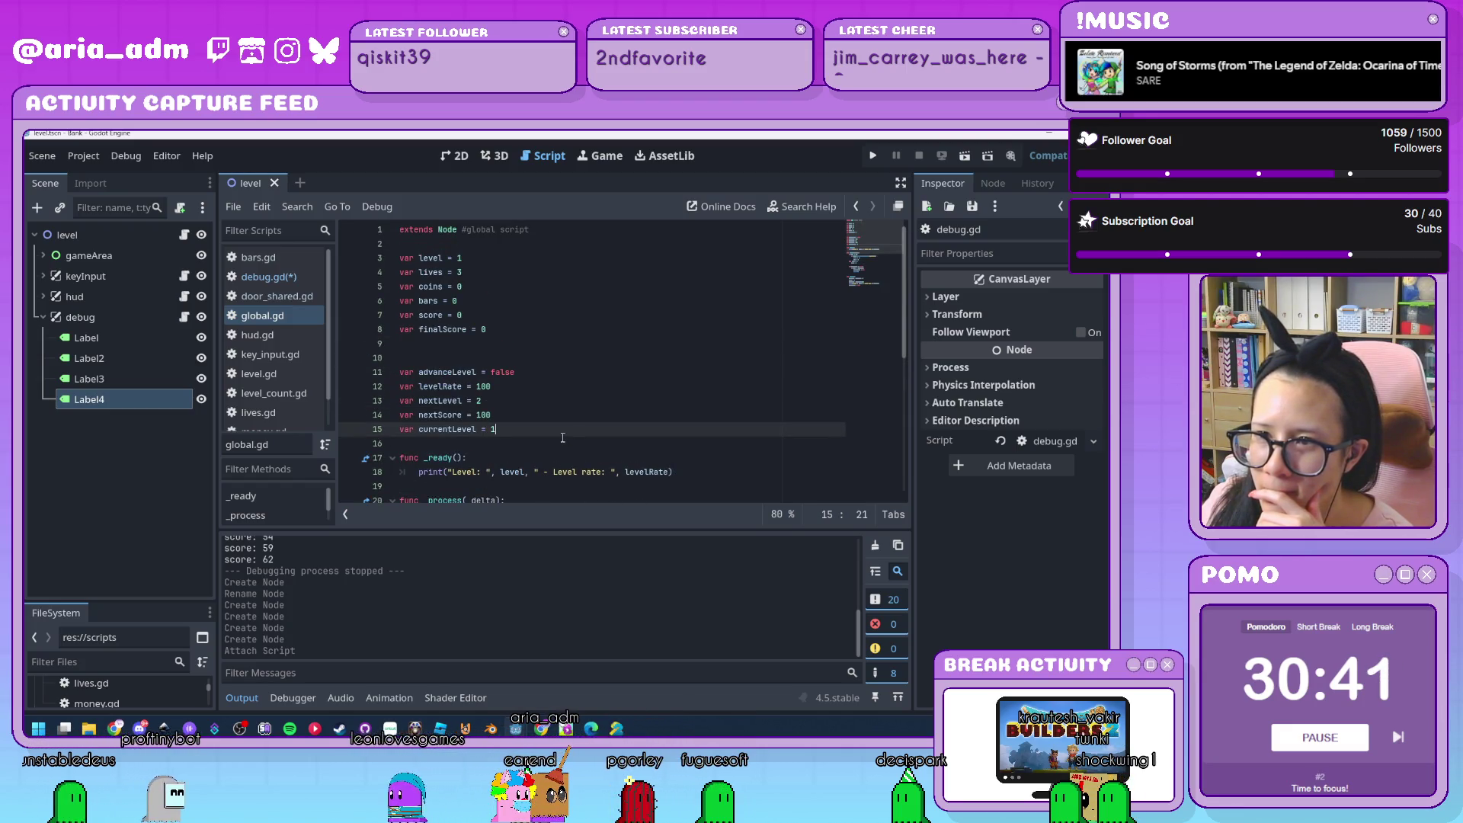
{"action": "scroll", "coordinate": [562, 438], "scroll_direction": "down", "scroll_amount": 6}
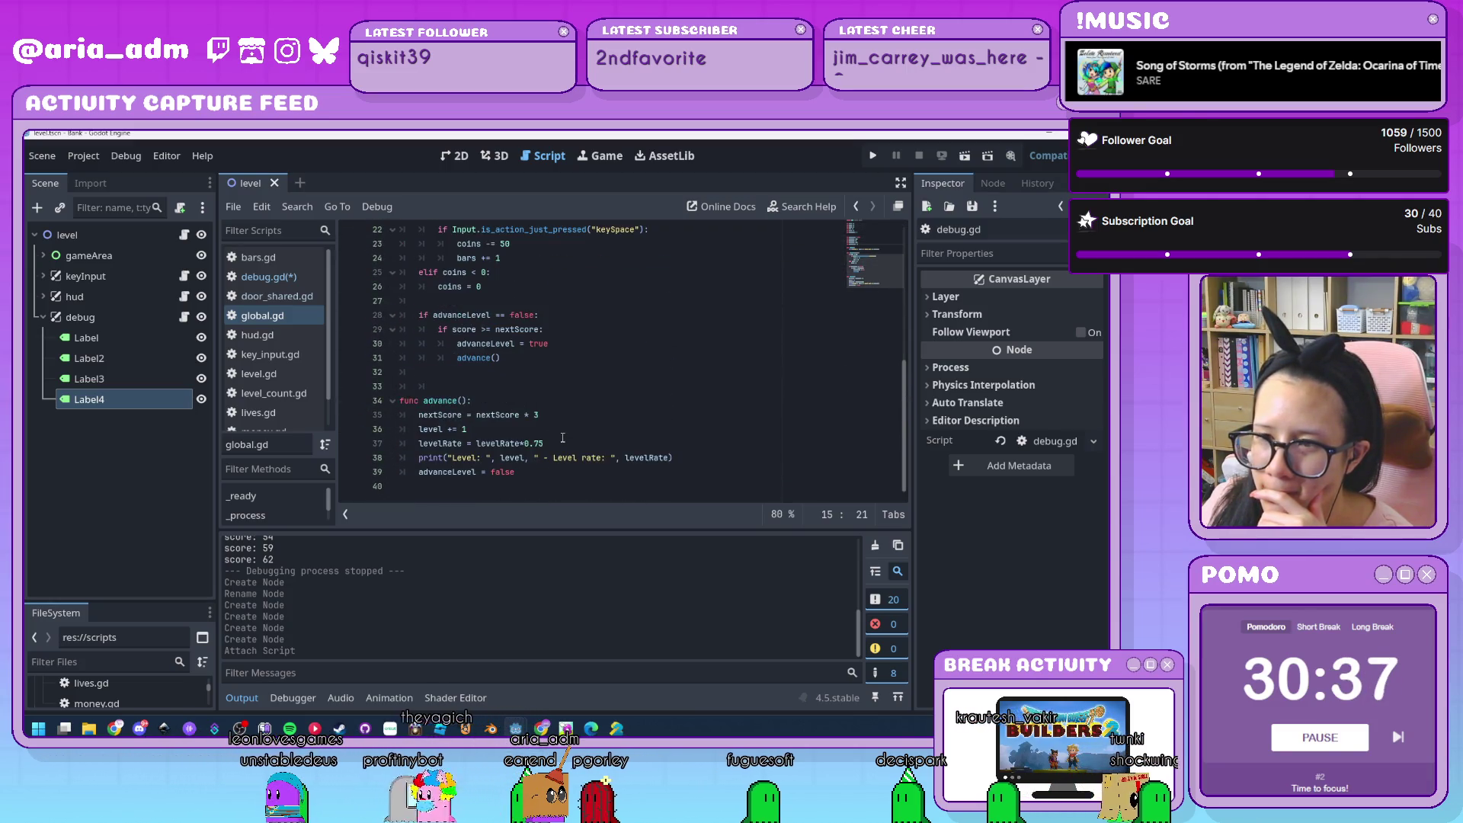
{"action": "scroll", "coordinate": [562, 437], "scroll_direction": "up", "scroll_amount": 6}
{"action": "left_click", "coordinate": [114, 338]}
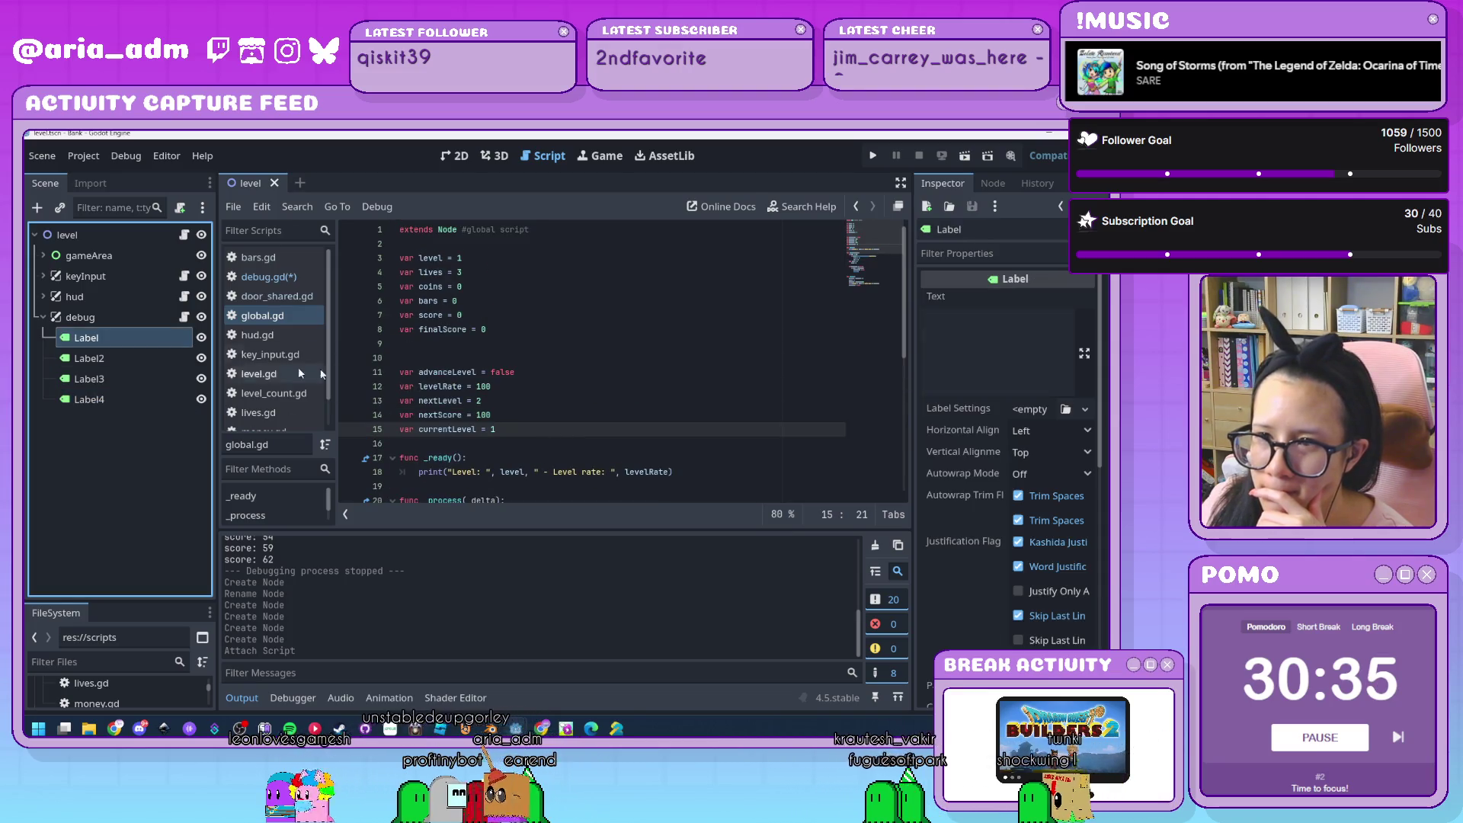
{"action": "left_click", "coordinate": [184, 317]}
Step: Change line 9 to label1.text = str("Actual total score: ", Global.score) using autocomplete
{"action": "left_click", "coordinate": [505, 344]}
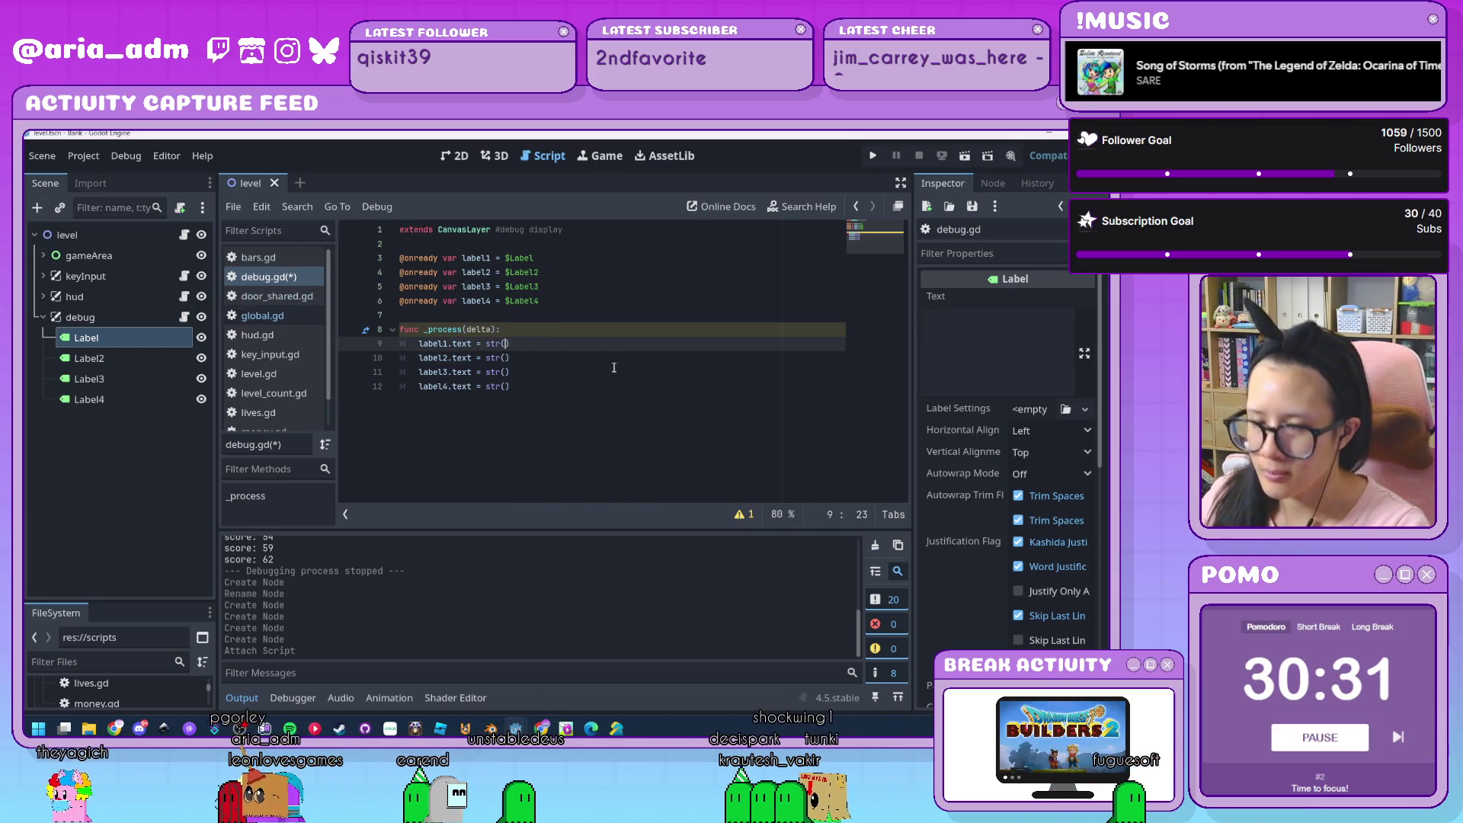
{"action": "type", "text": "\"Actua"}
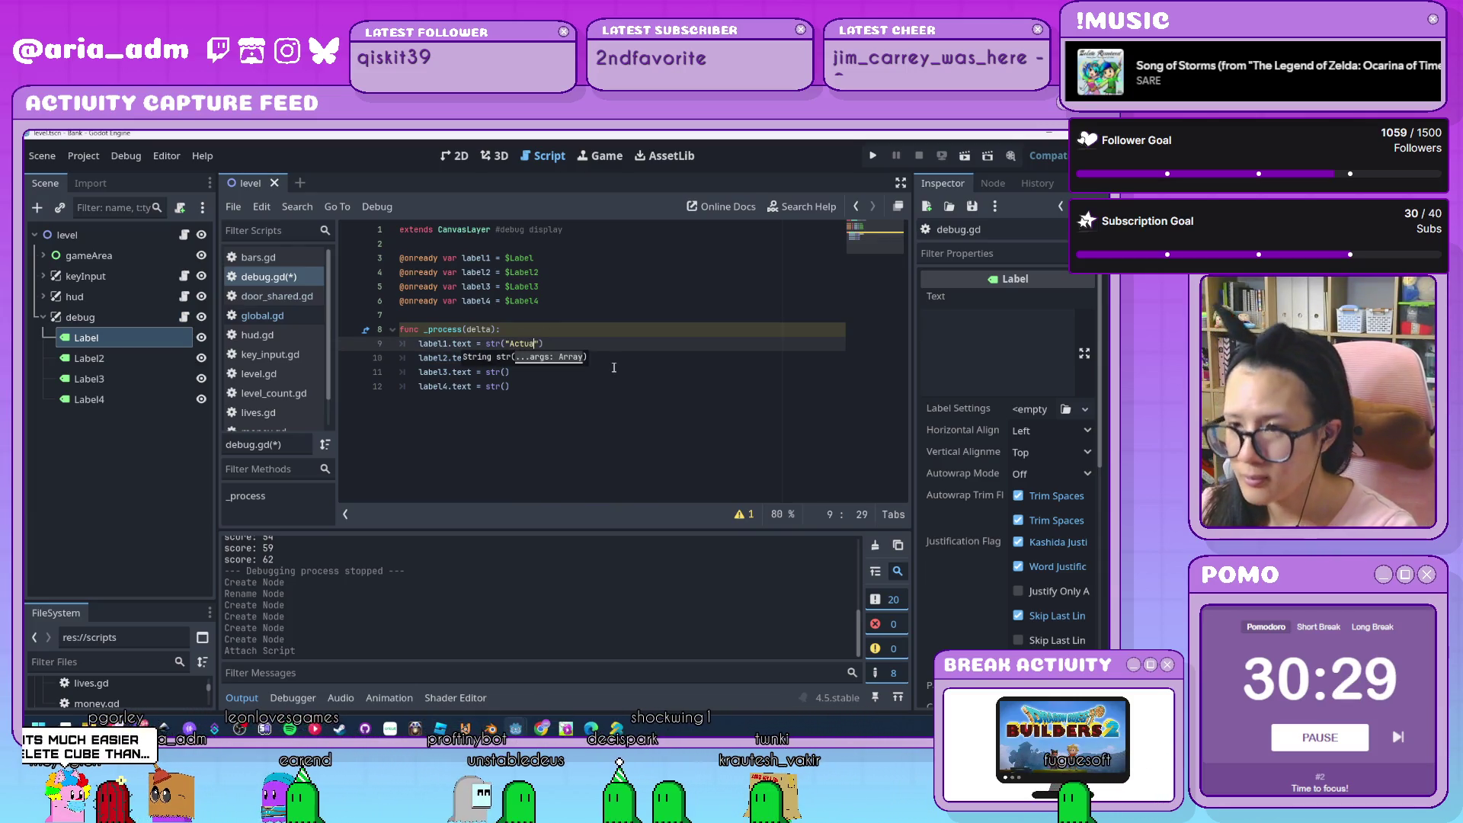
{"action": "type", "text": "l total score:"}
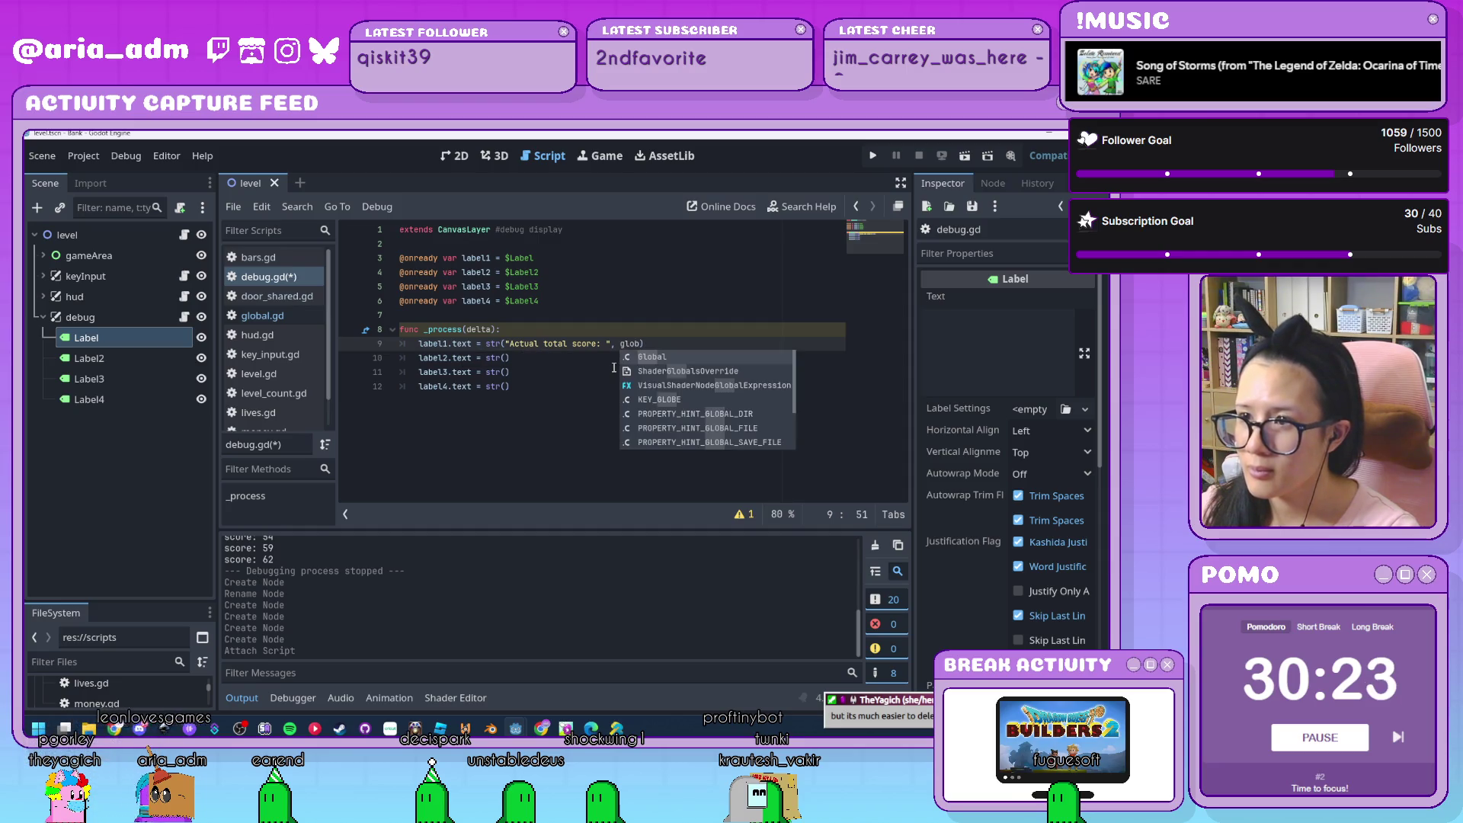
{"action": "key", "text": "Return"}
{"action": "type", "text": "."}
{"action": "key", "text": "Return"}
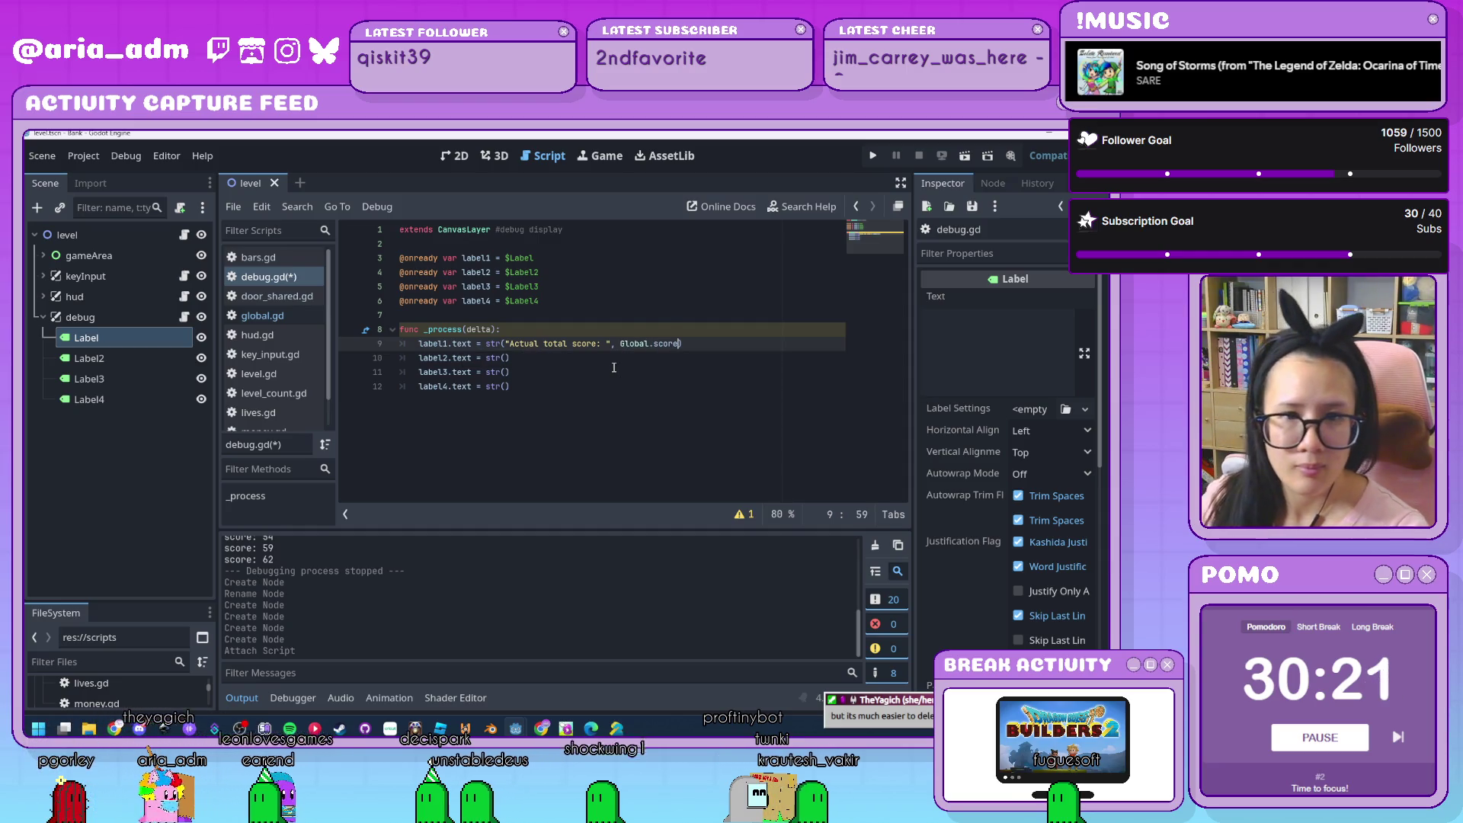
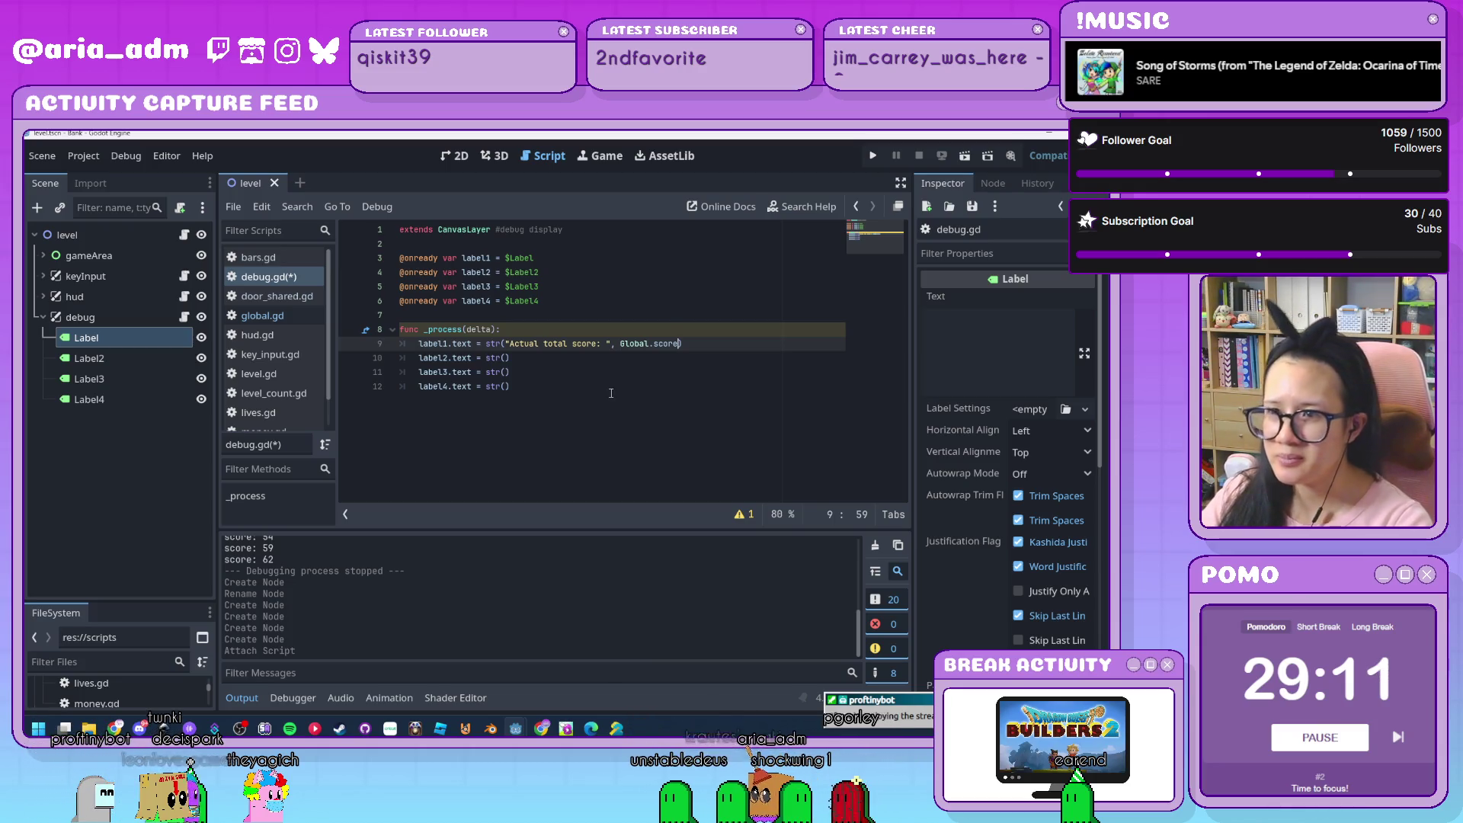
Step: In debug.gd, rename the process function's delta parameter to _delta
{"action": "left_click", "coordinate": [617, 370]}
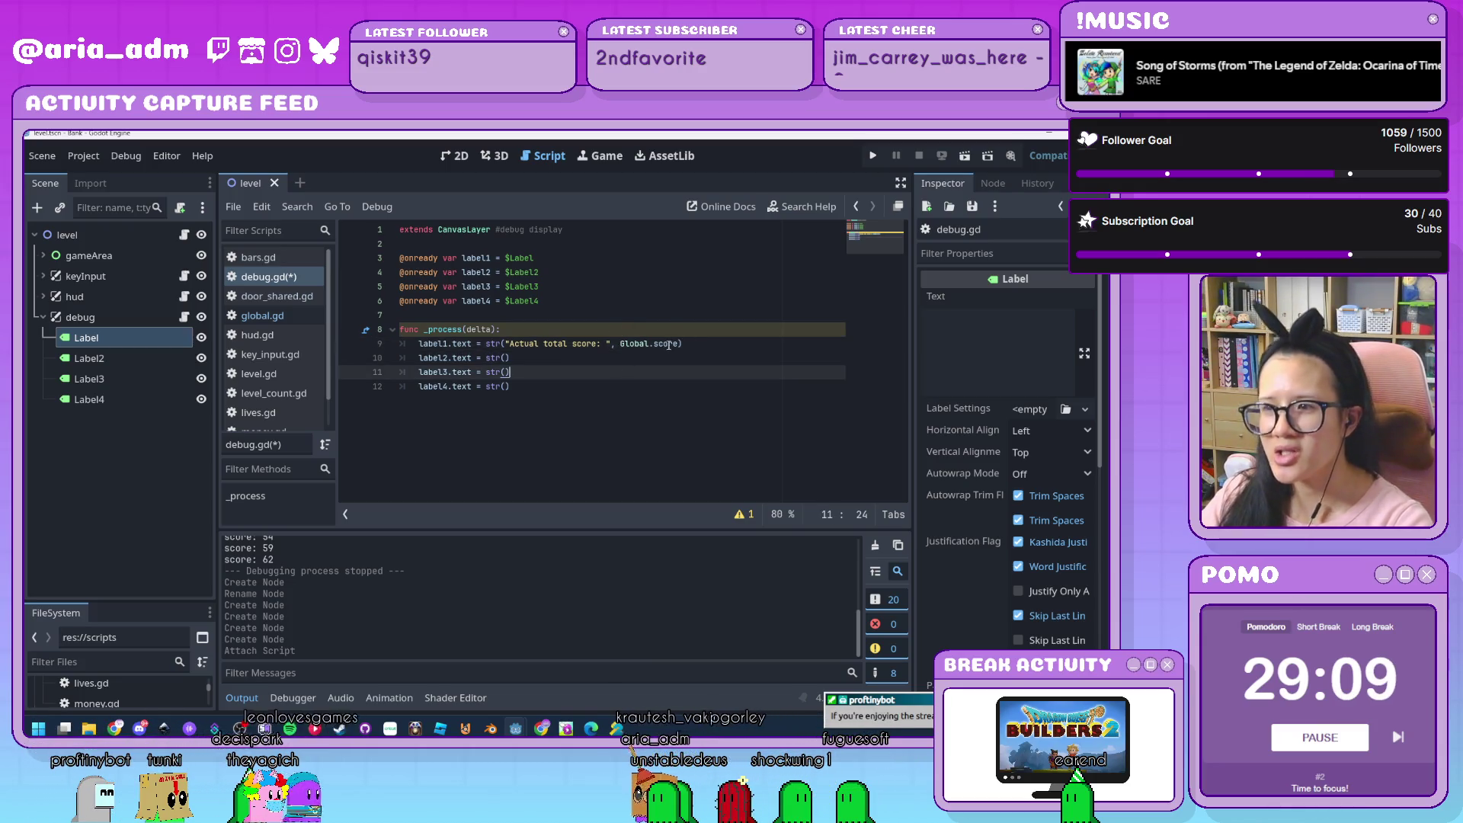
{"action": "left_click", "coordinate": [635, 360]}
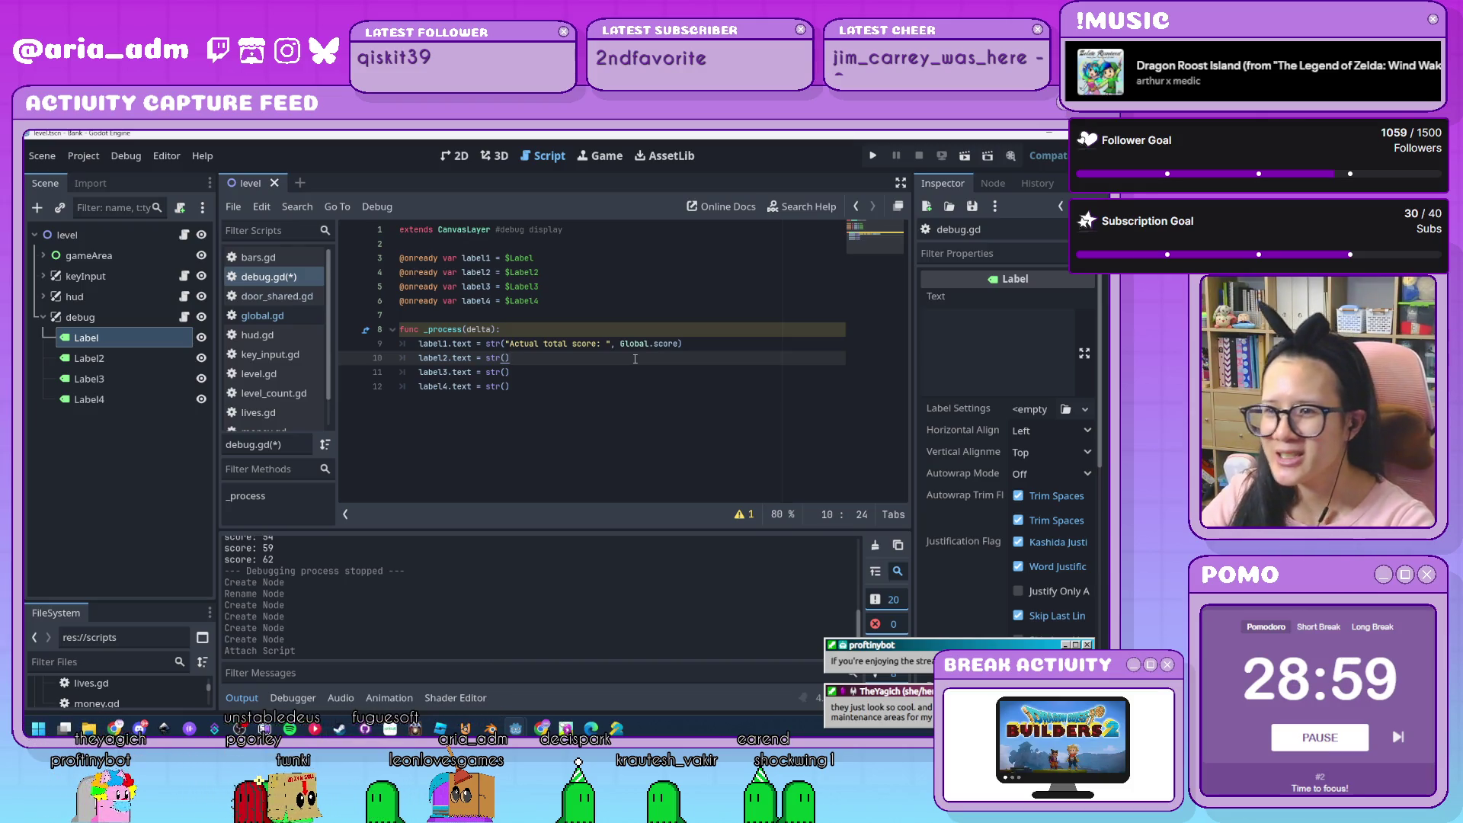
{"action": "left_click_drag", "start_coordinate": [635, 359], "coordinate": [636, 344]}
{"action": "left_click", "coordinate": [468, 330]}
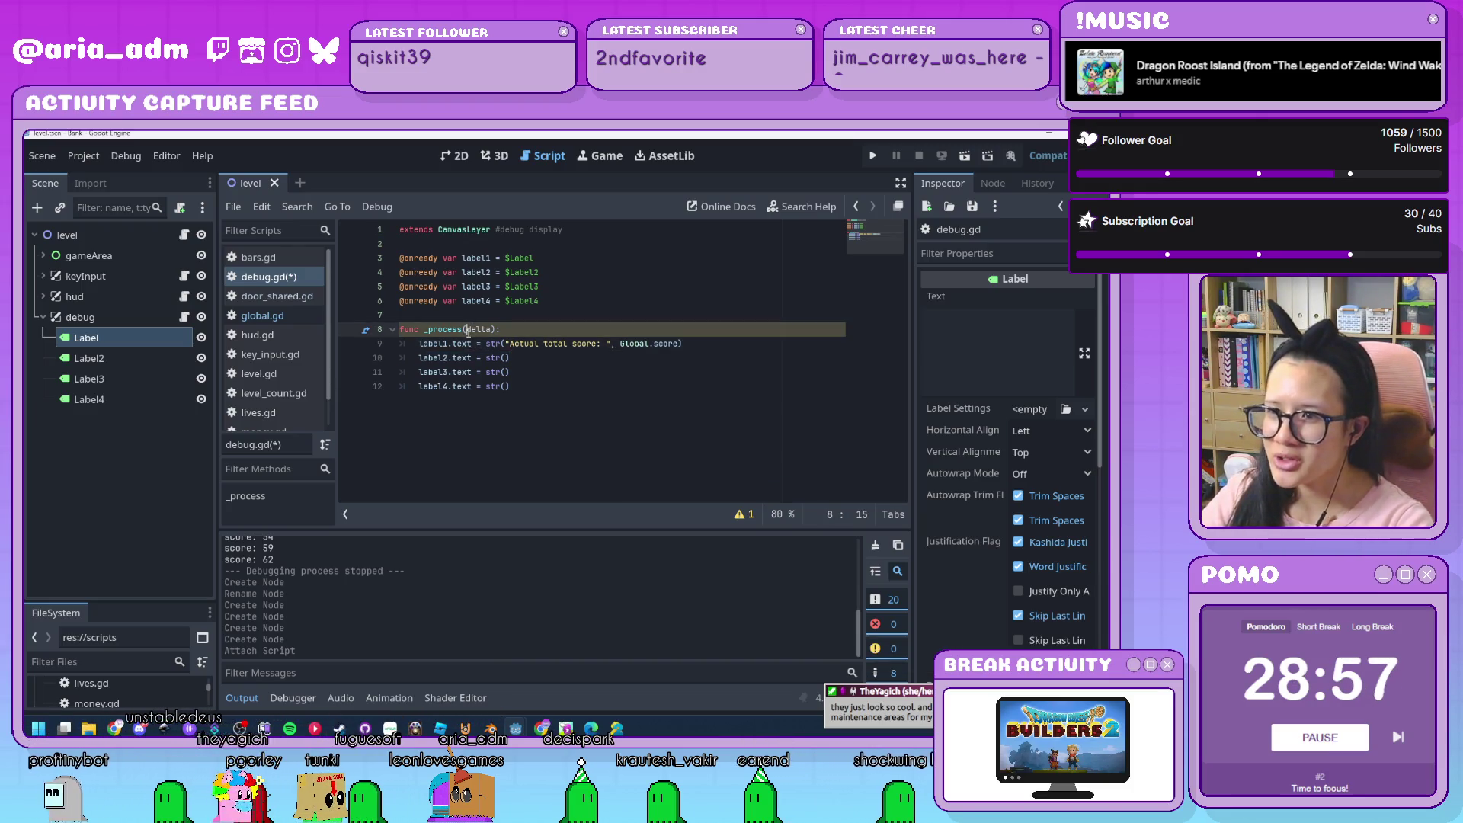
Step: Start label2's str() with a "Score for next leve: " caption, then view global.gd
{"action": "key", "text": "ctrl+End"}
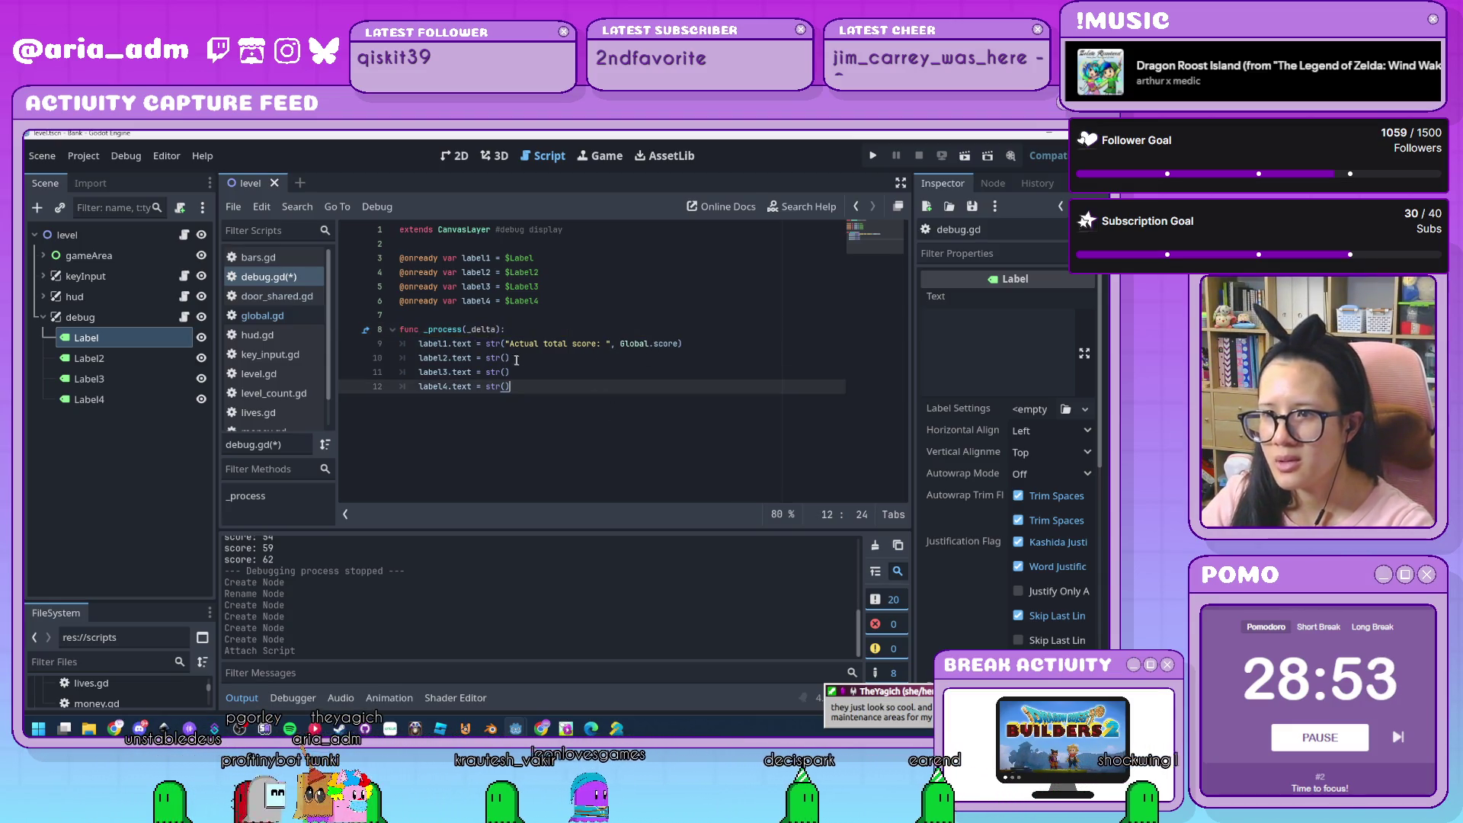
{"action": "key", "text": "Up"}
{"action": "key", "text": "Up"}
{"action": "key", "text": "Left"}
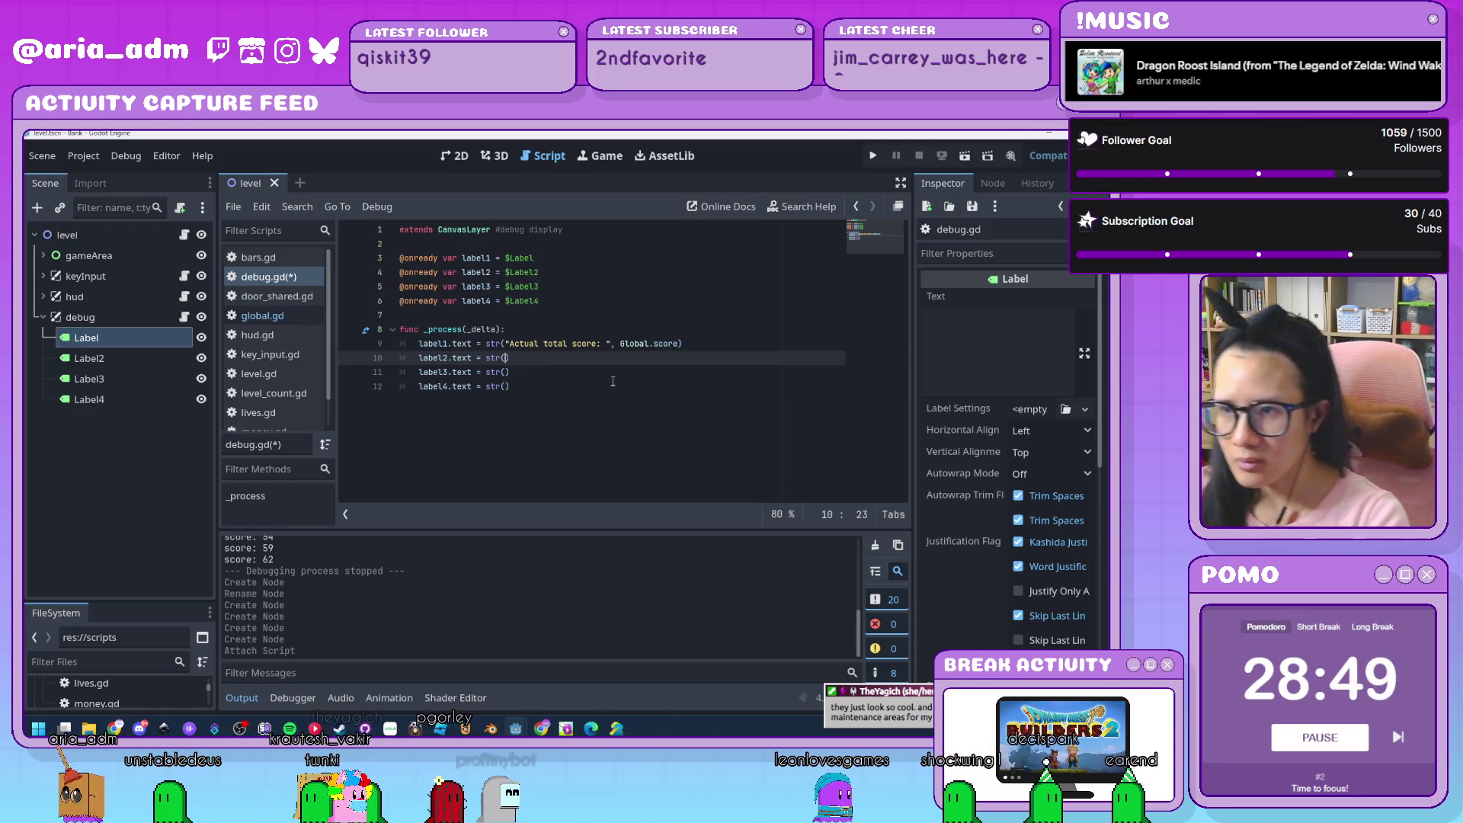
{"action": "type", "text": "\"Sco"}
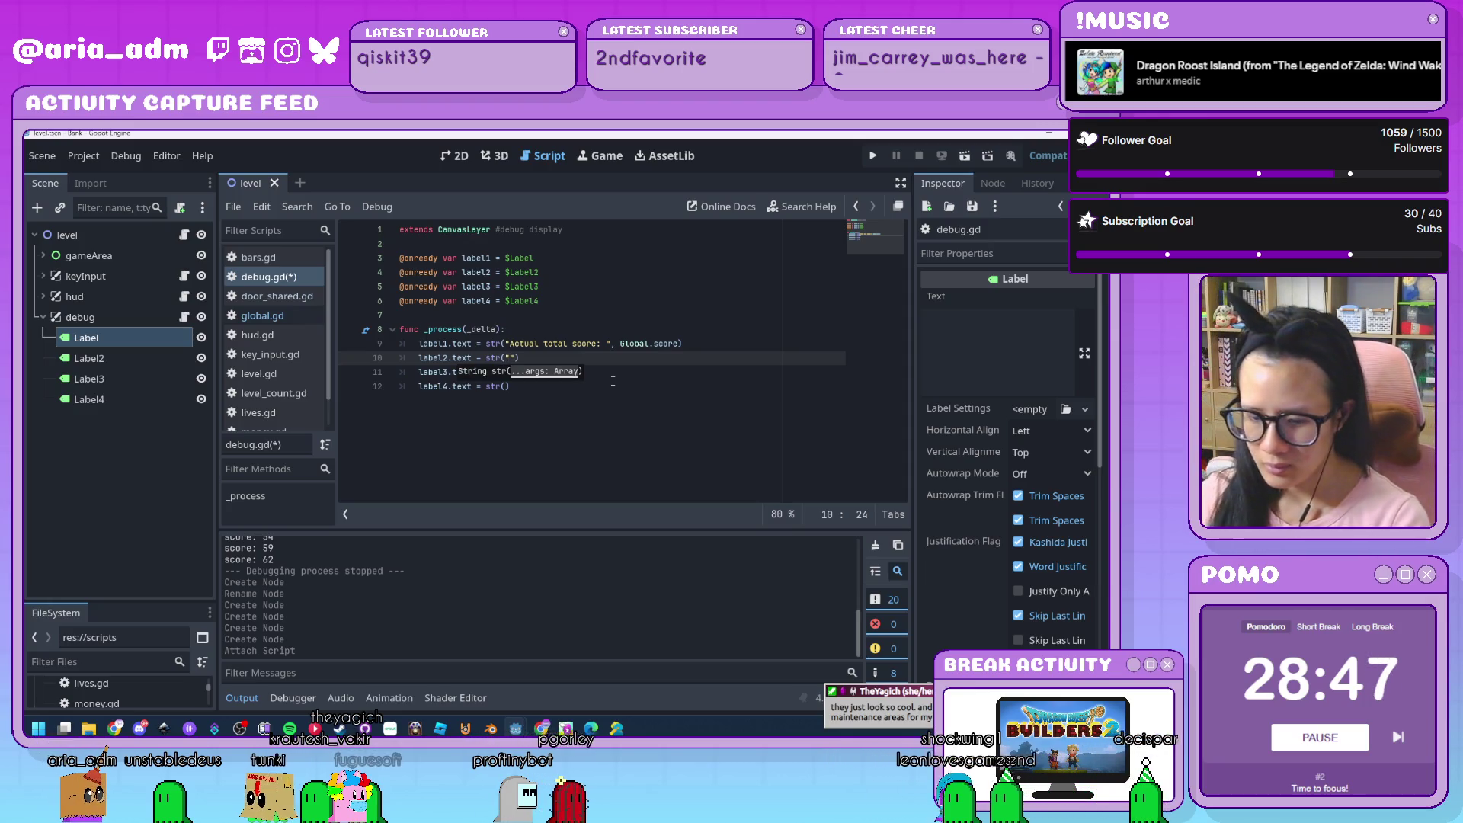
{"action": "type", "text": "re for next leve:"}
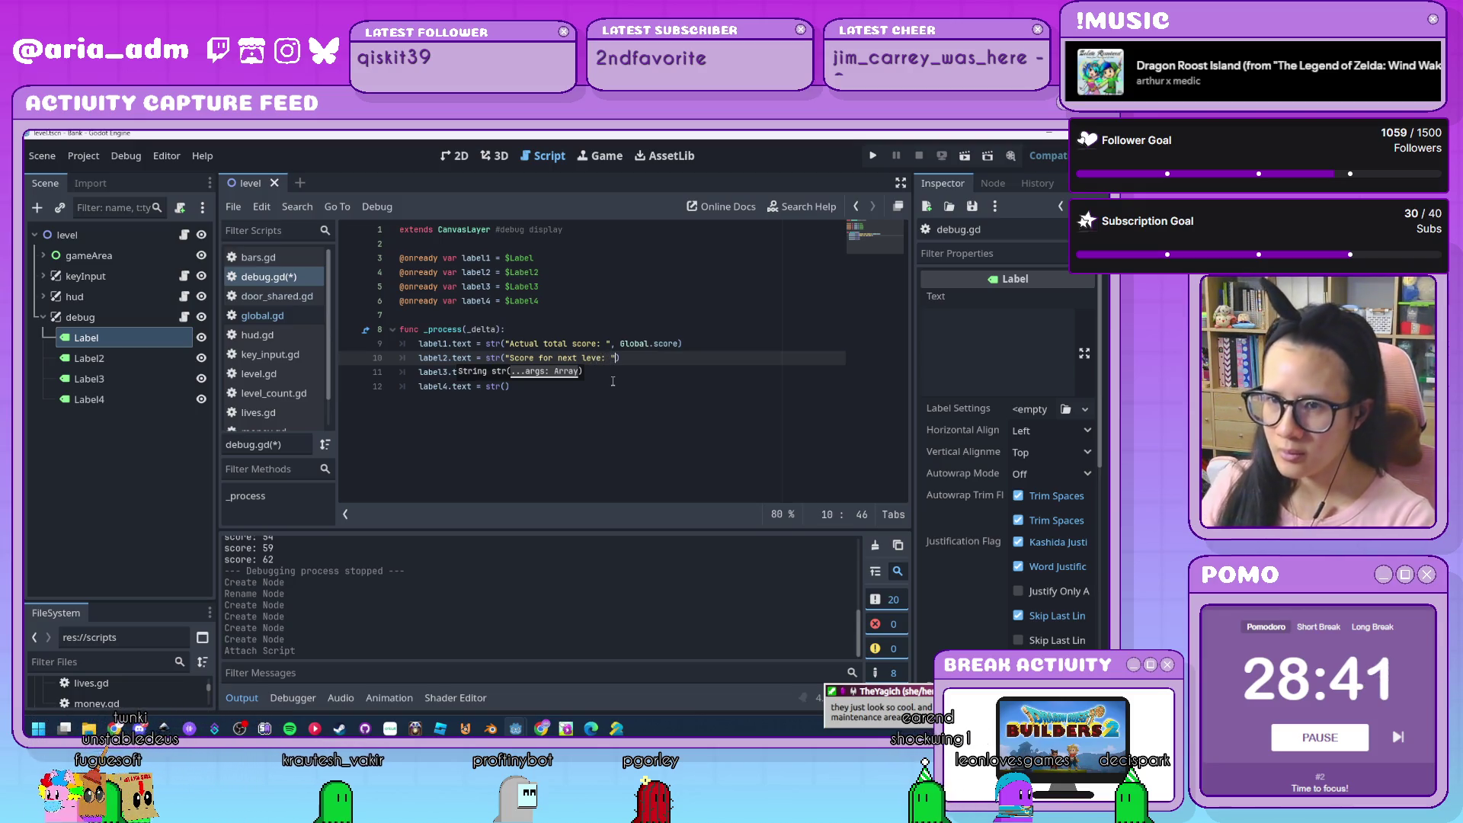
{"action": "left_click", "coordinate": [297, 319]}
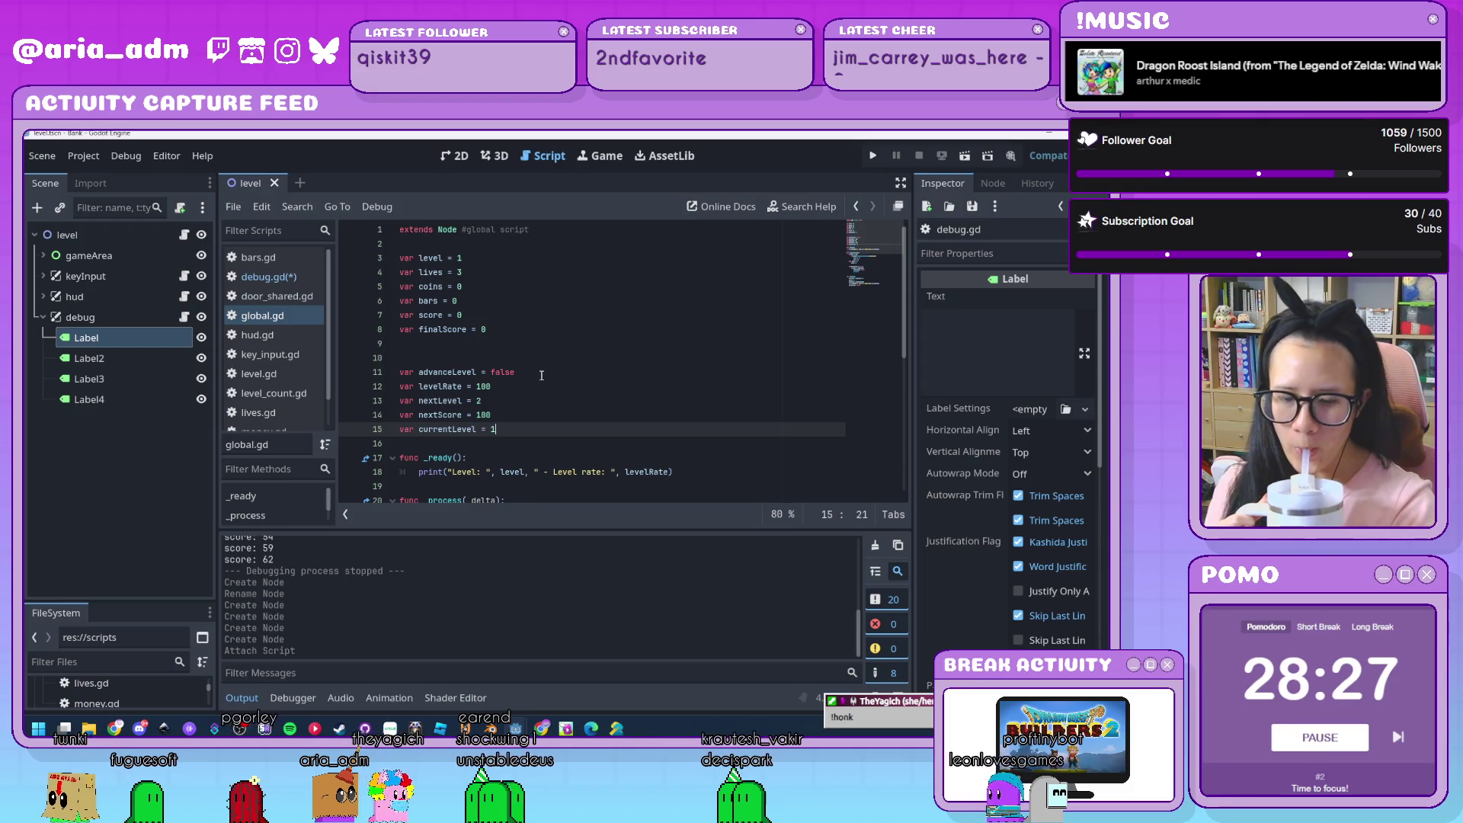
Step: Remove the stray "!liz" text from global.gd's currentLevel line, check nextScore, and return to debug.gd
{"action": "type", "text": "!liz"}
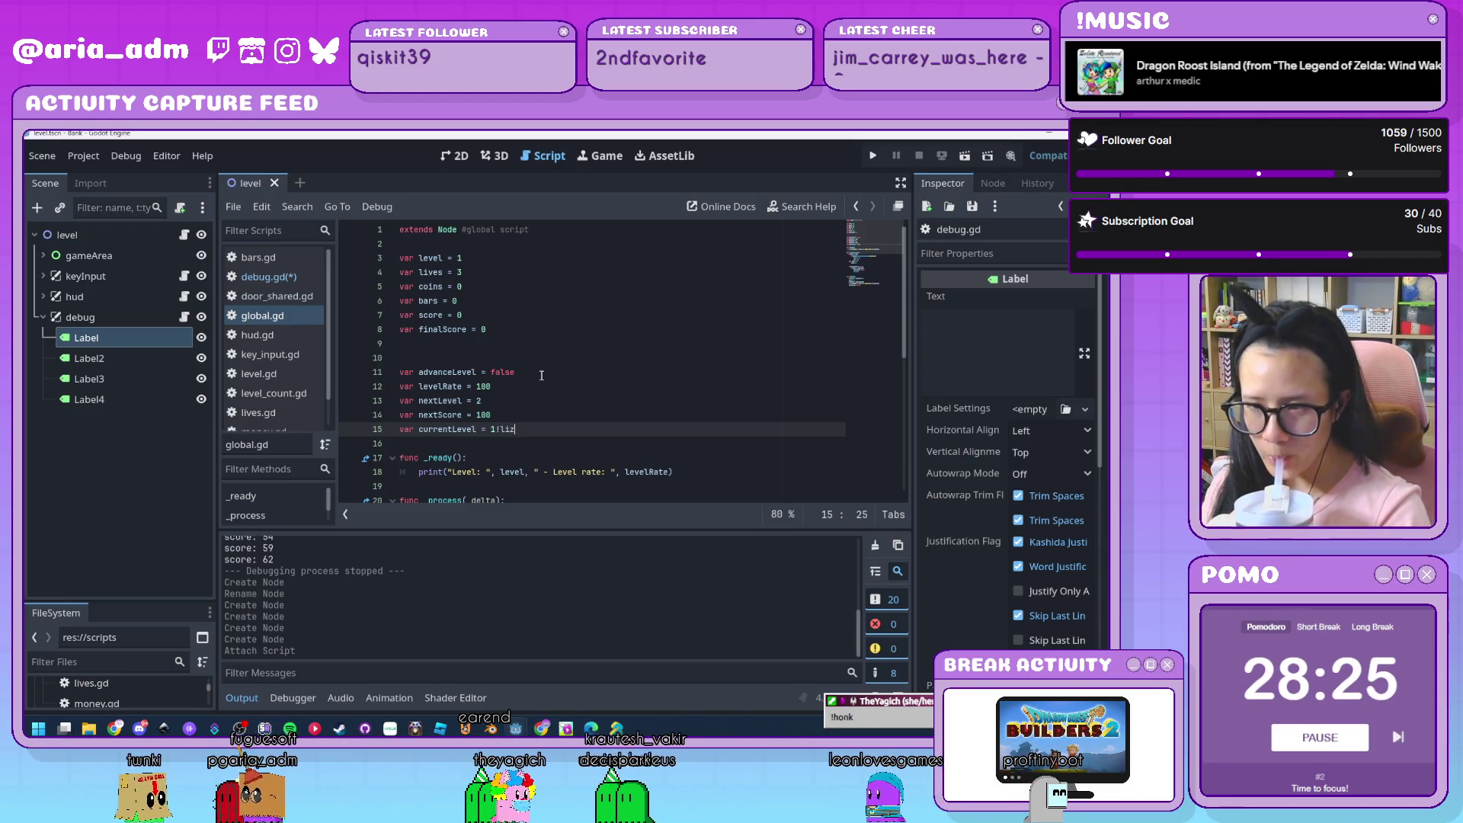
{"action": "key", "text": "BackSpace"}
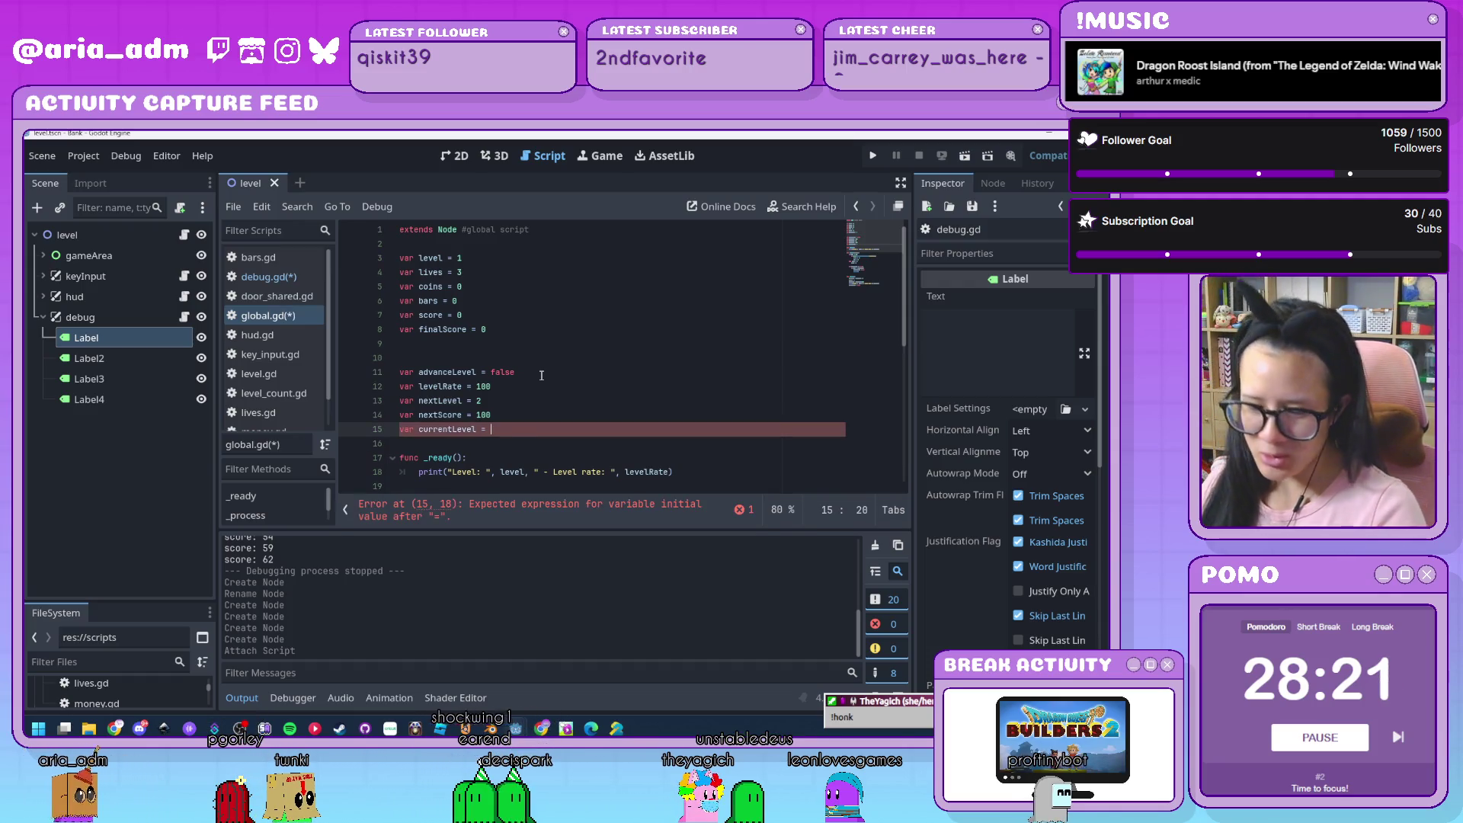
{"action": "key", "text": "ctrl+s"}
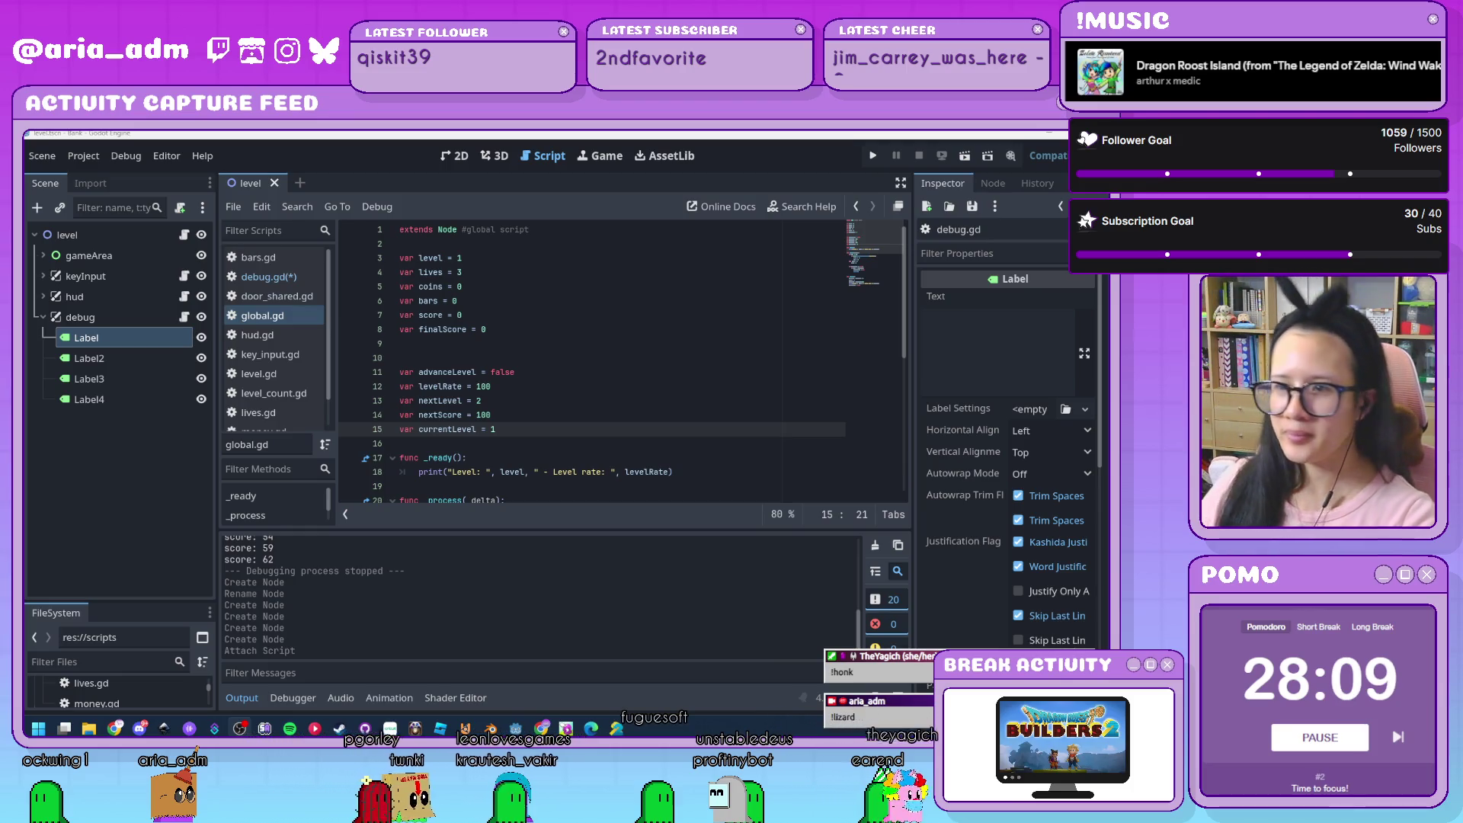
{"action": "left_click", "coordinate": [504, 418]}
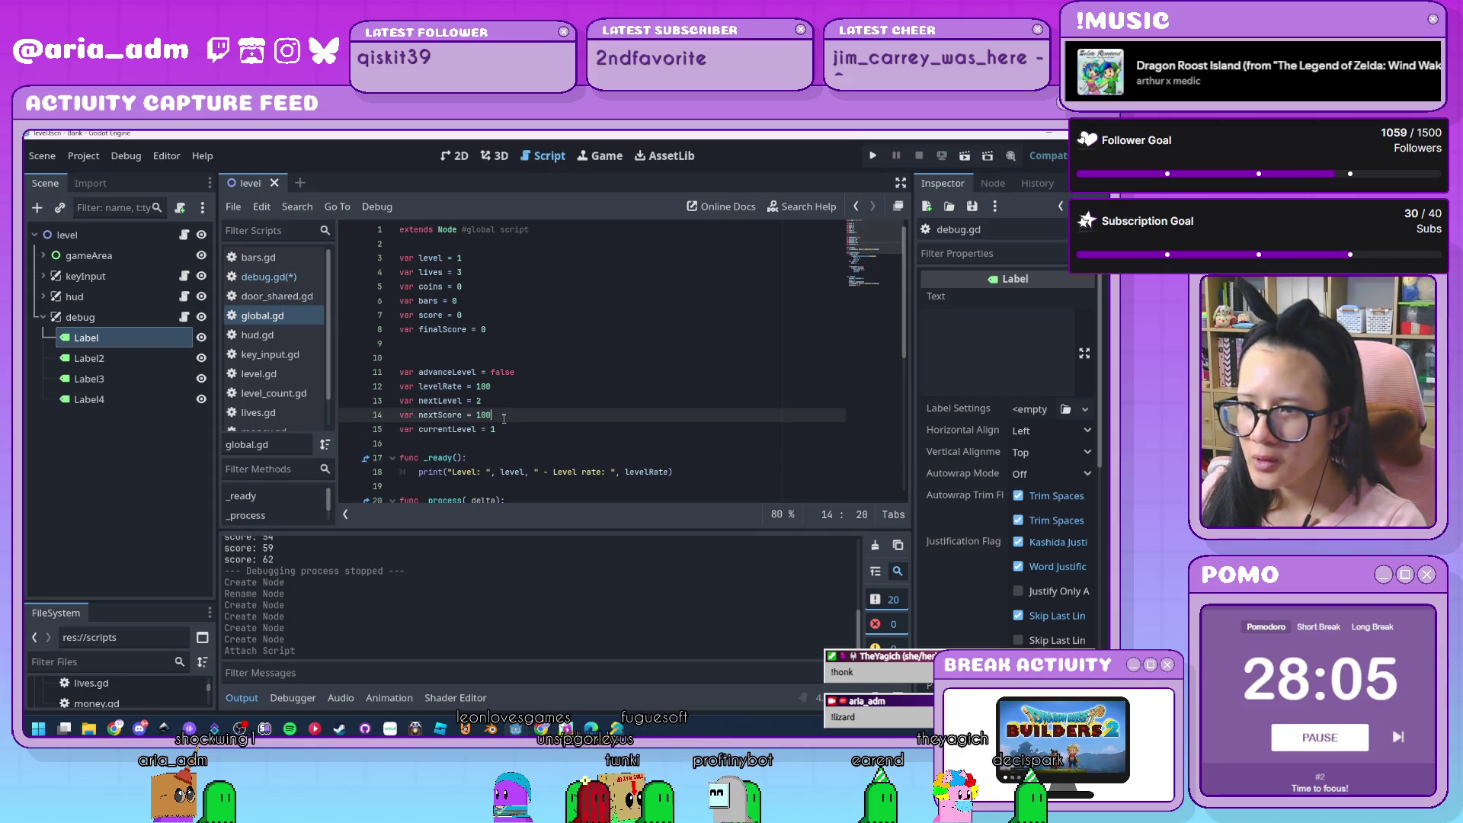
{"action": "left_click", "coordinate": [297, 277]}
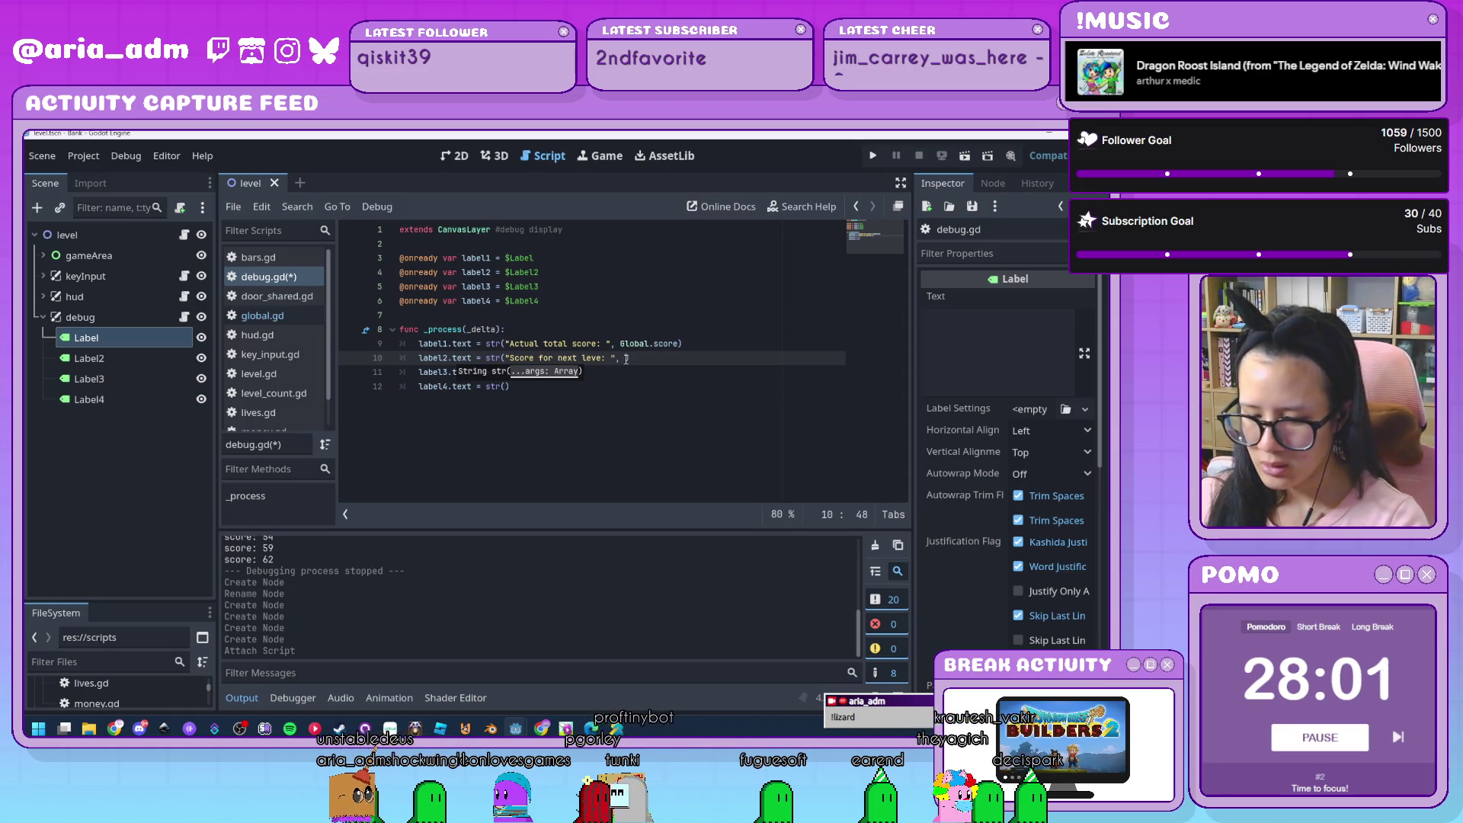
Step: Complete label2's readout with Global.nextScore and save debug.gd
{"action": "type", "text": "nextScore"}
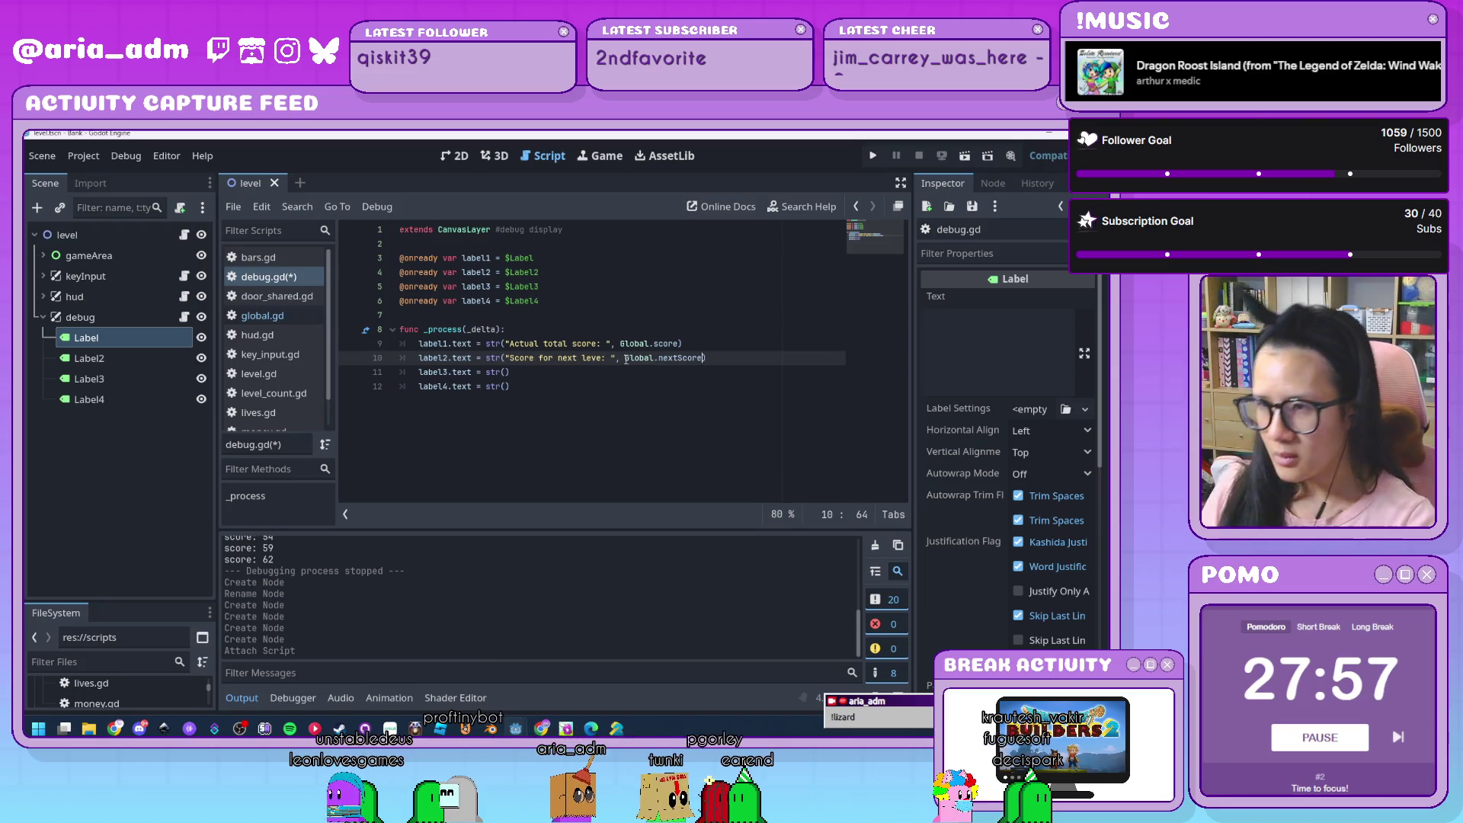
{"action": "left_click", "coordinate": [578, 387]}
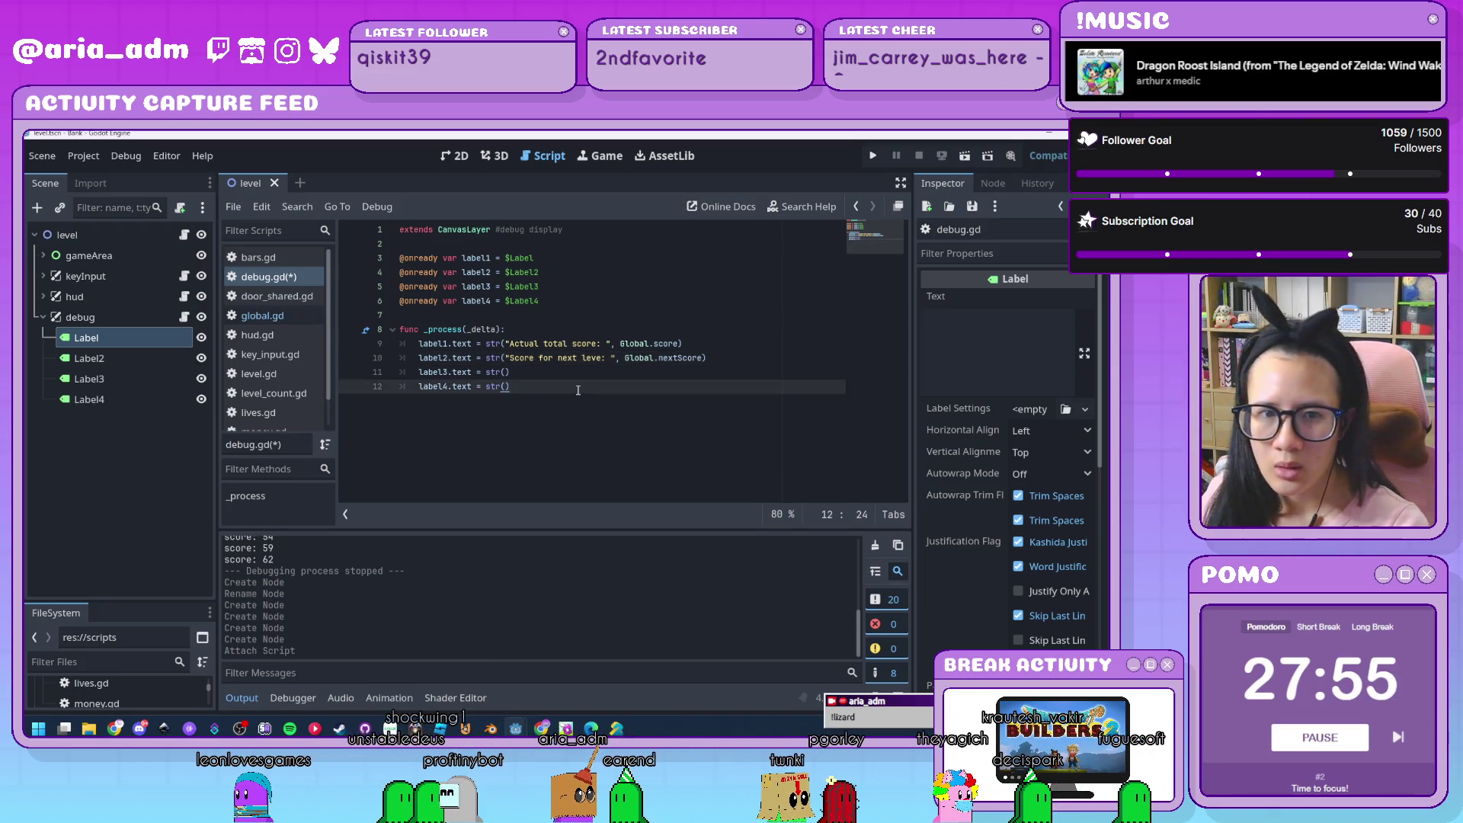
{"action": "key", "text": "ctrl+s"}
Step: Test-run the game, stop it, and return to debug.gd
{"action": "left_click", "coordinate": [317, 319]}
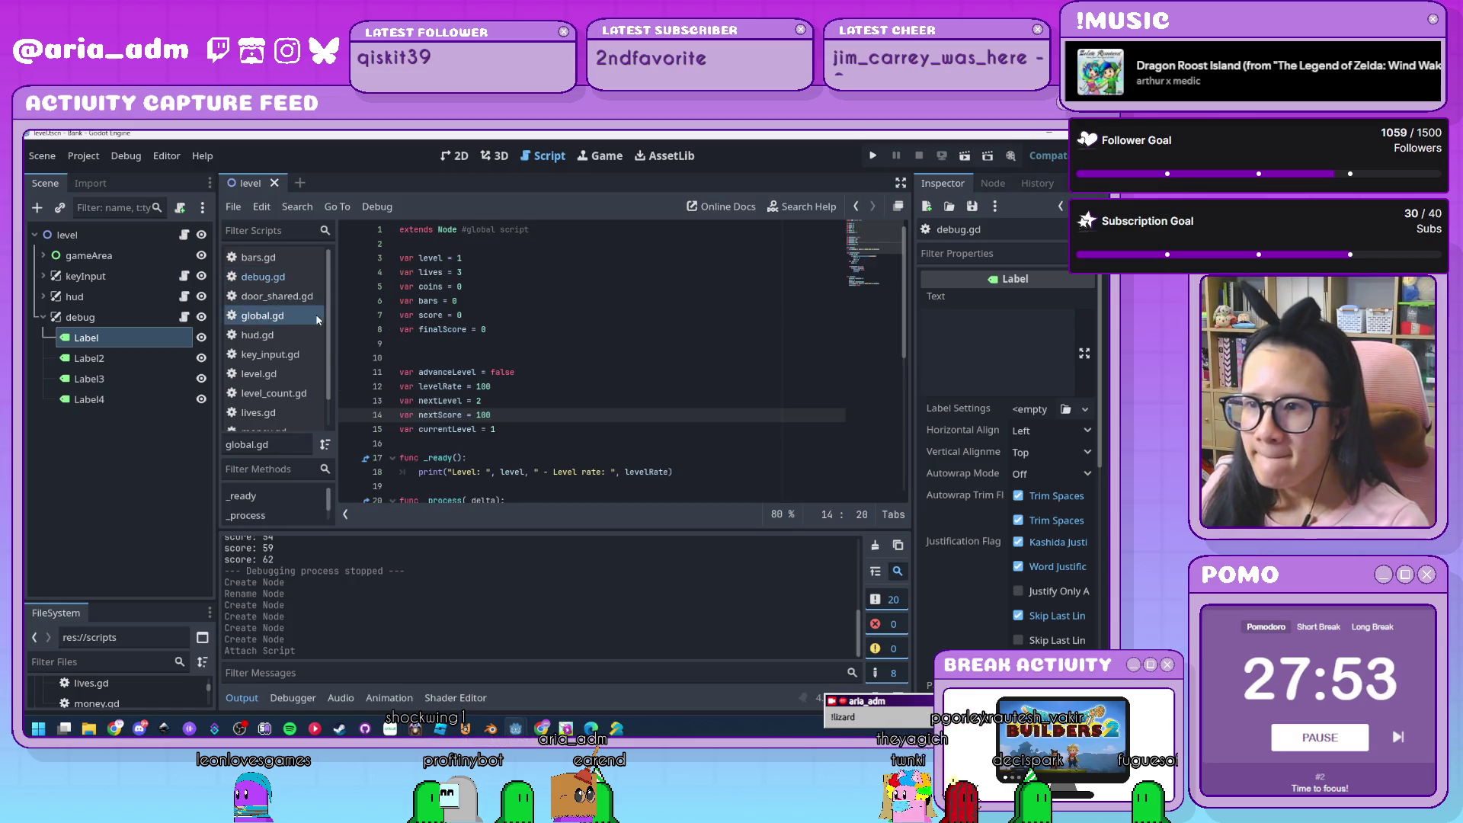
{"action": "scroll", "coordinate": [589, 411], "scroll_direction": "down", "scroll_amount": 7}
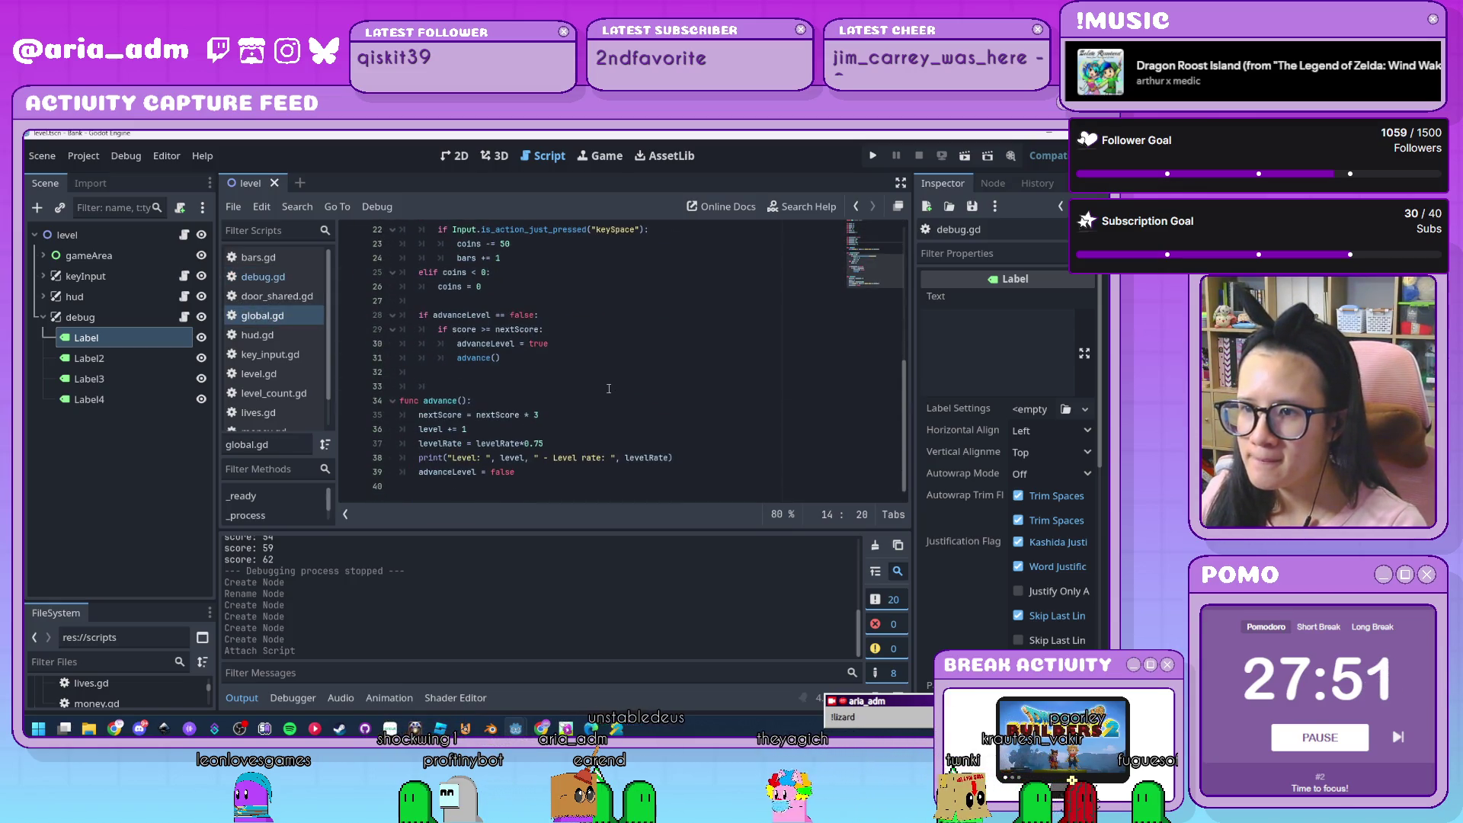
{"action": "key", "text": "F5"}
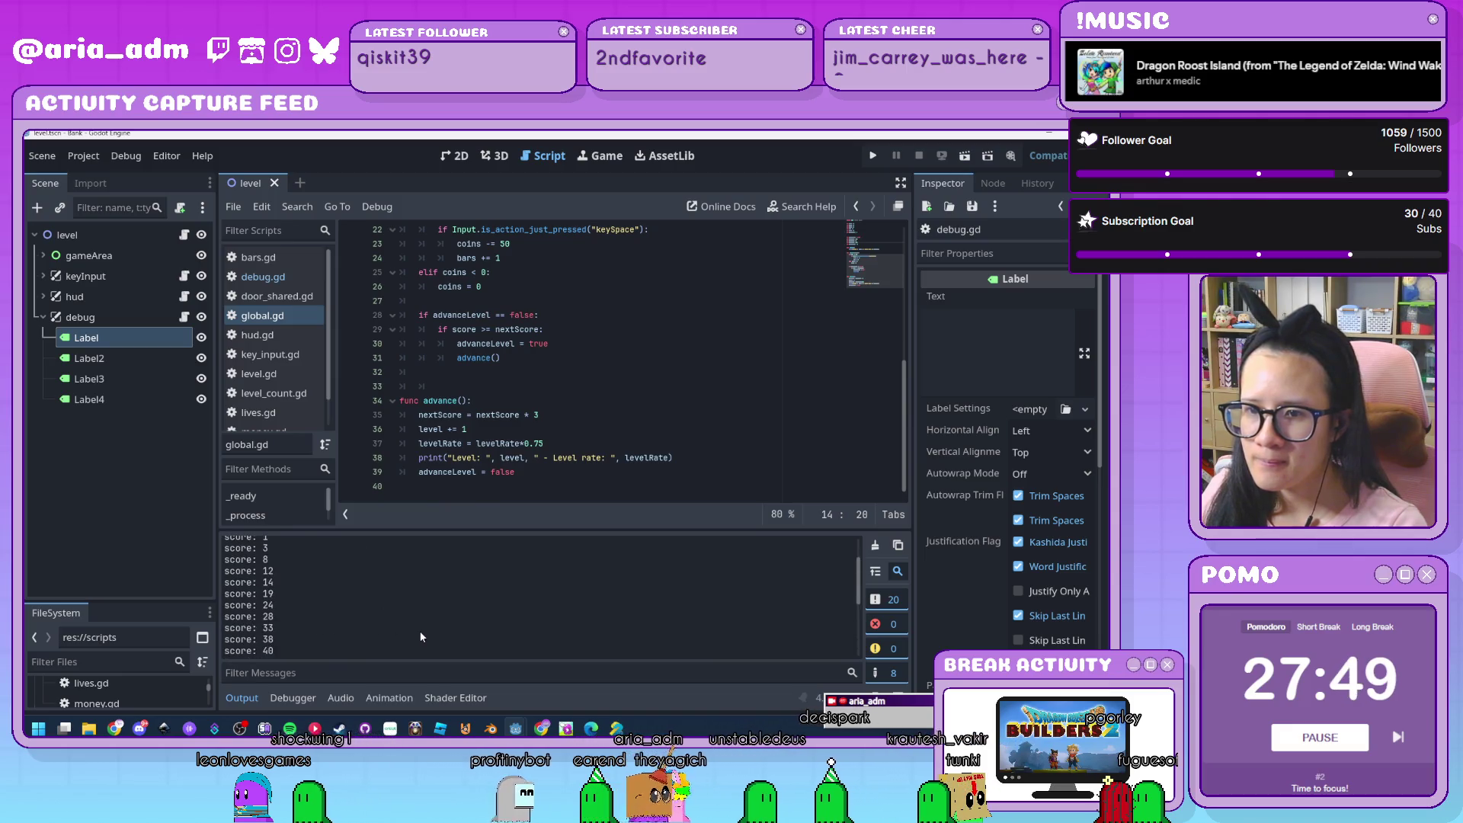
{"action": "key", "text": "F8"}
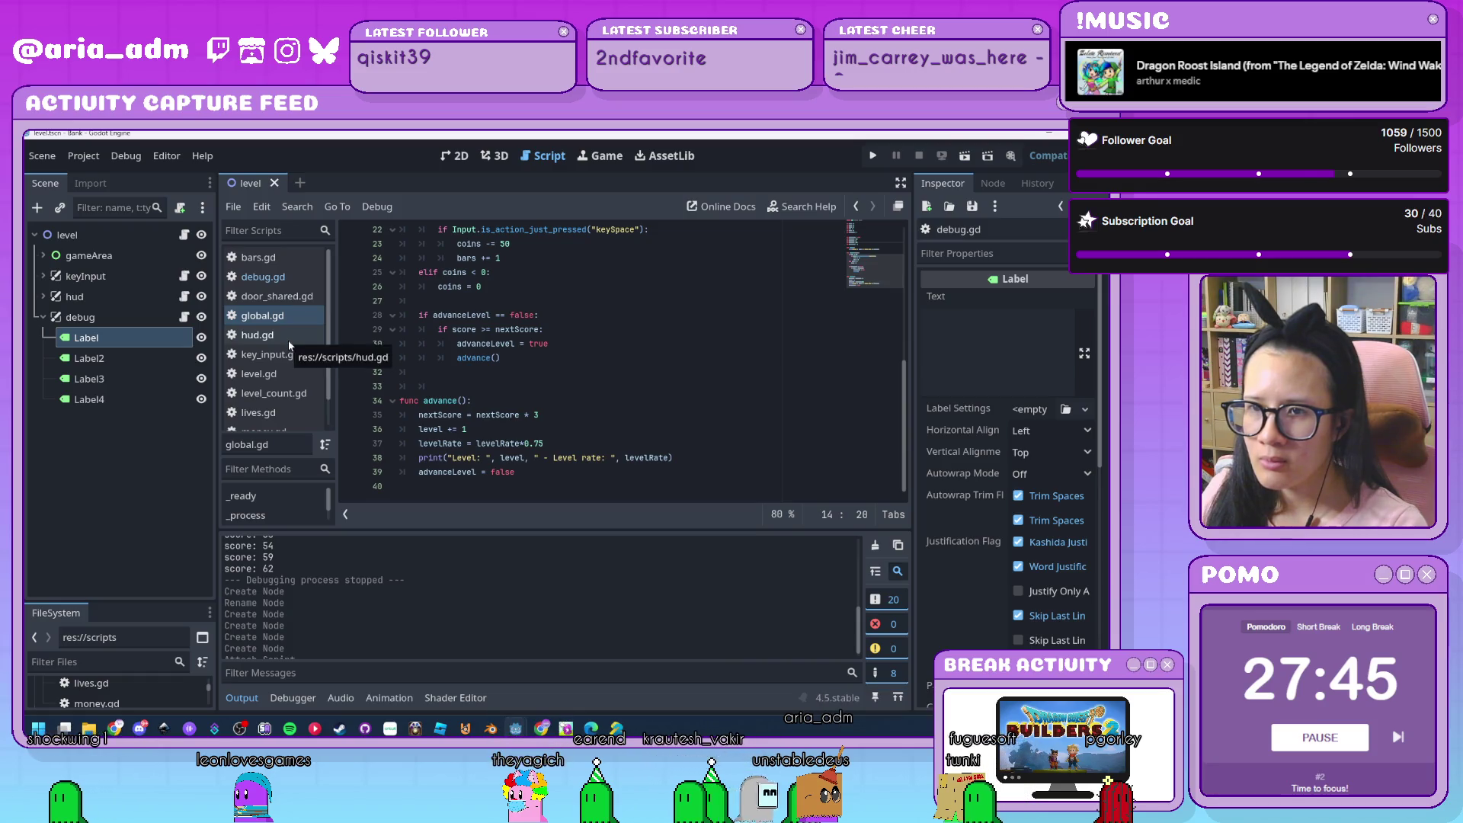
{"action": "left_click", "coordinate": [309, 276]}
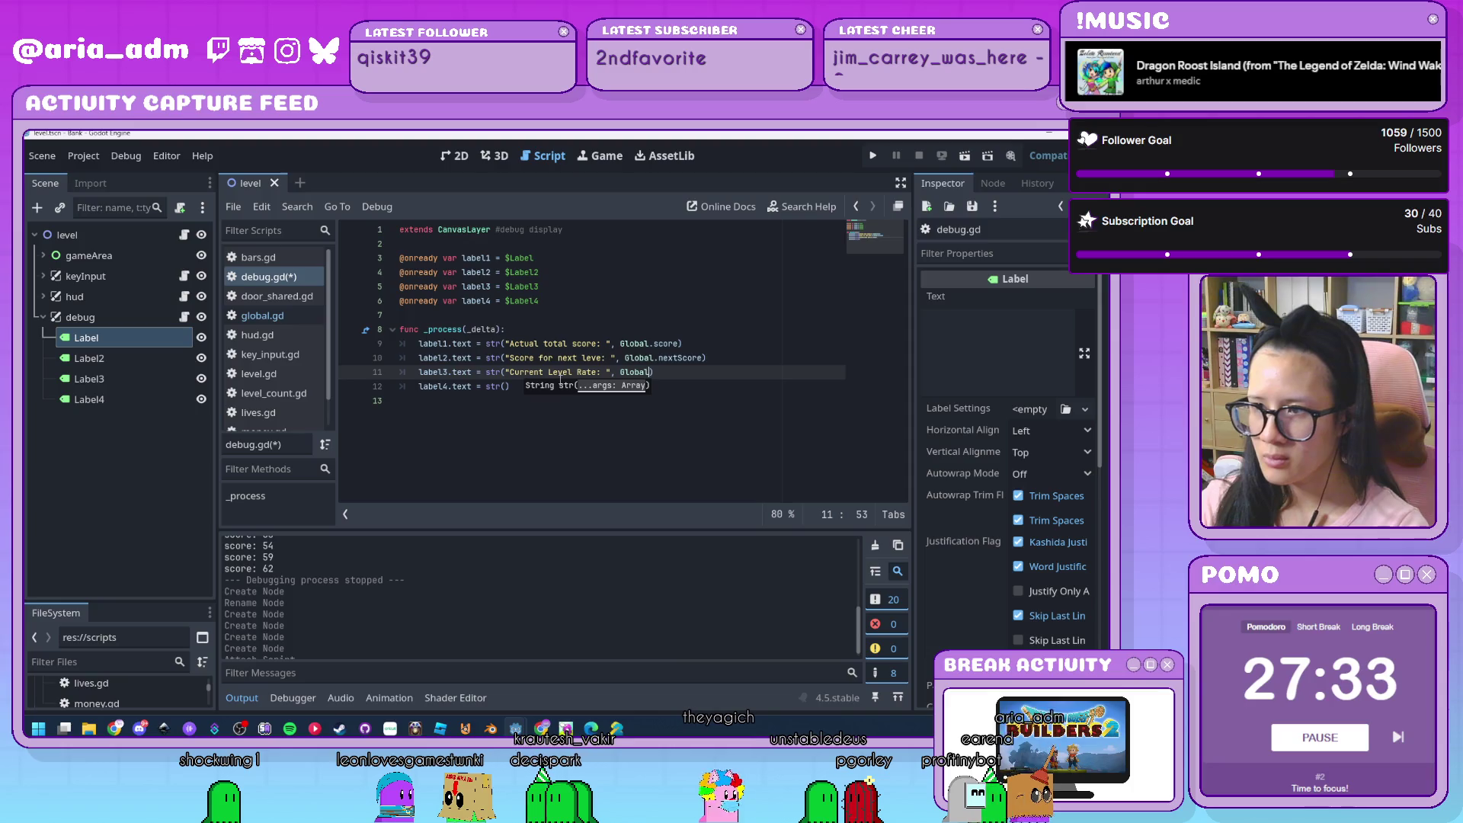
Step: Make label3 read Global.levelRate via autocomplete, then move into label4's empty str() call
{"action": "type", "text": ".n"}
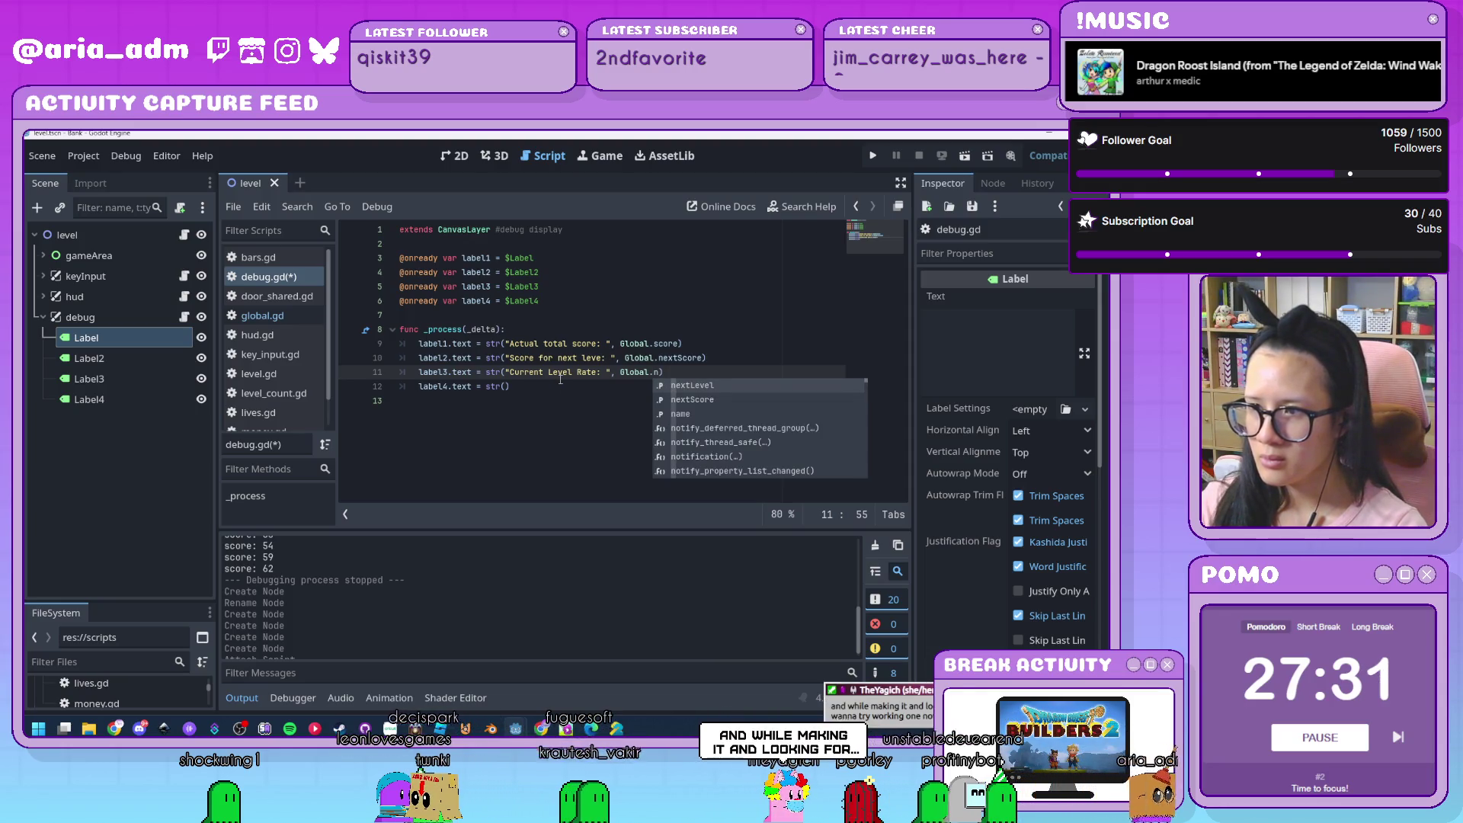
{"action": "key", "text": "BackSpace"}
{"action": "type", "text": "lev"}
{"action": "key", "text": "Return"}
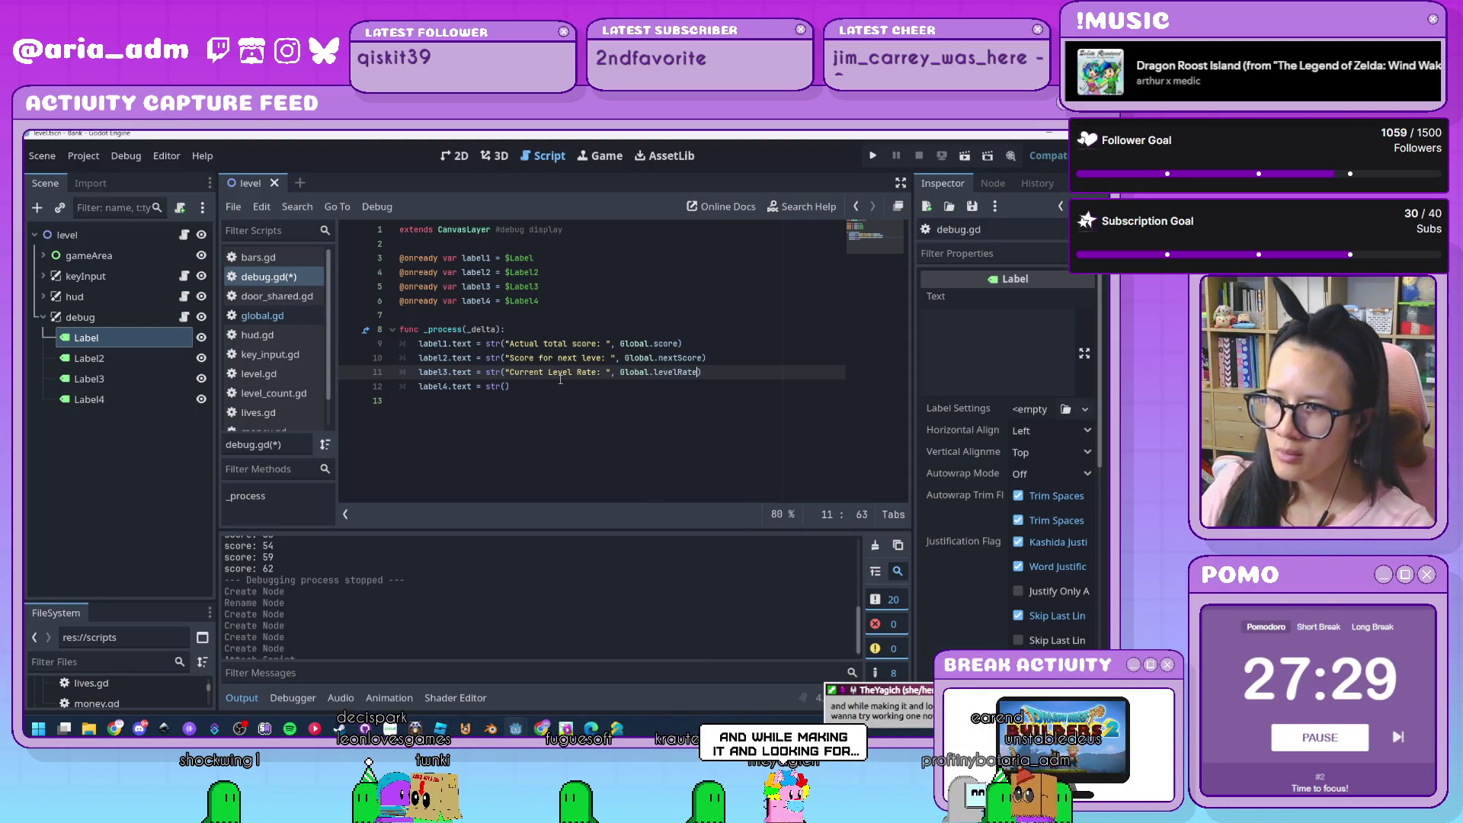
{"action": "left_click", "coordinate": [543, 400]}
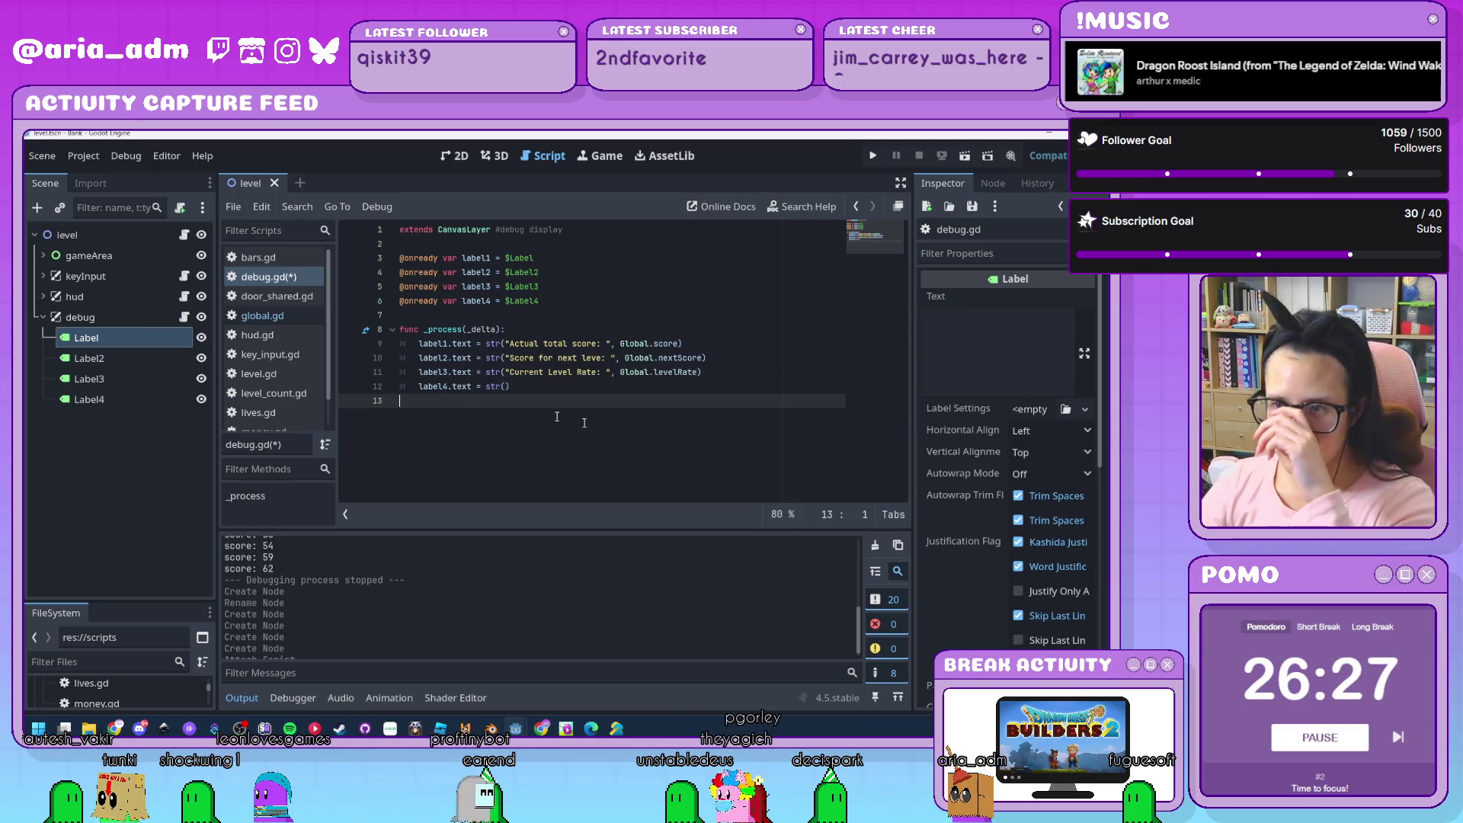
{"action": "key", "text": "Left"}
{"action": "key", "text": "Left"}
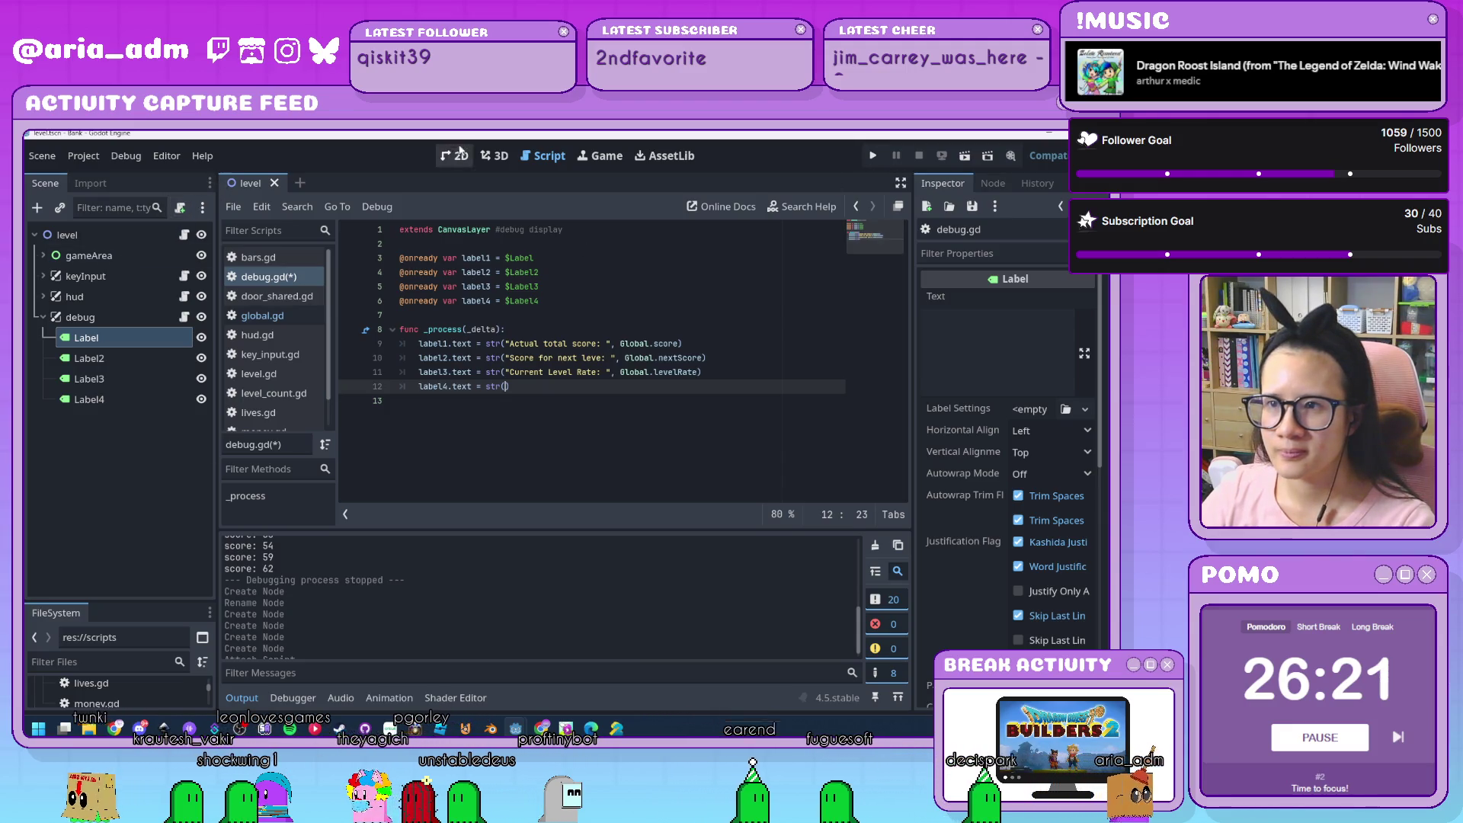
Step: Set the debug labels' Text property, including Label2, Label3 and Label4, to "Text"
{"action": "left_click", "coordinate": [457, 155]}
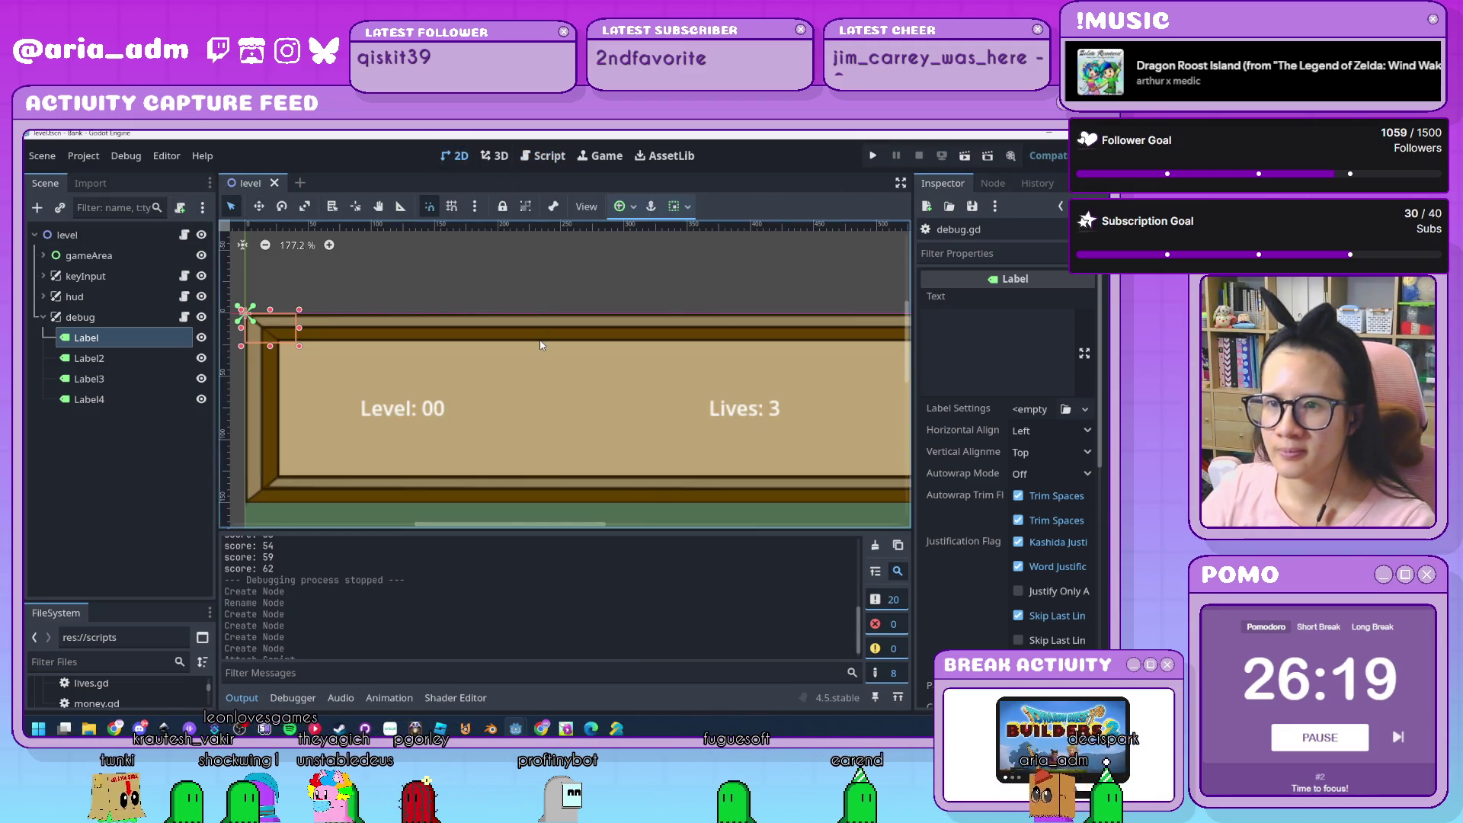
{"action": "scroll", "coordinate": [540, 345], "scroll_direction": "down", "scroll_amount": 4}
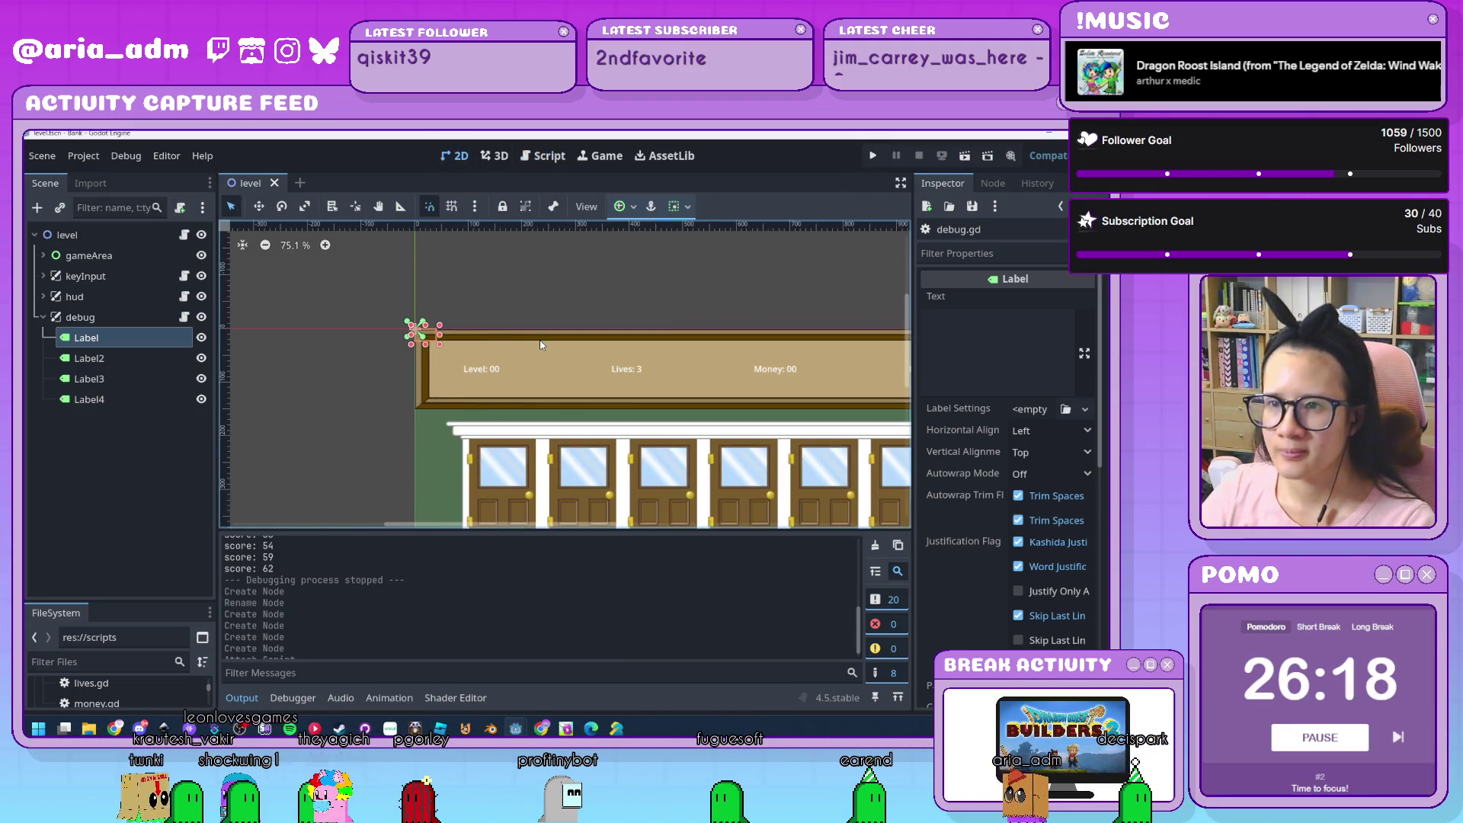
{"action": "left_click", "coordinate": [1005, 361]}
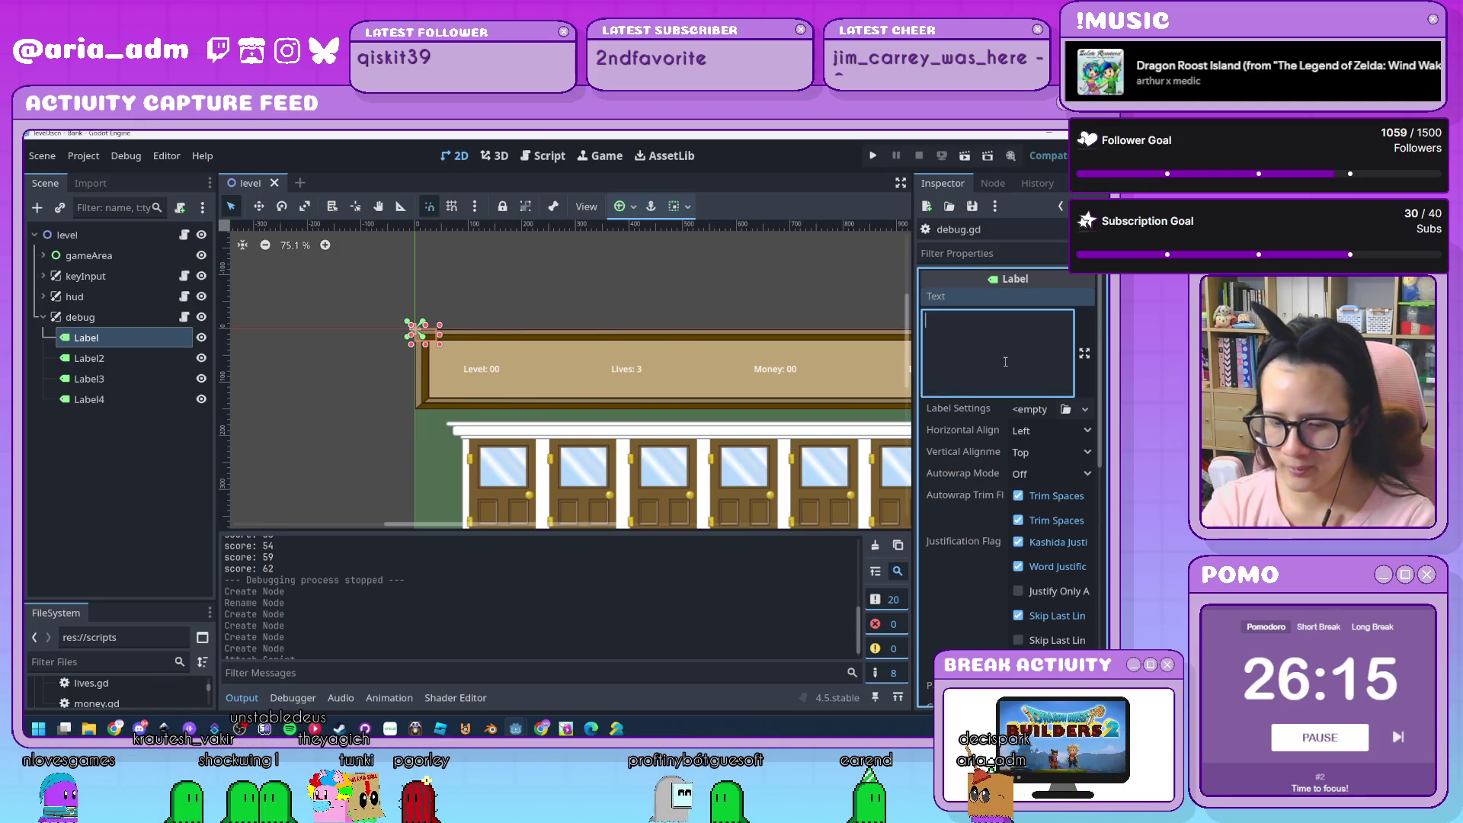
{"action": "left_click", "coordinate": [89, 358]}
{"action": "left_click", "coordinate": [989, 342]}
{"action": "type", "text": "Text"}
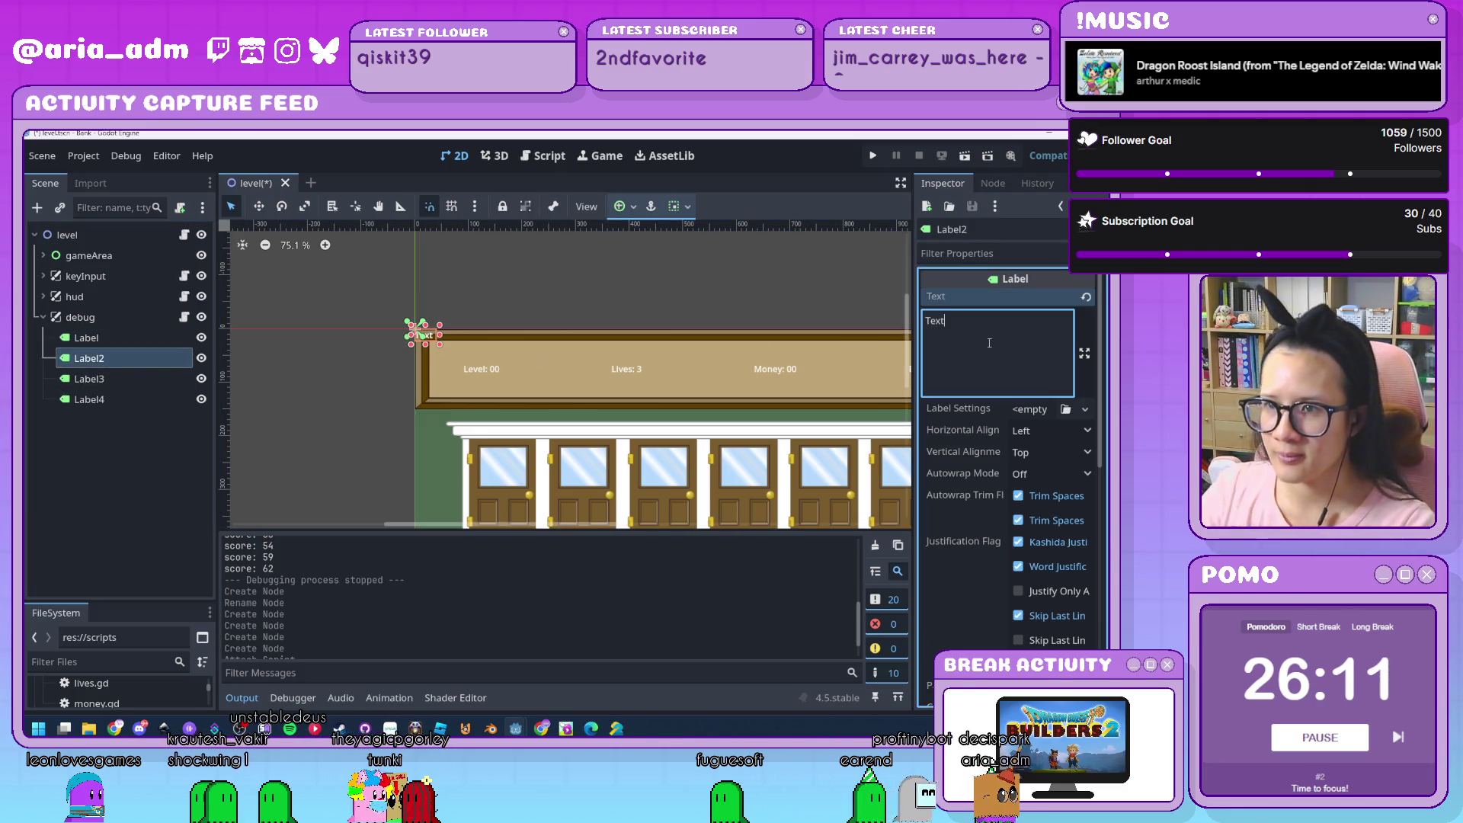
{"action": "left_click", "coordinate": [118, 381]}
{"action": "left_click", "coordinate": [1009, 379]}
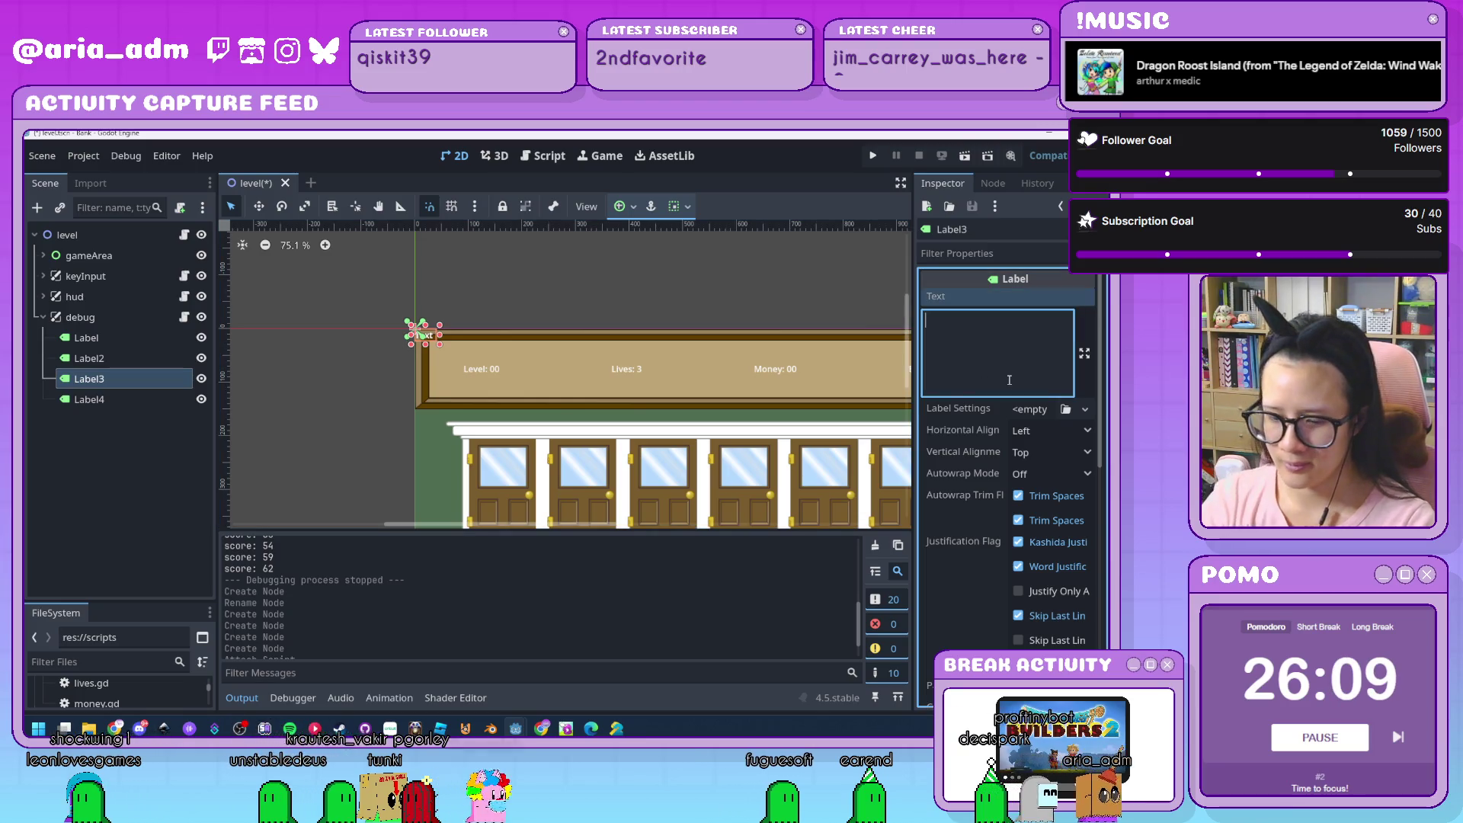
{"action": "type", "text": "Text"}
{"action": "left_click", "coordinate": [89, 400]}
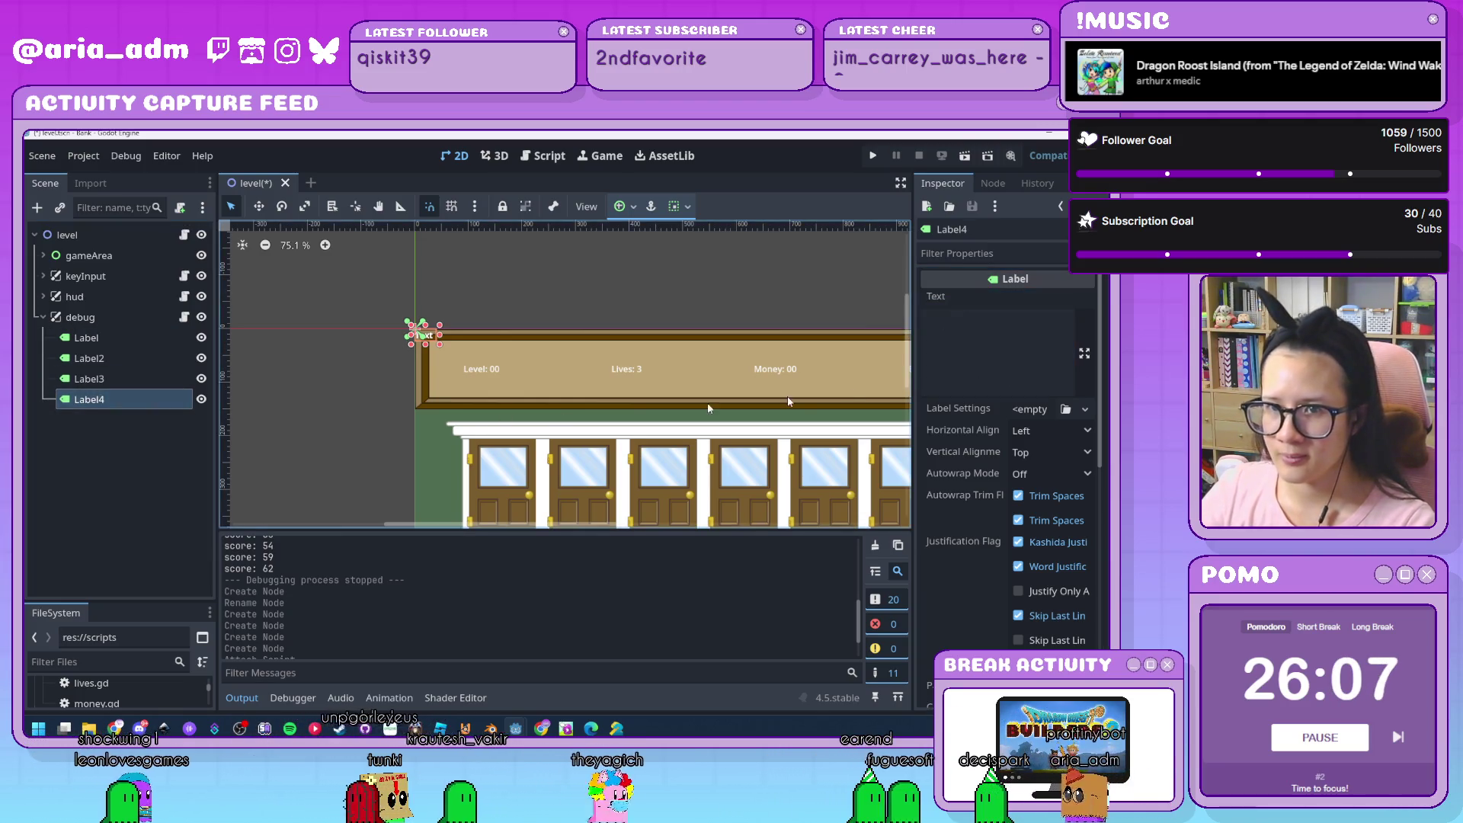
{"action": "left_click", "coordinate": [950, 373]}
{"action": "type", "text": "Text"}
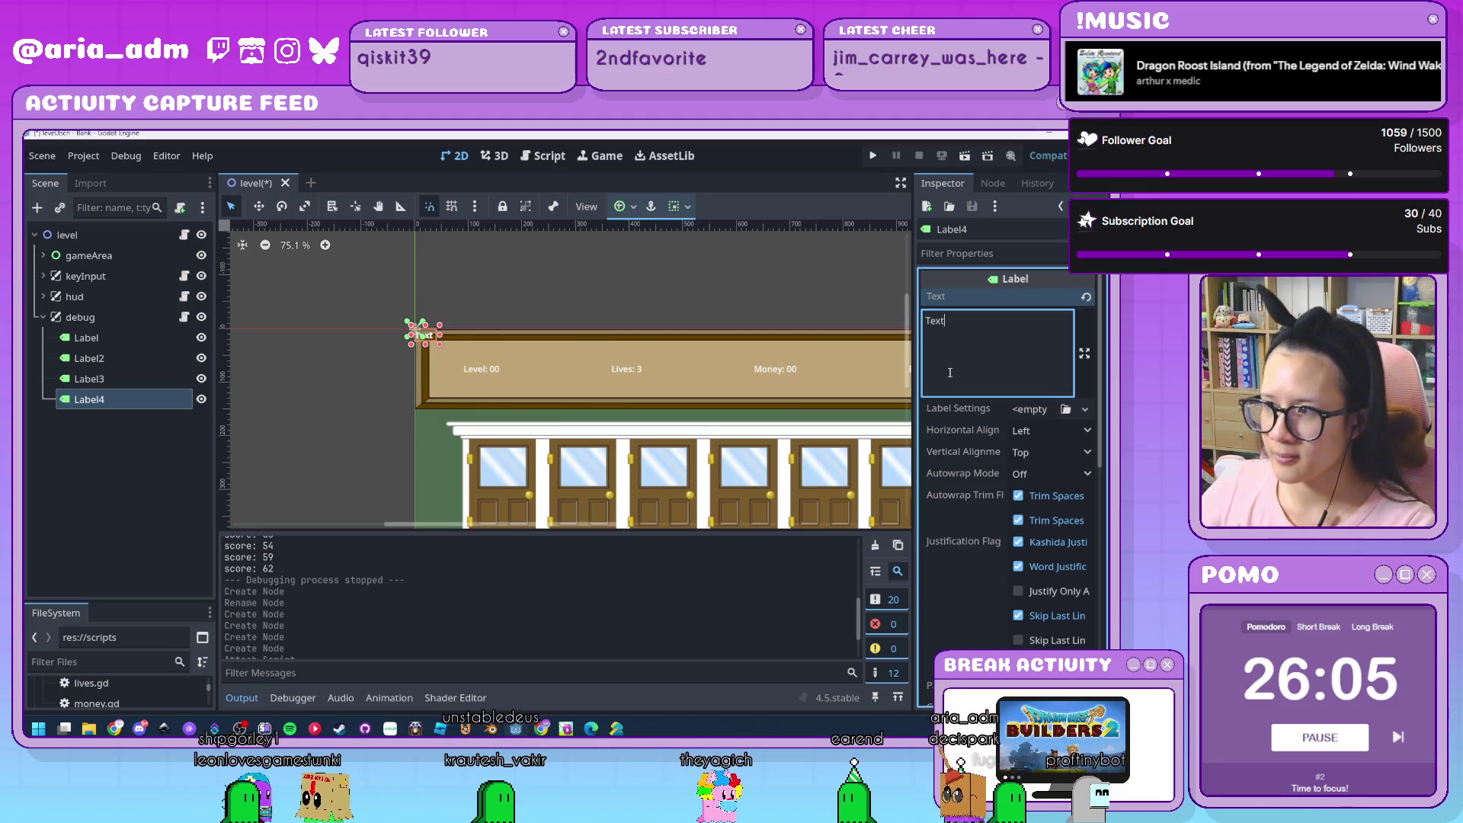
Step: Nudge Label4 down below the label above it with the Move tool
{"action": "scroll", "coordinate": [356, 377], "scroll_direction": "up", "scroll_amount": 1}
{"action": "scroll", "coordinate": [480, 373], "scroll_direction": "up", "scroll_amount": 3}
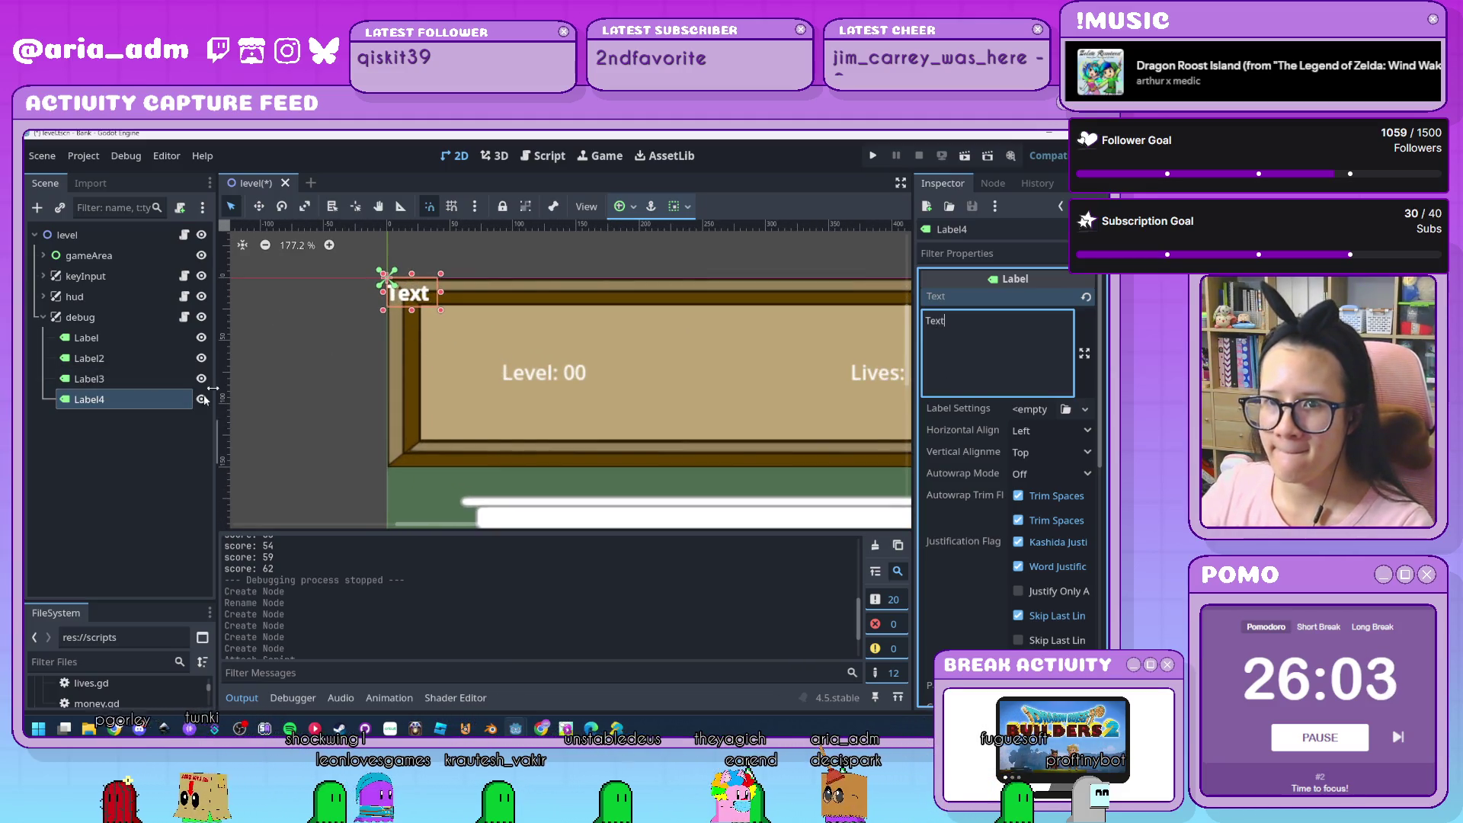
{"action": "left_click", "coordinate": [143, 399]}
{"action": "left_click", "coordinate": [259, 206]}
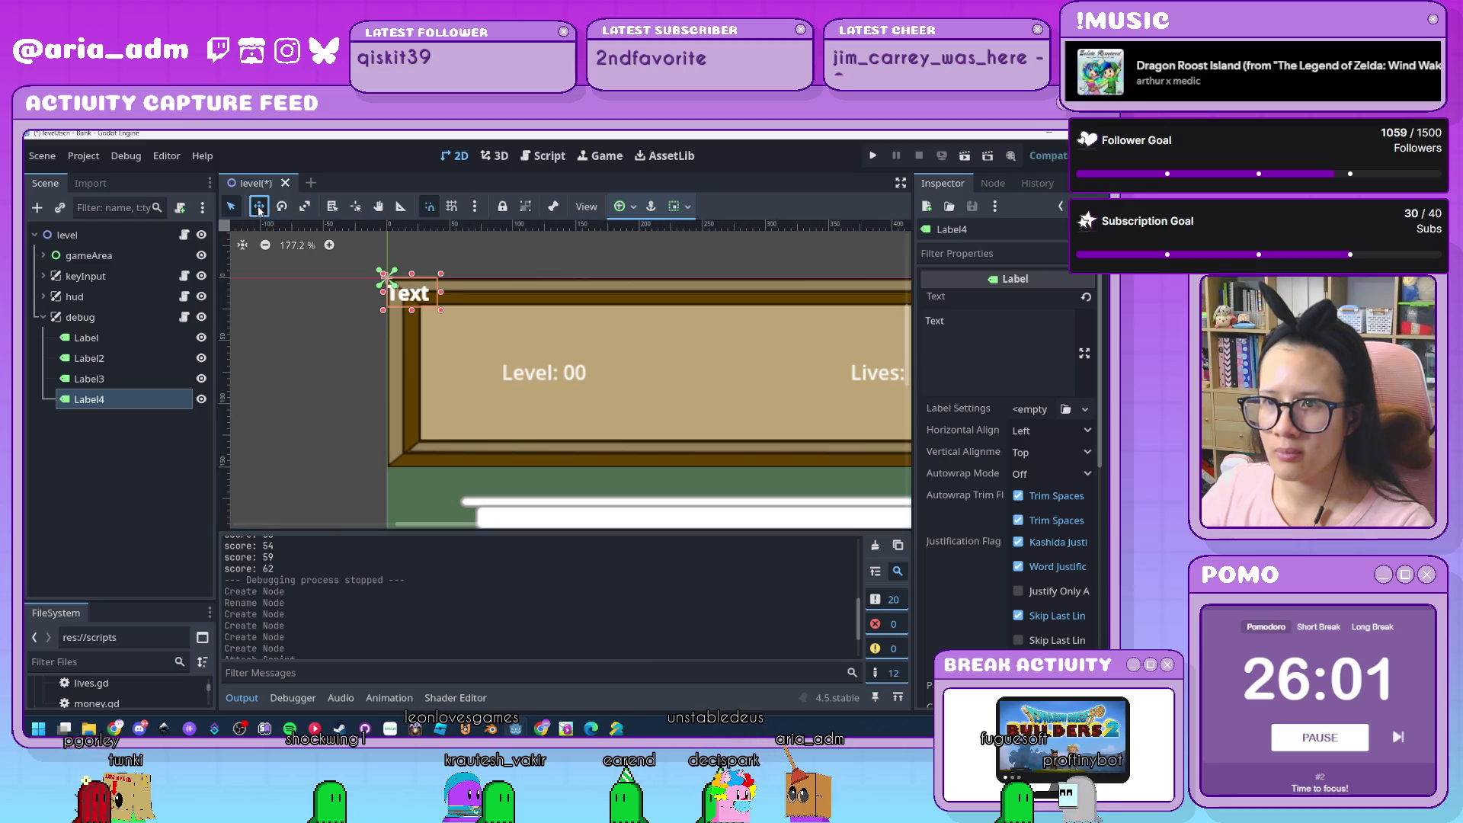
{"action": "key", "text": "shift+Down"}
{"action": "key", "text": "shift+Down"}
{"action": "key", "text": "shift+Down"}
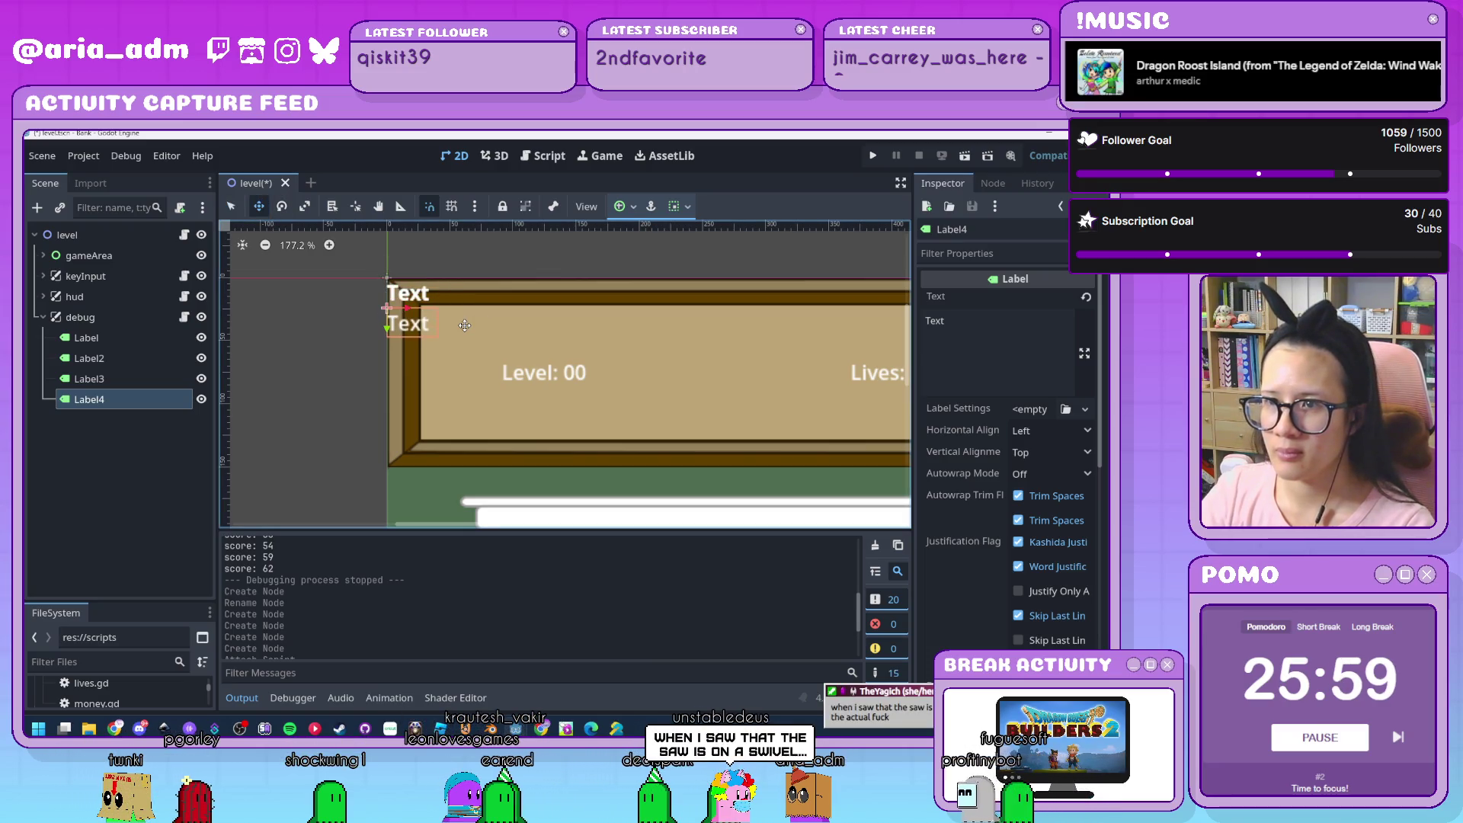
Step: Select Label through Label4, drag them to the scene's lower-left, and run the game
{"action": "left_click", "coordinate": [81, 381], "text": "shift"}
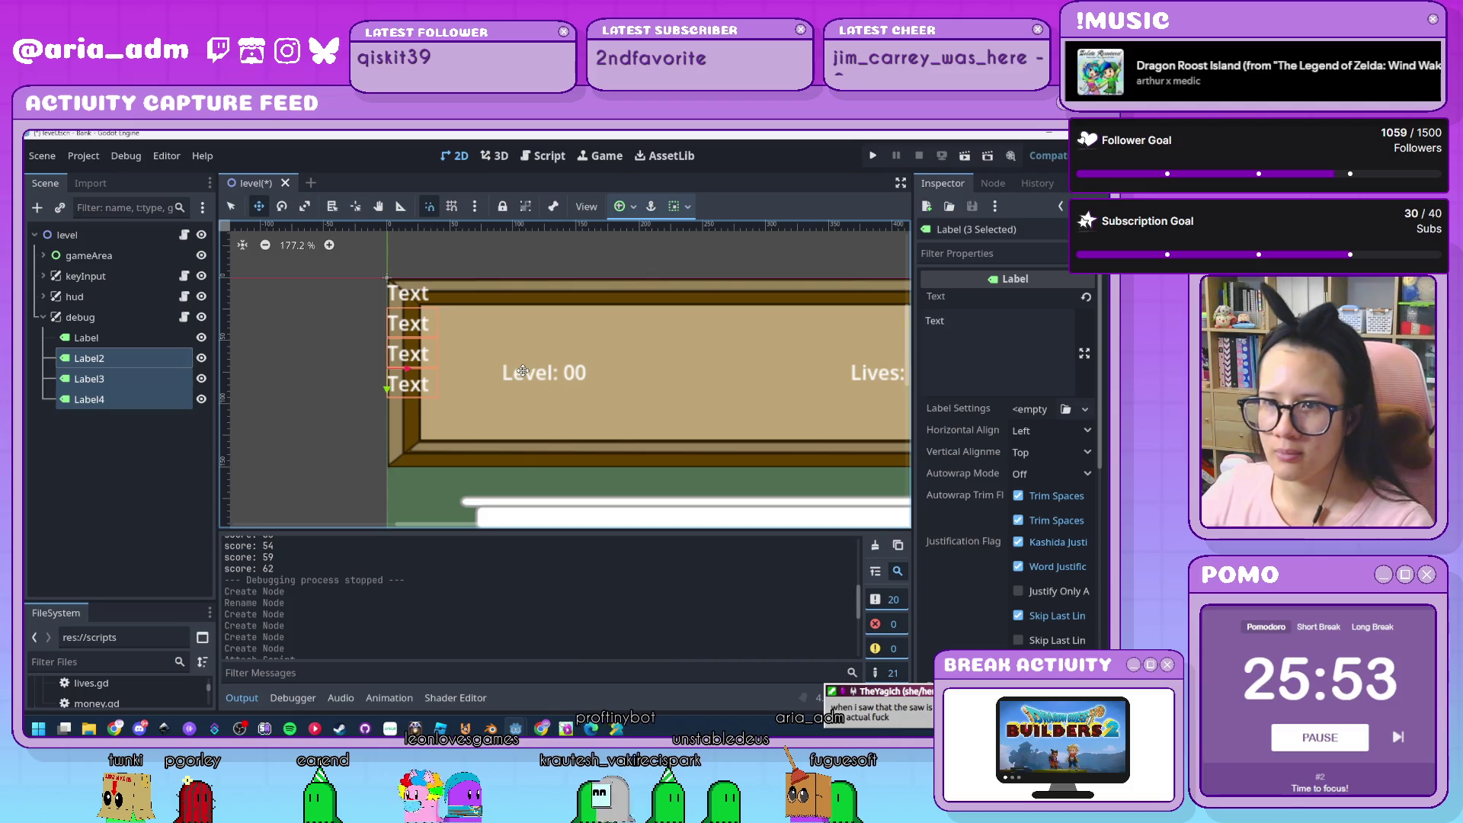
{"action": "left_click", "coordinate": [142, 341], "text": "shift"}
{"action": "scroll", "coordinate": [346, 327], "scroll_direction": "down", "scroll_amount": 15}
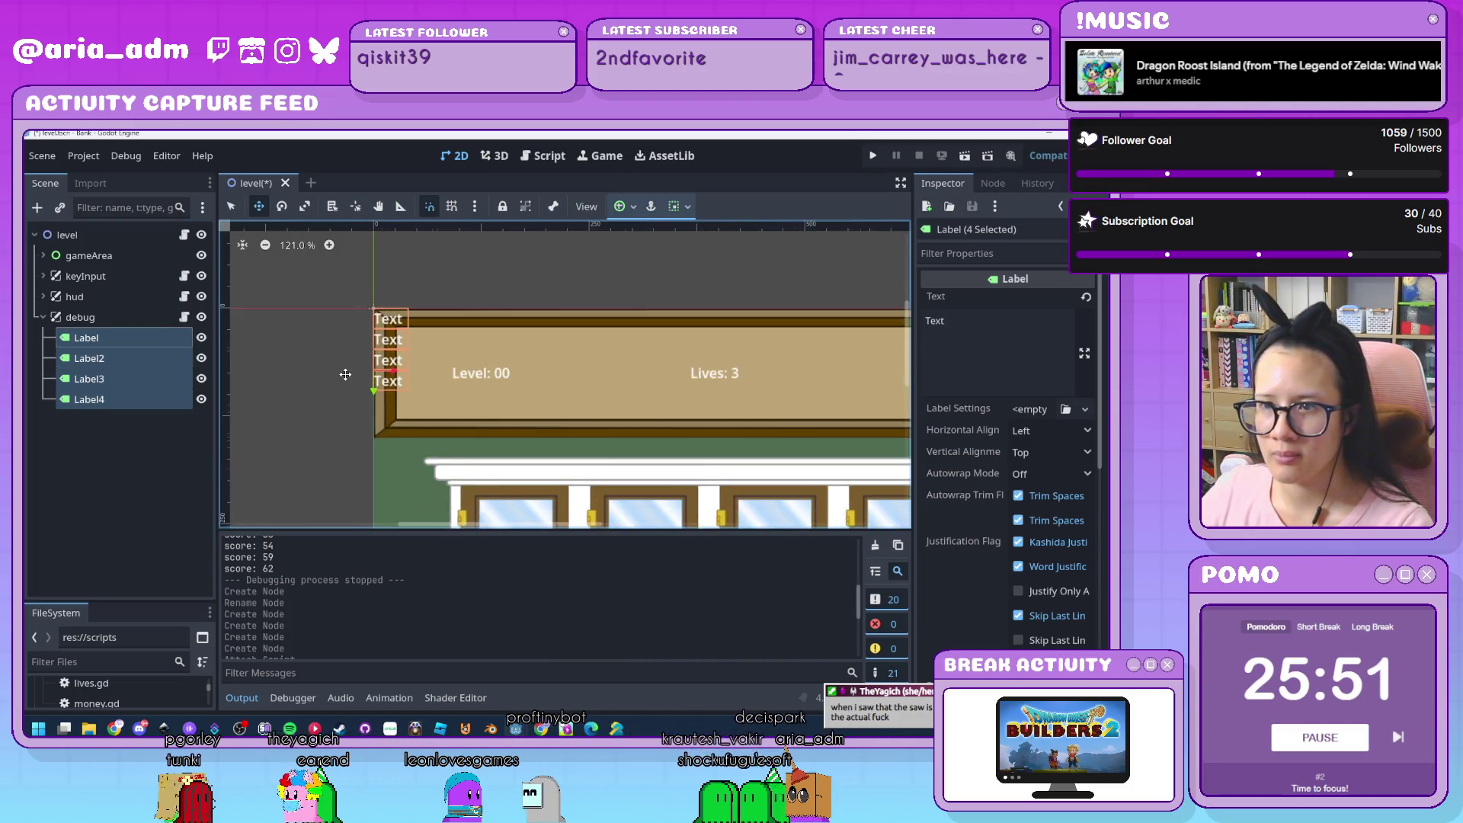
{"action": "scroll", "coordinate": [359, 337], "scroll_direction": "up", "scroll_amount": 3}
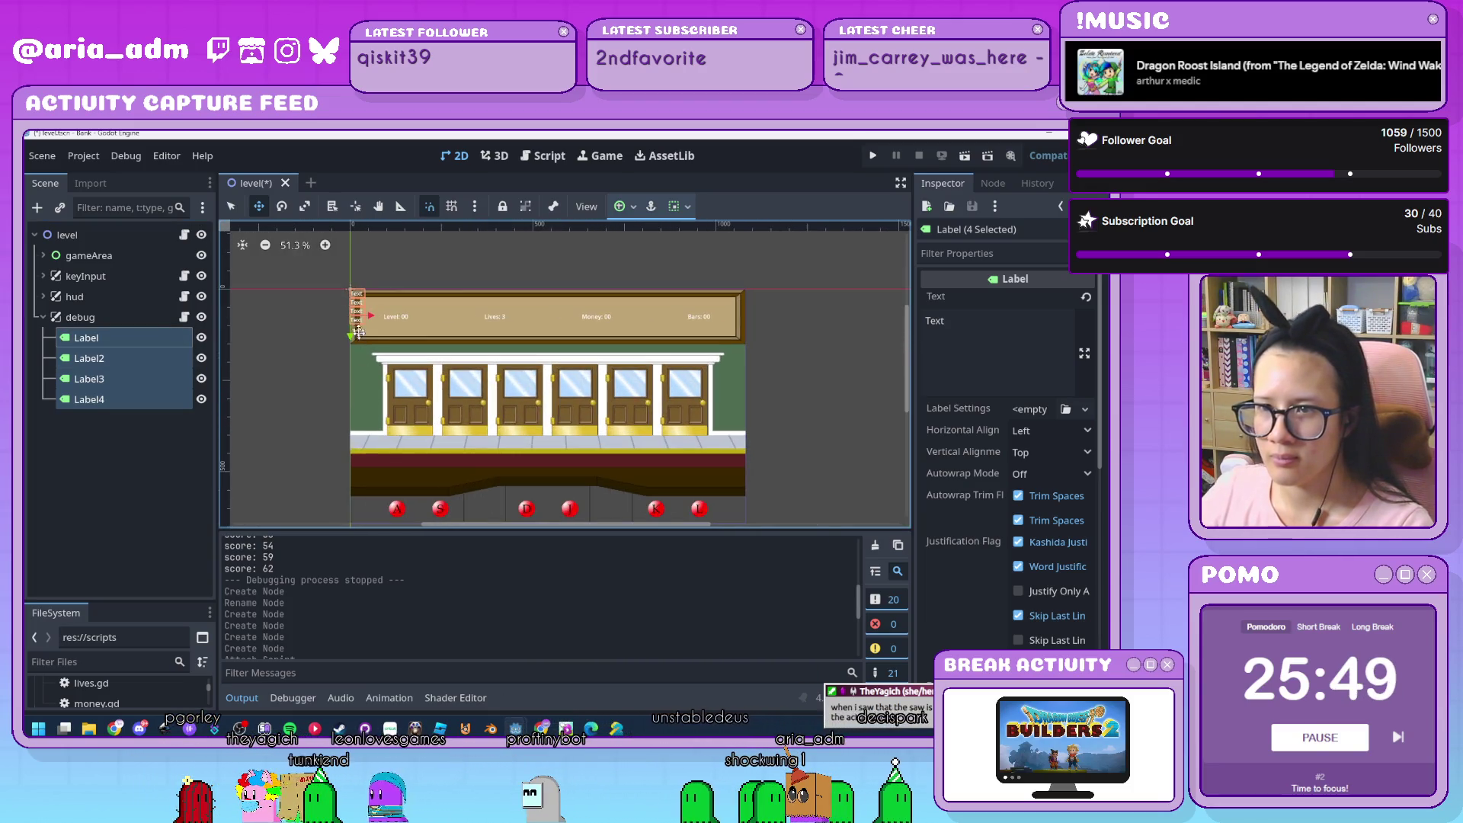
{"action": "left_click_drag", "start_coordinate": [350, 336], "coordinate": [348, 500]}
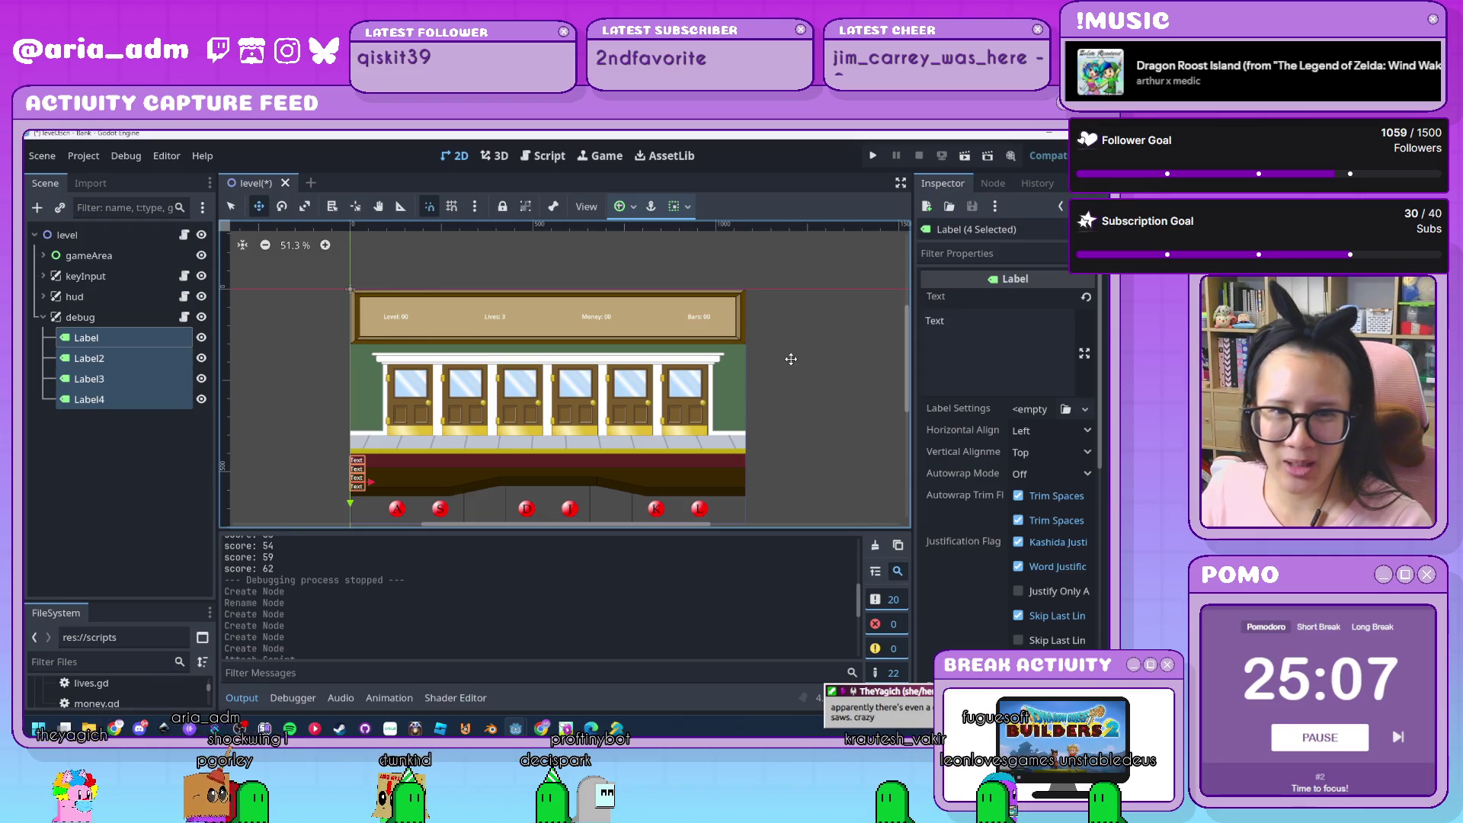
{"action": "left_click", "coordinate": [874, 160]}
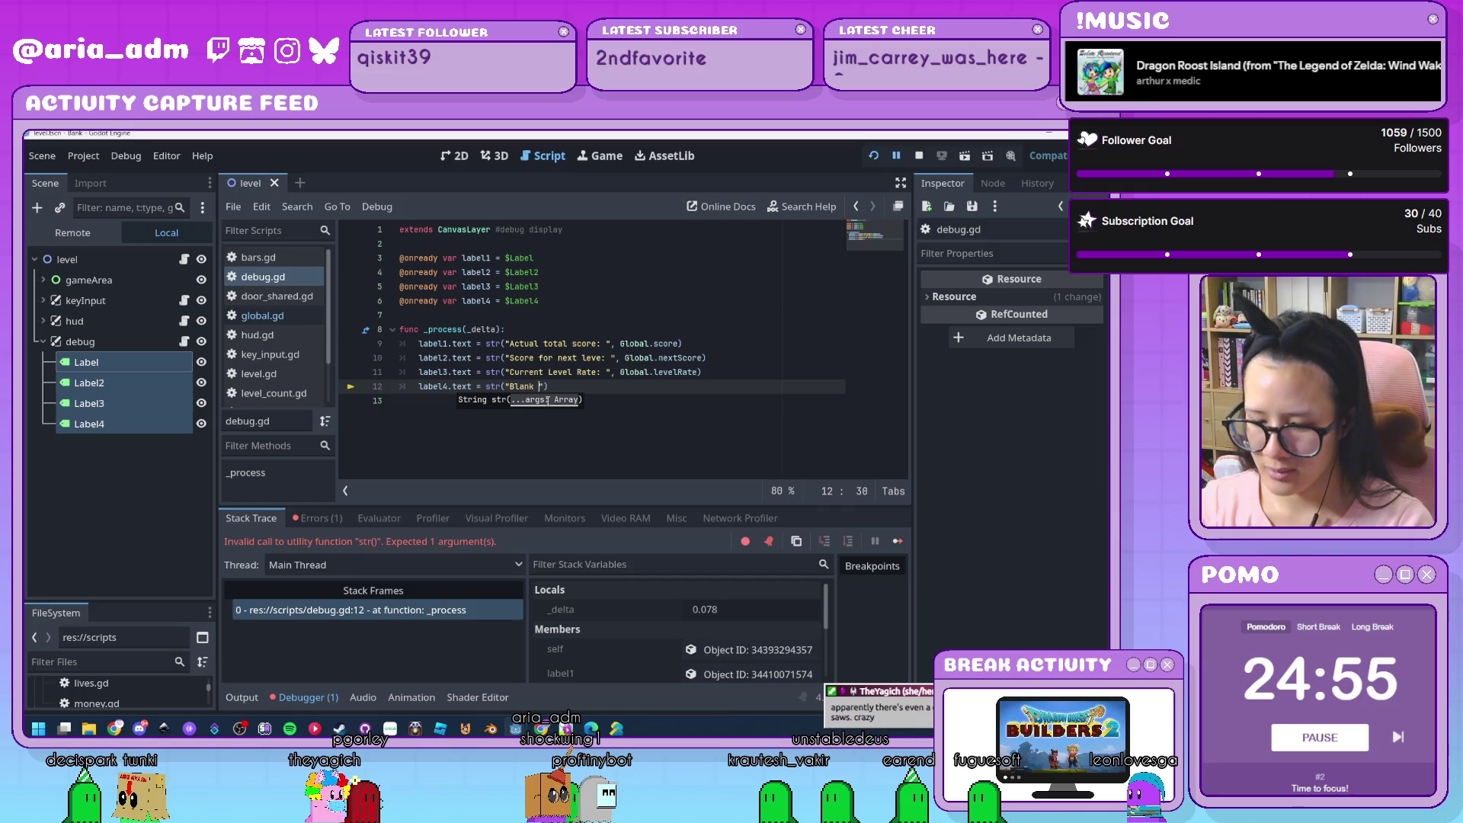
Step: Relaunch the game after completing label4's line as str("Blank")
{"action": "left_click", "coordinate": [920, 156]}
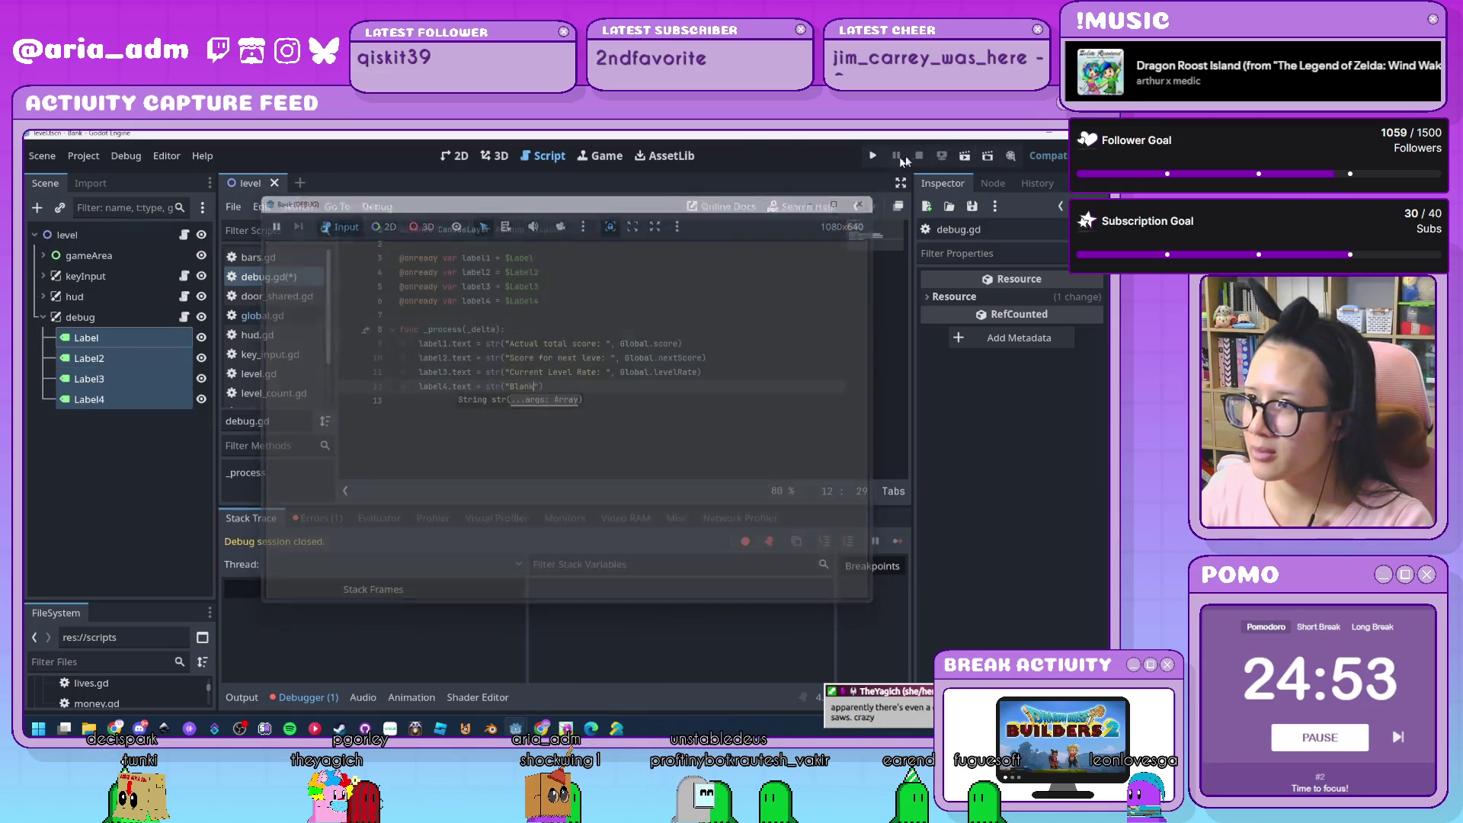
{"action": "left_click", "coordinate": [875, 157]}
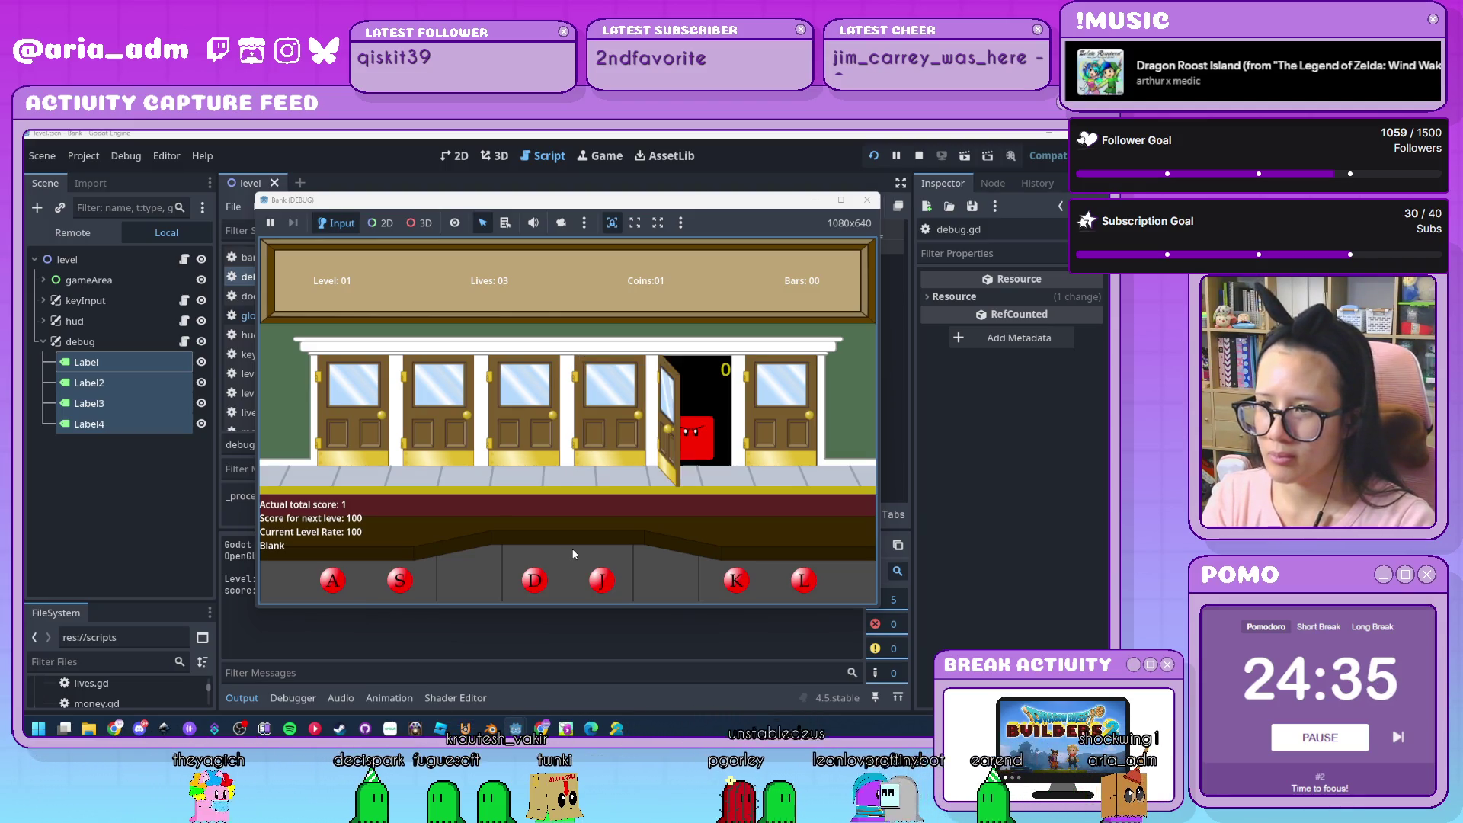
Step: Jail the robber at door 5, serve ghosts and close doors 4 and 5 while the score climbs to 37
{"action": "key", "text": "k"}
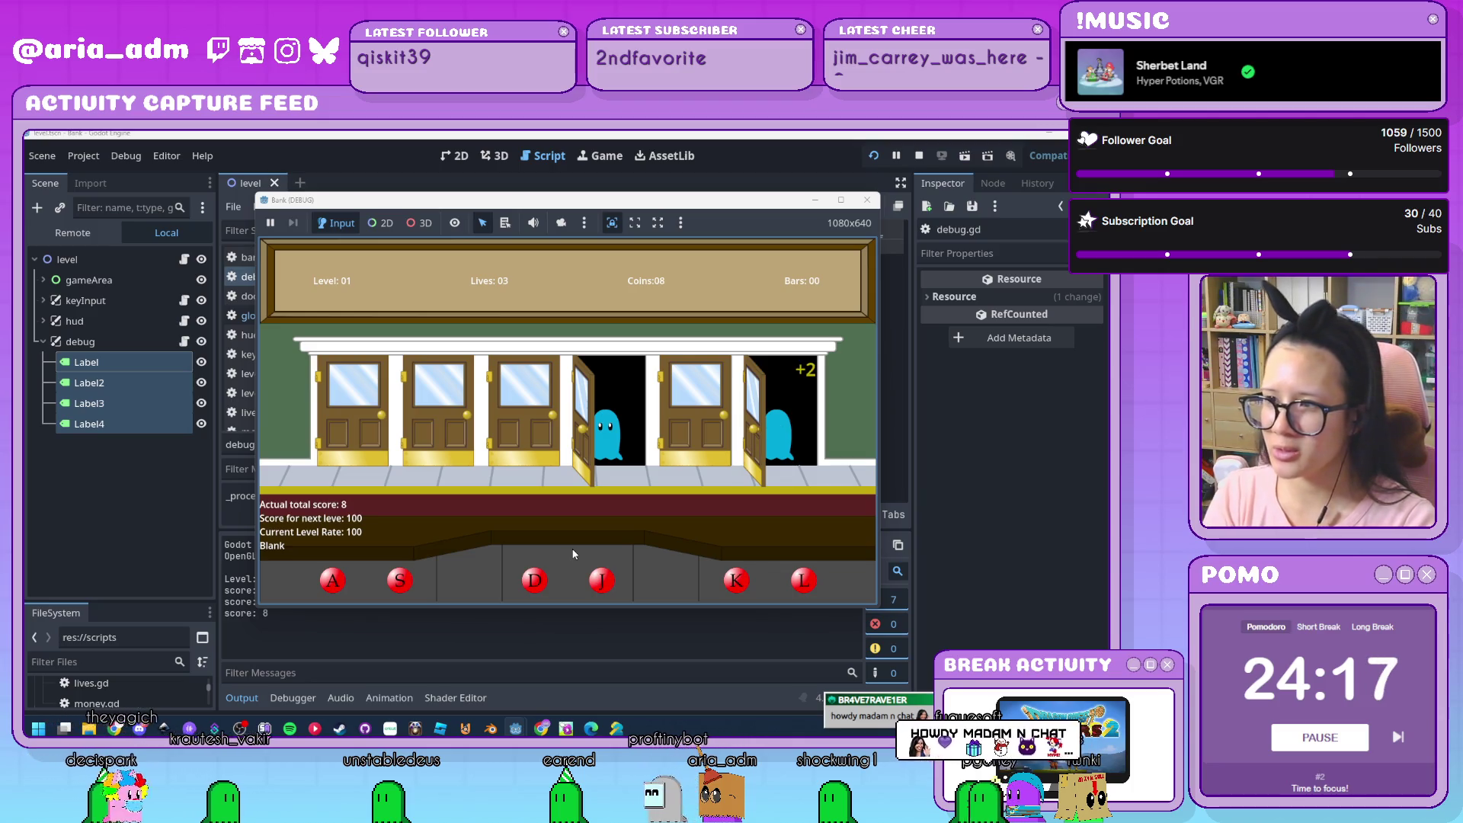
{"action": "key", "text": "j"}
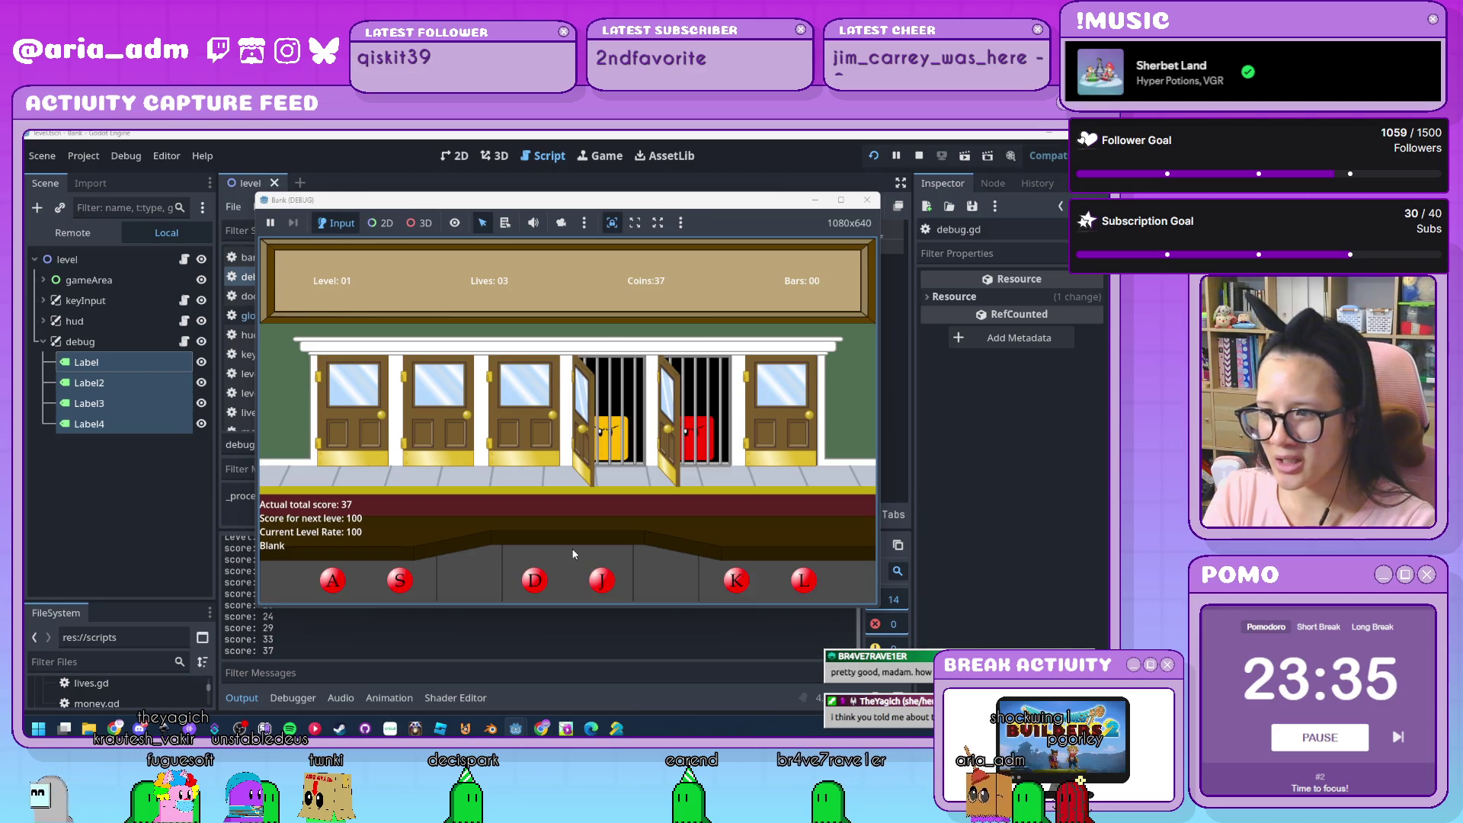
{"action": "key", "text": "a"}
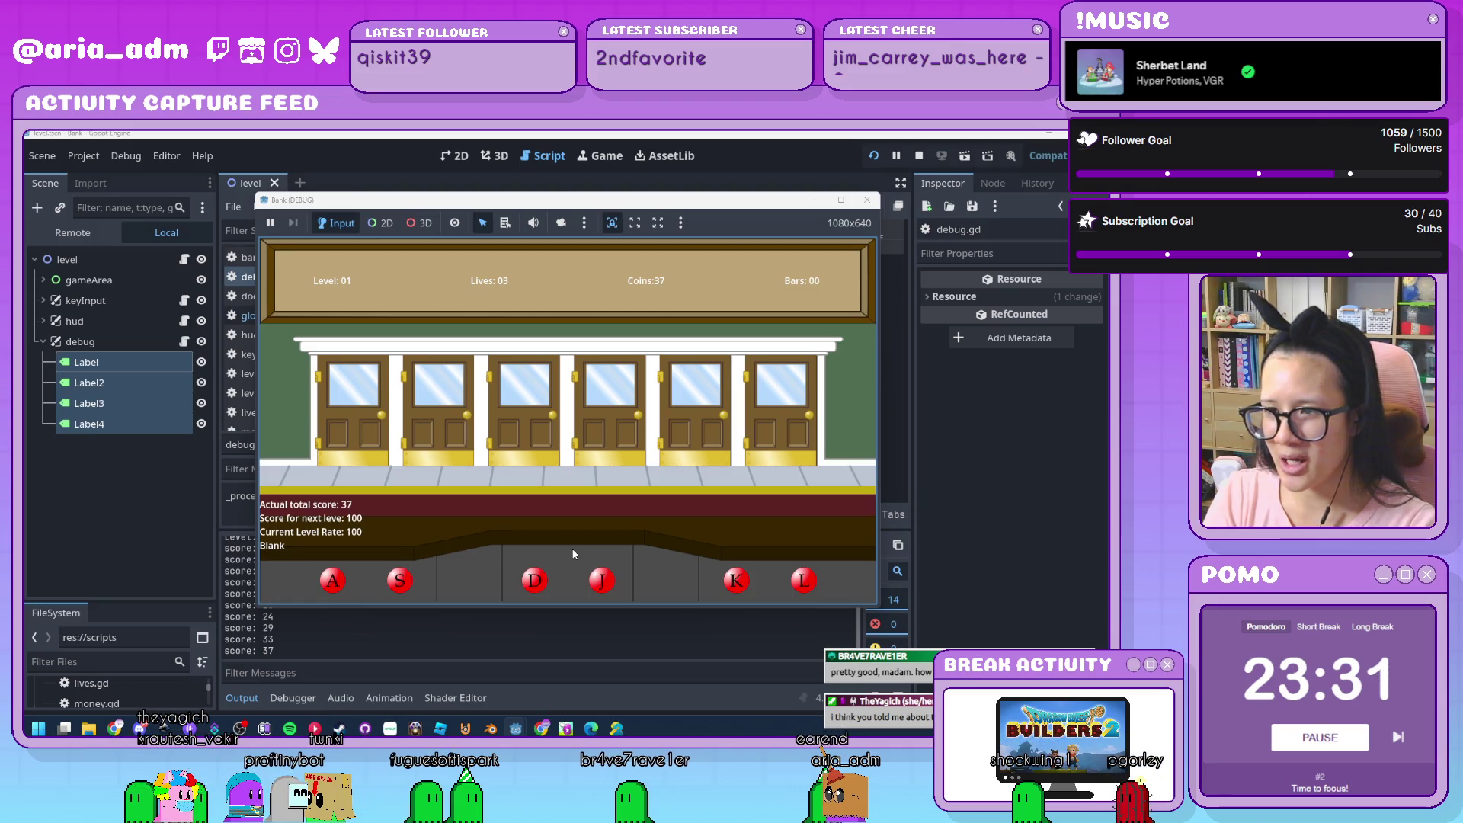
Step: Serve ghosts and jail robbers at doors 2 and 4 until score 104 reaches Level 02
{"action": "key", "text": "s"}
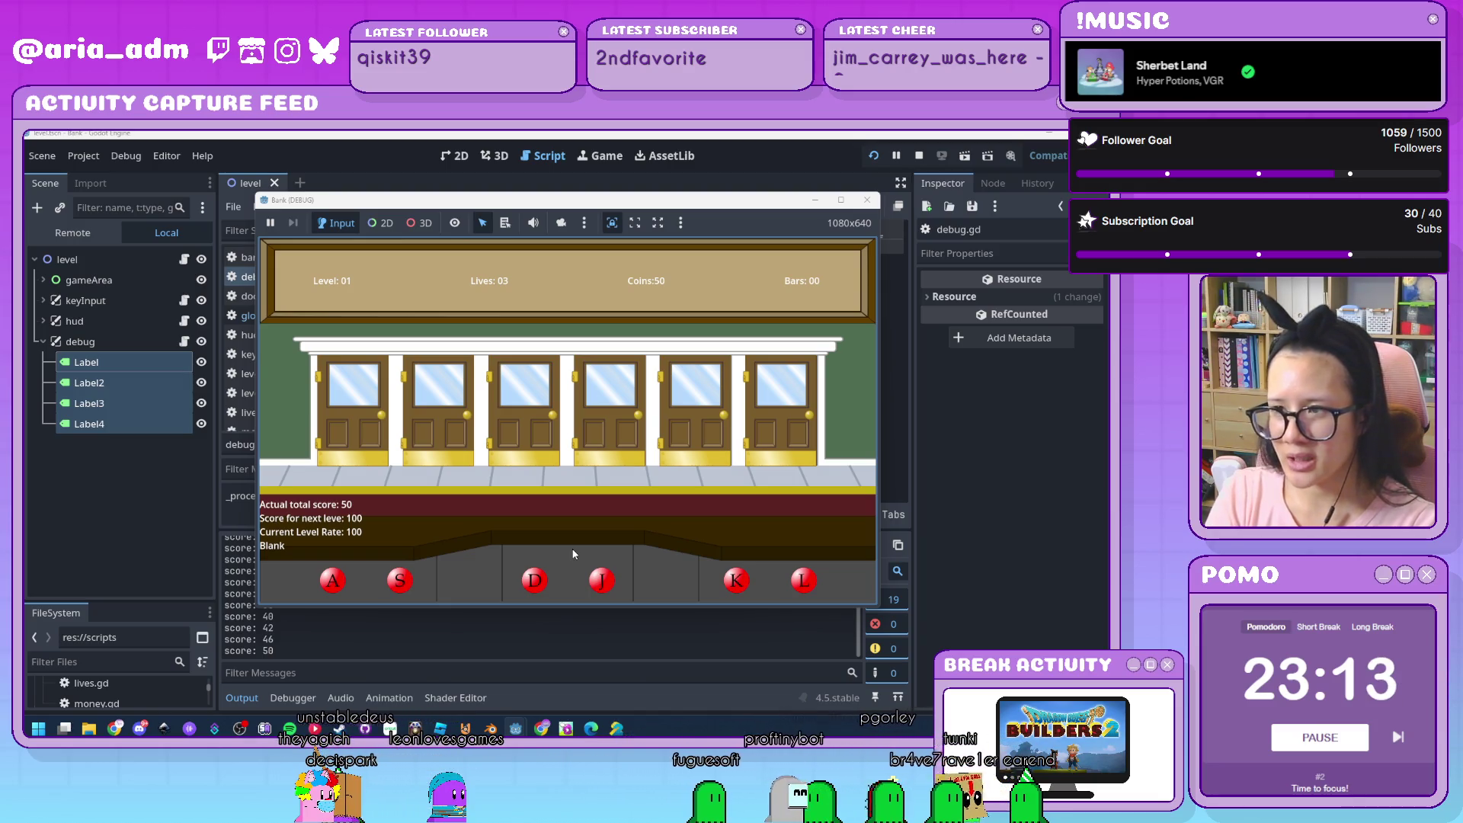
{"action": "key", "text": "s"}
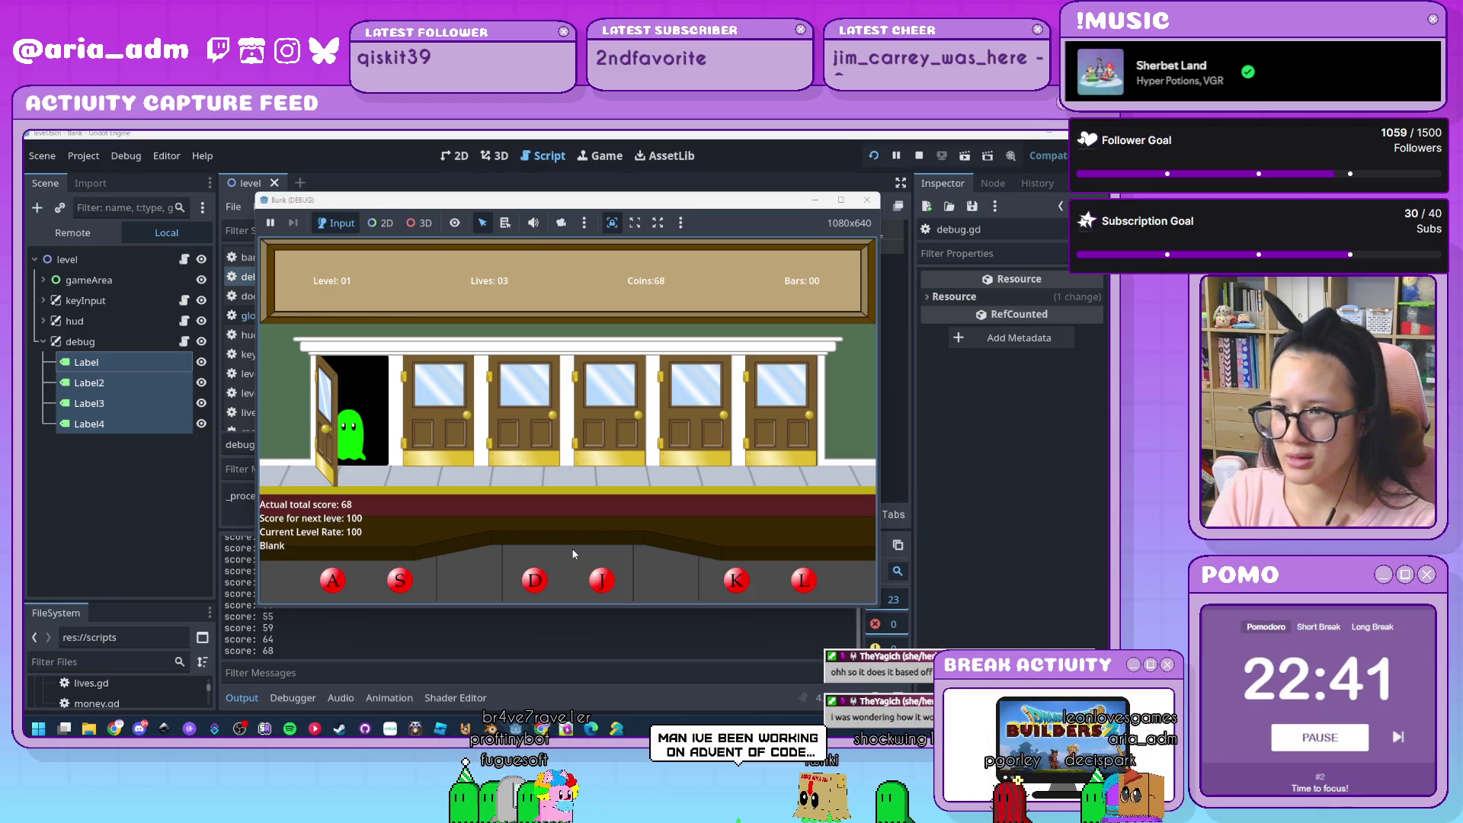
{"action": "key", "text": "a"}
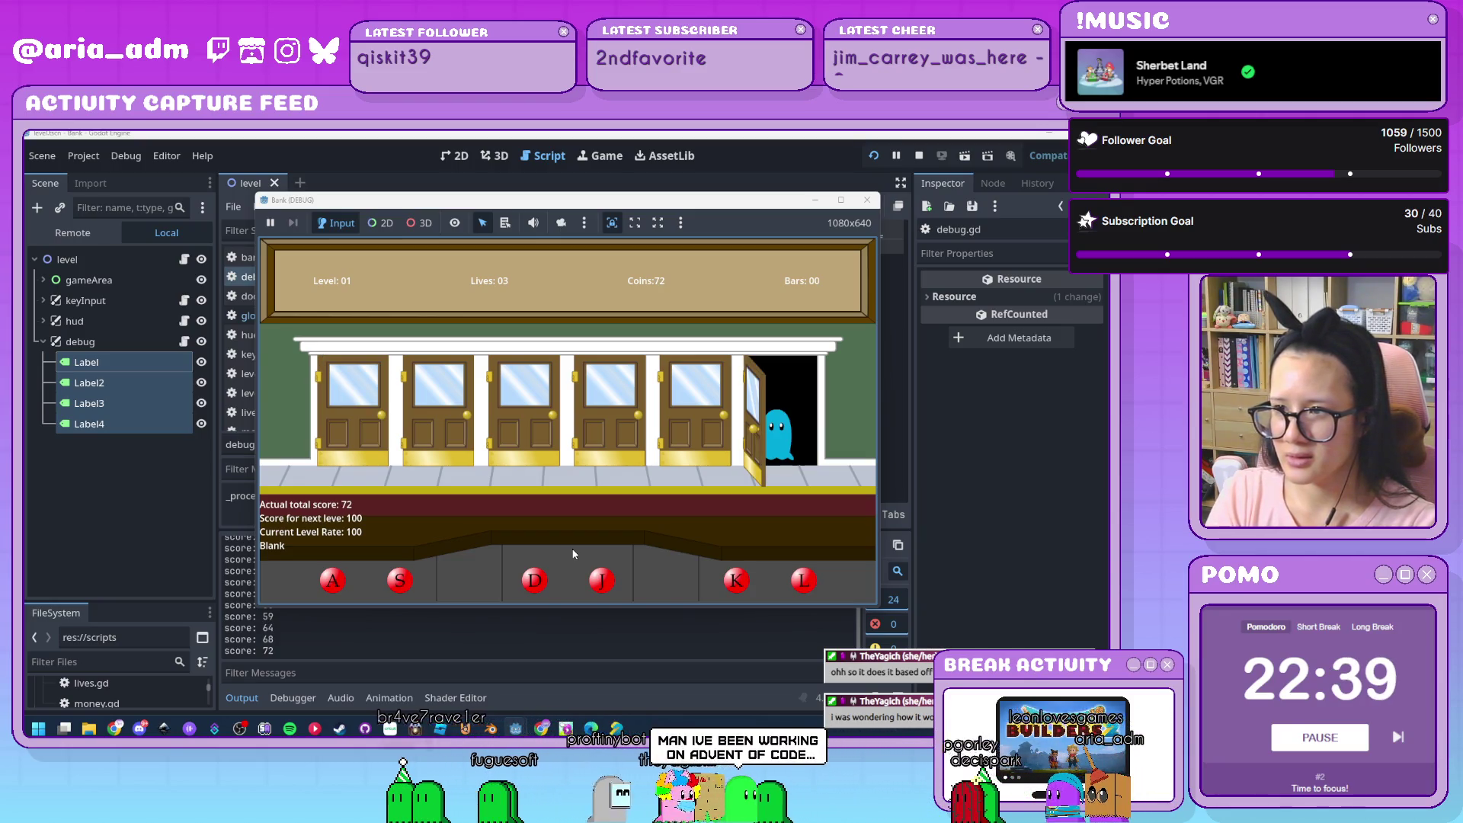
{"action": "key", "text": "l"}
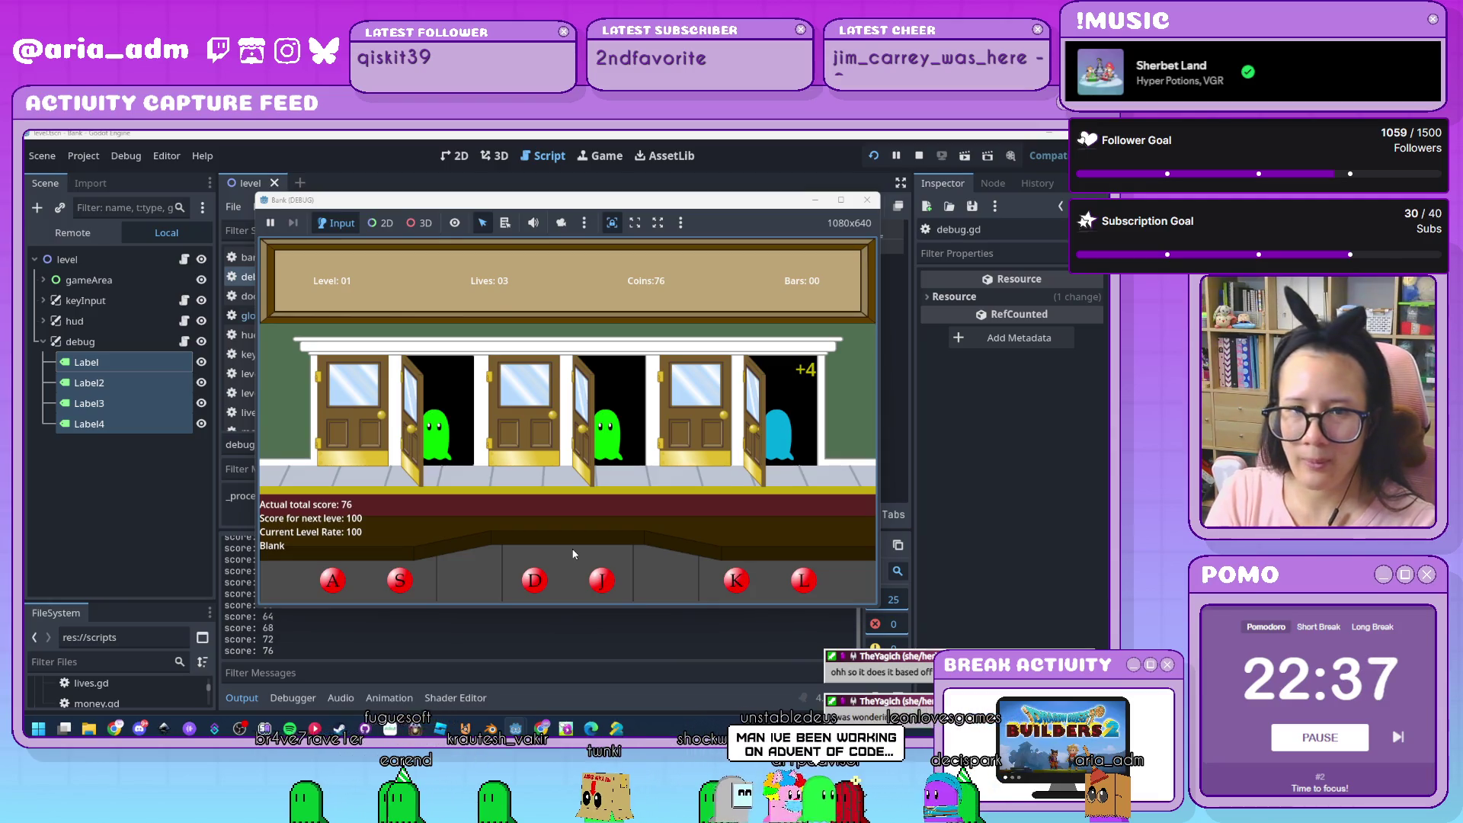
{"action": "key", "text": "s"}
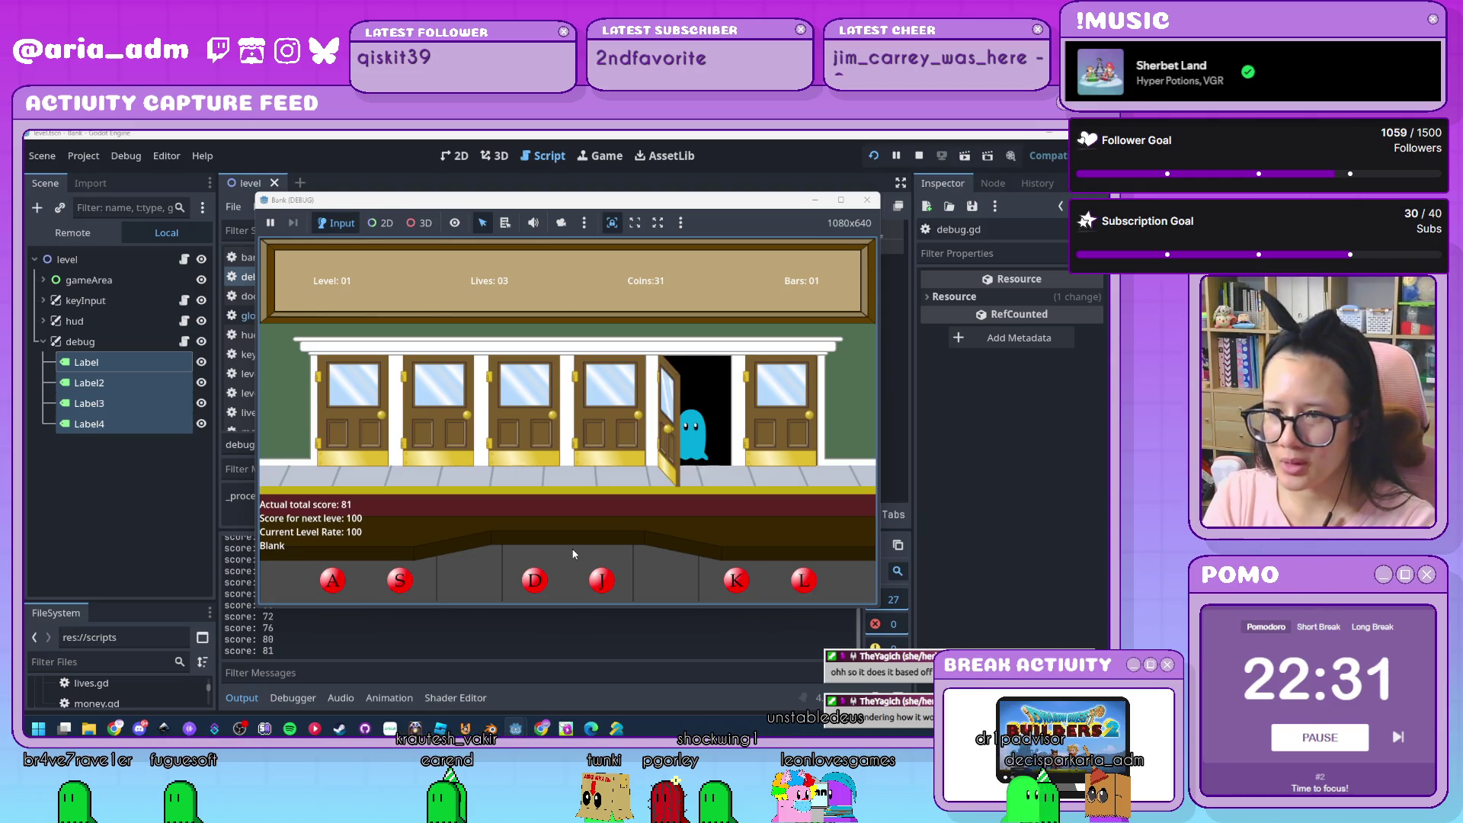
{"action": "key", "text": "k"}
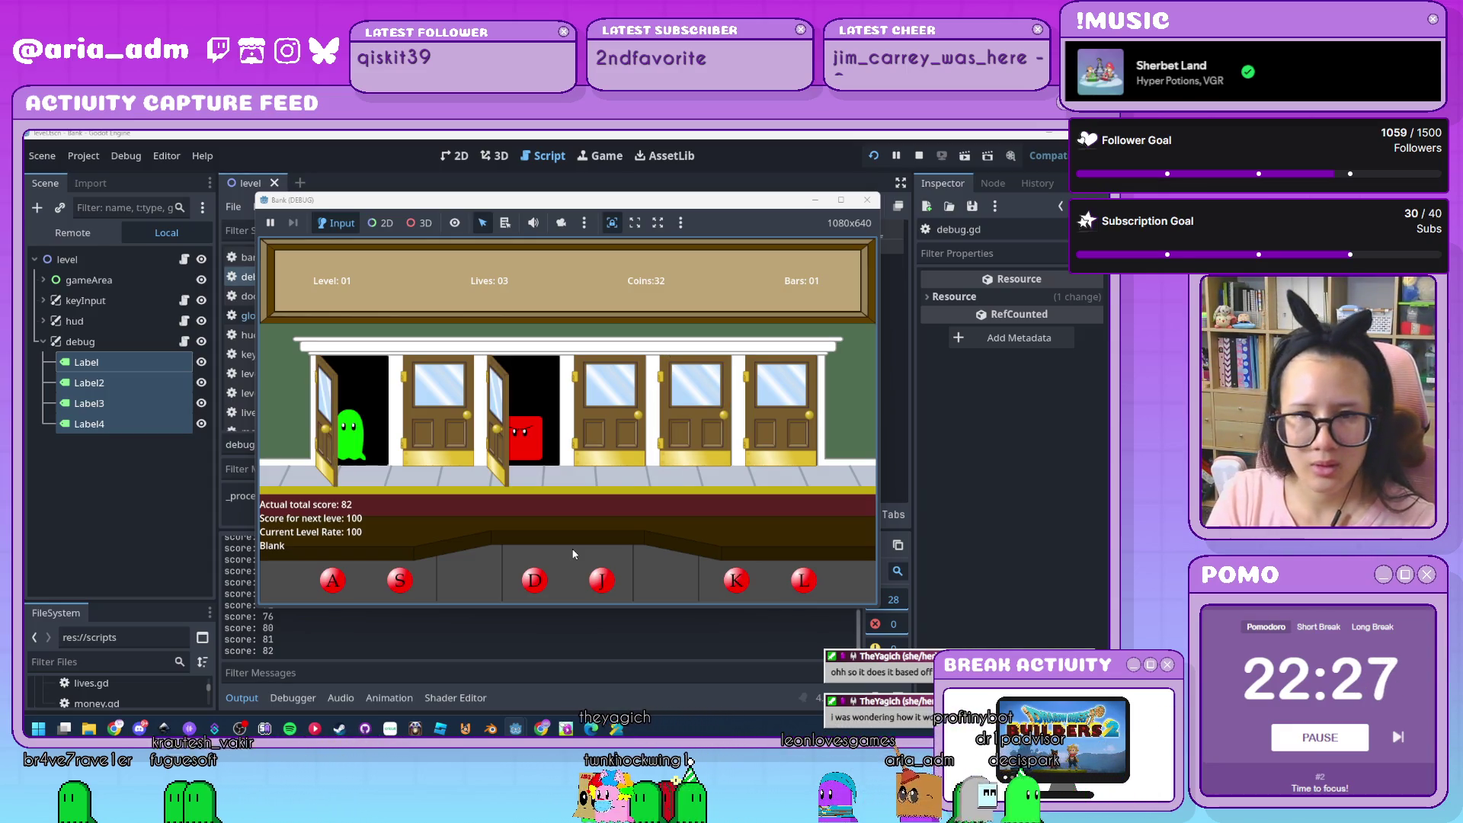
{"action": "key", "text": "a"}
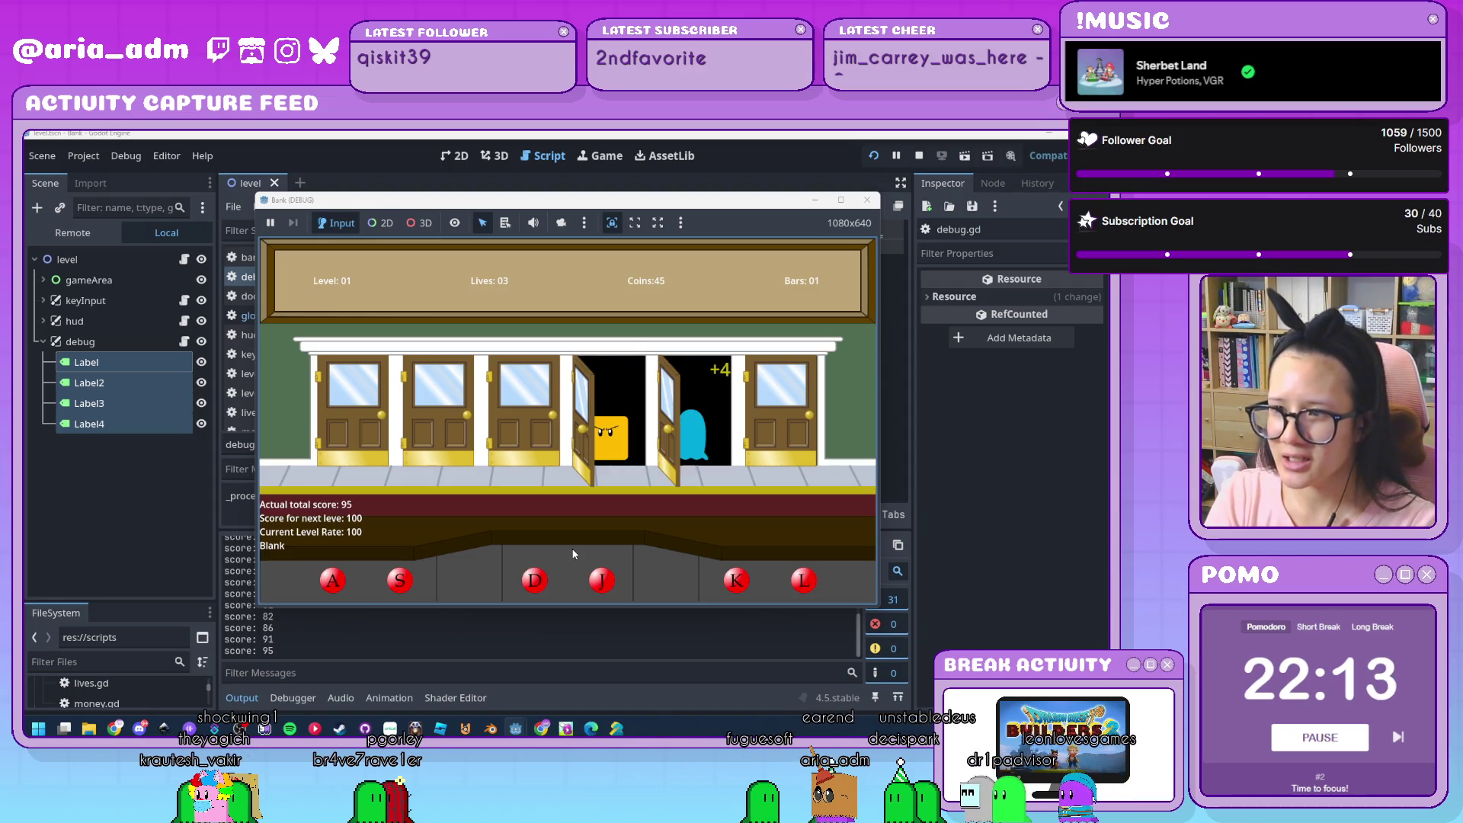
{"action": "key", "text": "j"}
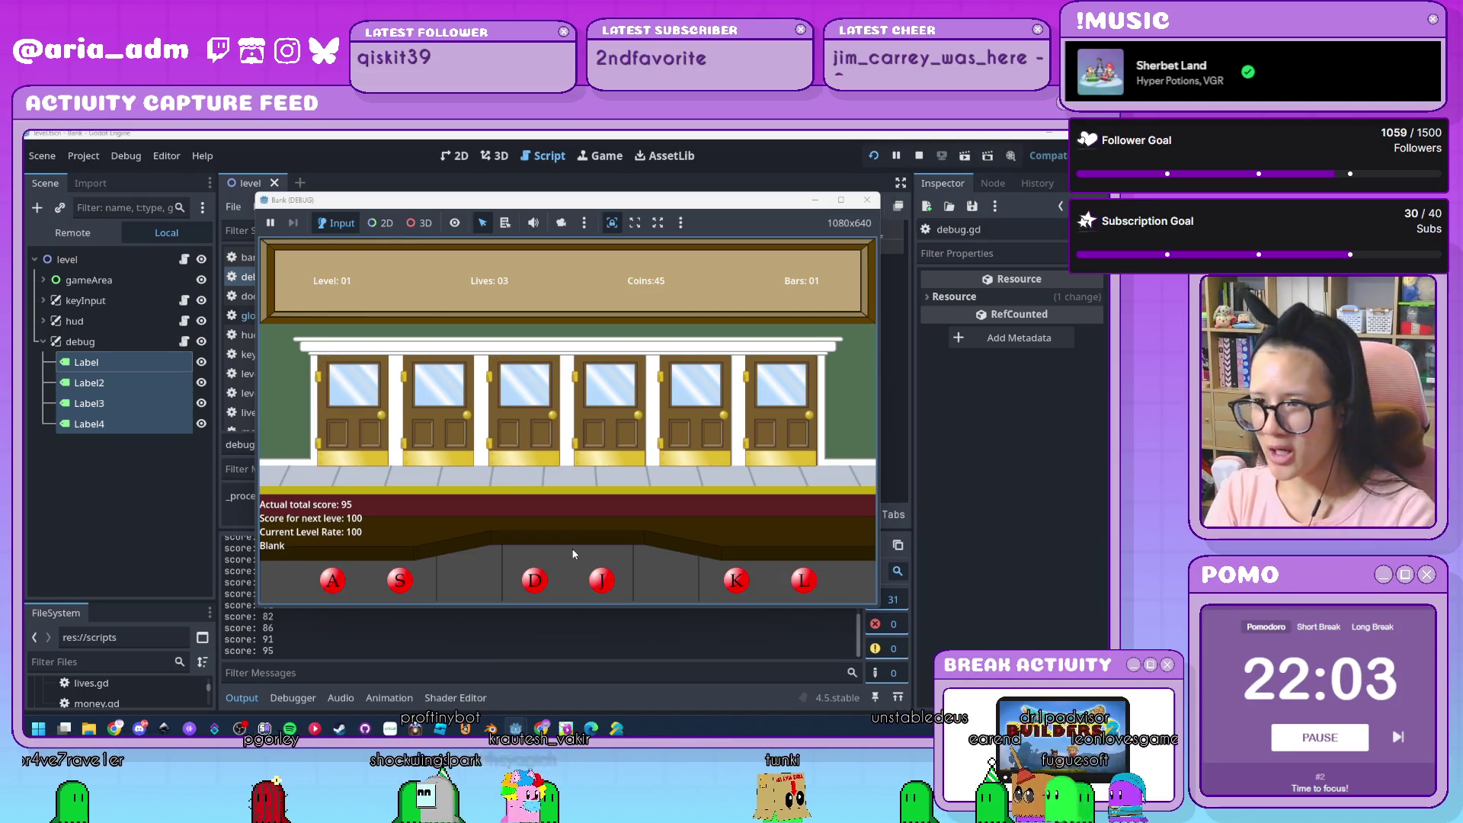
{"action": "key", "text": "s"}
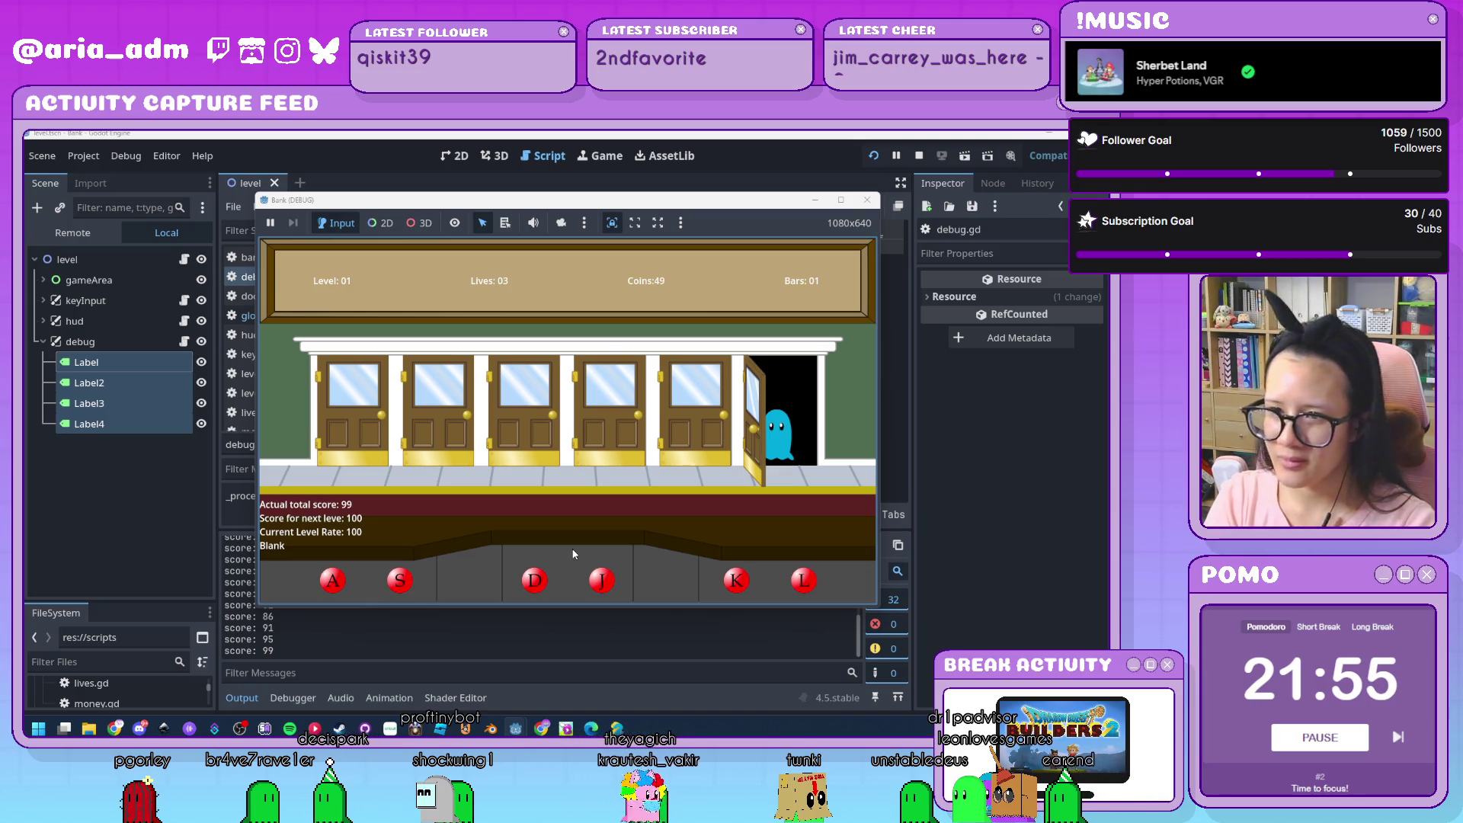
Step: Serve ghosts at doors 6 and 4, and jail robbers at doors 1, 2, 3 and 5
{"action": "key", "text": "l"}
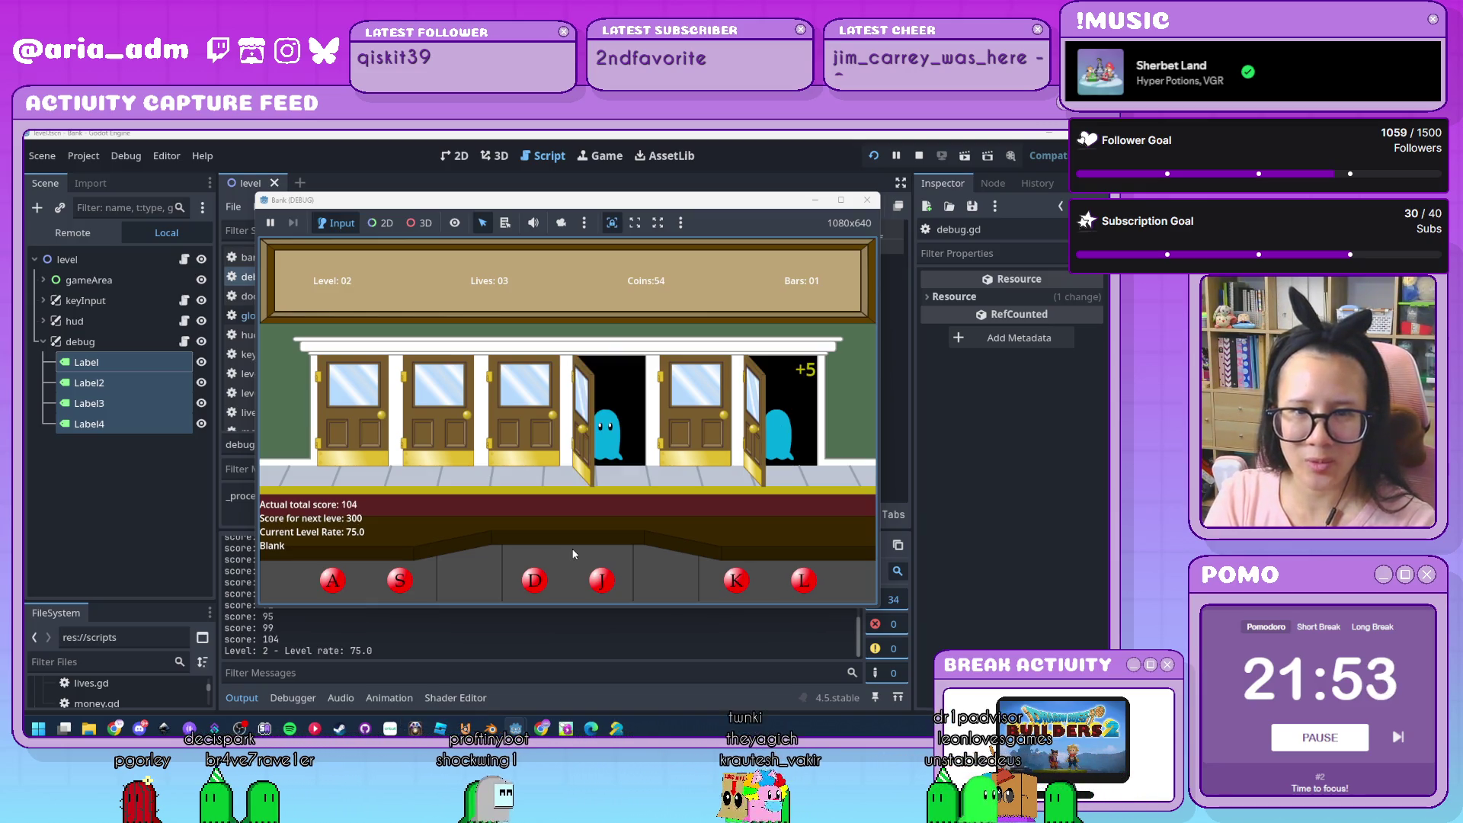
{"action": "key", "text": "j"}
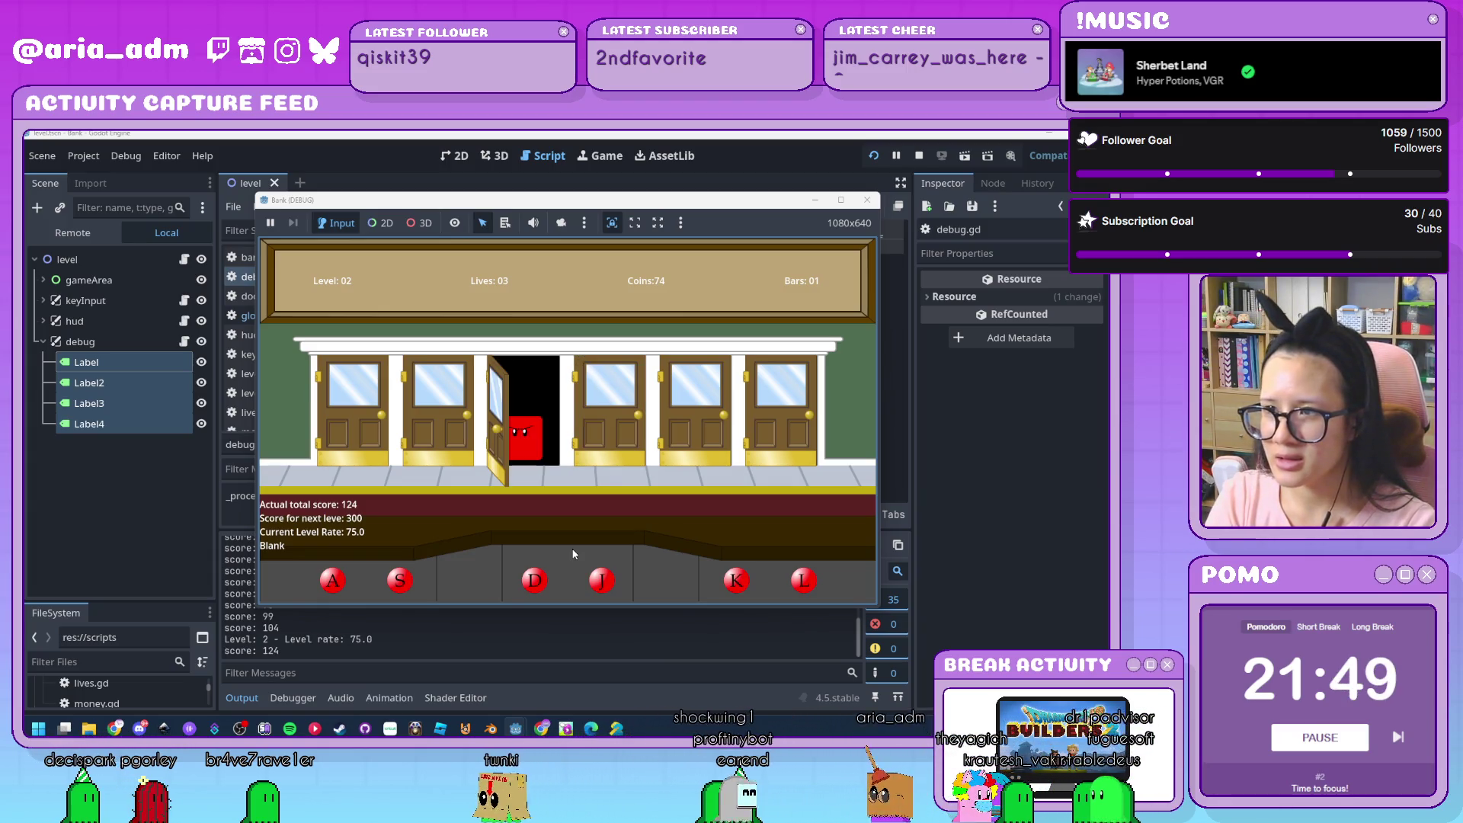
{"action": "key", "text": "d"}
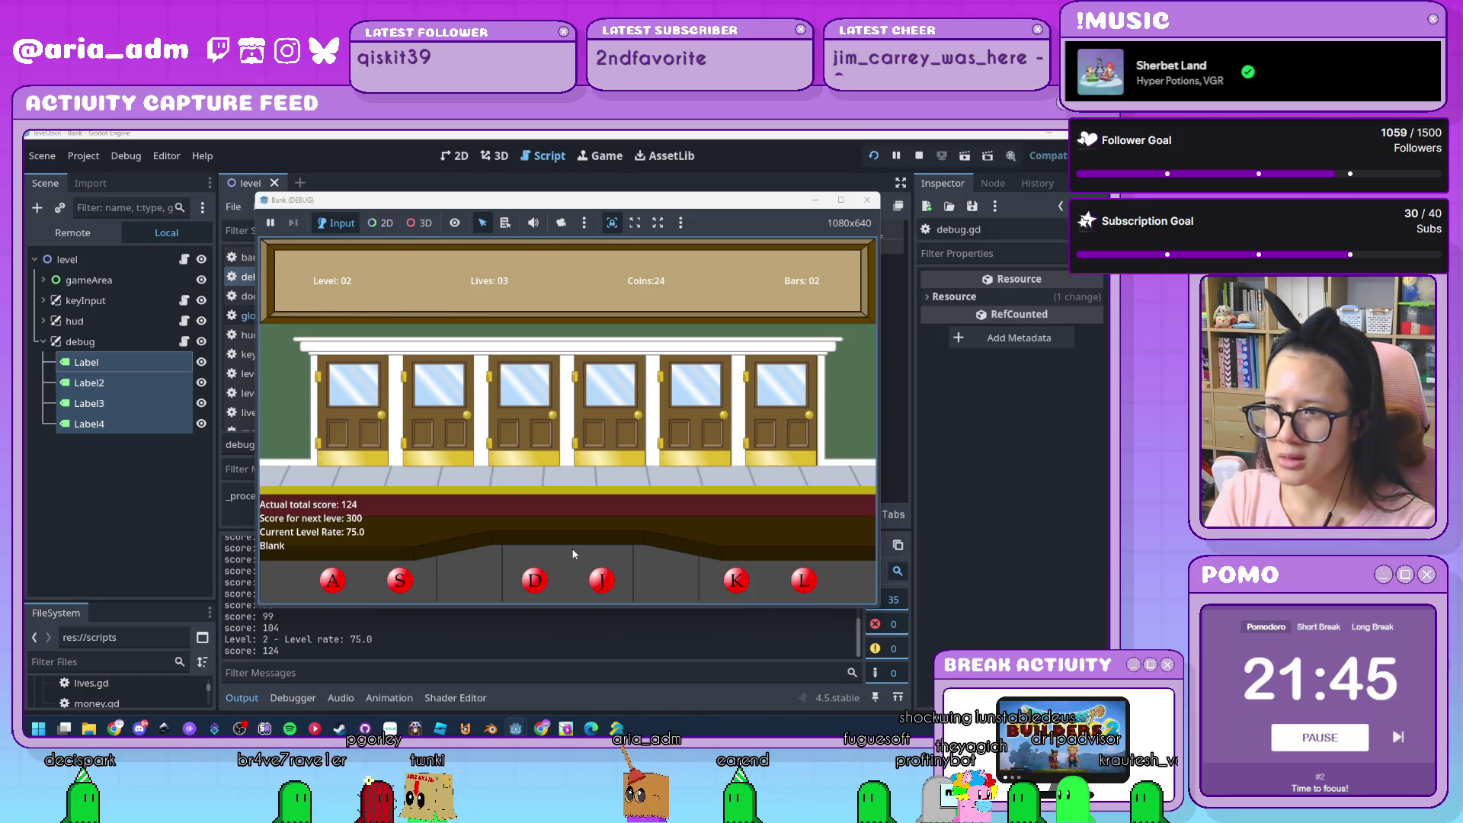
{"action": "key", "text": "a"}
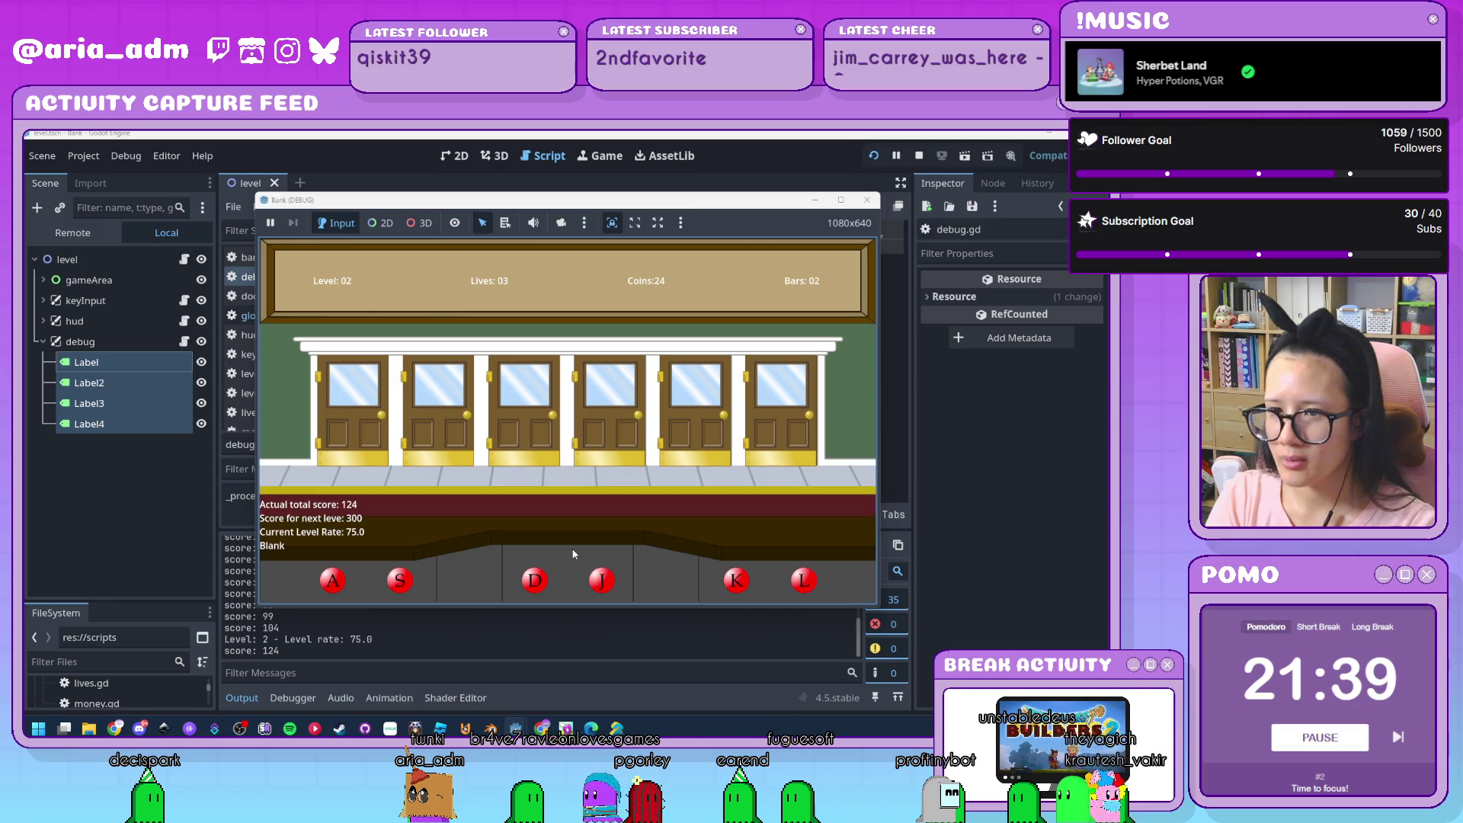
{"action": "key", "text": "s"}
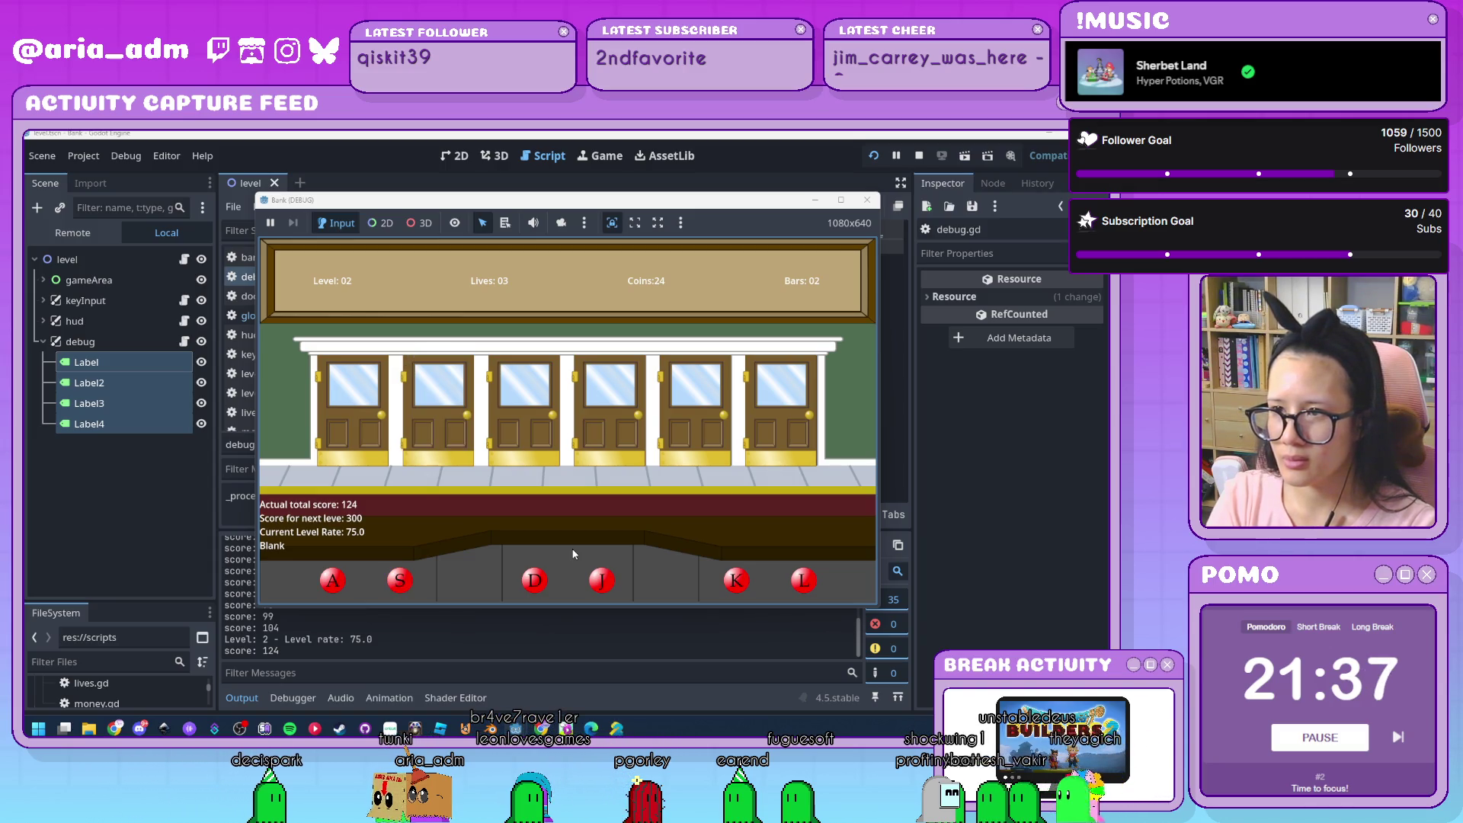
{"action": "key", "text": "k"}
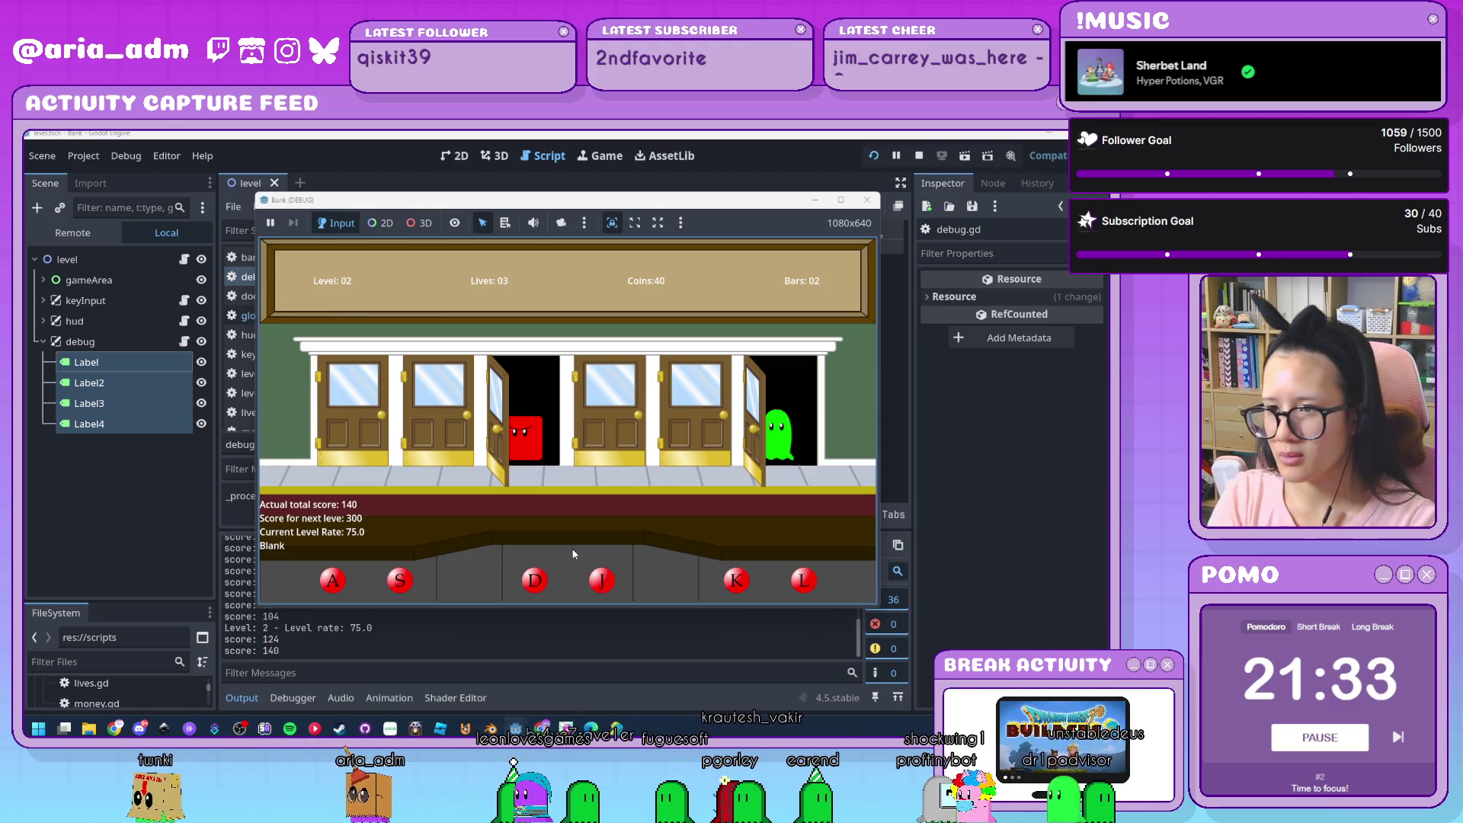
Step: Serve the ghosts at doors 3, 4, 5 and 6, raising the total score to 272
{"action": "key", "text": "l"}
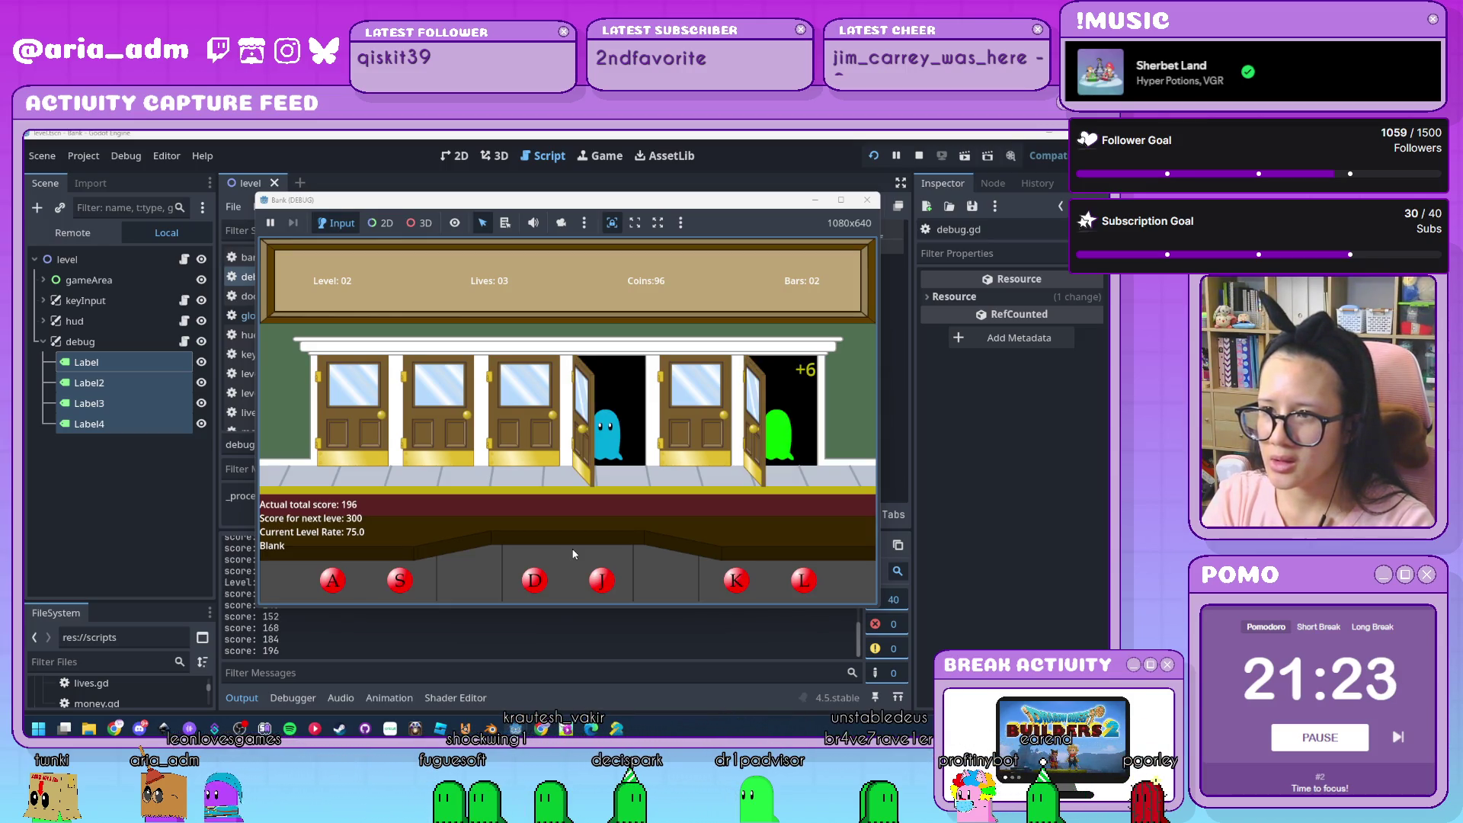
{"action": "key", "text": "l"}
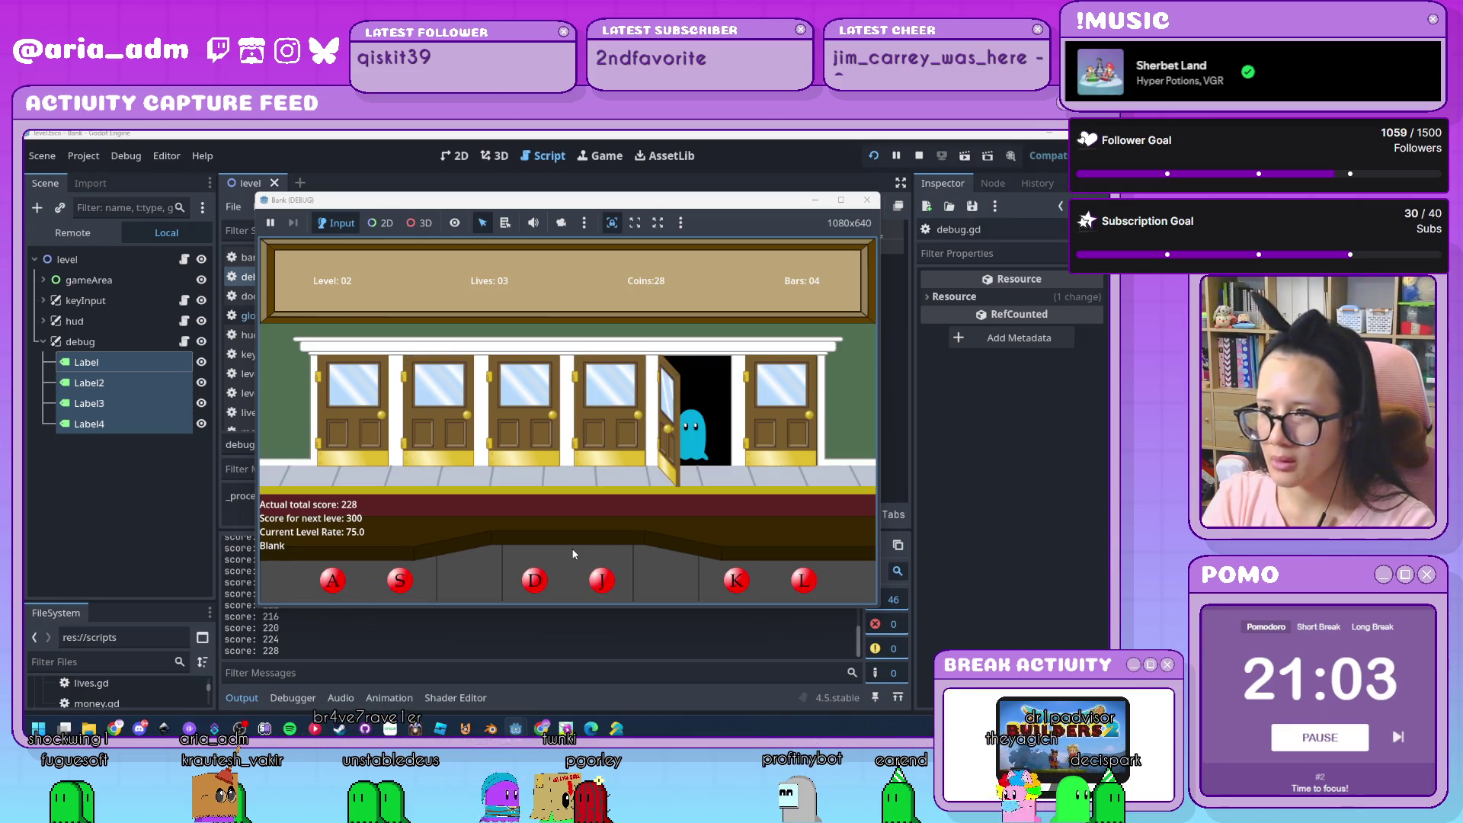
{"action": "key", "text": "k"}
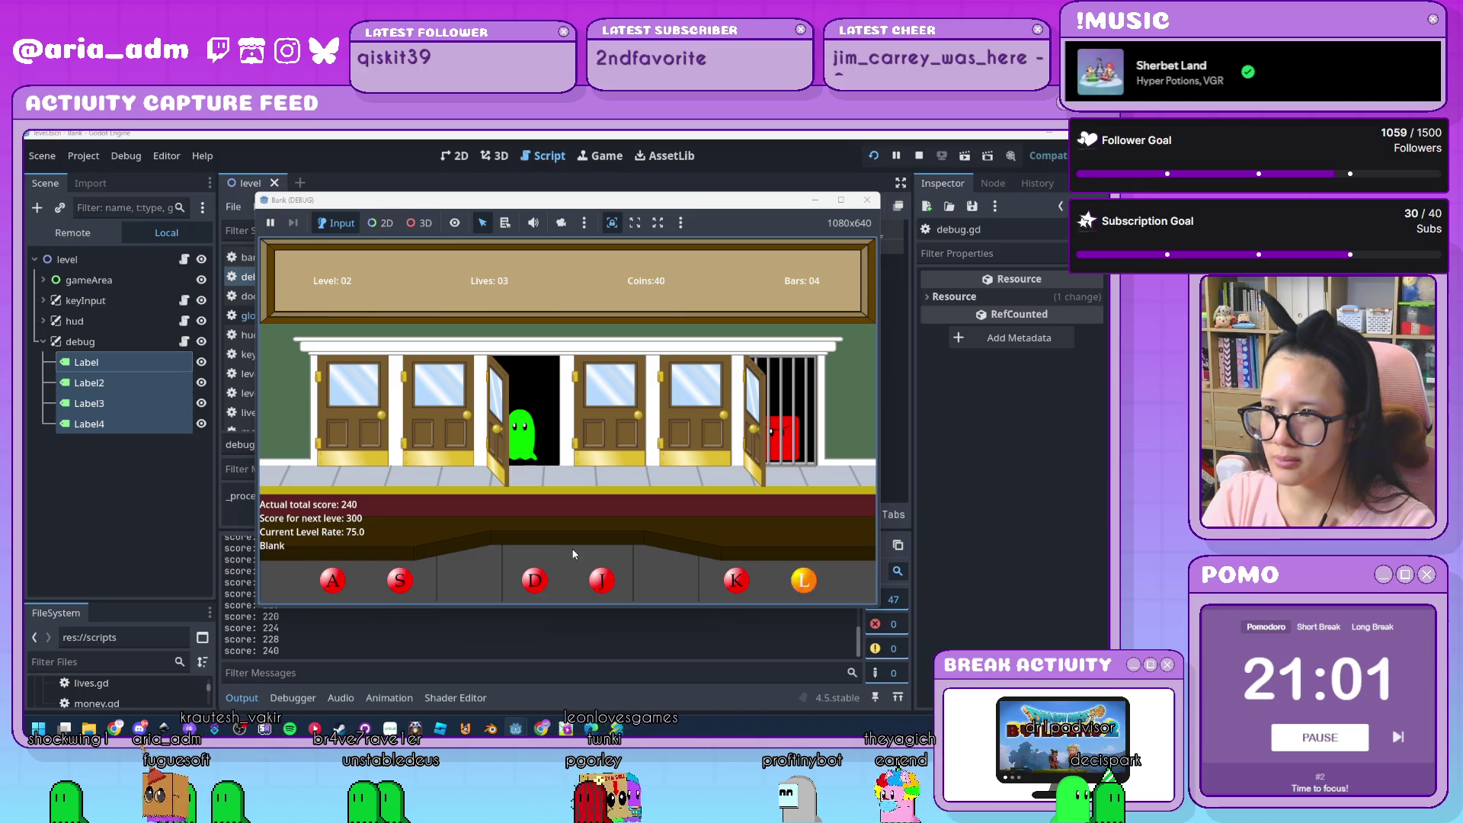
{"action": "key", "text": "d"}
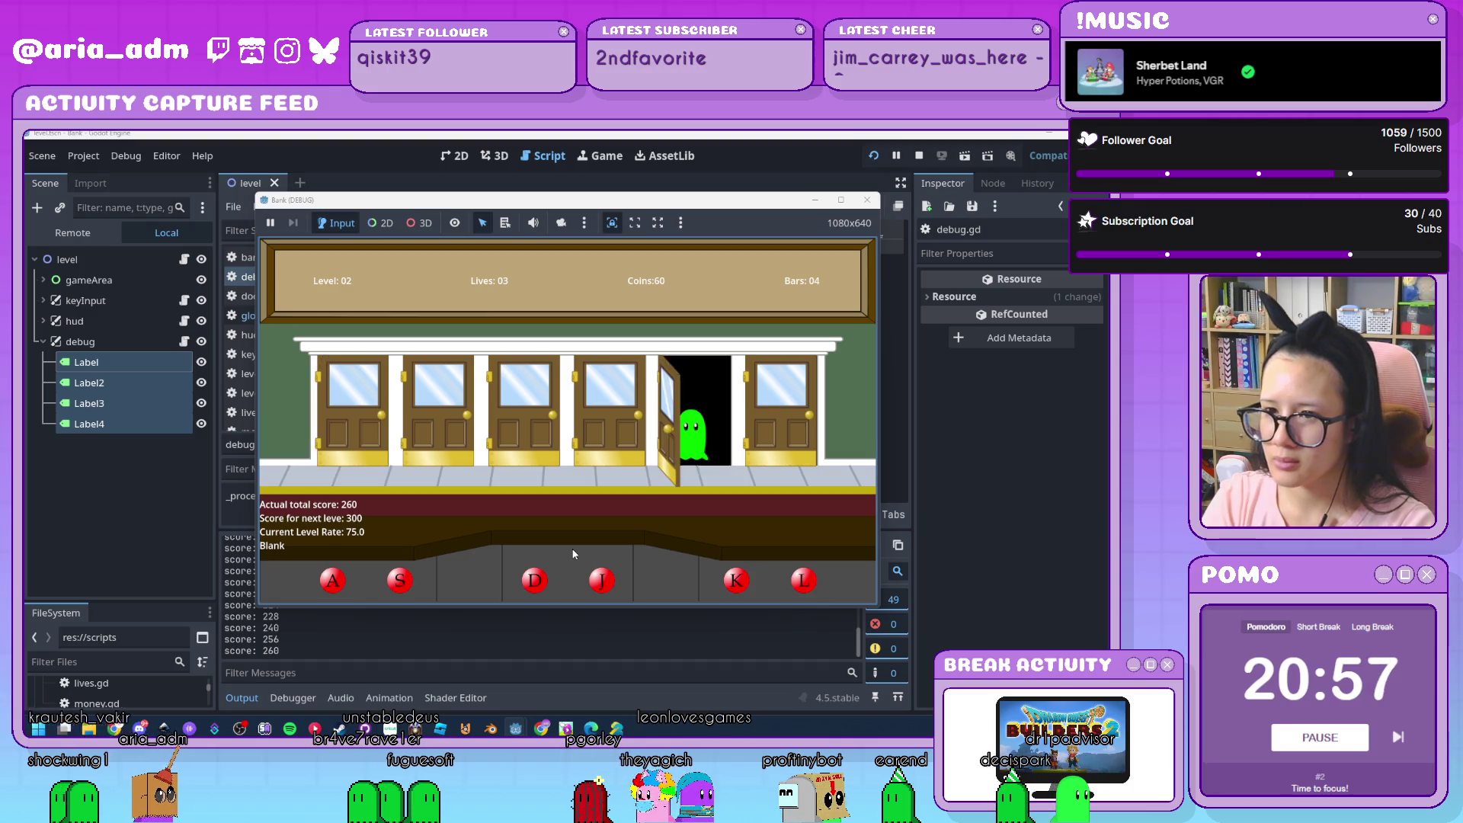
{"action": "key", "text": "k"}
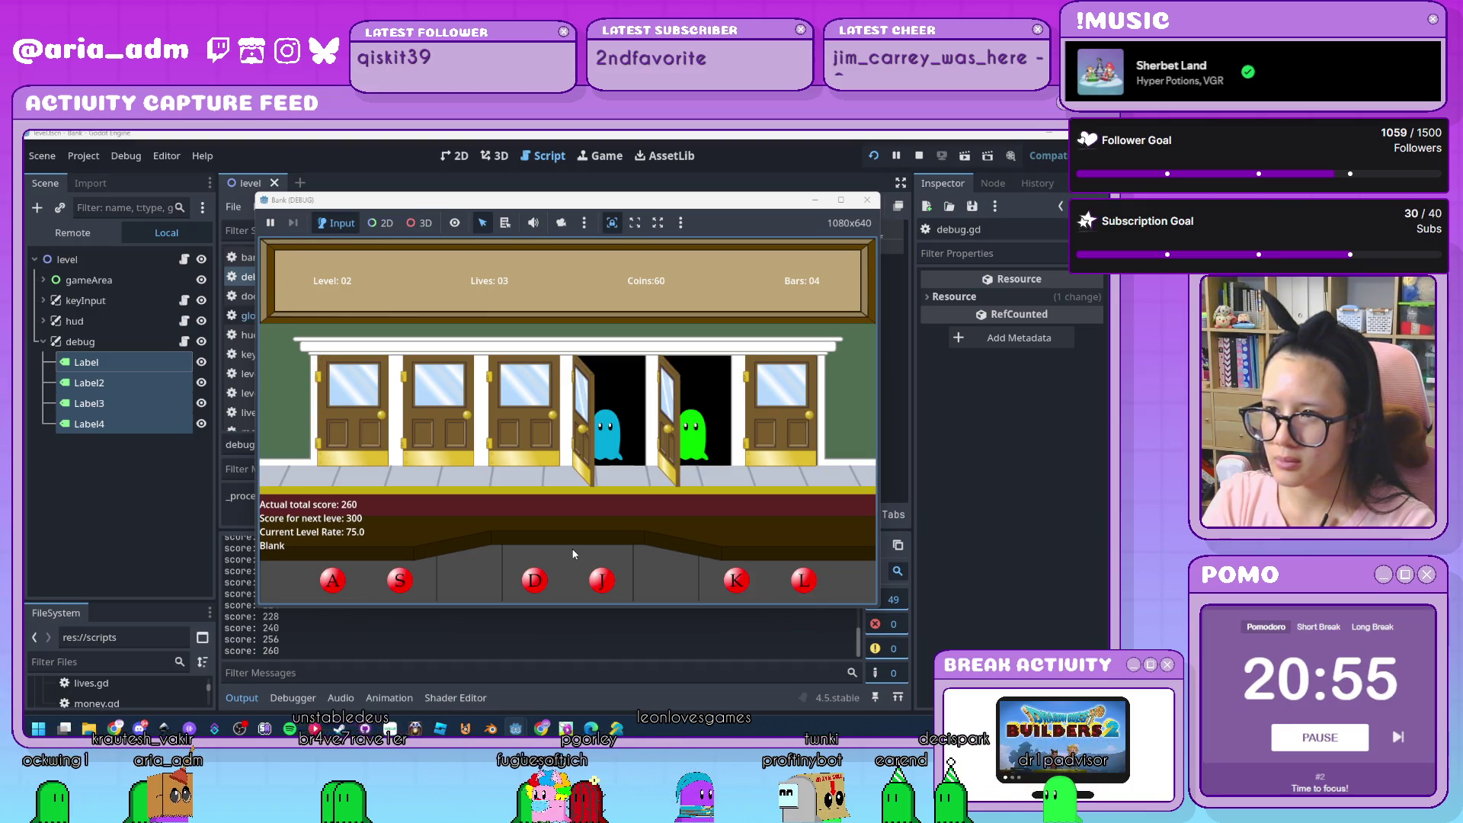
{"action": "key", "text": "j"}
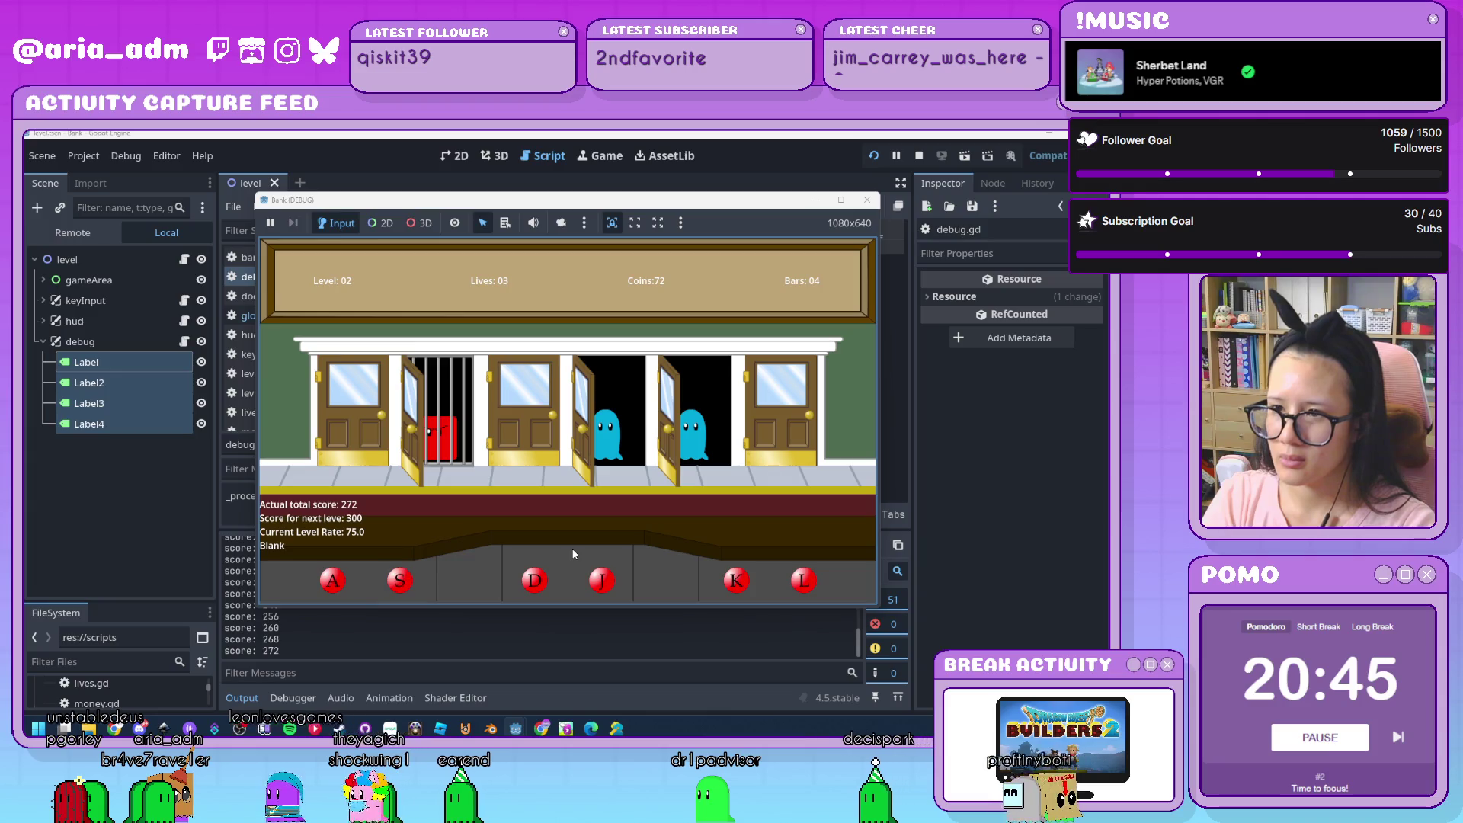
{"action": "key", "text": "k"}
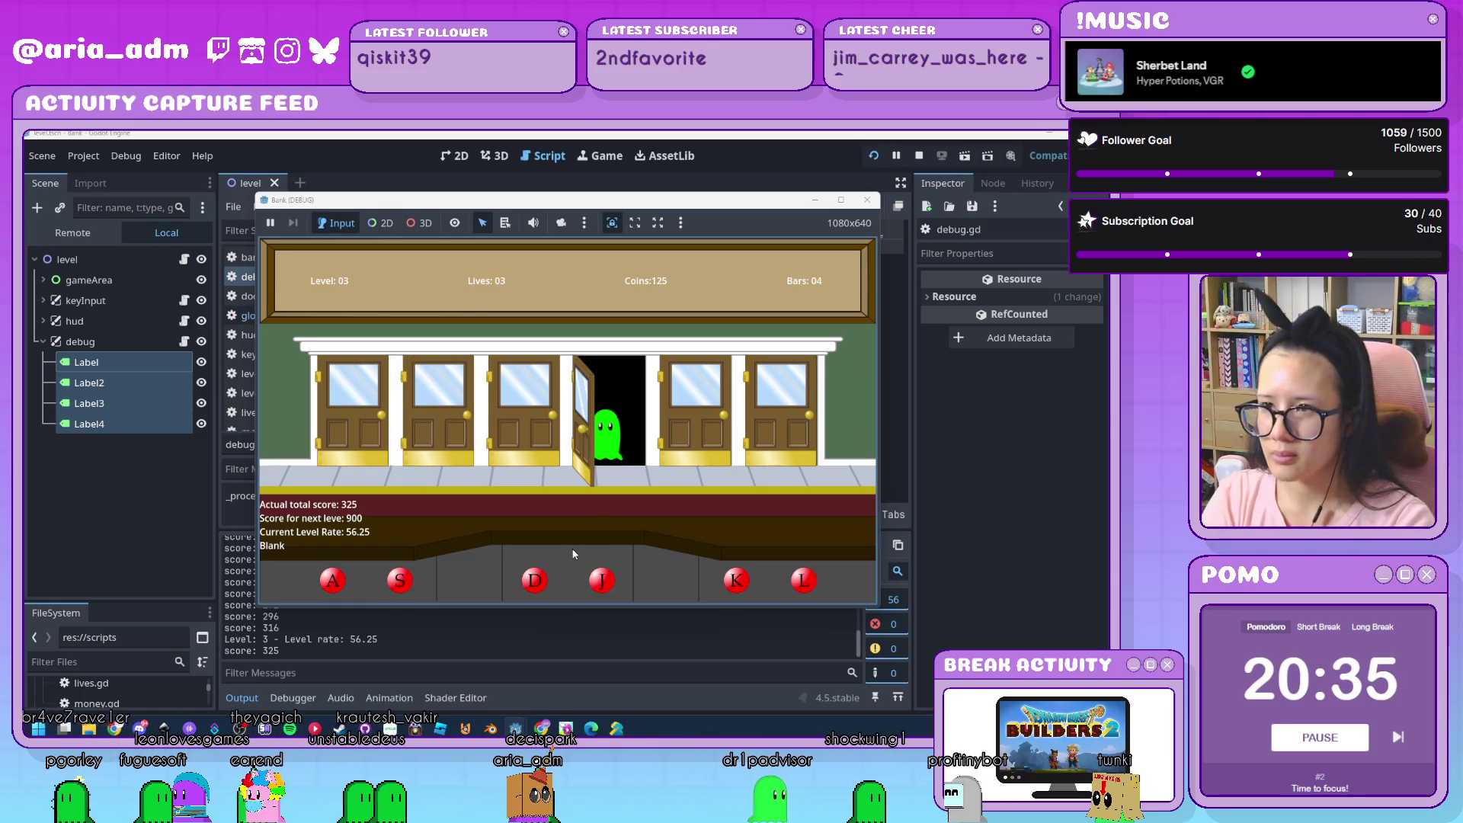
Step: Serve the blue, cyan and green ghosts at the doors until Level 04 shows next-level score 2700
{"action": "key", "text": "l"}
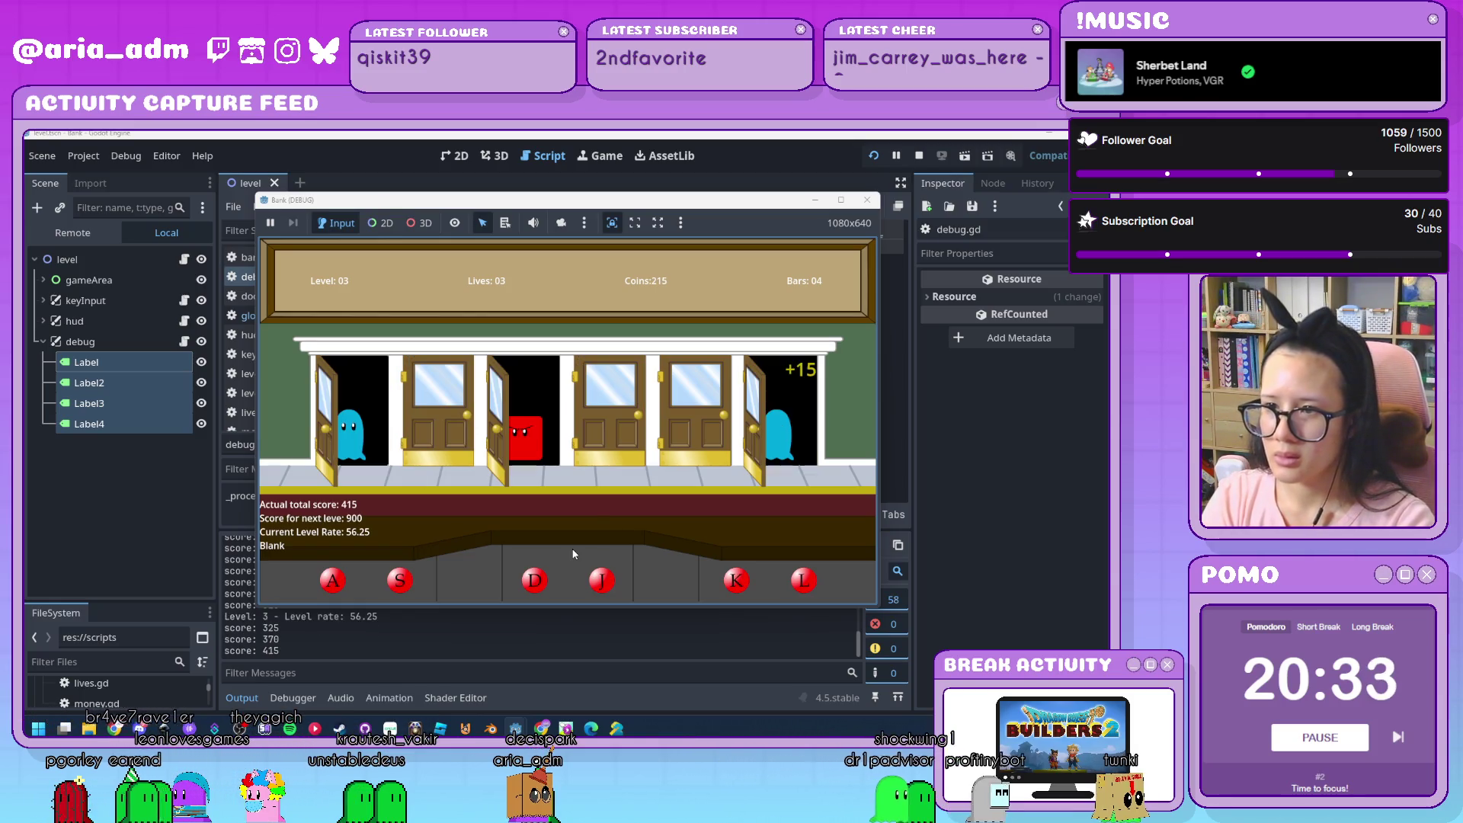
{"action": "key", "text": "a"}
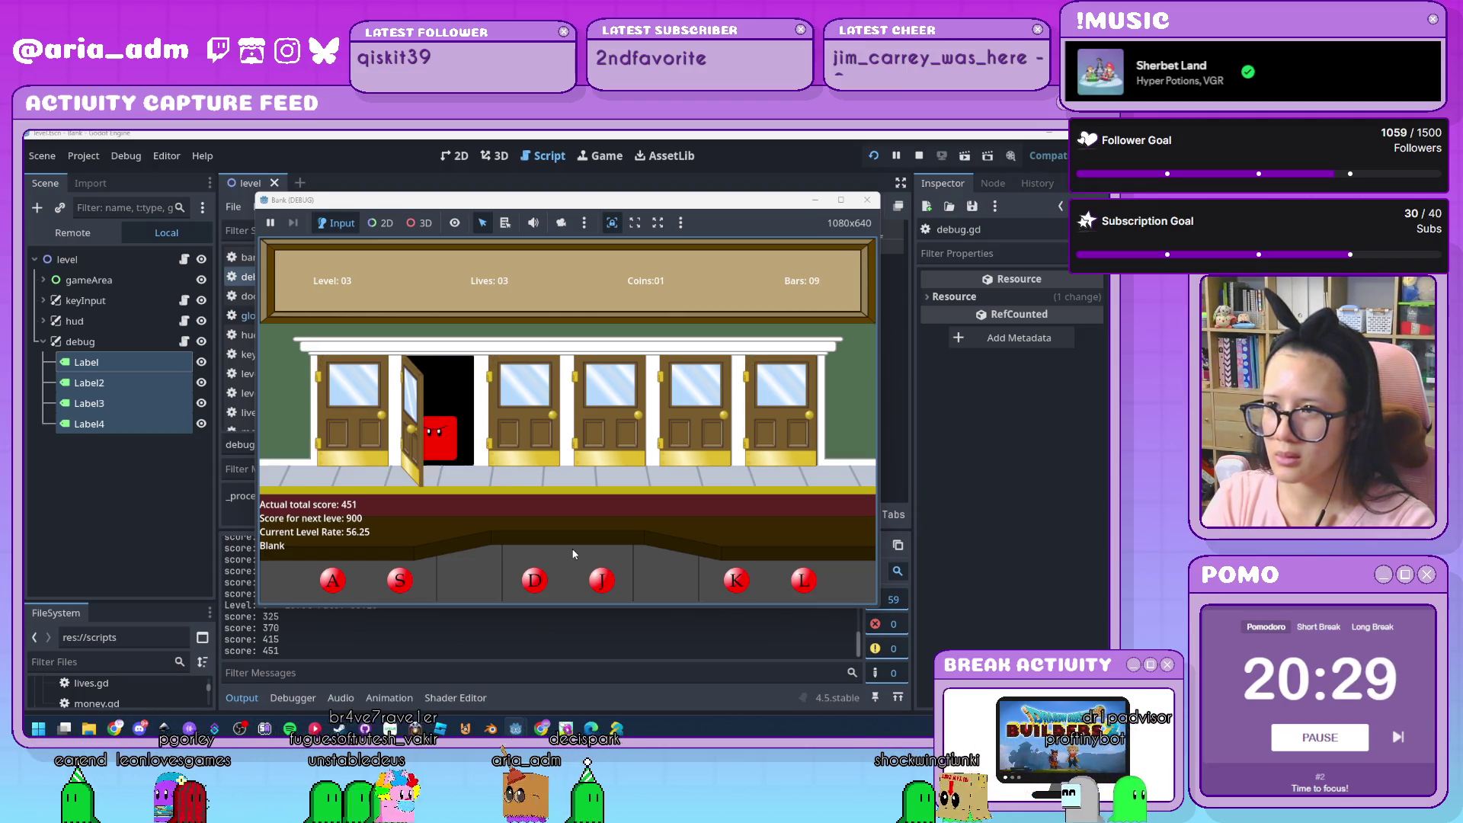
{"action": "key", "text": "k"}
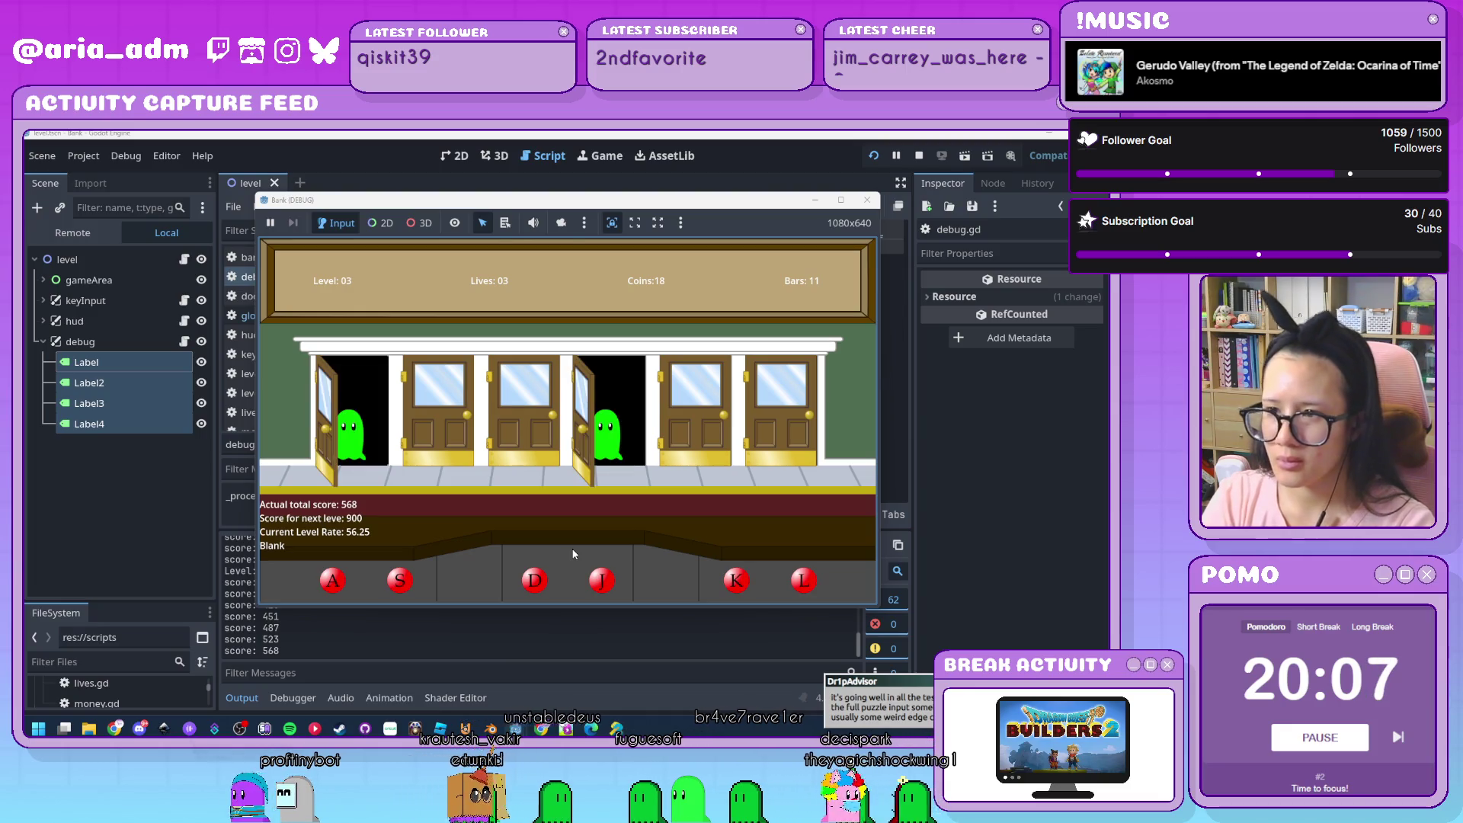
{"action": "key", "text": "j"}
{"action": "key", "text": "l"}
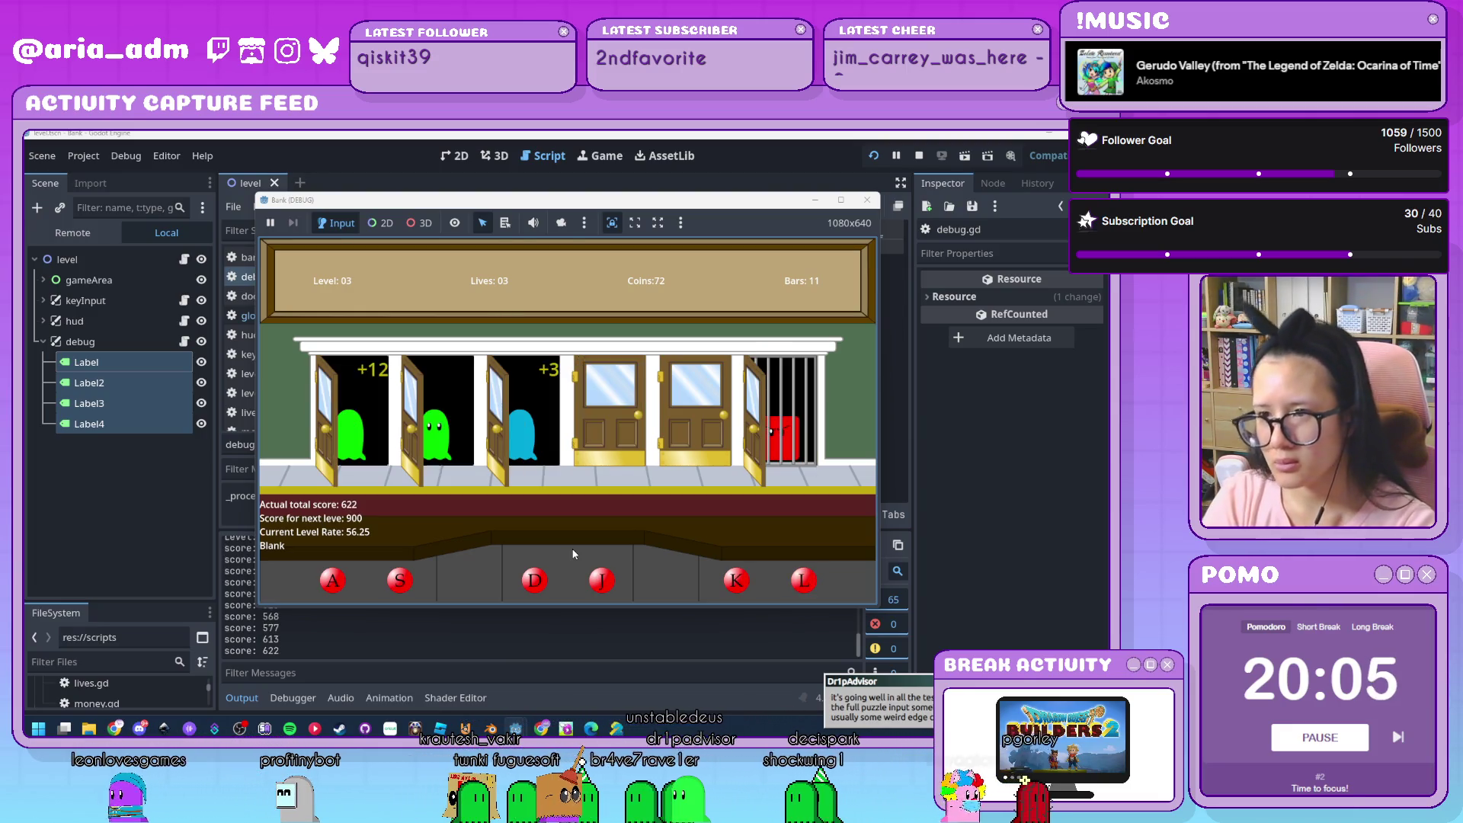
{"action": "key", "text": "a"}
{"action": "key", "text": "d"}
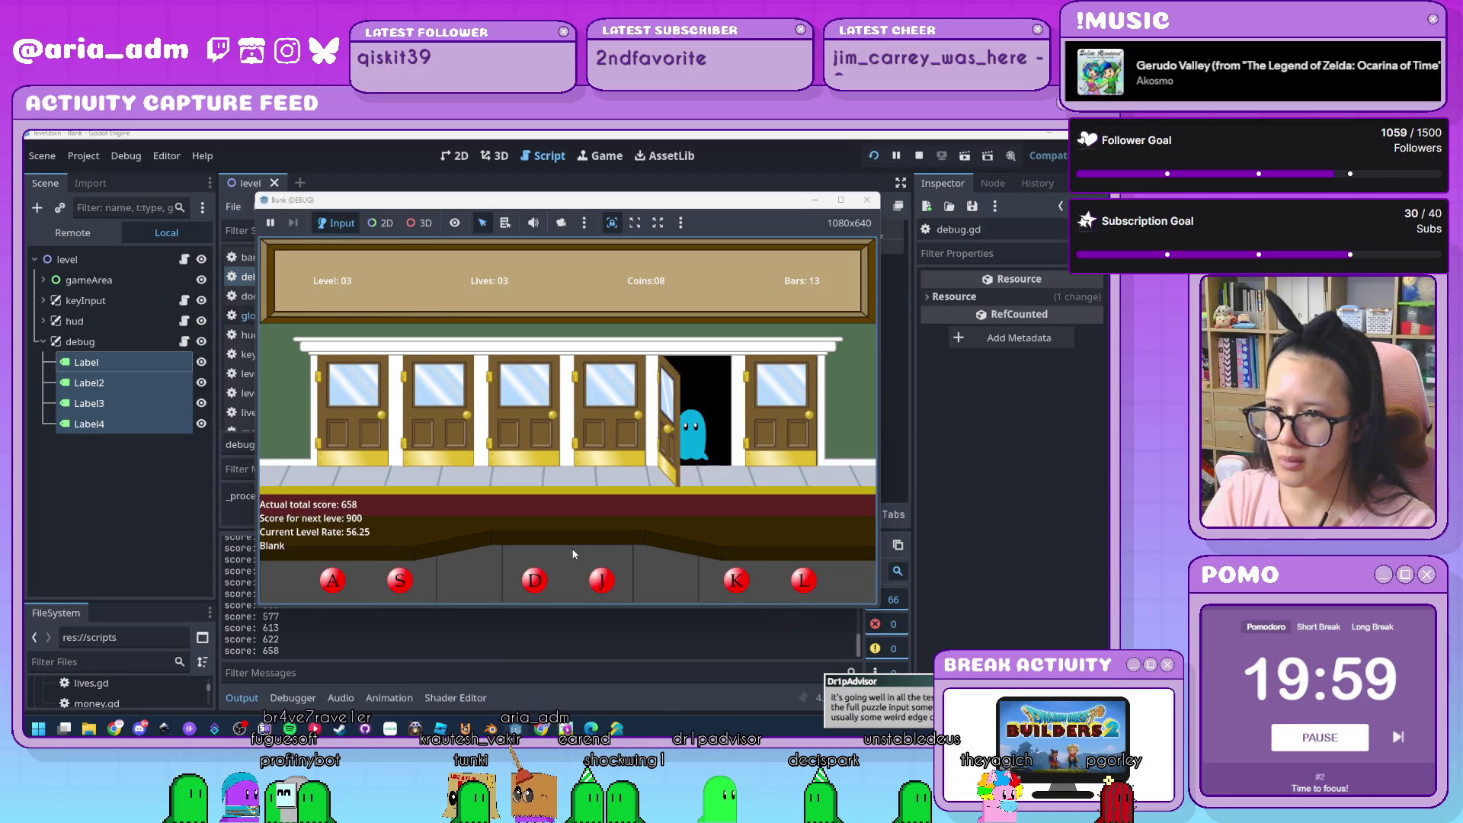
{"action": "key", "text": "k"}
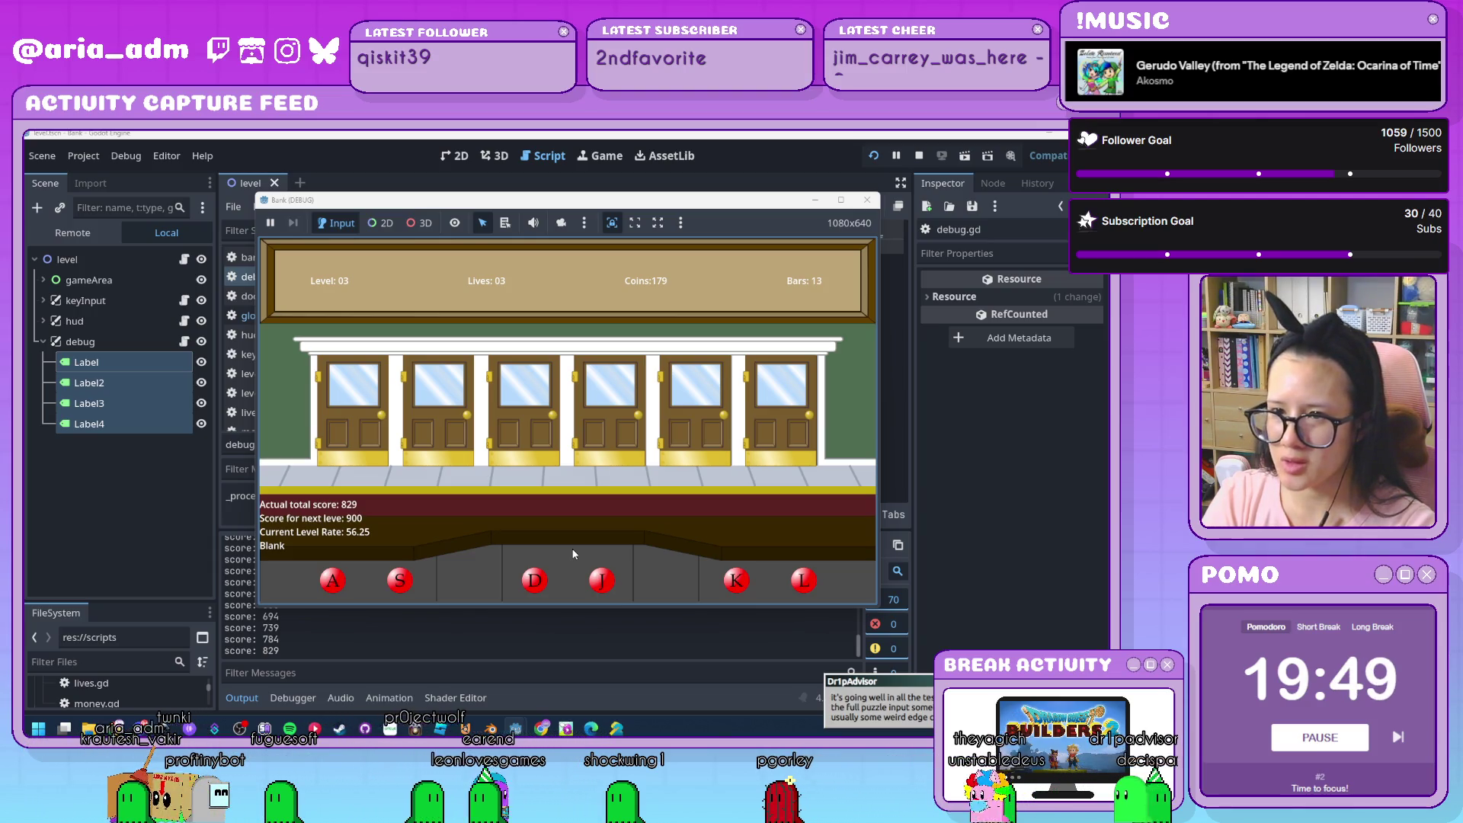
{"action": "key", "text": "j"}
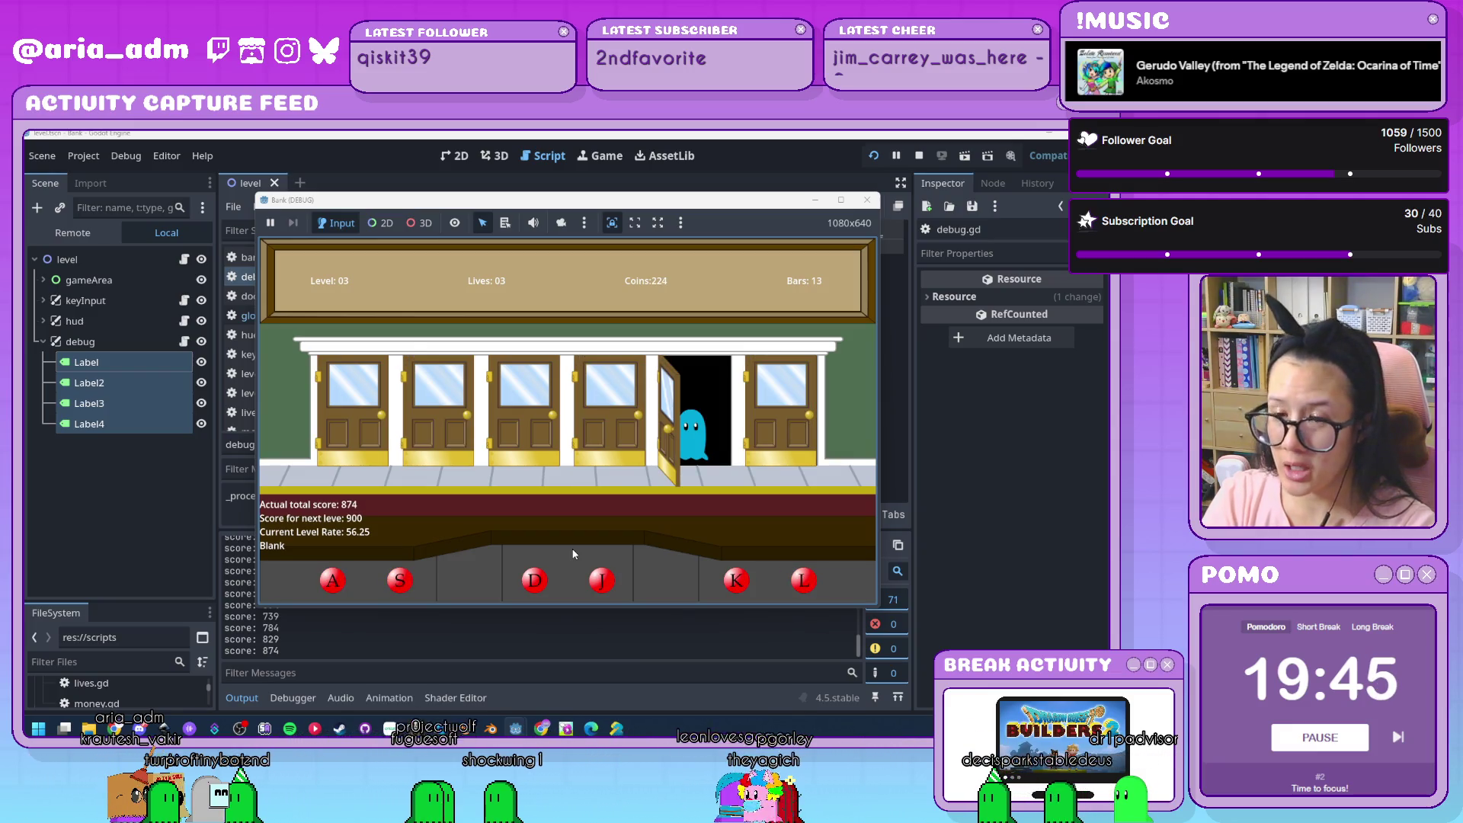
{"action": "key", "text": "k"}
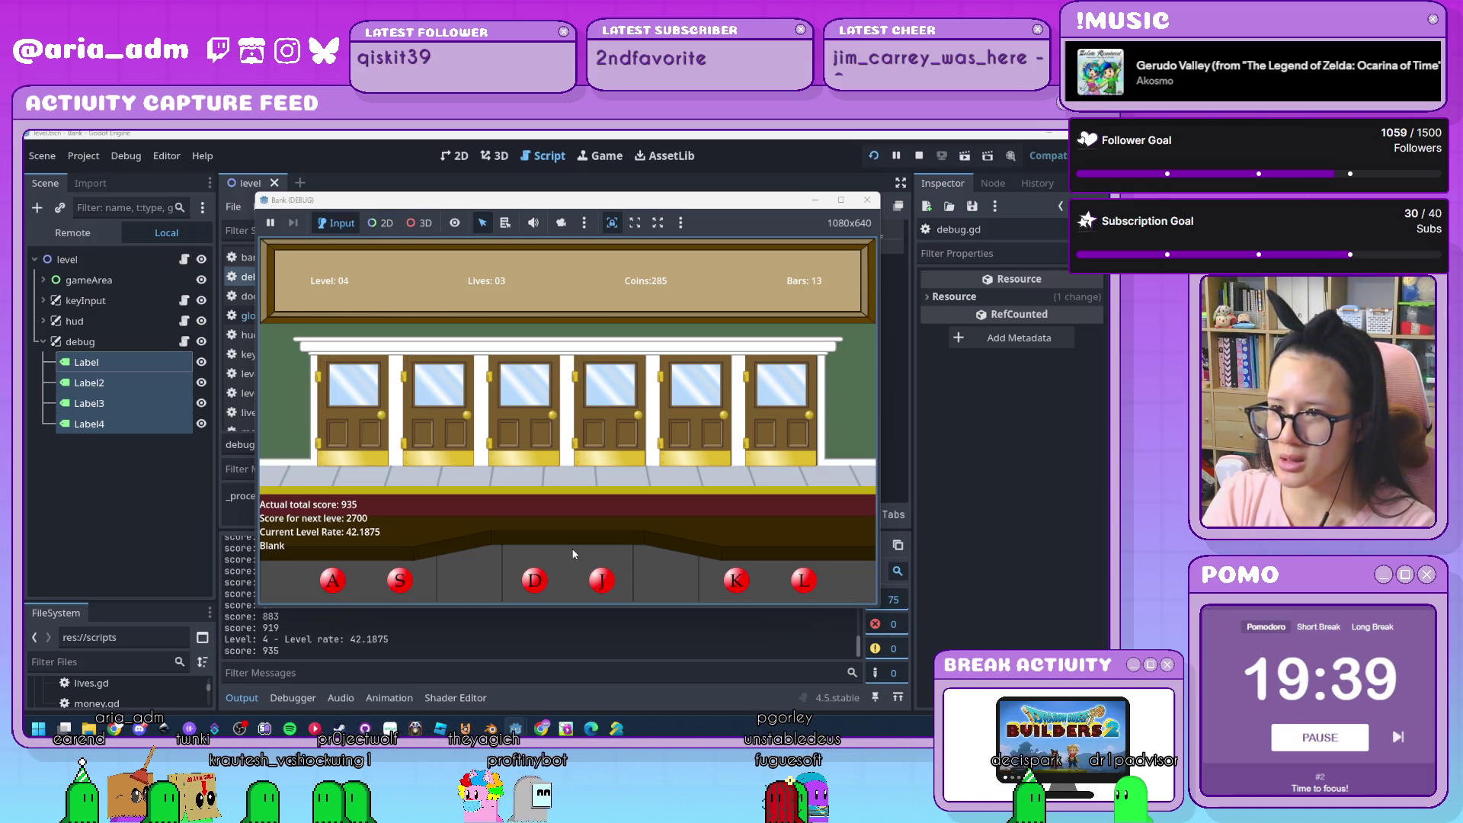
{"action": "key", "text": "k"}
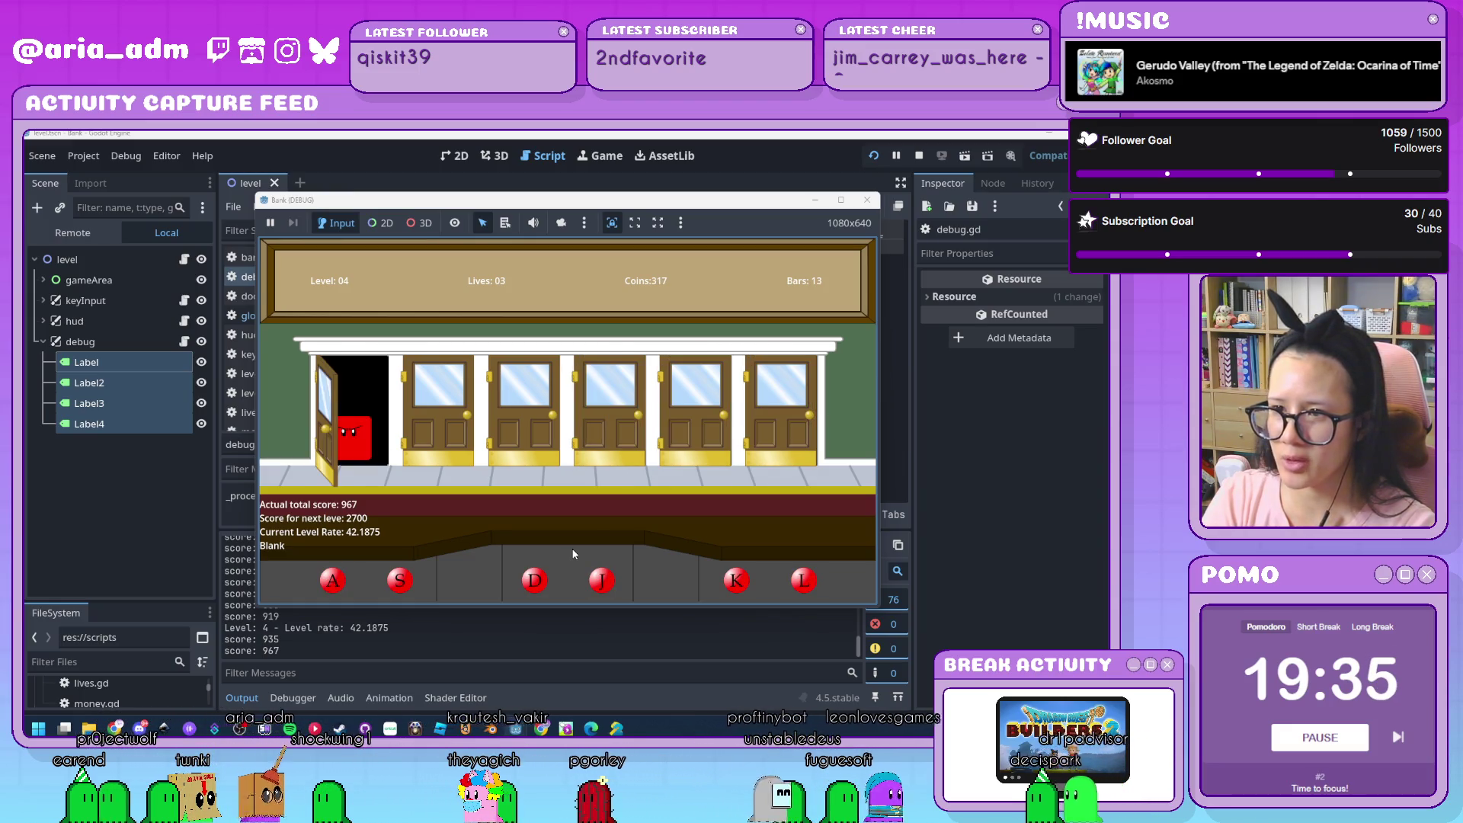
Step: On Level 04, serve the green and cyan ghosts and deal with the yellow robber
{"action": "key", "text": "k"}
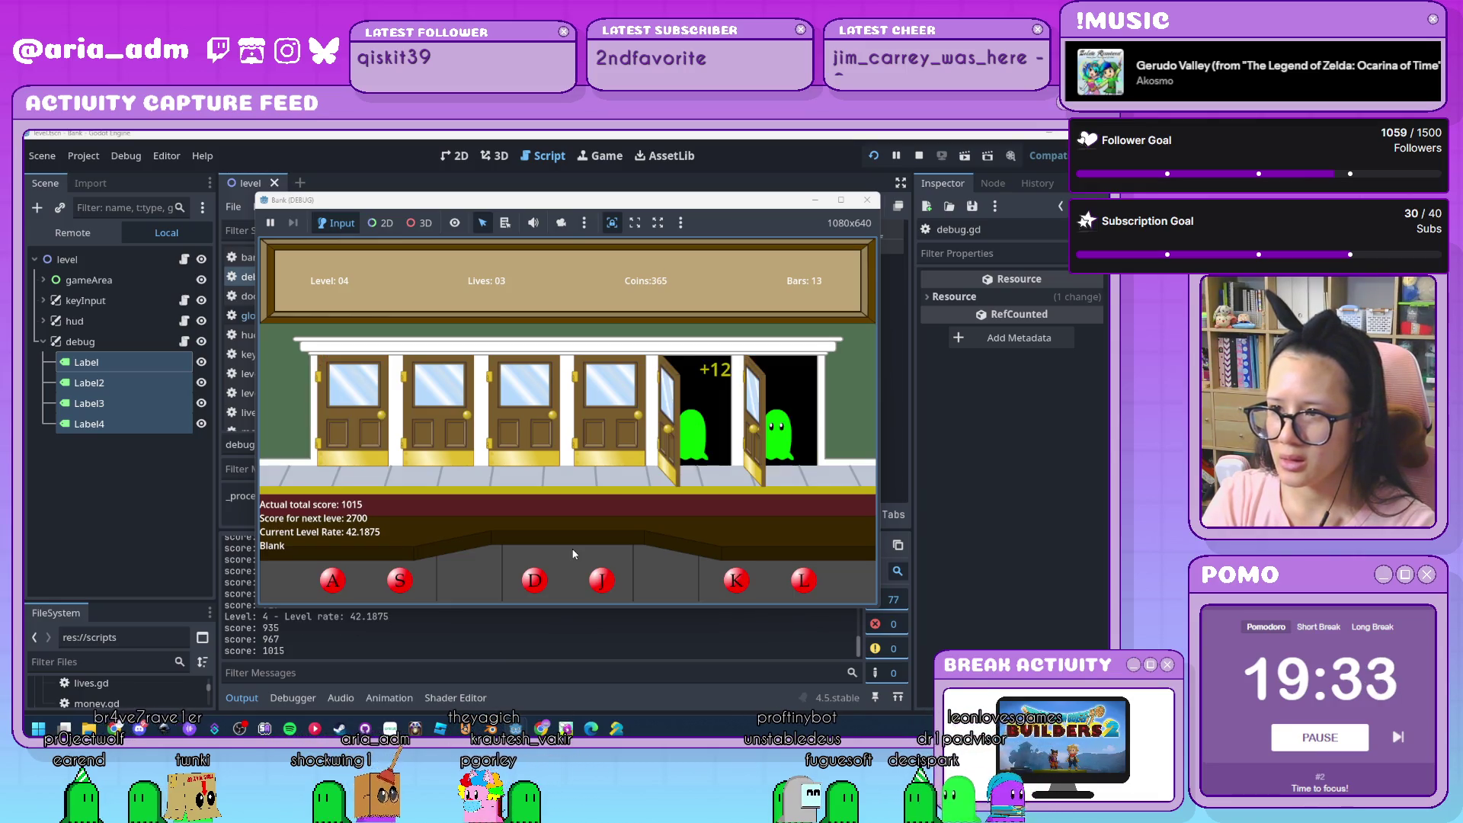
{"action": "key", "text": "l"}
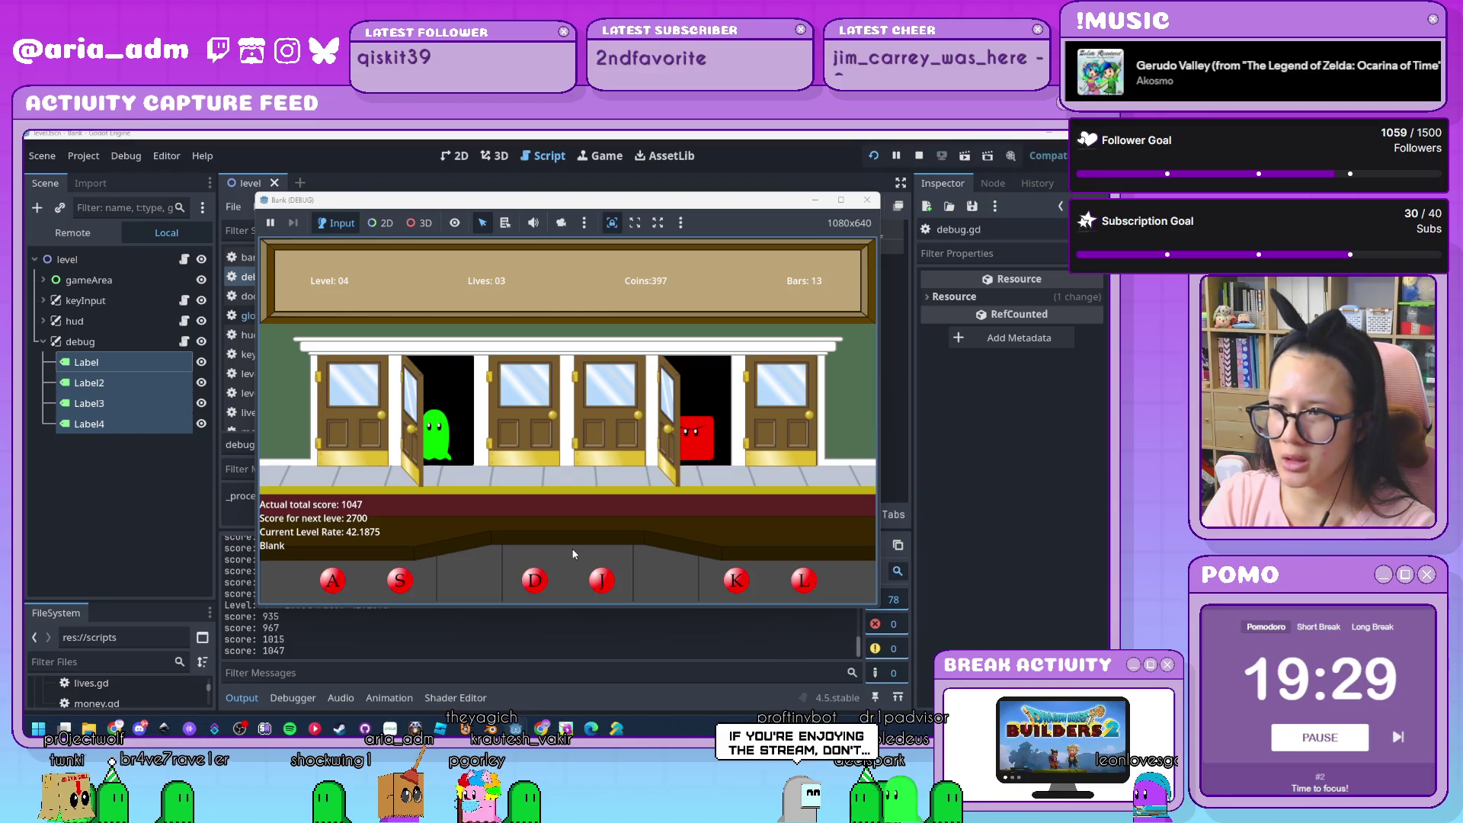
{"action": "key", "text": "s"}
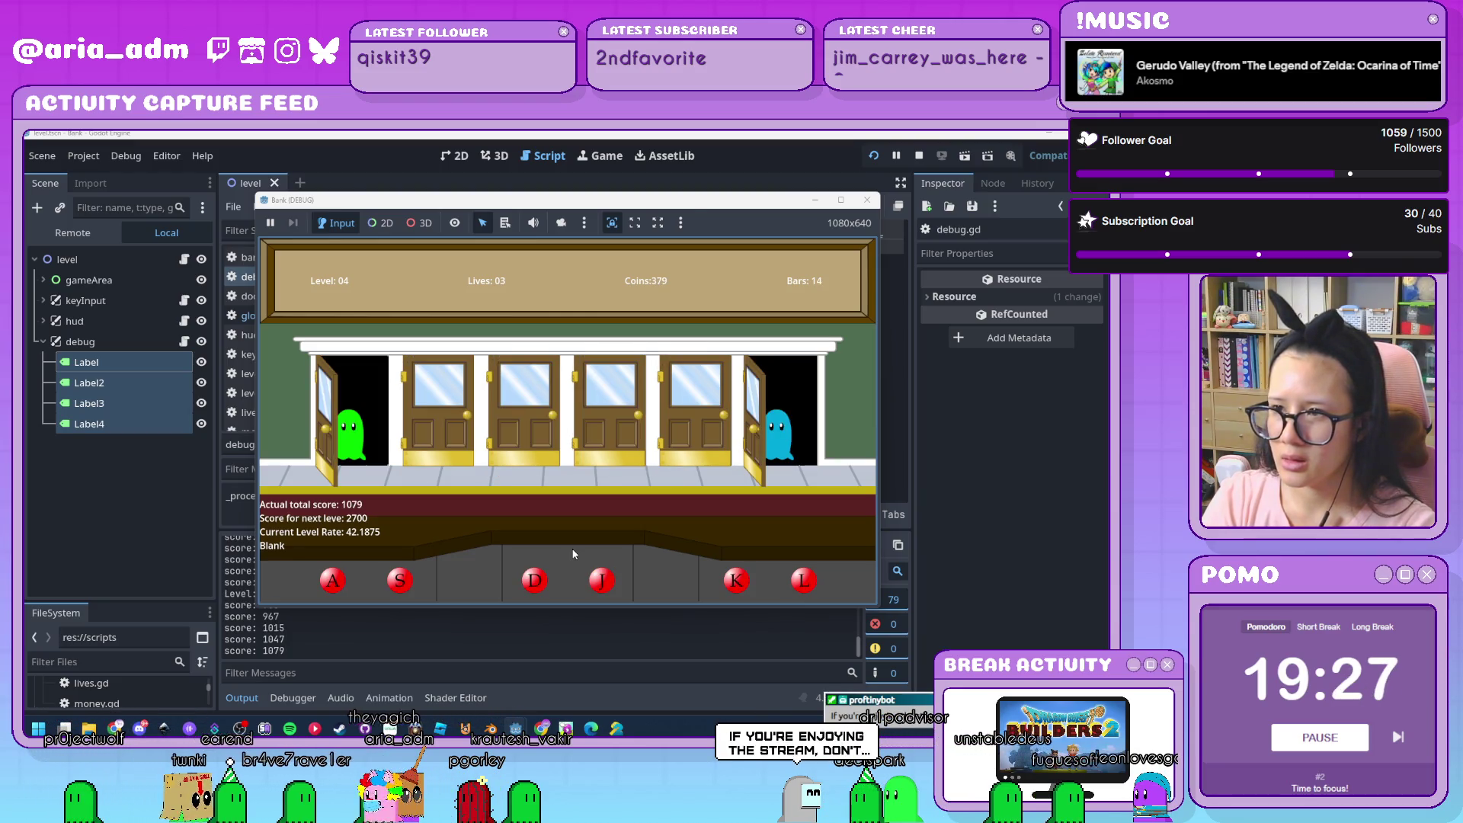
{"action": "key", "text": "a"}
{"action": "key", "text": "l"}
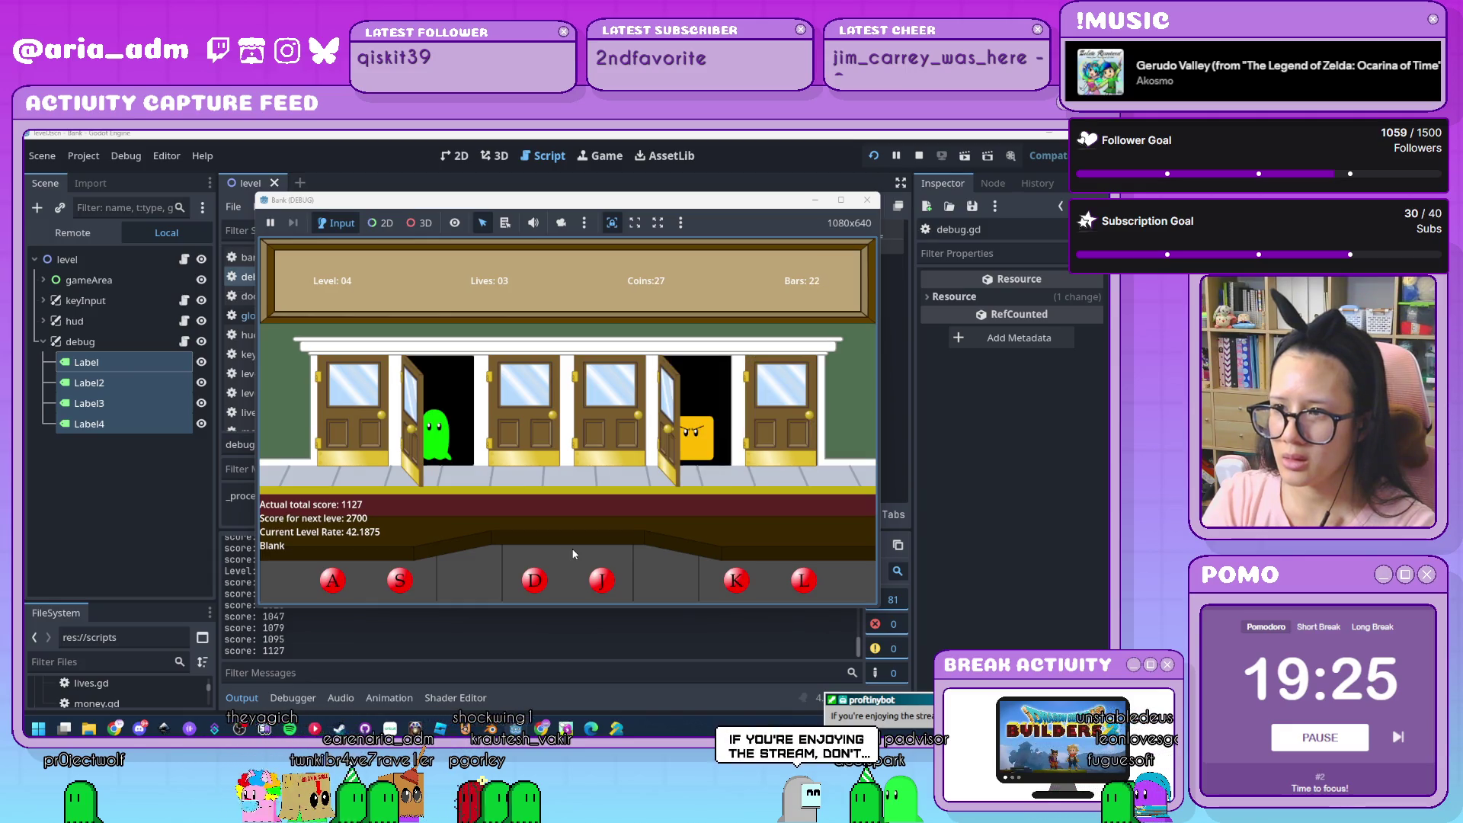
{"action": "key", "text": "k"}
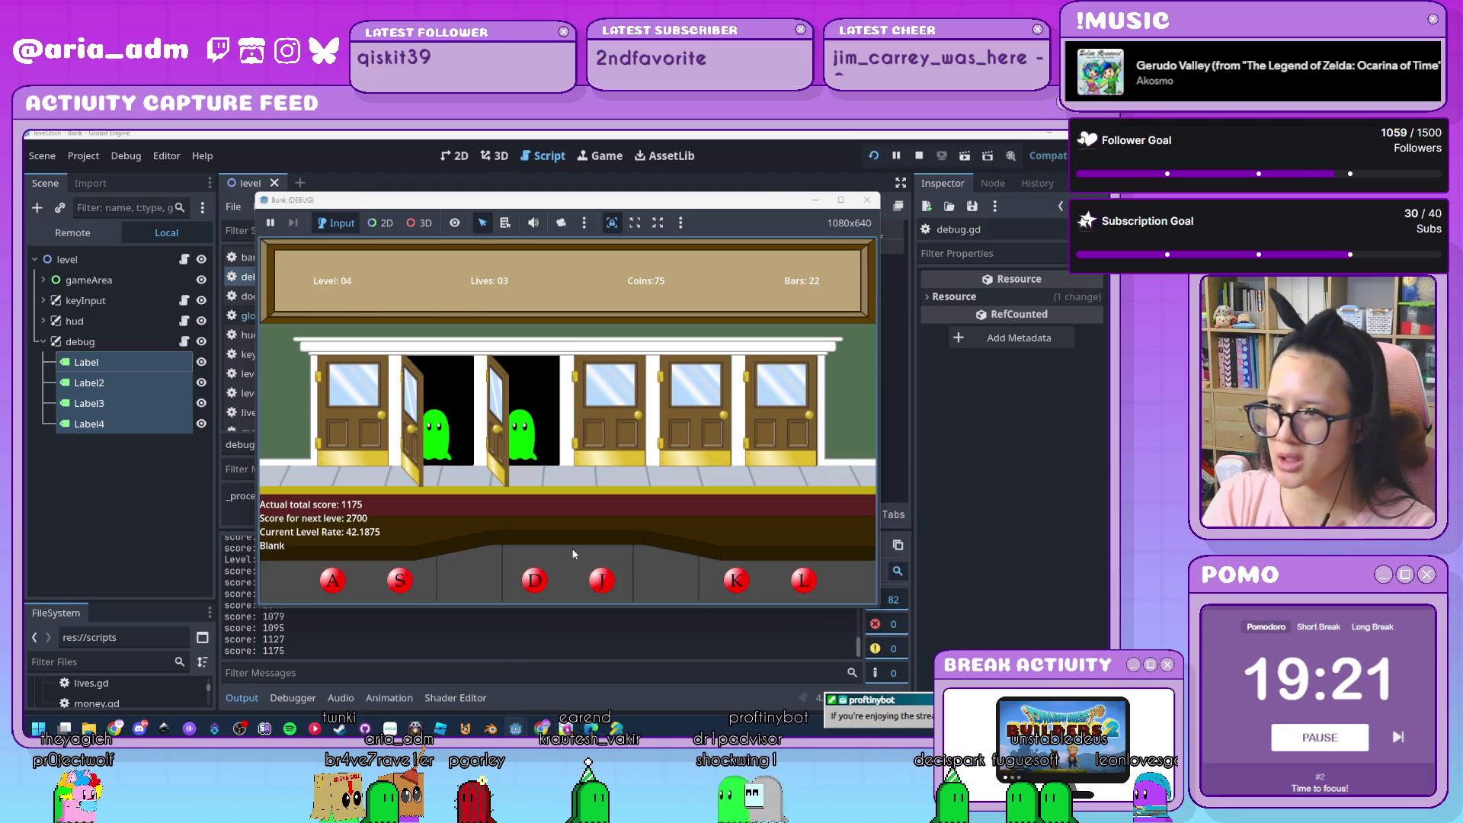
{"action": "key", "text": "d"}
{"action": "key", "text": "s"}
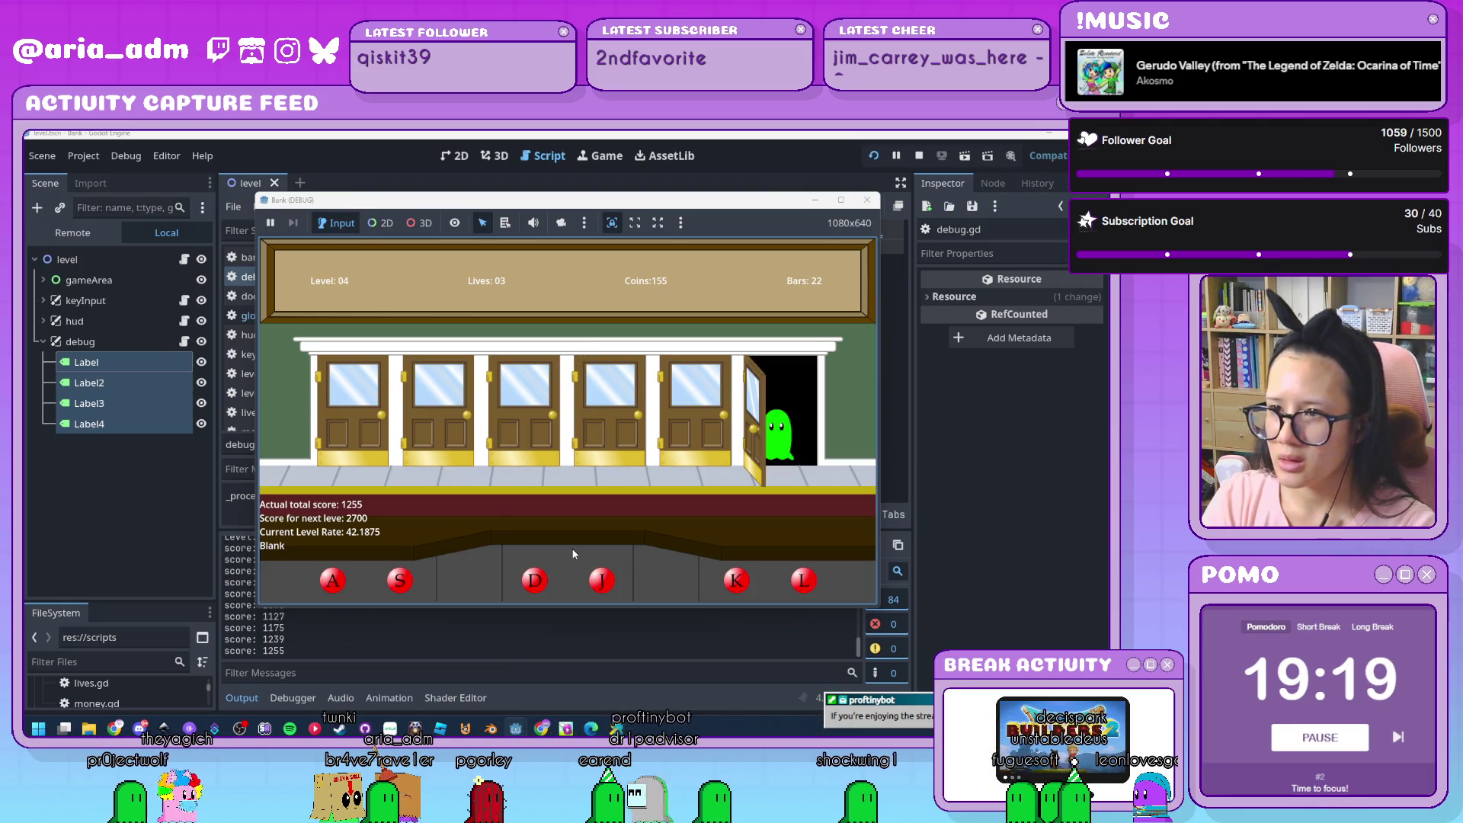
{"action": "key", "text": "l"}
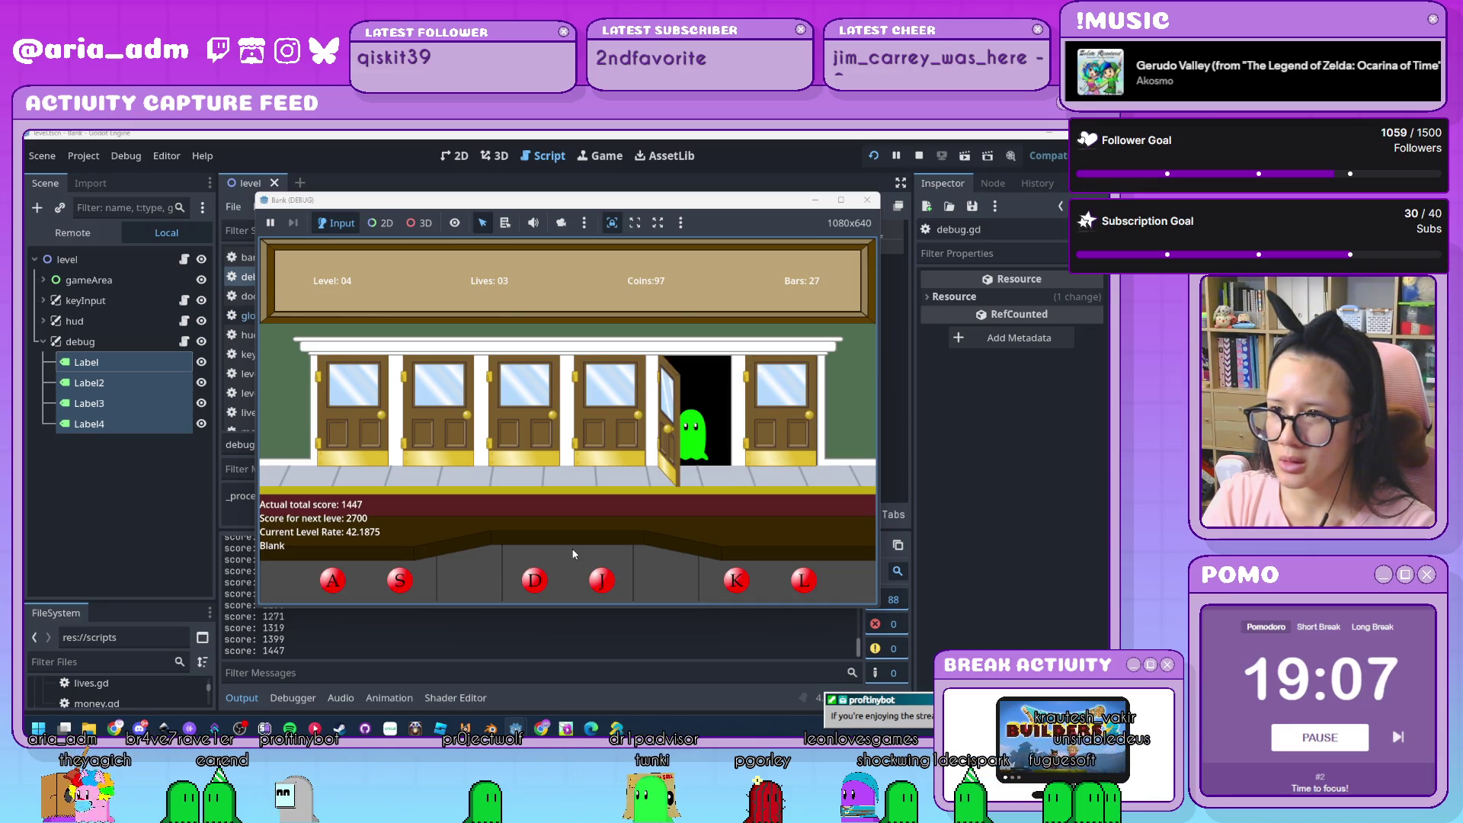
{"action": "key", "text": "k"}
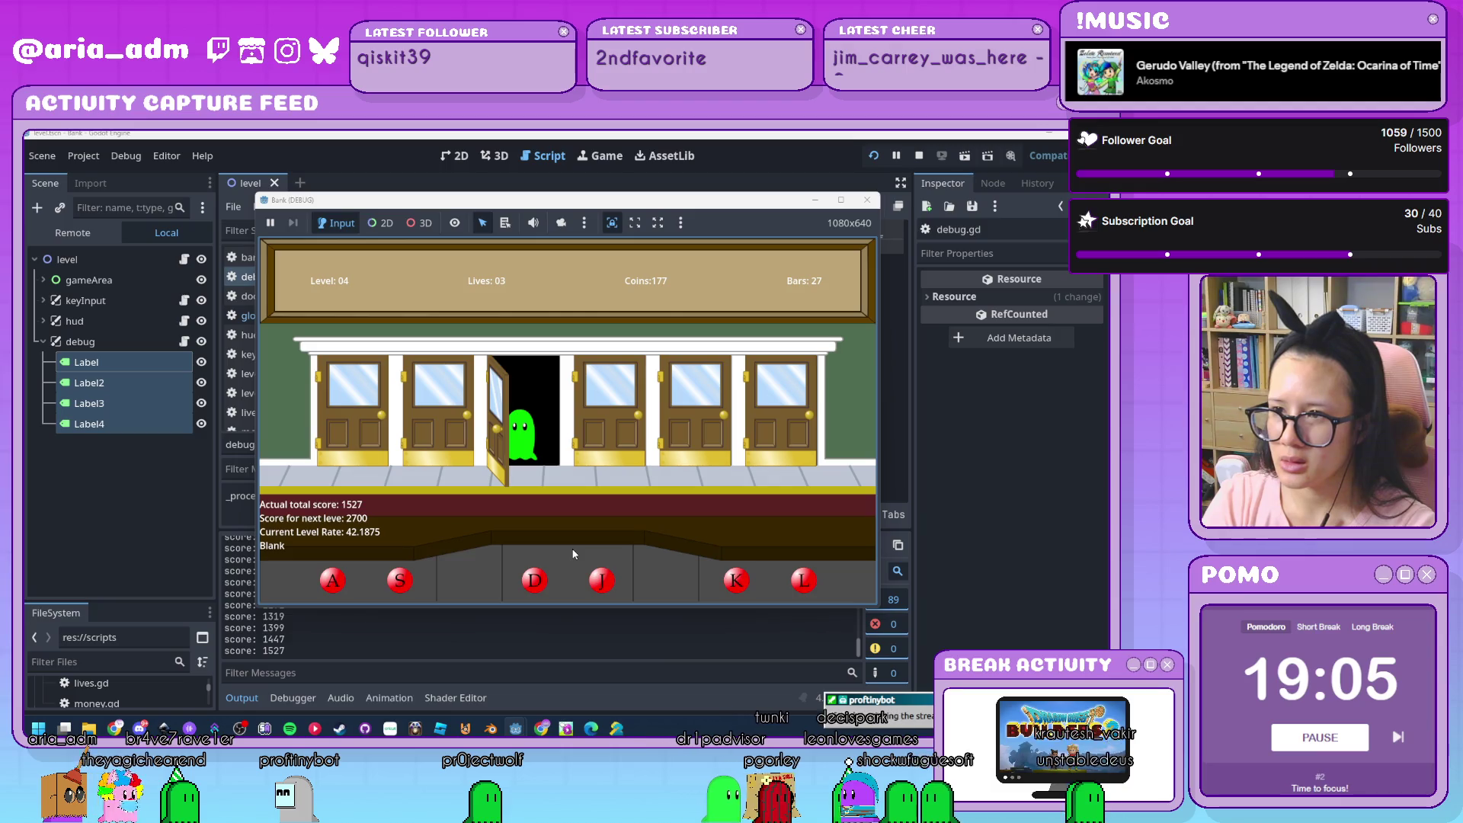
Step: Keep serving ghosts at the open doors, raising the total score to 2599 toward 2700
{"action": "key", "text": "d"}
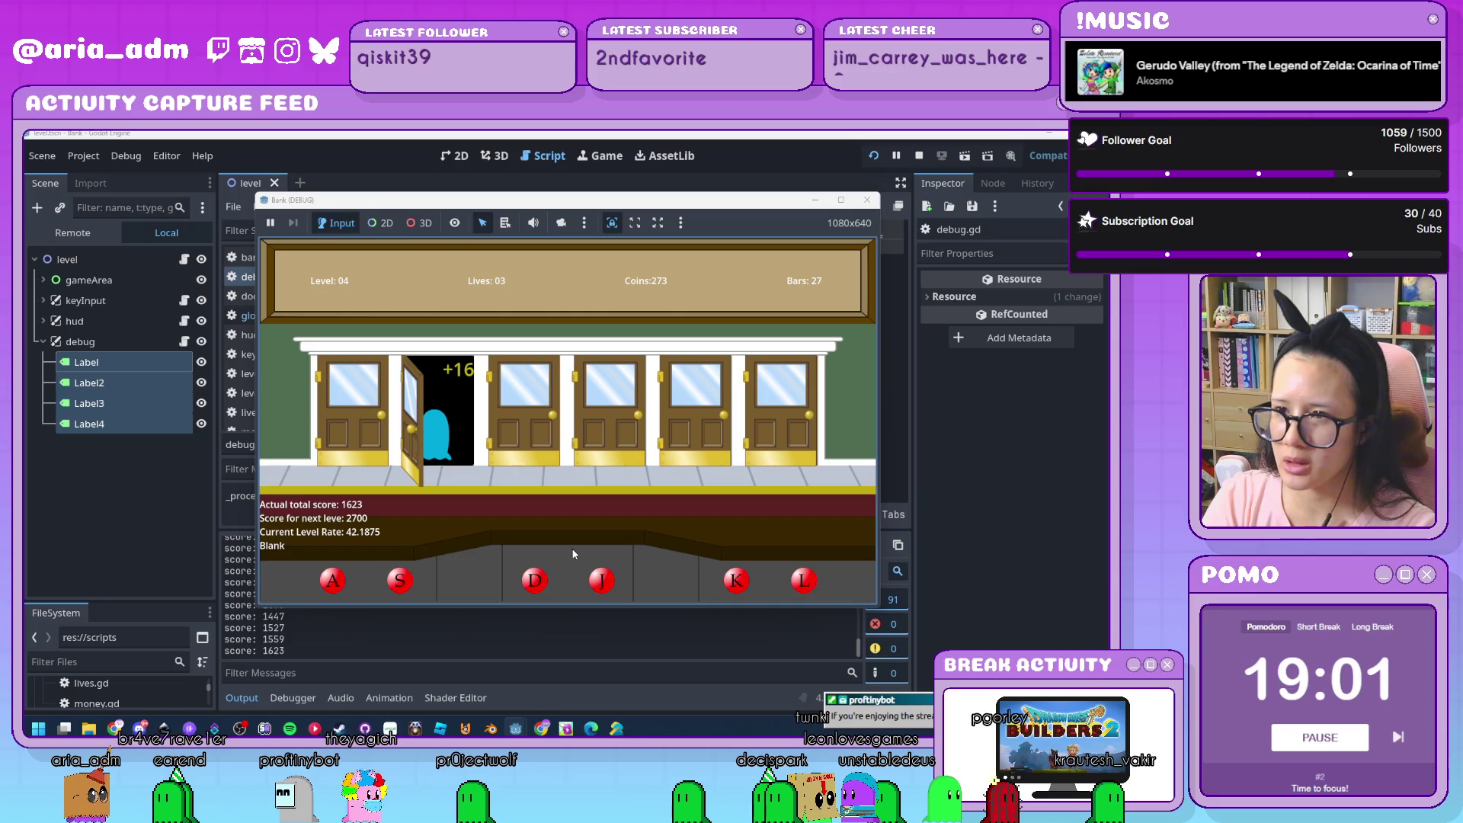
{"action": "key", "text": "a"}
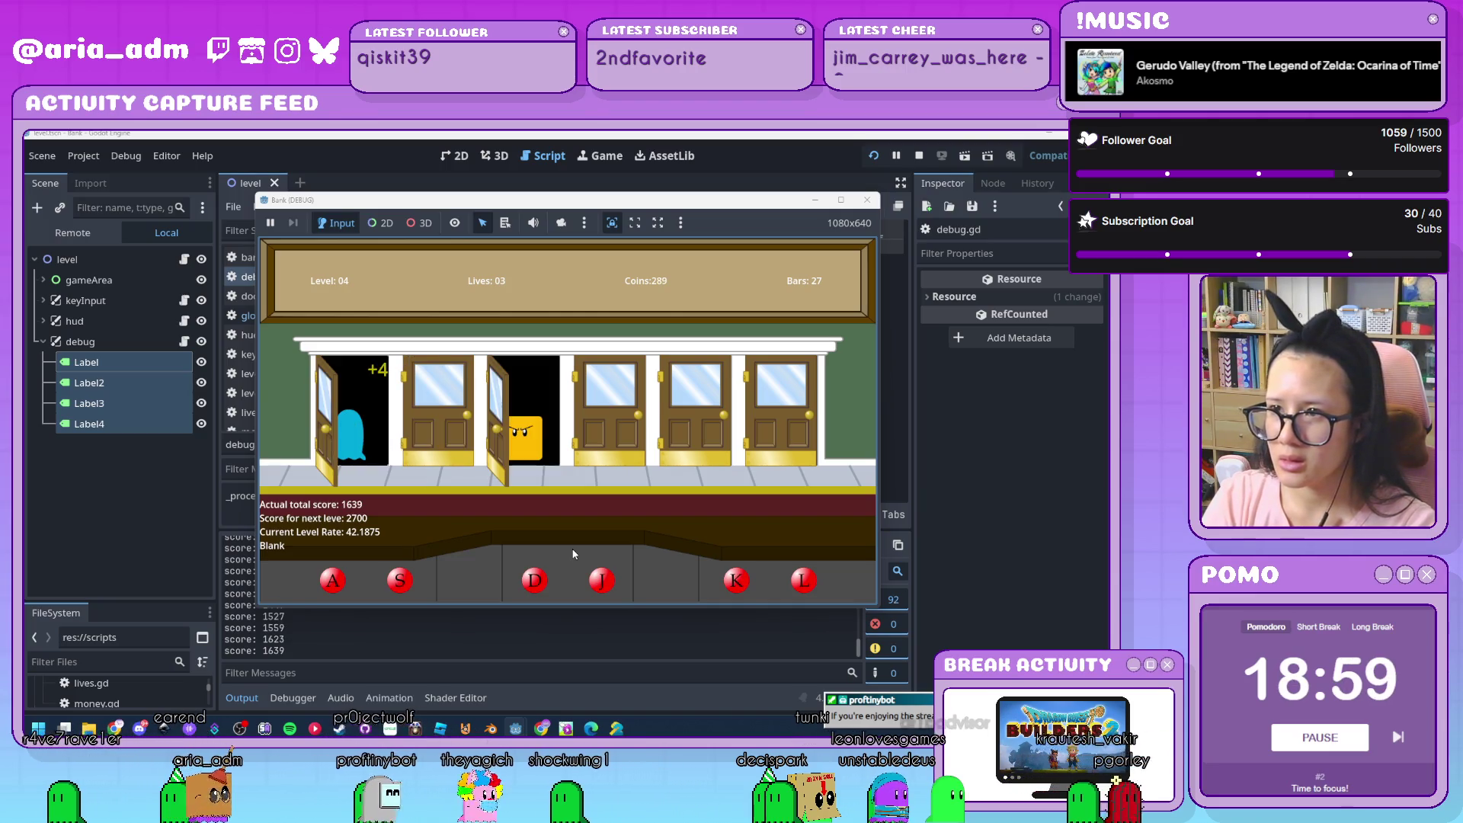
{"action": "key", "text": "k"}
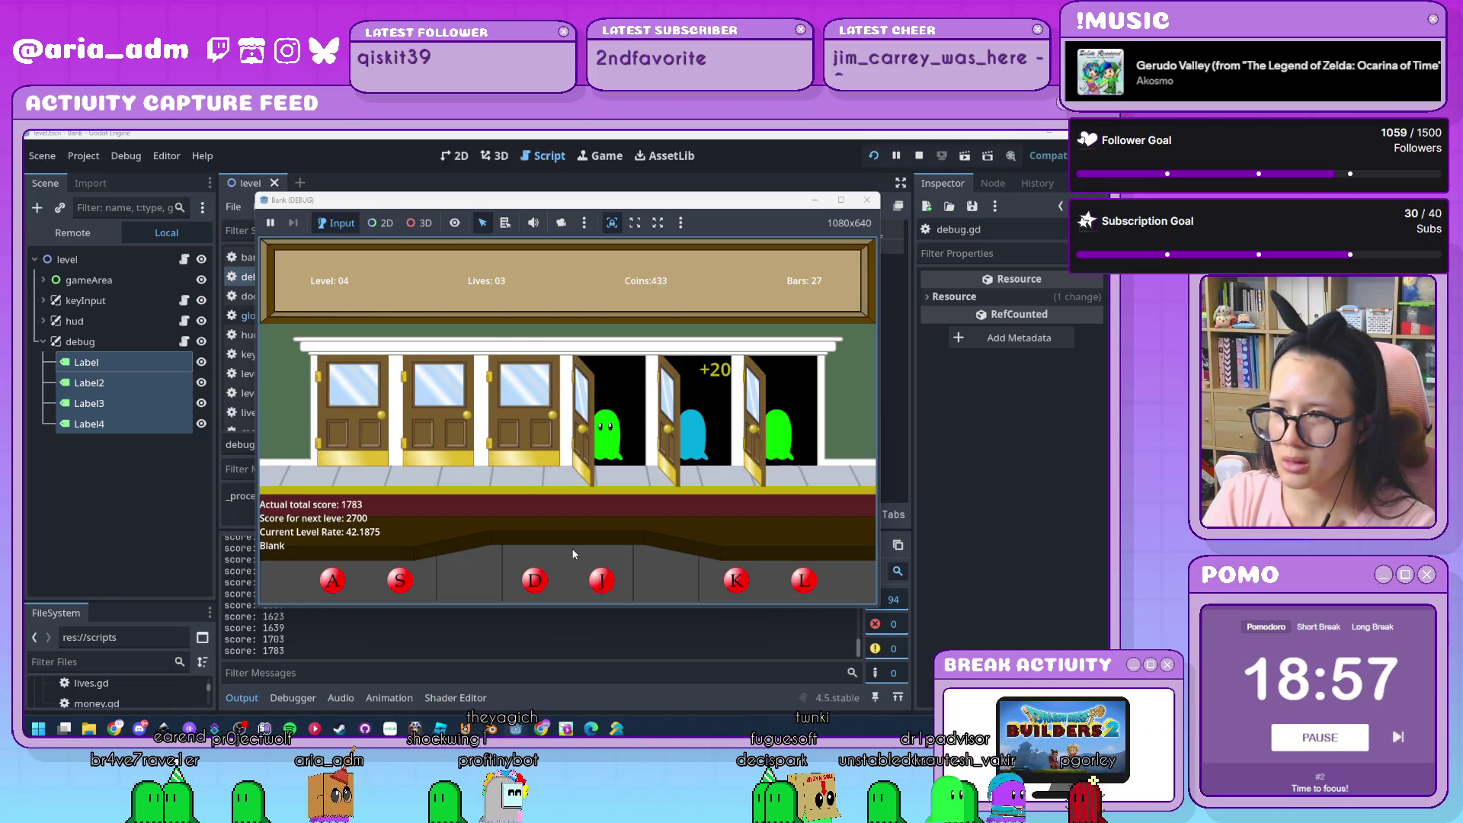
{"action": "key", "text": "l"}
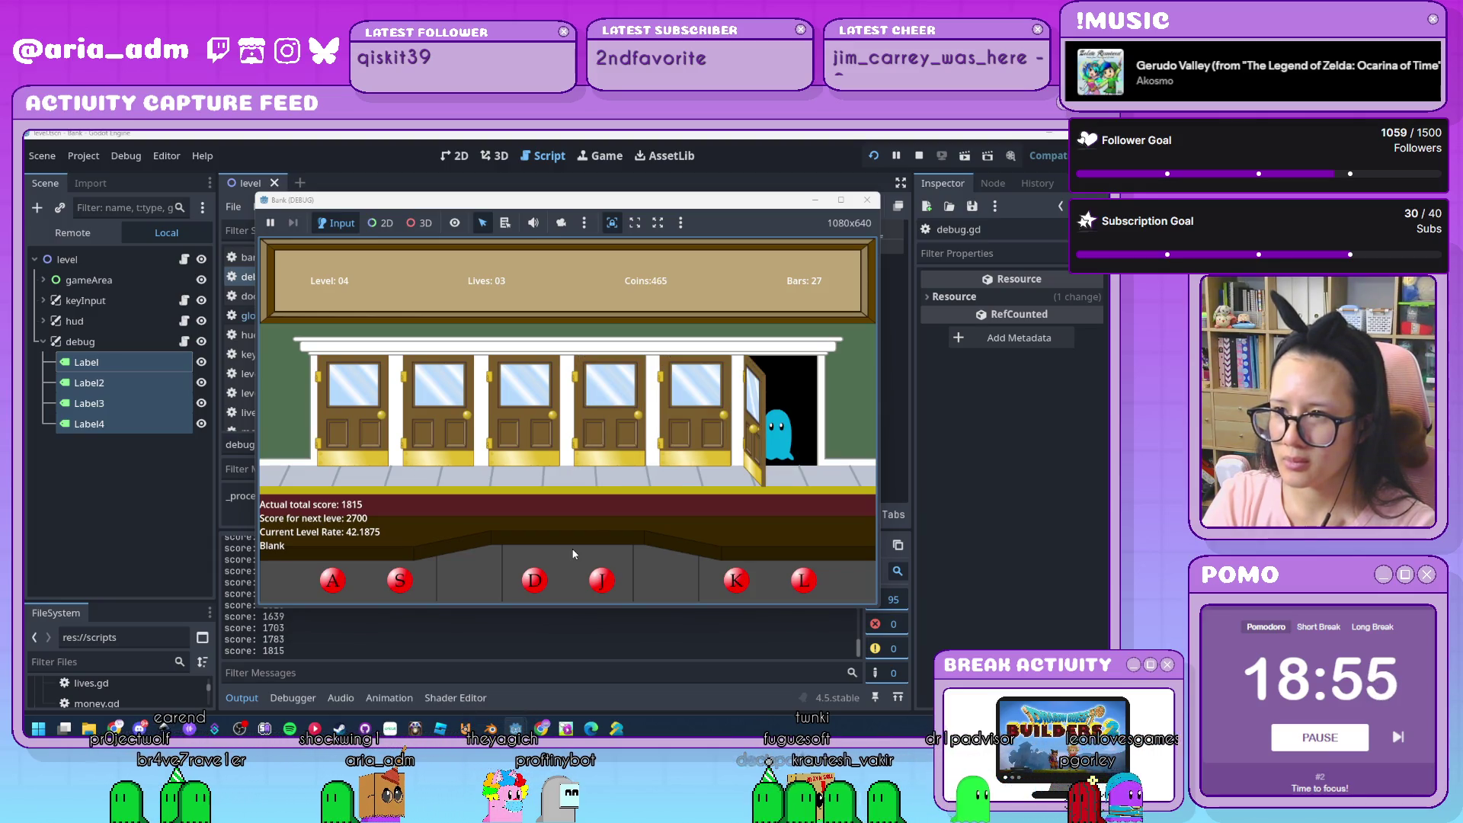
{"action": "key", "text": "a"}
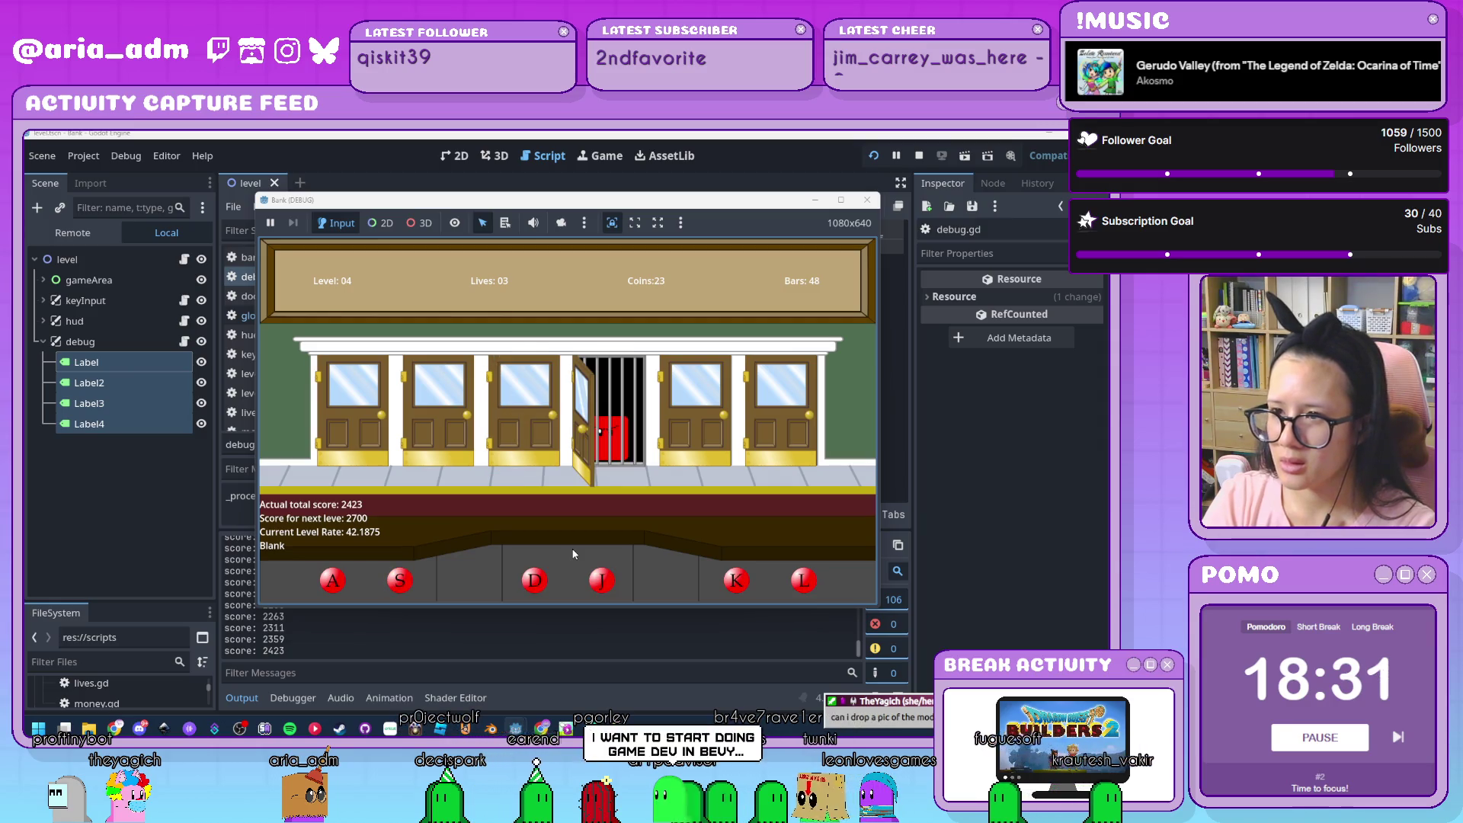
{"action": "key", "text": "a"}
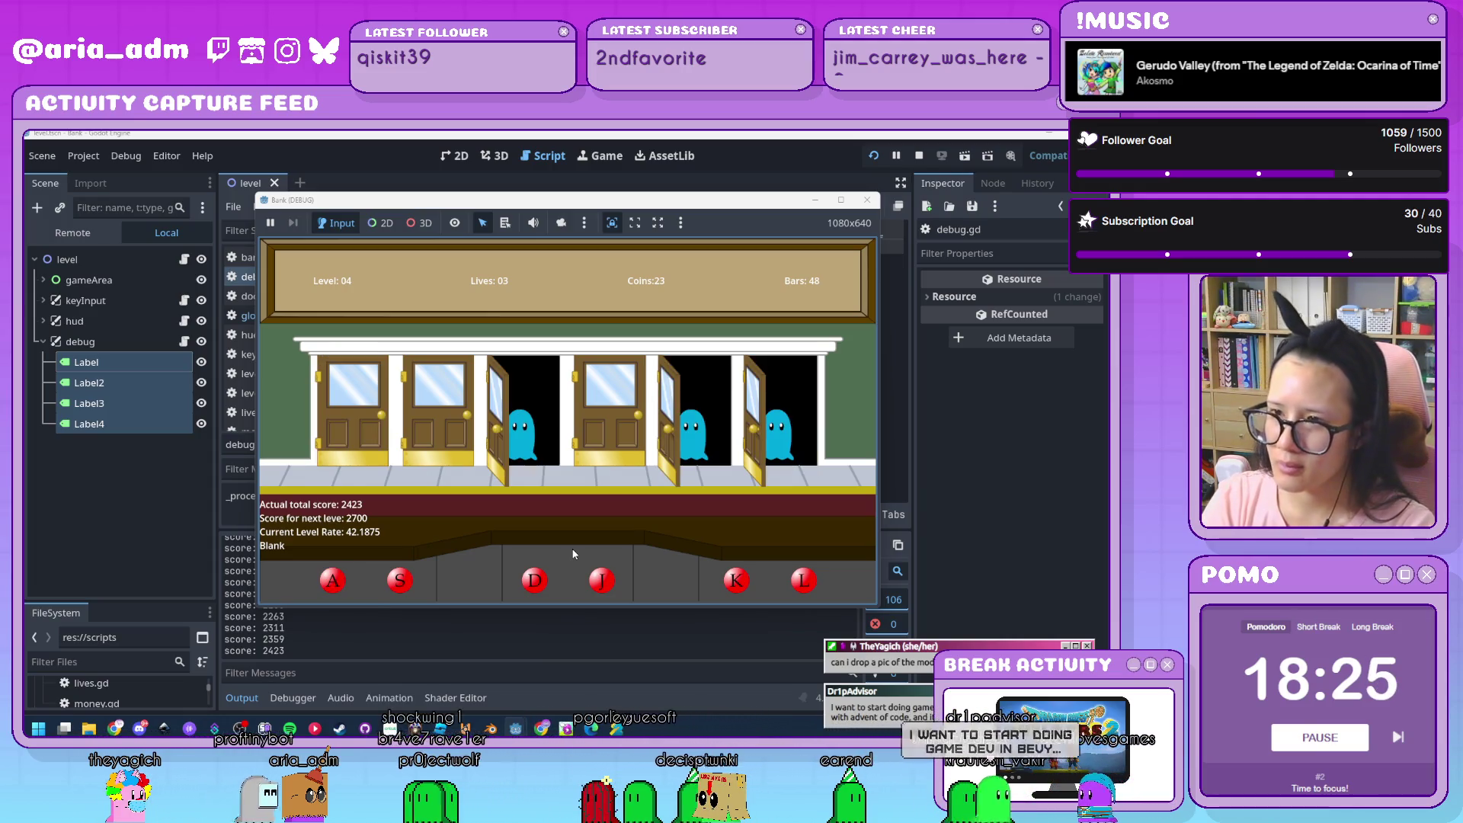
{"action": "key", "text": "k"}
{"action": "key", "text": "l"}
{"action": "key", "text": "d"}
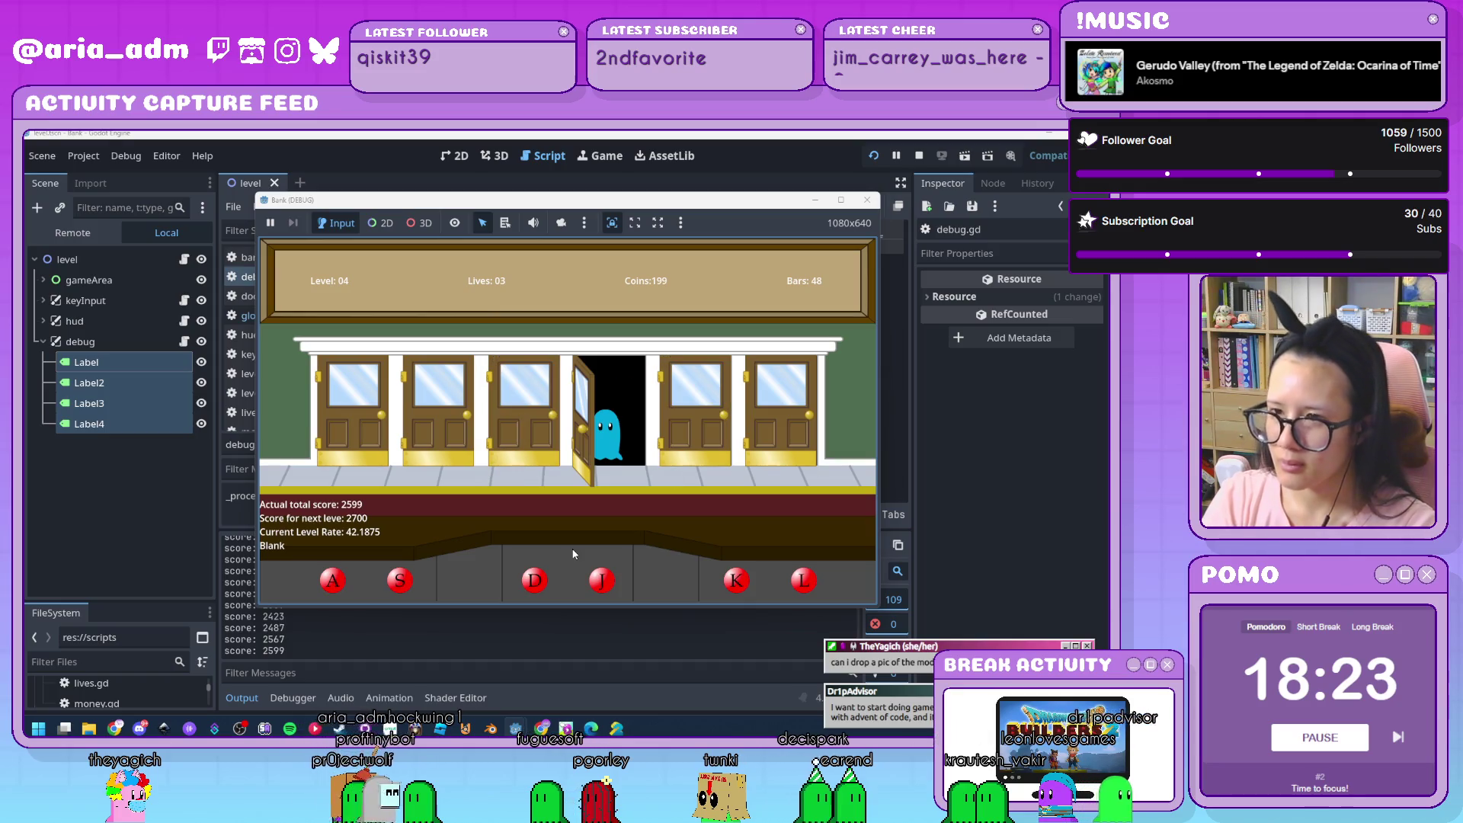
{"action": "key", "text": "j"}
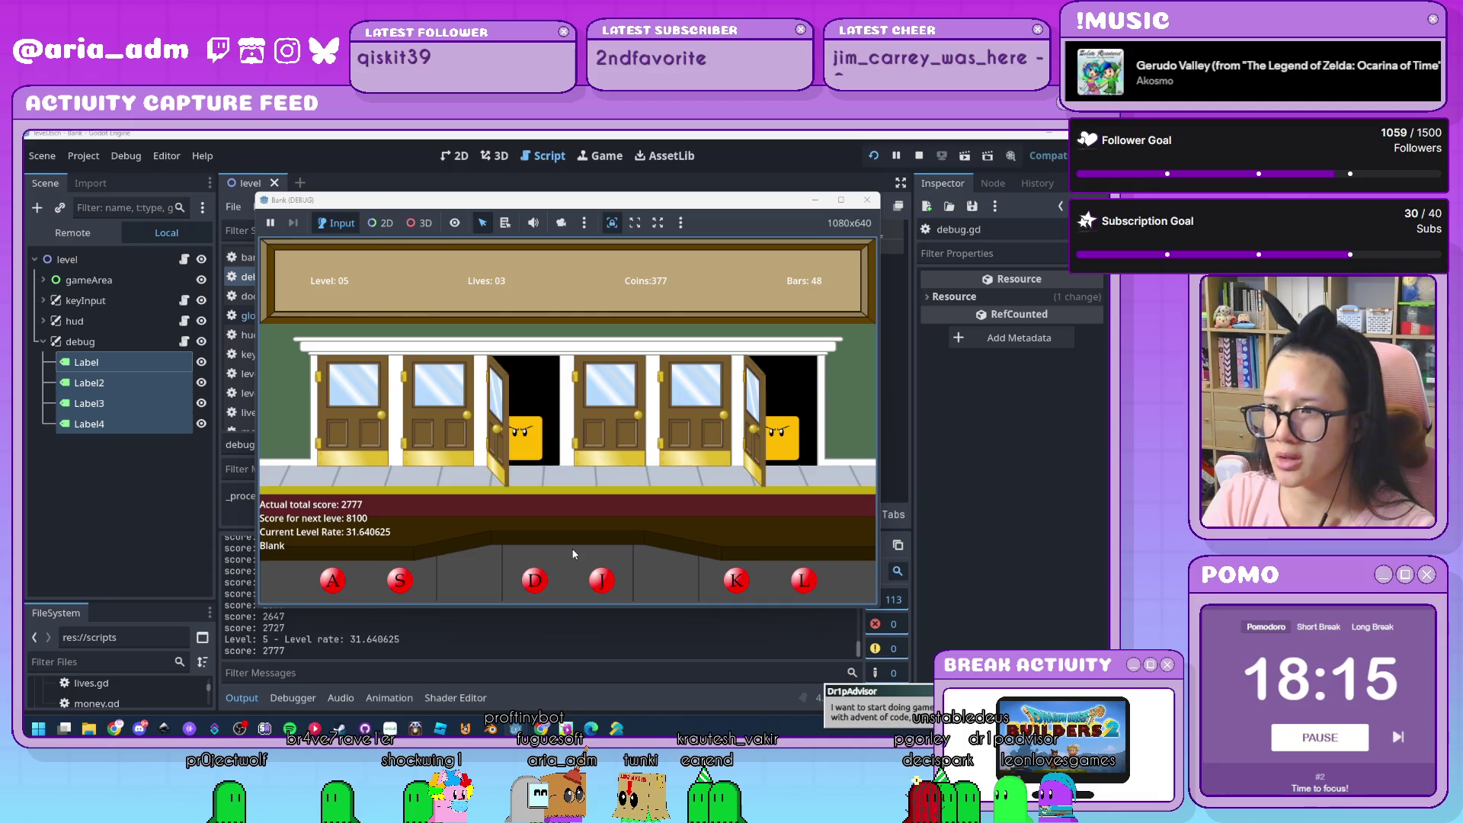
Step: Answer visitors and serve ghosts at doors 1, 3, 5 and 6 while the debug labels update
{"action": "key", "text": "d"}
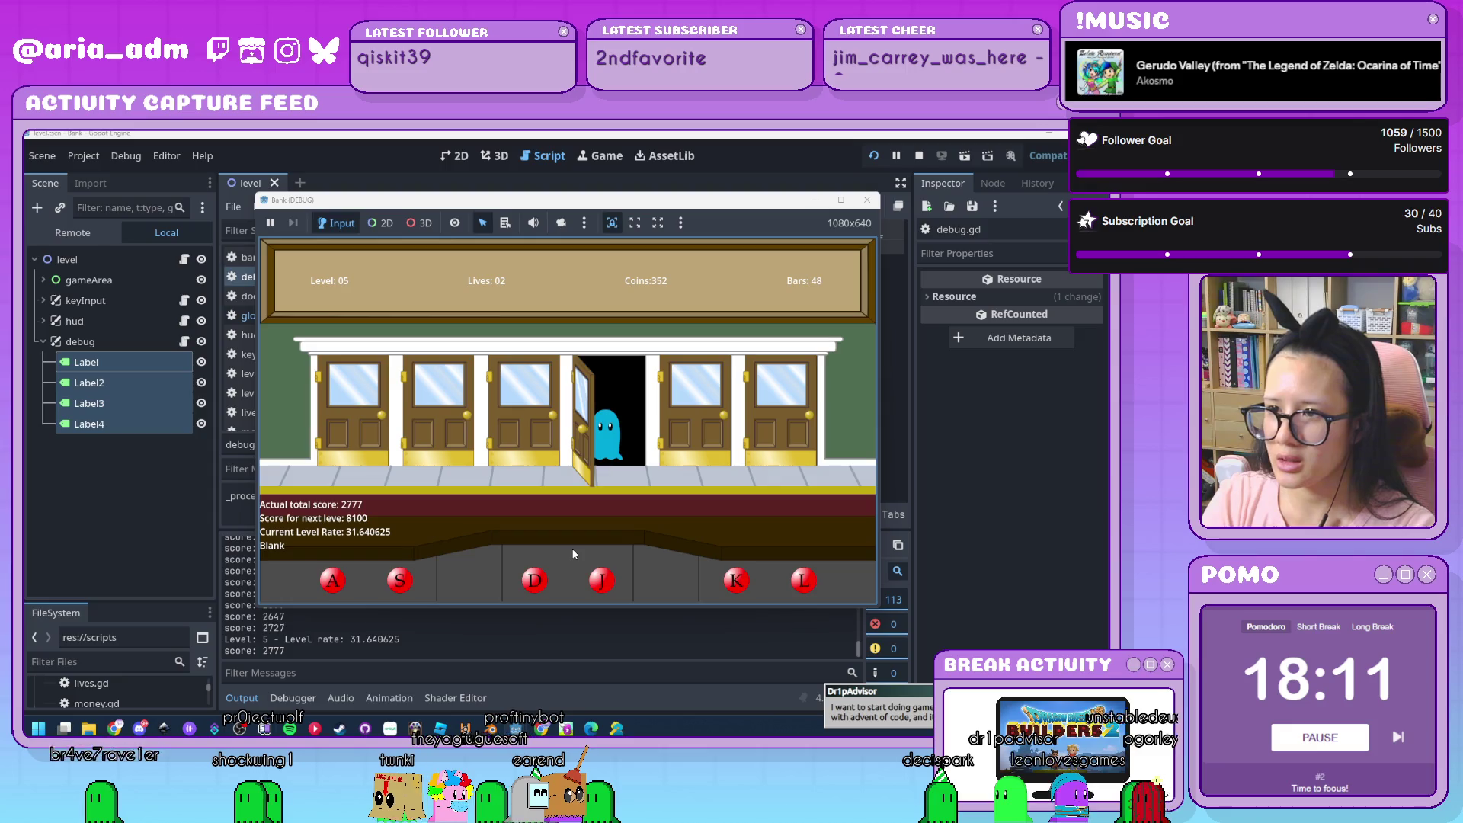
{"action": "key", "text": "j"}
{"action": "key", "text": "d"}
{"action": "key", "text": "l"}
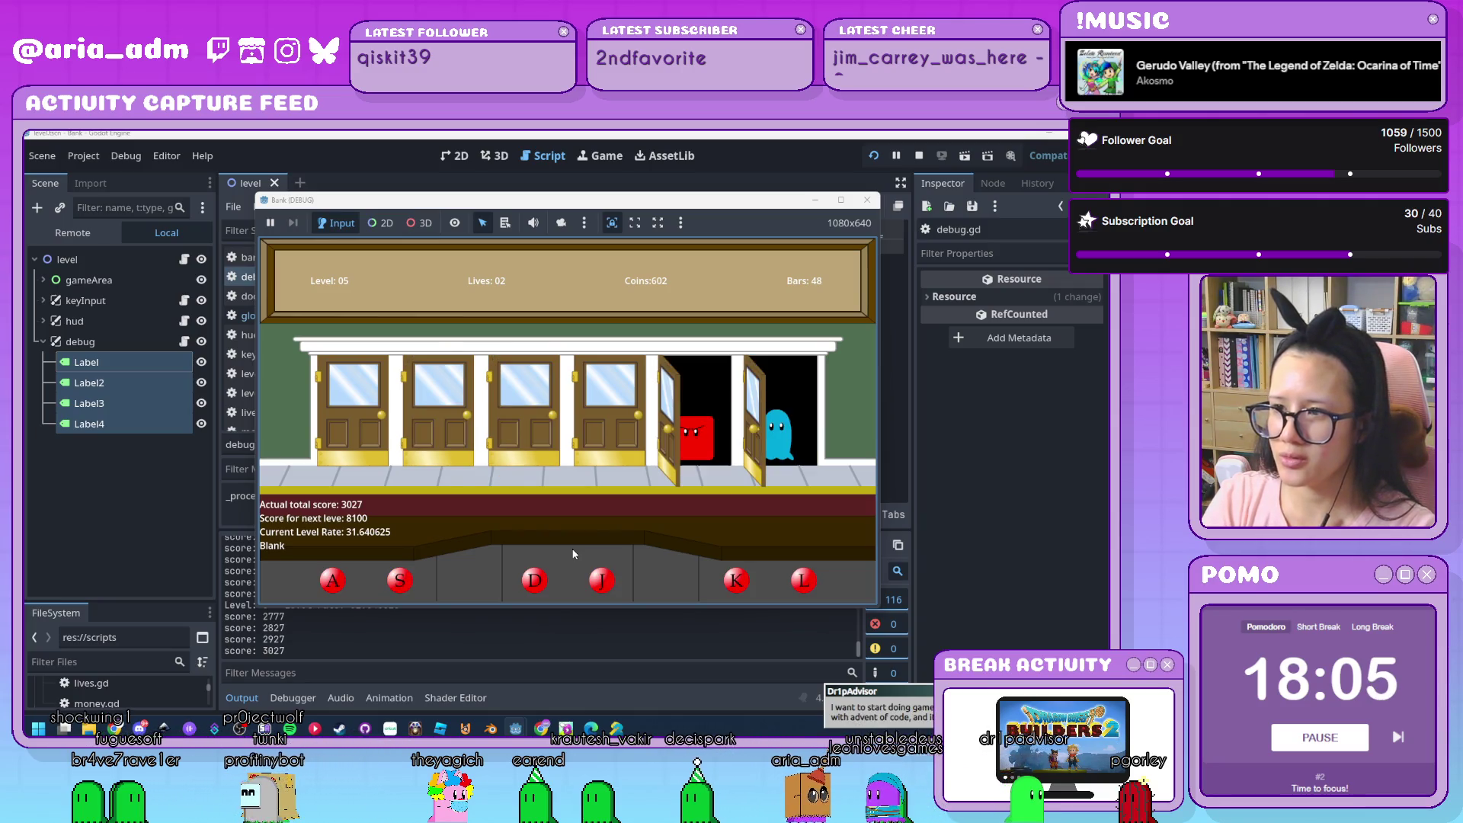
{"action": "key", "text": "l"}
{"action": "key", "text": "a"}
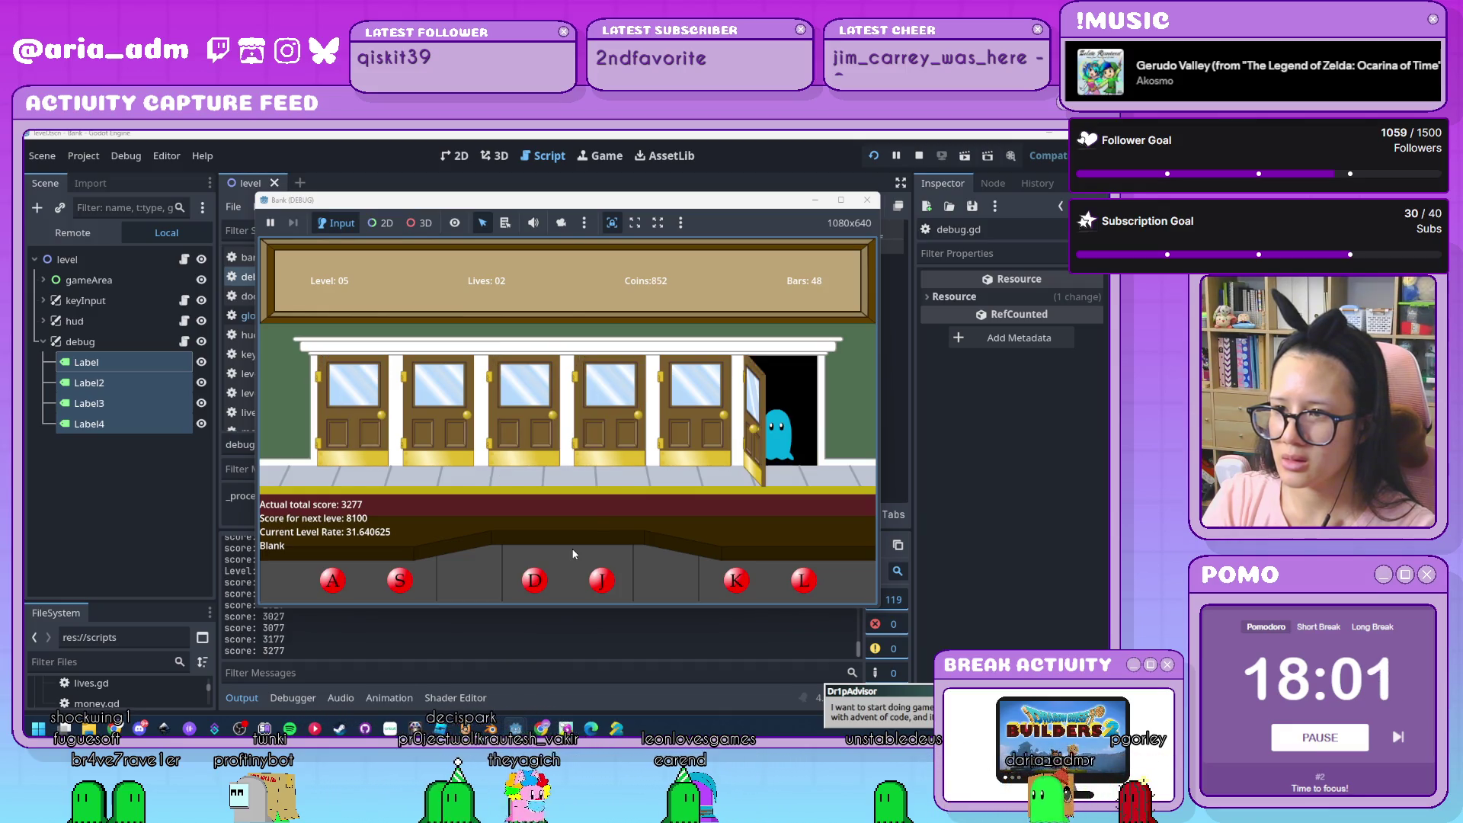
{"action": "key", "text": "a"}
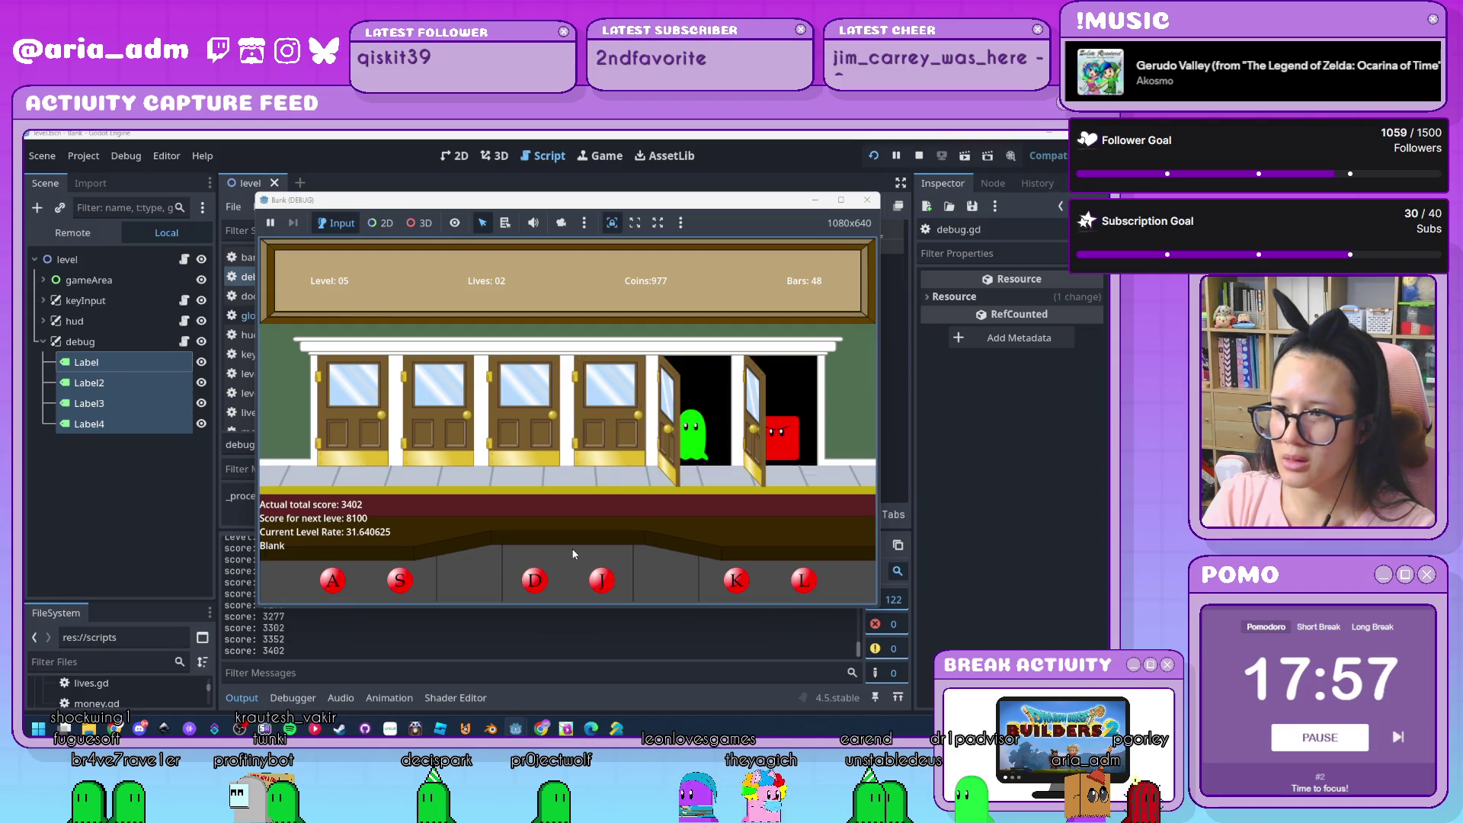
{"action": "key", "text": "k"}
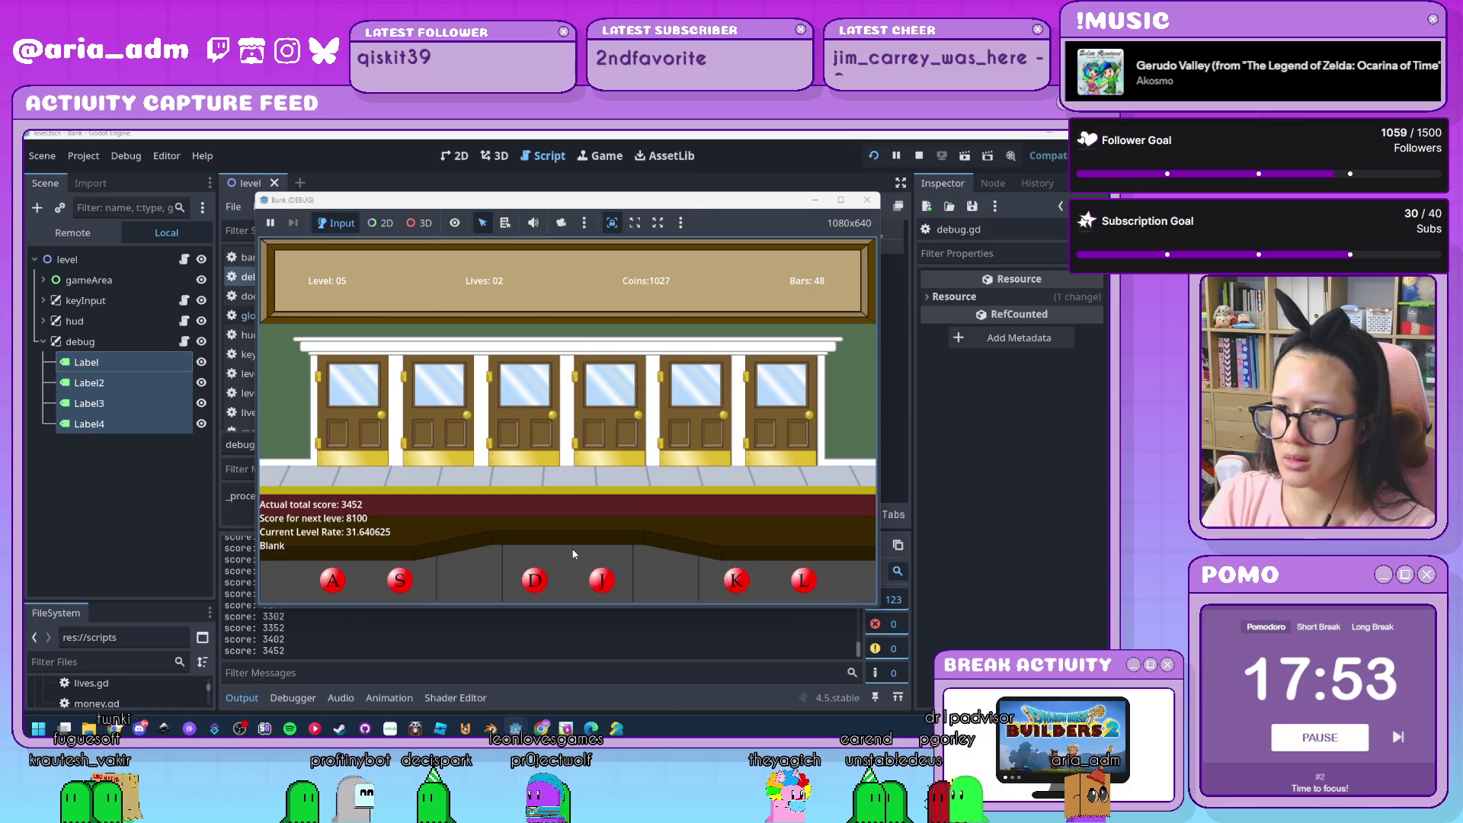
{"action": "key", "text": "a"}
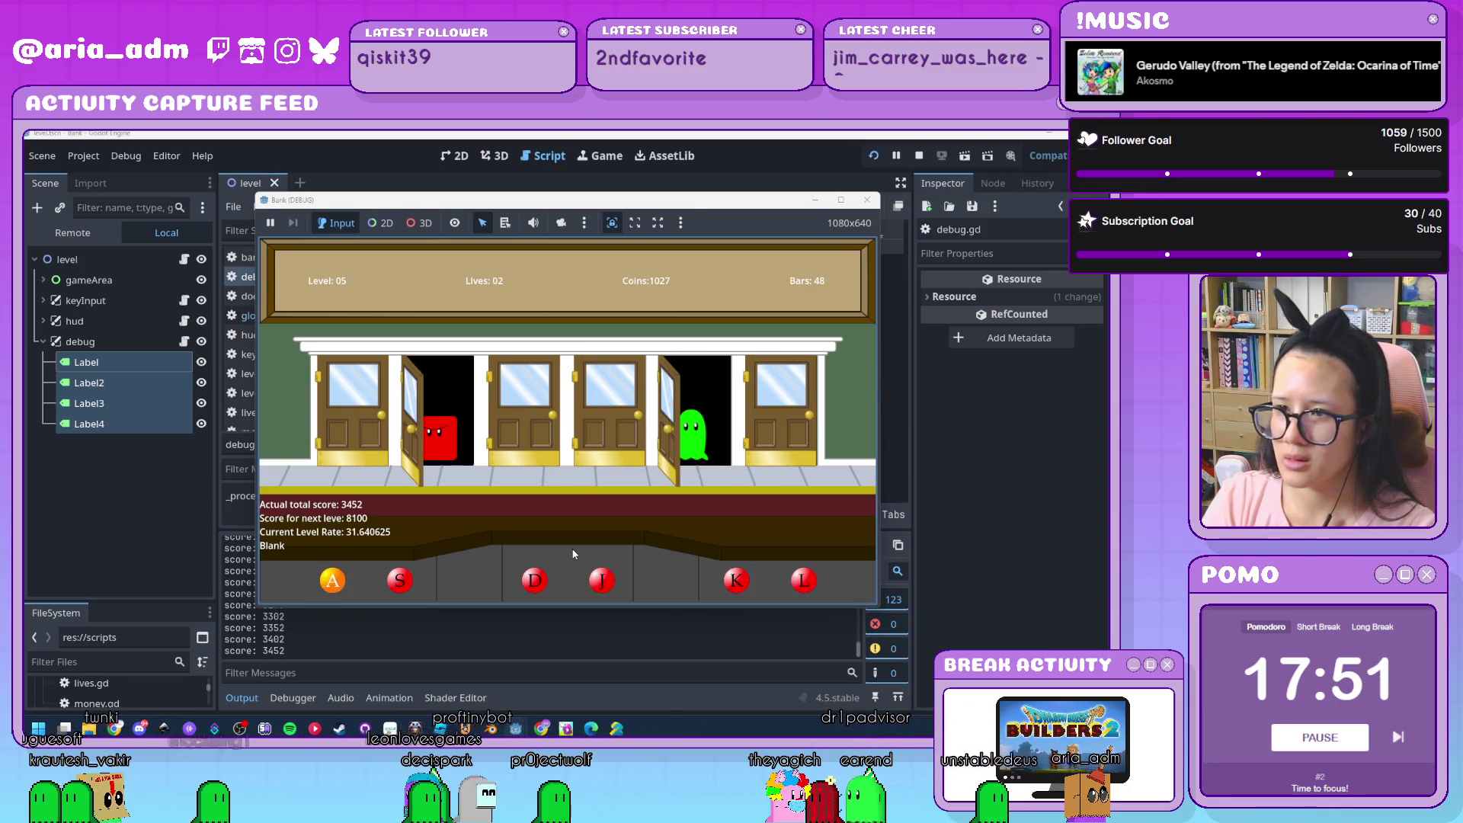
{"action": "key", "text": "k"}
{"action": "key", "text": "a"}
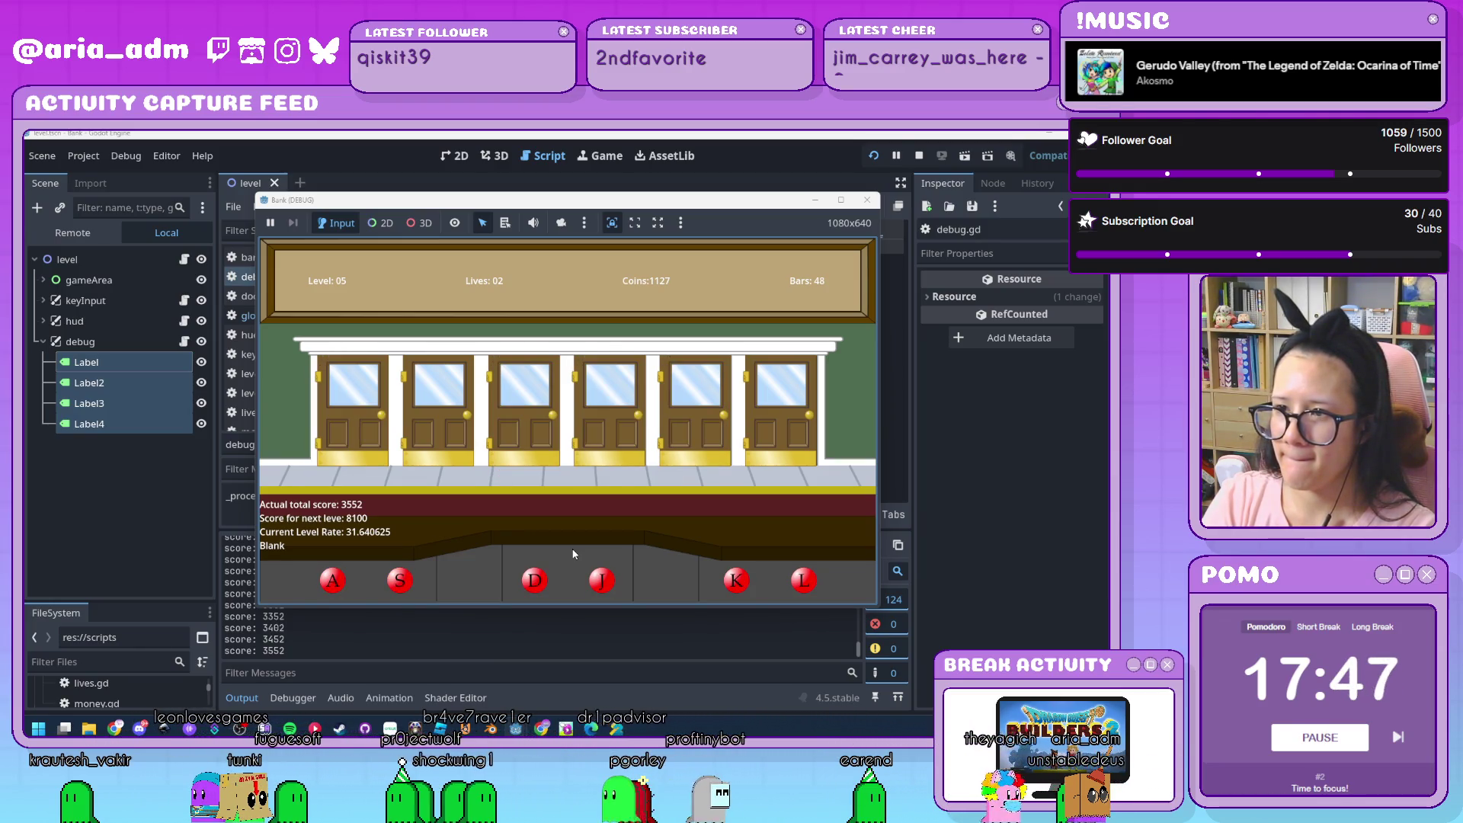
{"action": "key", "text": "s"}
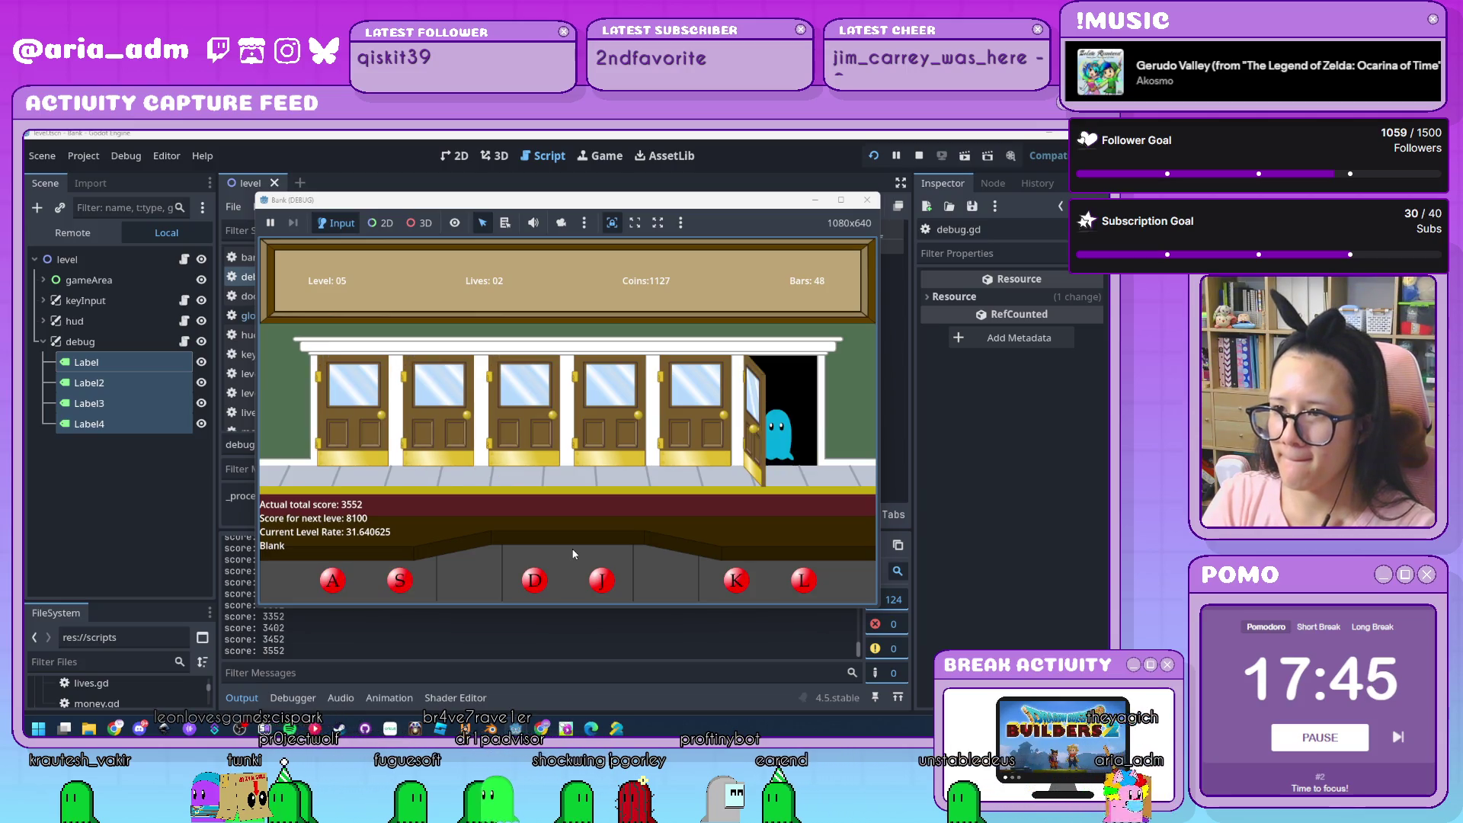
{"action": "key", "text": "l"}
Step: Keep serving ghosts across doors 1 to 6, watching total score and level rate change
{"action": "key", "text": "k"}
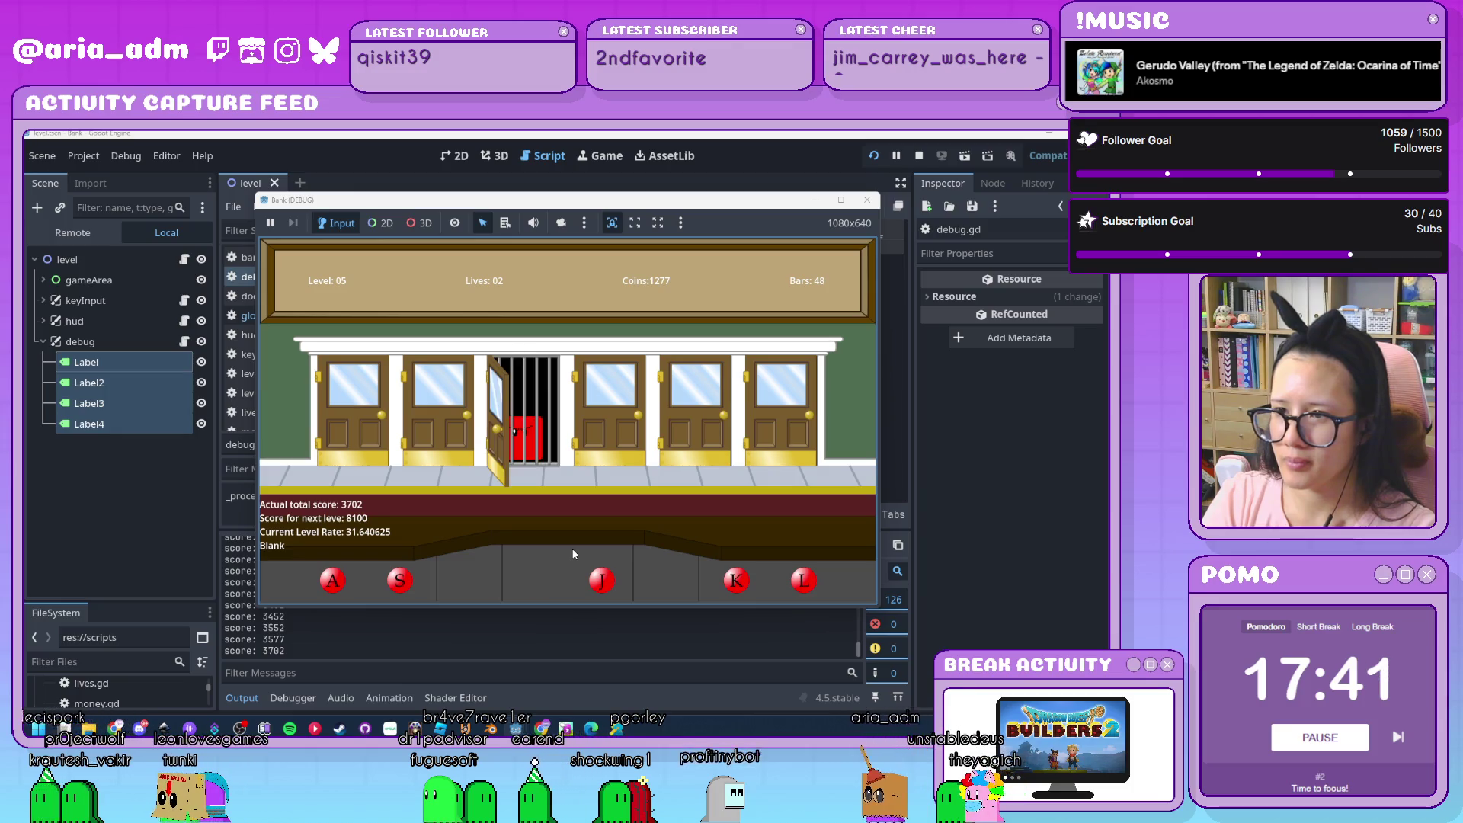
{"action": "key", "text": "a"}
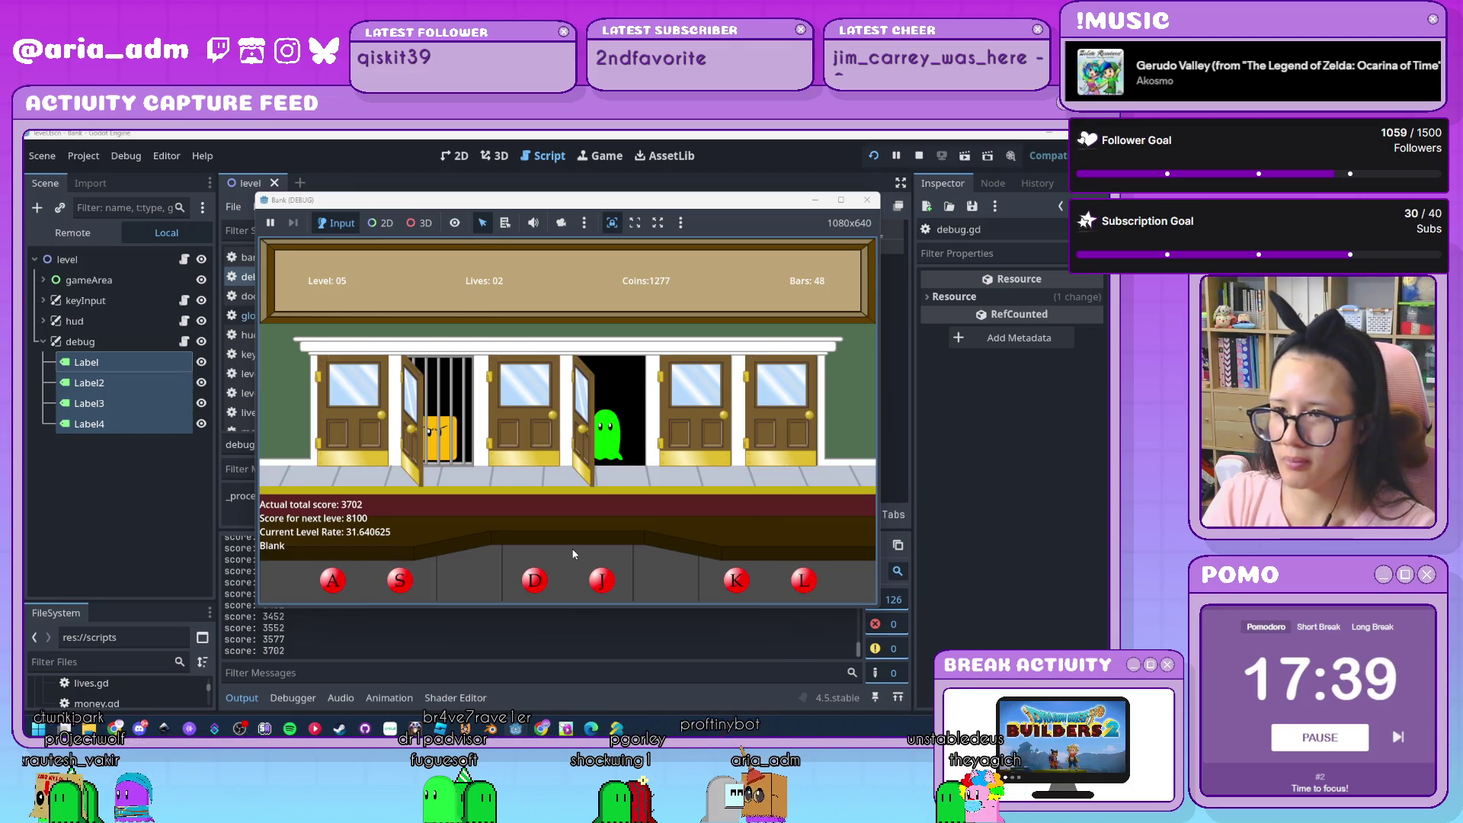
{"action": "key", "text": "j"}
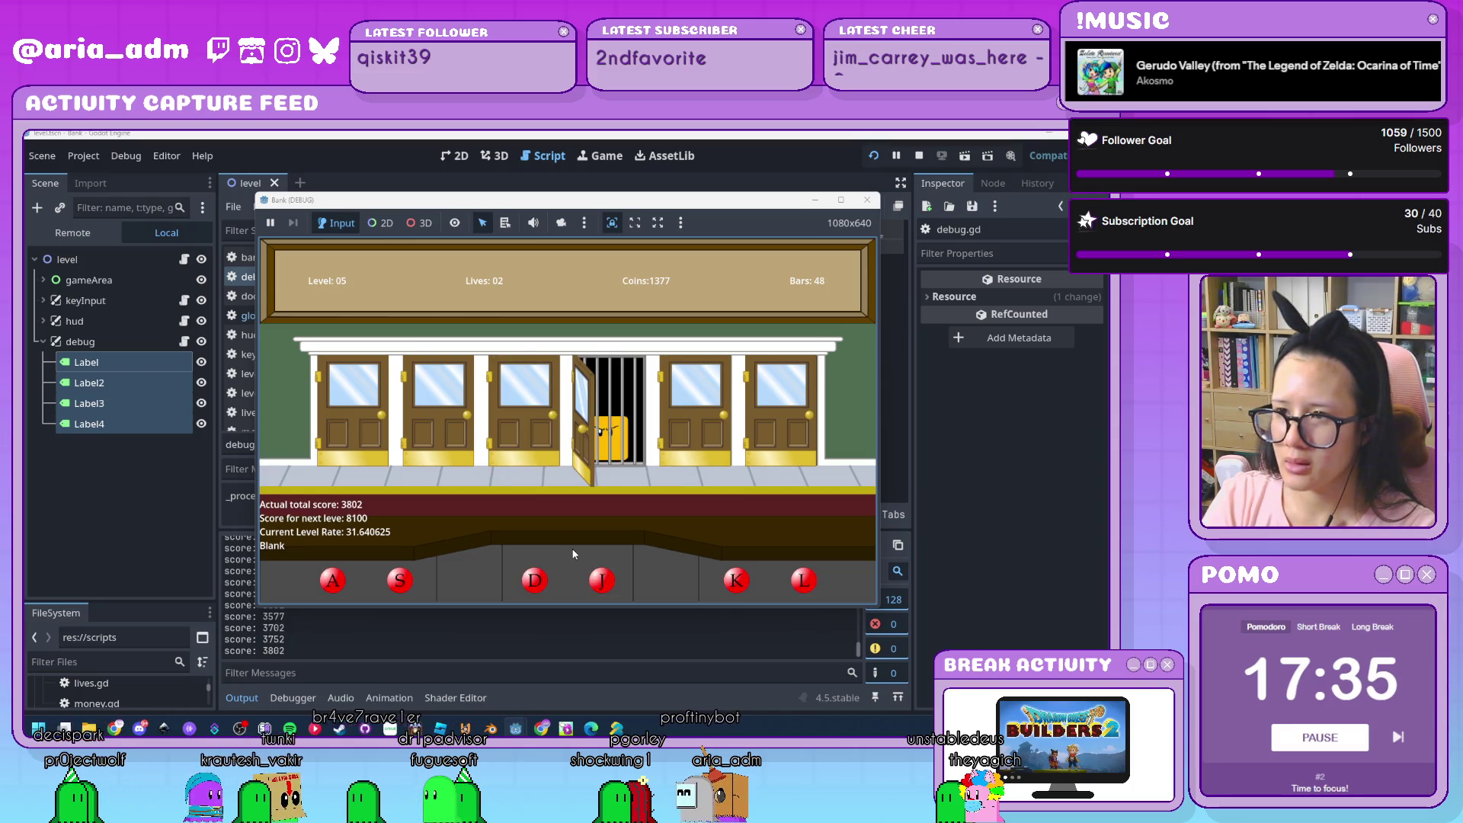
{"action": "key", "text": "l"}
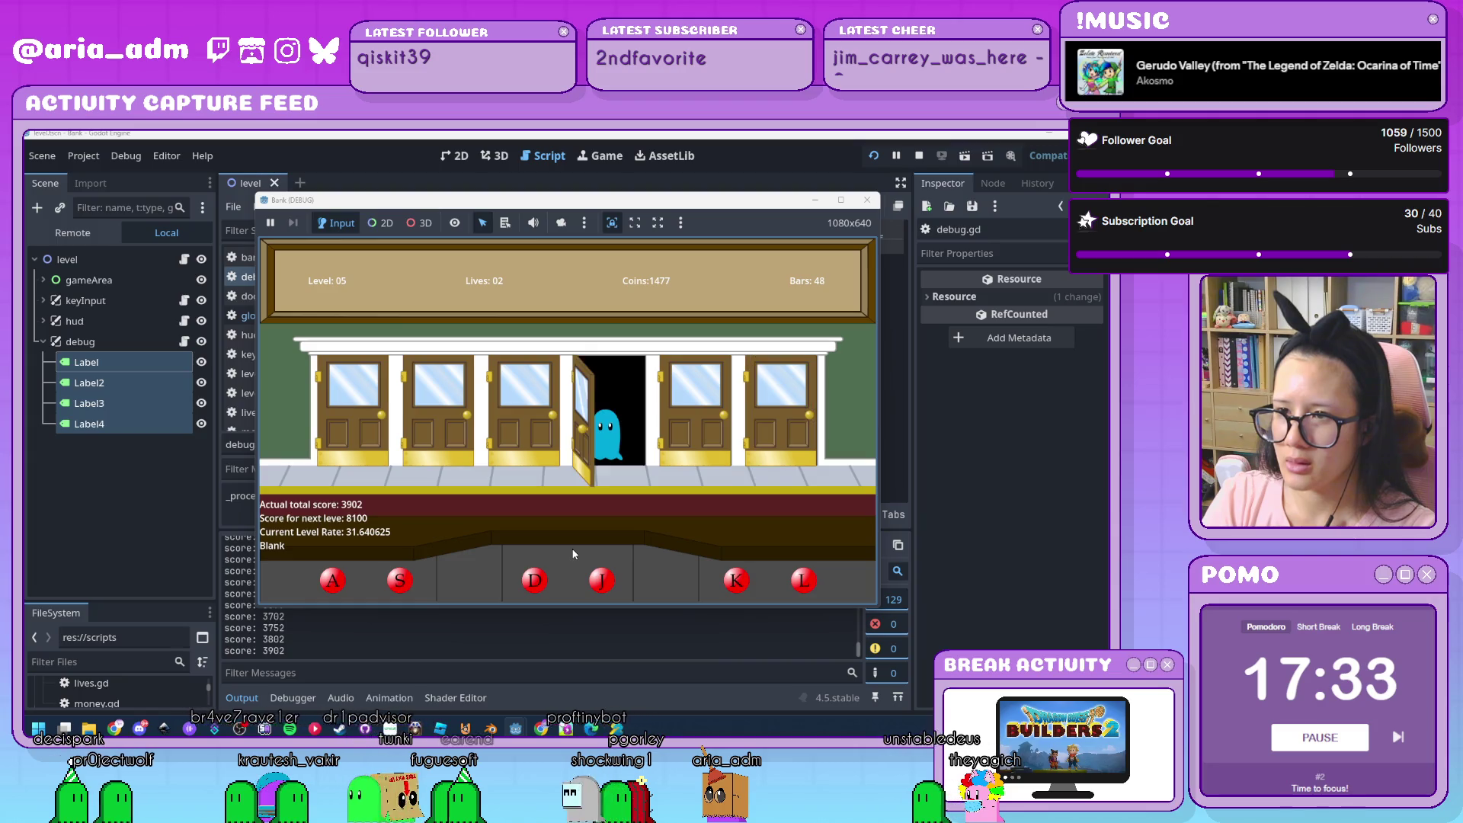
{"action": "key", "text": "j"}
{"action": "key", "text": "l"}
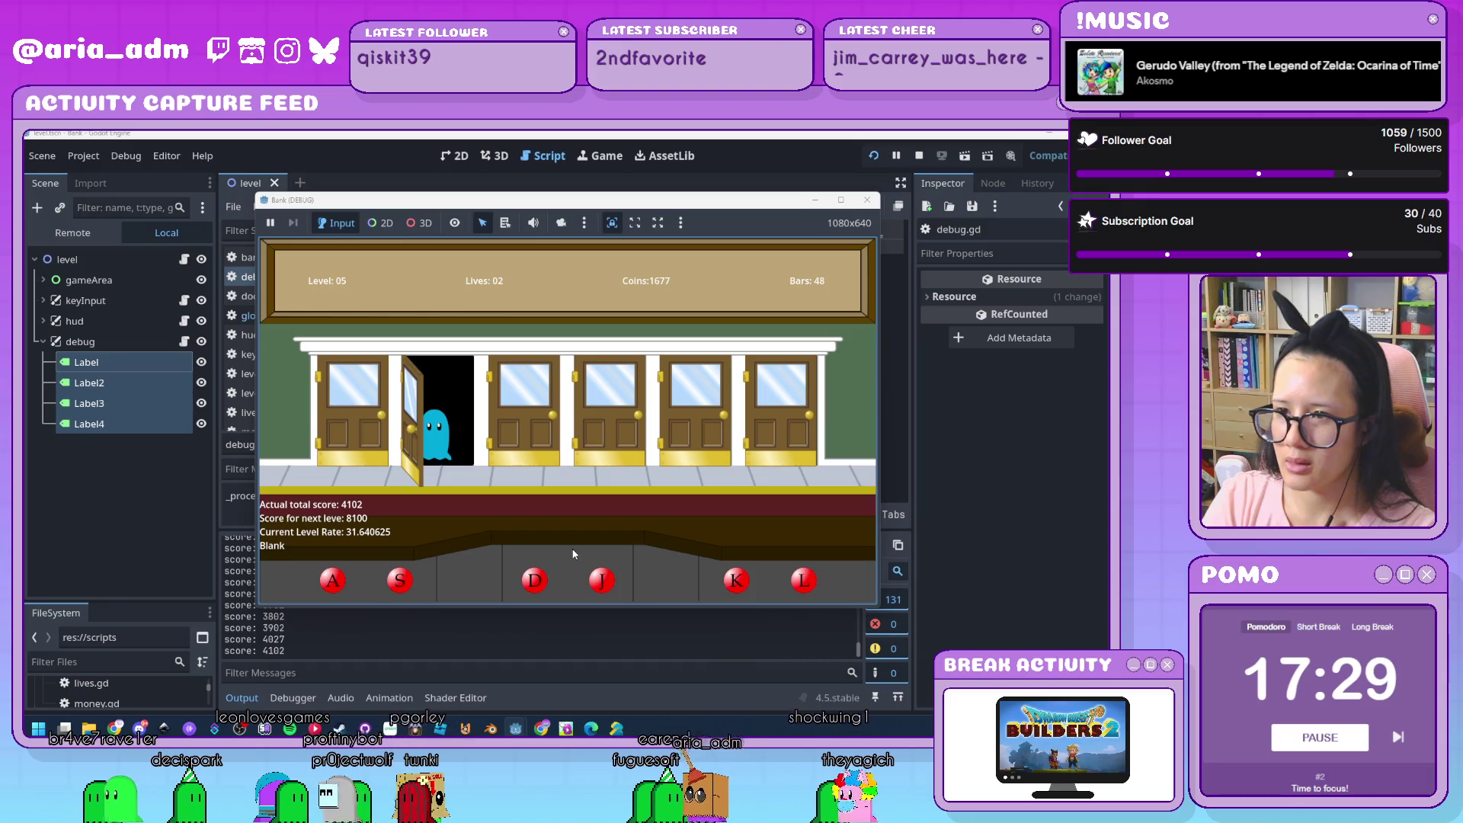
{"action": "key", "text": "s"}
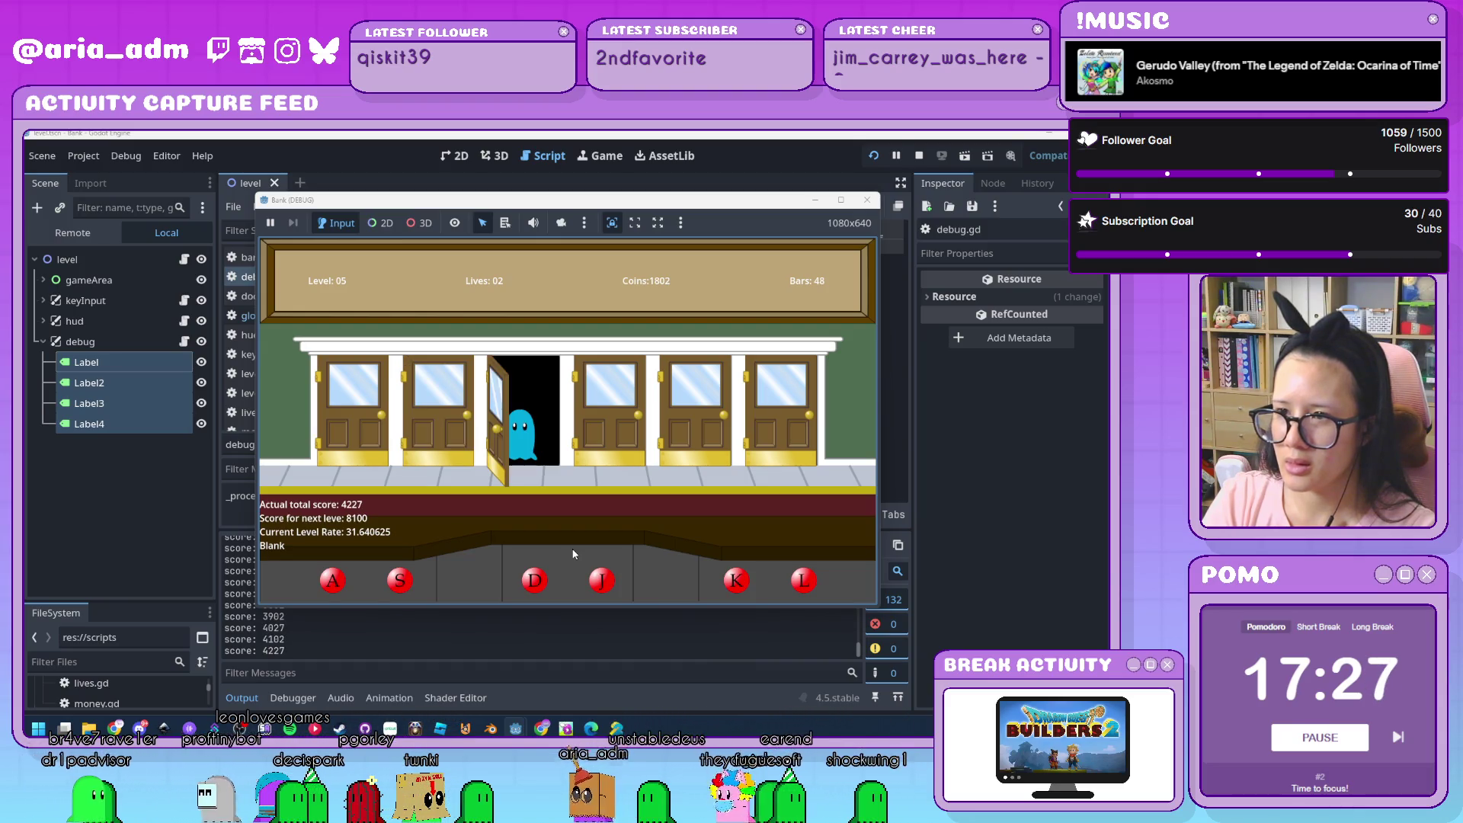
{"action": "key", "text": "d"}
{"action": "key", "text": "l"}
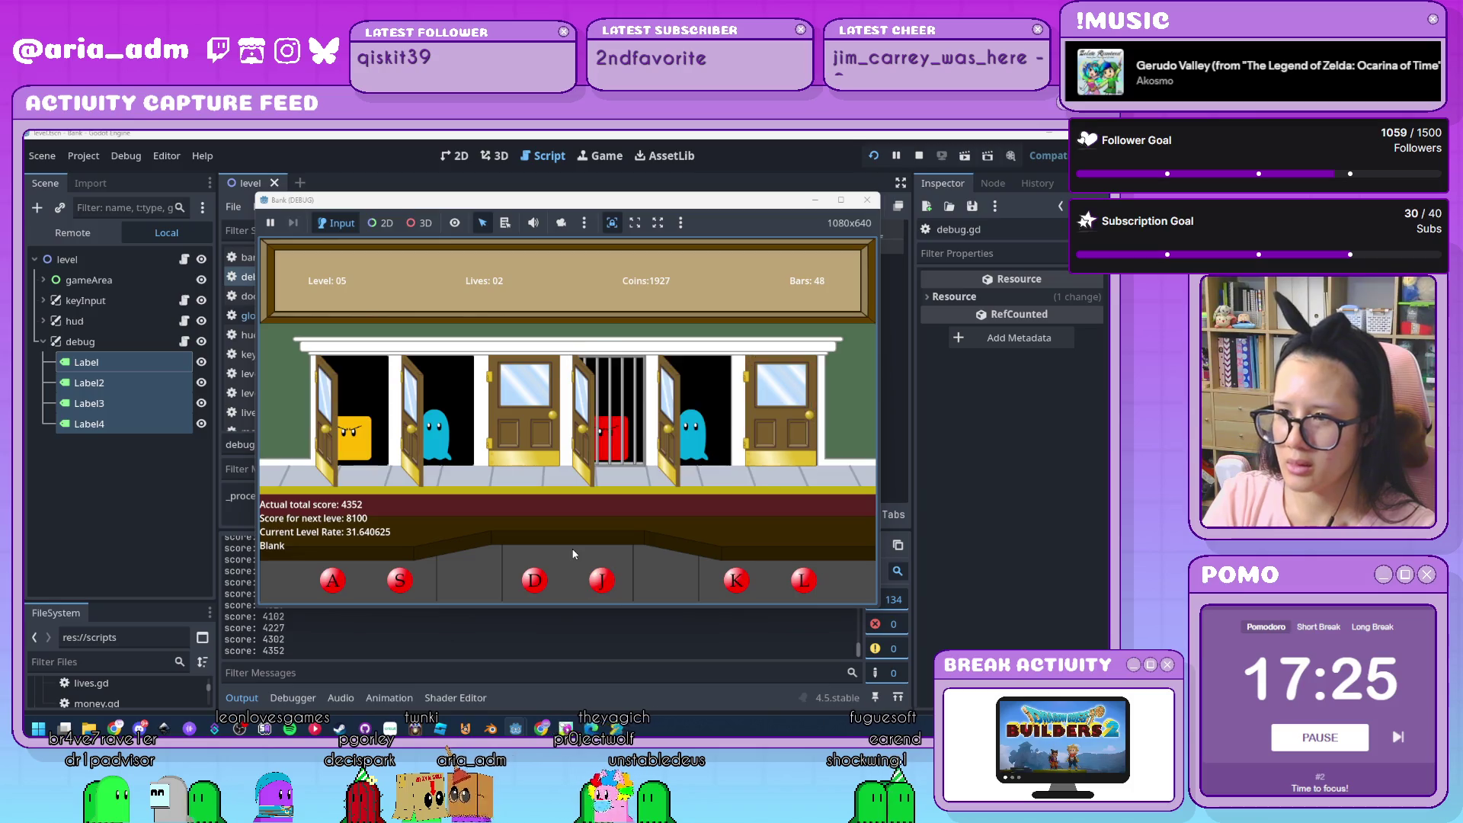
{"action": "key", "text": "s"}
{"action": "key", "text": "k"}
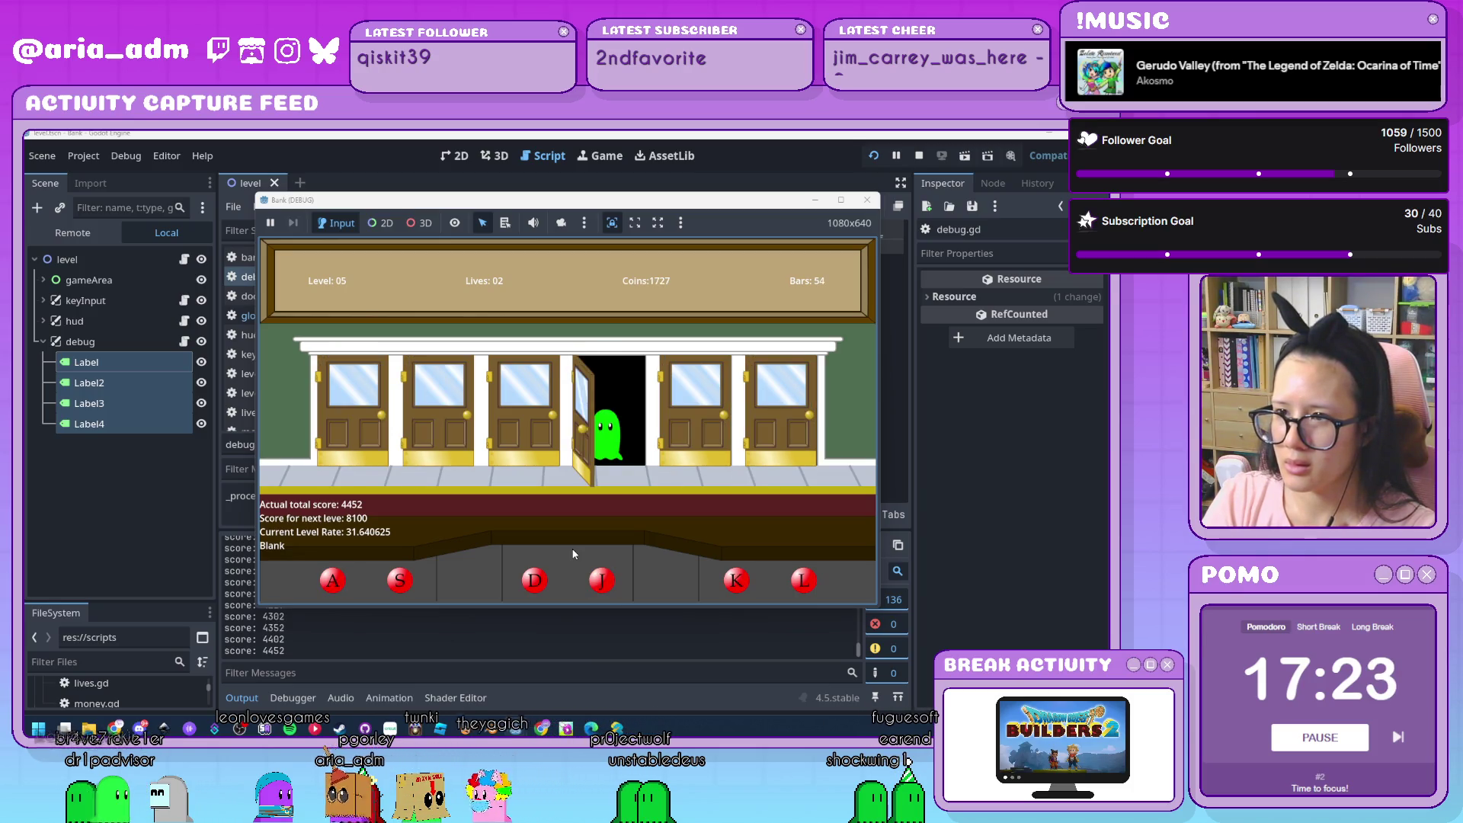
{"action": "key", "text": "j"}
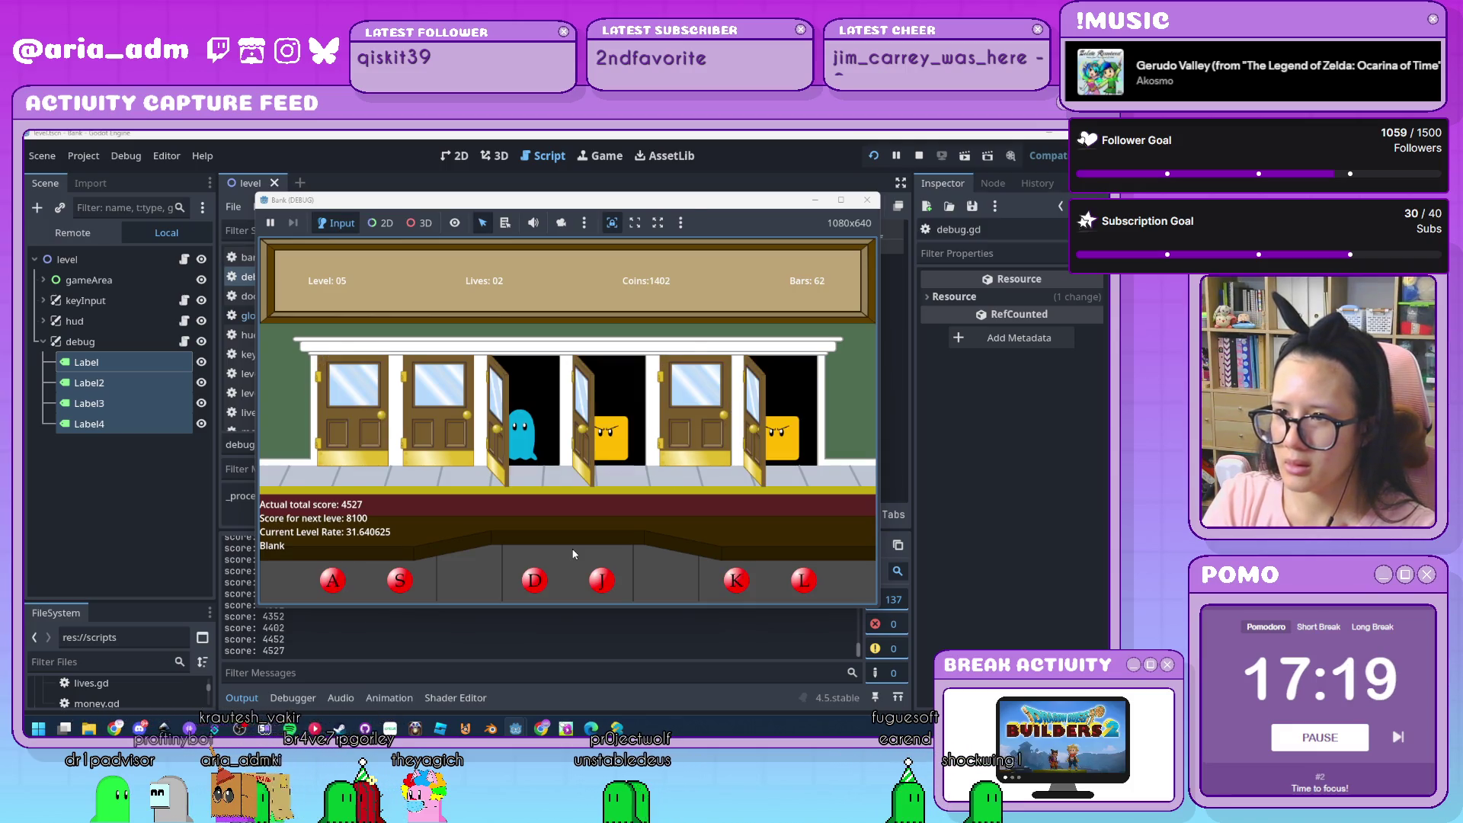
{"action": "key", "text": "j"}
{"action": "key", "text": "d"}
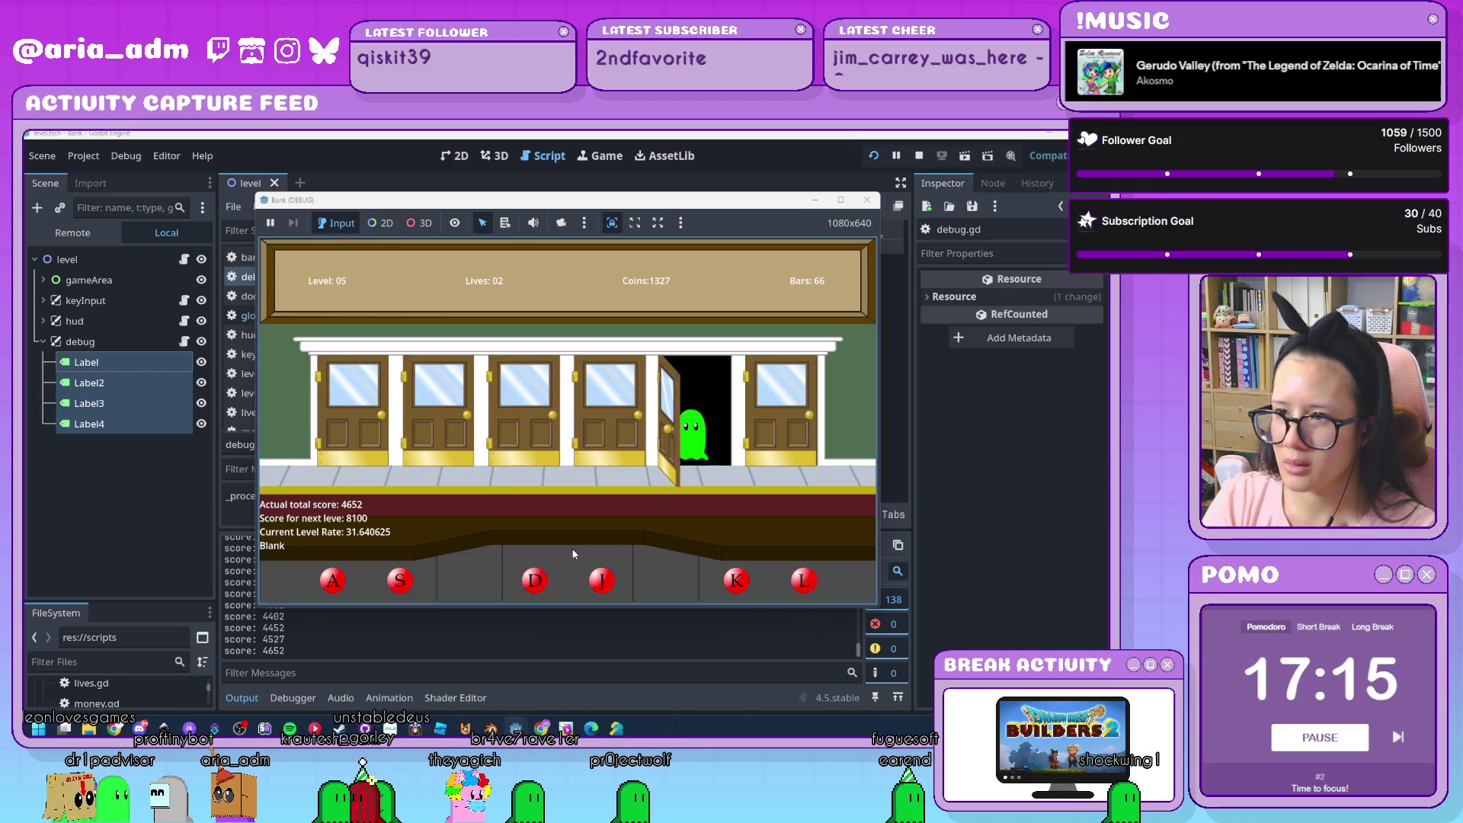
Step: Serve the green, blue and cyan ghosts and answer the caged robber at door 4
{"action": "key", "text": "k"}
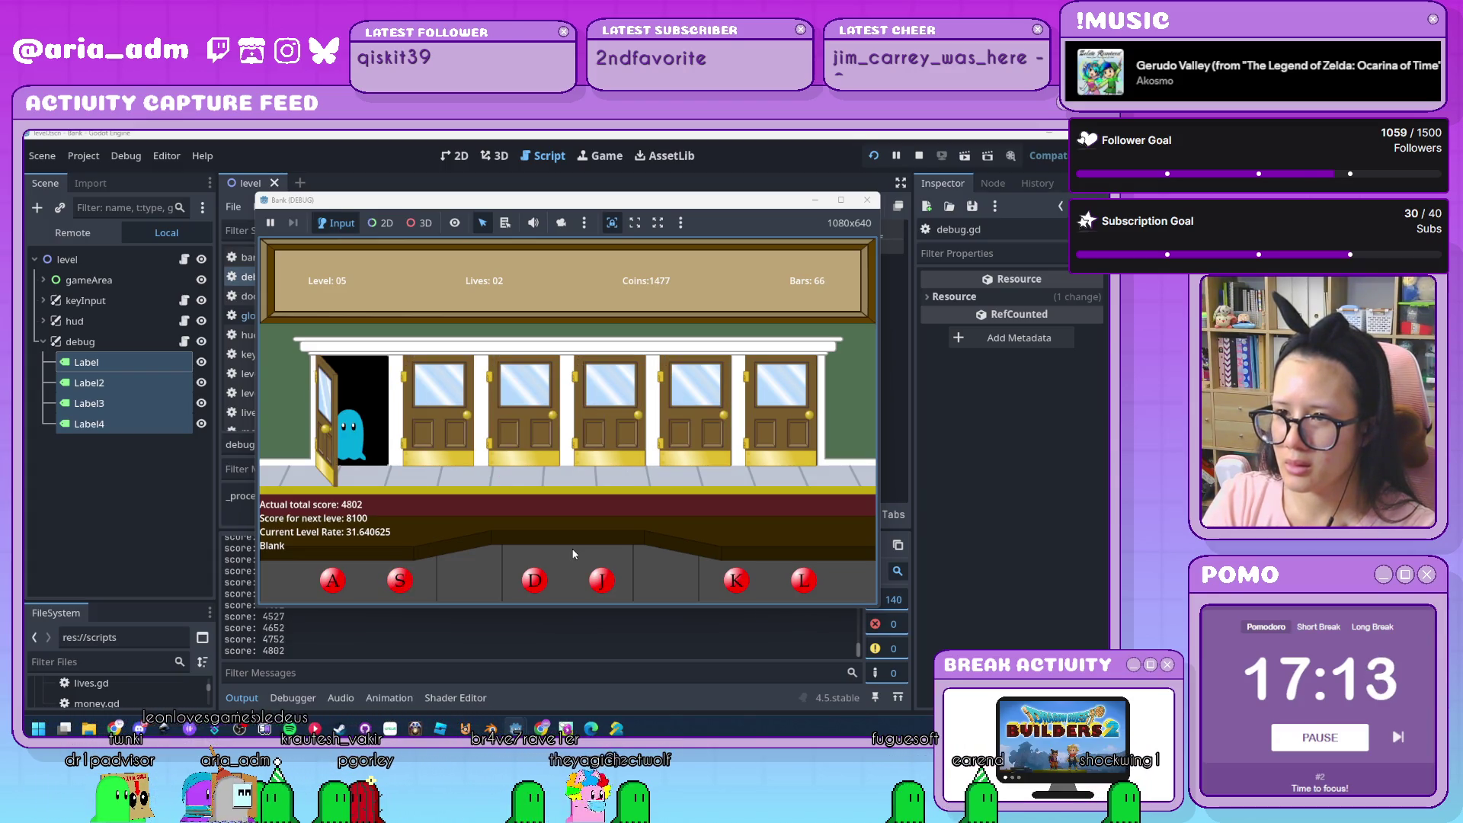
{"action": "key", "text": "d"}
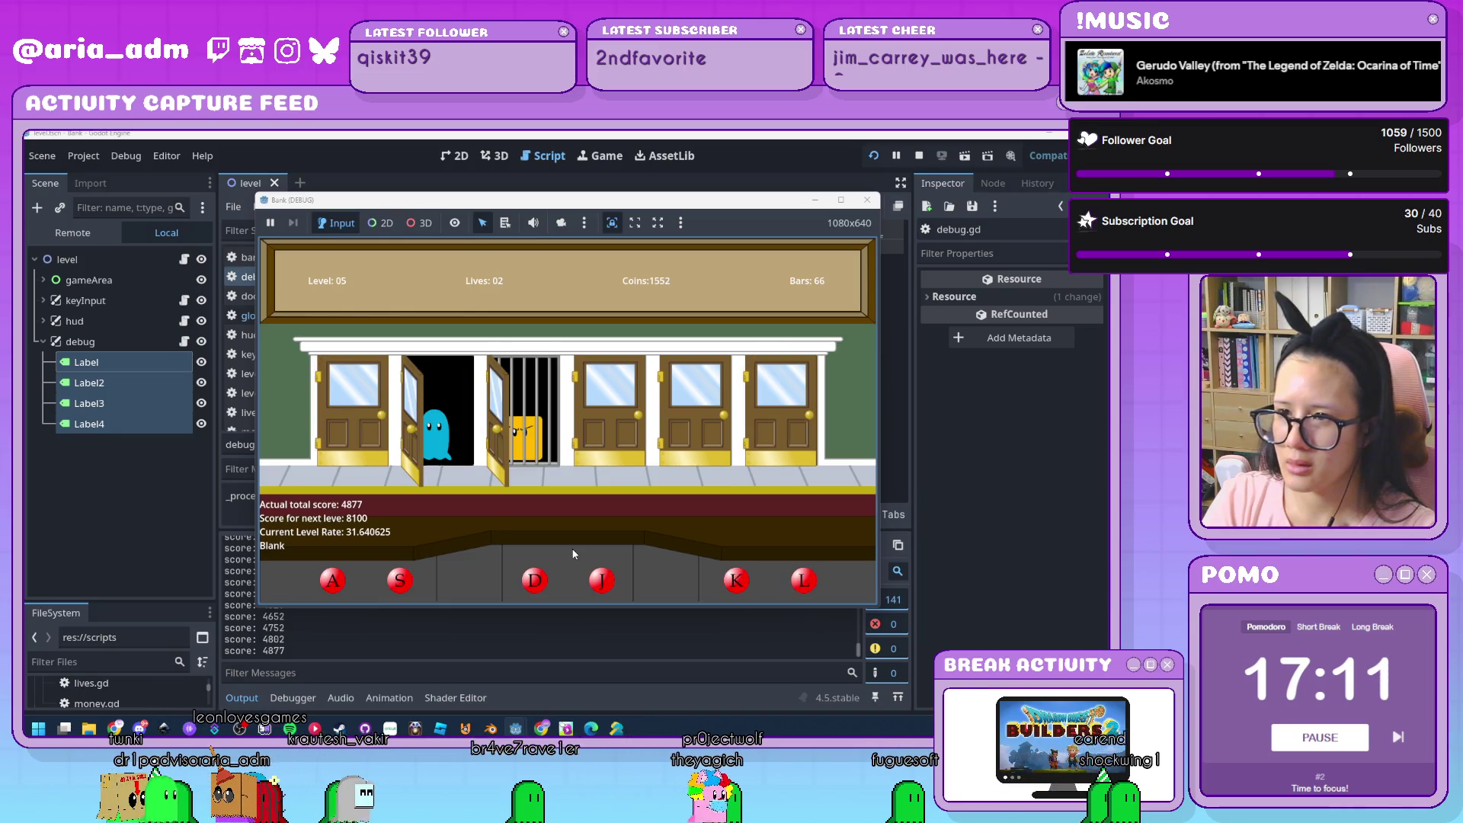
{"action": "key", "text": "s"}
{"action": "key", "text": "a"}
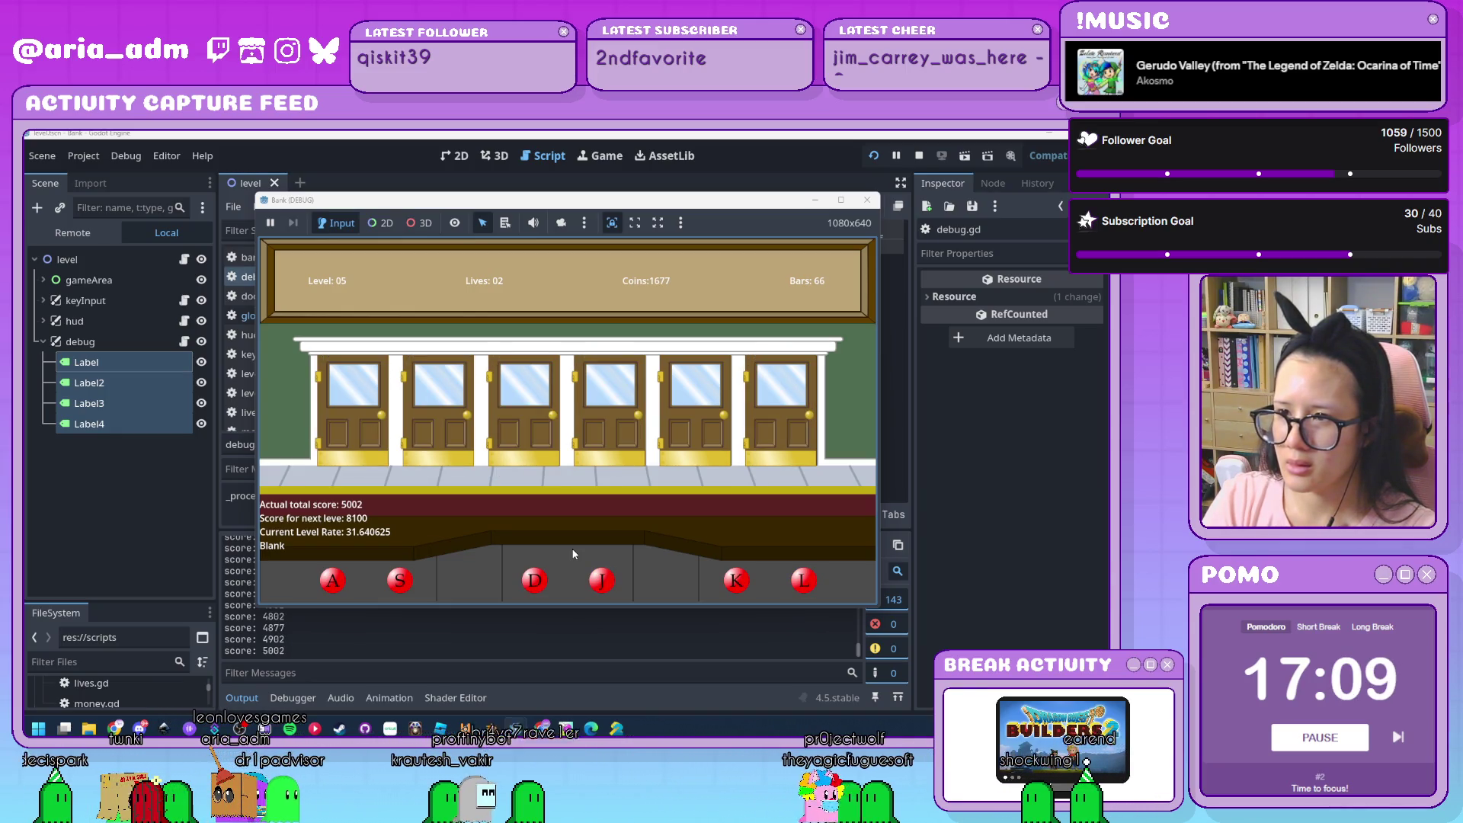
{"action": "key", "text": "k"}
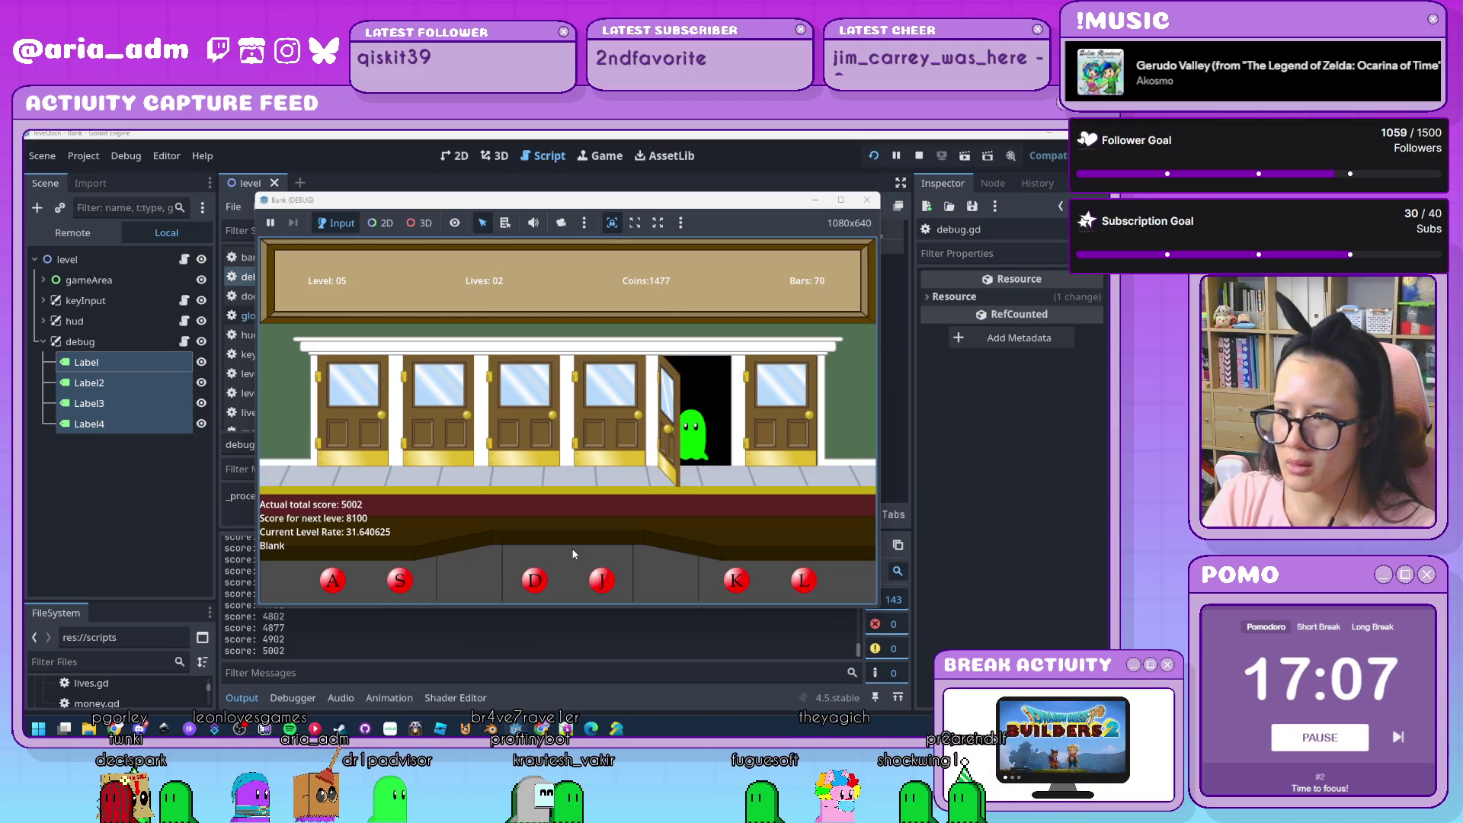
{"action": "key", "text": "d"}
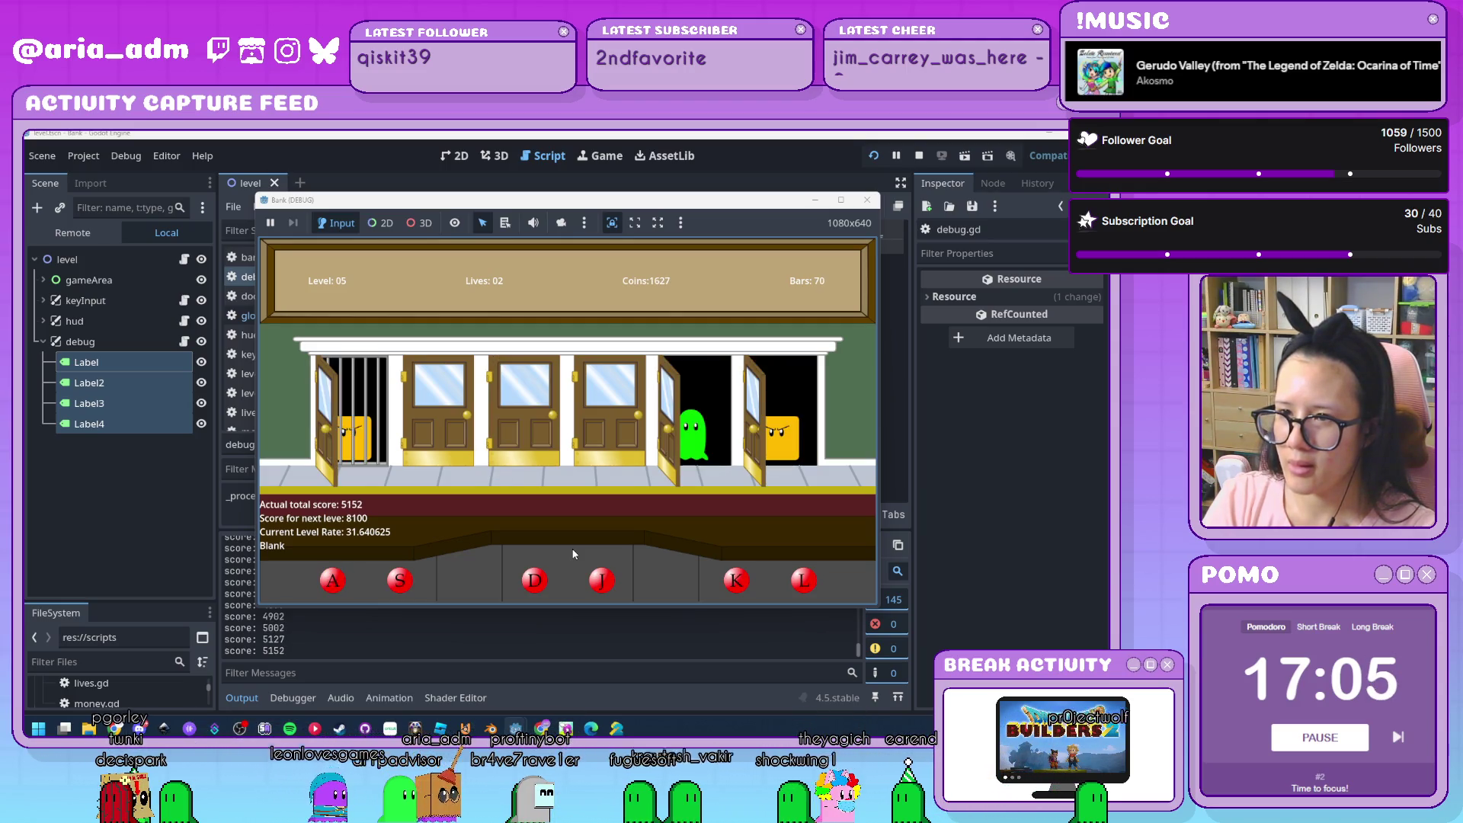
{"action": "key", "text": "l"}
{"action": "key", "text": "k"}
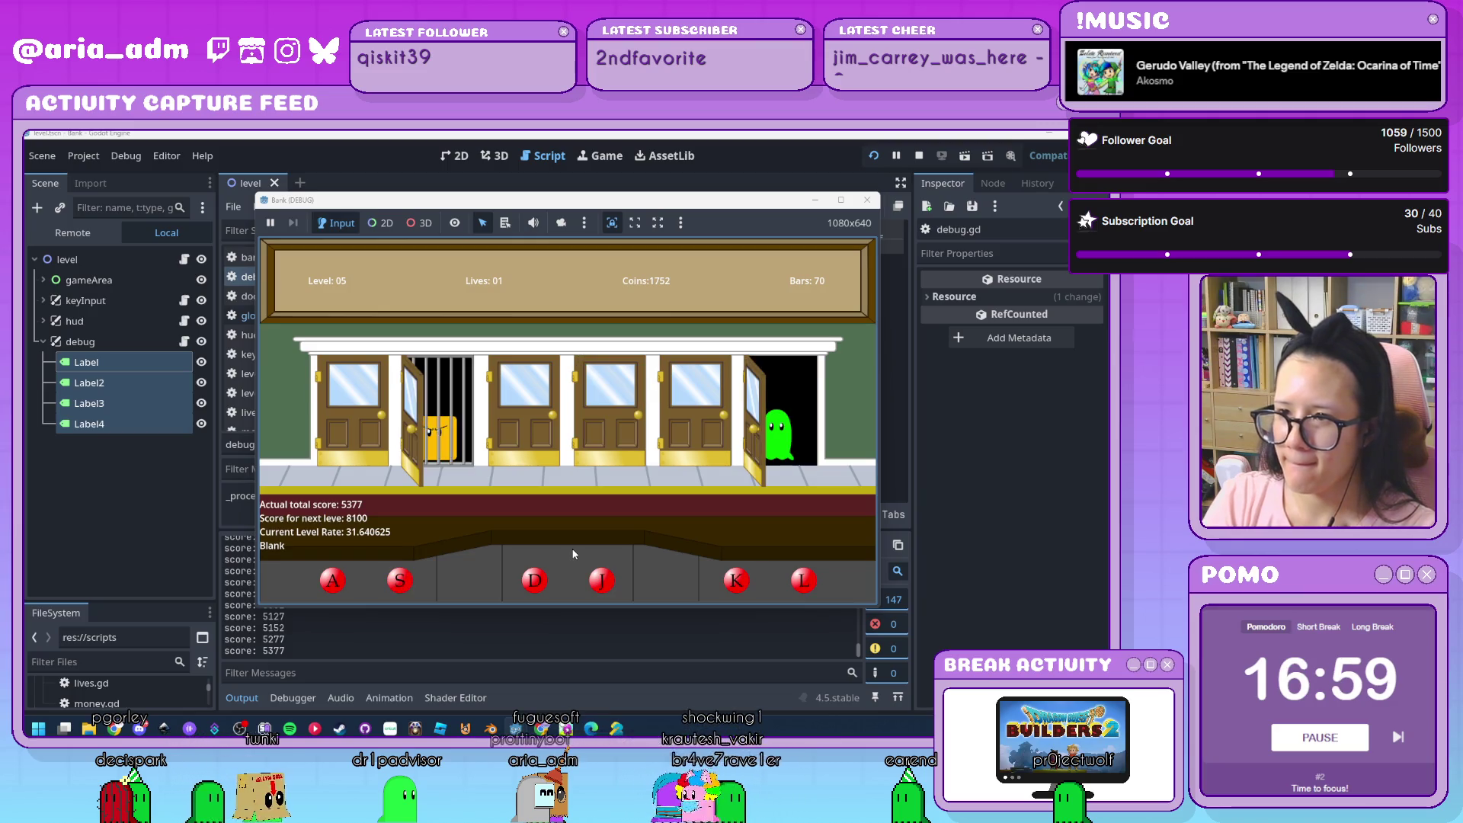
{"action": "key", "text": "l"}
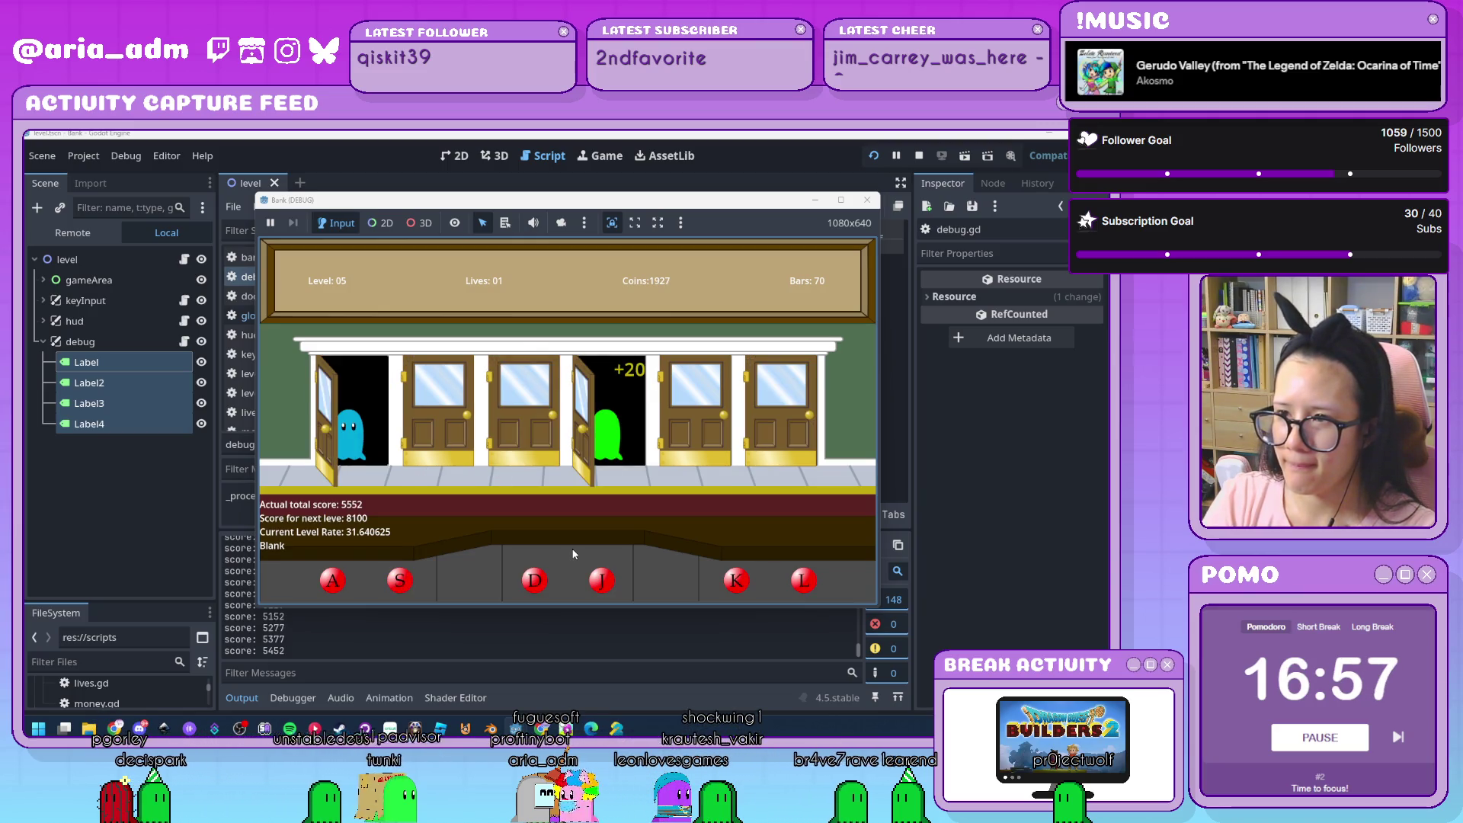
{"action": "key", "text": "a"}
{"action": "key", "text": "k"}
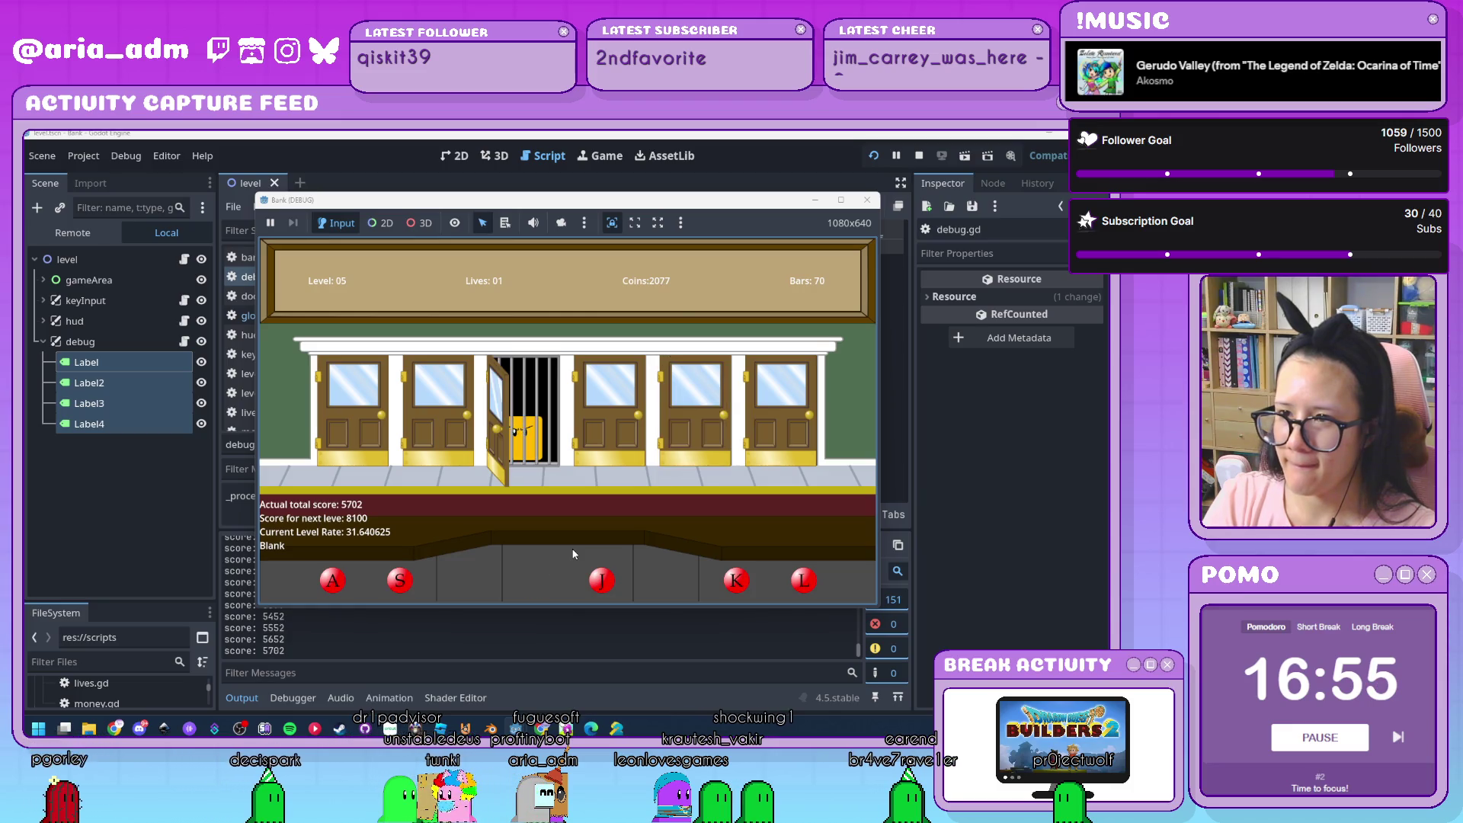
{"action": "key", "text": "s"}
{"action": "key", "text": "l"}
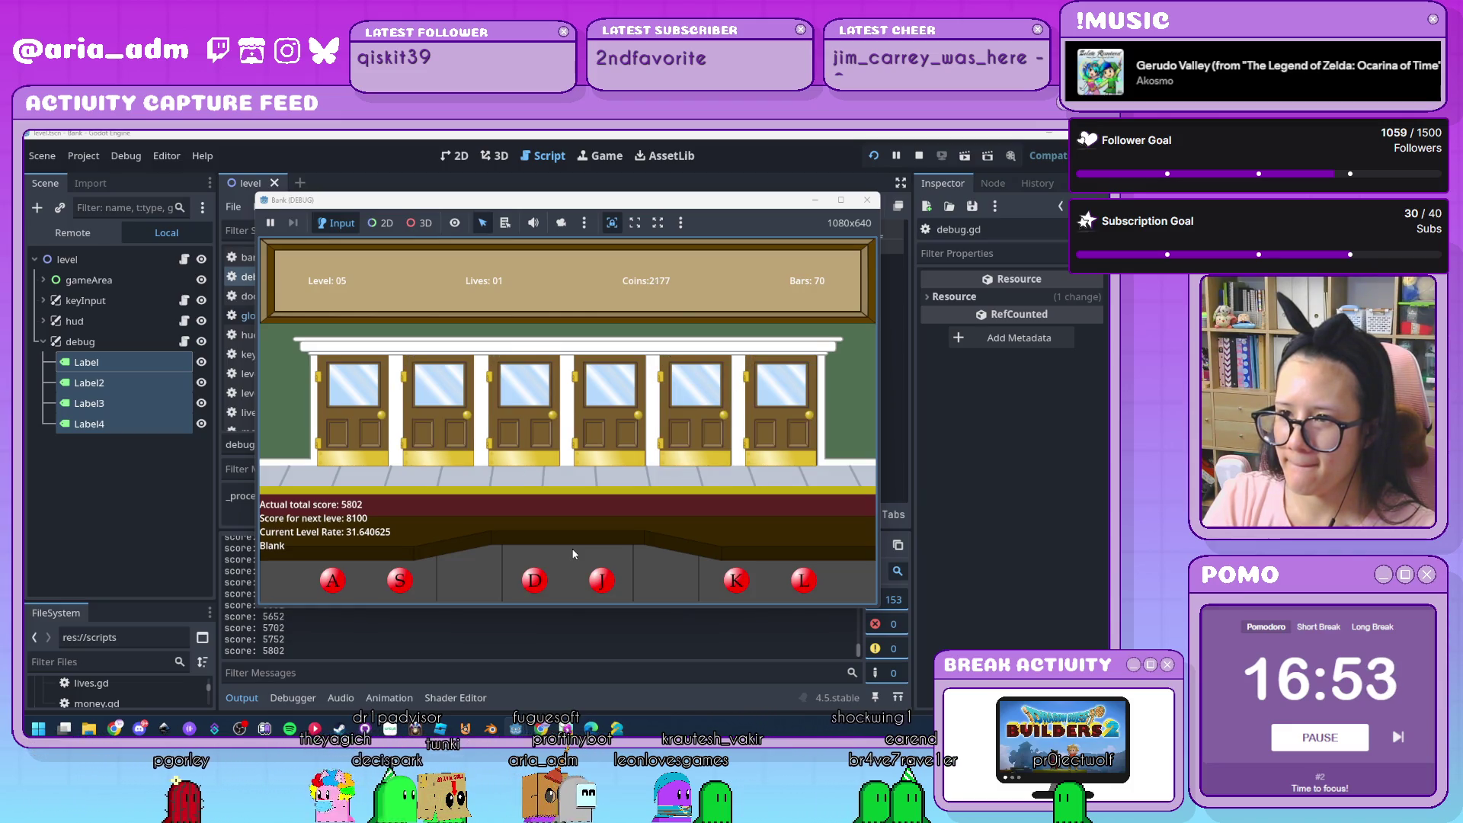
{"action": "key", "text": "j"}
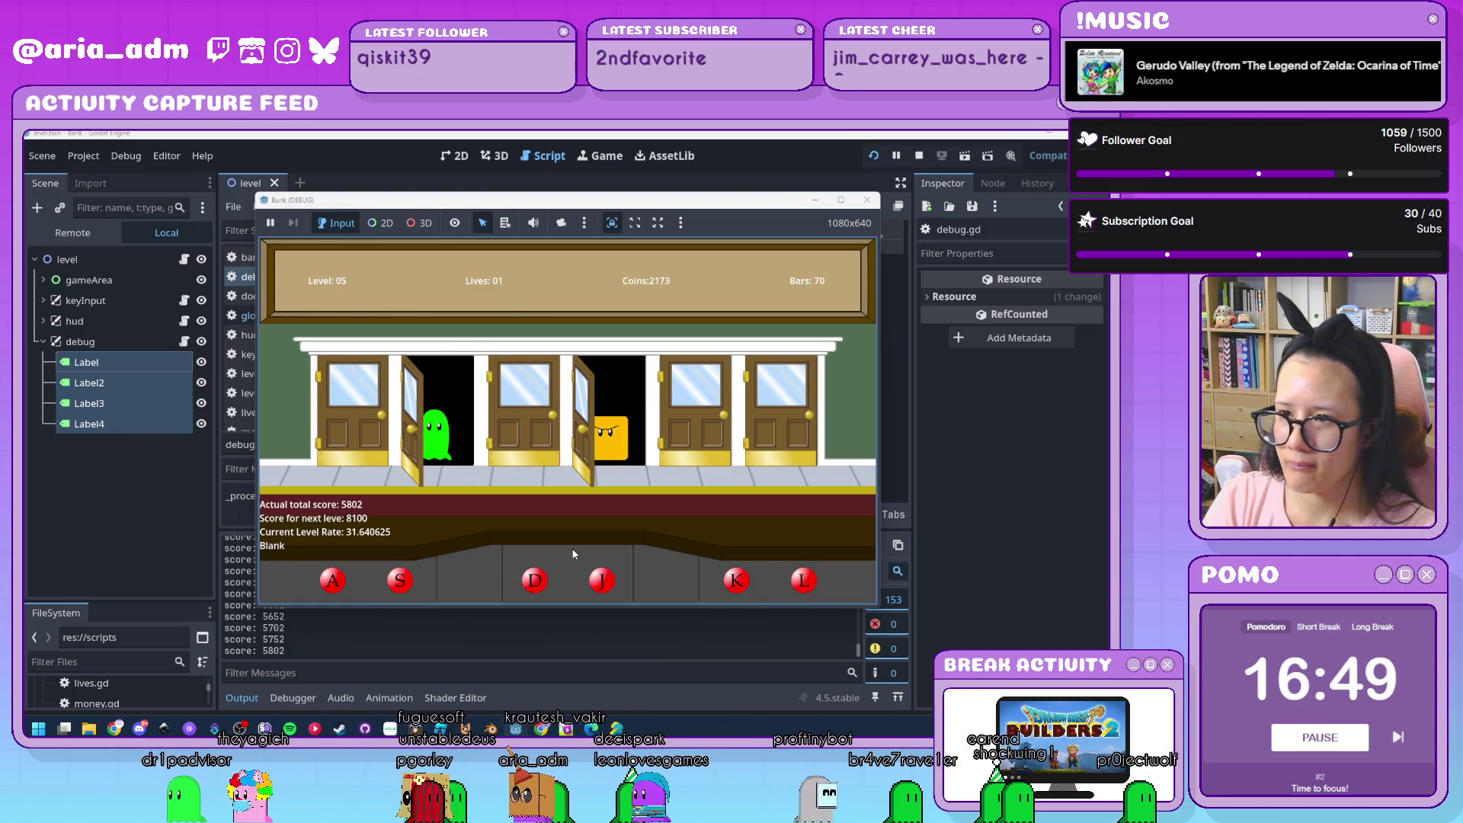
Step: Score the last ghosts at doors 1, 2, 3, 5 and 6, then stop the running game
{"action": "key", "text": "s"}
{"action": "key", "text": "a"}
{"action": "key", "text": "k"}
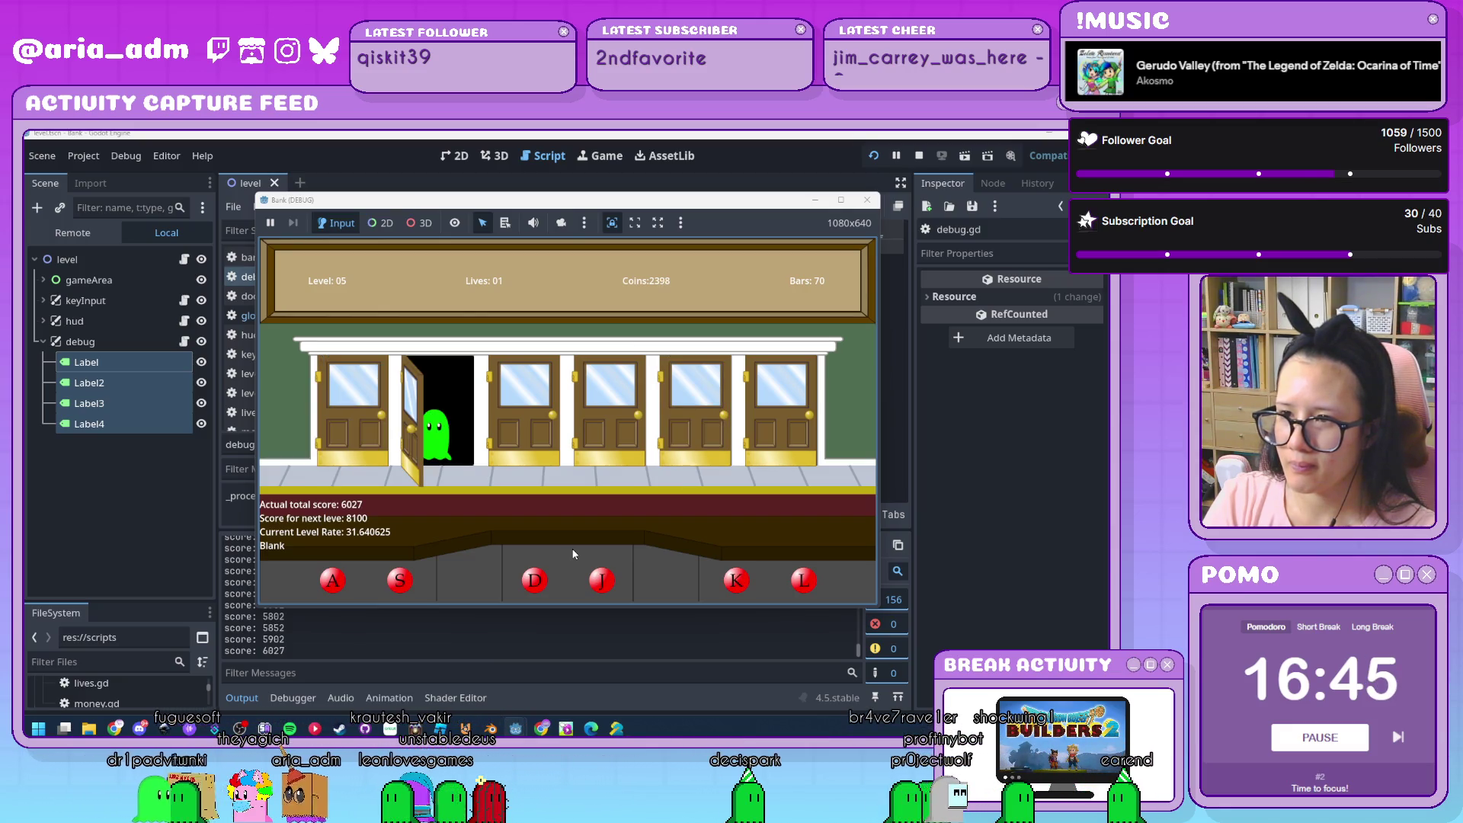
{"action": "key", "text": "d"}
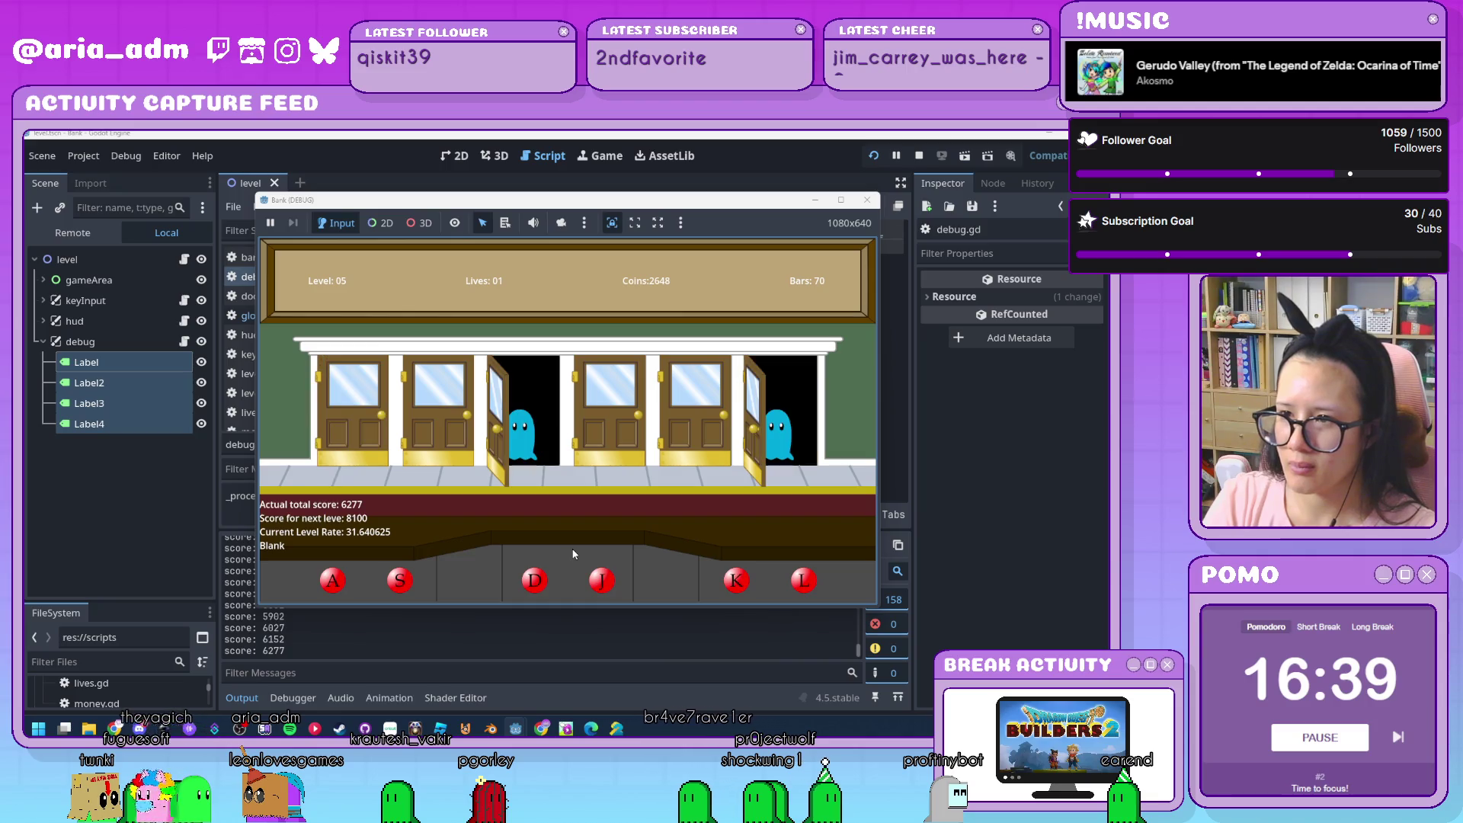
{"action": "key", "text": "d"}
{"action": "key", "text": "l"}
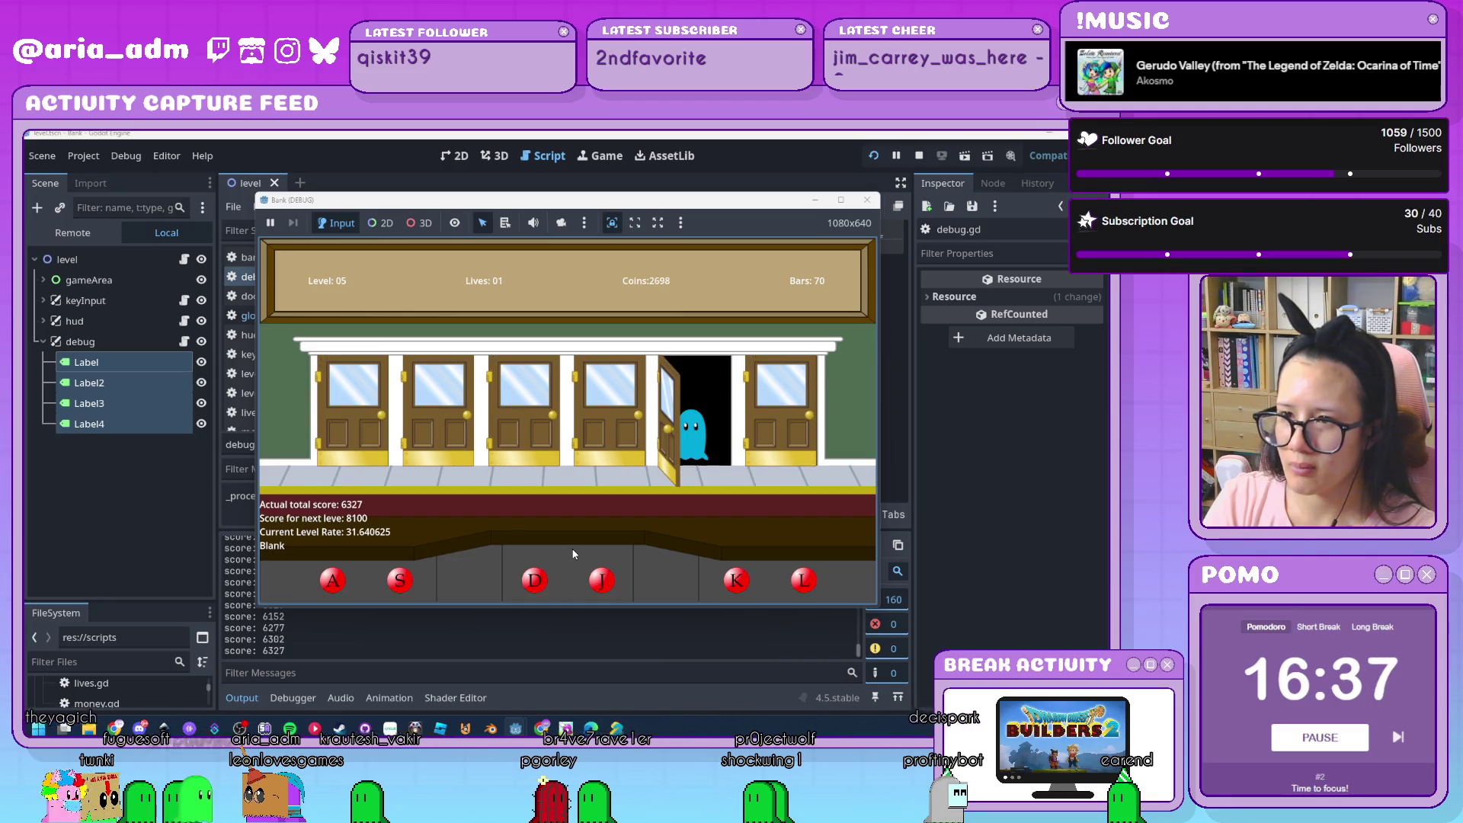
{"action": "key", "text": "s"}
{"action": "key", "text": "a"}
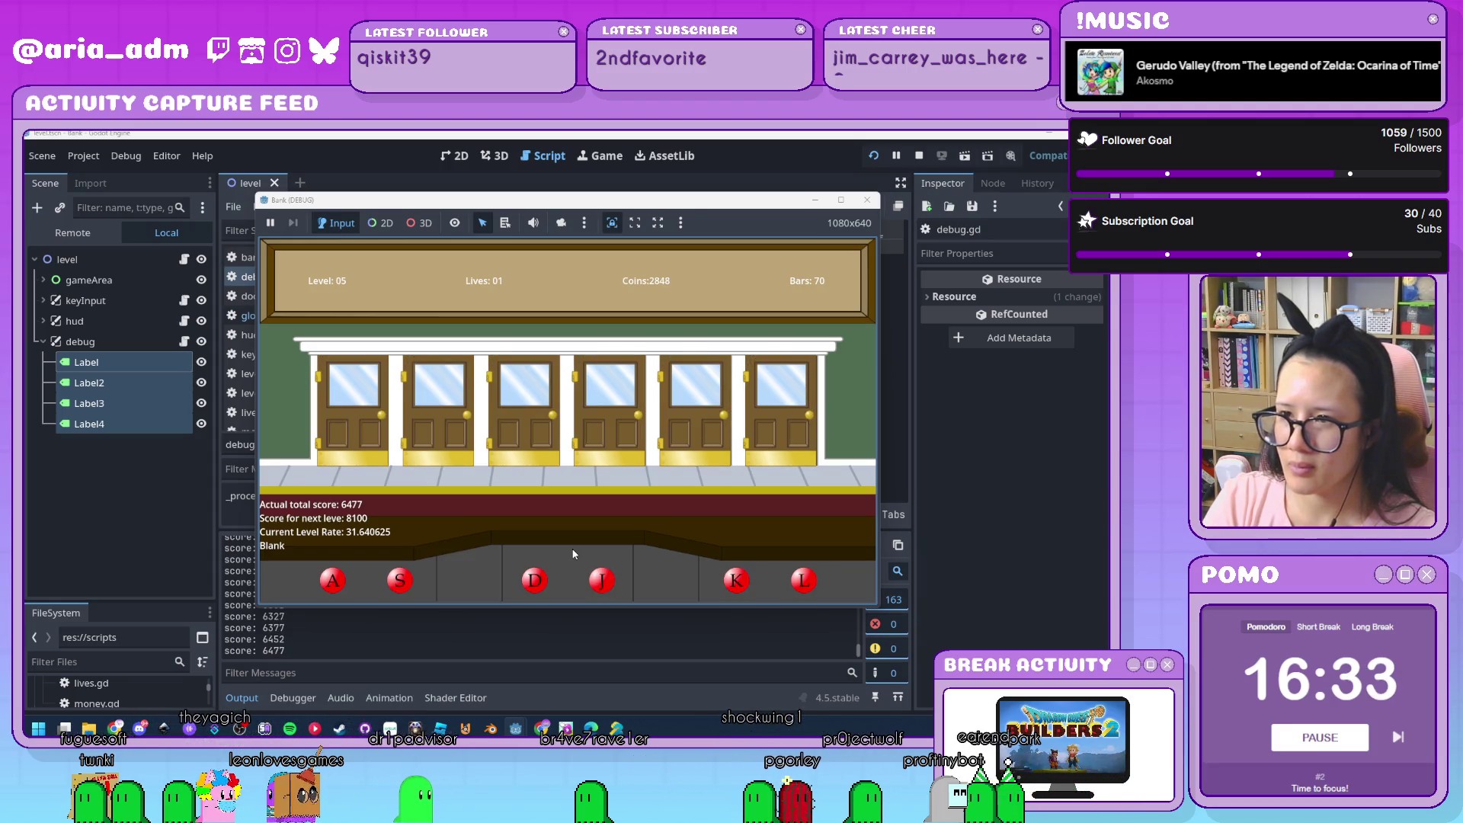
{"action": "key", "text": "s"}
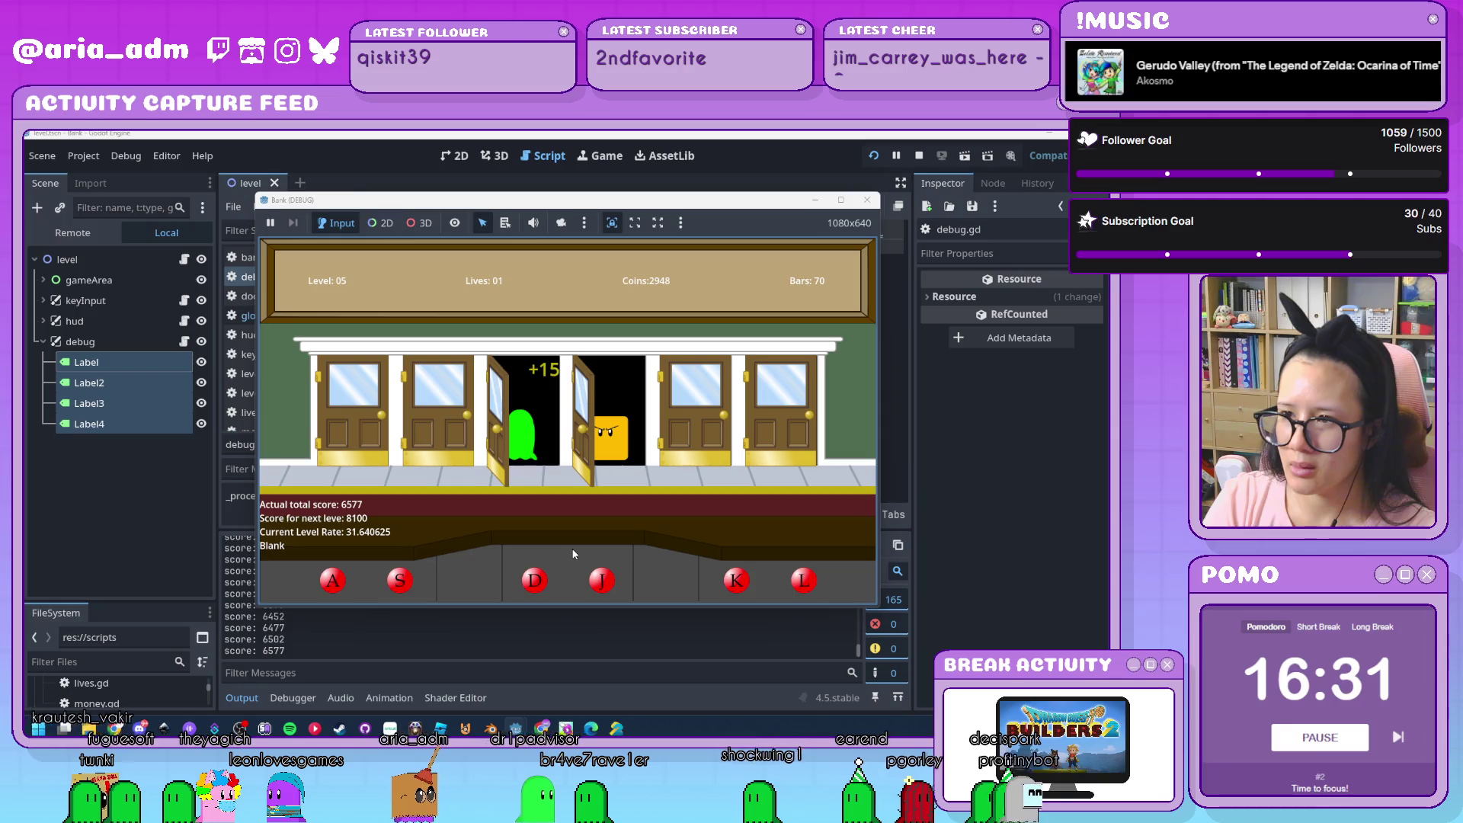
{"action": "key", "text": "d"}
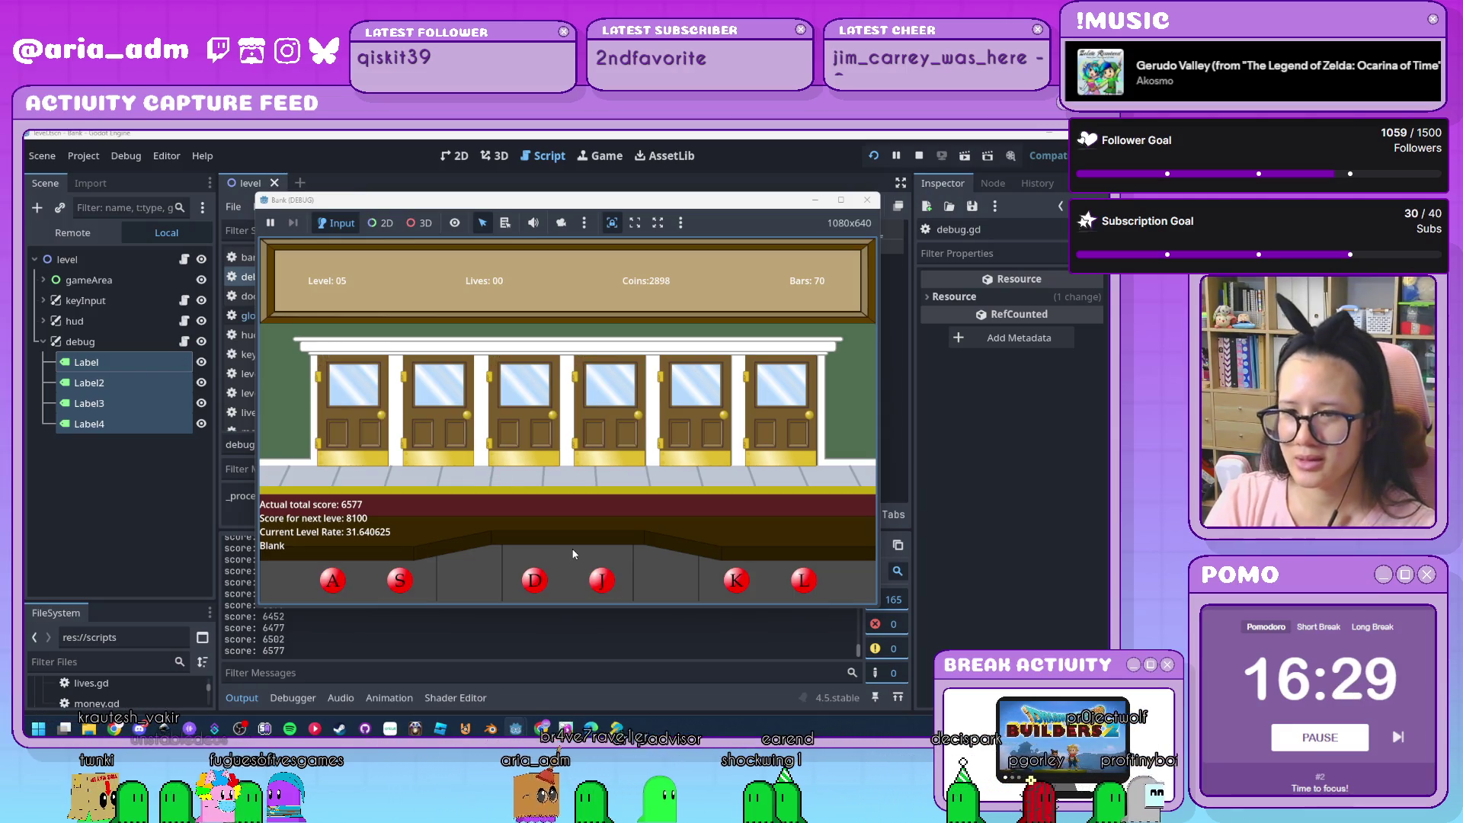
{"action": "key", "text": "l"}
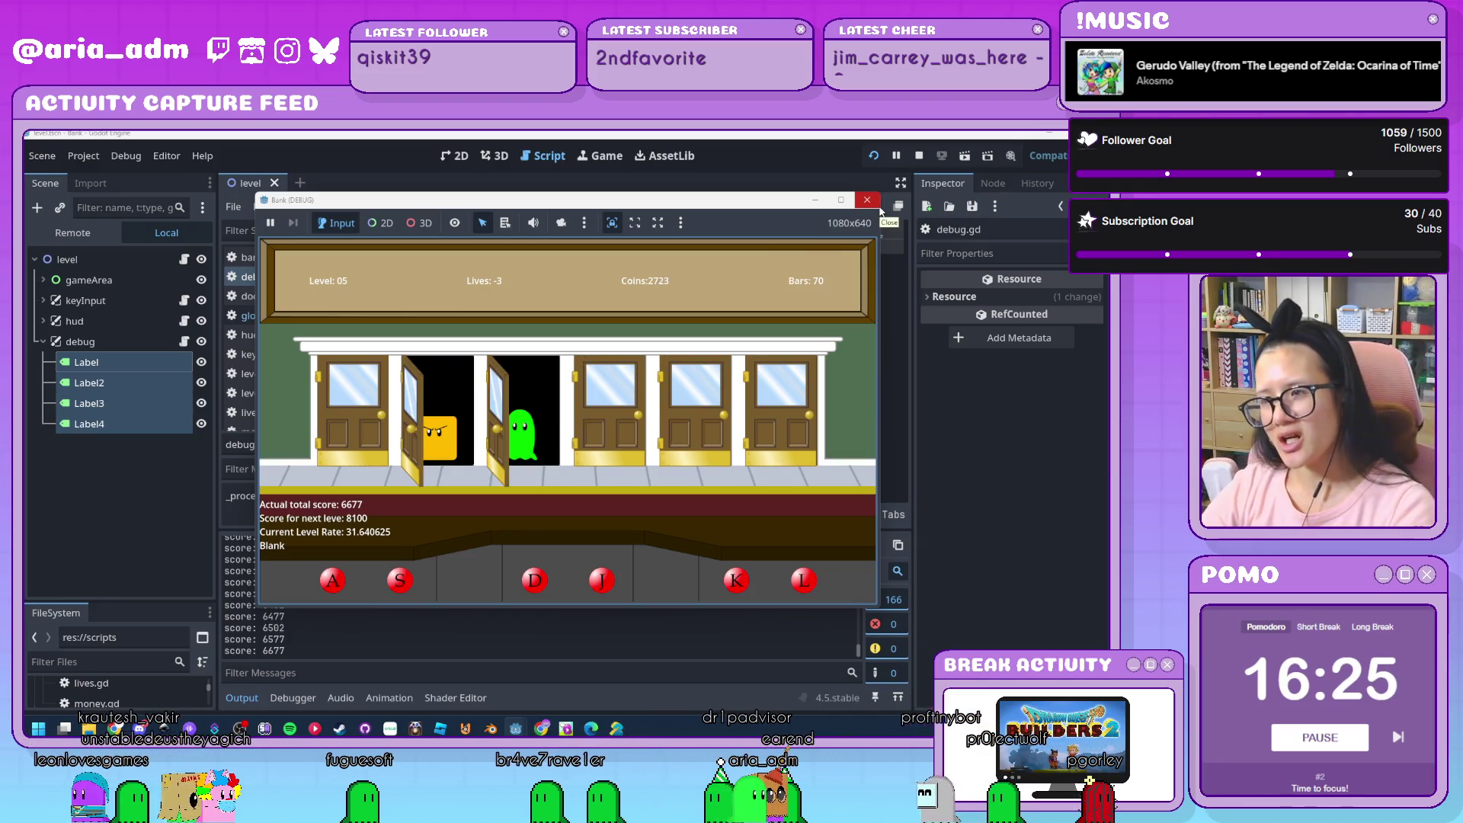
{"action": "left_click", "coordinate": [868, 201]}
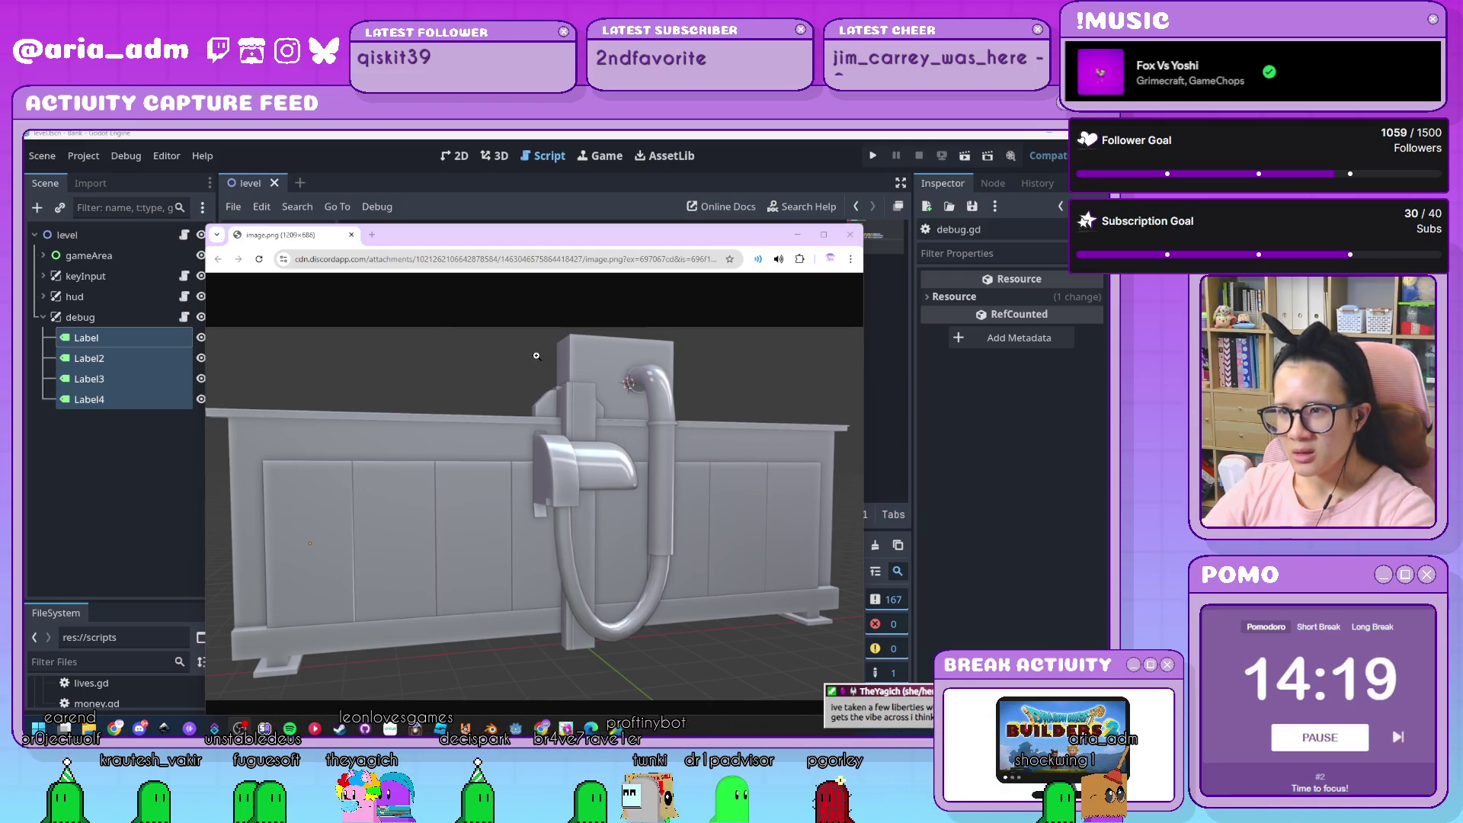
Step: Move the bank-counter model image higher on screen, then close it to return to debug.gd
{"action": "mouse_move", "coordinate": [531, 246]}
{"action": "left_mouse_down"}
{"action": "mouse_move", "coordinate": [531, 208]}
{"action": "mouse_move", "coordinate": [507, 191]}
{"action": "mouse_move", "coordinate": [519, 181]}
{"action": "left_mouse_up"}
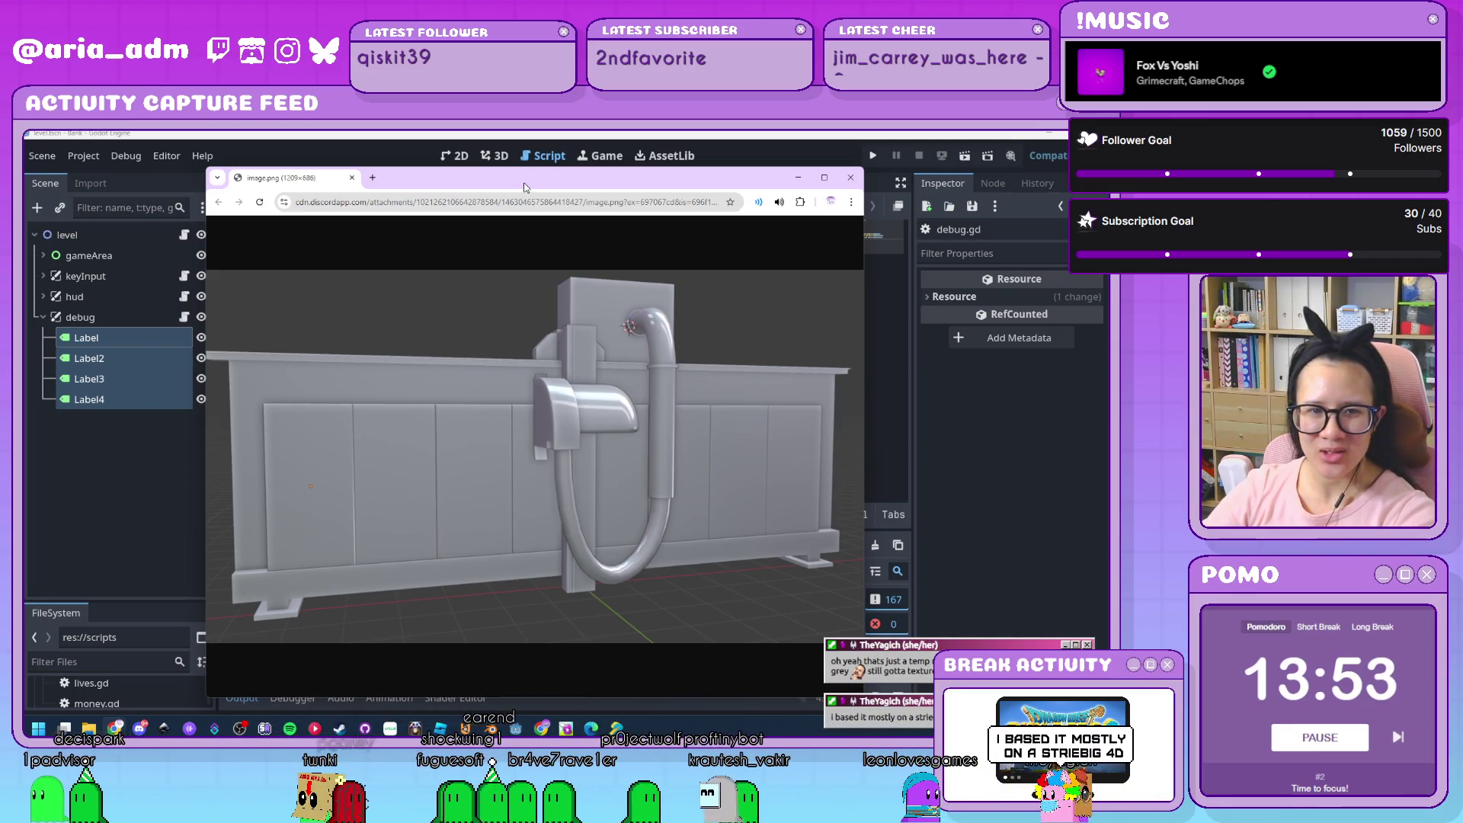
{"action": "key", "text": "ctrl+w"}
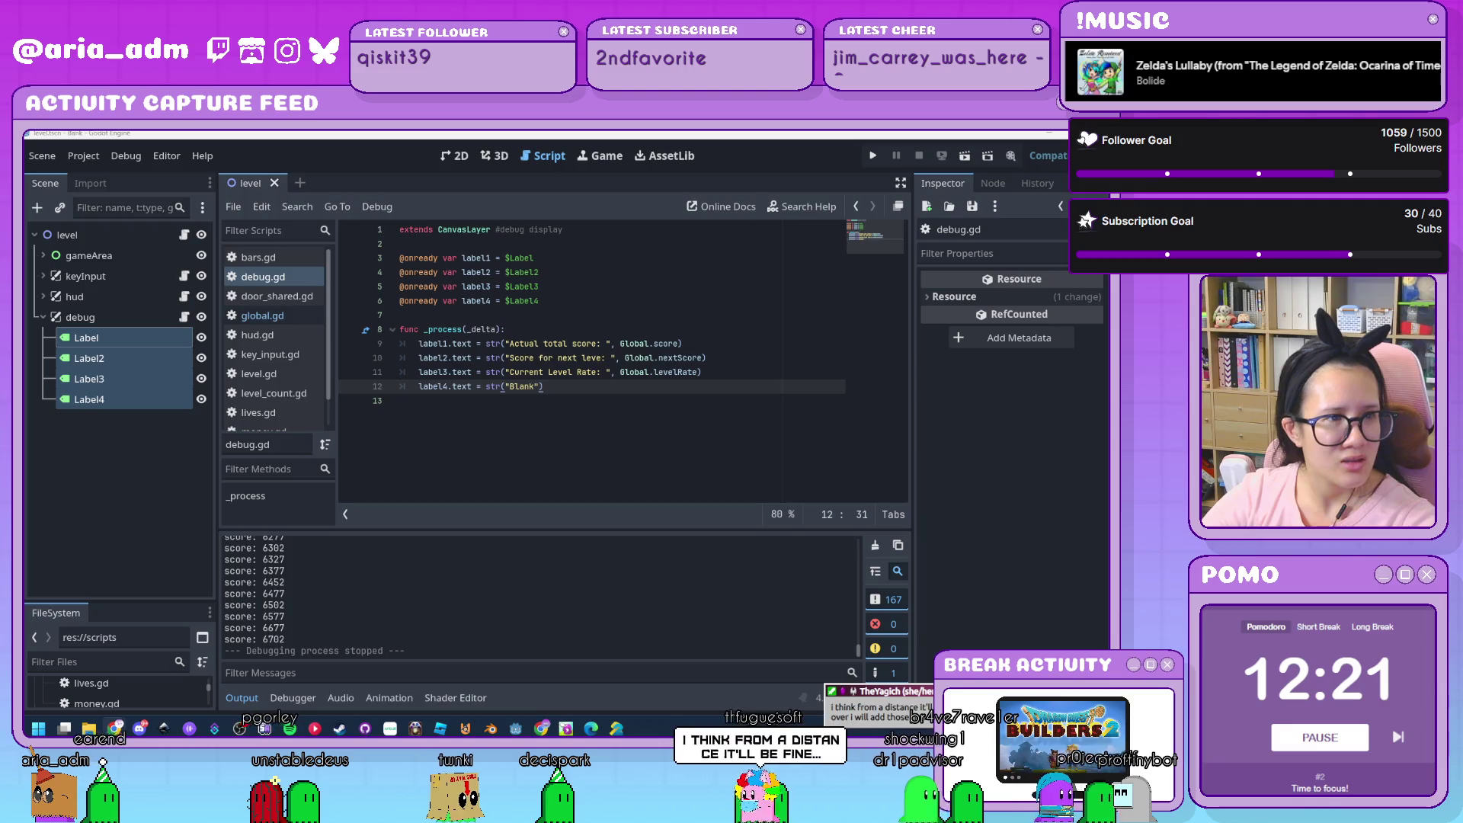
{"action": "key", "text": "alt+Tab"}
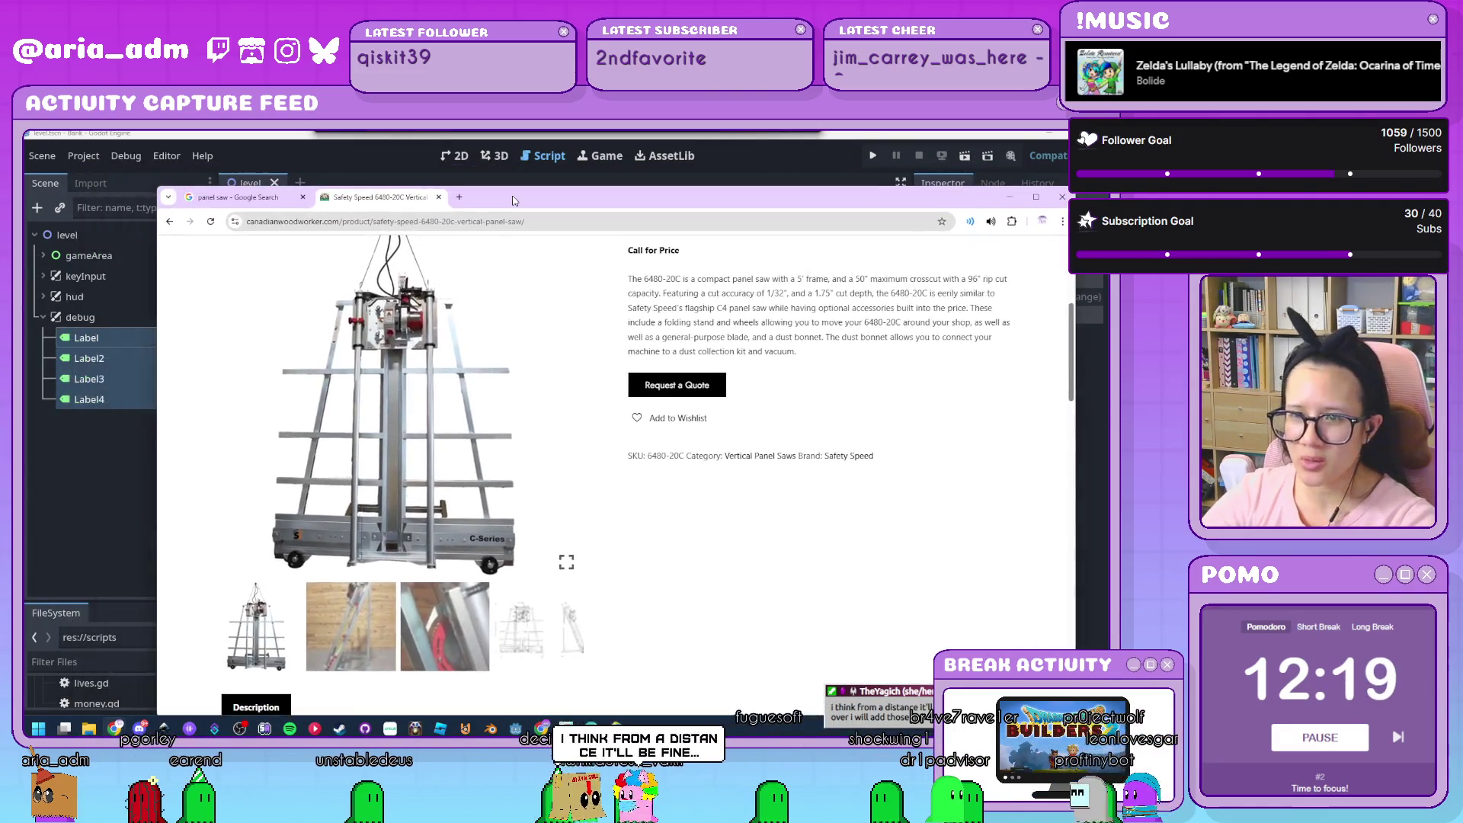
{"action": "left_click_drag", "start_coordinate": [513, 200], "coordinate": [511, 192]}
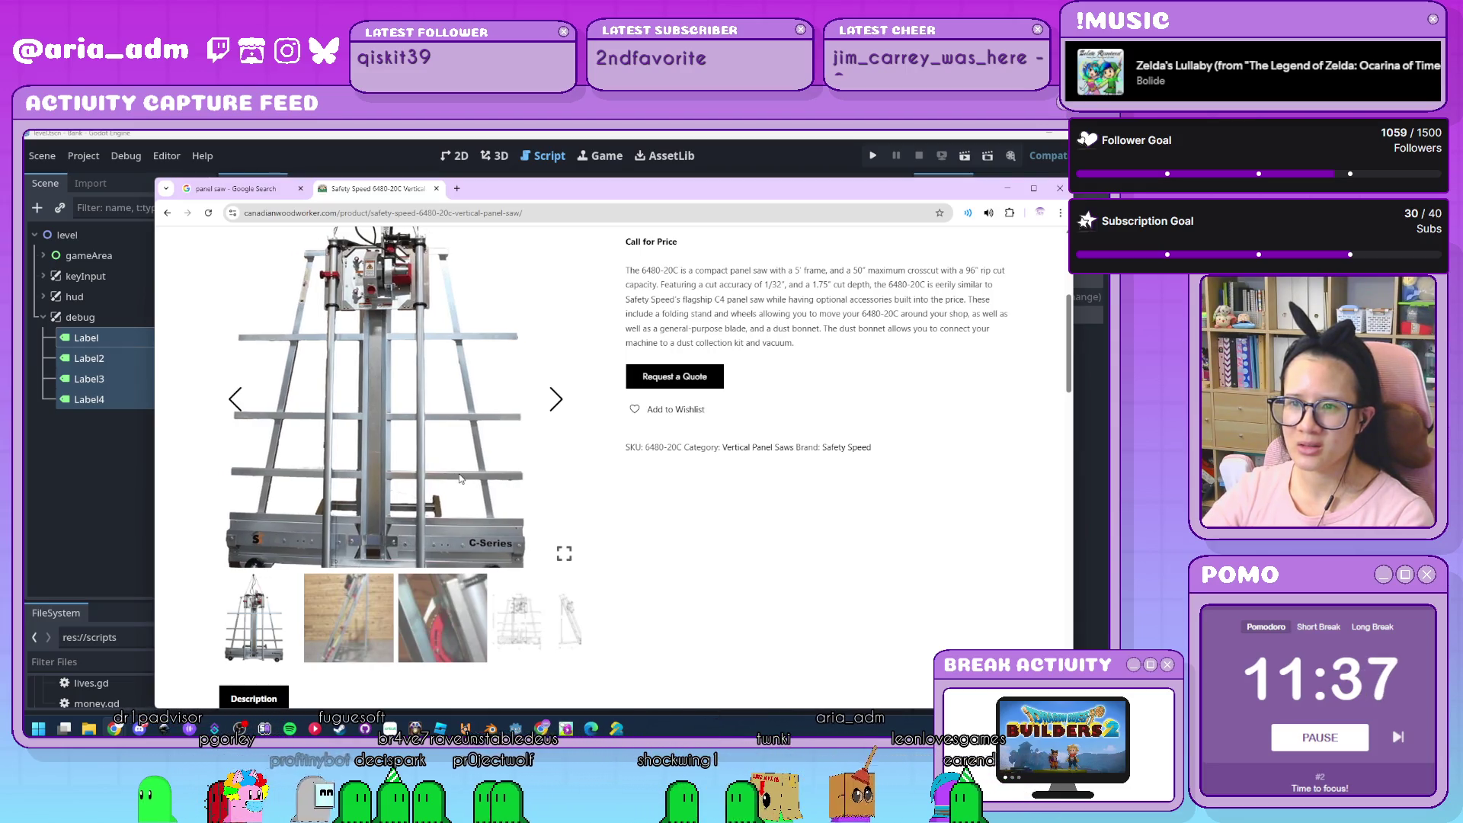
{"action": "scroll", "coordinate": [460, 478], "scroll_direction": "down", "scroll_amount": 2}
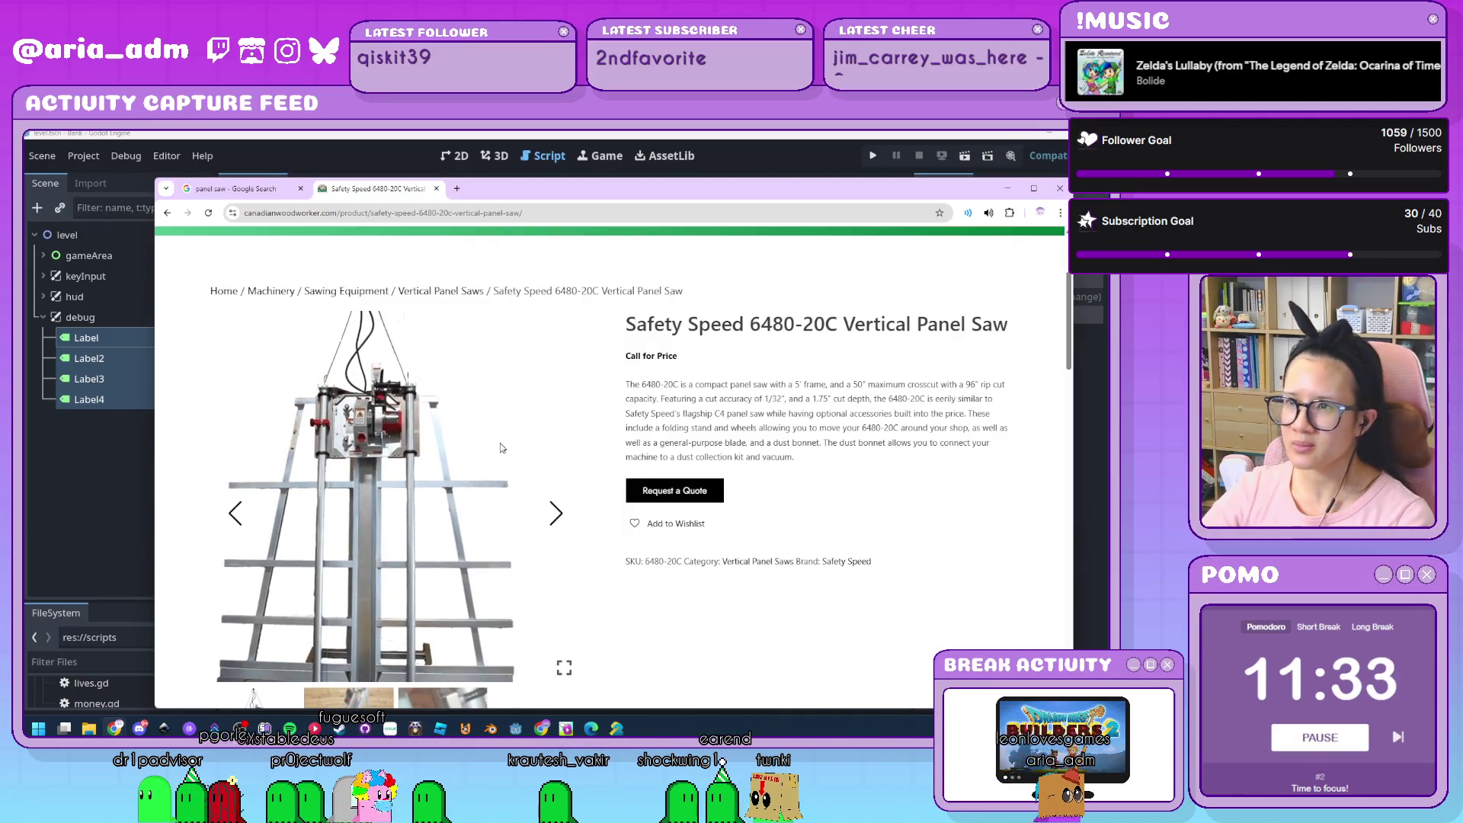
{"action": "key", "text": "alt+Tab"}
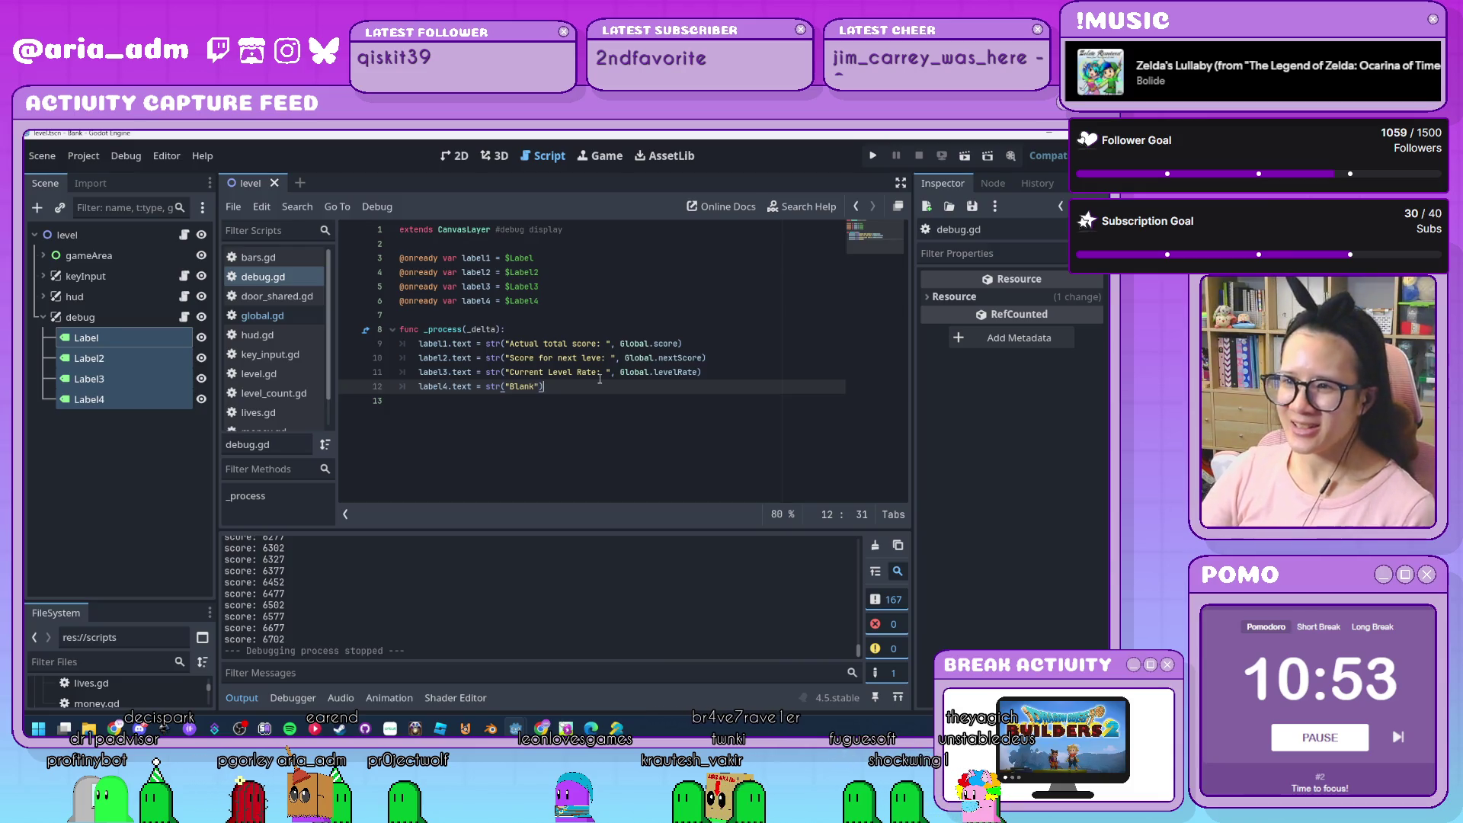
Step: Run and stop another game test, then select the debug node in the Scene tree
{"action": "left_click", "coordinate": [874, 158]}
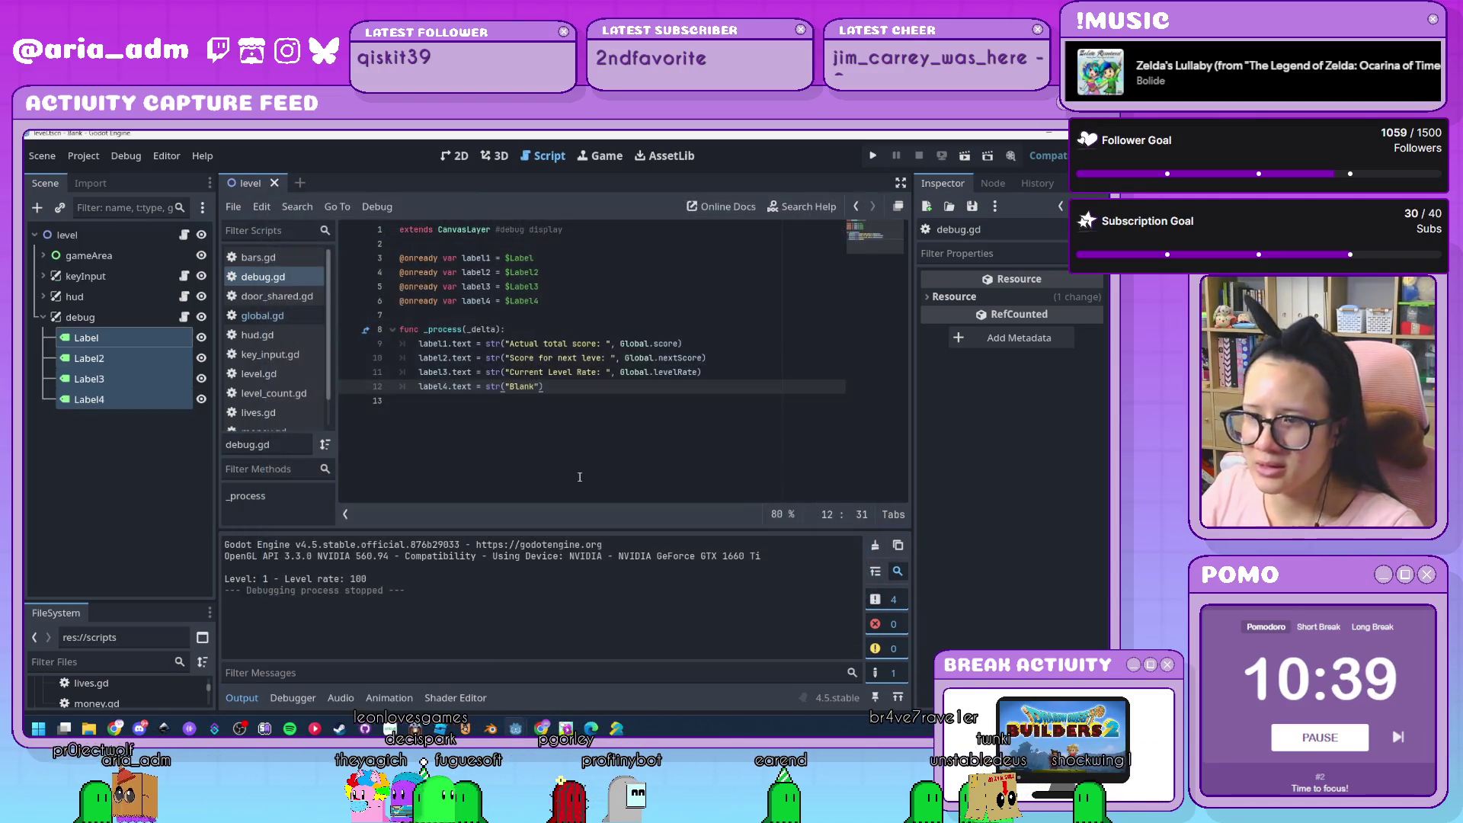
{"action": "left_click", "coordinate": [867, 202]}
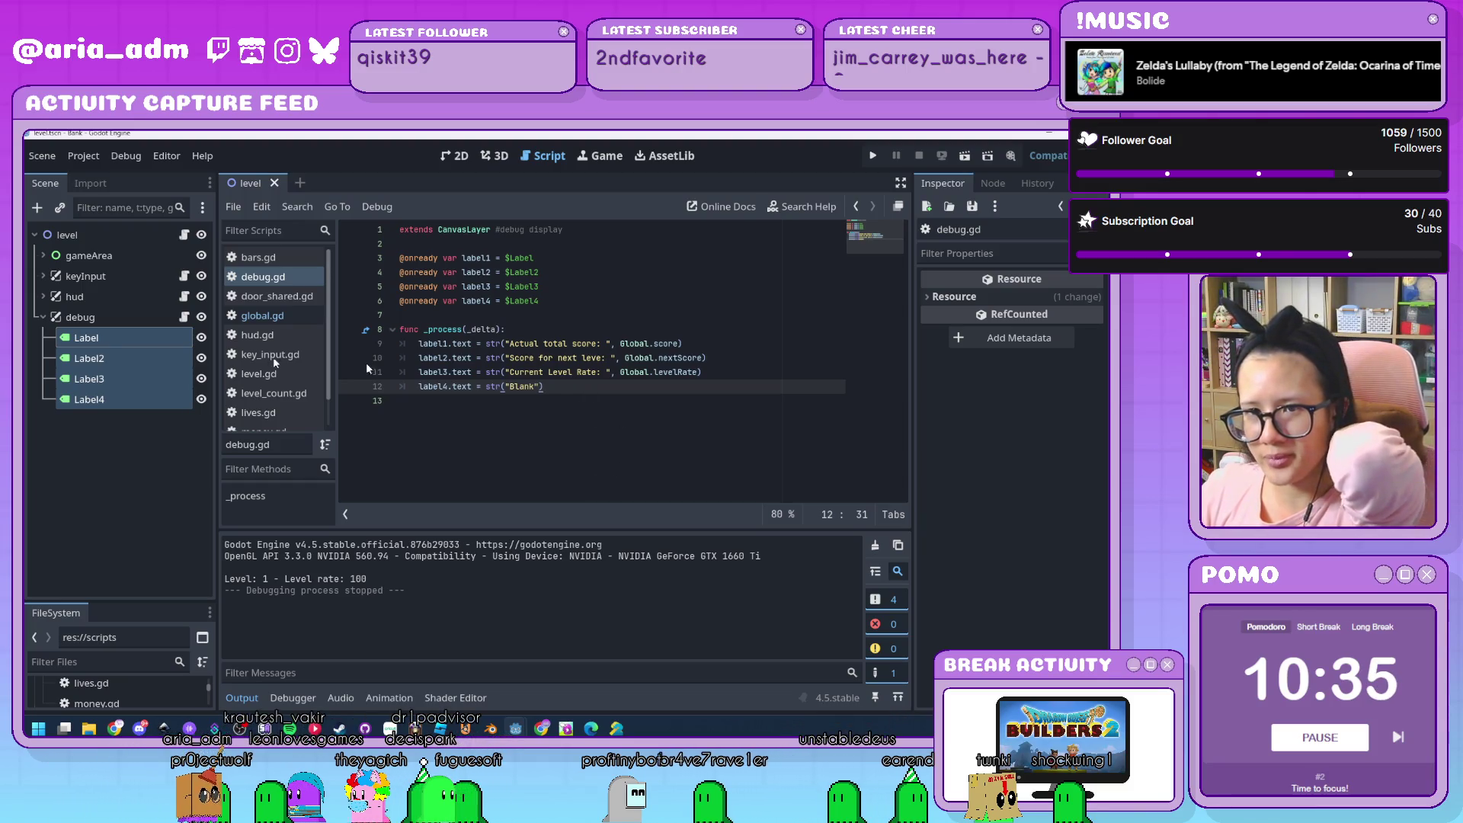
{"action": "left_click", "coordinate": [149, 460]}
{"action": "left_click", "coordinate": [49, 320]}
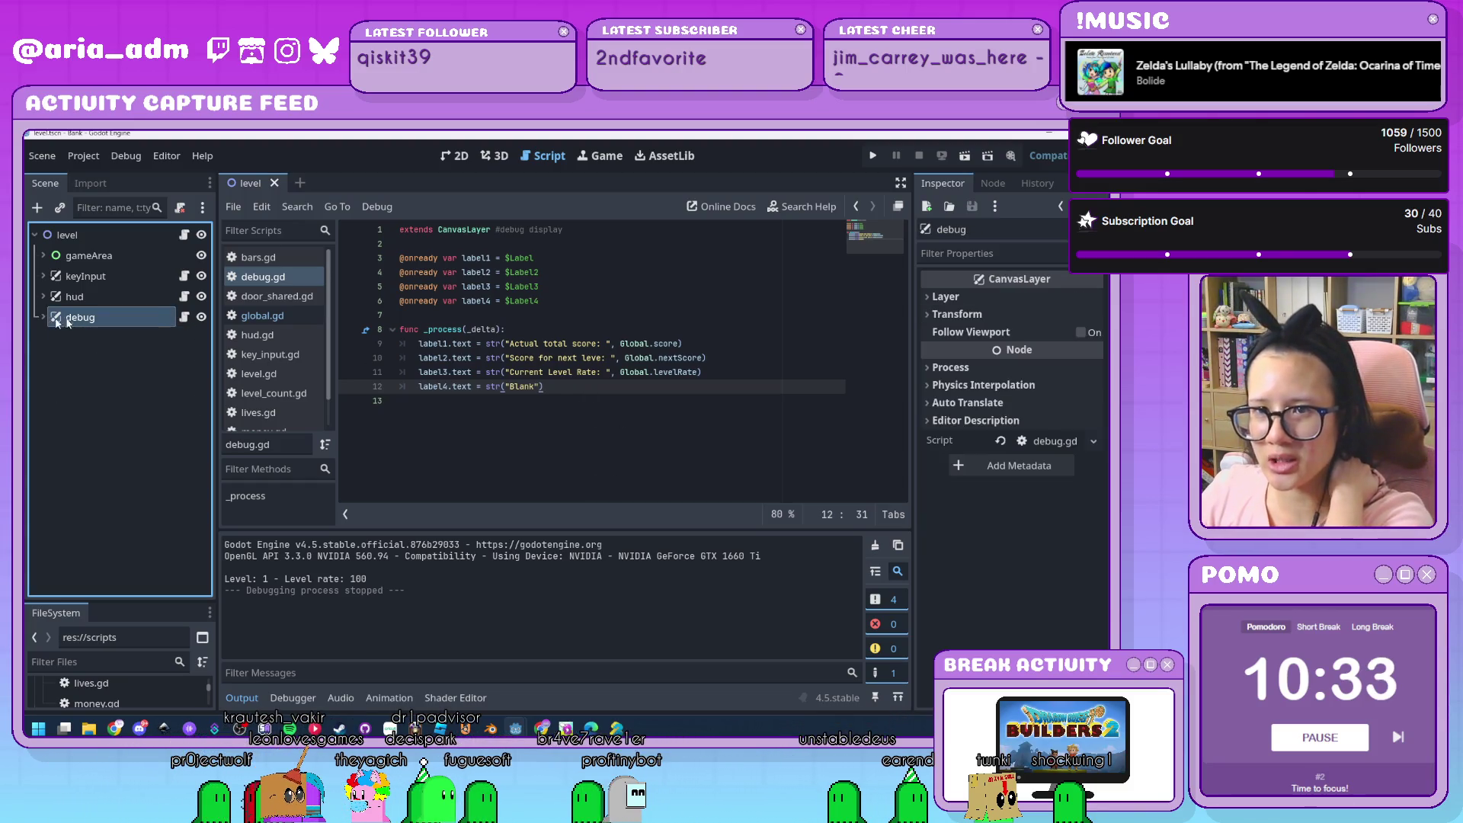
Step: View the level scene in the 2D workspace, then bring up itch.io's Create a new project page
{"action": "left_click", "coordinate": [458, 157]}
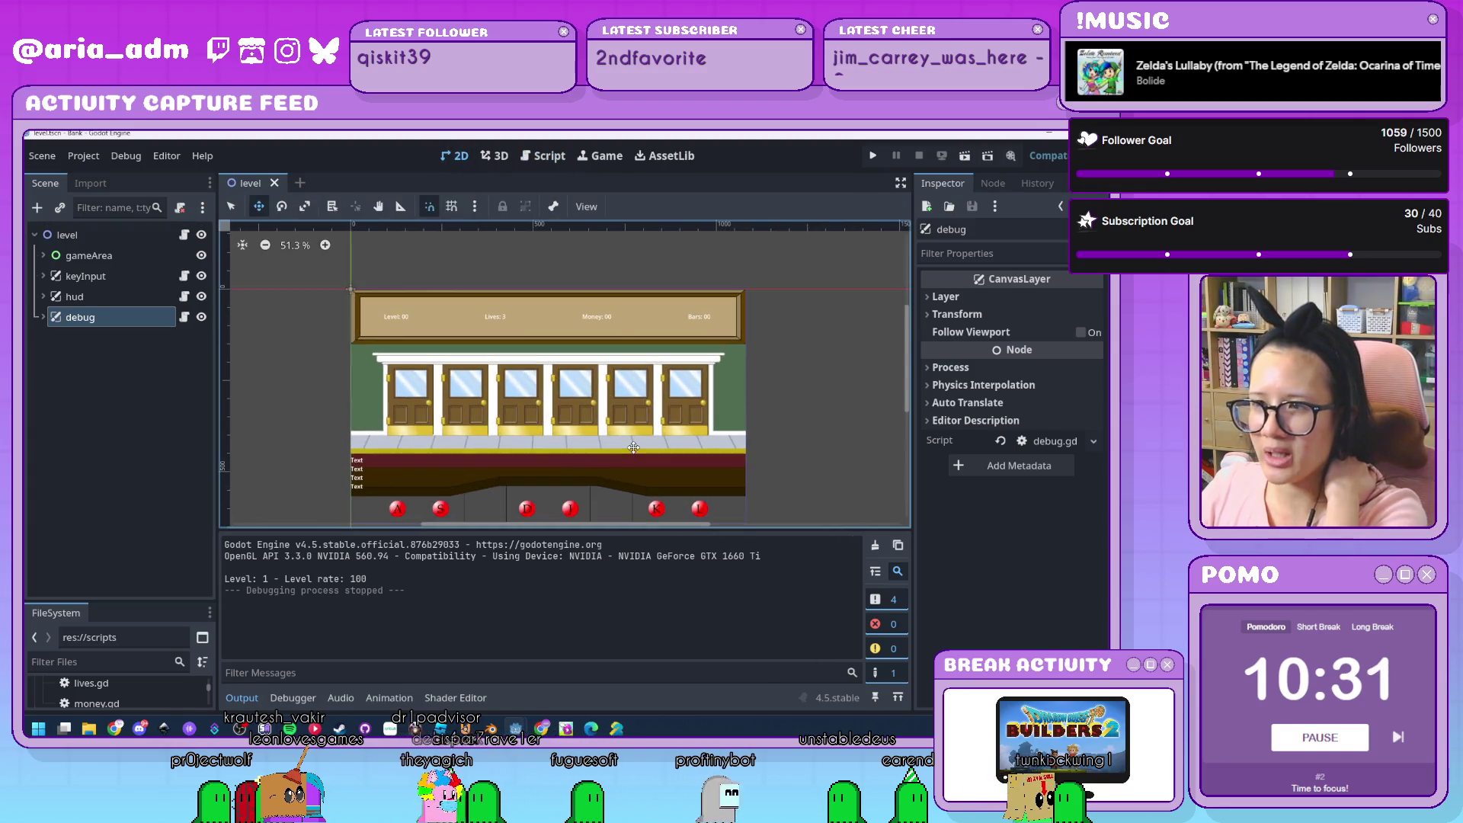
{"action": "left_click_drag", "start_coordinate": [623, 463], "coordinate": [629, 440]}
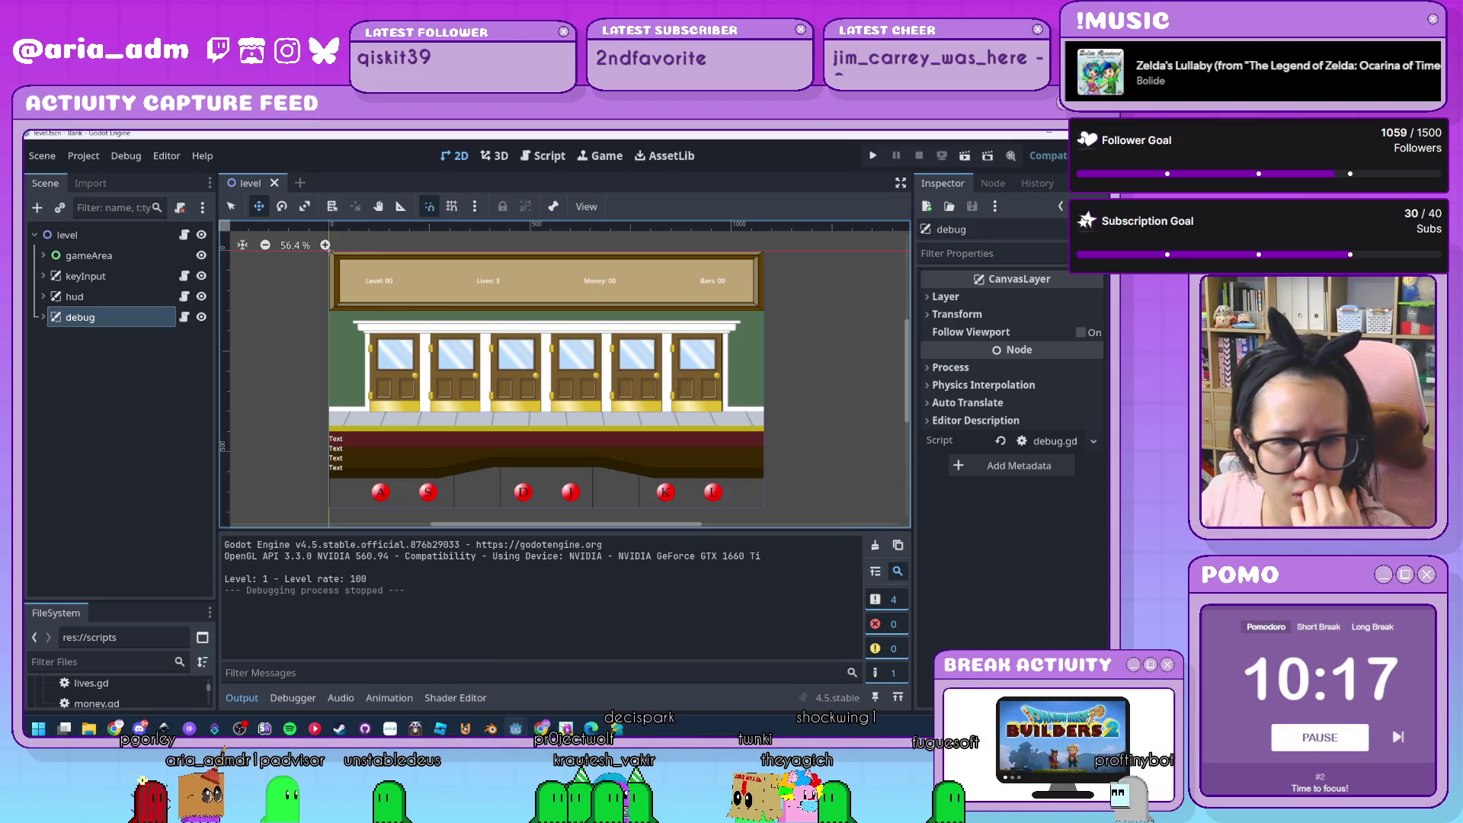
{"action": "key", "text": "alt+Tab"}
{"action": "key", "text": "alt+Tab"}
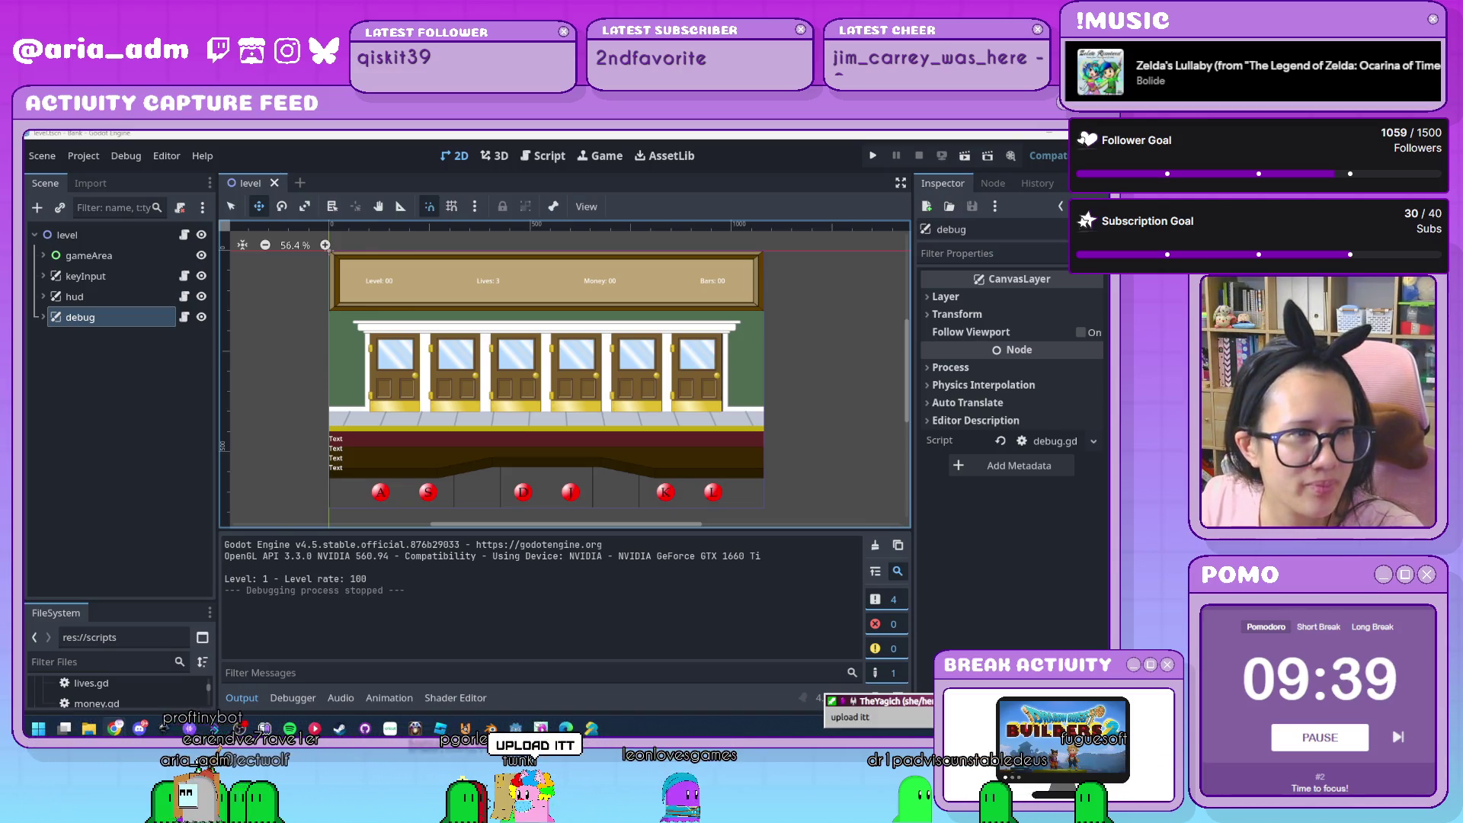
{"action": "left_click", "coordinate": [115, 727]}
{"action": "scroll", "coordinate": [602, 466], "scroll_direction": "up", "scroll_amount": 5}
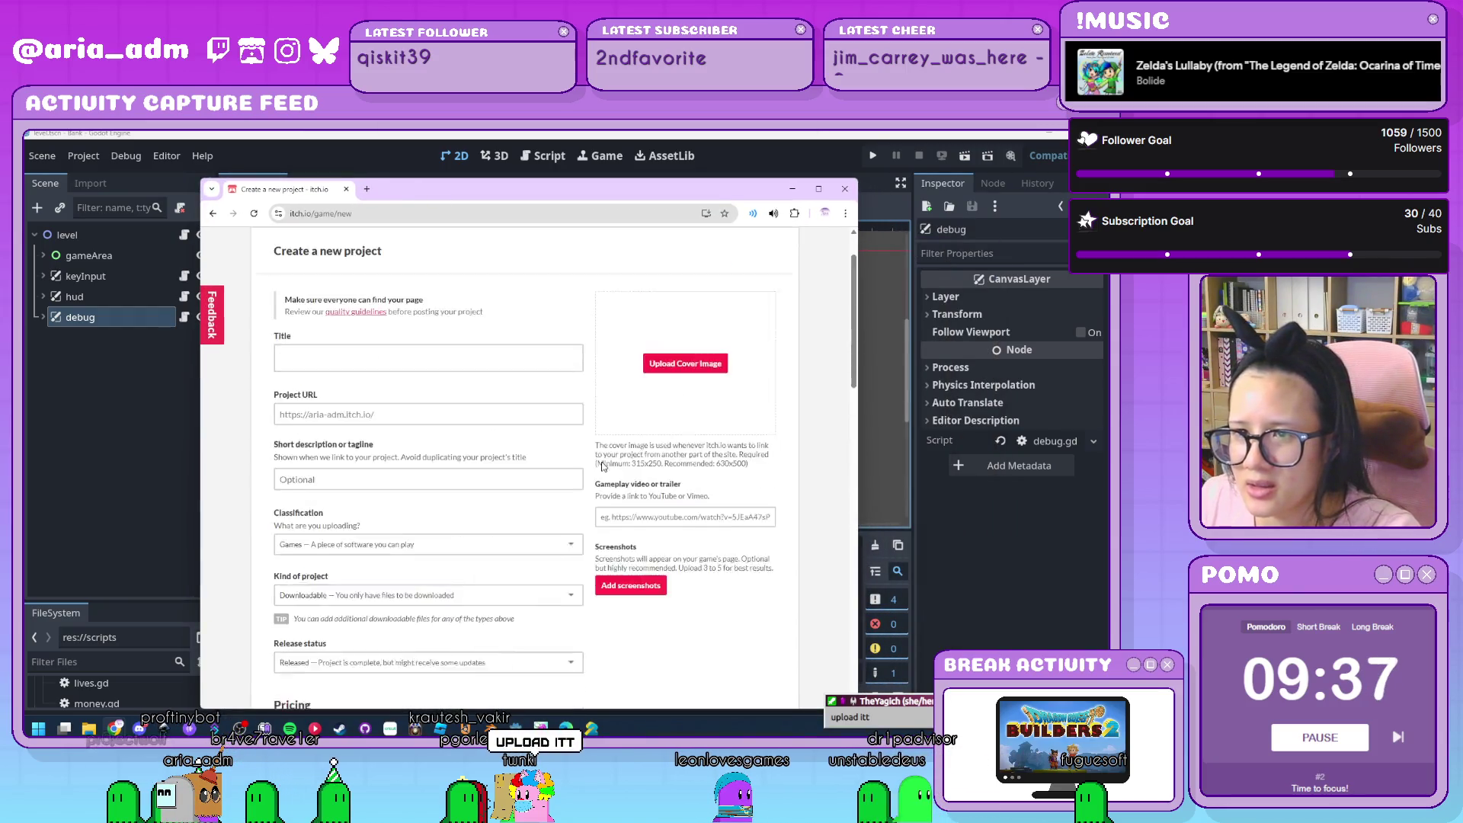
Step: Begin entering the bank teller game's long descriptive title in the itch.io Title field
{"action": "scroll", "coordinate": [603, 466], "scroll_direction": "up", "scroll_amount": 2}
{"action": "left_click", "coordinate": [474, 413]}
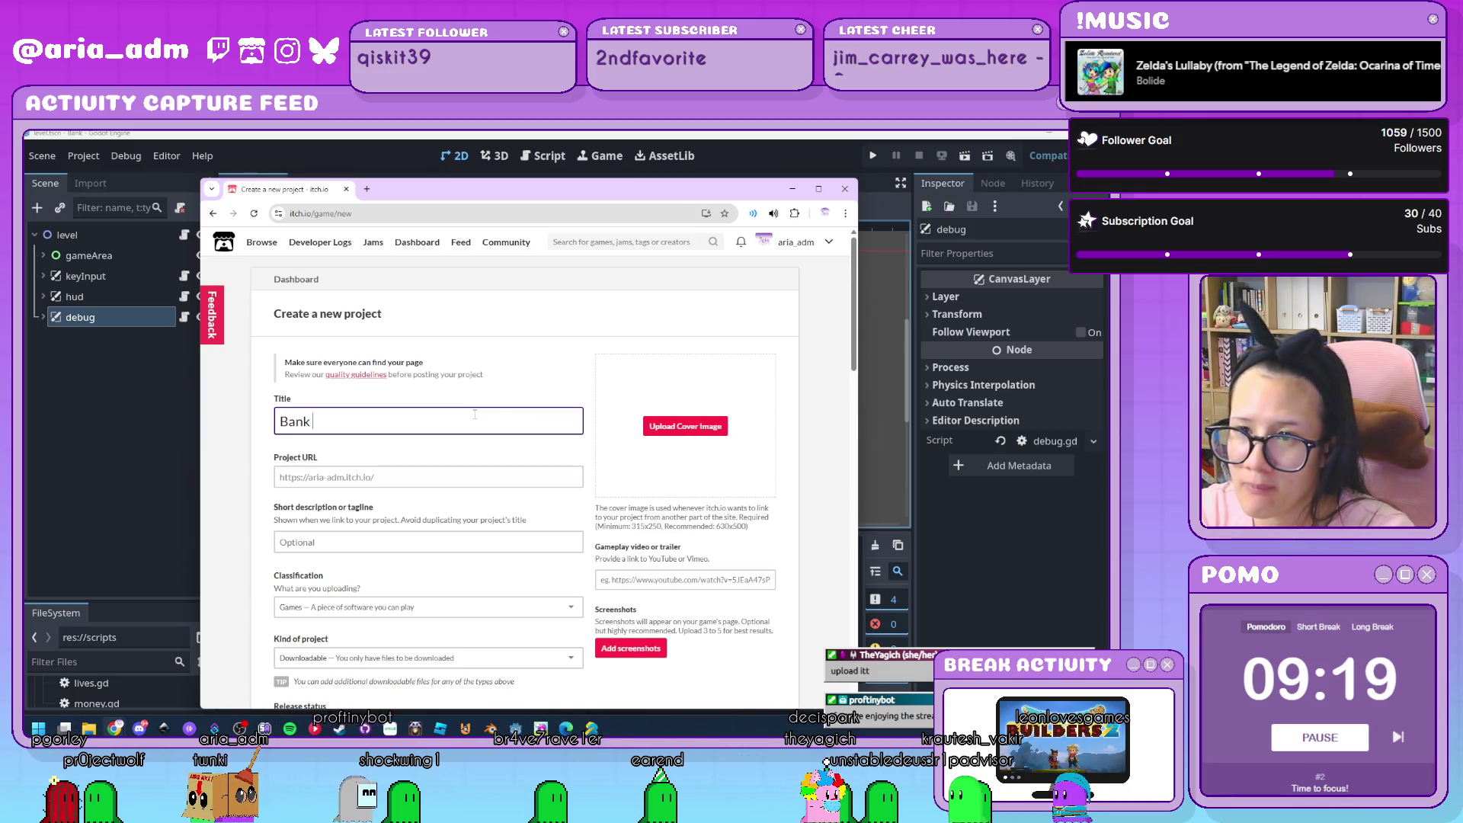
{"action": "type", "text": "Teller"}
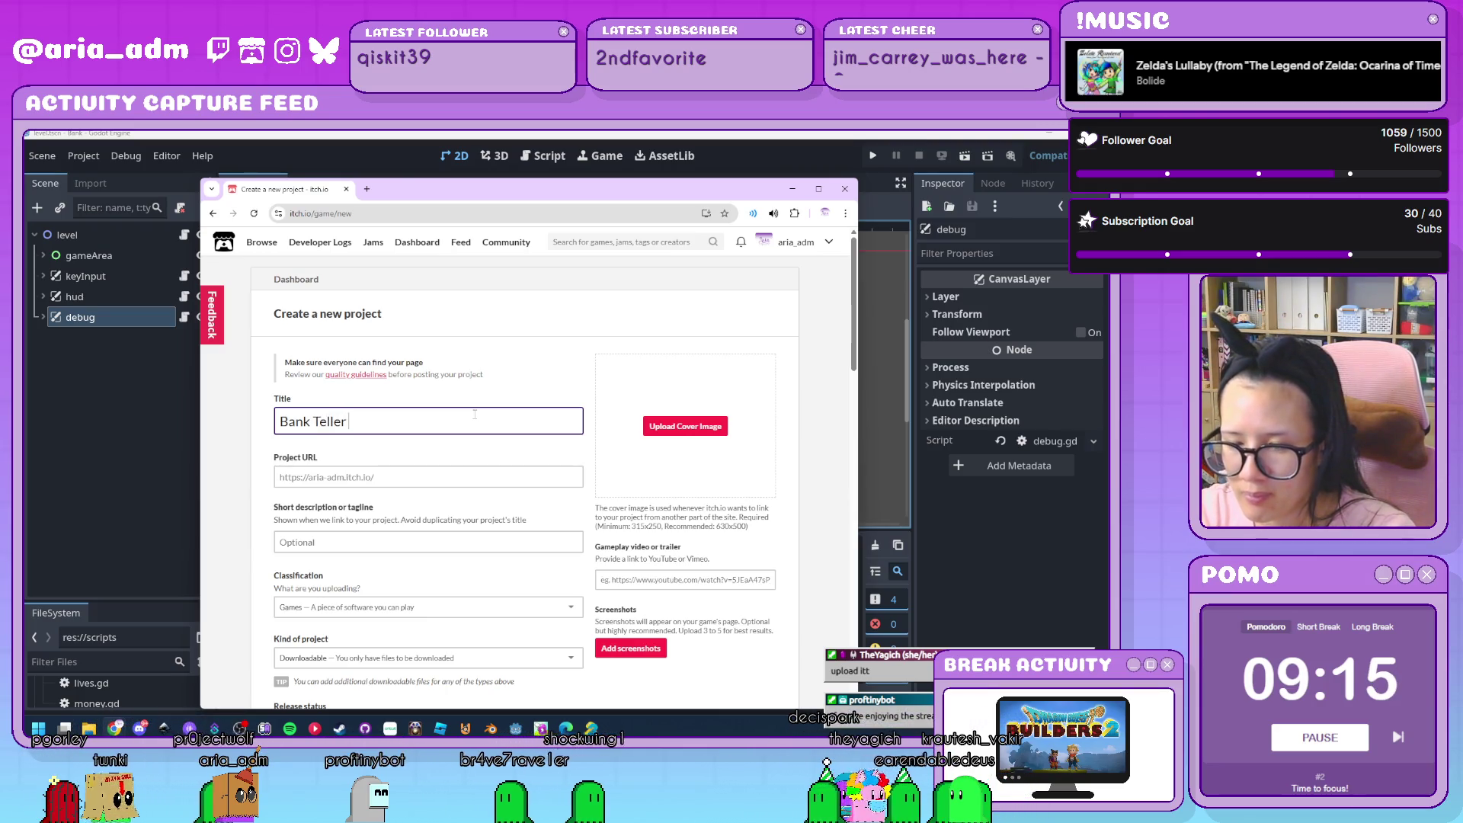
{"action": "type", "text": " G"}
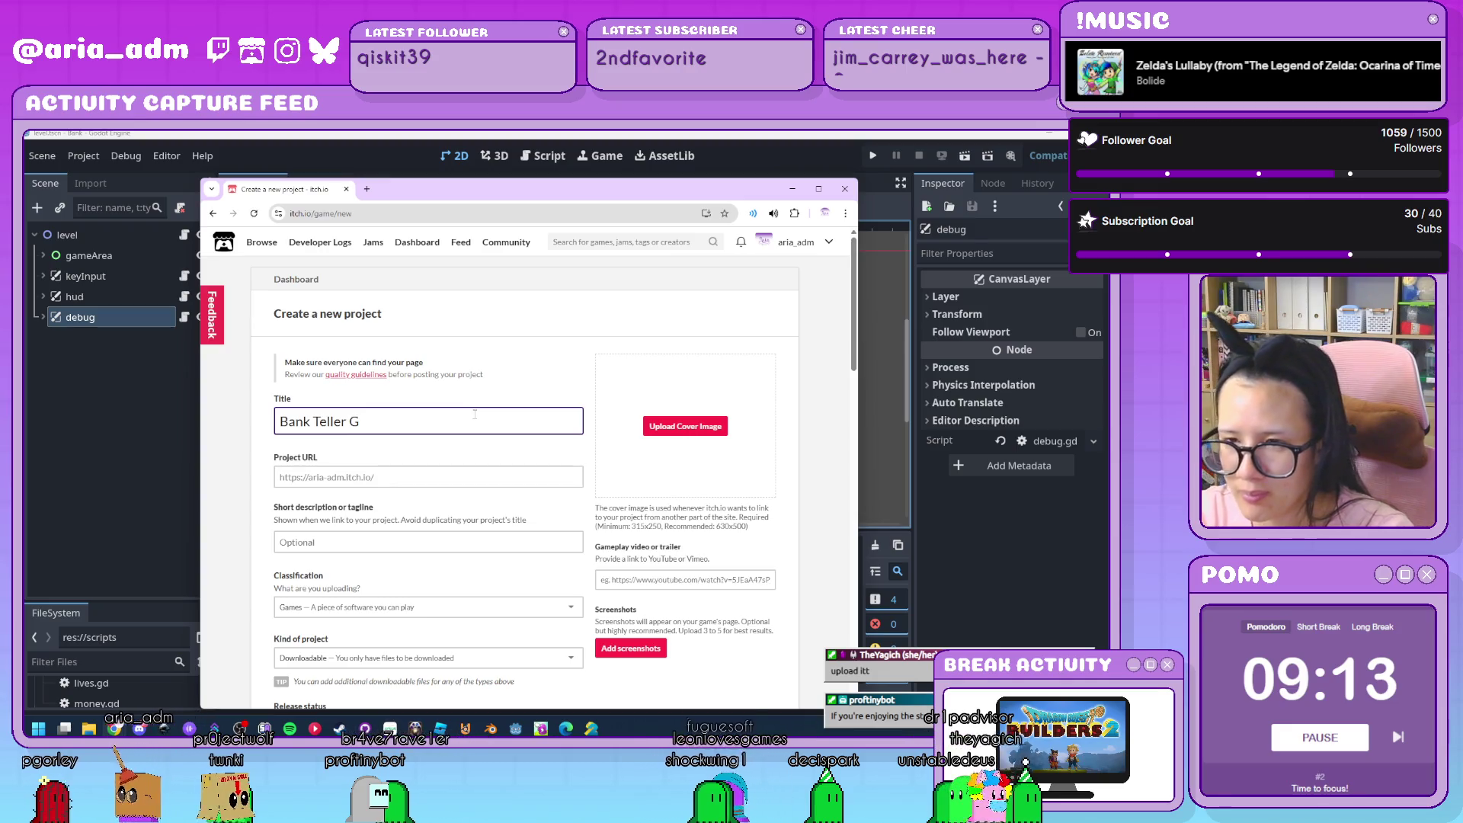
{"action": "key", "text": "BackSpace"}
{"action": "key", "text": "BackSpace"}
{"action": "key", "text": "BackSpace"}
{"action": "key", "text": "BackSpace"}
{"action": "key", "text": "BackSpace"}
{"action": "key", "text": "BackSpace"}
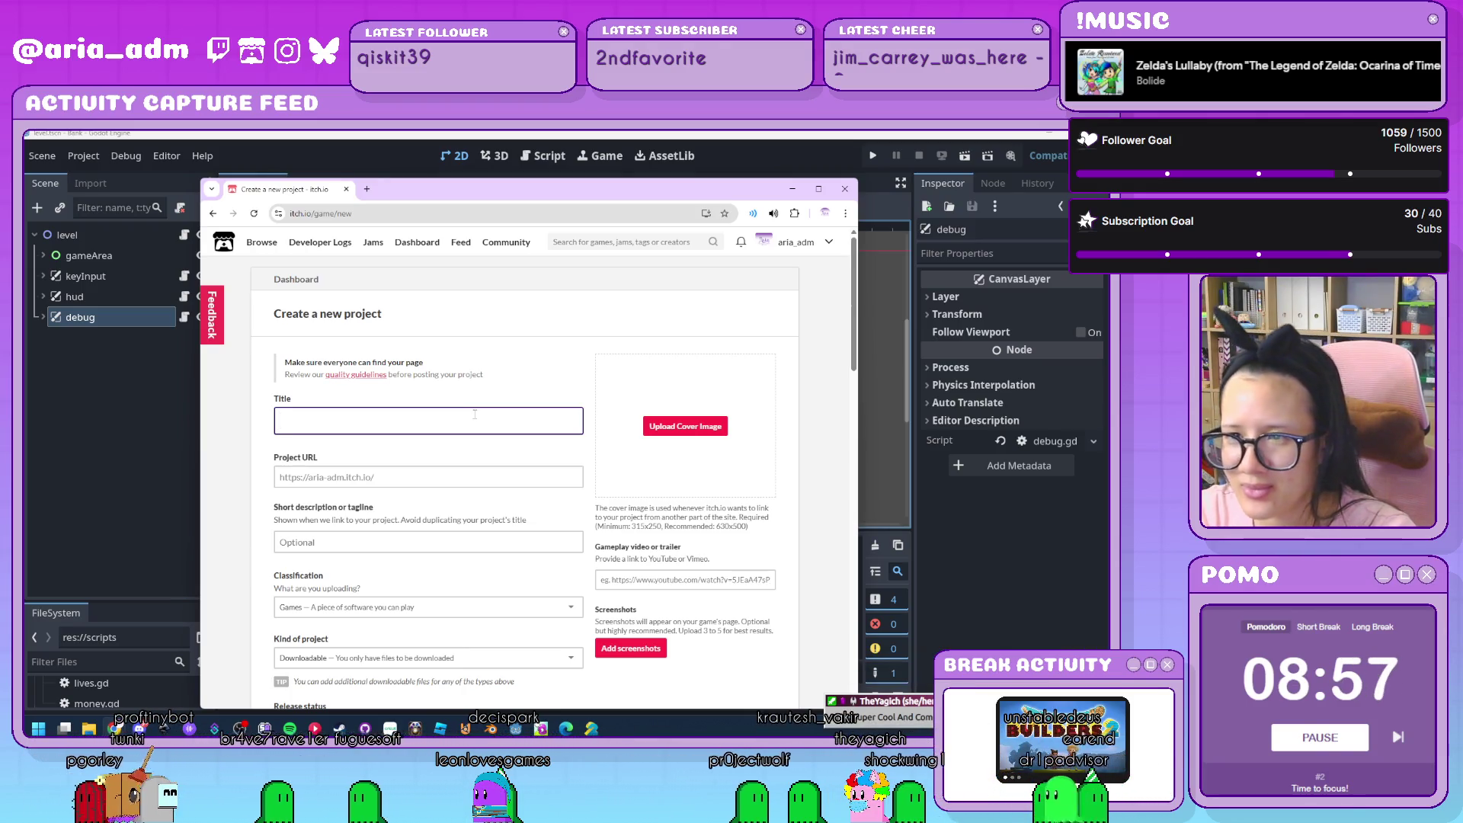
{"action": "type", "text": "Aria's"}
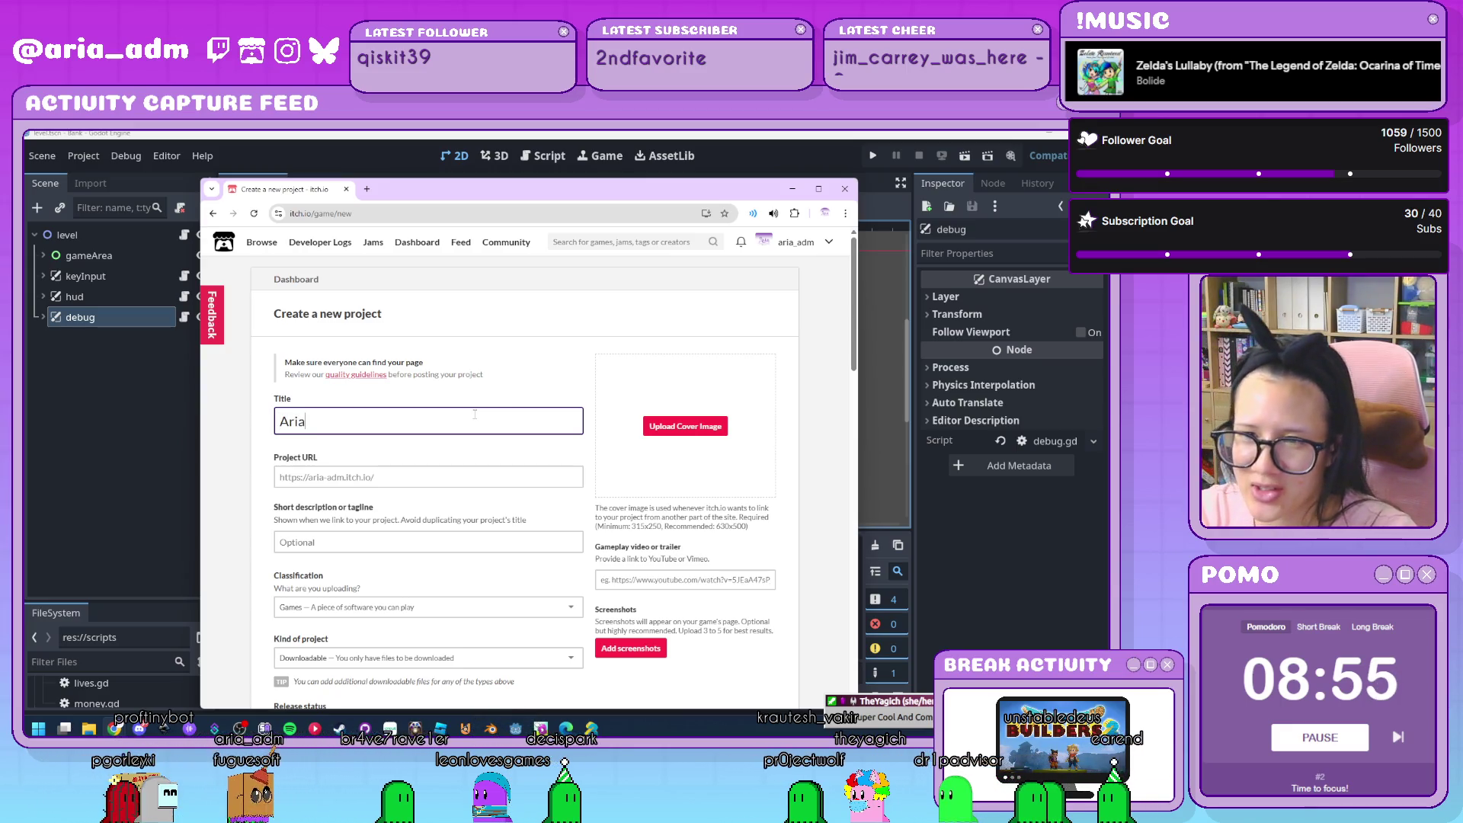
{"action": "type", "text": " Super Co"}
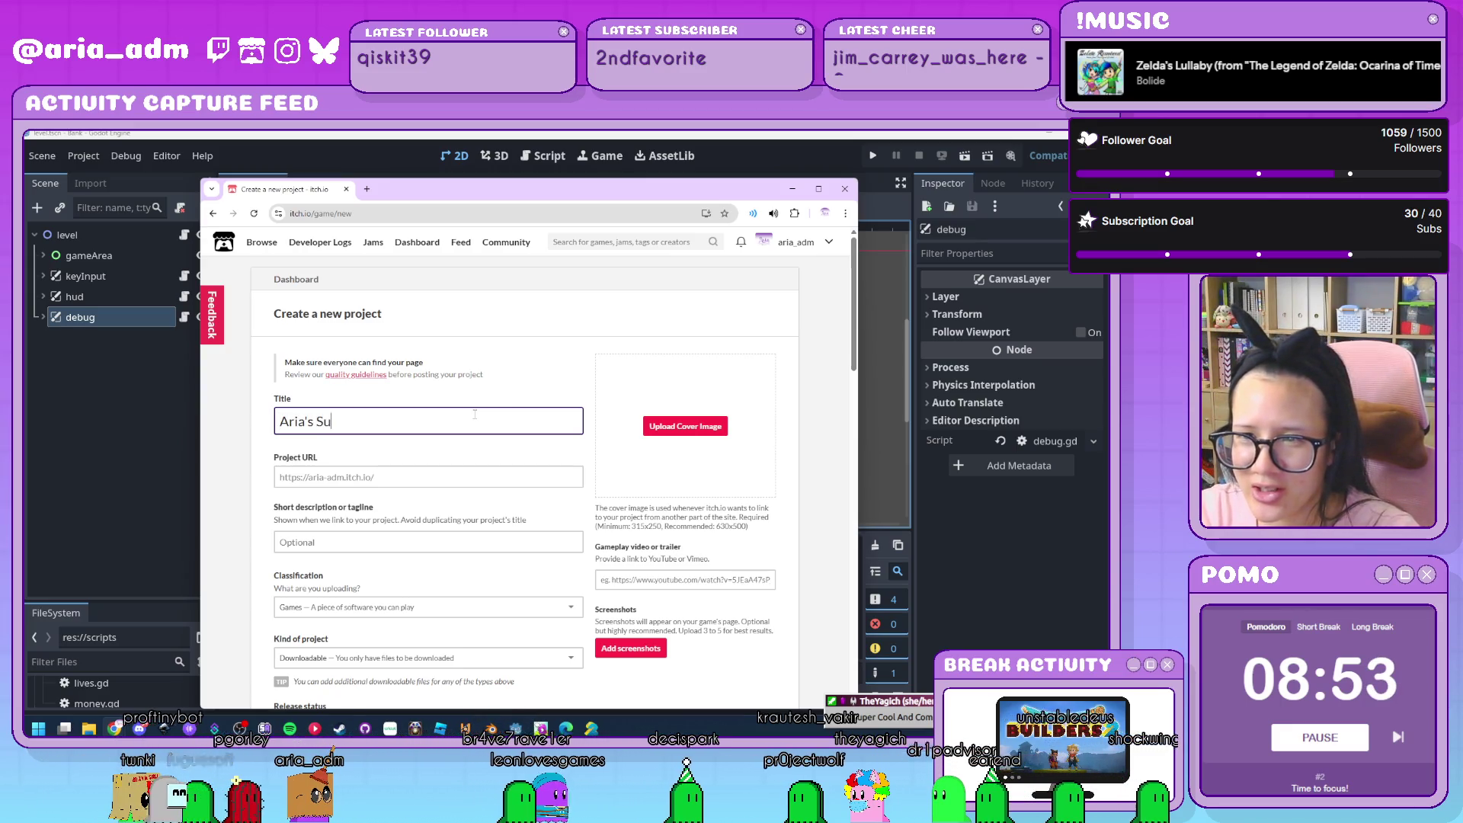
{"action": "type", "text": "ol and Completely "}
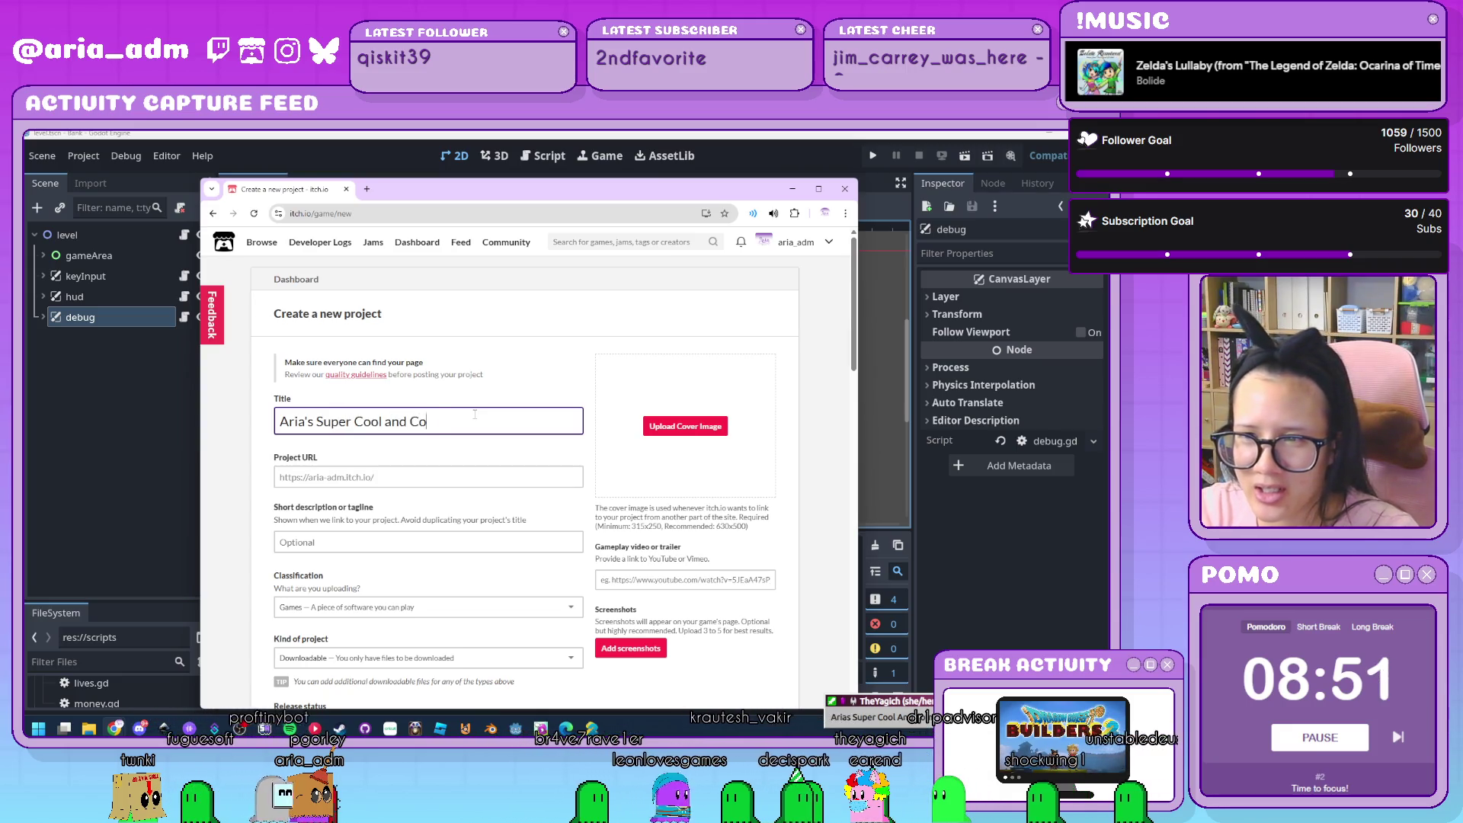
{"action": "type", "text": "Ori"}
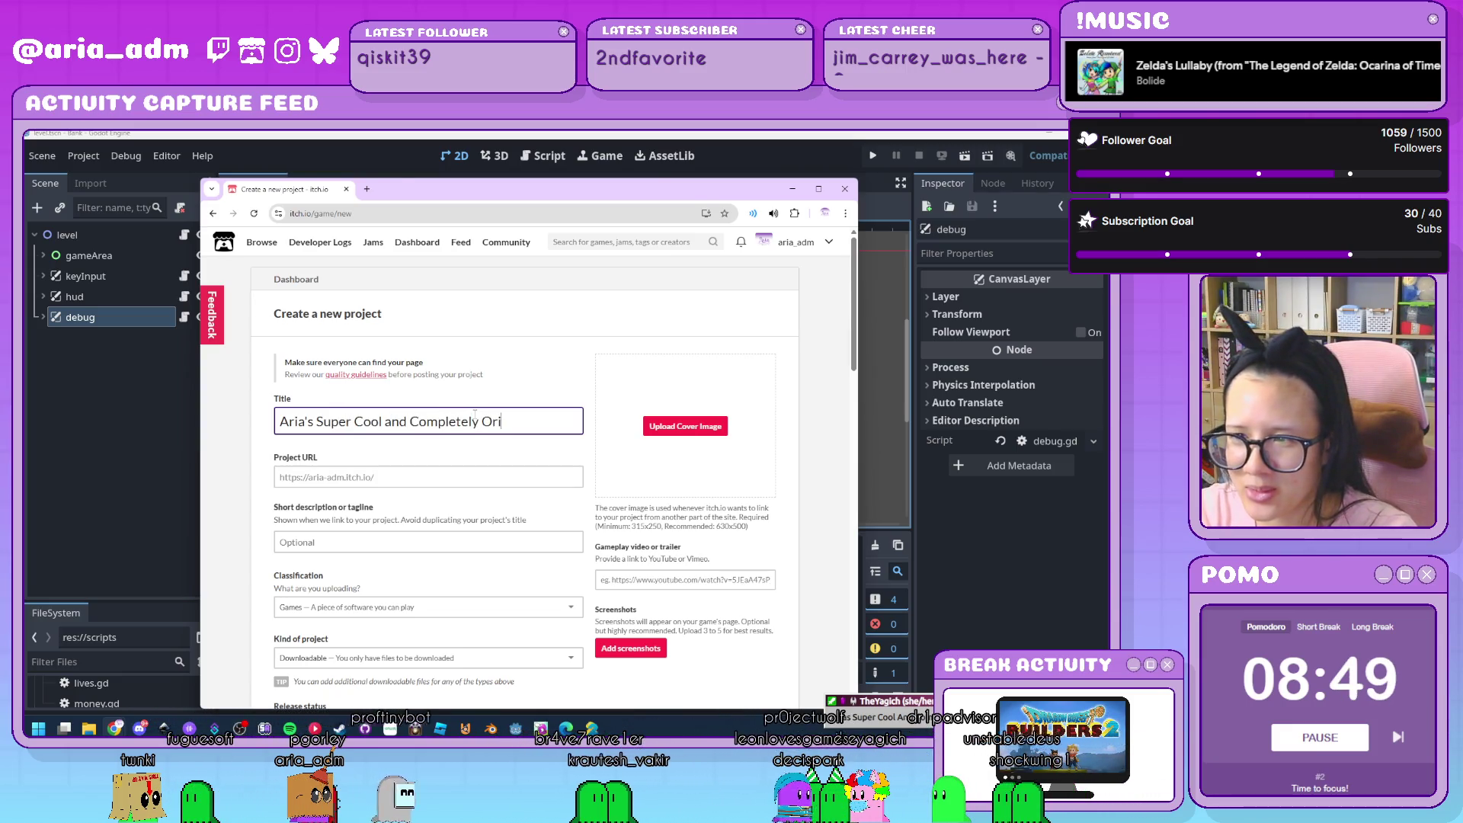